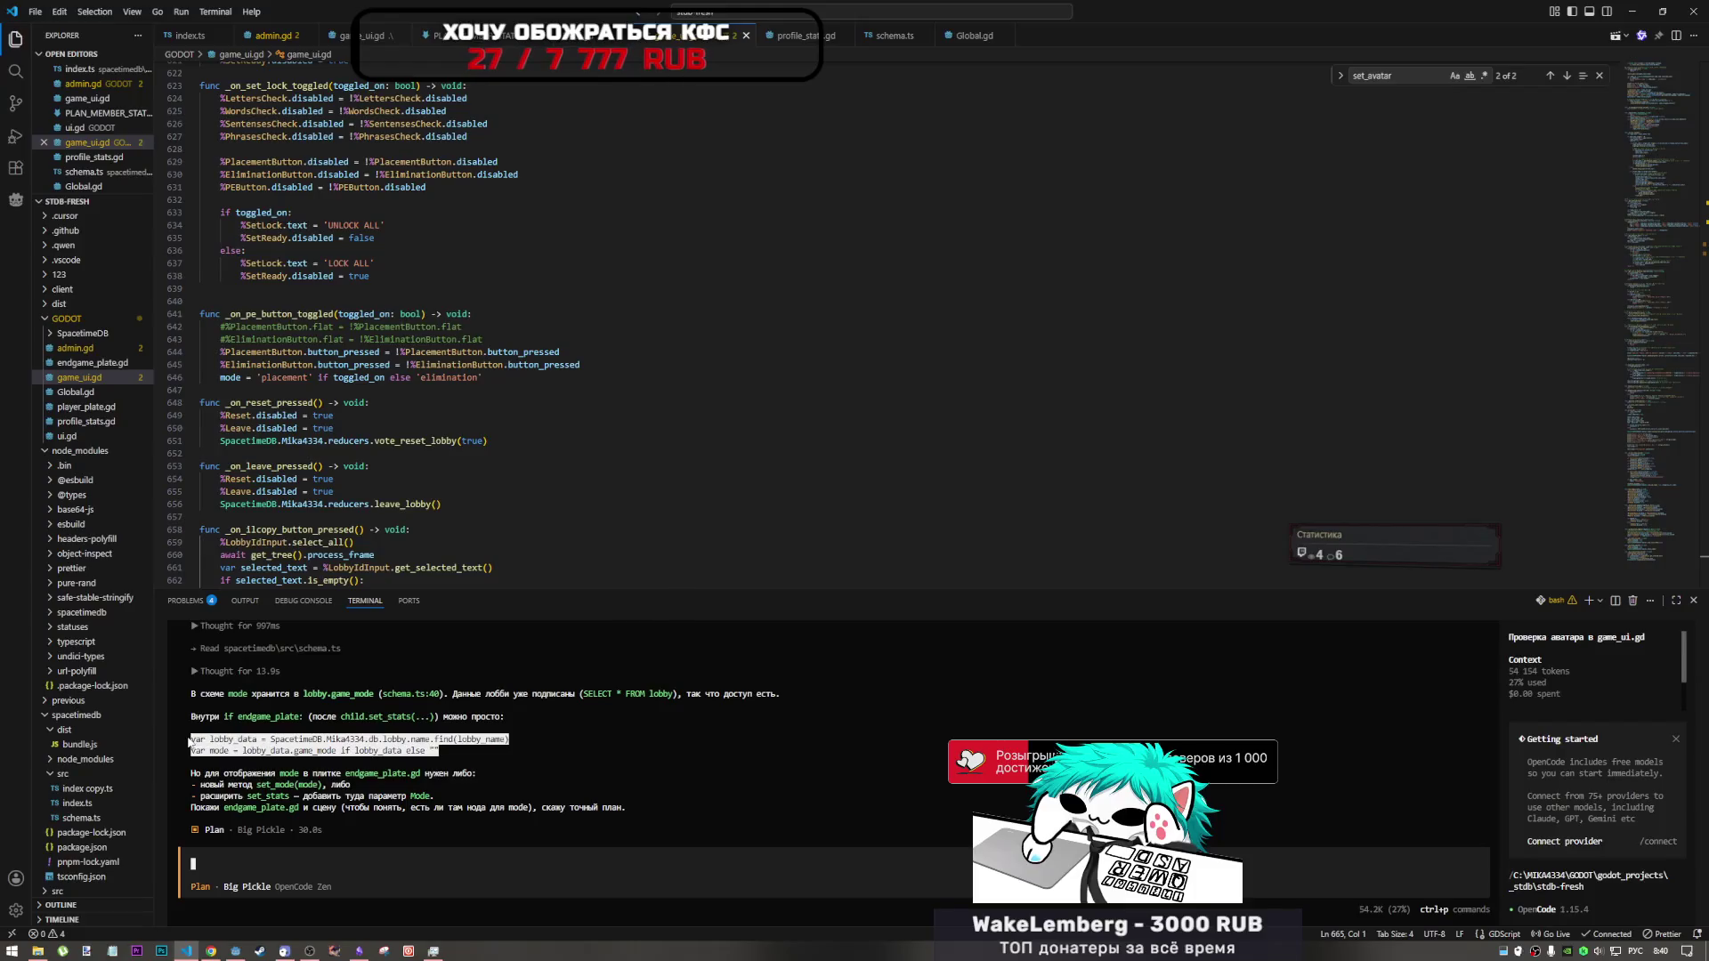
# - Copy the assistant's two suggested lobby game-mode lines from the OpenCode terminal for the Godot script
pyautogui.hotkey('ctrl', 'v')
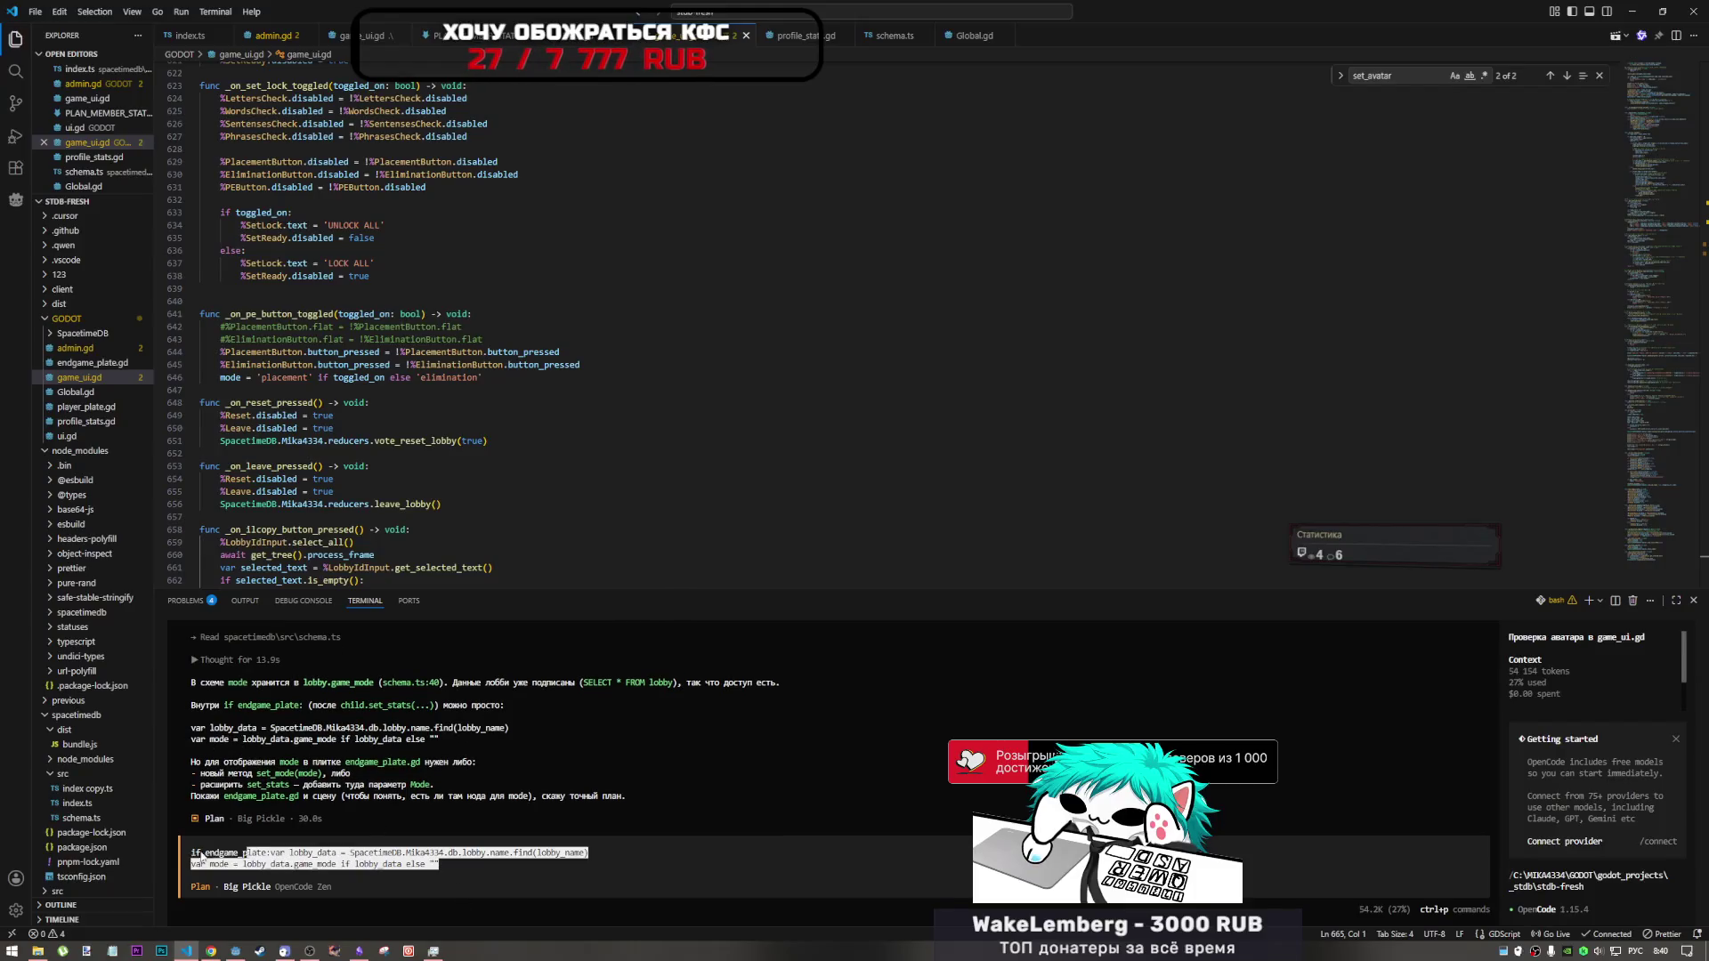
pyautogui.hotkey('alt', 'Tab')
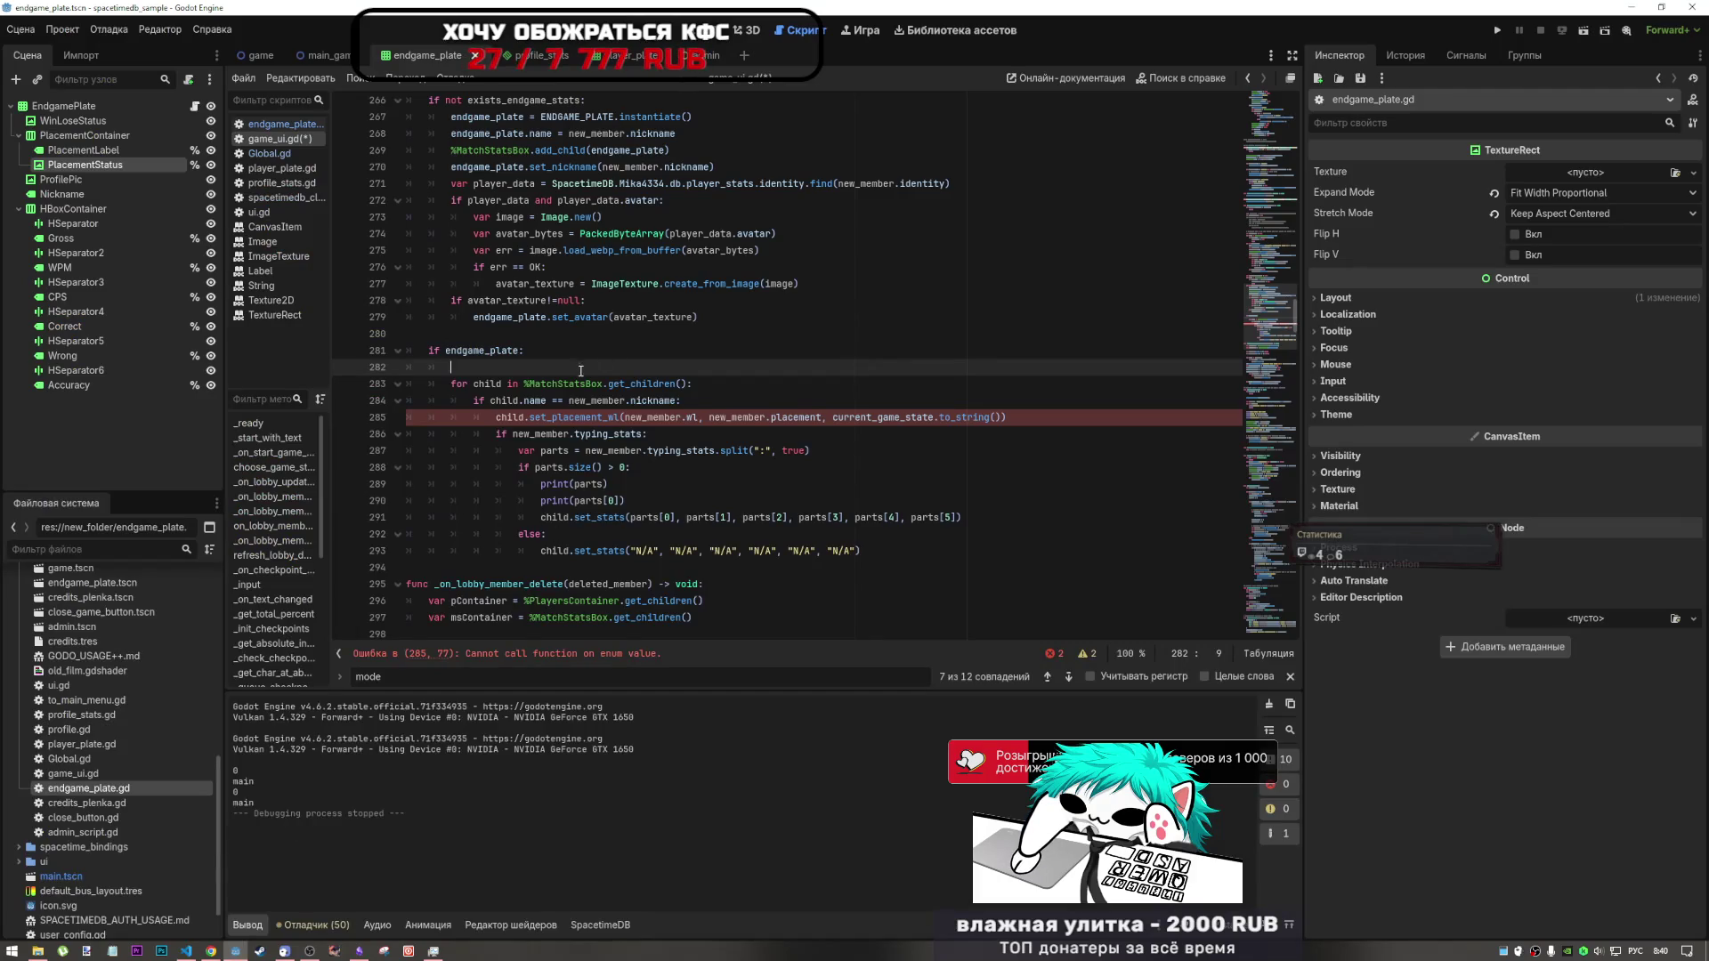
# - Paste the lobby_data and mode lines at line 282 and rename the mode variable to got_mode
pyautogui.write('var lobby_data = SpacetimeDB.Mika4334.db.lobby.name.find(lobby_name) var mode = lobby_data.game_mode if lobby_data else ""')
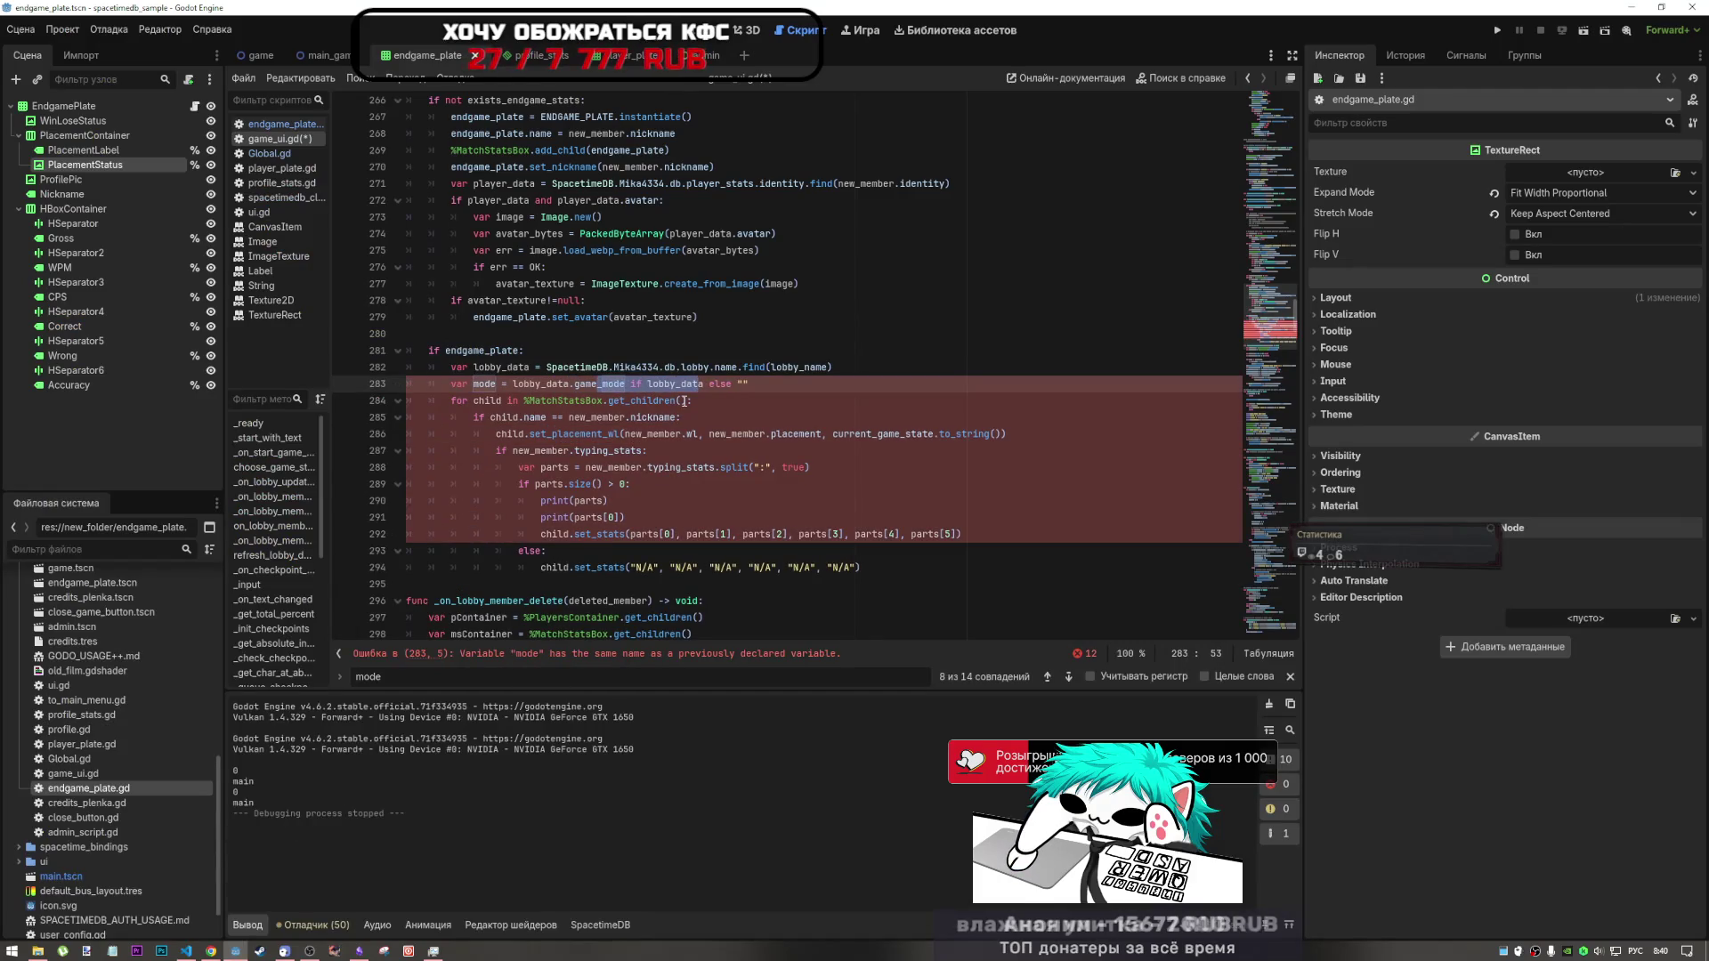
pyautogui.click(808, 397)
pyautogui.click(495, 388)
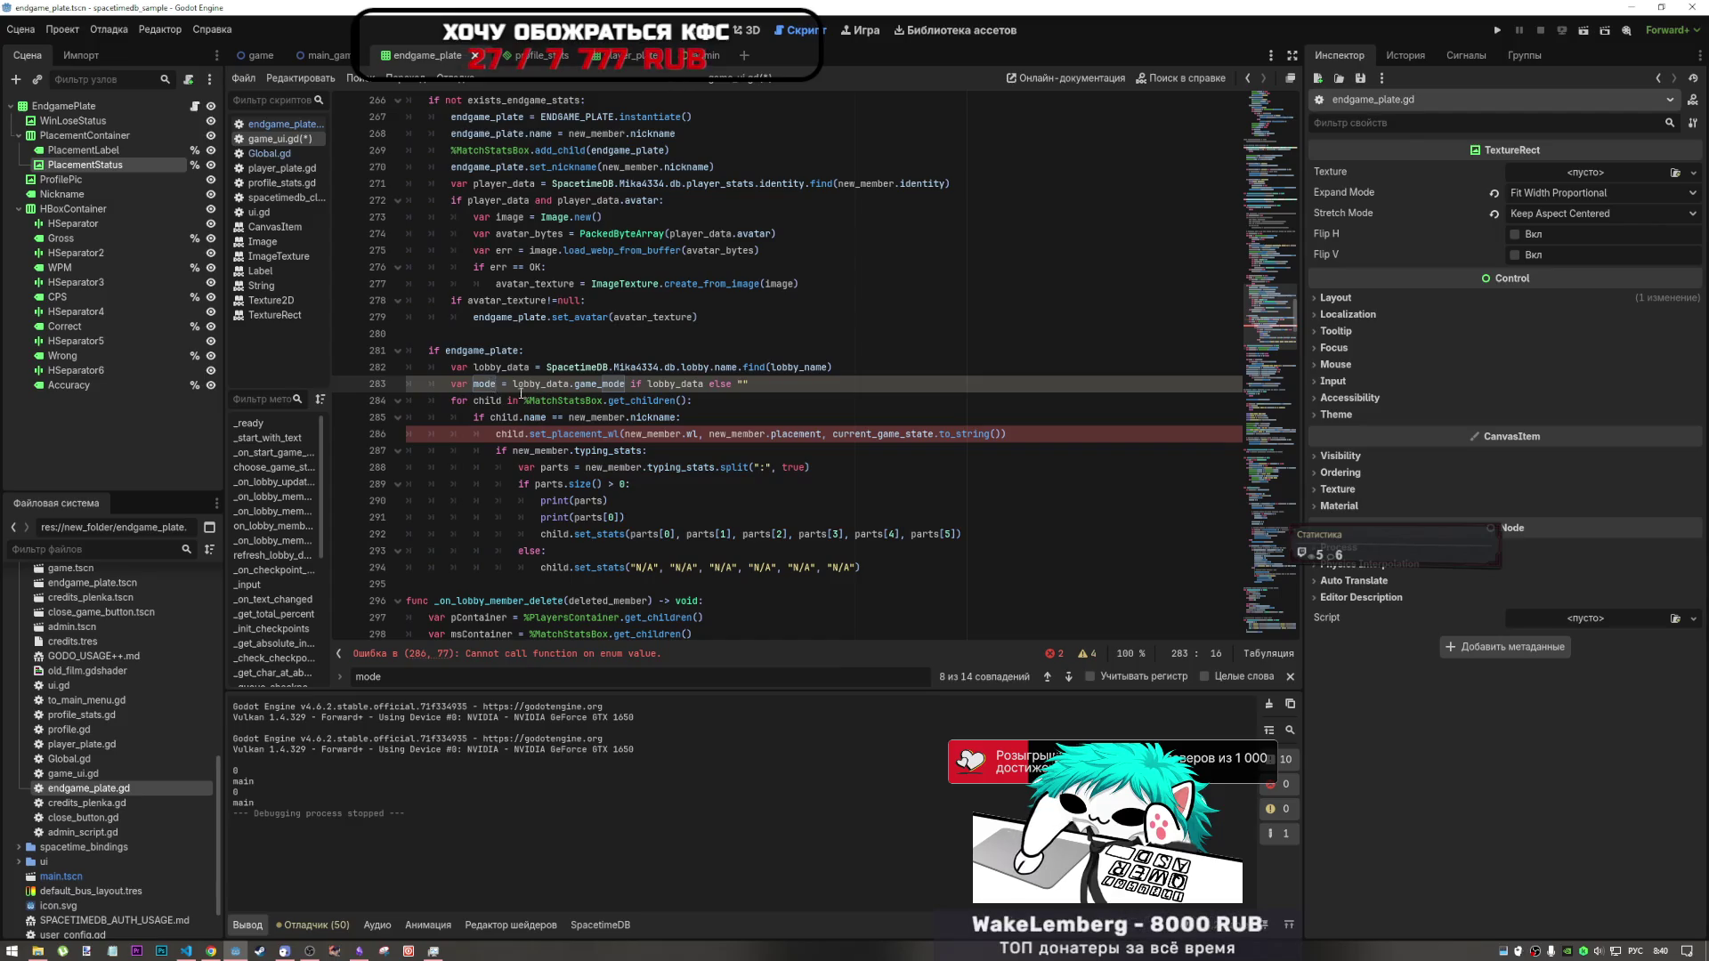
pyautogui.press('Left')
pyautogui.press('Left')
pyautogui.press('Left')
pyautogui.write('new_')
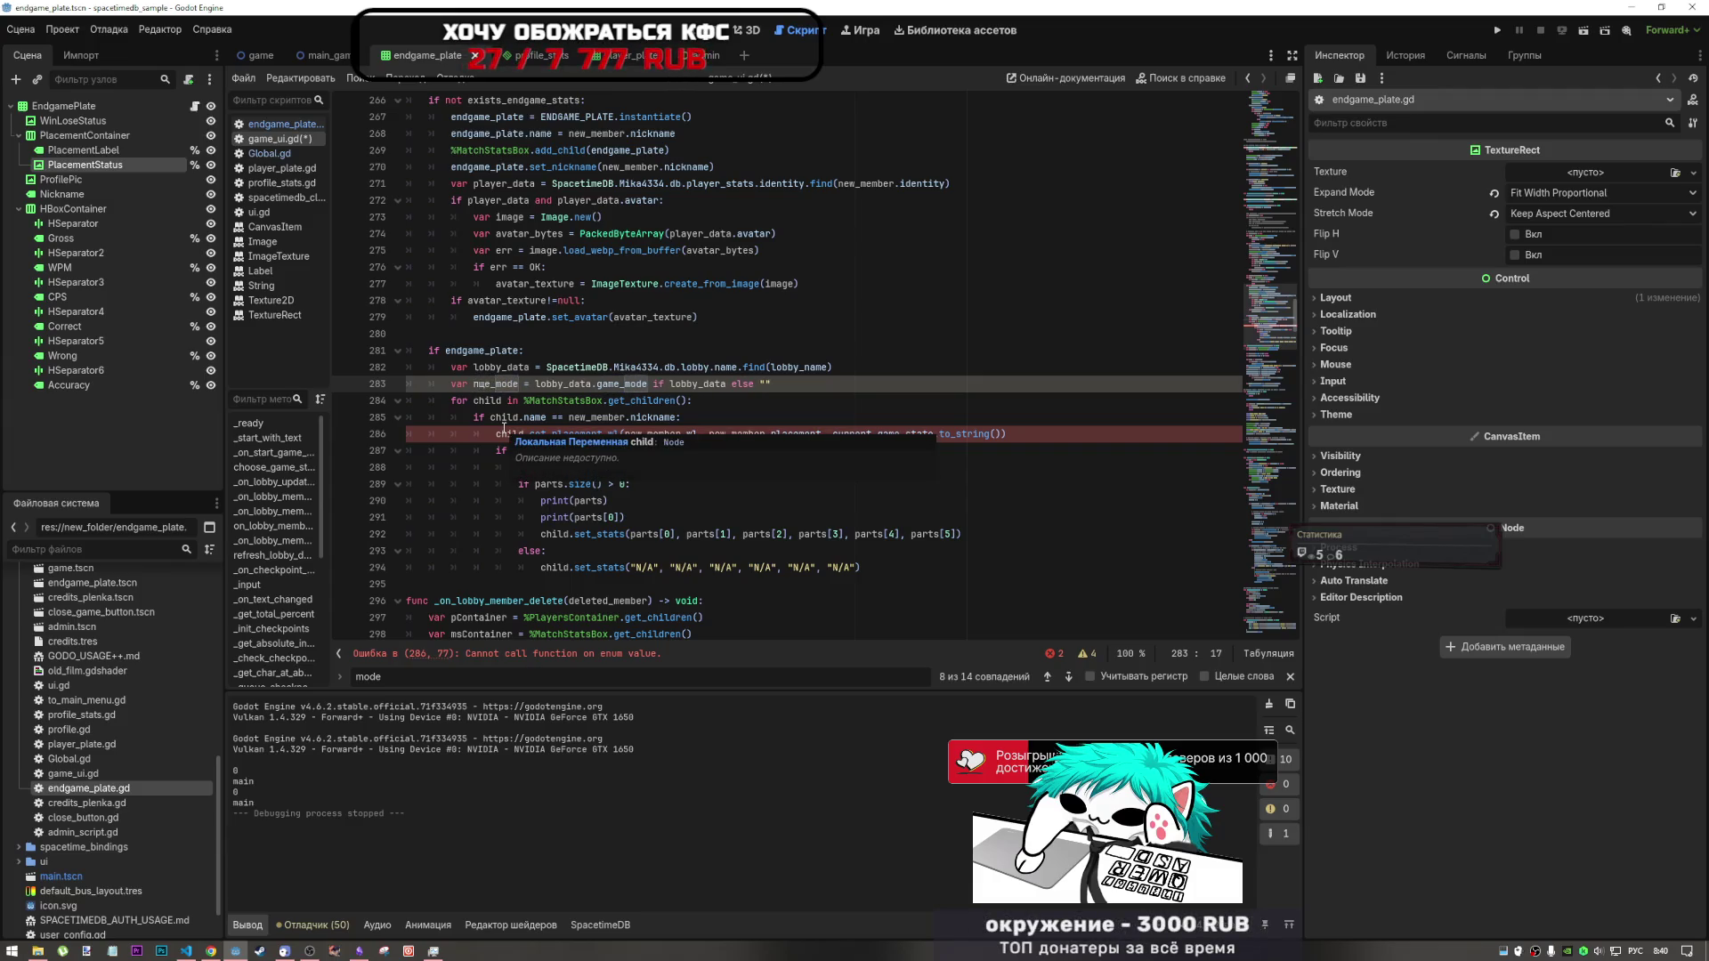
pyautogui.press('BackSpace')
pyautogui.press('BackSpace')
pyautogui.press('BackSpace')
pyautogui.write('ga')
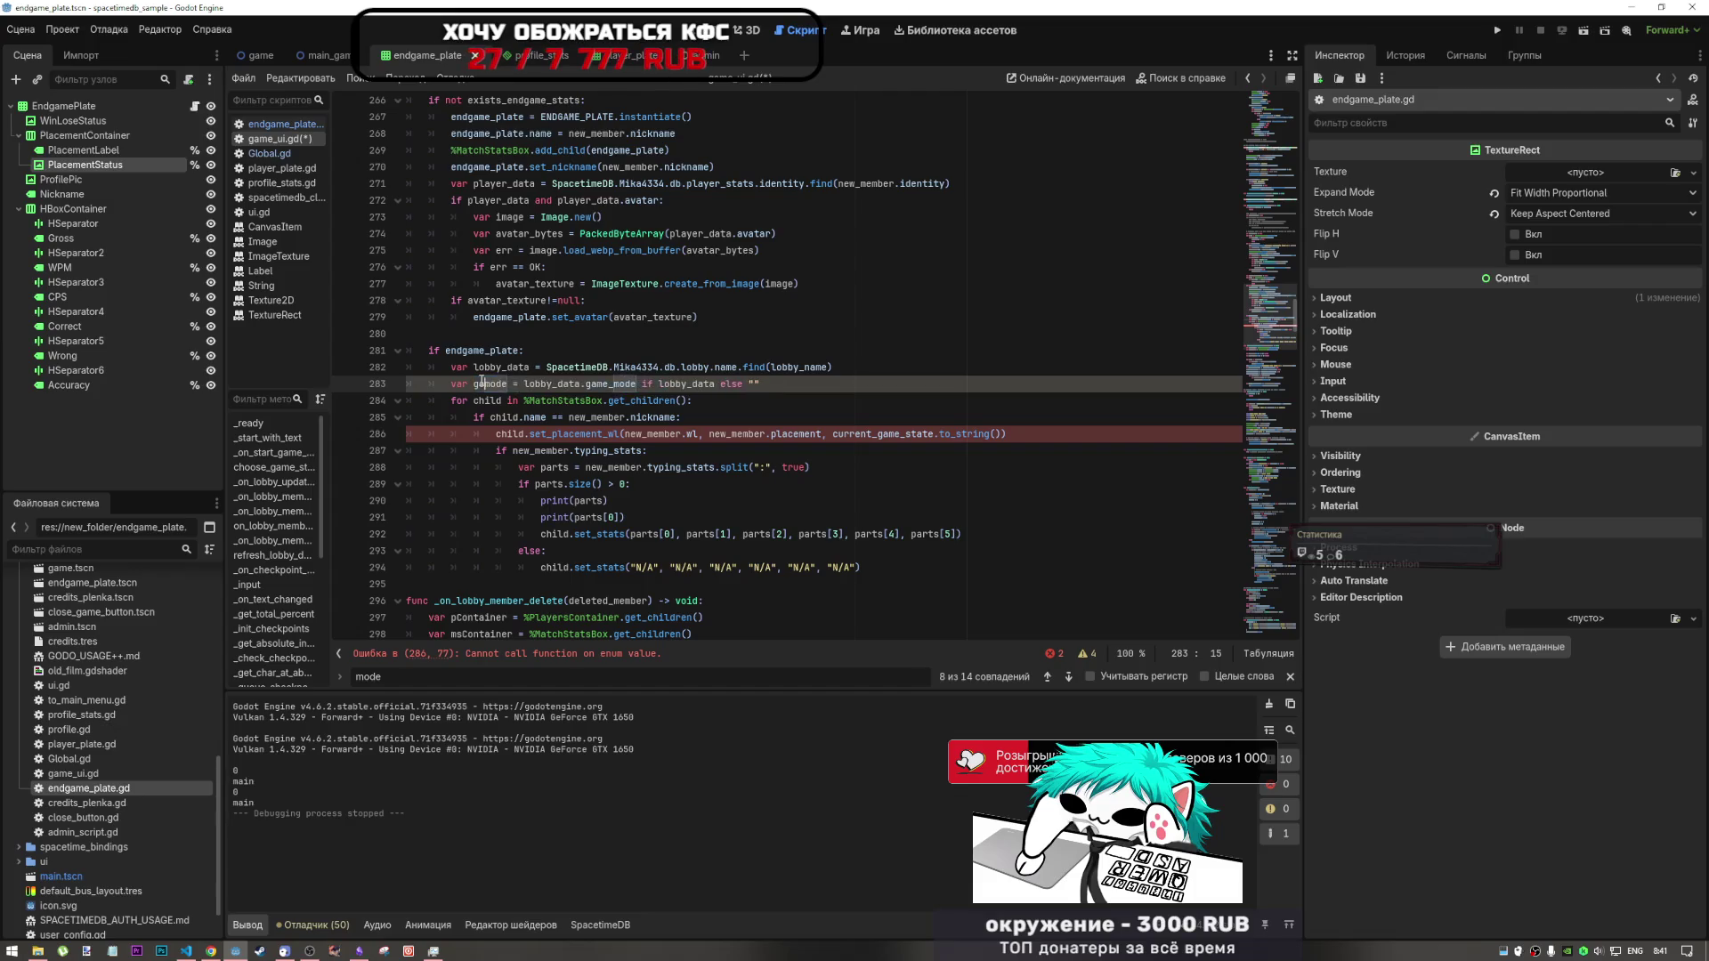
pyautogui.press('BackSpace')
pyautogui.write('ot_')
pyautogui.doubleClick(495, 384)
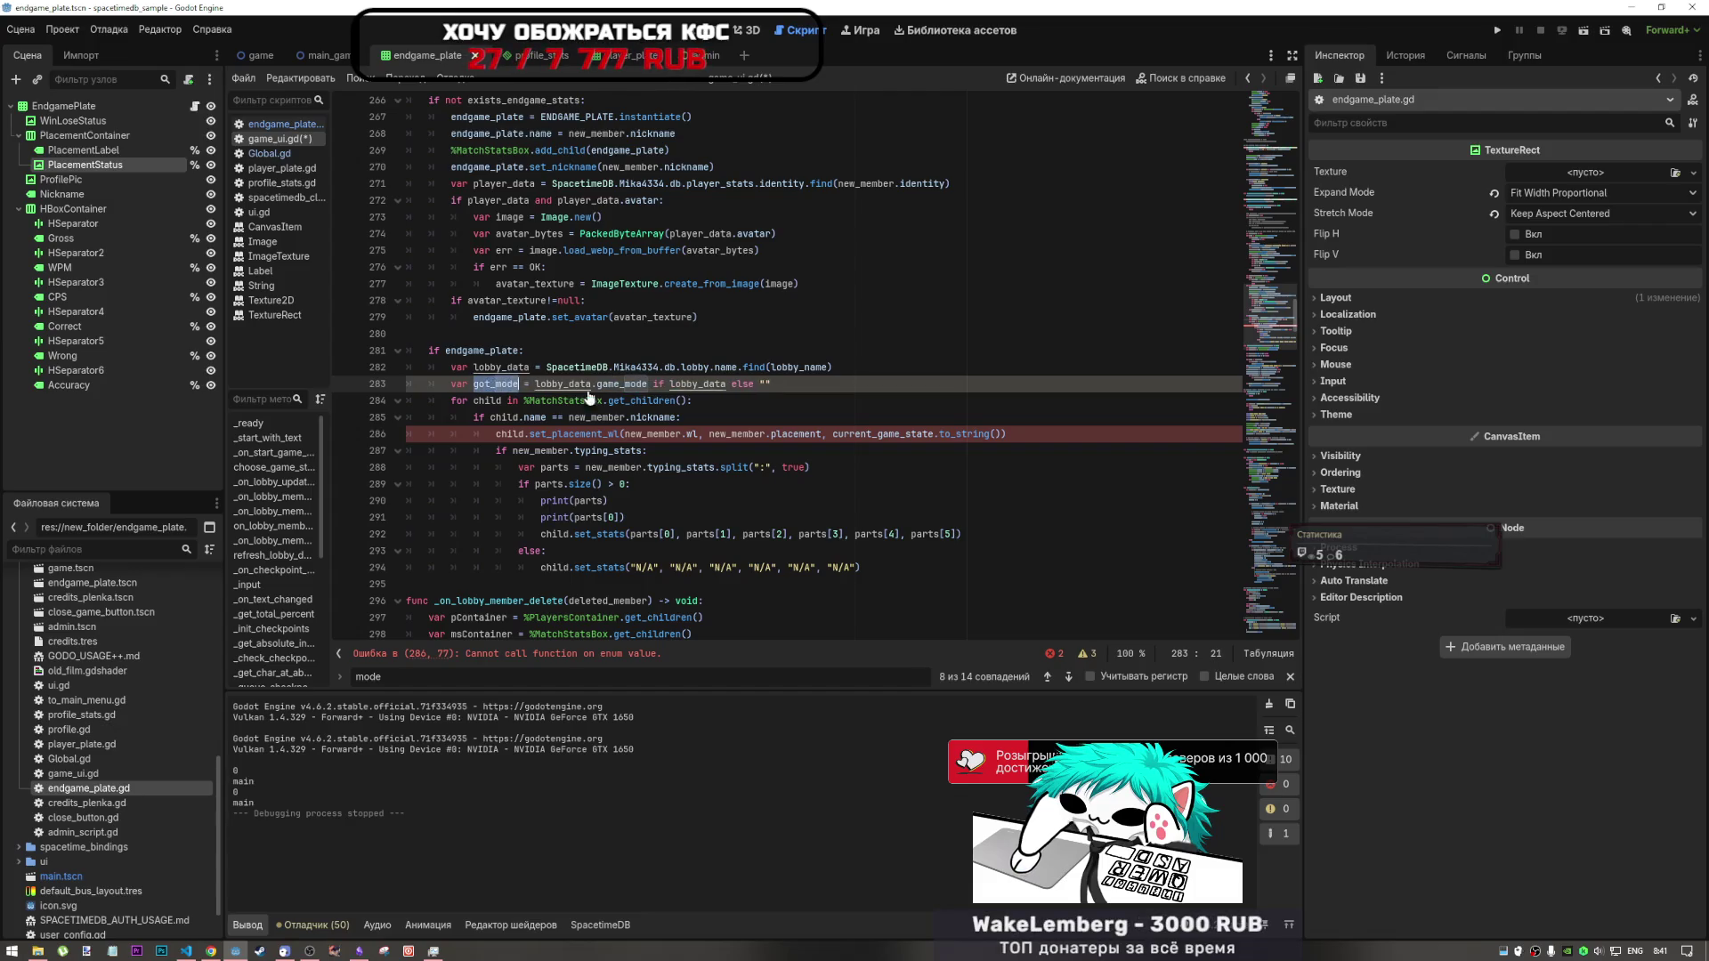
# - Replace current_game_state.to_string() in the set_placement_wl call on line 286 with got_mode
pyautogui.click(998, 434)
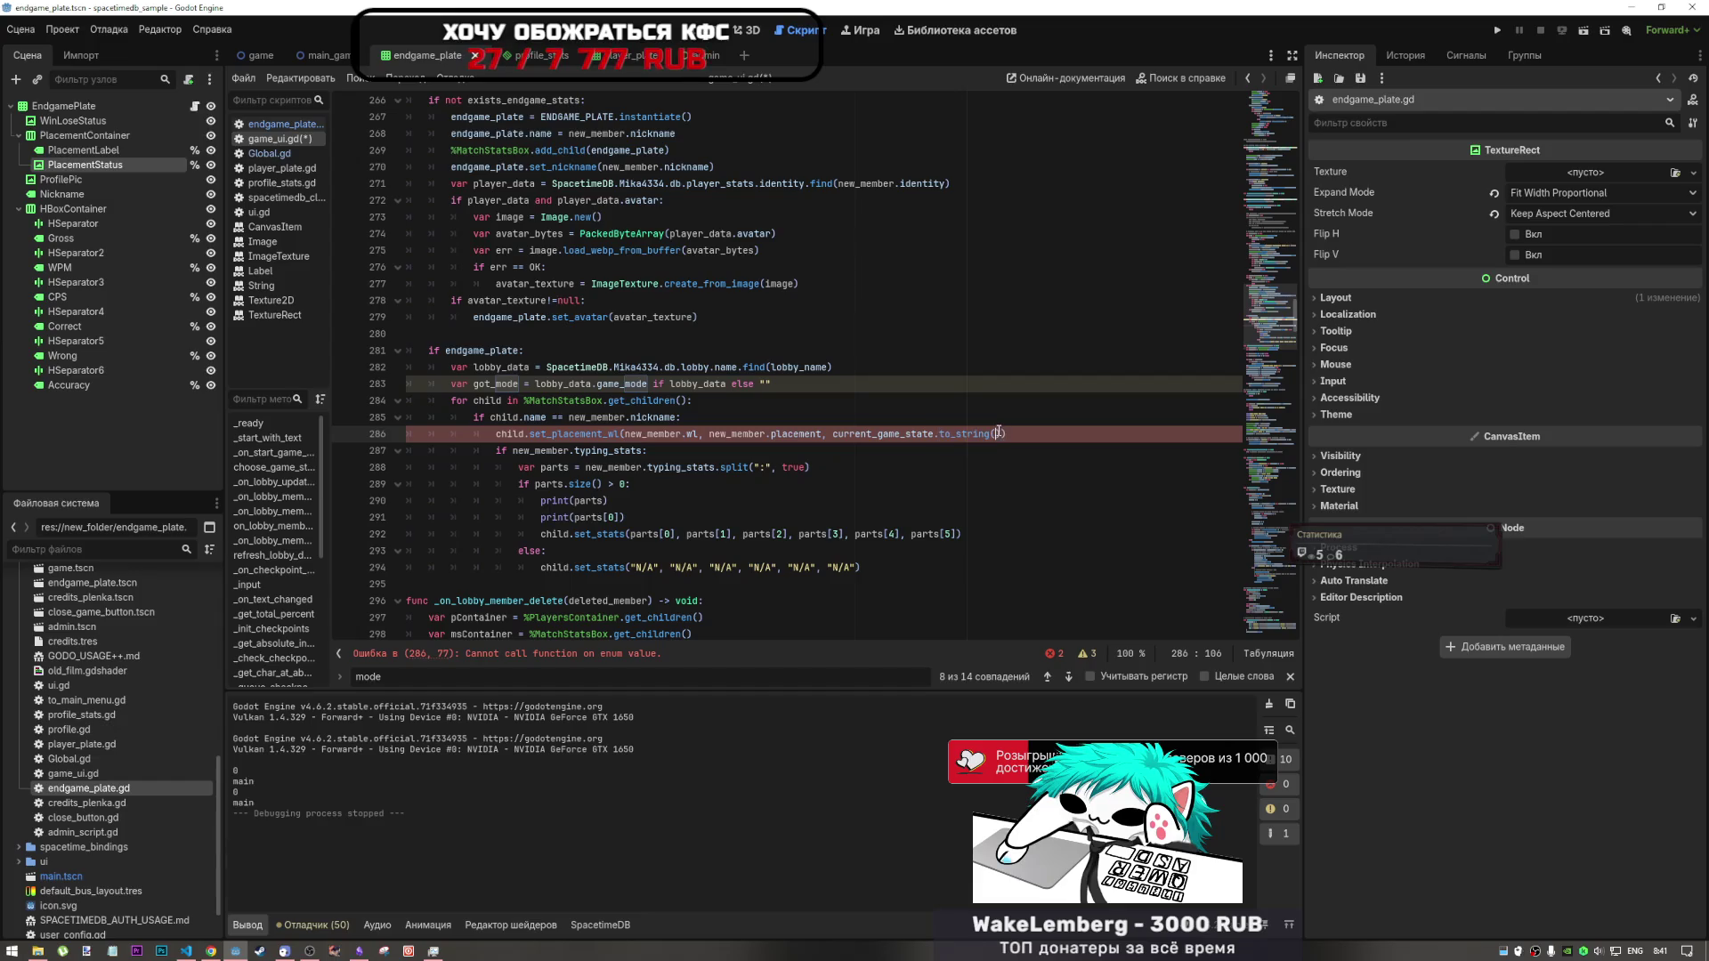
pyautogui.moveTo(998, 433); pyautogui.dragTo(833, 434)
pyautogui.write('got_mode')
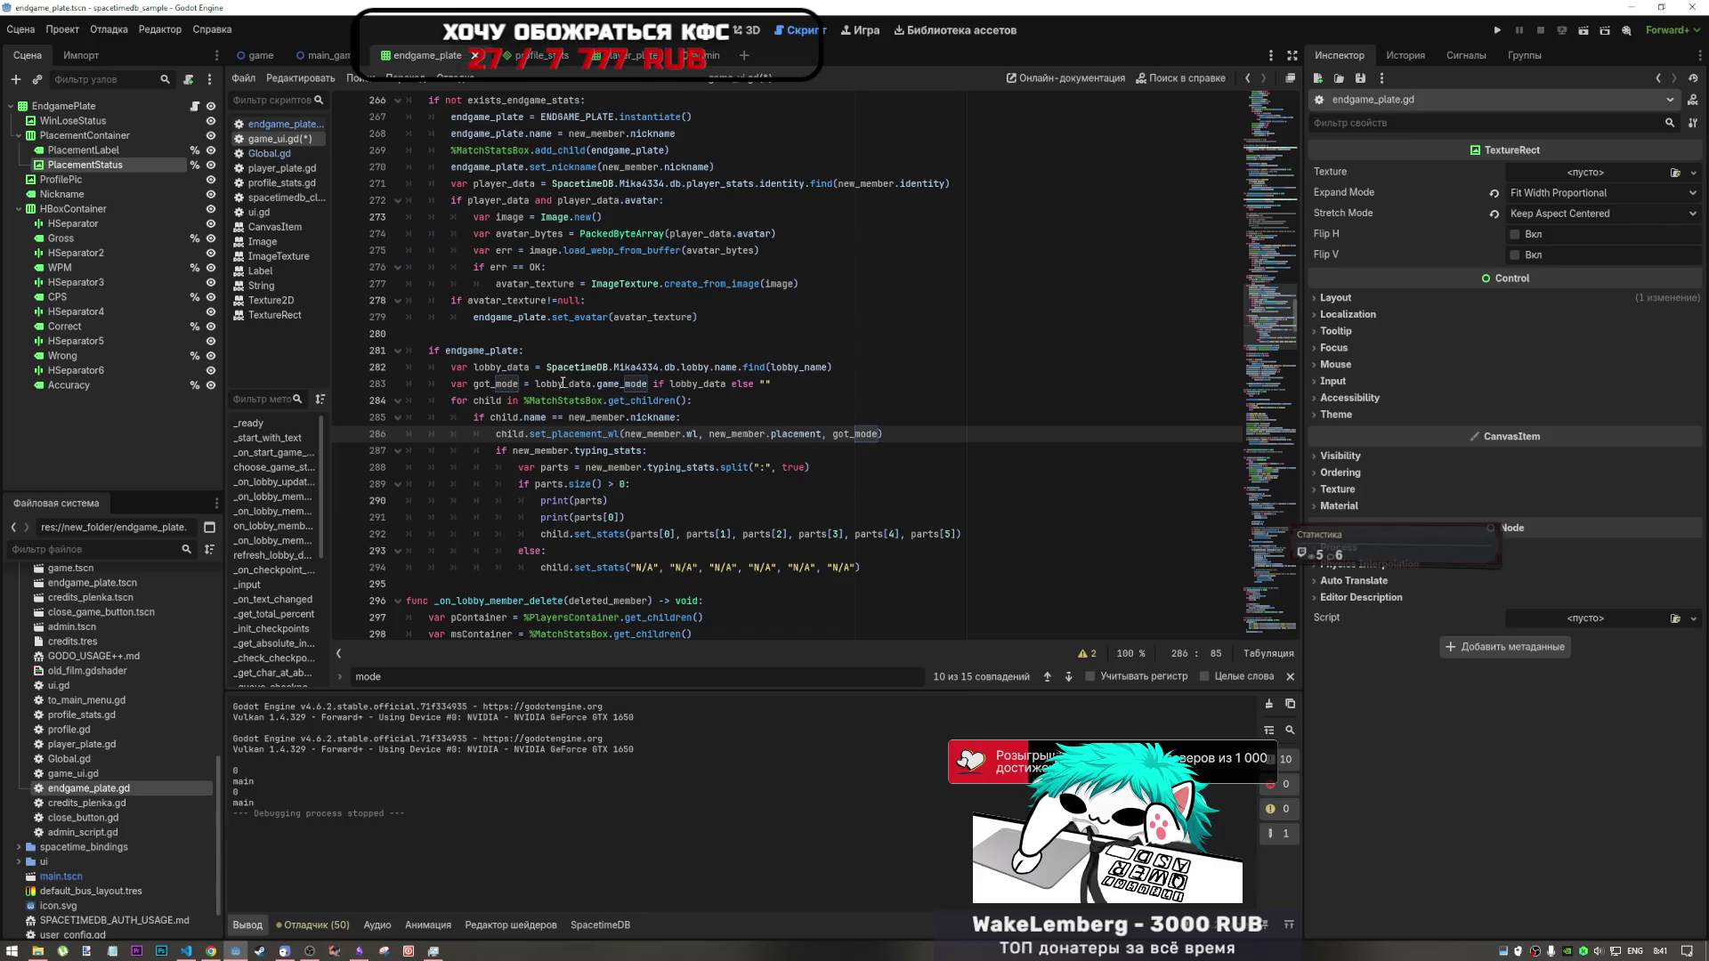
# - Change the else fallback on line 283 from "" to mode and review the line
pyautogui.click(787, 385)
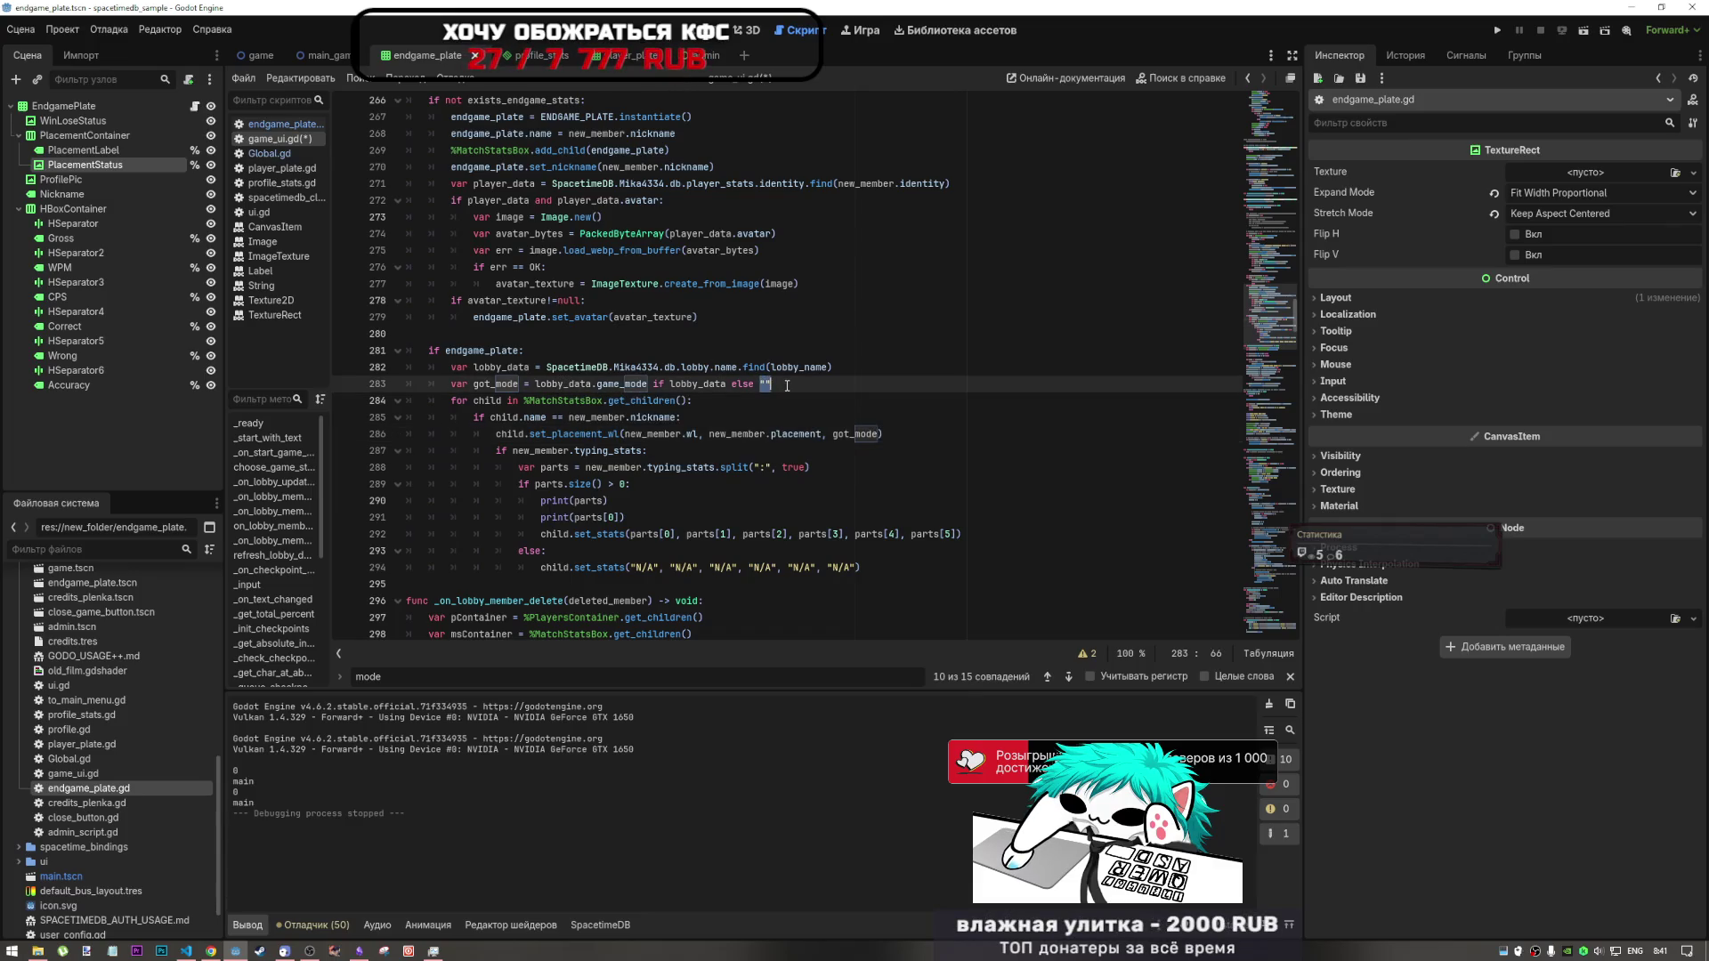
pyautogui.write('mode')
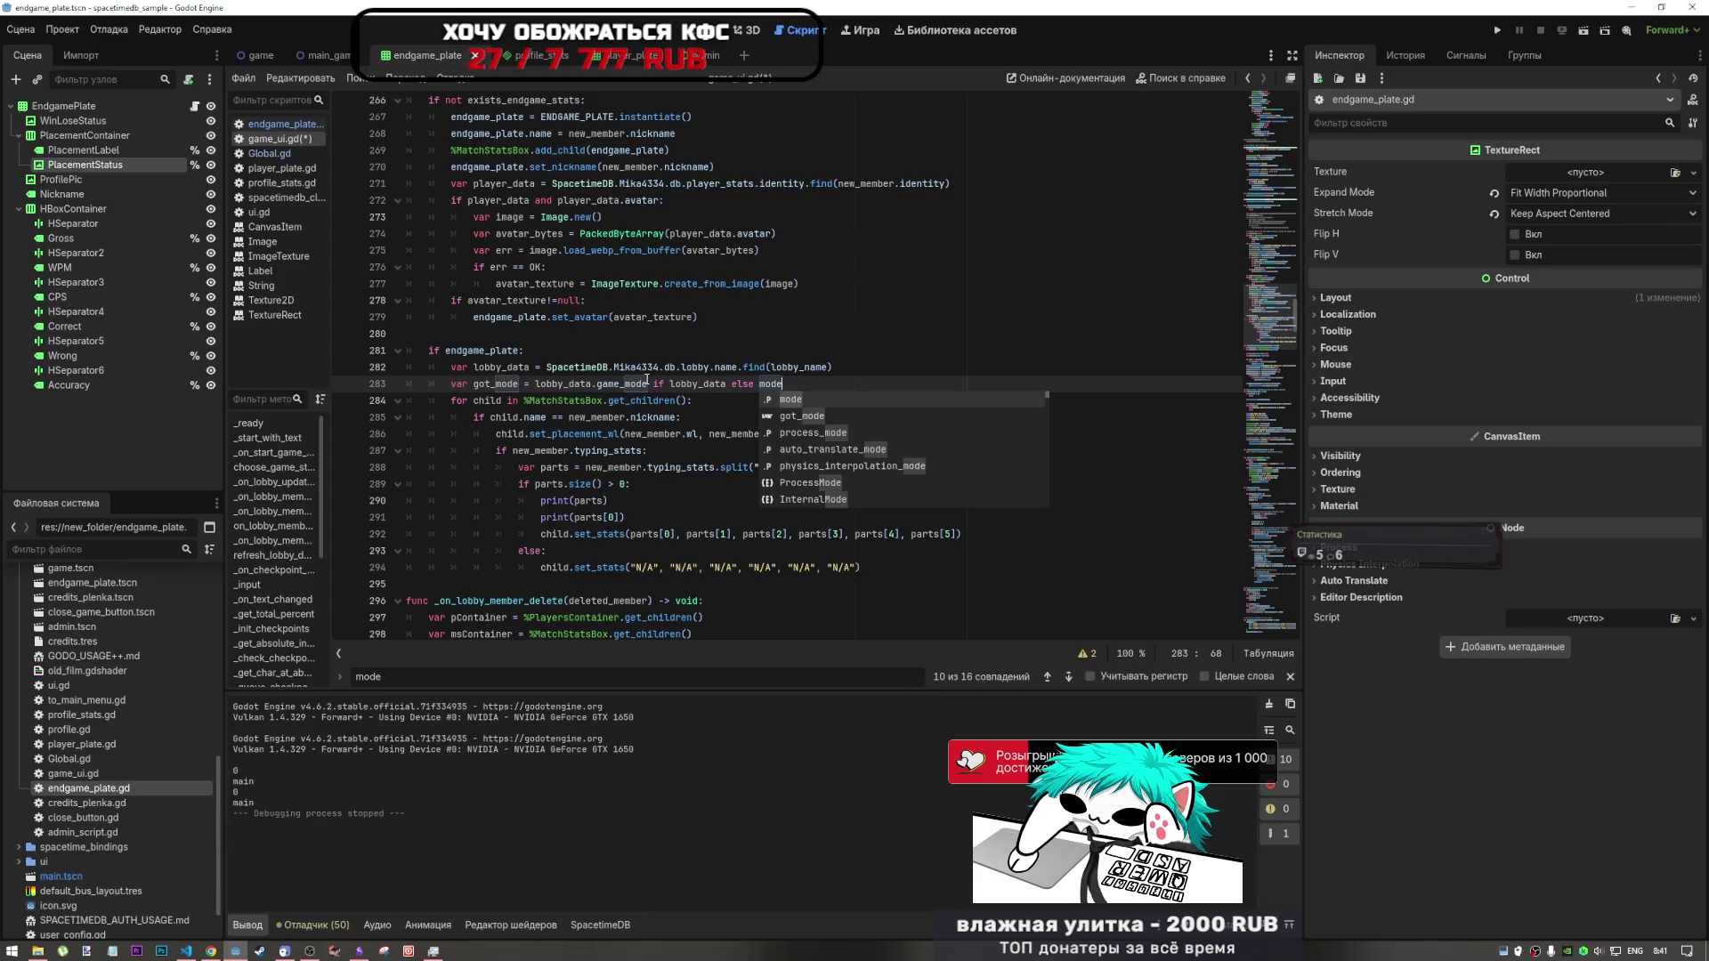
pyautogui.moveTo(647, 384); pyautogui.dragTo(756, 384)
pyautogui.moveTo(462, 384); pyautogui.dragTo(519, 384)
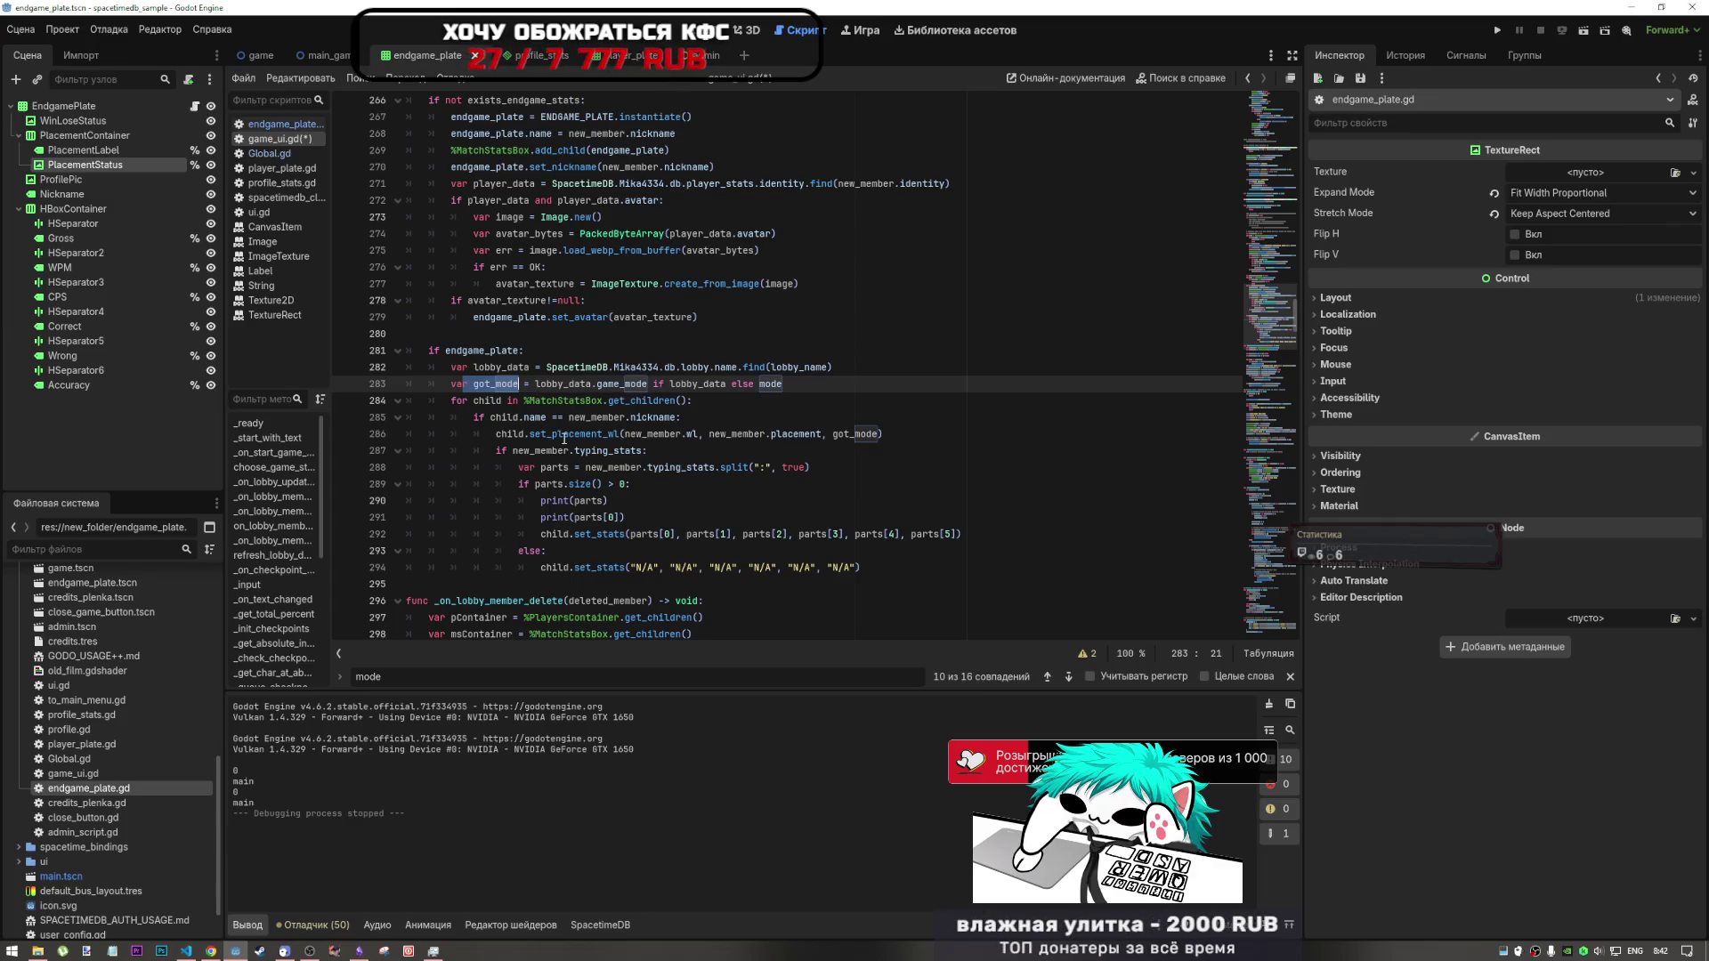
pyautogui.click(779, 384)
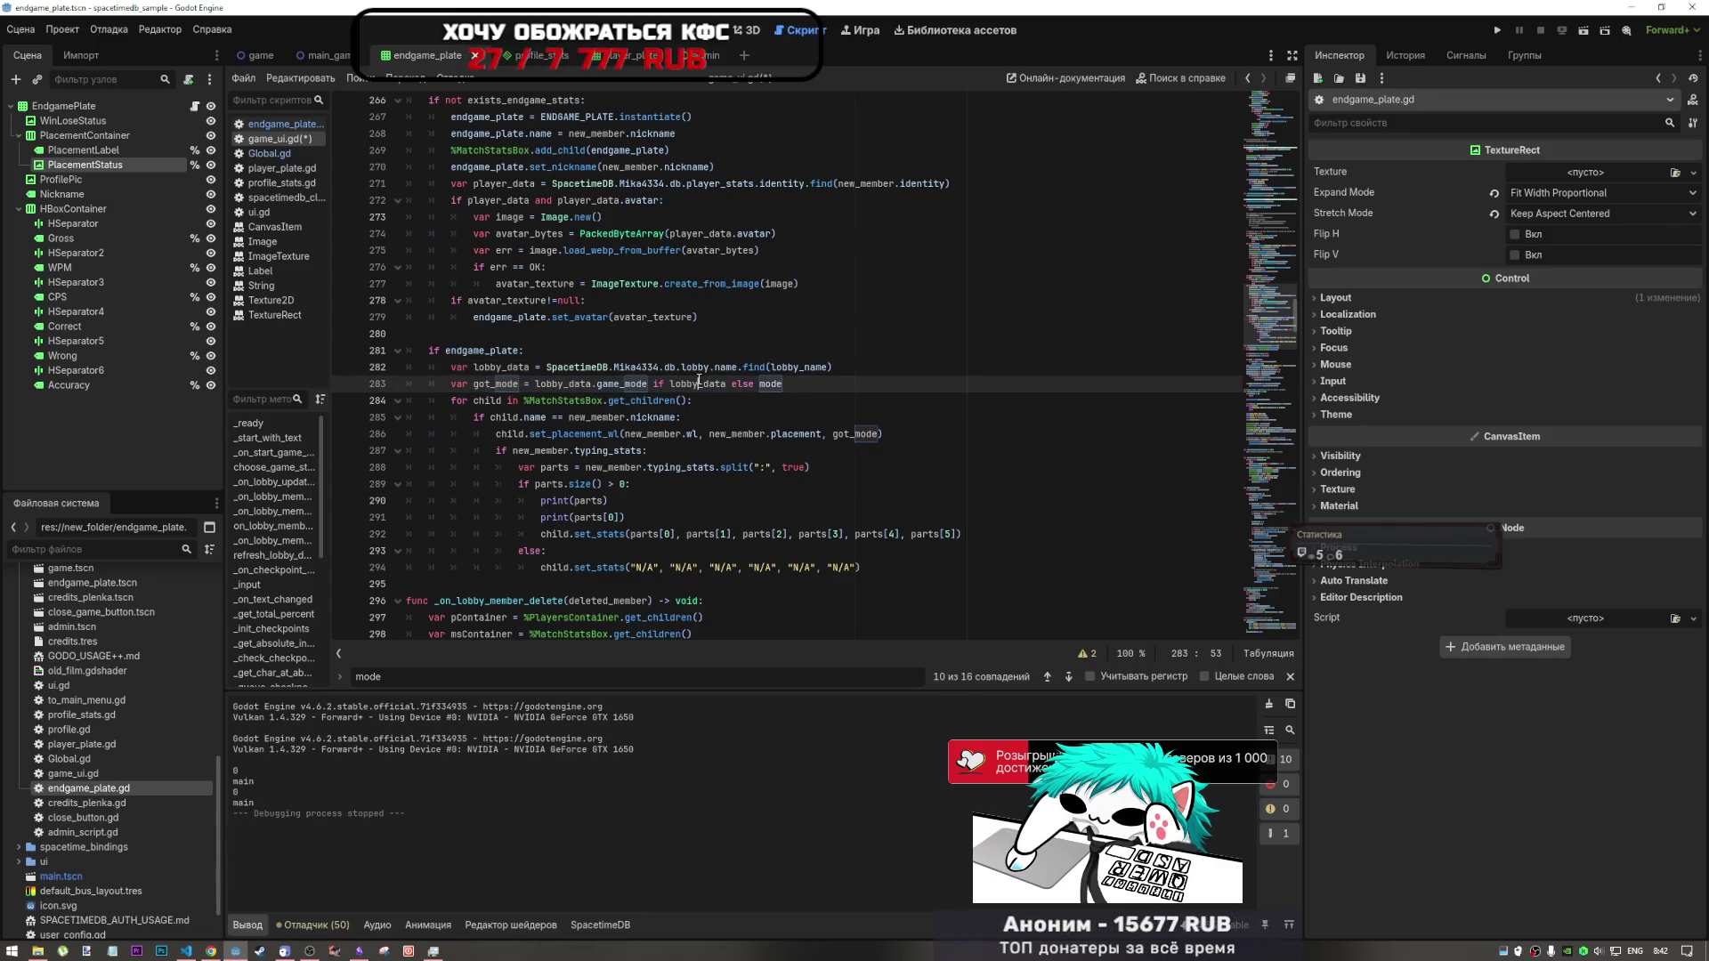
pyautogui.moveTo(699, 383); pyautogui.dragTo(800, 381)
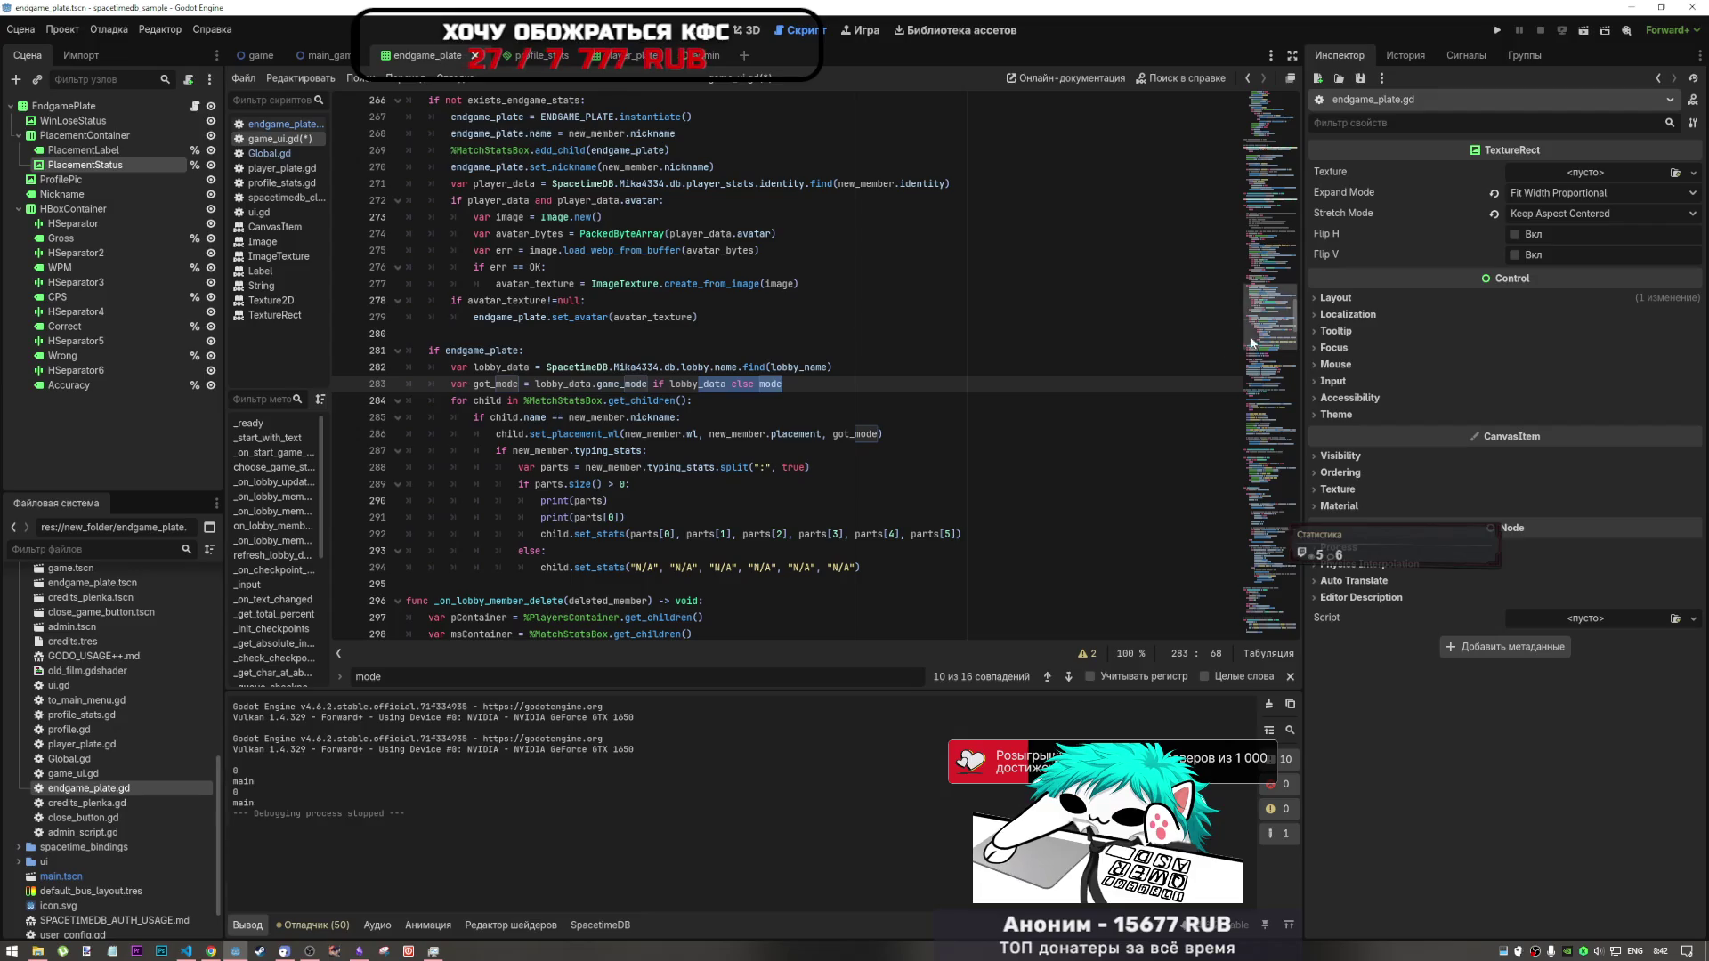
pyautogui.moveTo(1258, 330)
pyautogui.mouseDown()
pyautogui.moveTo(1278, 142)
pyautogui.moveTo(1289, 344)
pyautogui.mouseUp()
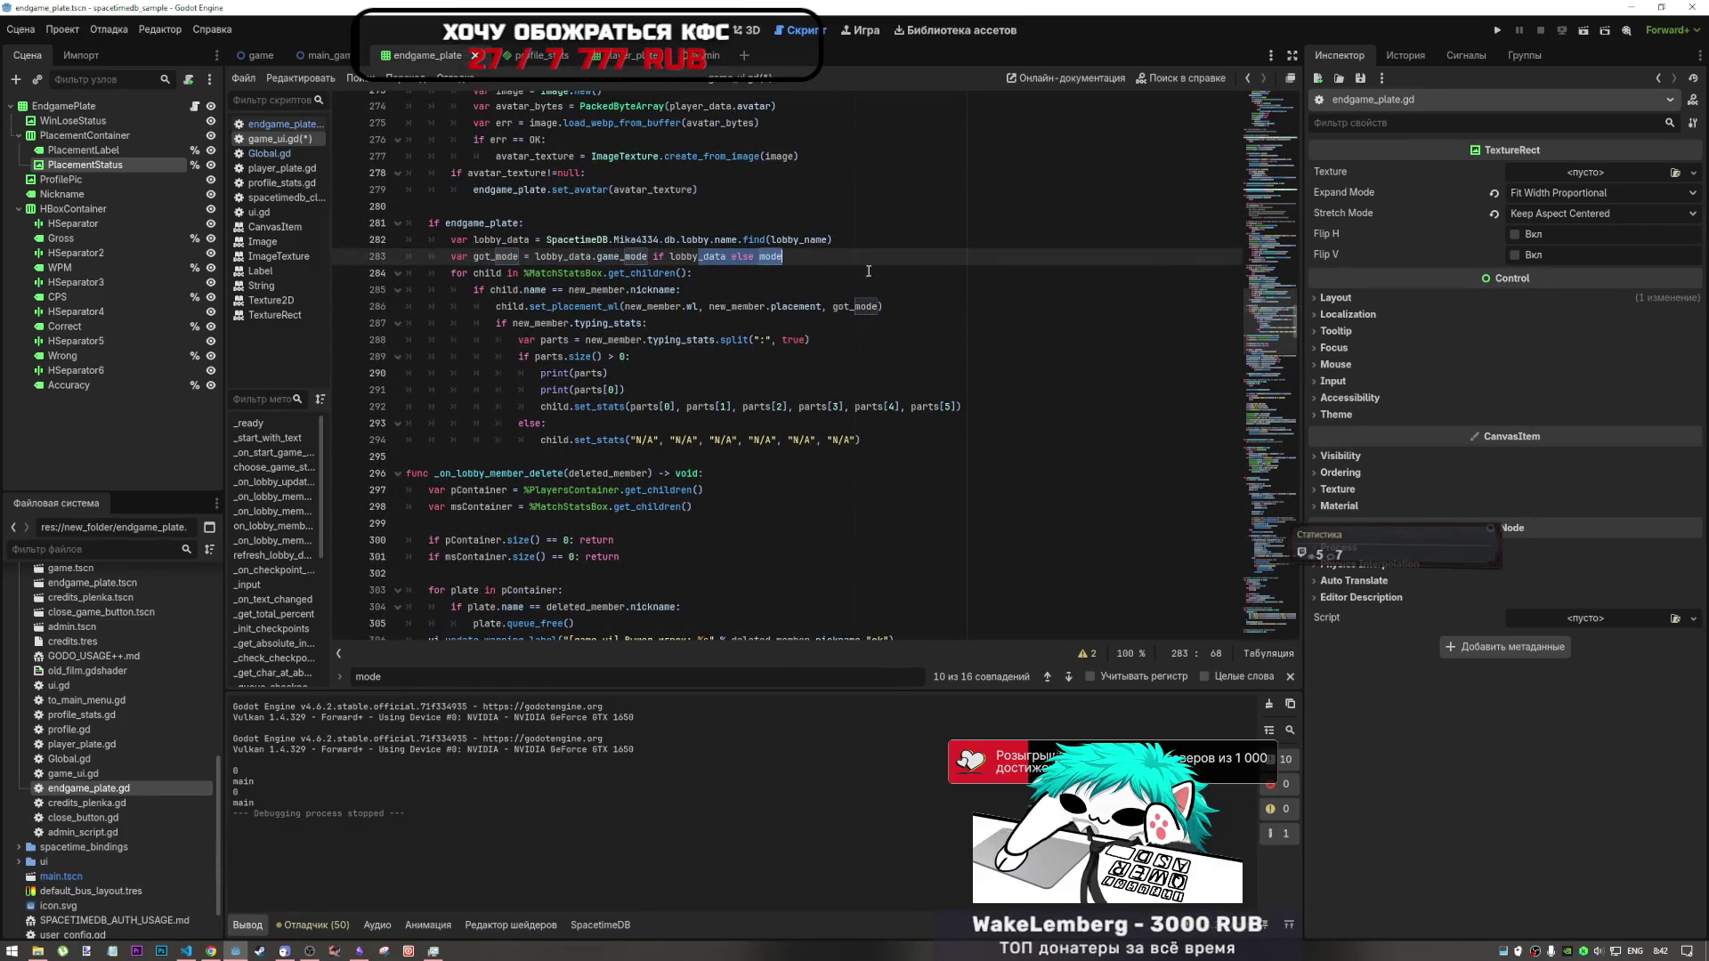
pyautogui.click(801, 263)
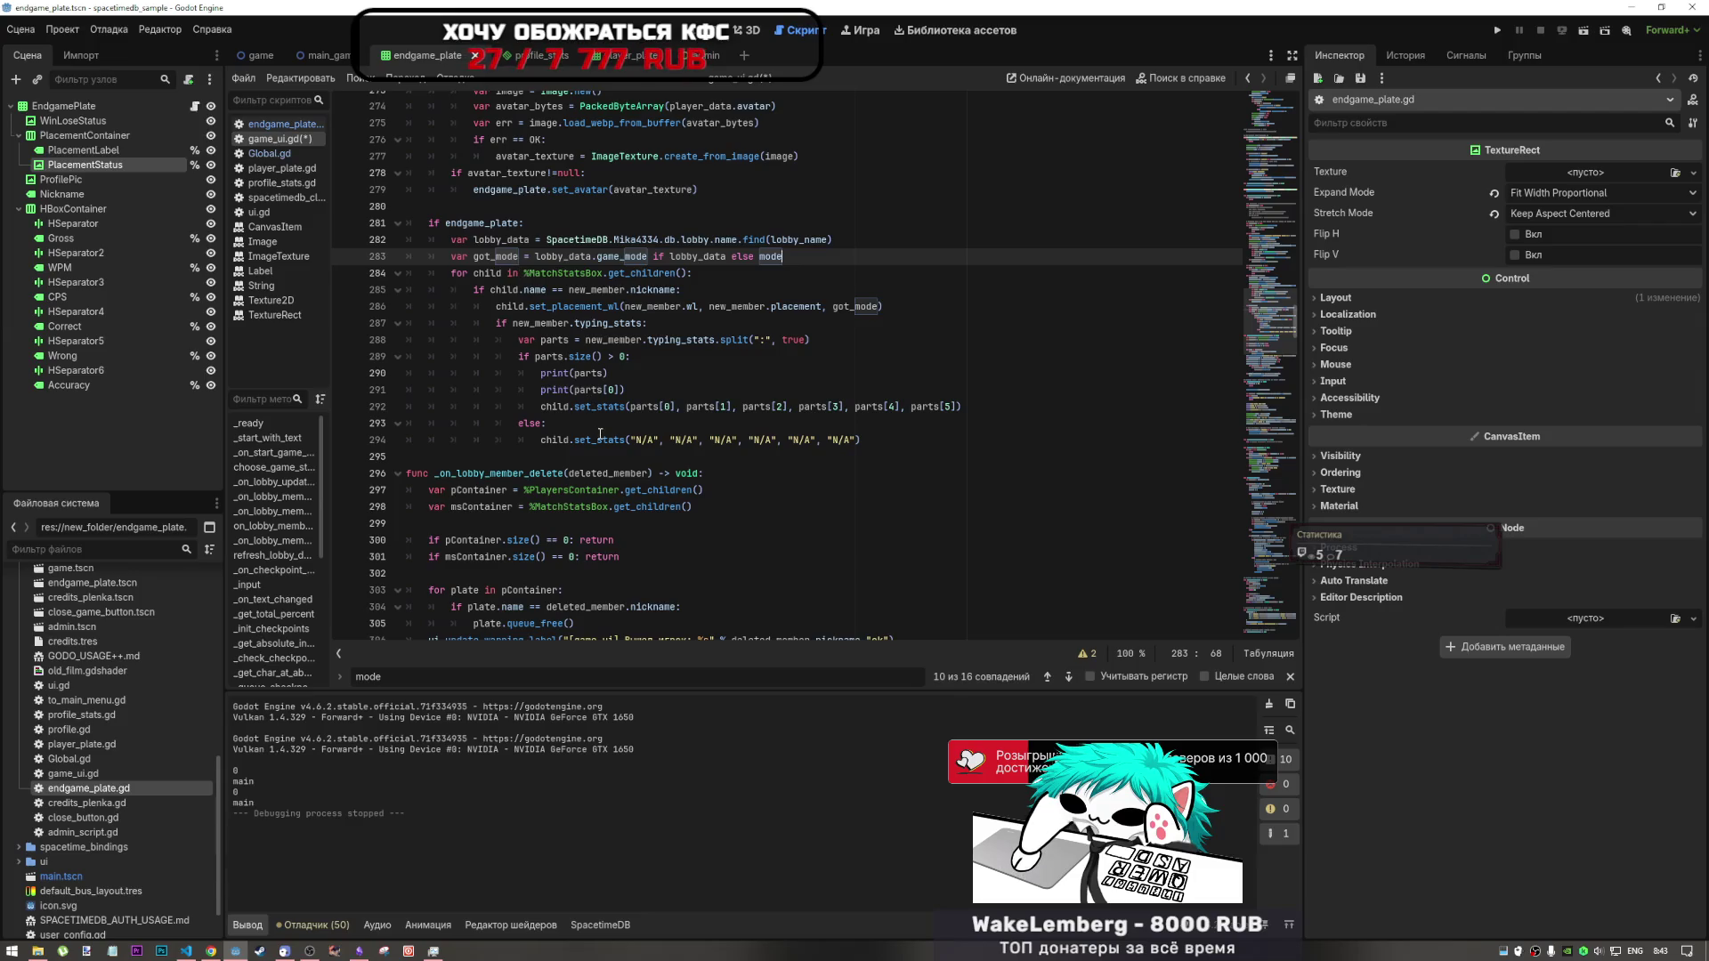
pyautogui.click(552, 256)
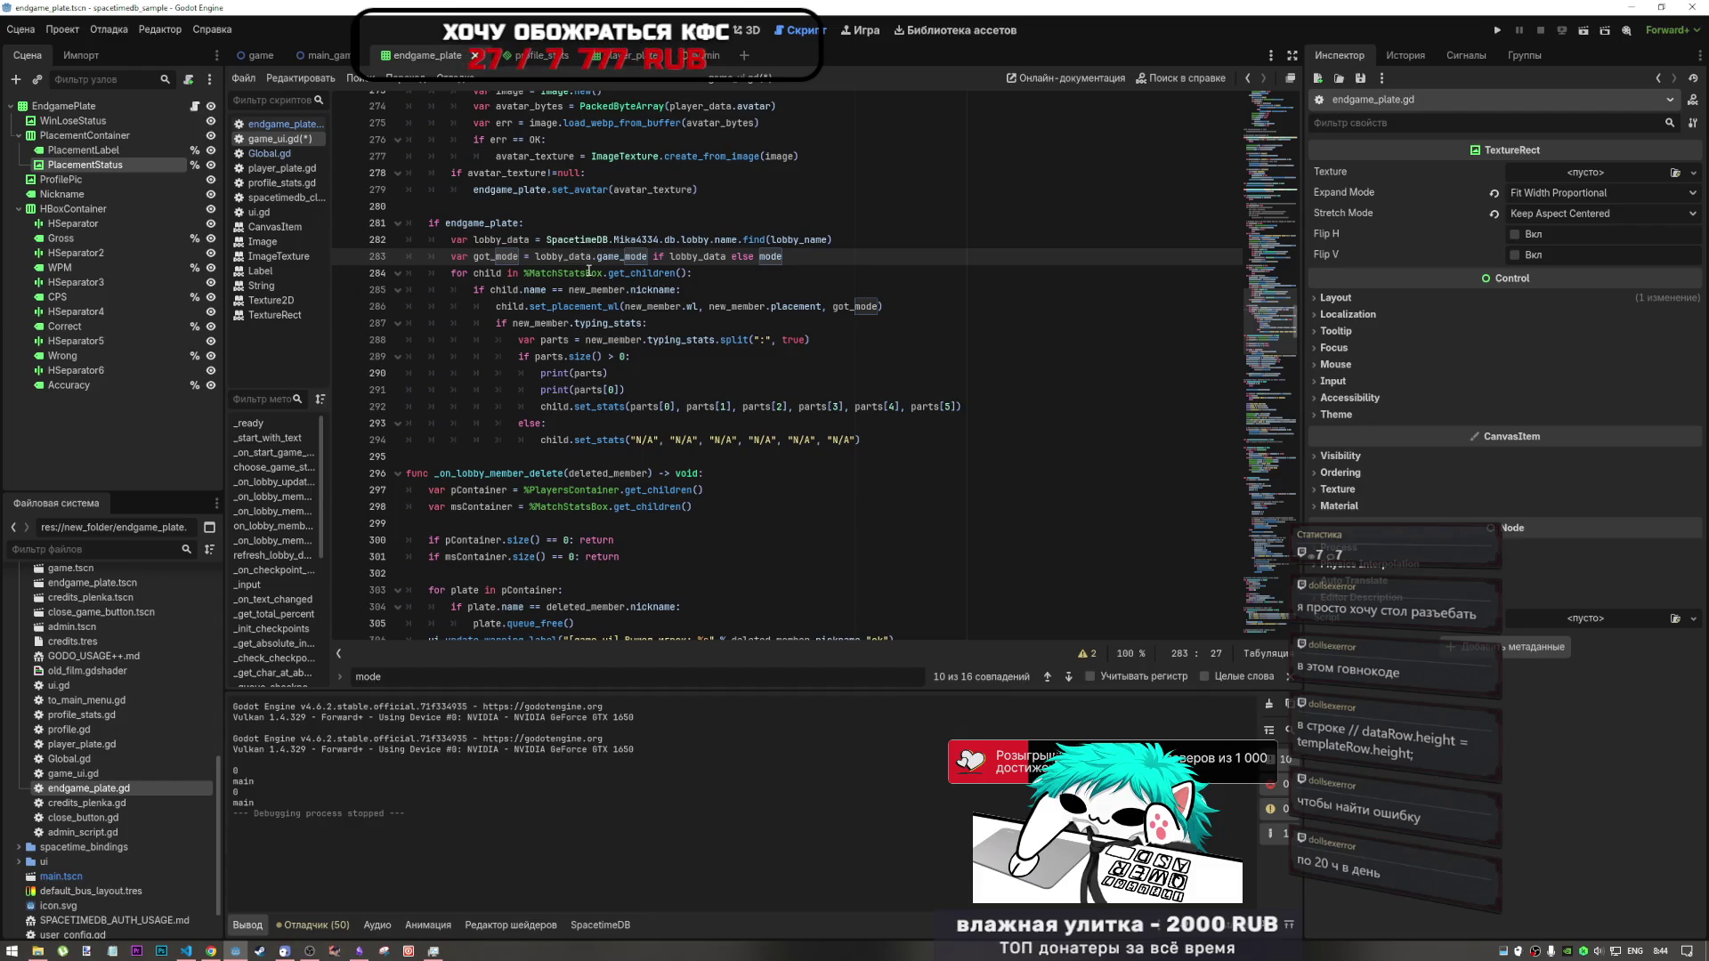
# - Review the got_mode line 283 and the got_mode argument passed to set_placement_wl on line 286
pyautogui.click(723, 258)
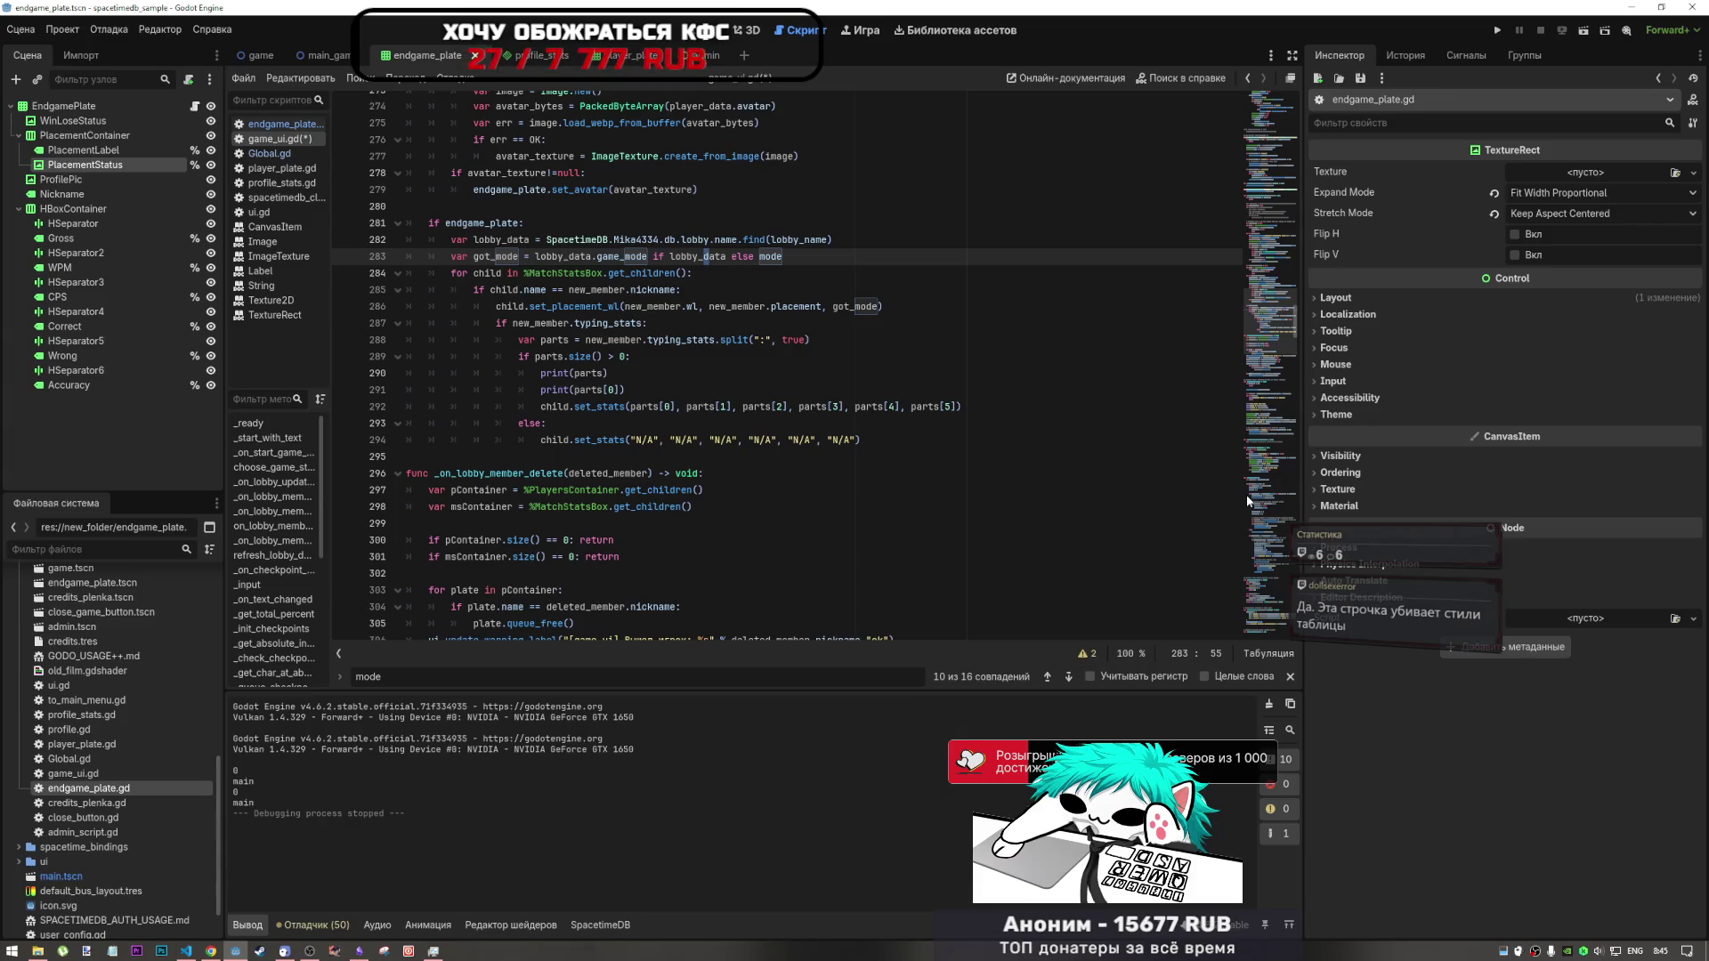
pyautogui.click(814, 262)
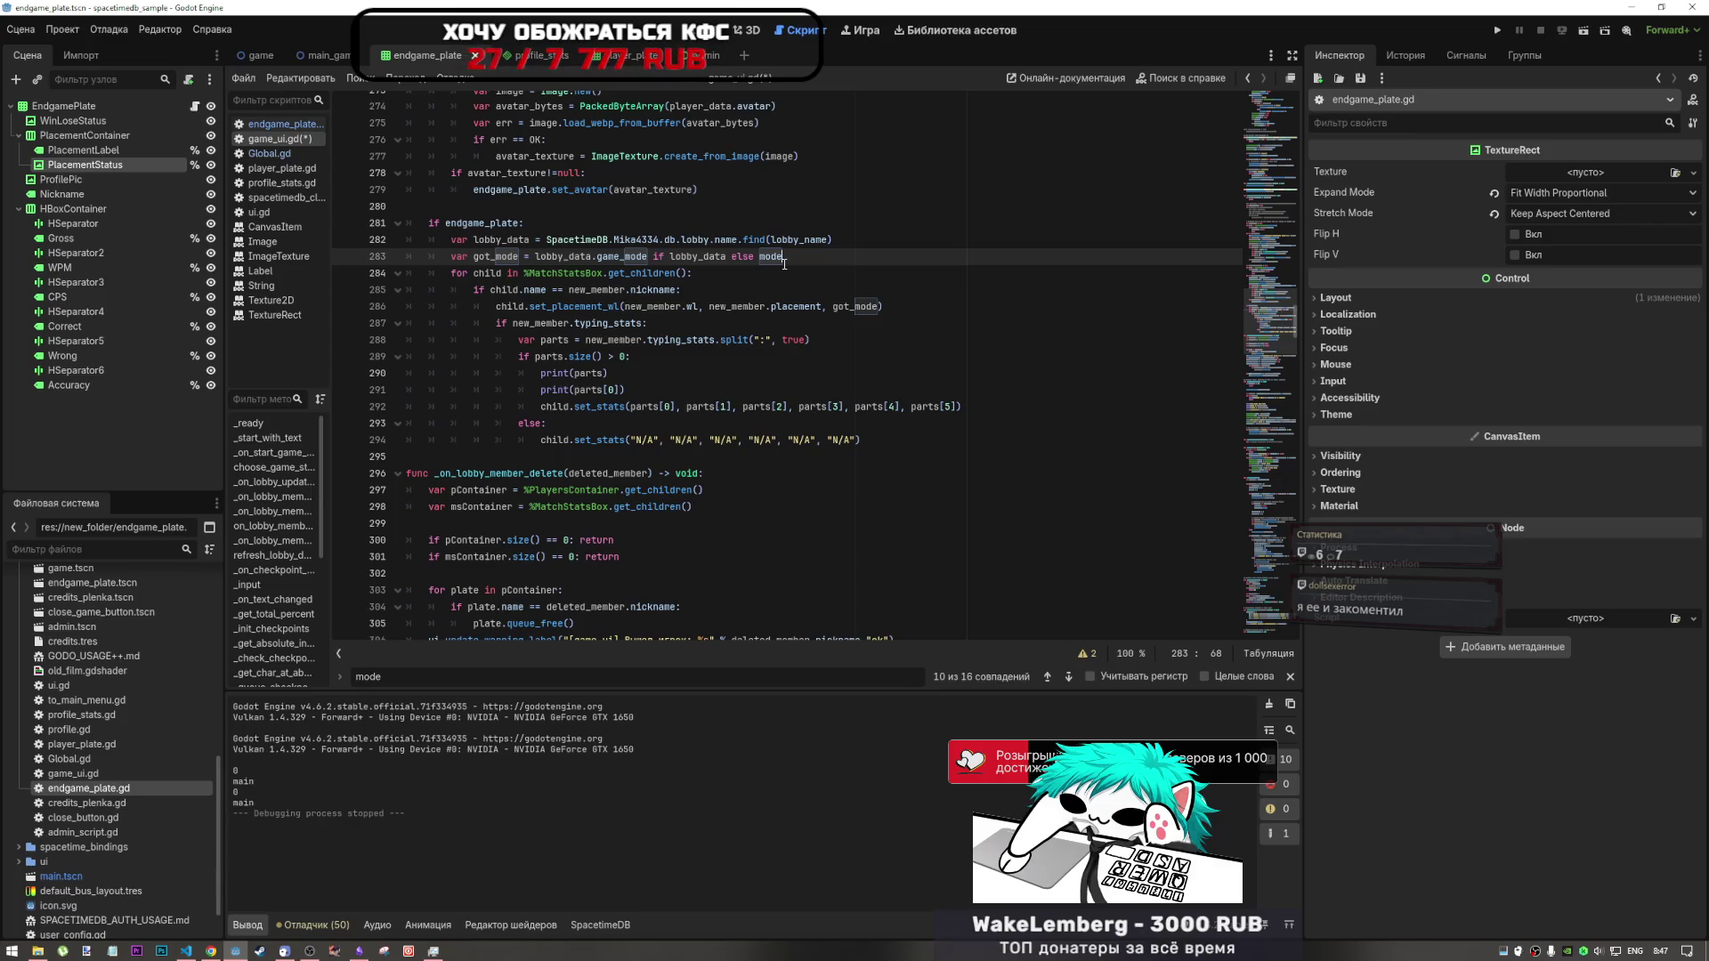
pyautogui.moveTo(830, 307); pyautogui.dragTo(877, 307)
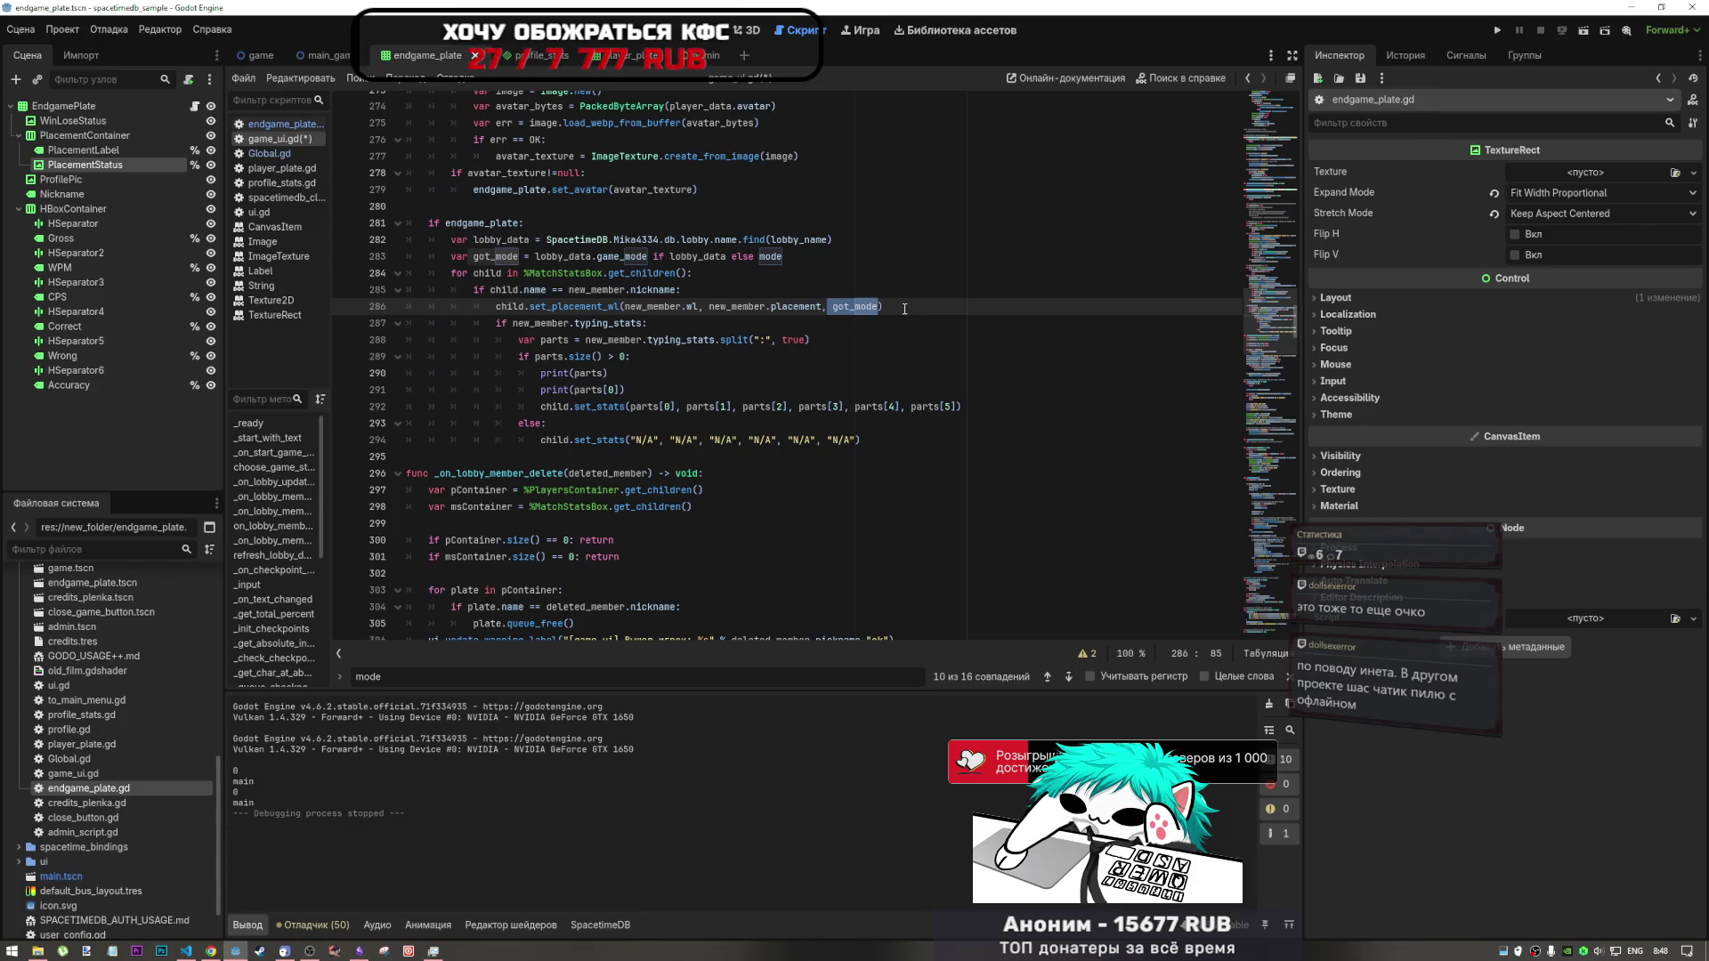
# - Go from the typing_stats check on line 287 to the DeepSeek chat on converting Godot 4 enums to strings
pyautogui.click(852, 321)
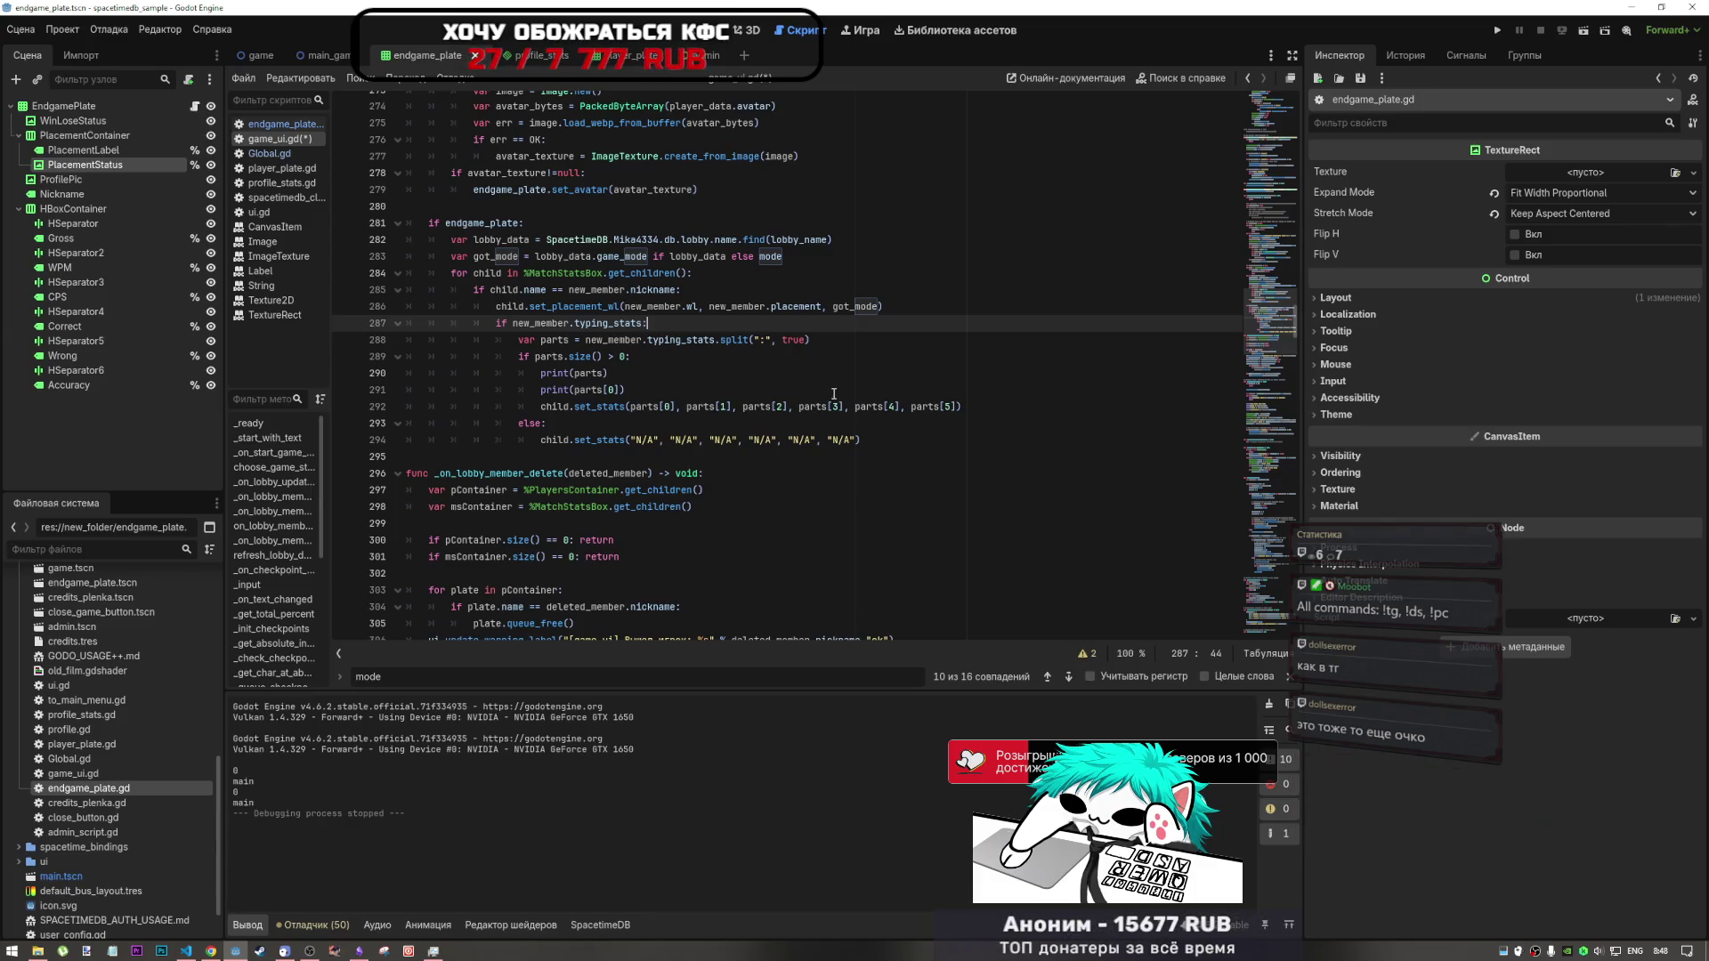
pyautogui.click(210, 951)
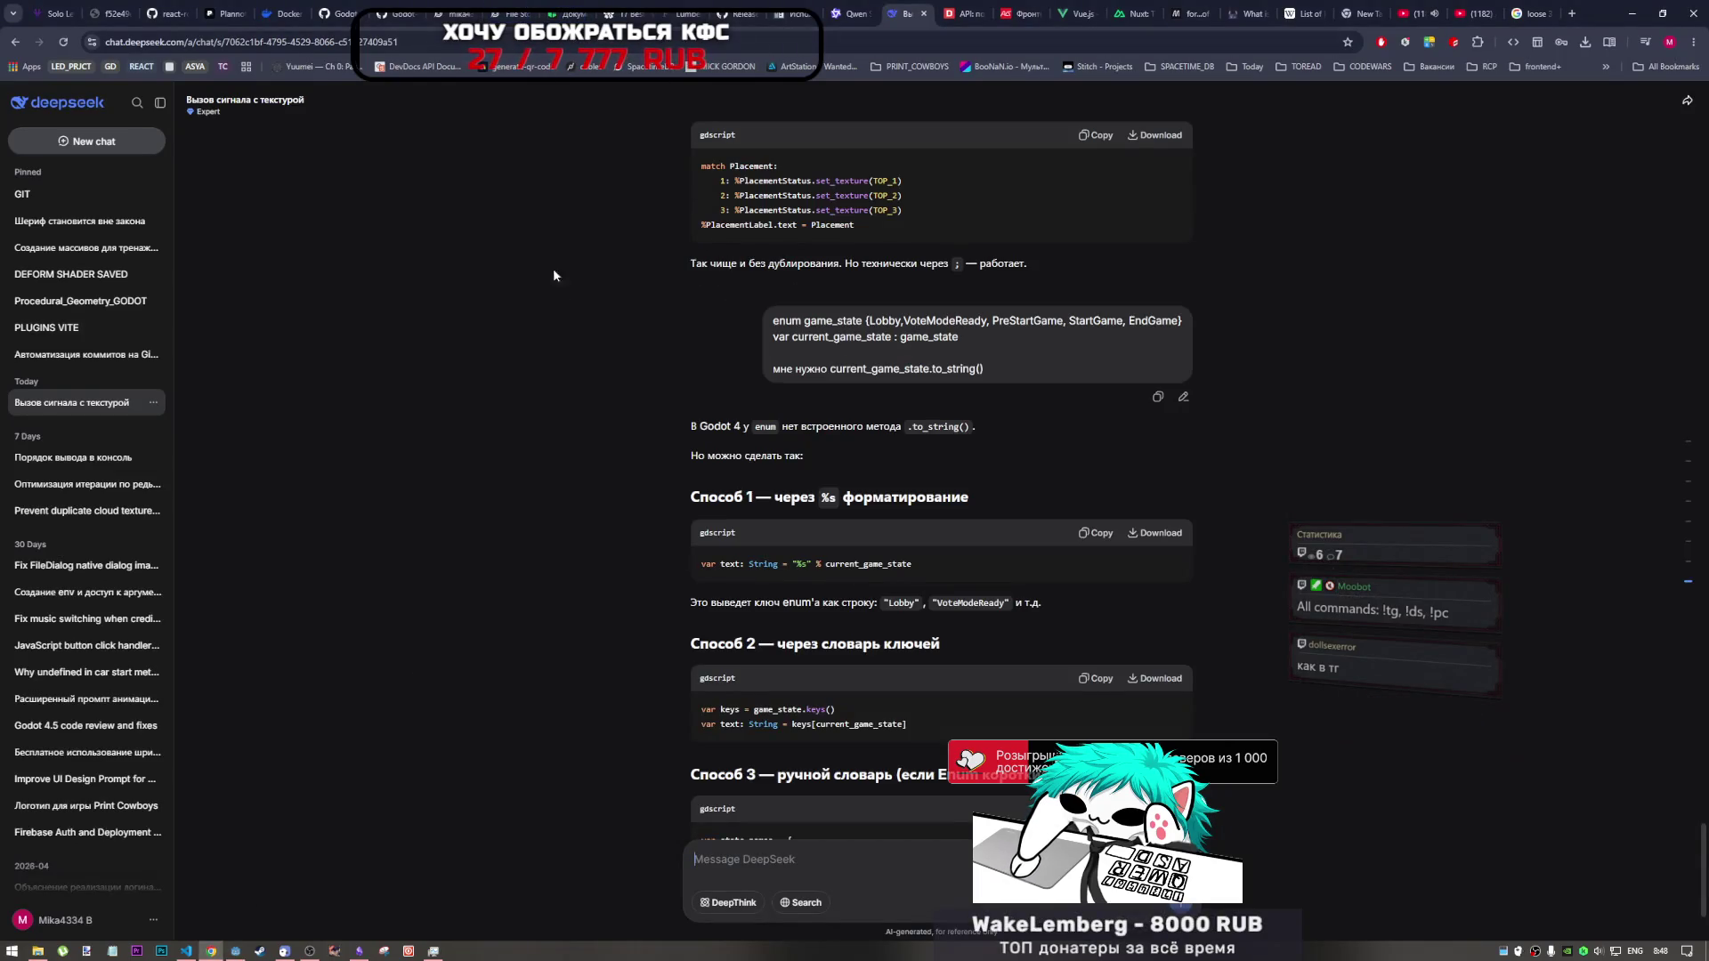
# - Skim the SpacetimeDB Chat App Tutorial and File Storage docs pages, then go back to Godot
pyautogui.click(499, 9)
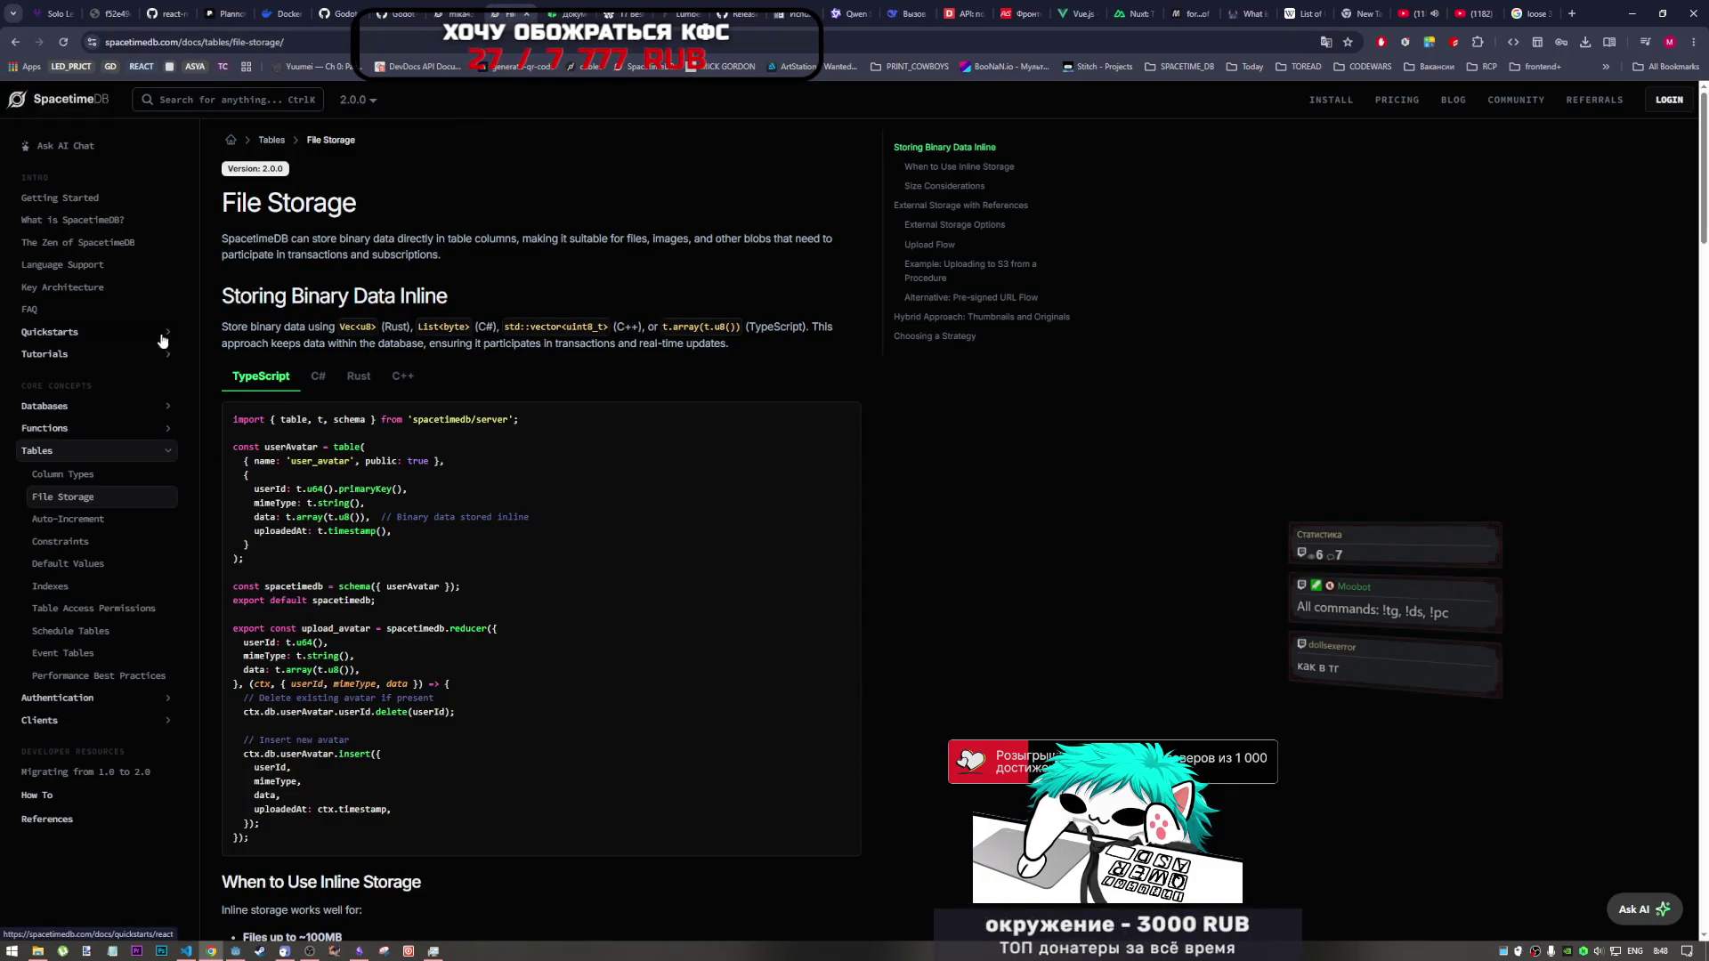
pyautogui.click(126, 355)
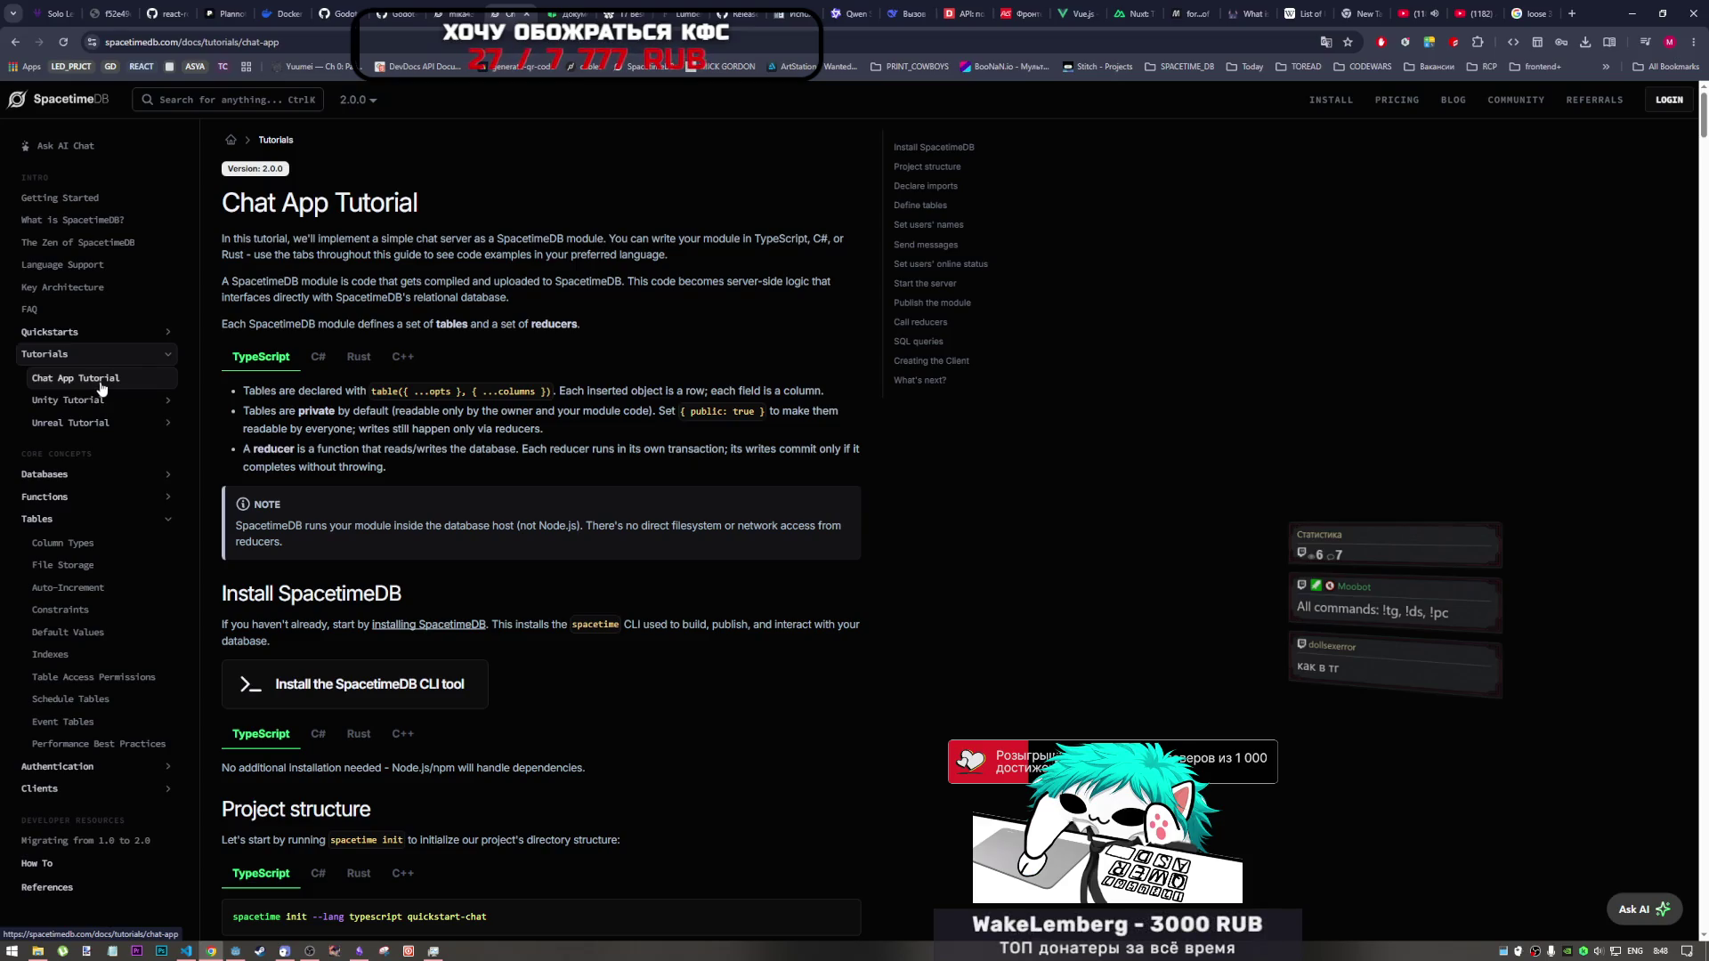
pyautogui.scroll(-12, 283, 472)
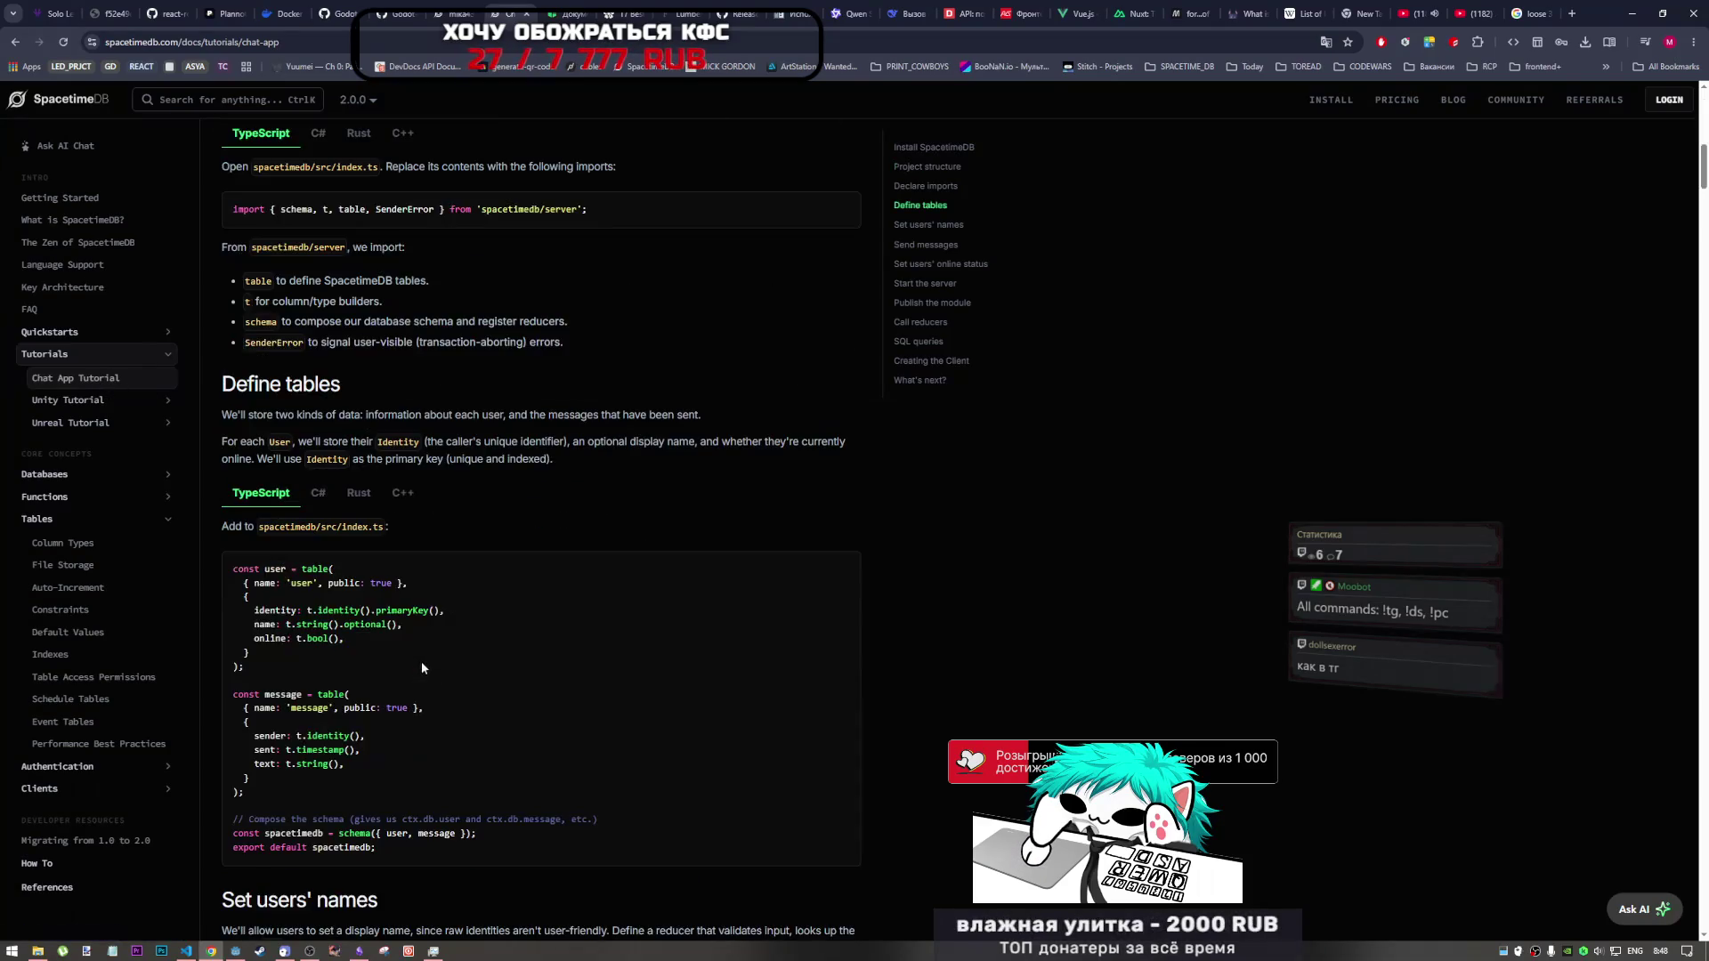
pyautogui.scroll(-9, 422, 668)
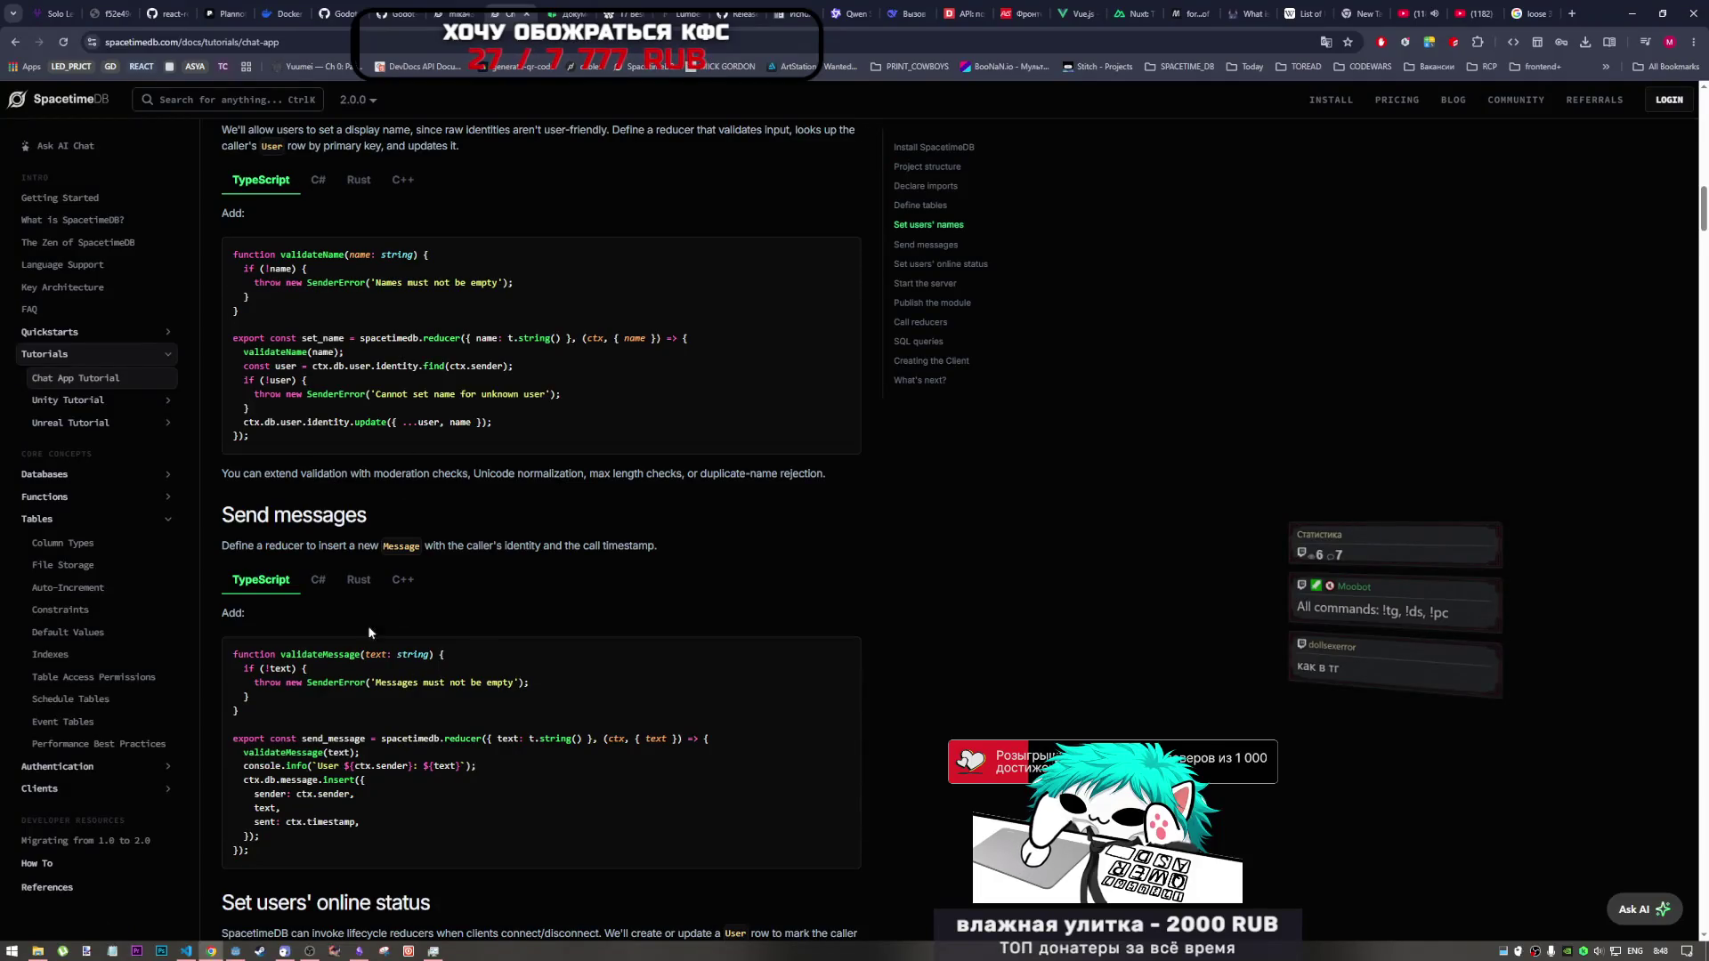
pyautogui.scroll(-15, 369, 633)
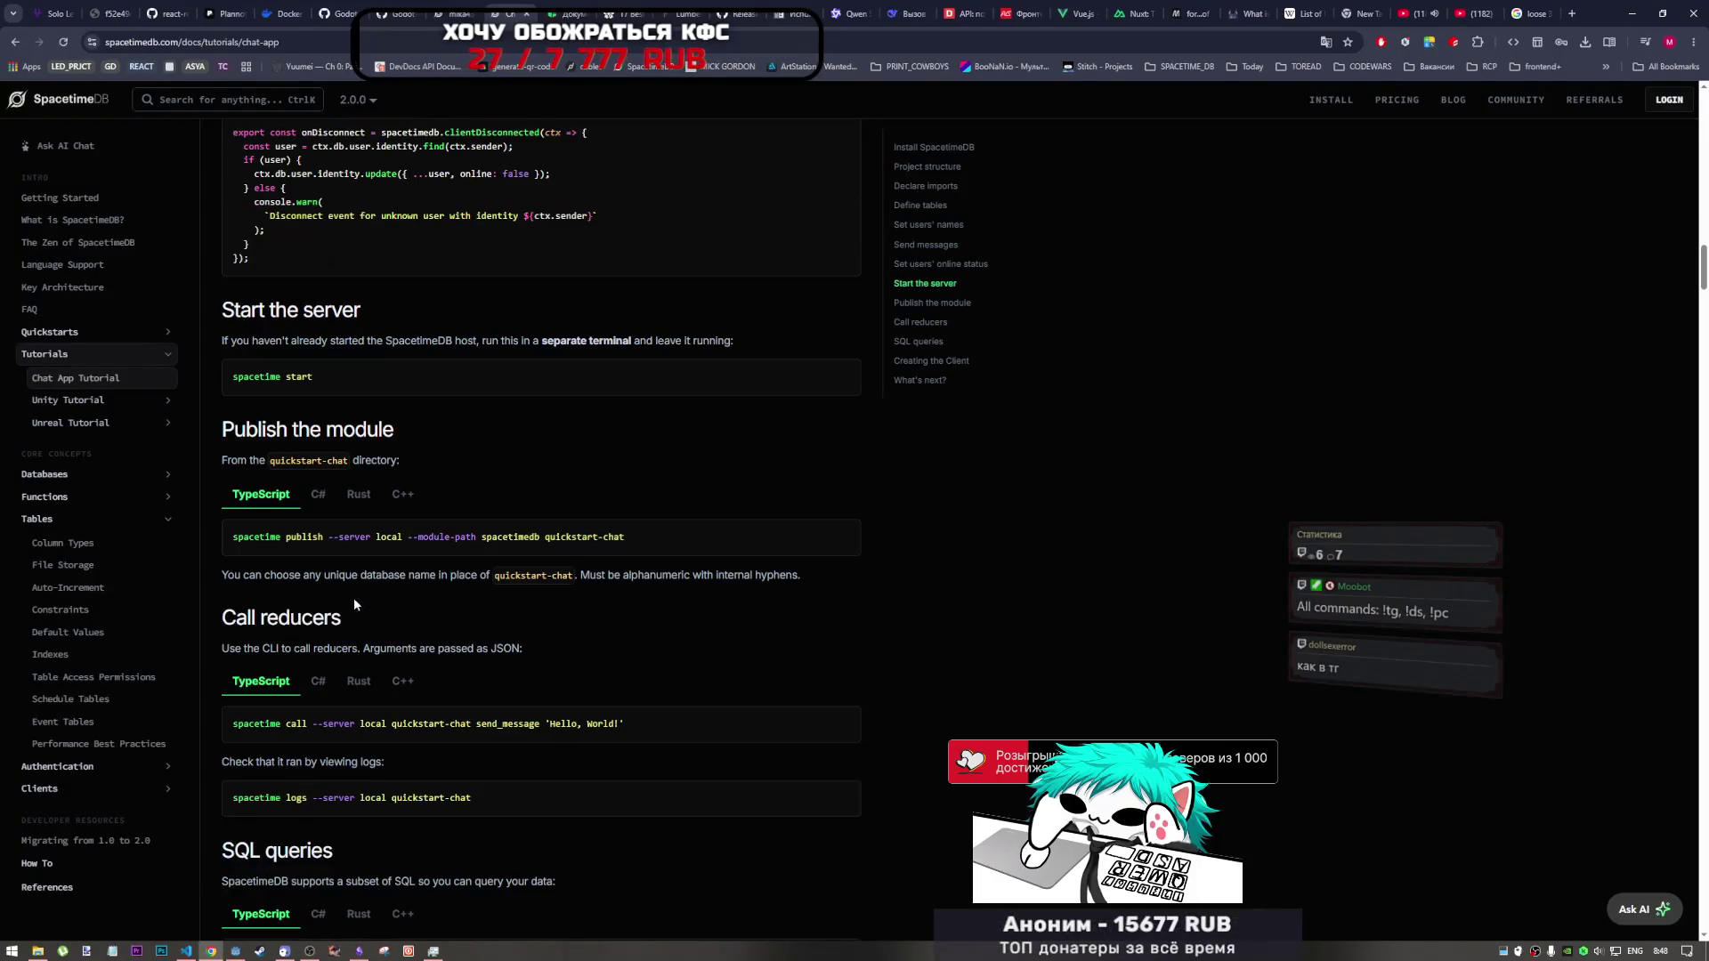
pyautogui.click(15, 41)
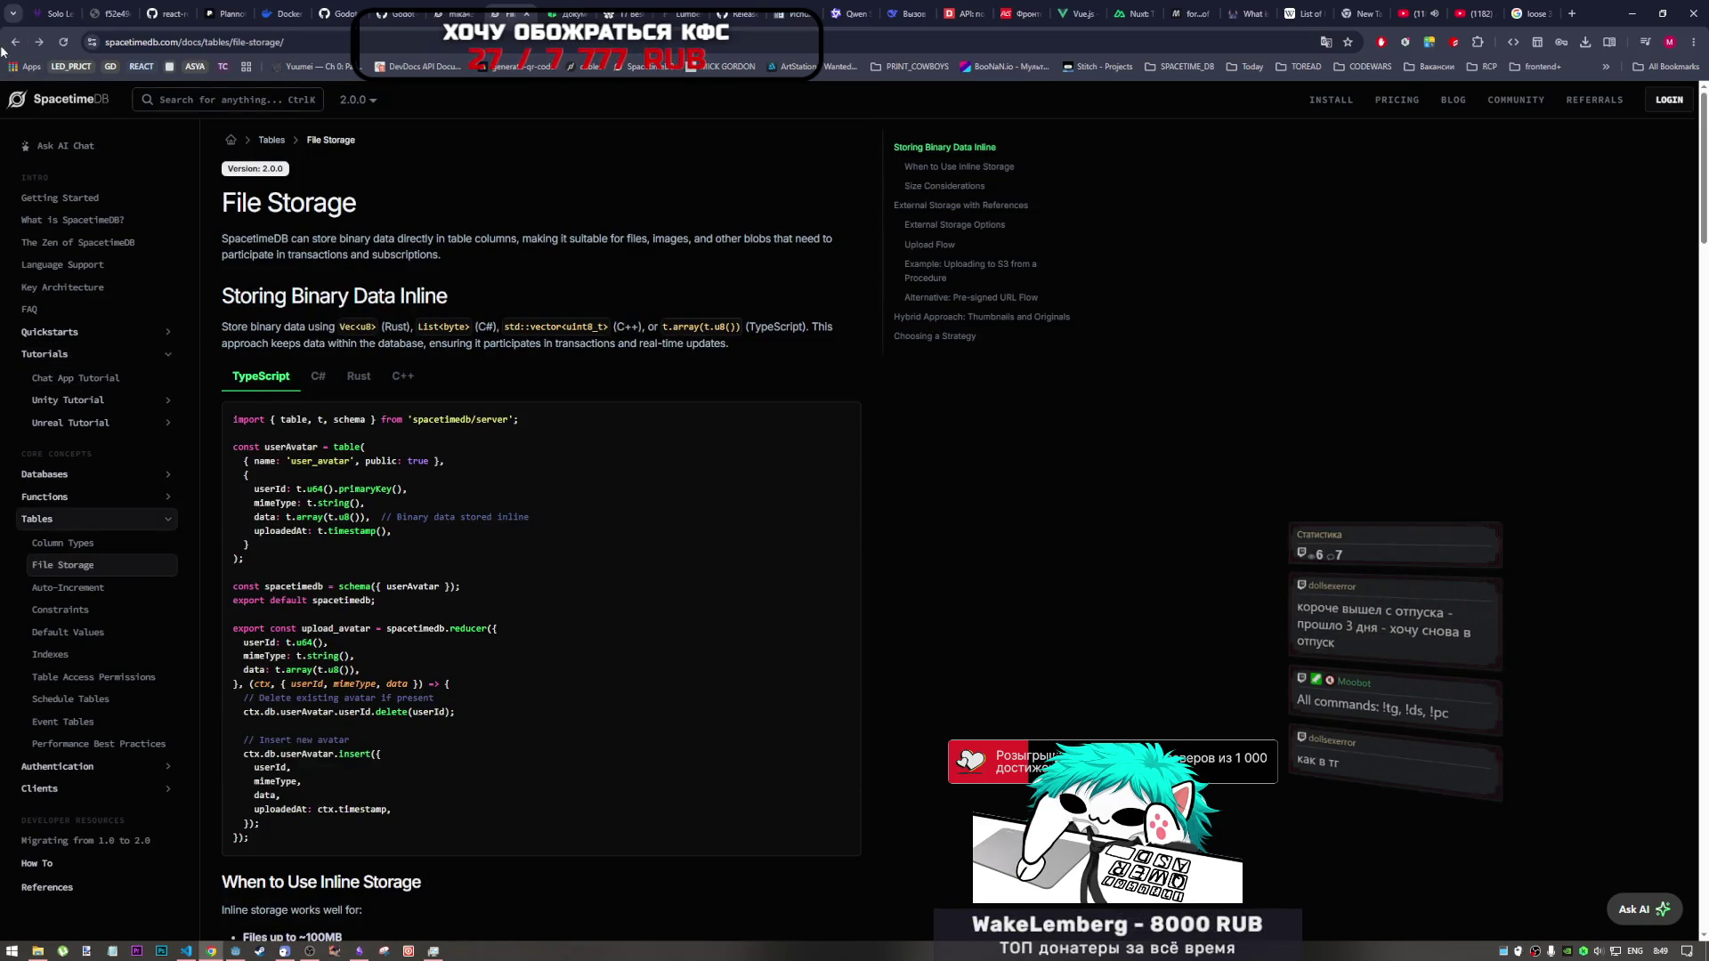
pyautogui.click(15, 42)
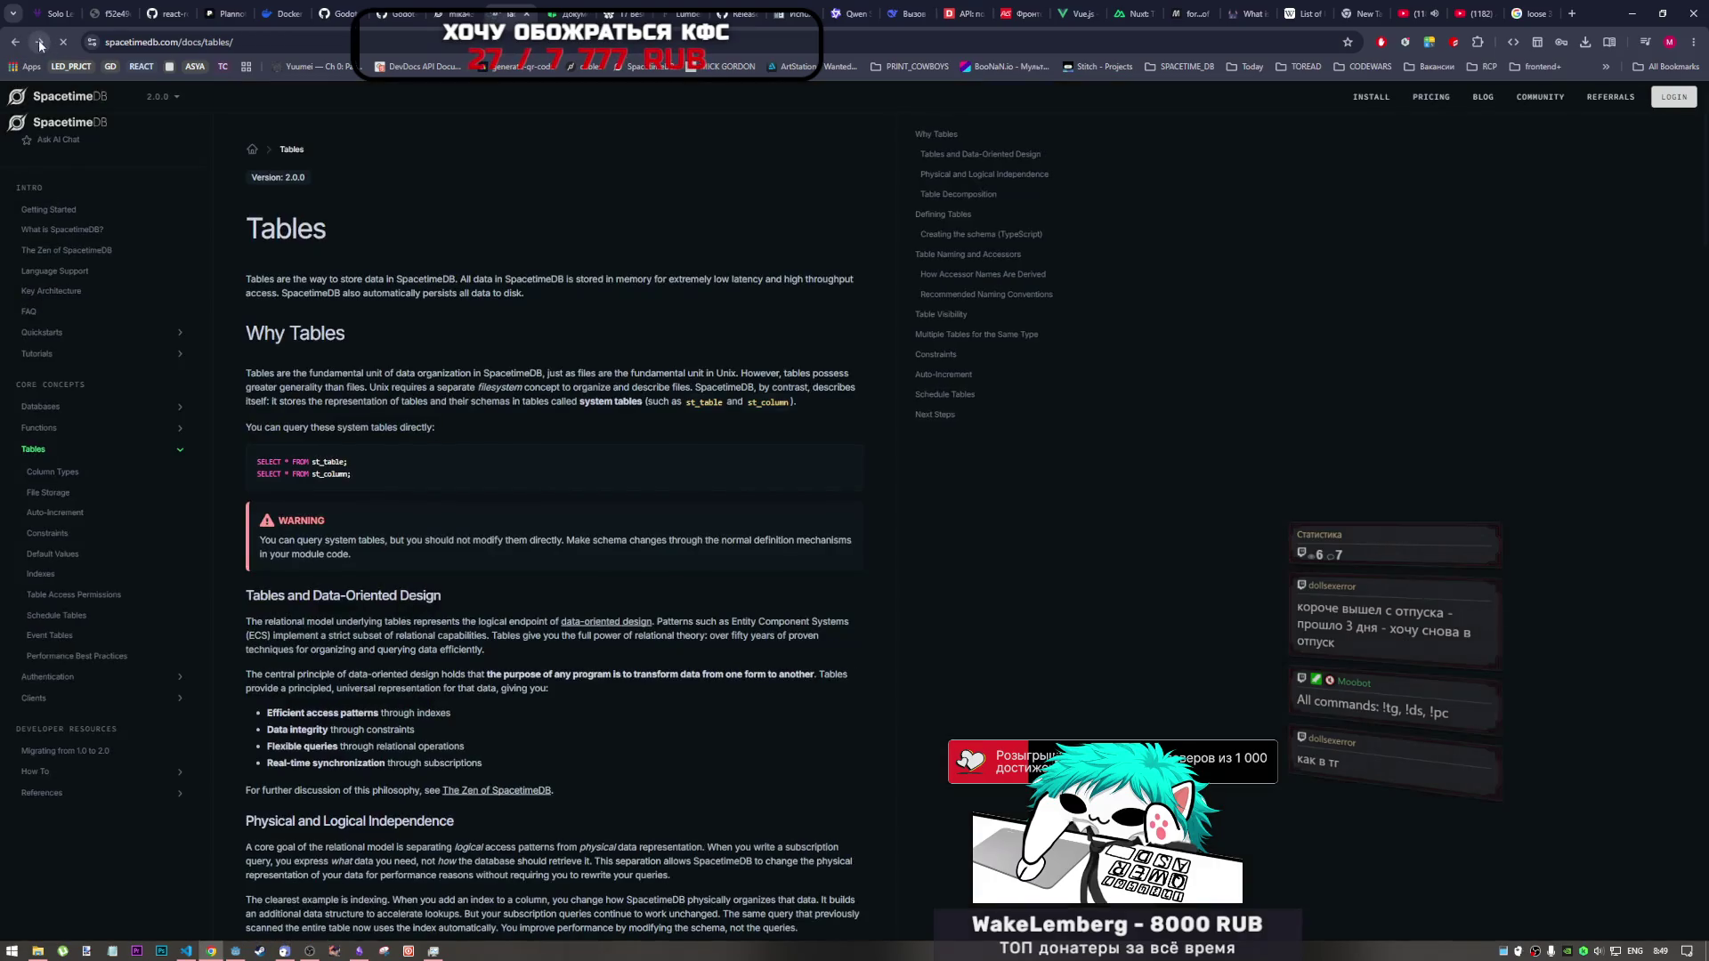
pyautogui.click(39, 39)
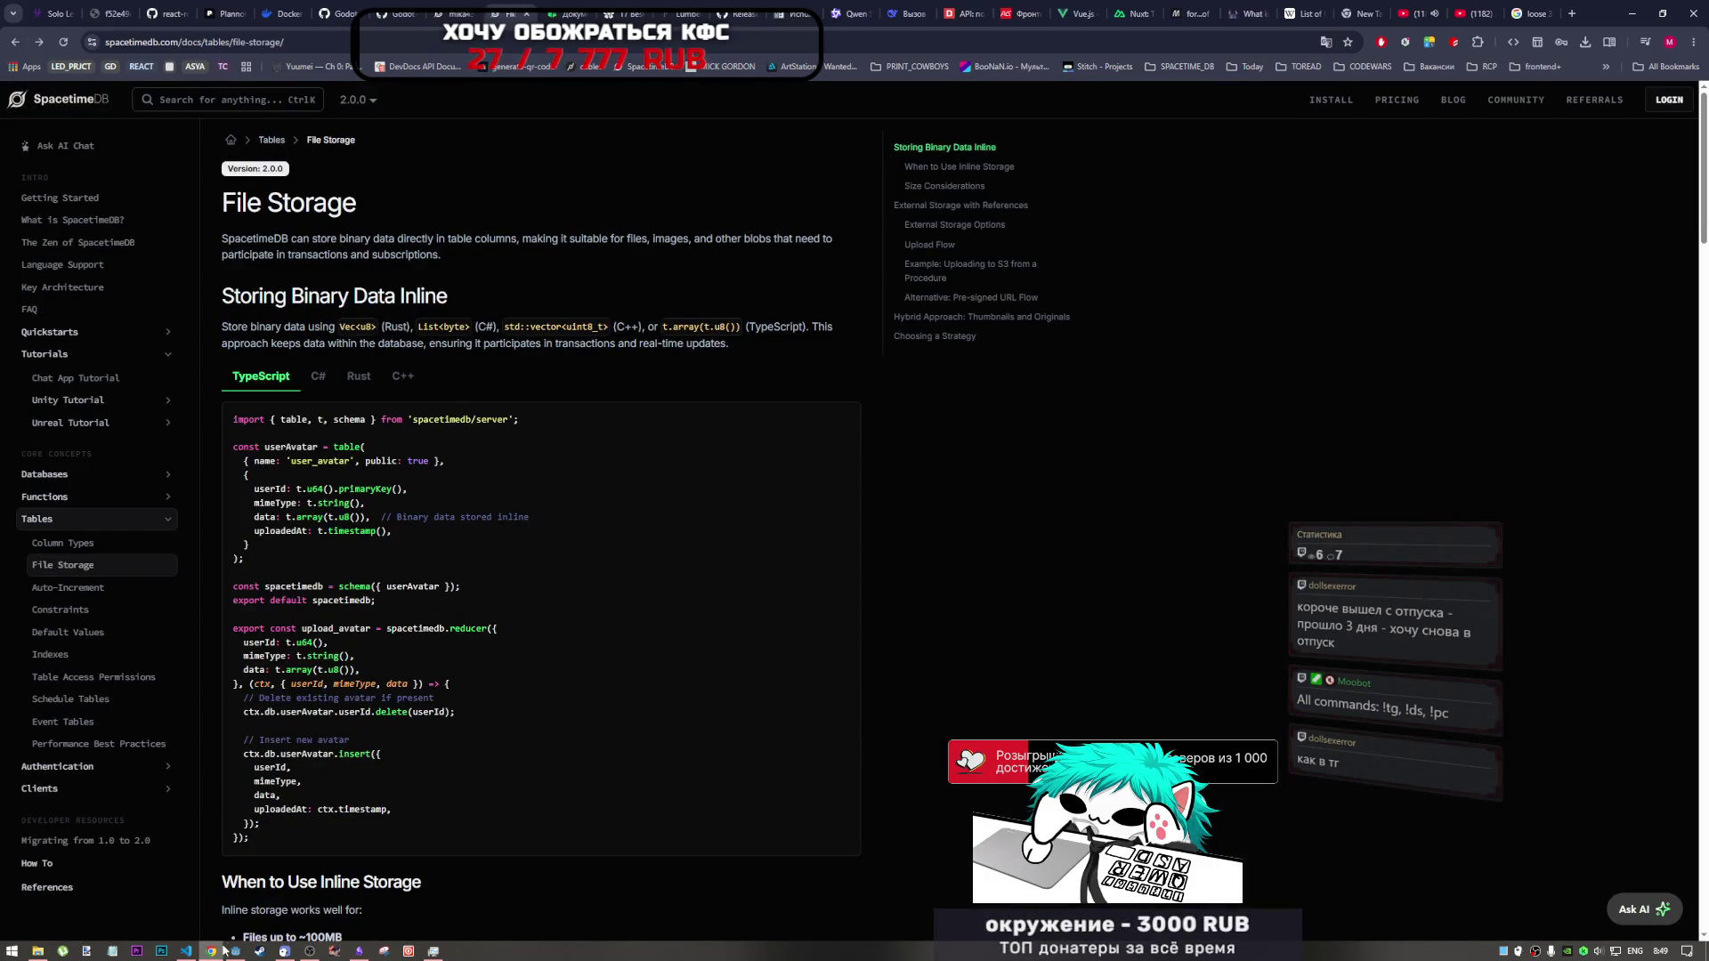
pyautogui.click(235, 951)
# - Save the edited script with Ctrl+S, caret at the end of line 285
pyautogui.click(683, 306)
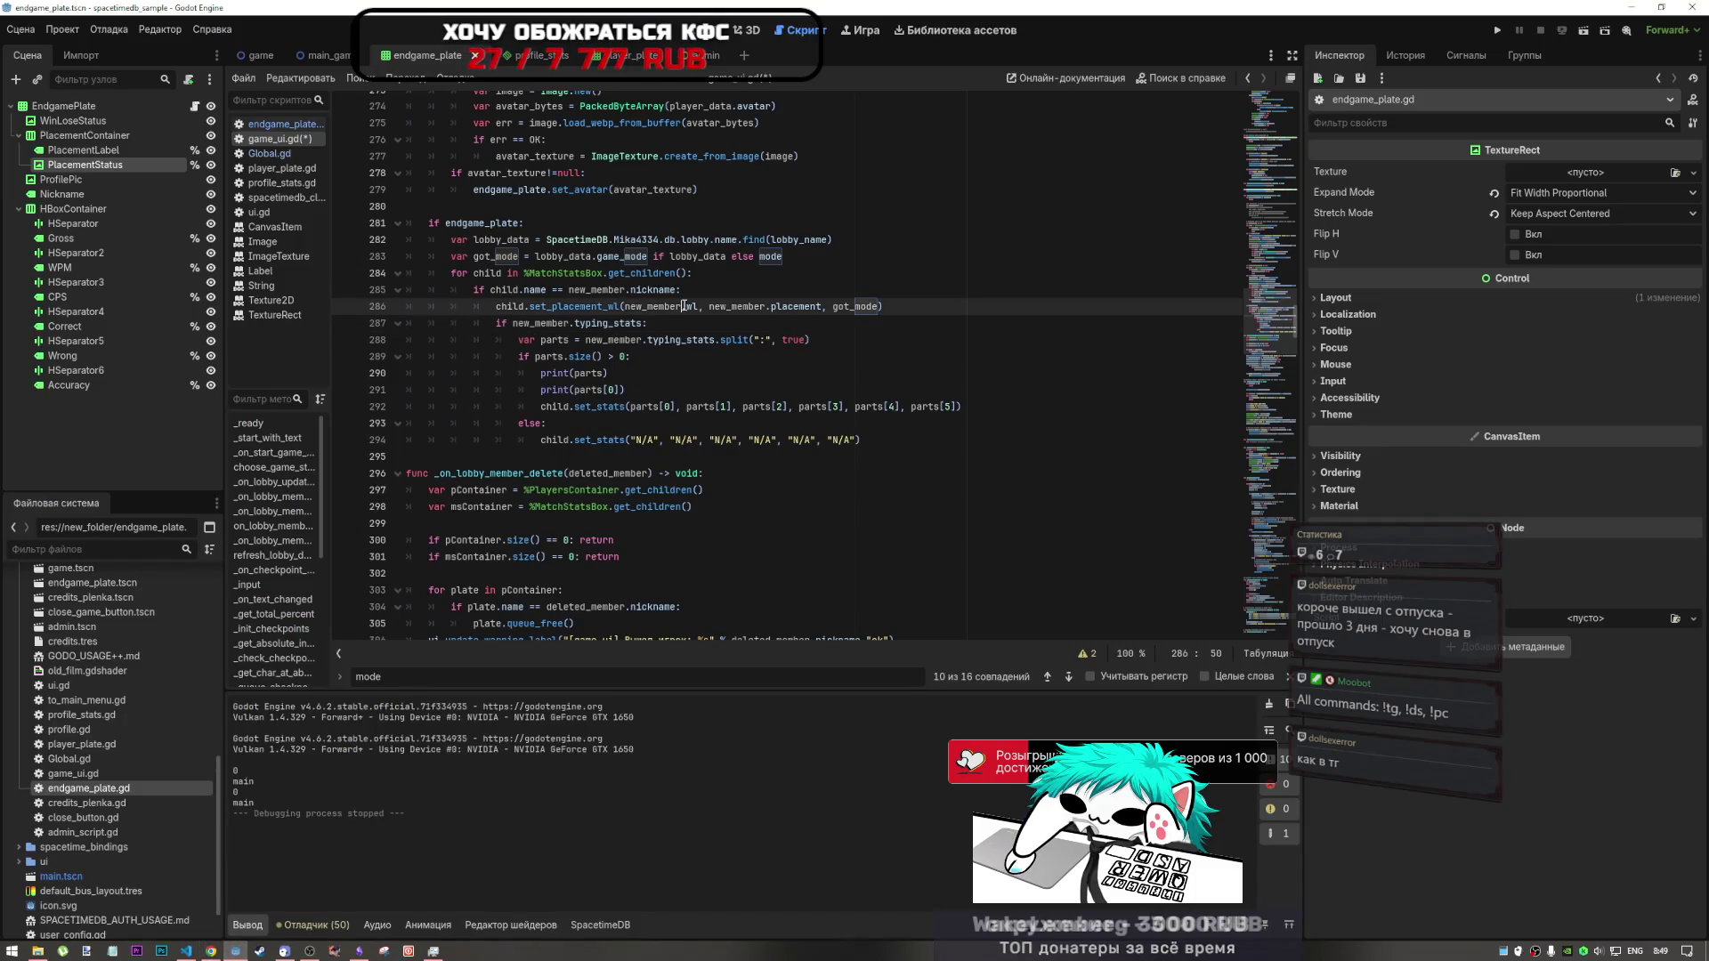
pyautogui.moveTo(684, 314)
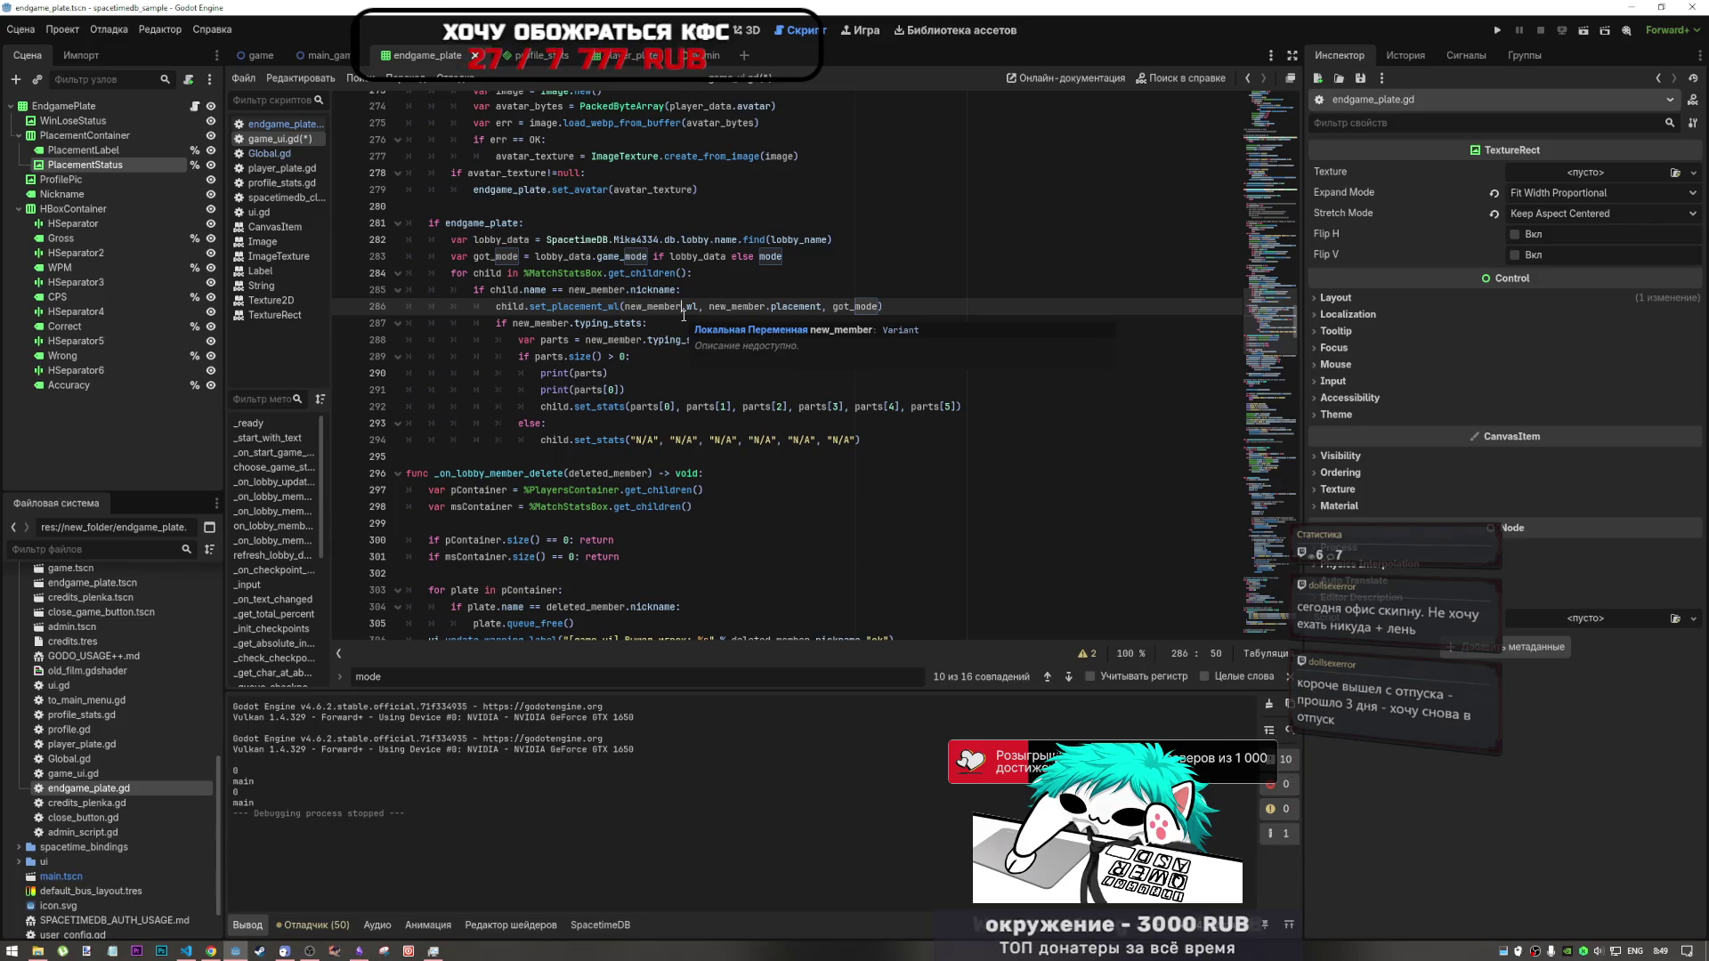
pyautogui.click(739, 286)
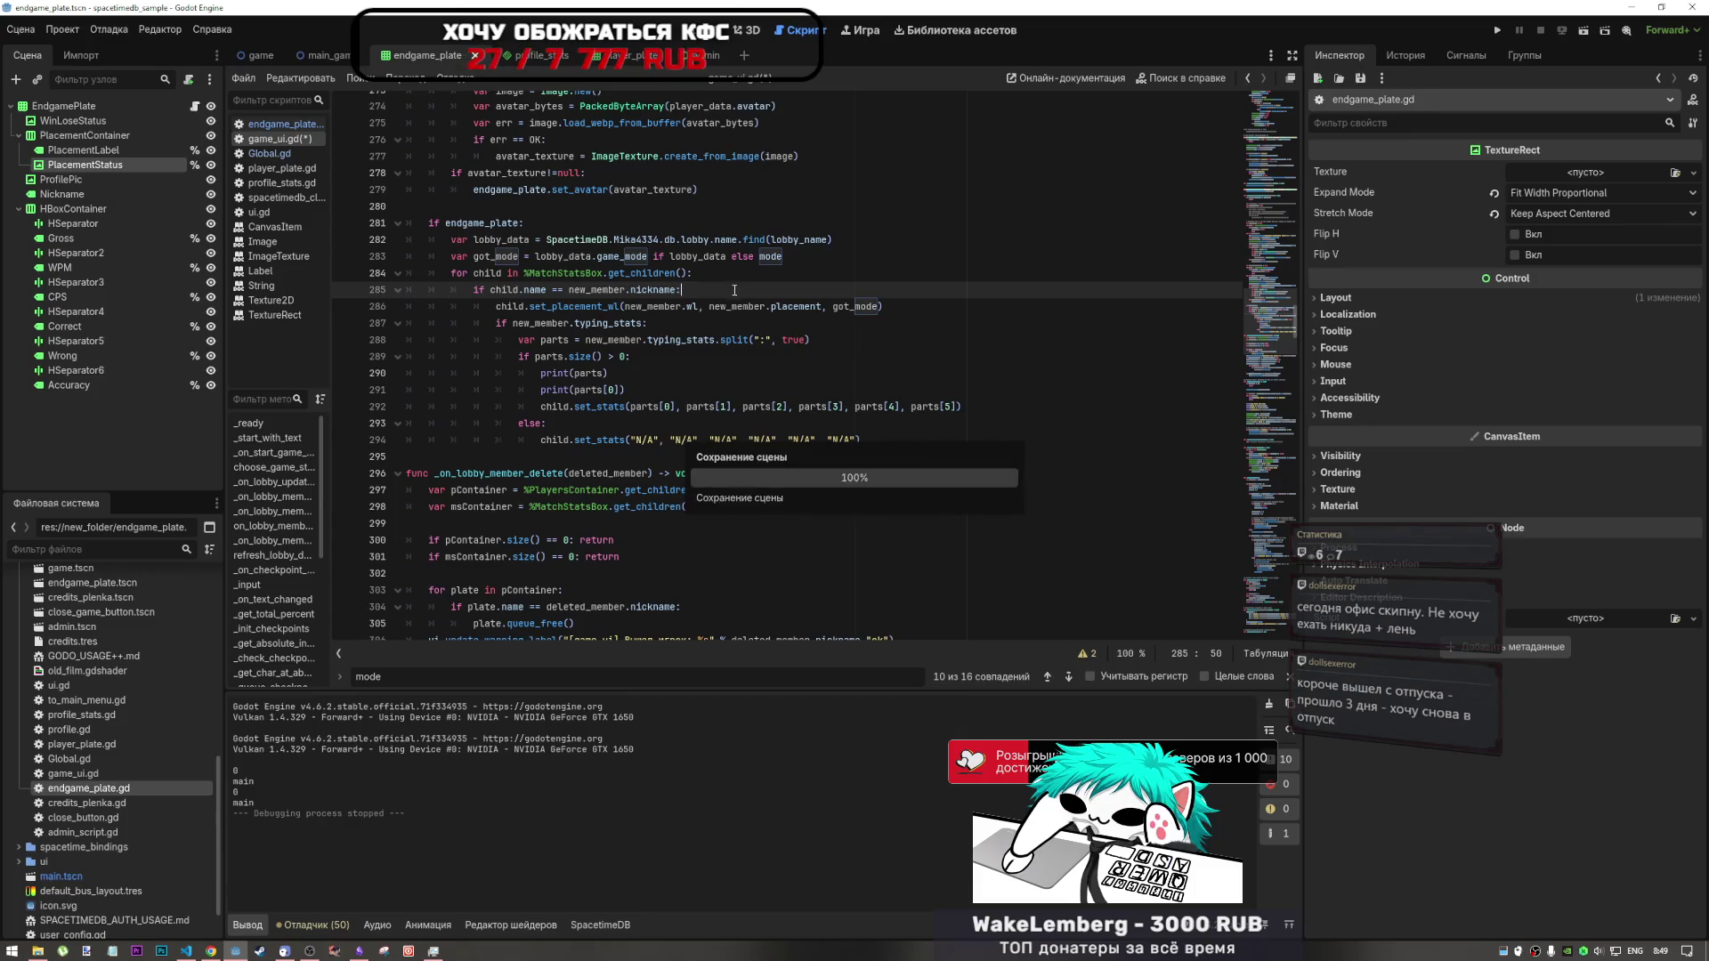
pyautogui.hotkey('ctrl', 's')
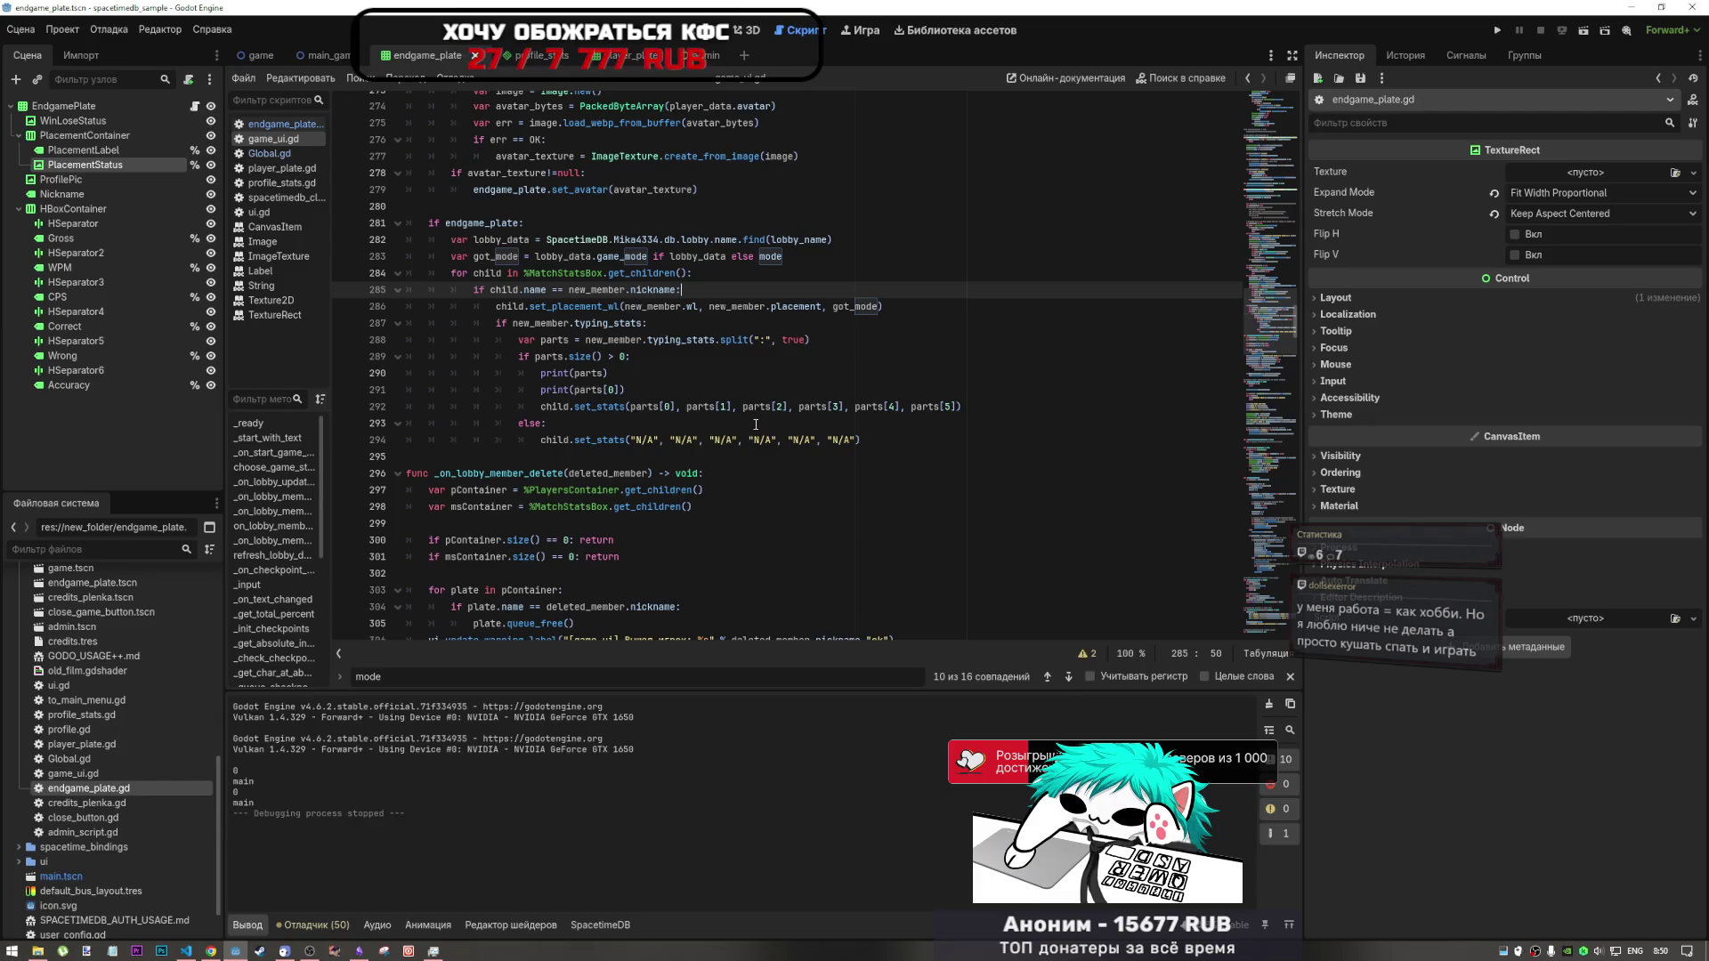
pyautogui.click(879, 316)
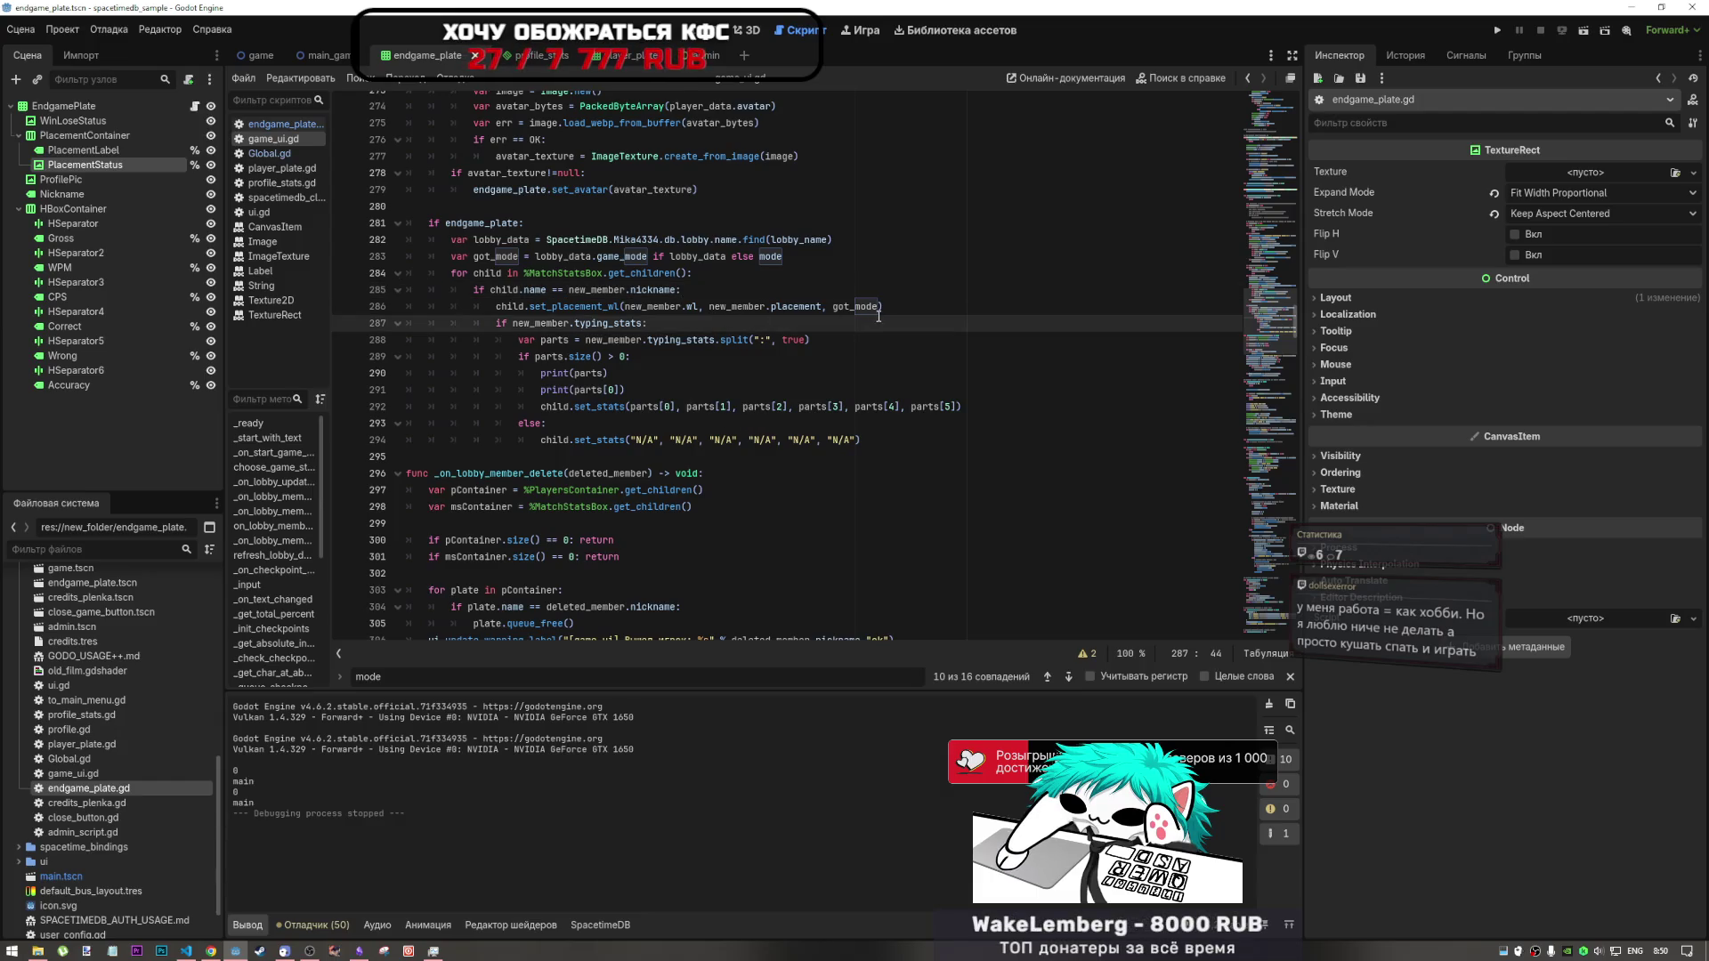
pyautogui.click(783, 290)
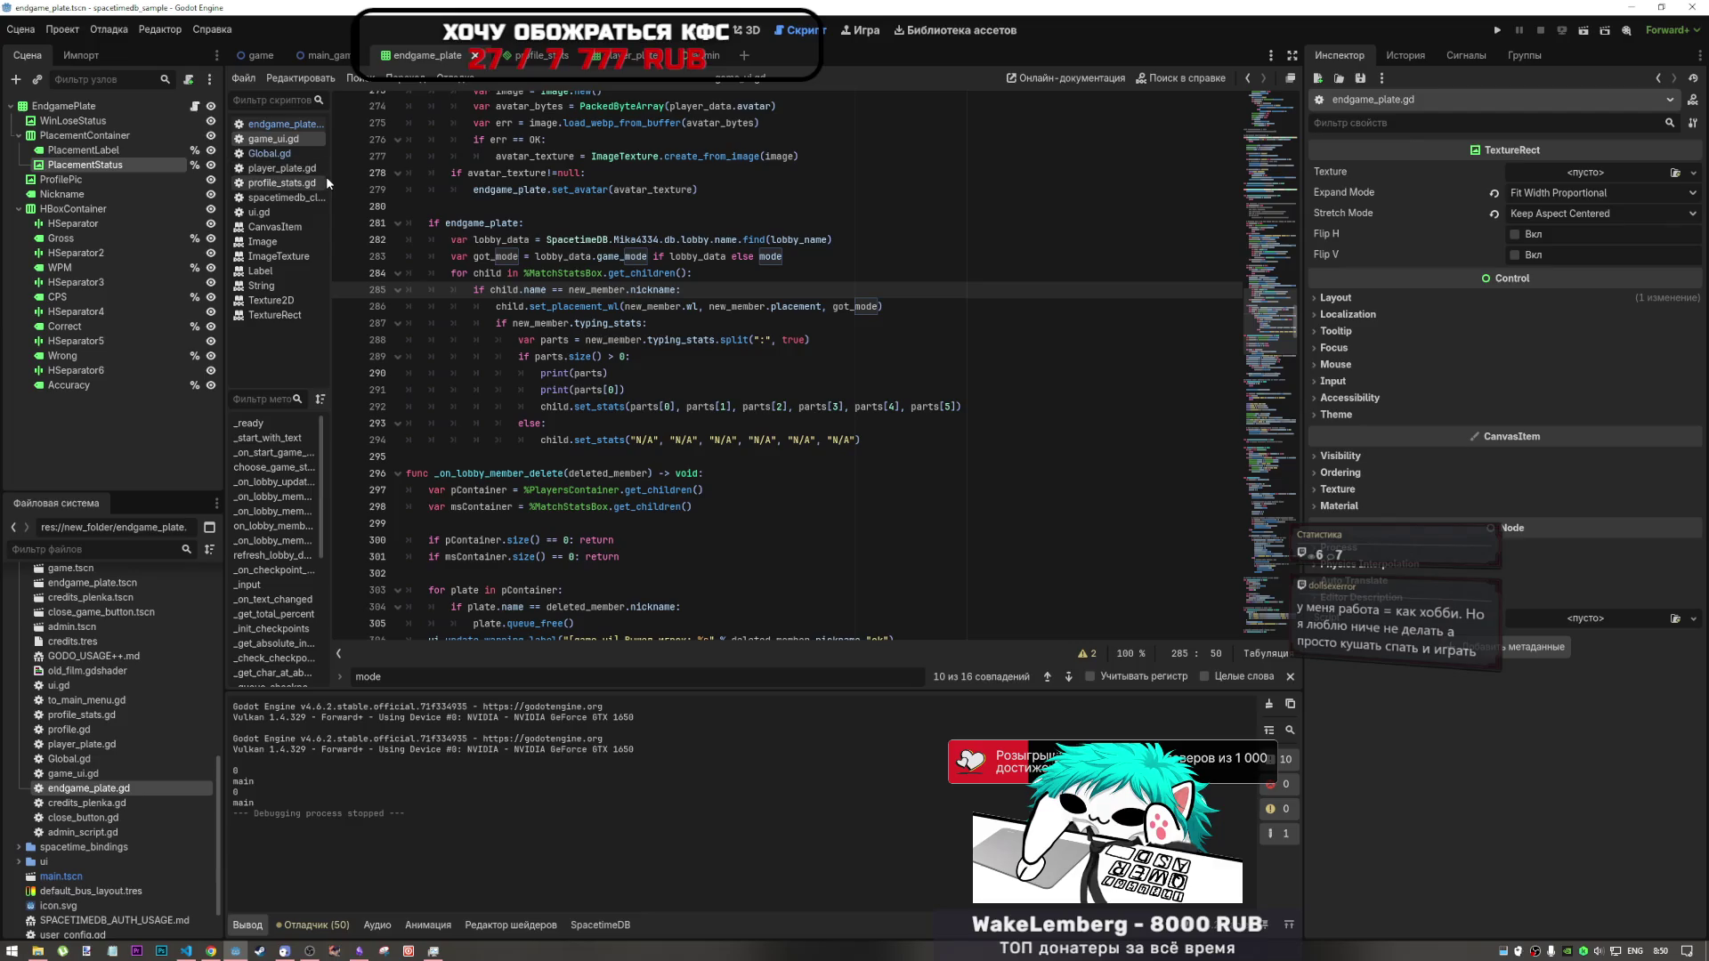
pyautogui.doubleClick(855, 307)
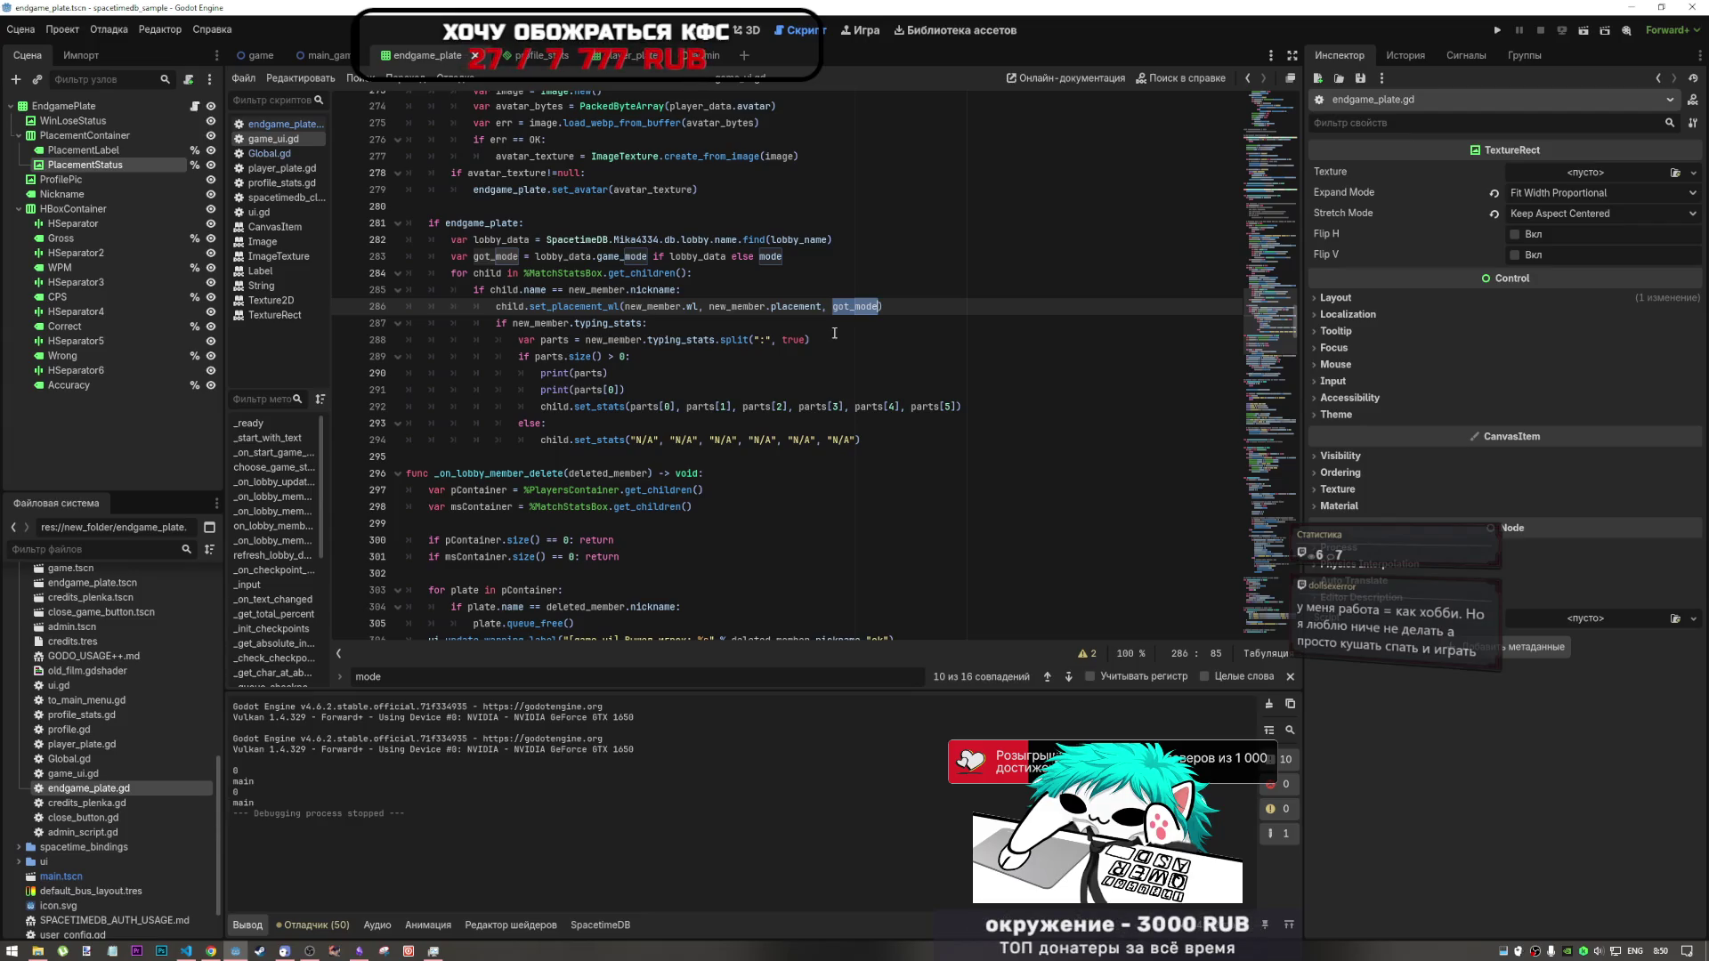
# - Look through player_plate.gd, game_ui.gd and profile_stats.gd, stopping at line 286 of game_ui.gd
pyautogui.click(269, 169)
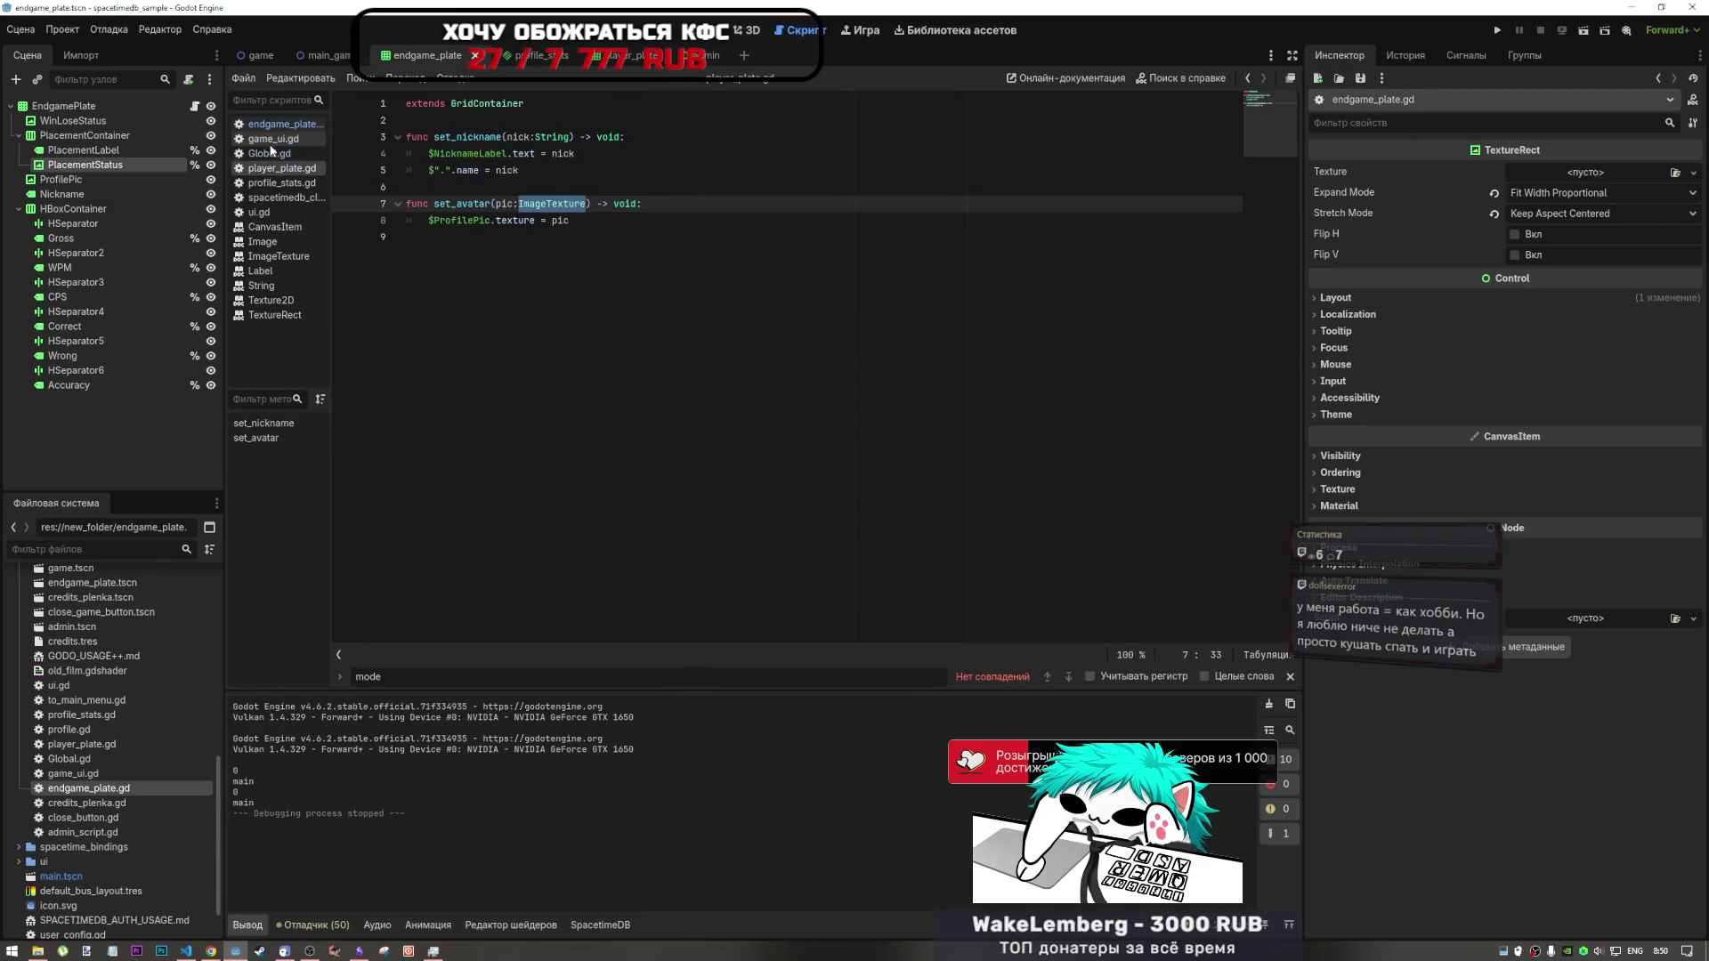
pyautogui.click(273, 142)
pyautogui.click(274, 169)
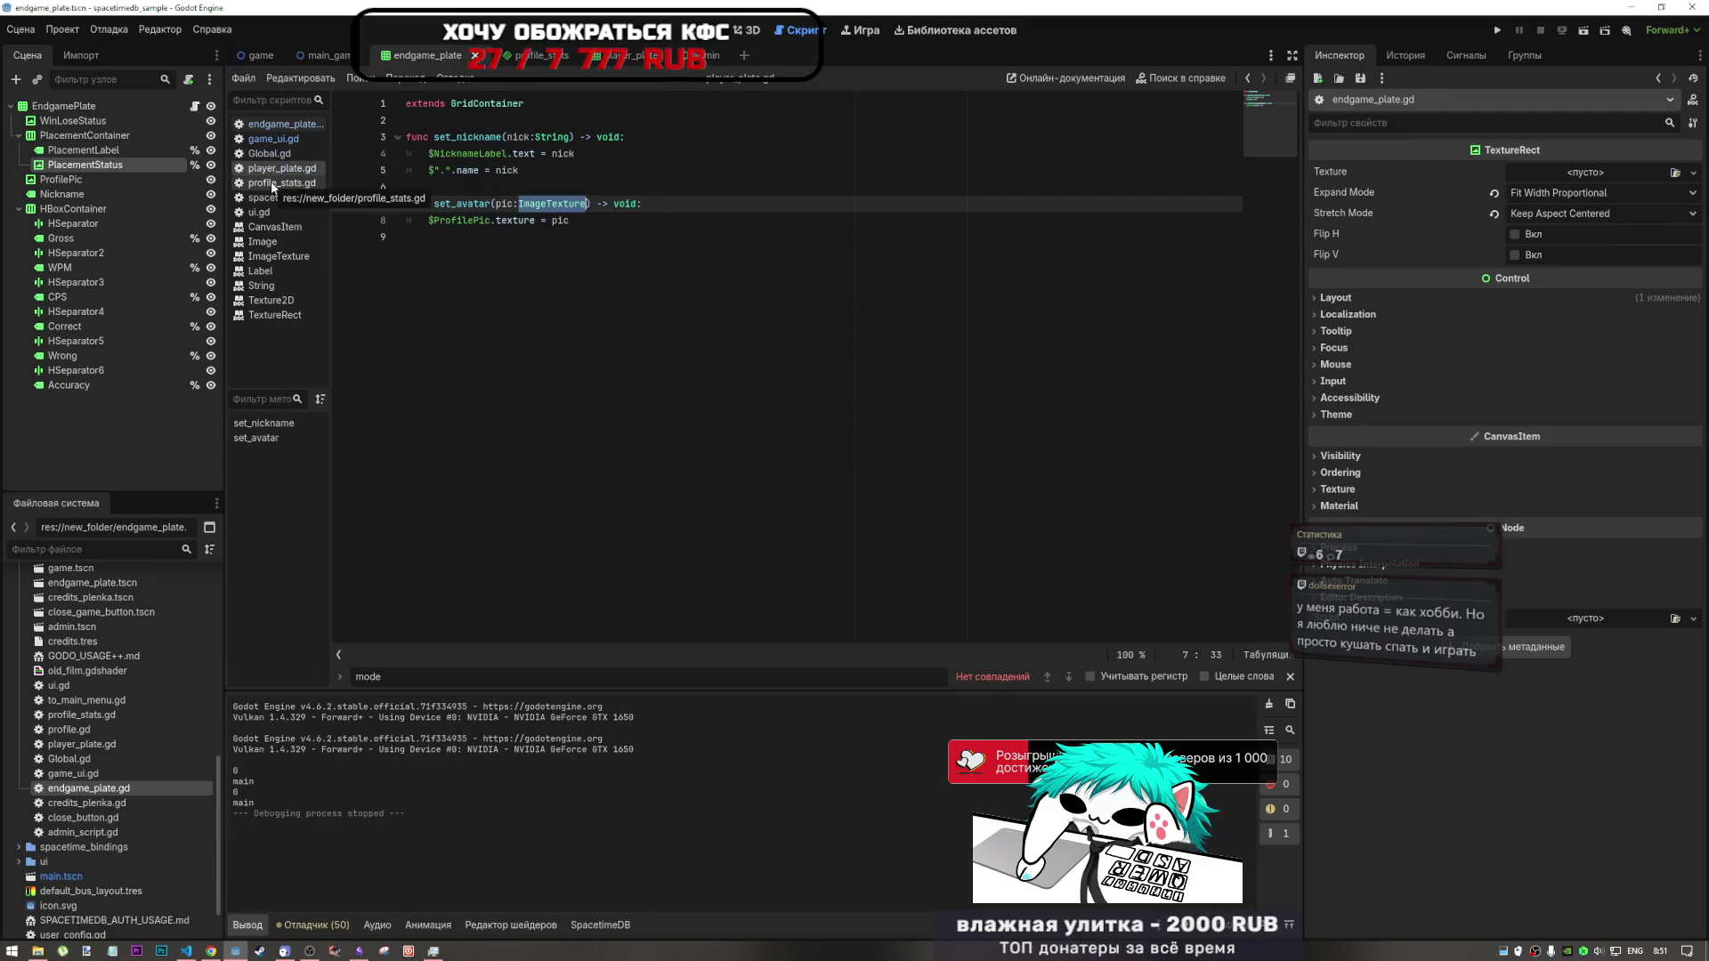
pyautogui.click(273, 183)
pyautogui.click(273, 168)
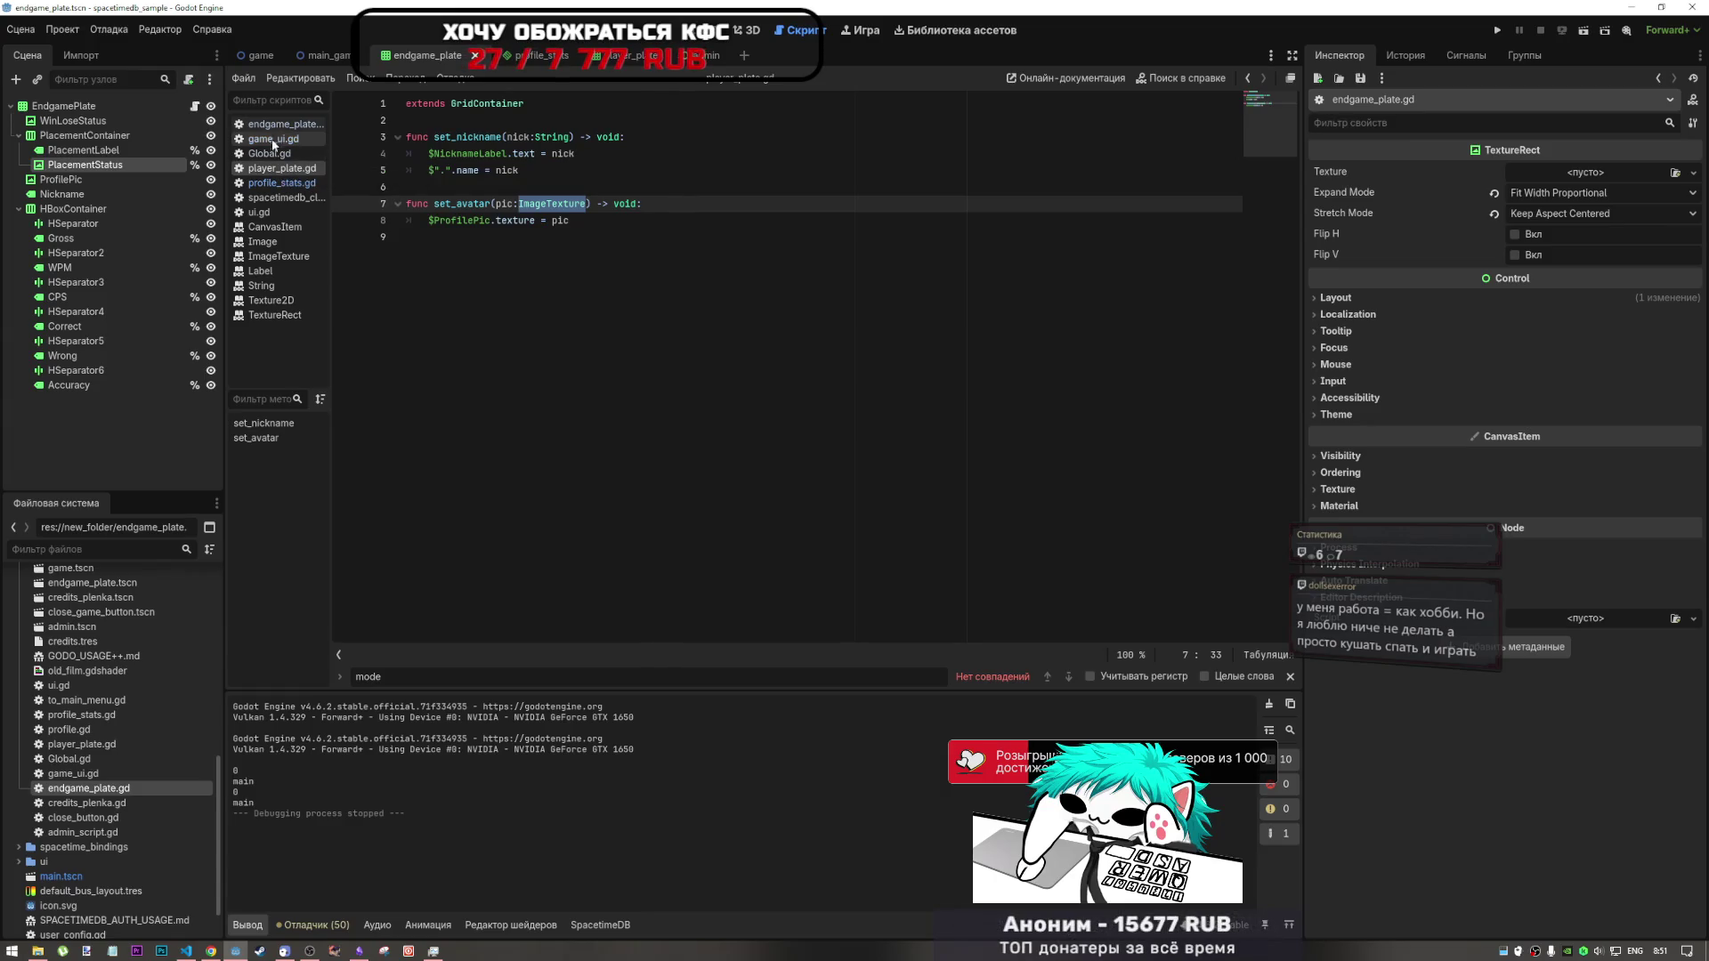
pyautogui.click(272, 140)
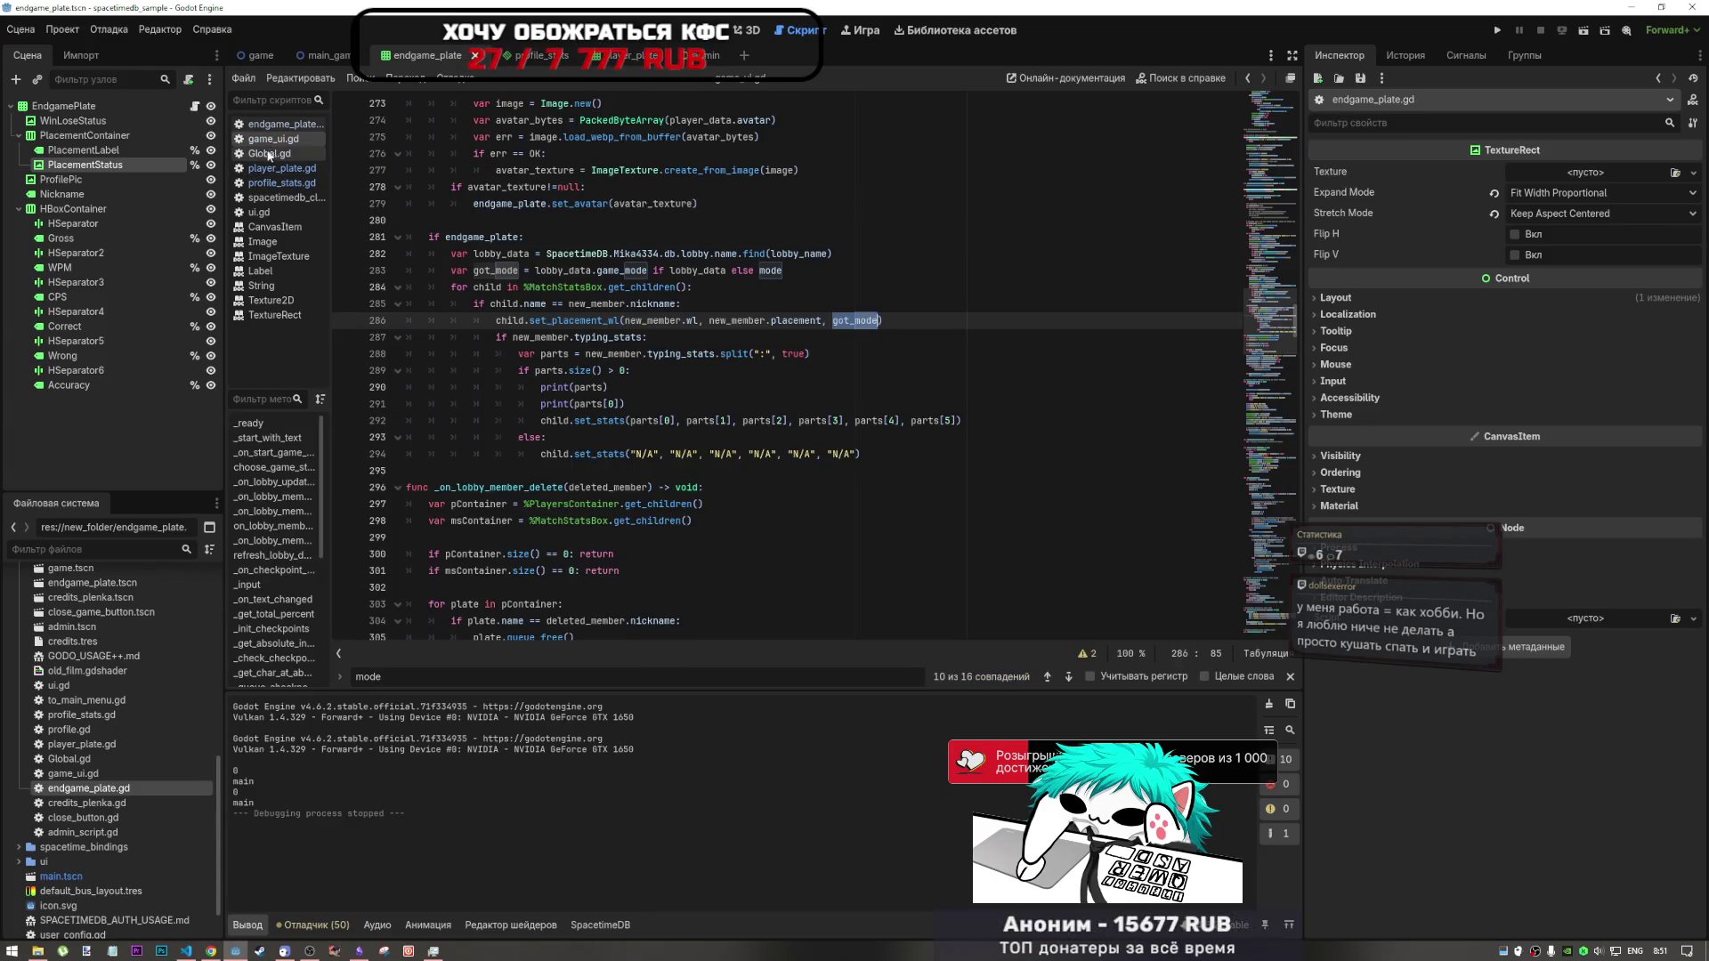
pyautogui.click(273, 182)
pyautogui.click(271, 169)
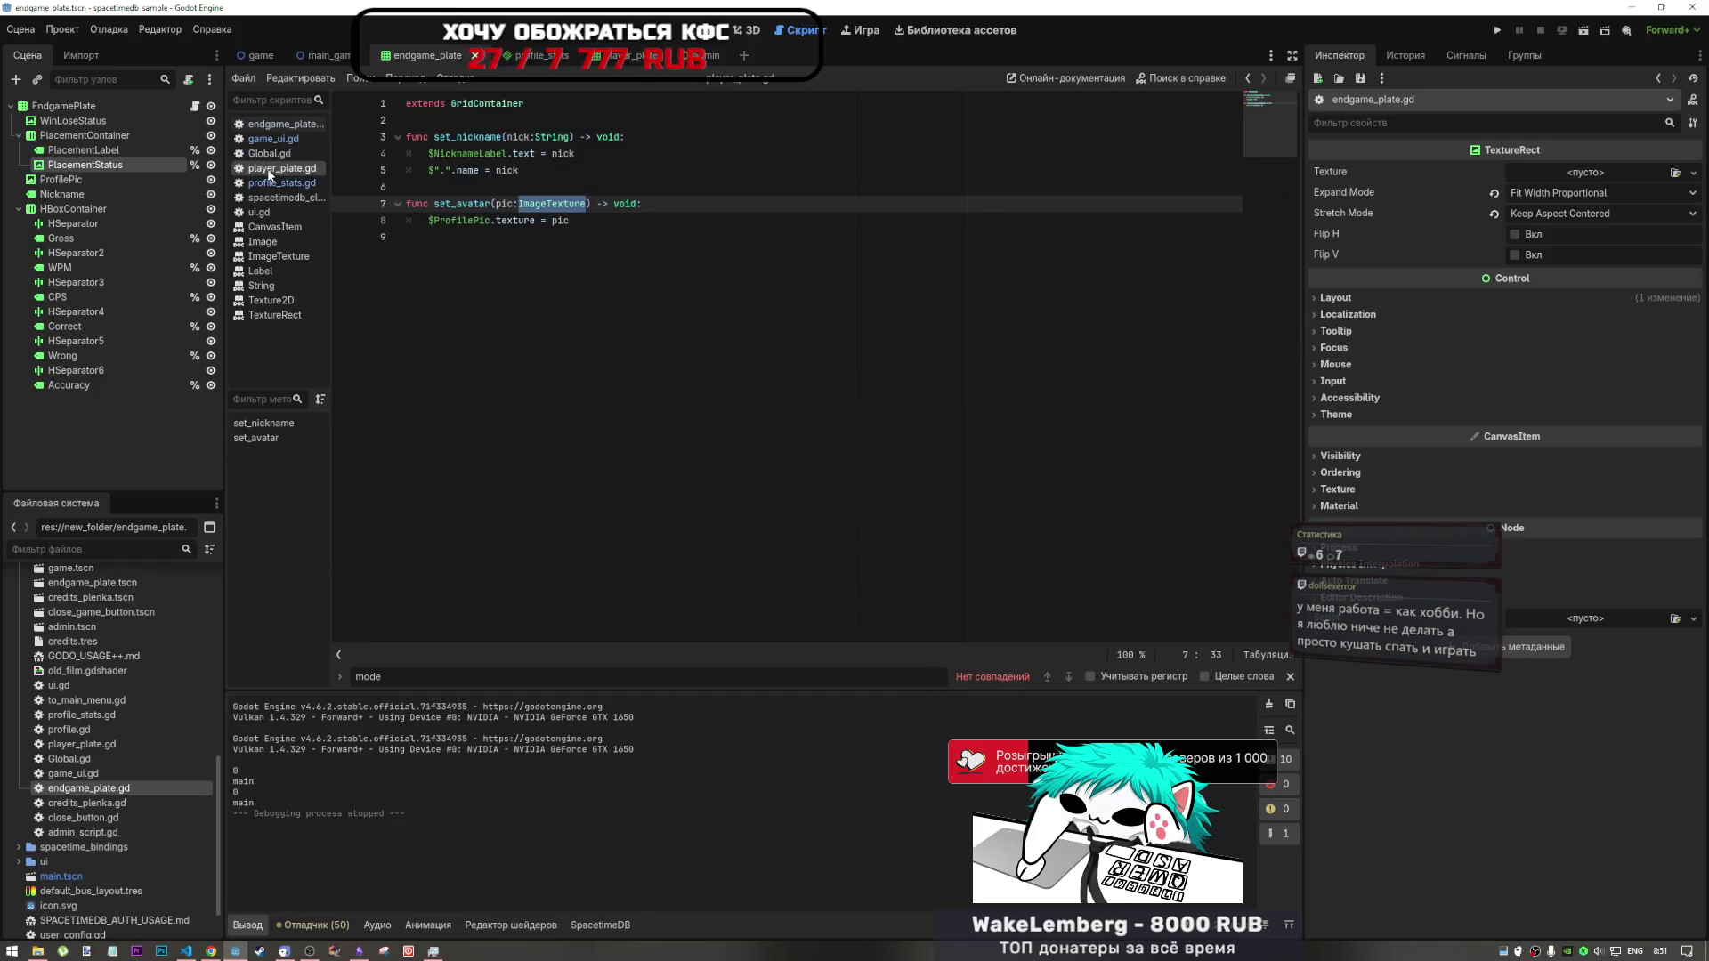
pyautogui.click(272, 140)
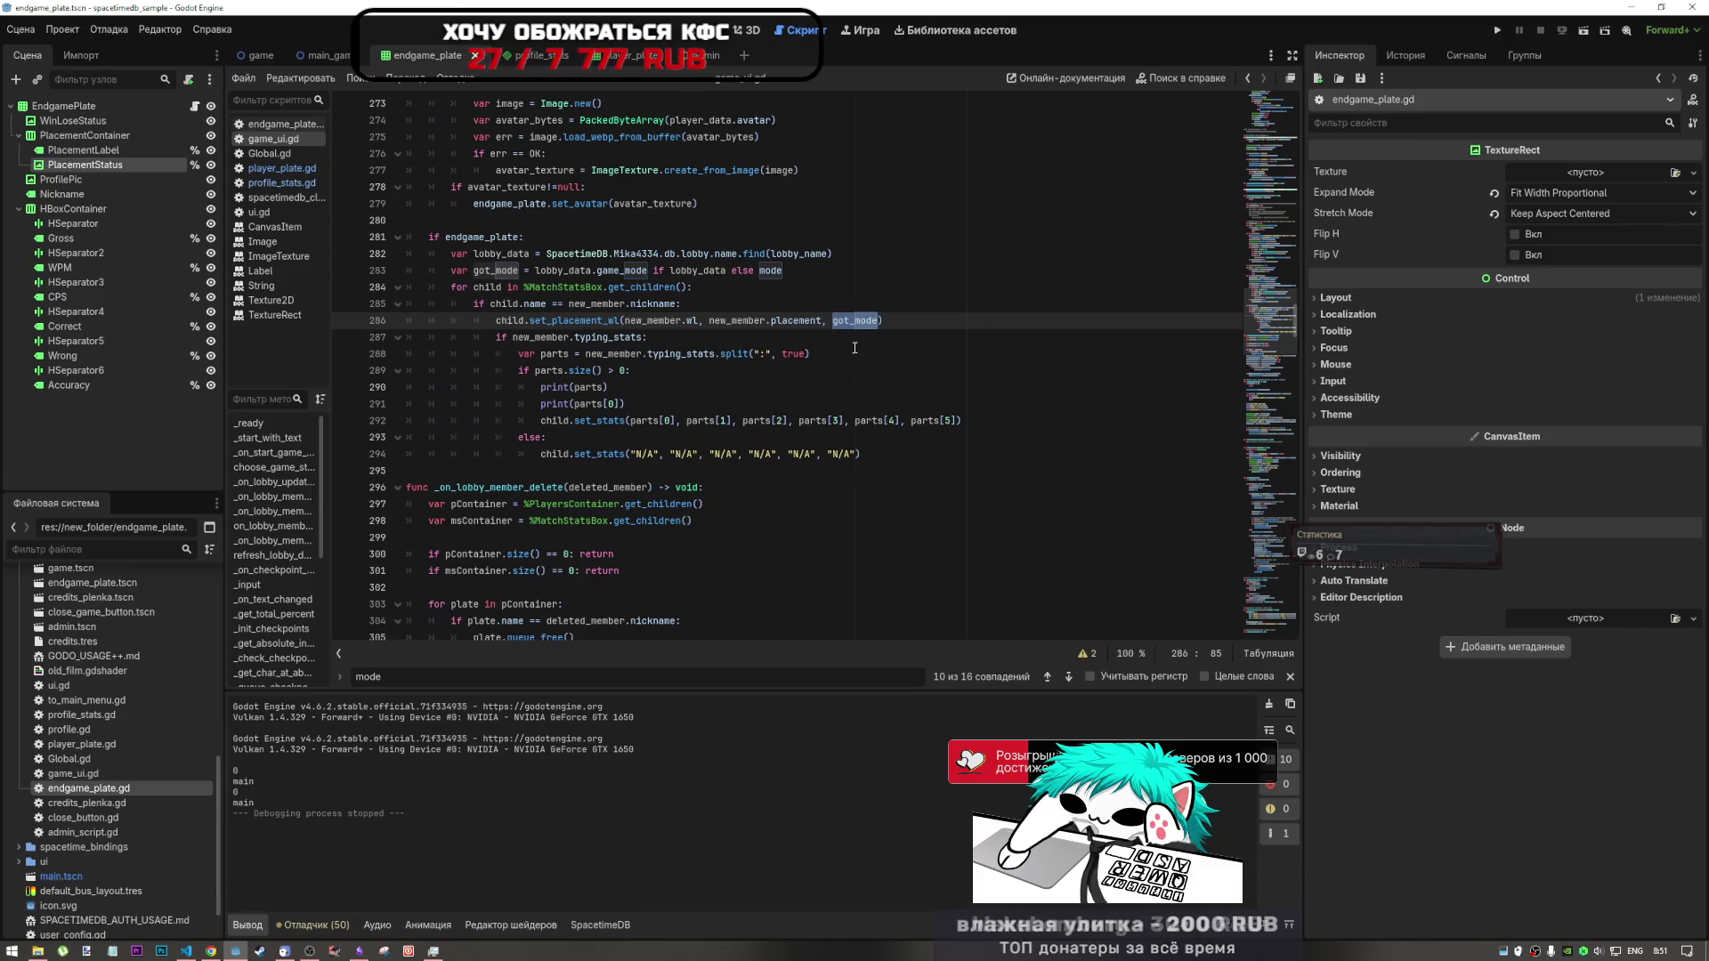
pyautogui.click(901, 326)
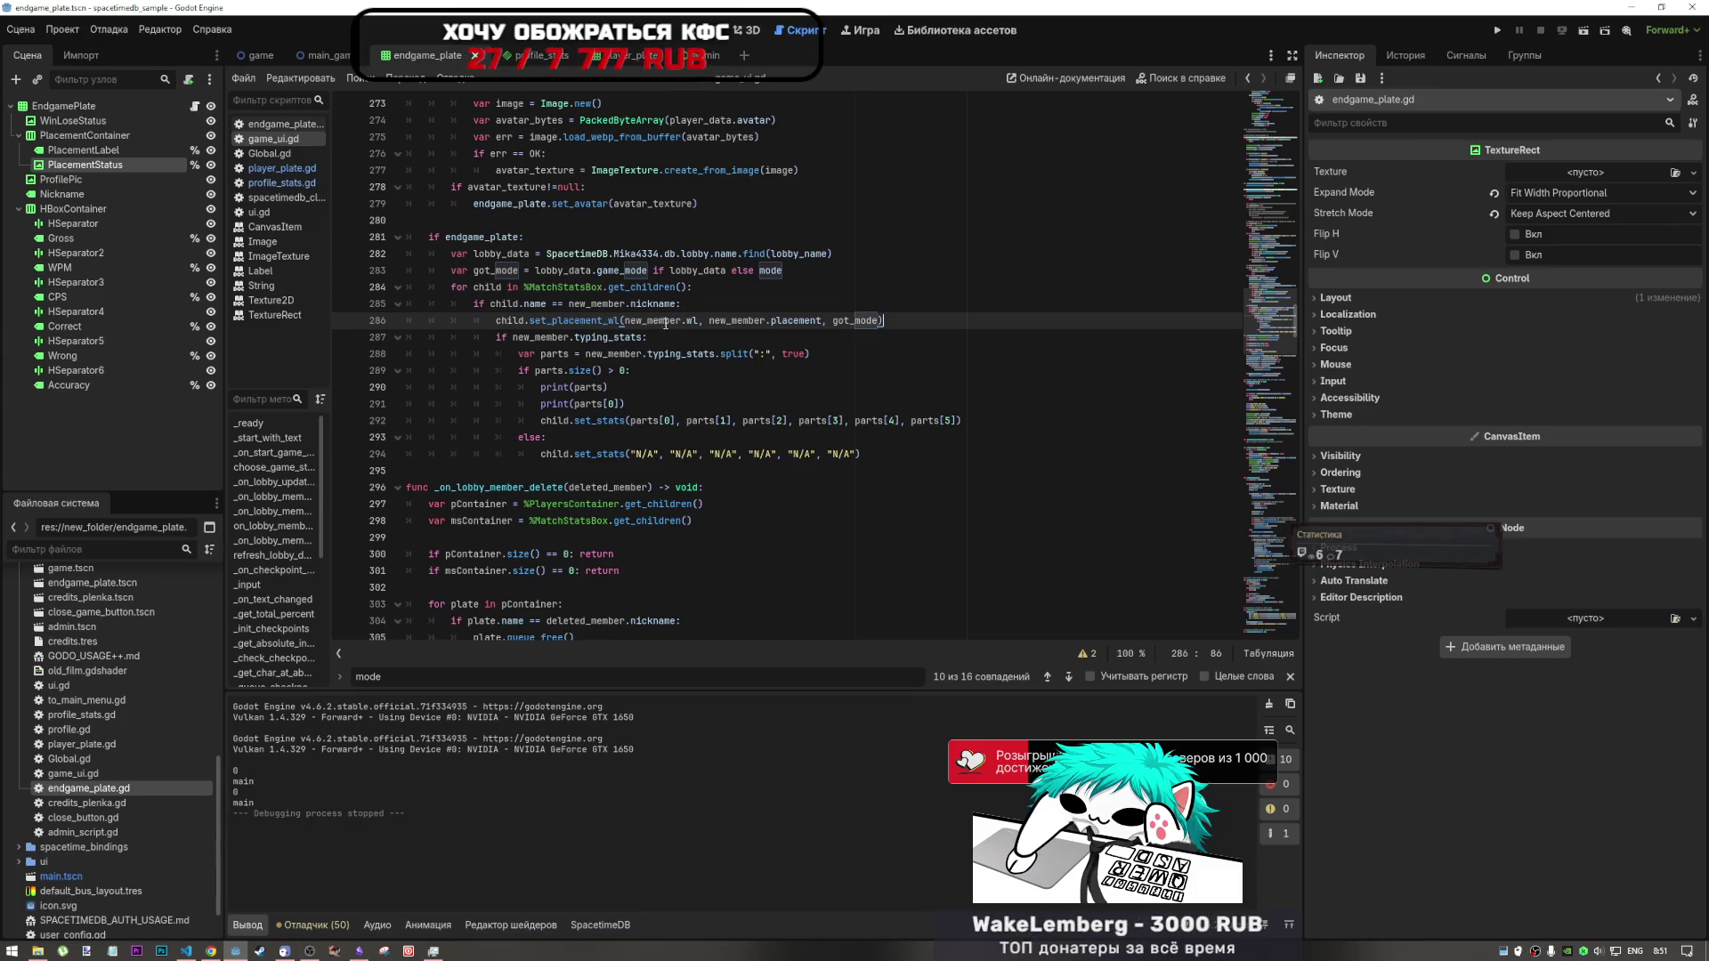
# - Check profile_stats.gd, player_plate.gd, spacetimedb_client.gd and ui.gd, then open endgame_plate.gd
pyautogui.click(299, 184)
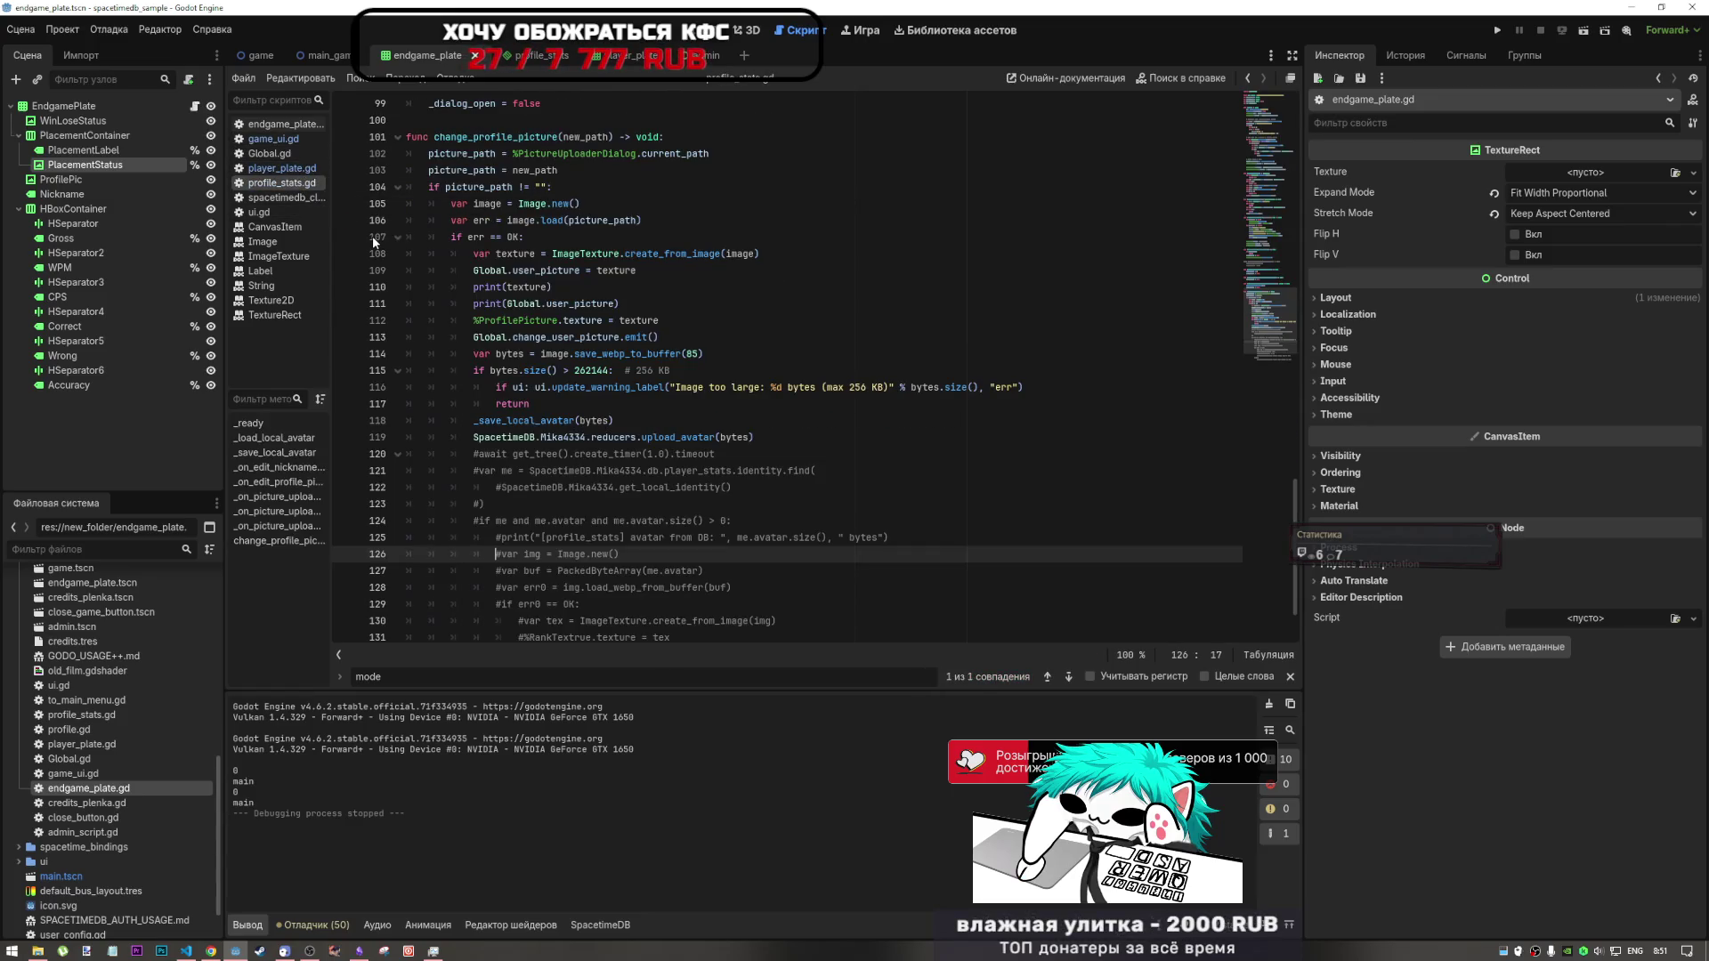
pyautogui.click(290, 168)
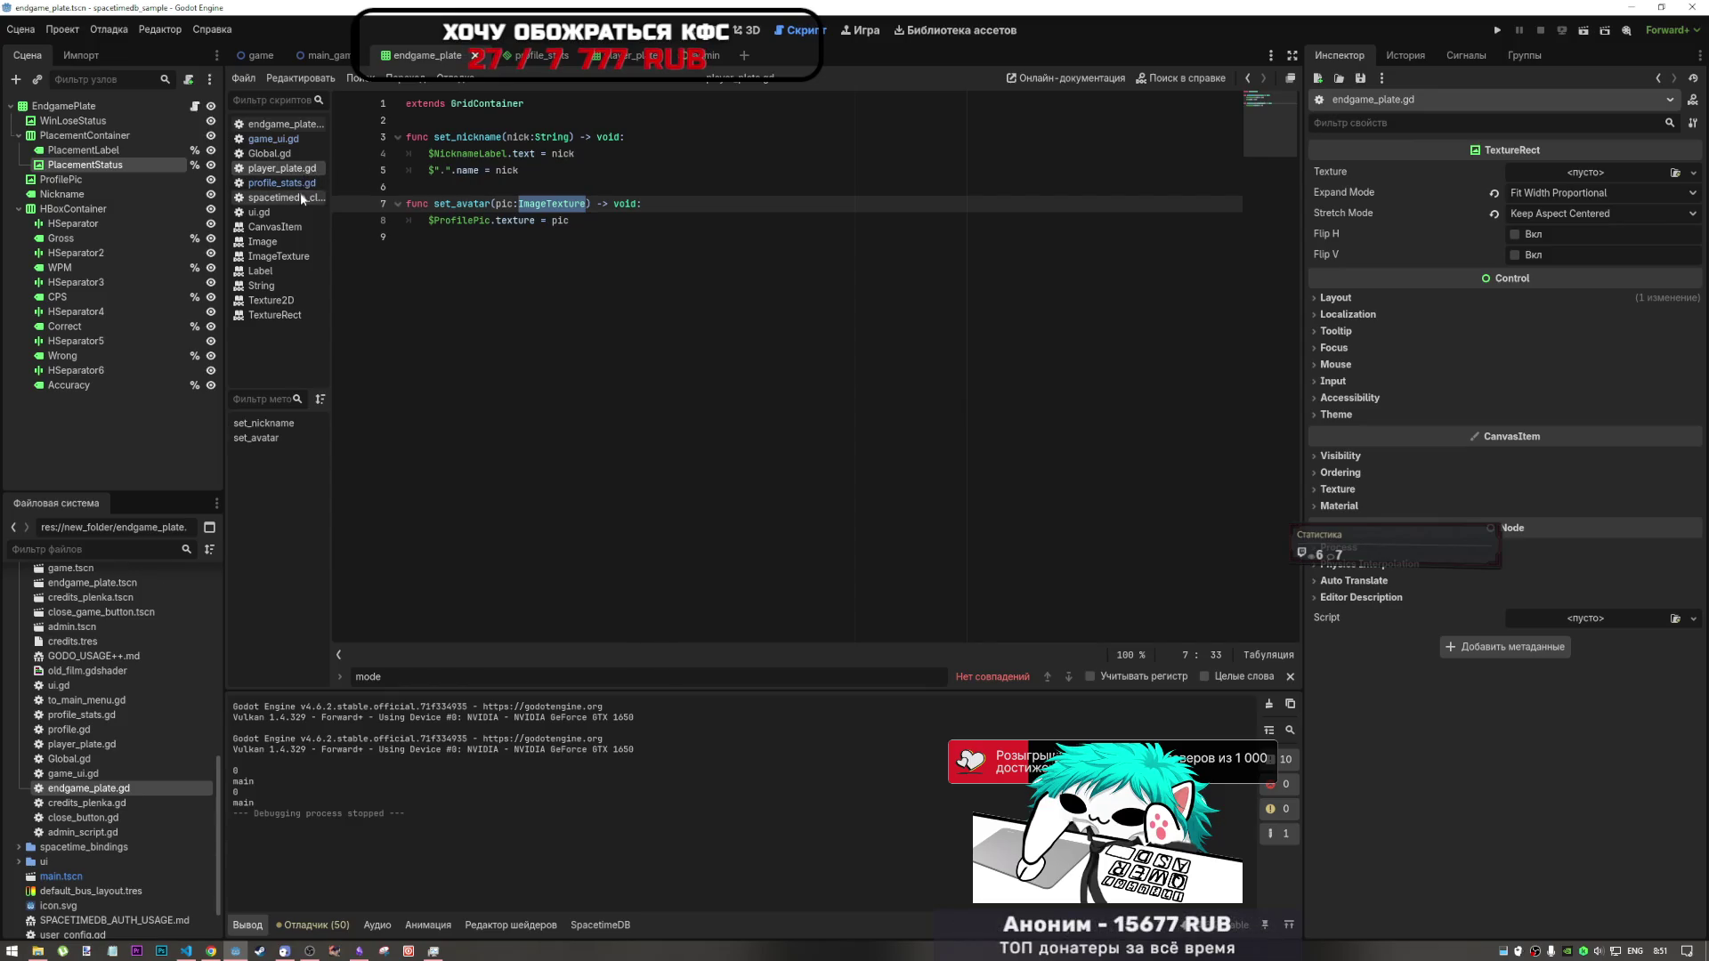
pyautogui.click(301, 196)
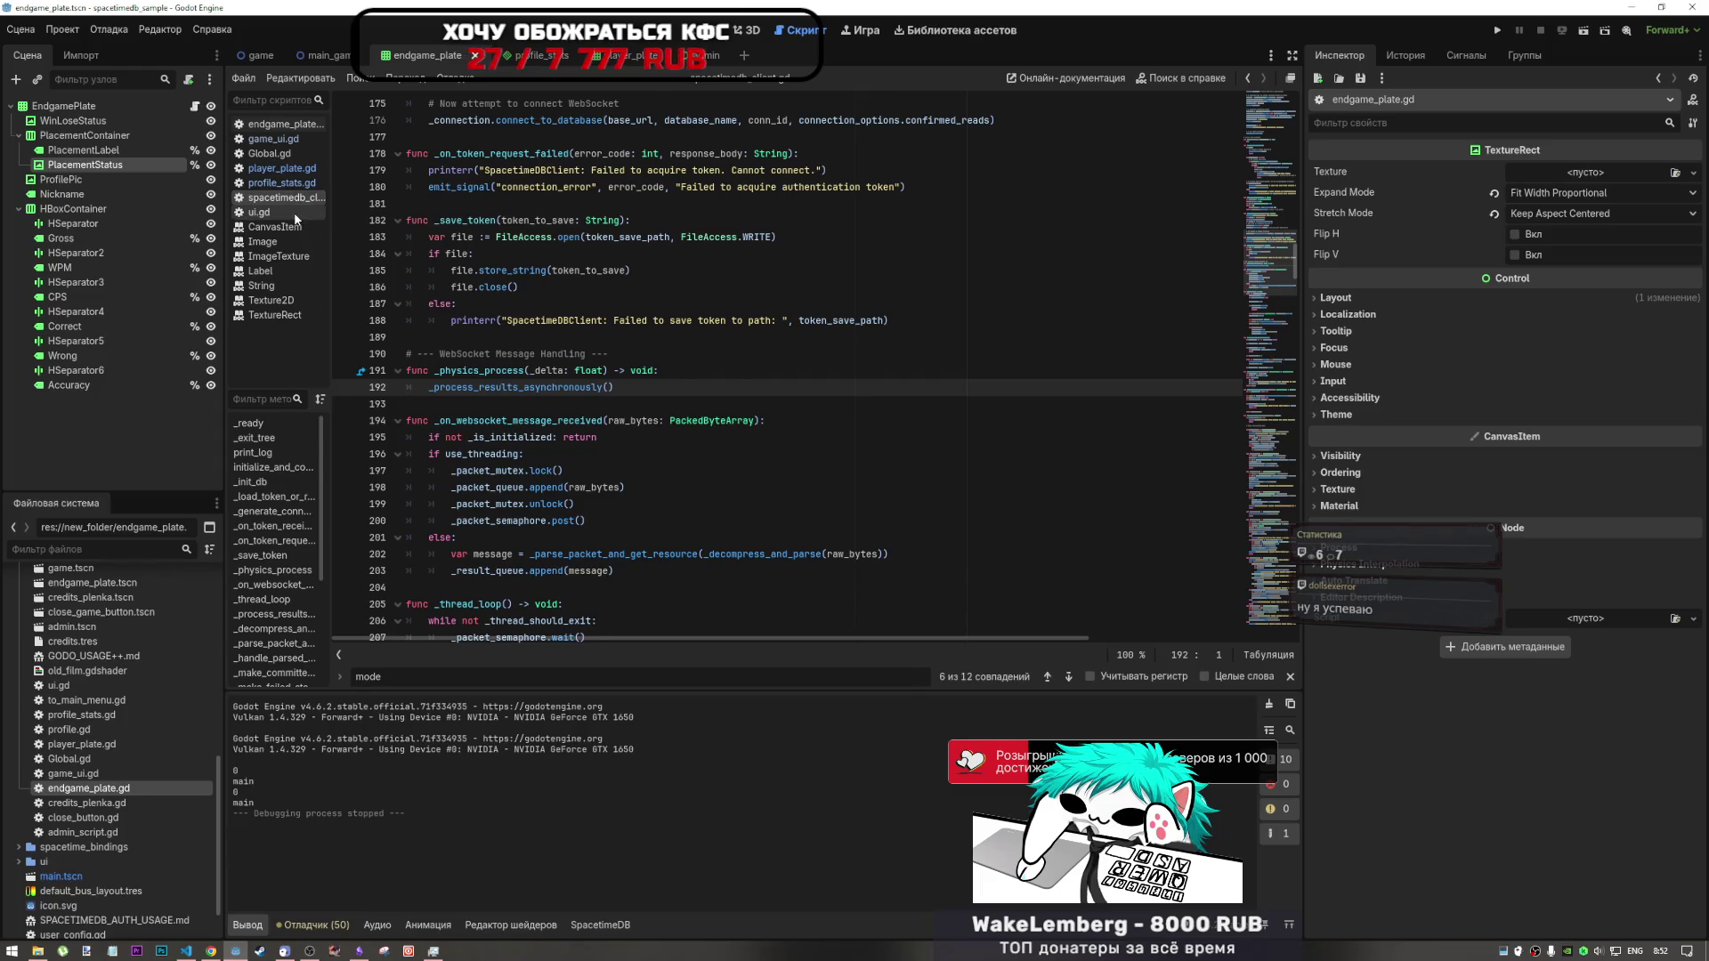
pyautogui.click(295, 212)
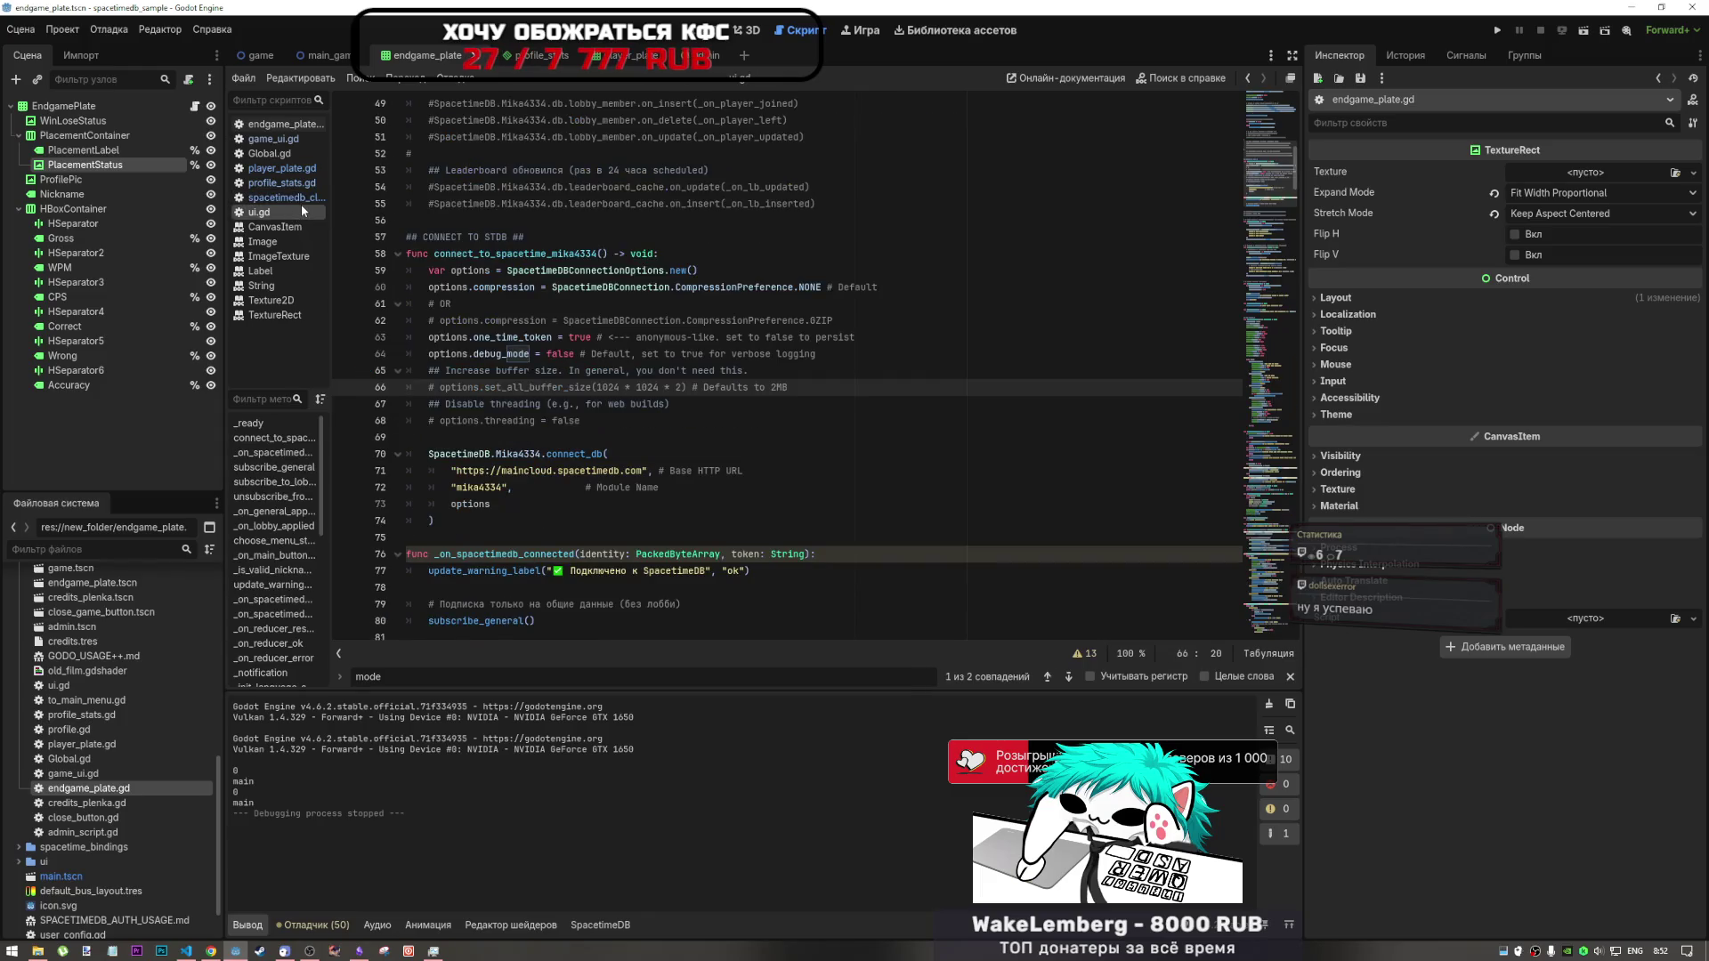
pyautogui.click(296, 133)
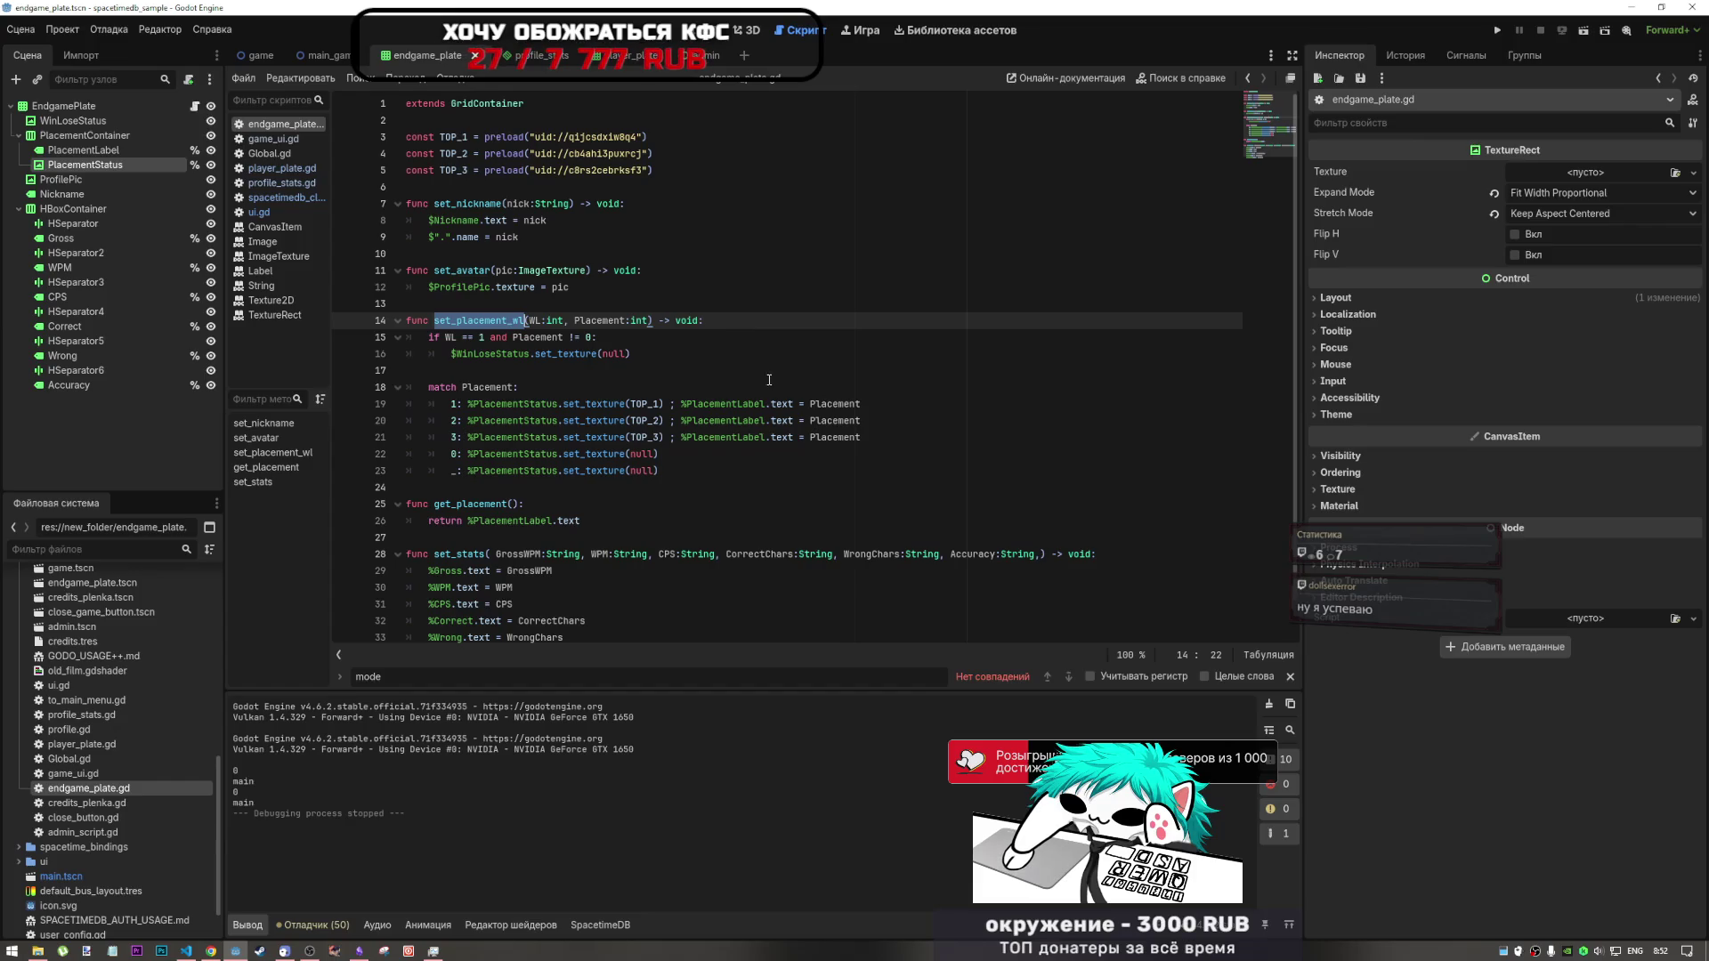
# - Add a third parameter, Mode:String, after Placement:int in set_placement_wl on line 14
pyautogui.click(675, 391)
pyautogui.click(677, 404)
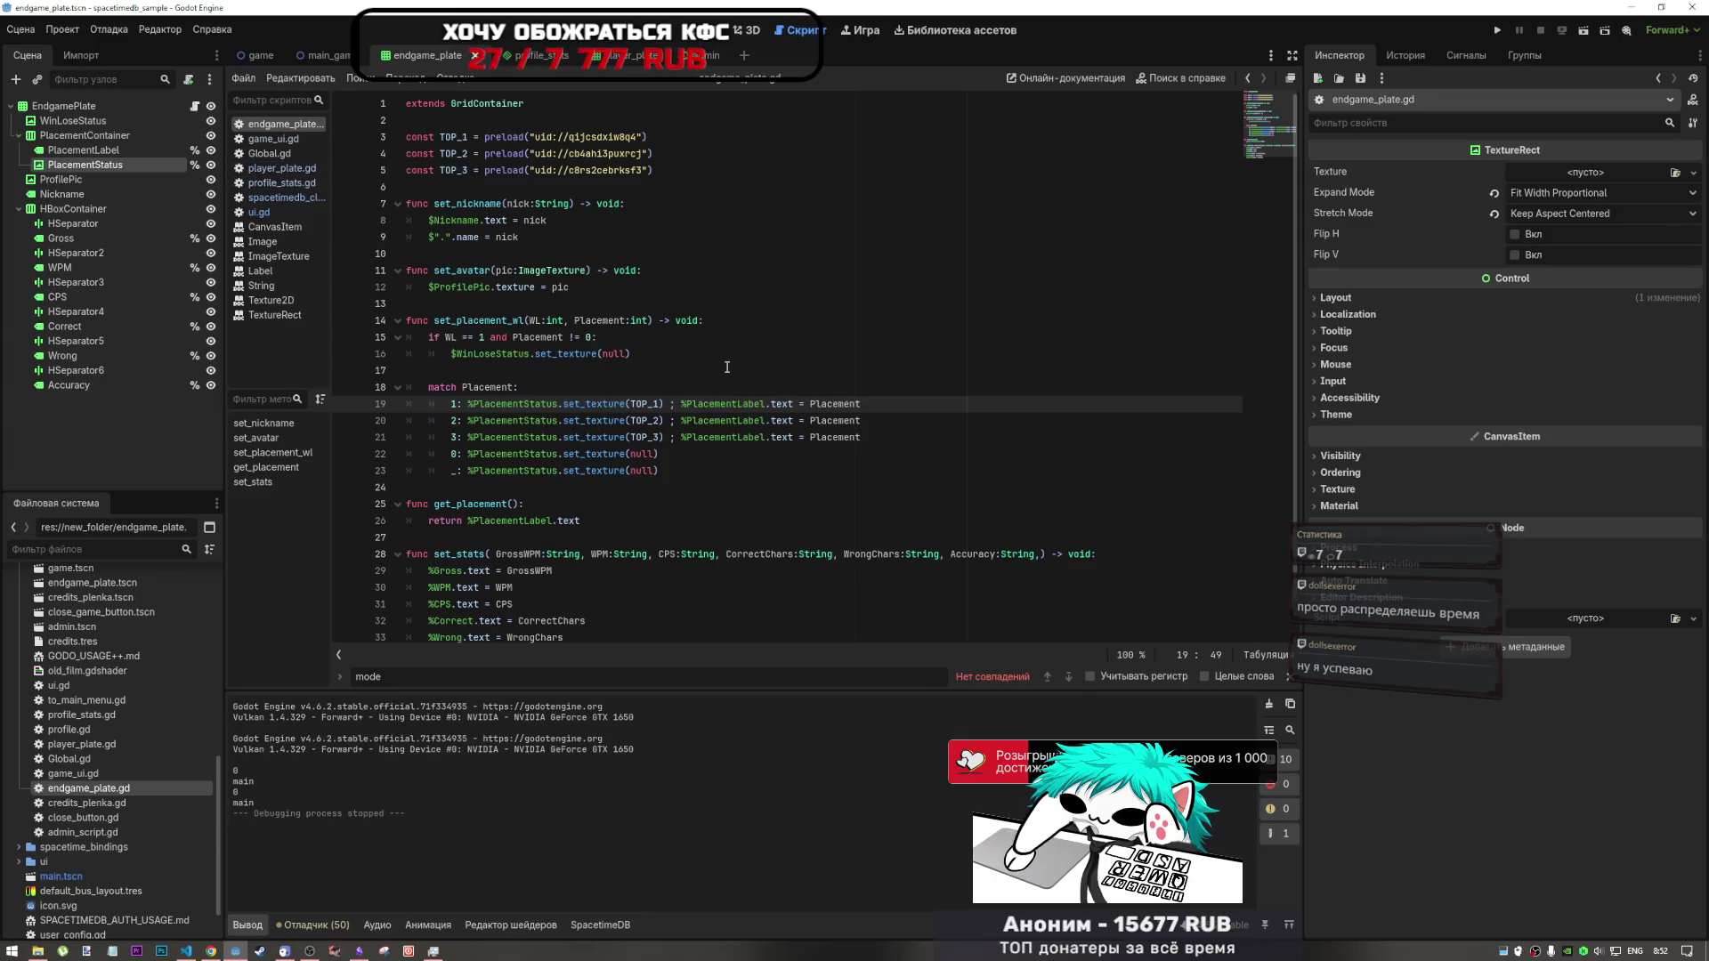
pyautogui.click(652, 322)
pyautogui.write(', ')
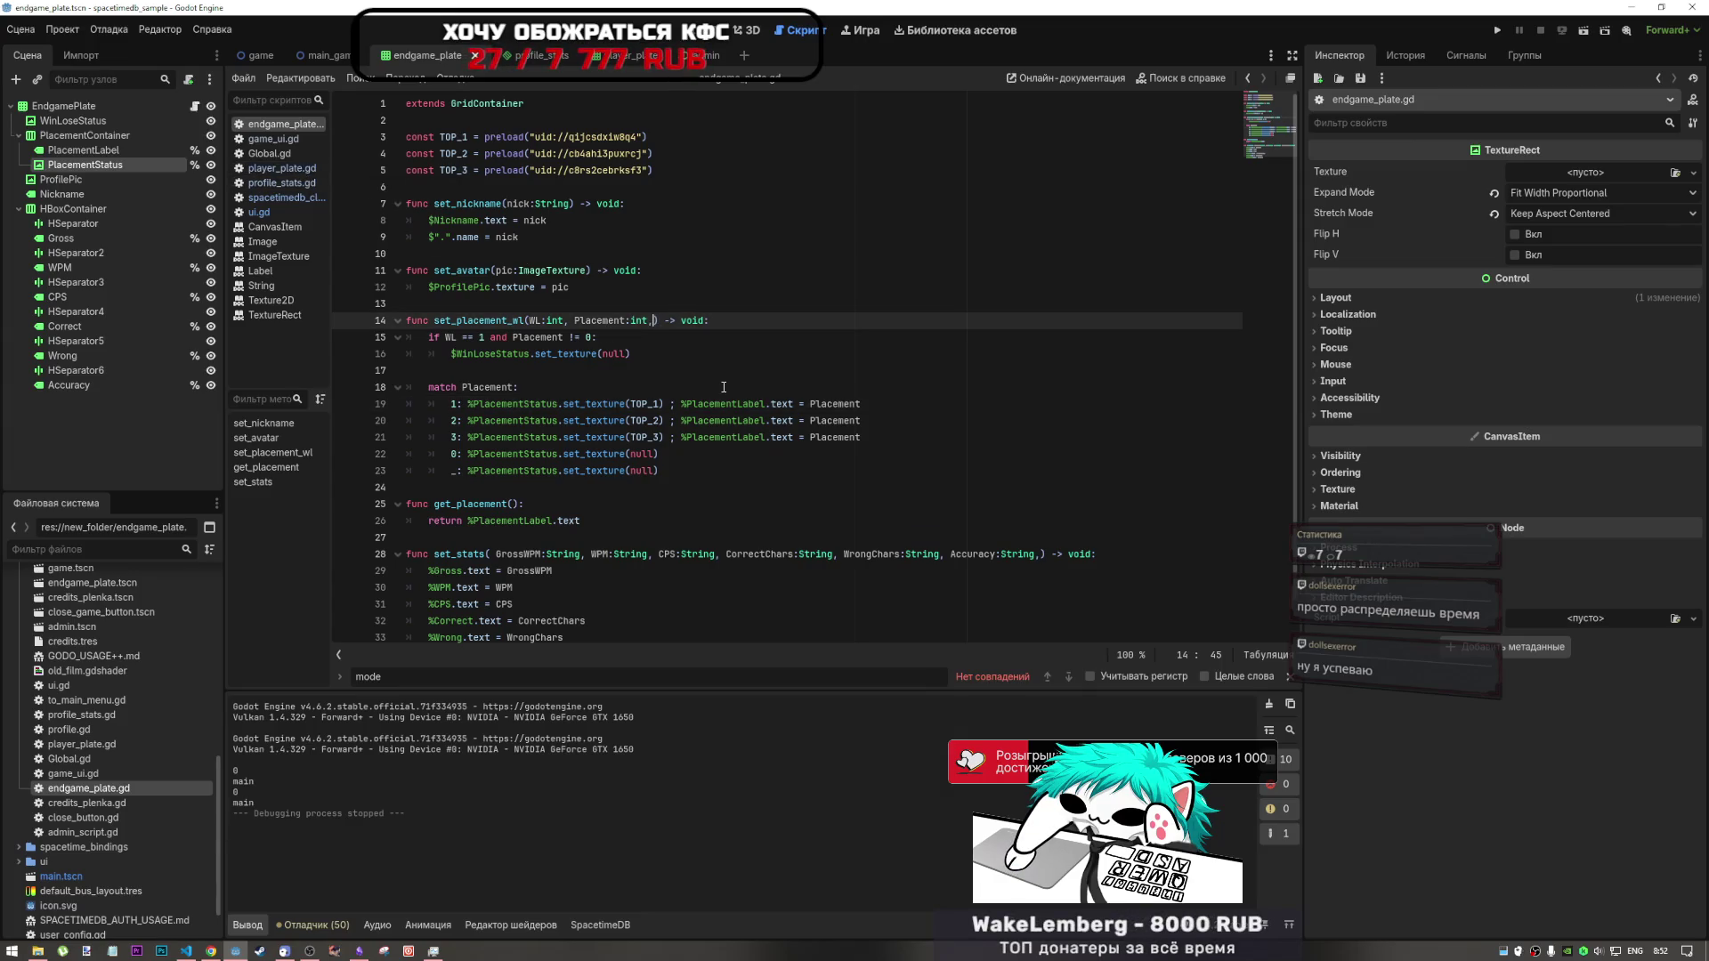
pyautogui.write('mode')
pyautogui.press('BackSpace')
pyautogui.press('BackSpace')
pyautogui.press('BackSpace')
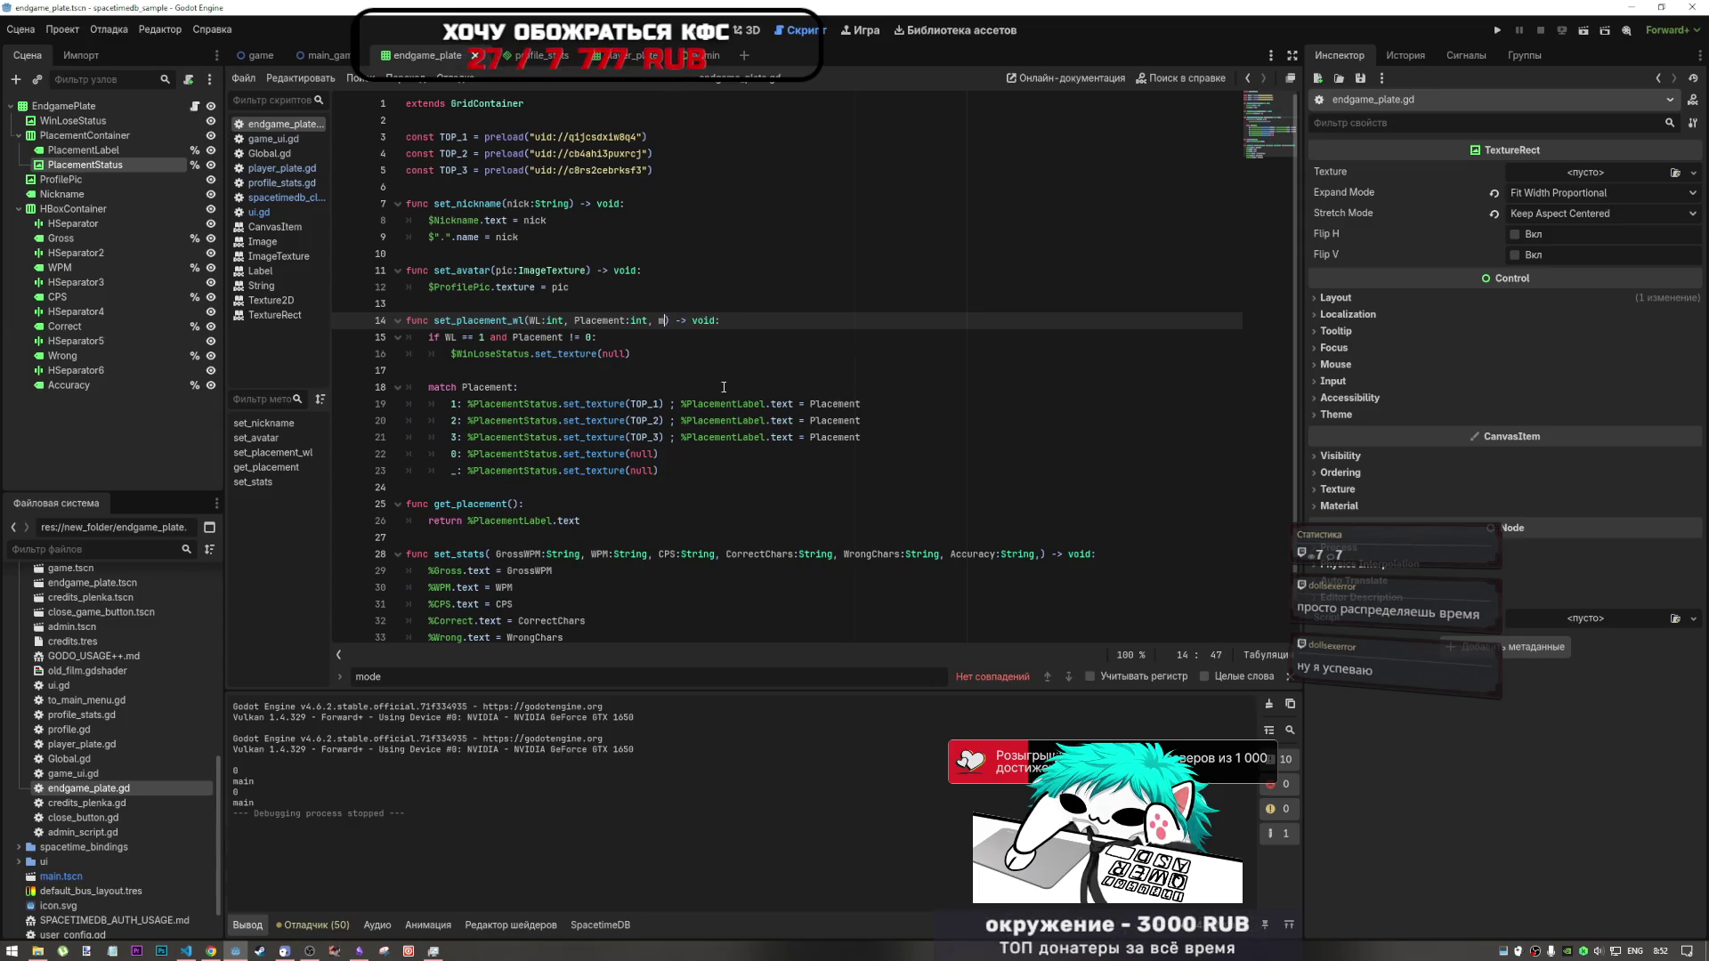
pyautogui.write('Mode:')
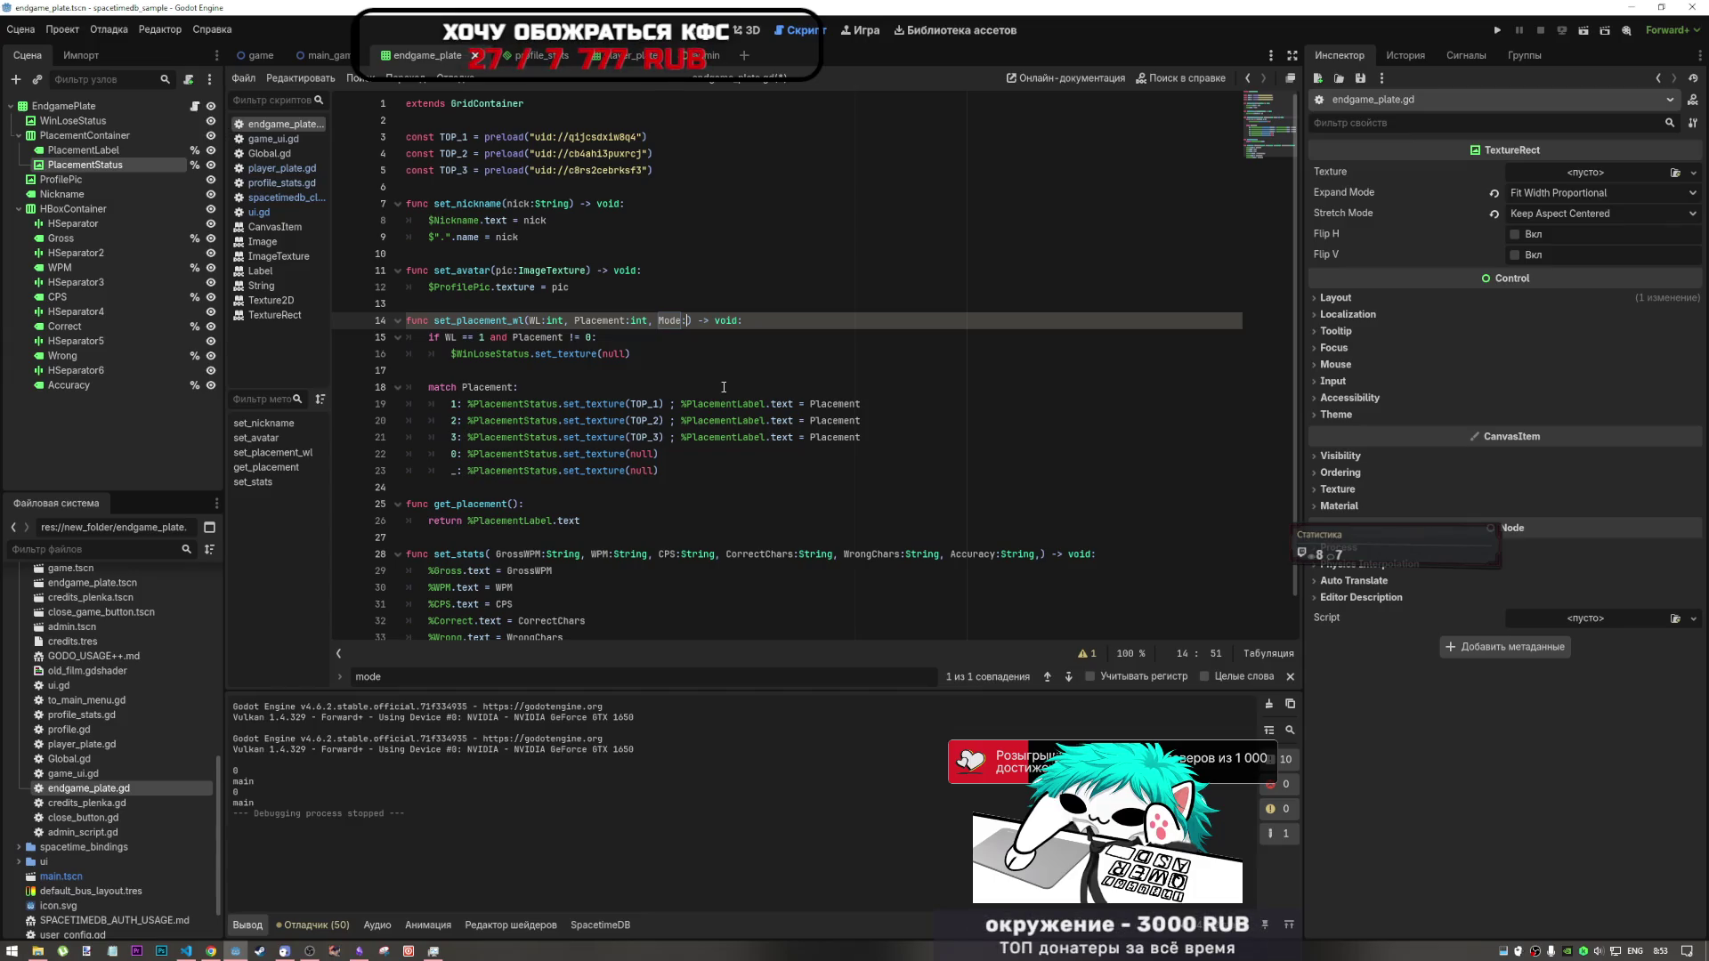
pyautogui.write('S')
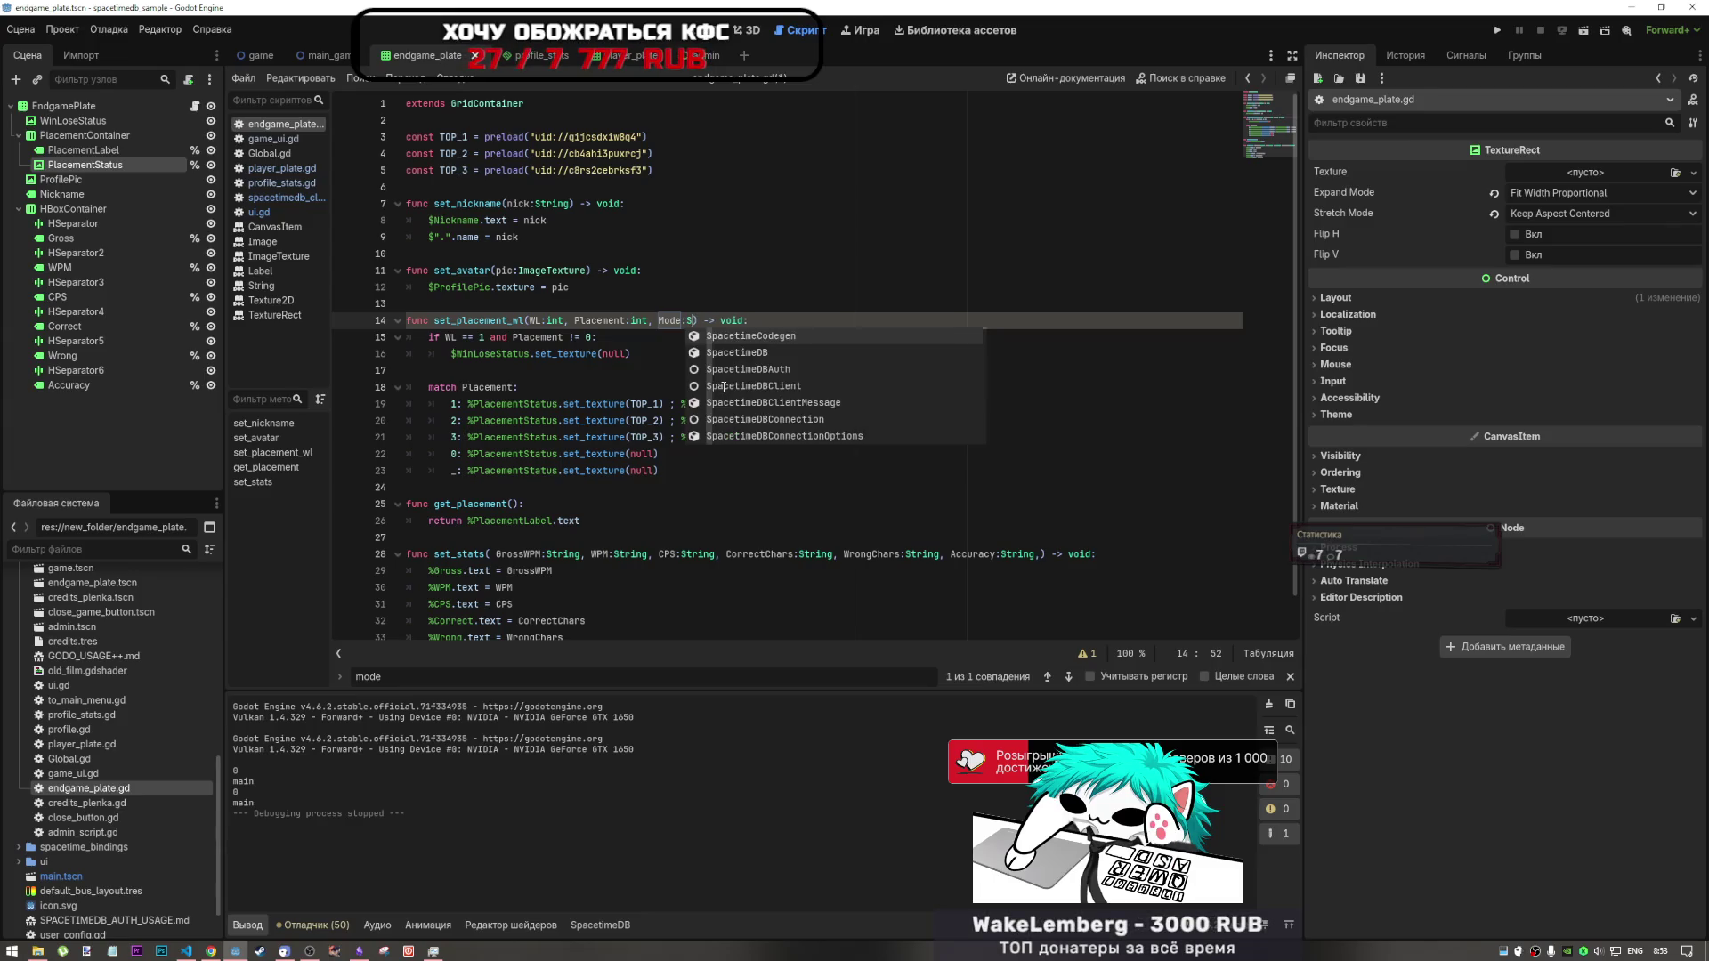
pyautogui.write('tring')
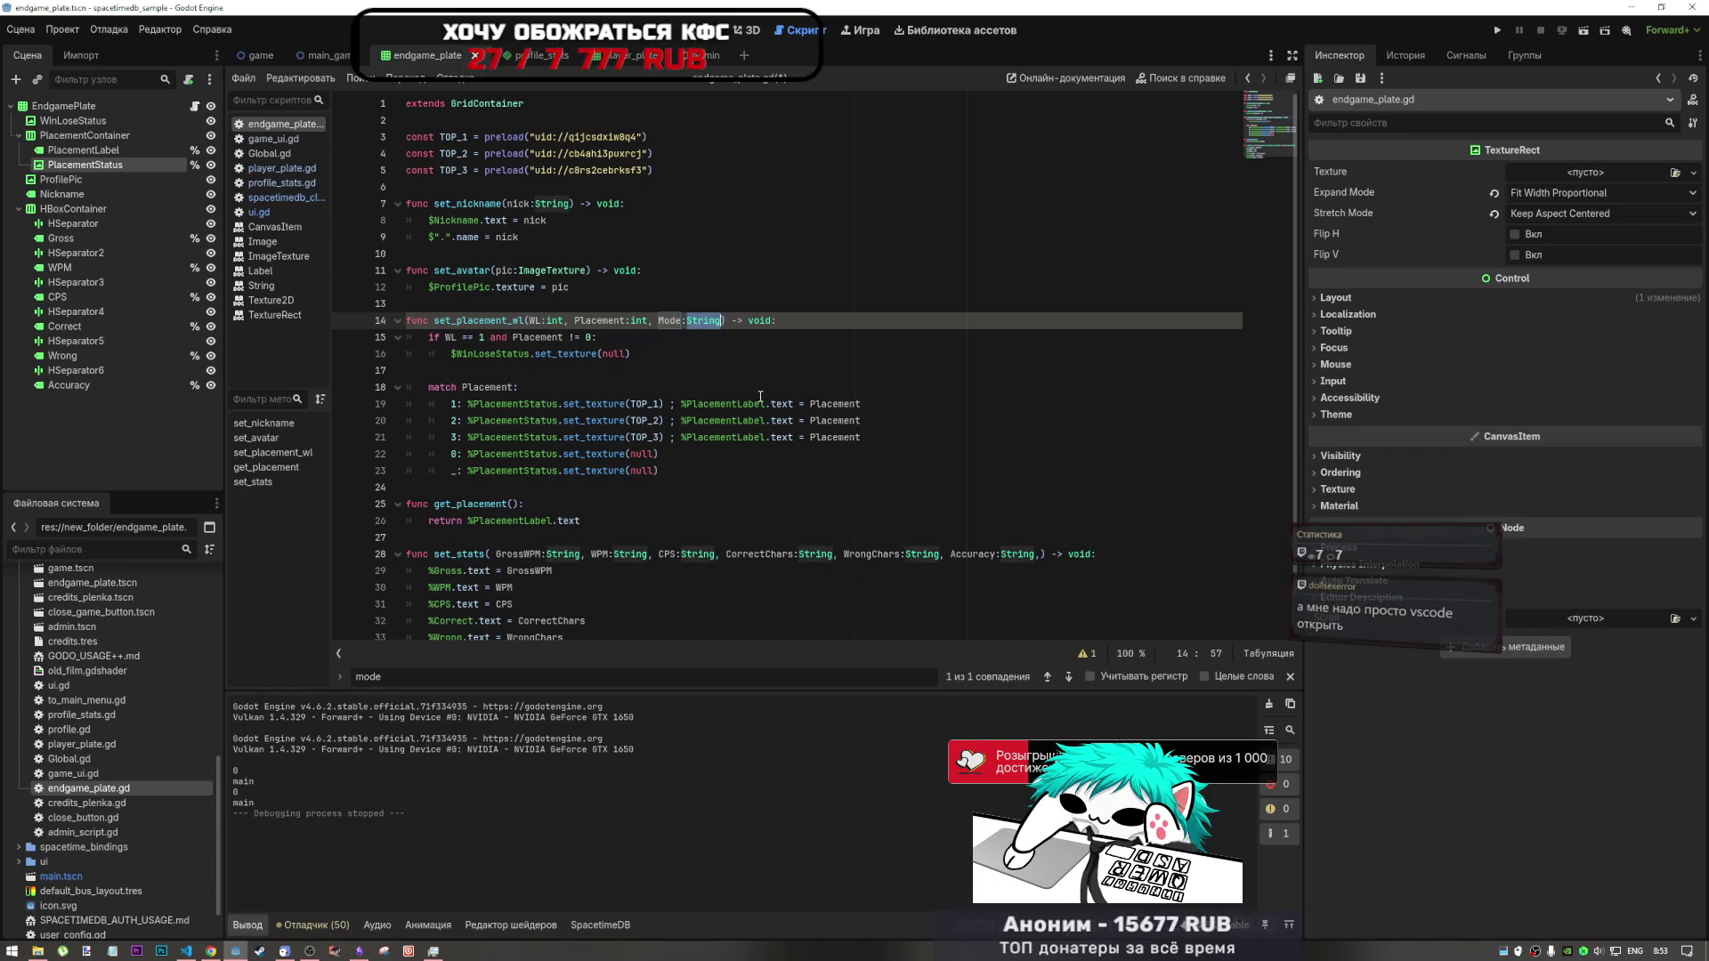
pyautogui.doubleClick(669, 321)
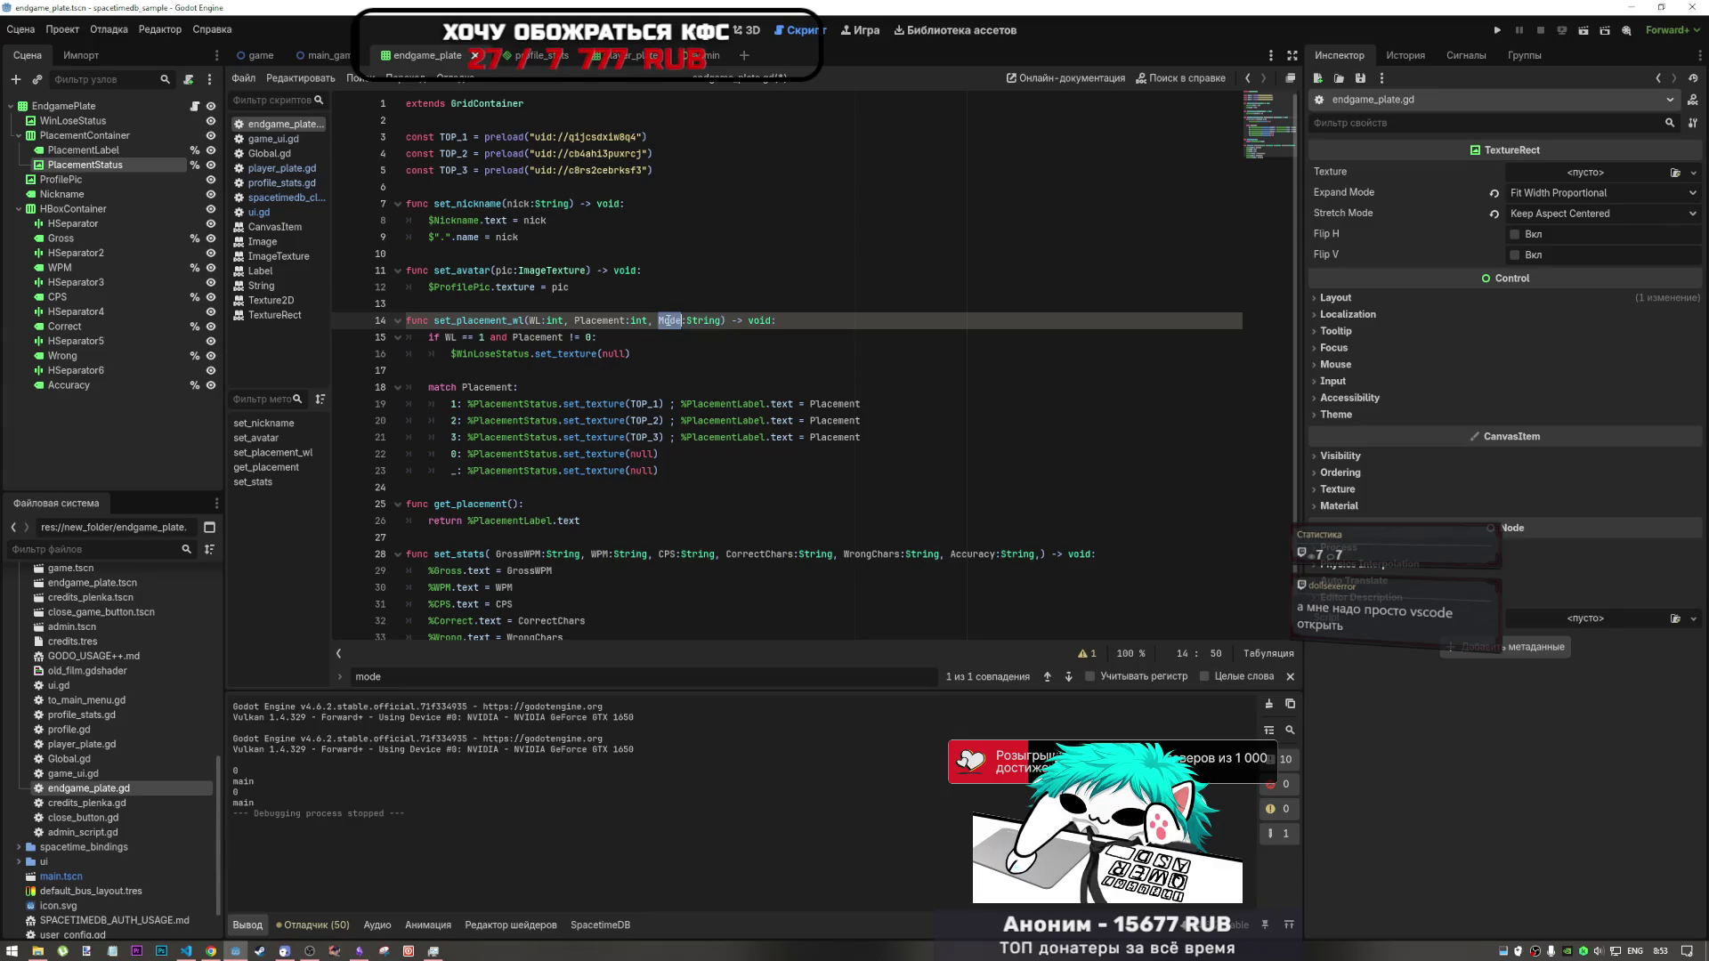
pyautogui.click(674, 405)
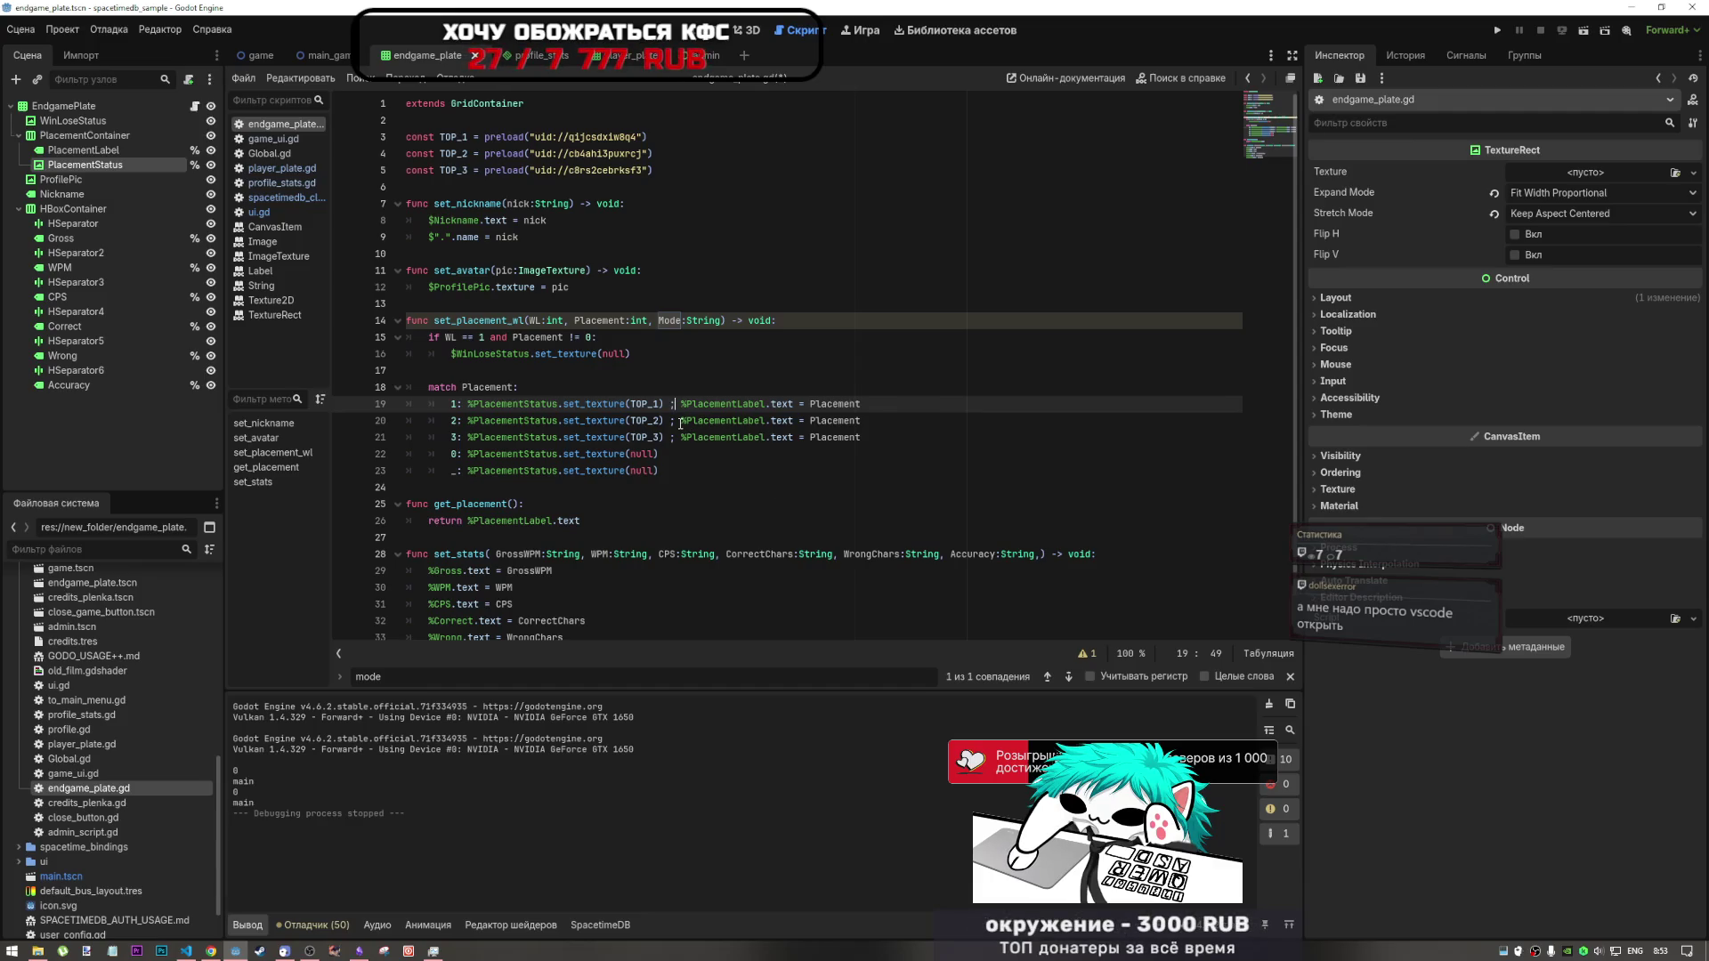
# - Try an 'if Mode and' condition on the line-20 second-place branch, then delete it
pyautogui.press('Down')
pyautogui.write('if ')
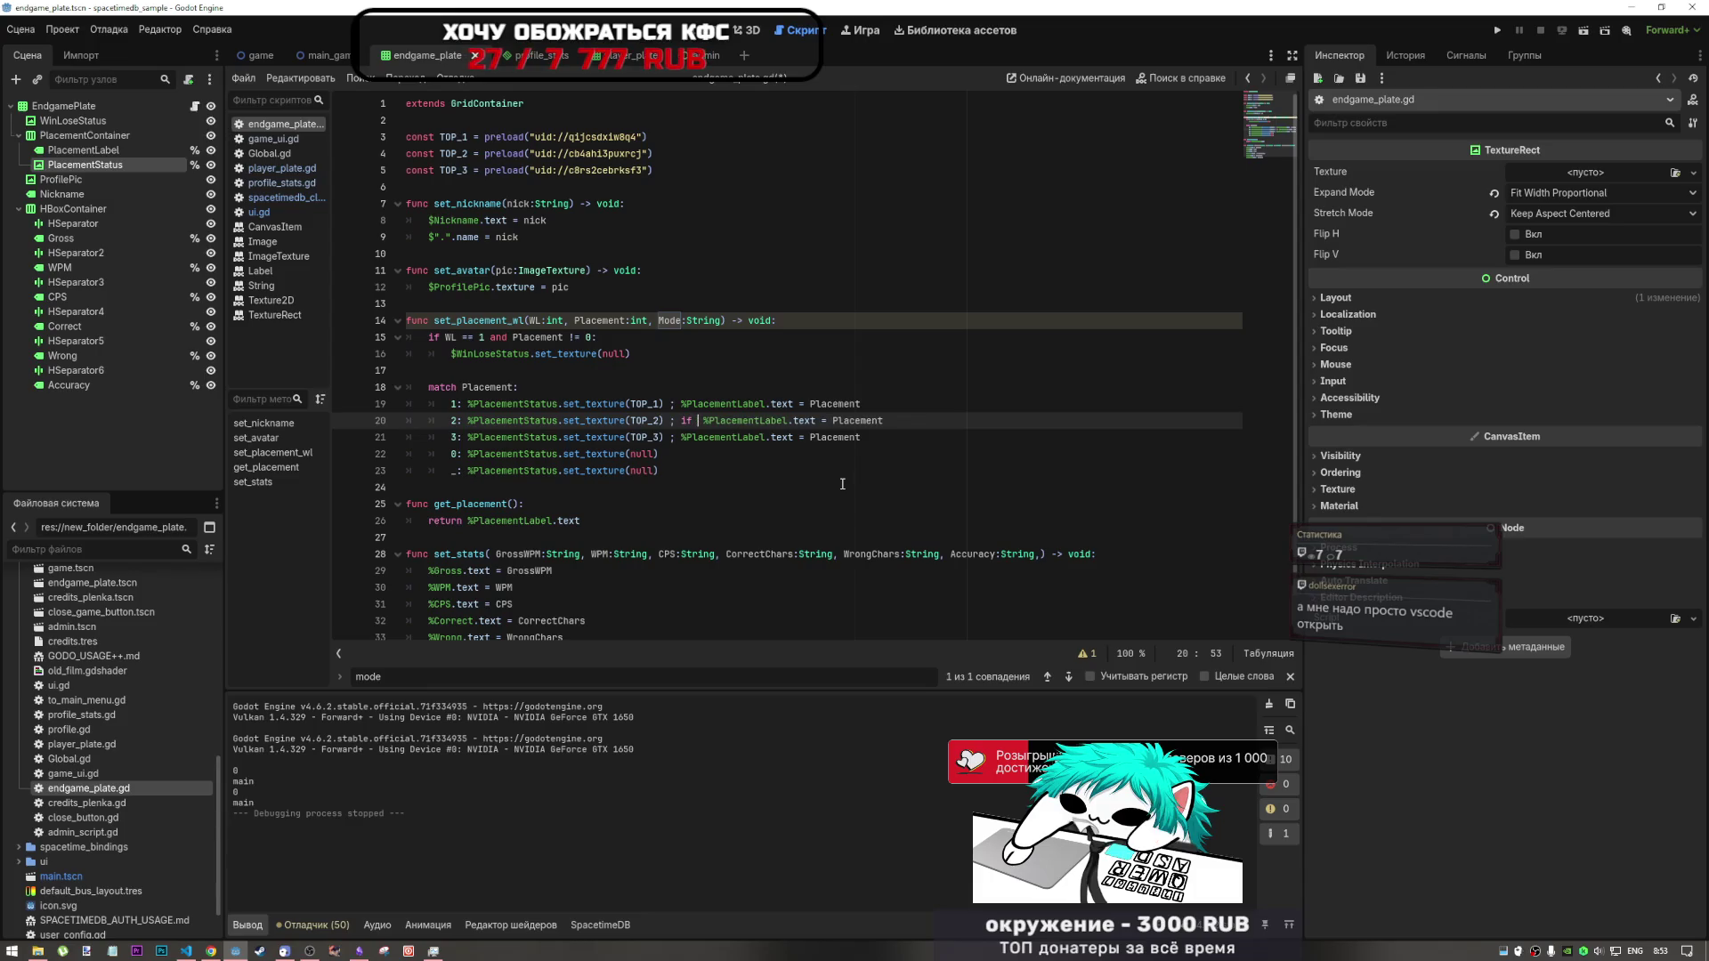
pyautogui.write('Mode adm')
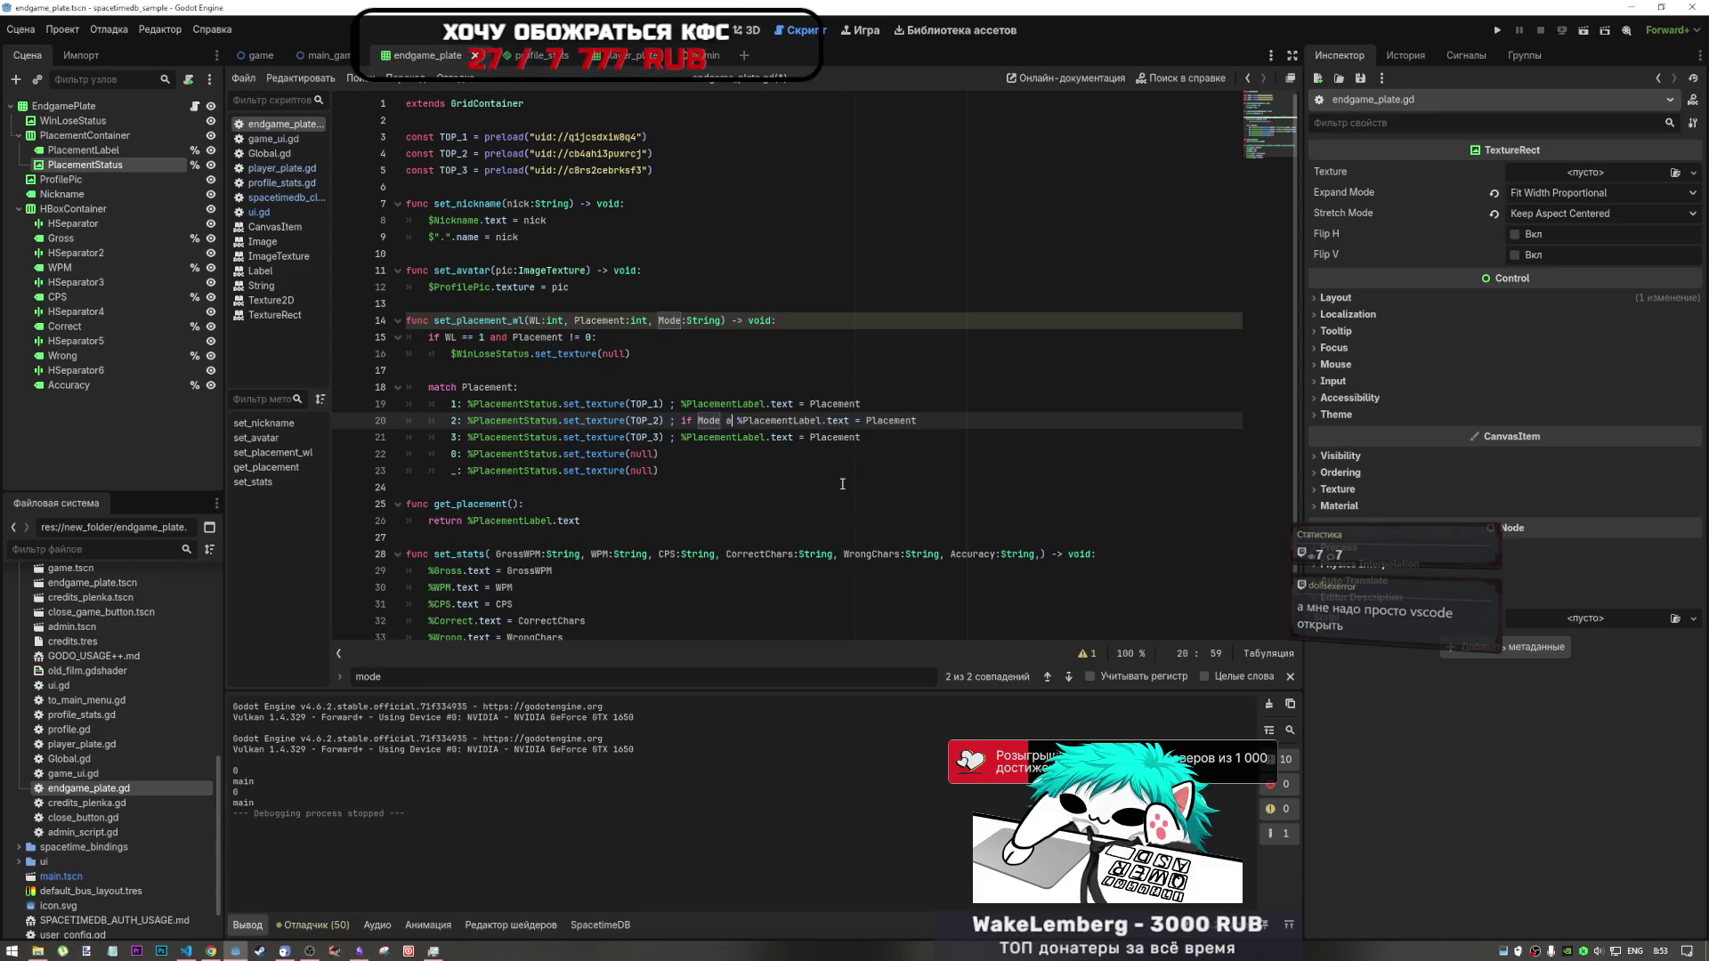
pyautogui.press('BackSpace')
pyautogui.press('BackSpace')
pyautogui.write('nd')
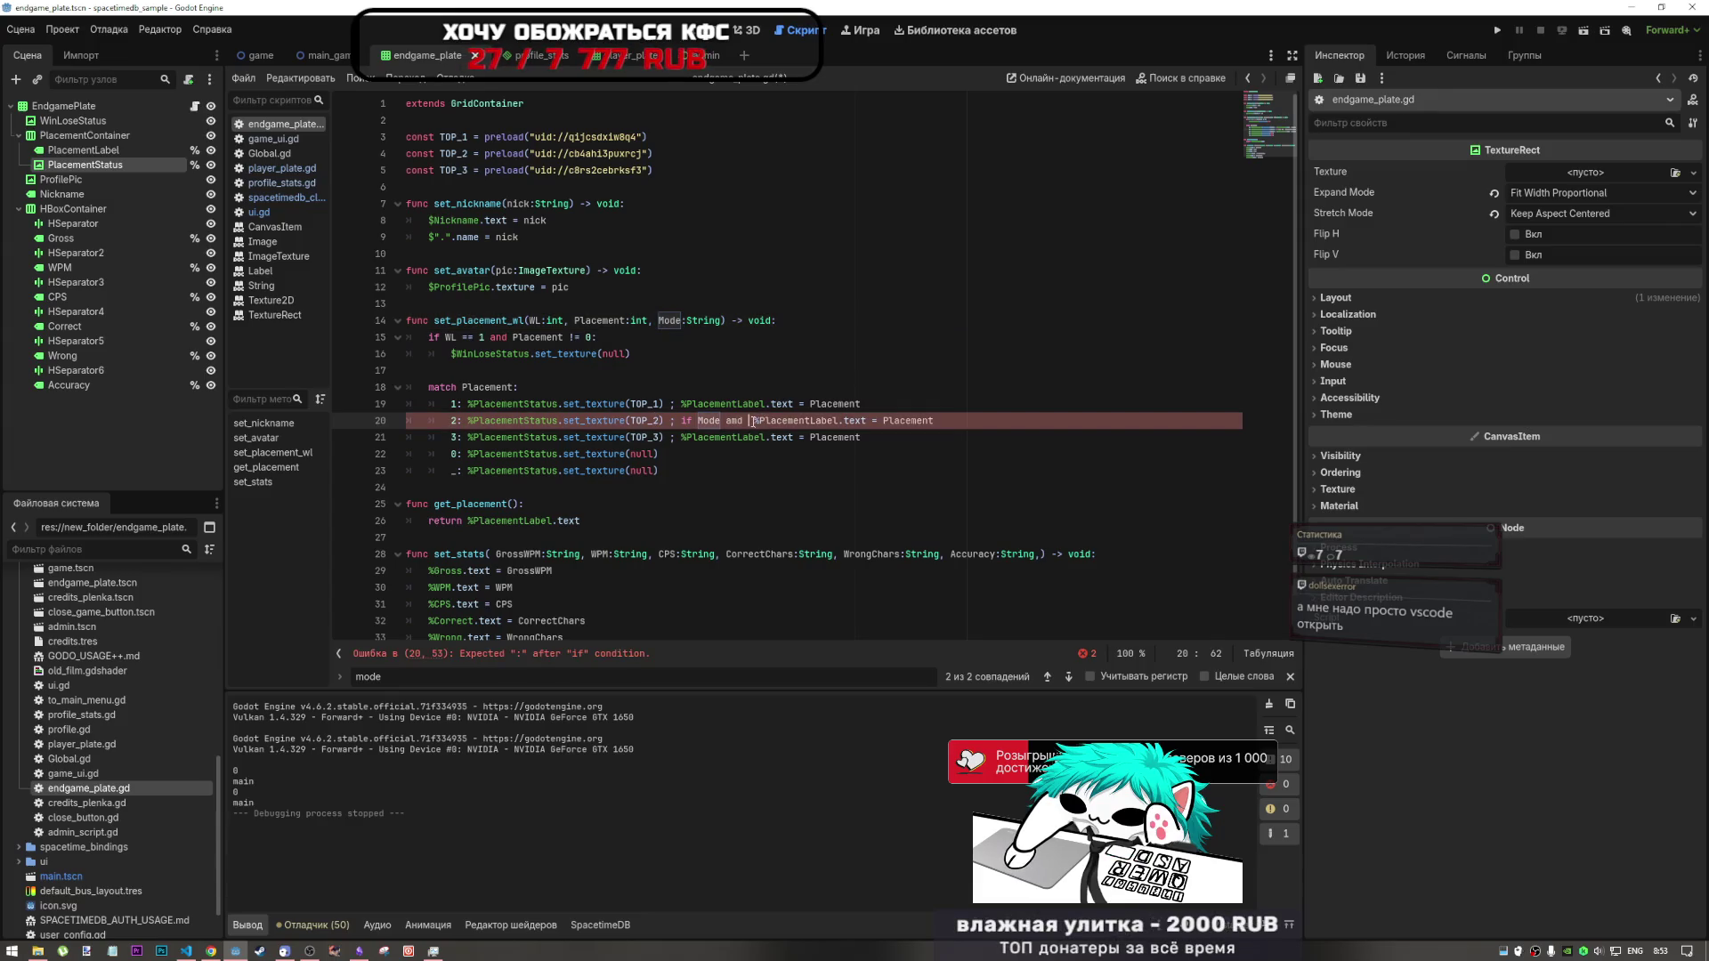
pyautogui.moveTo(752, 421); pyautogui.dragTo(677, 422)
pyautogui.press('BackSpace')
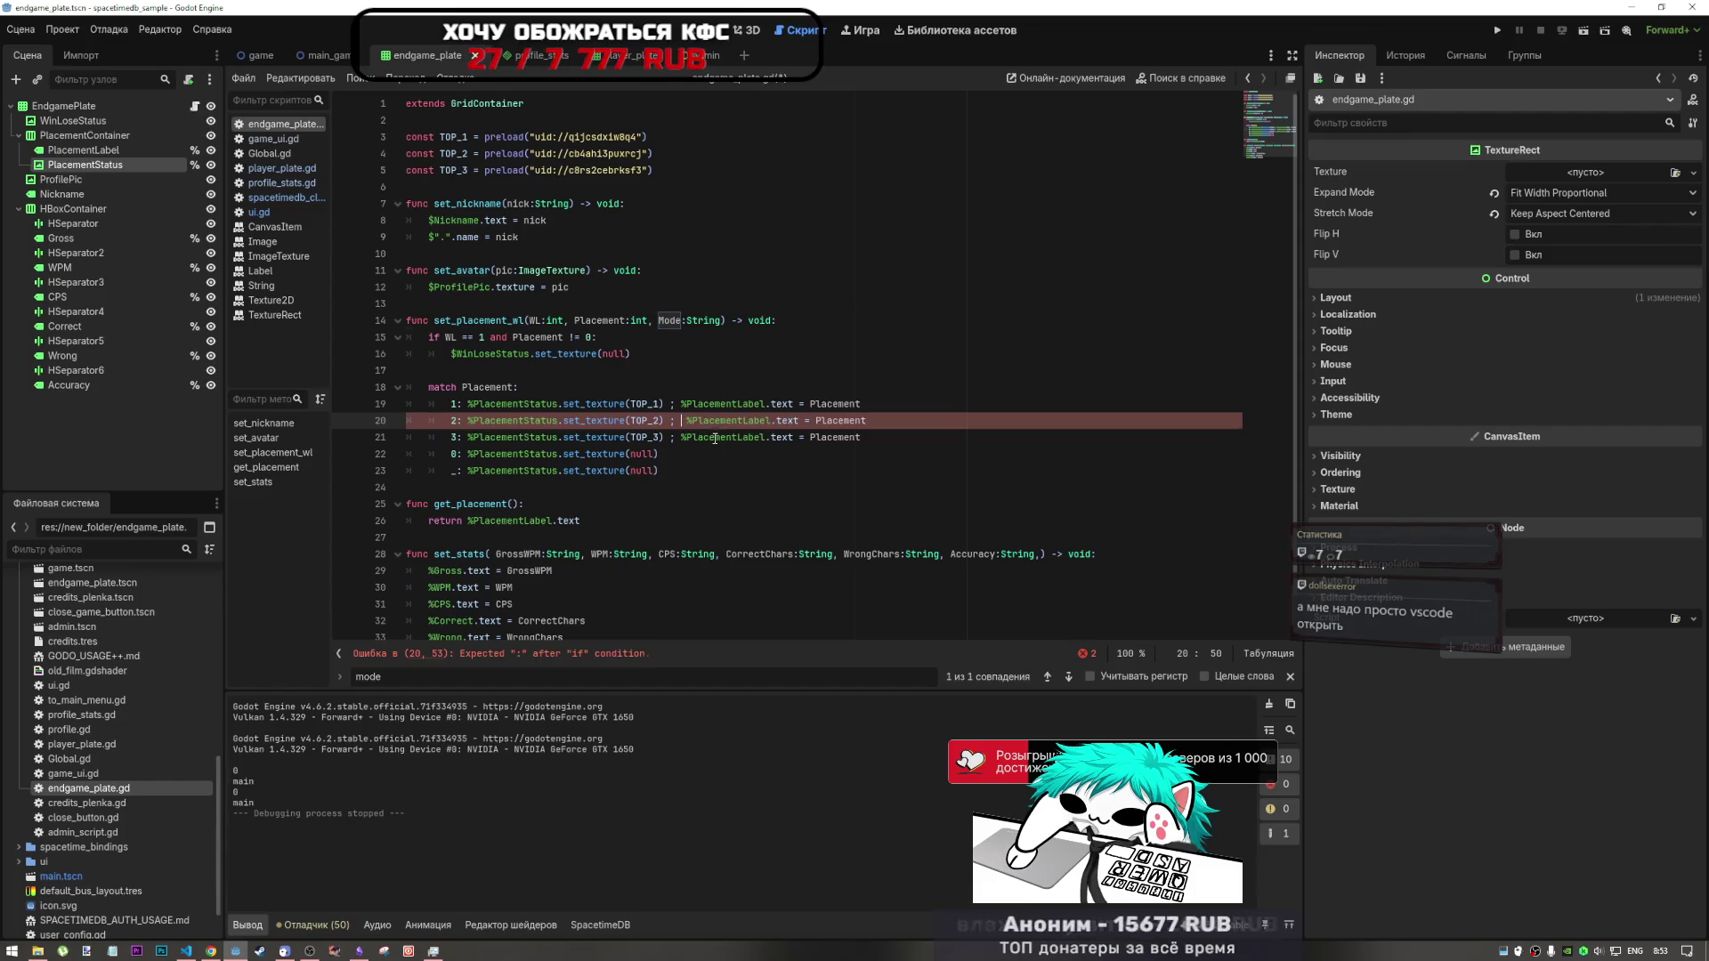
# - Append if mode and mode!="" else 'dead' to the line-20 Placement label assignment
pyautogui.click(807, 420)
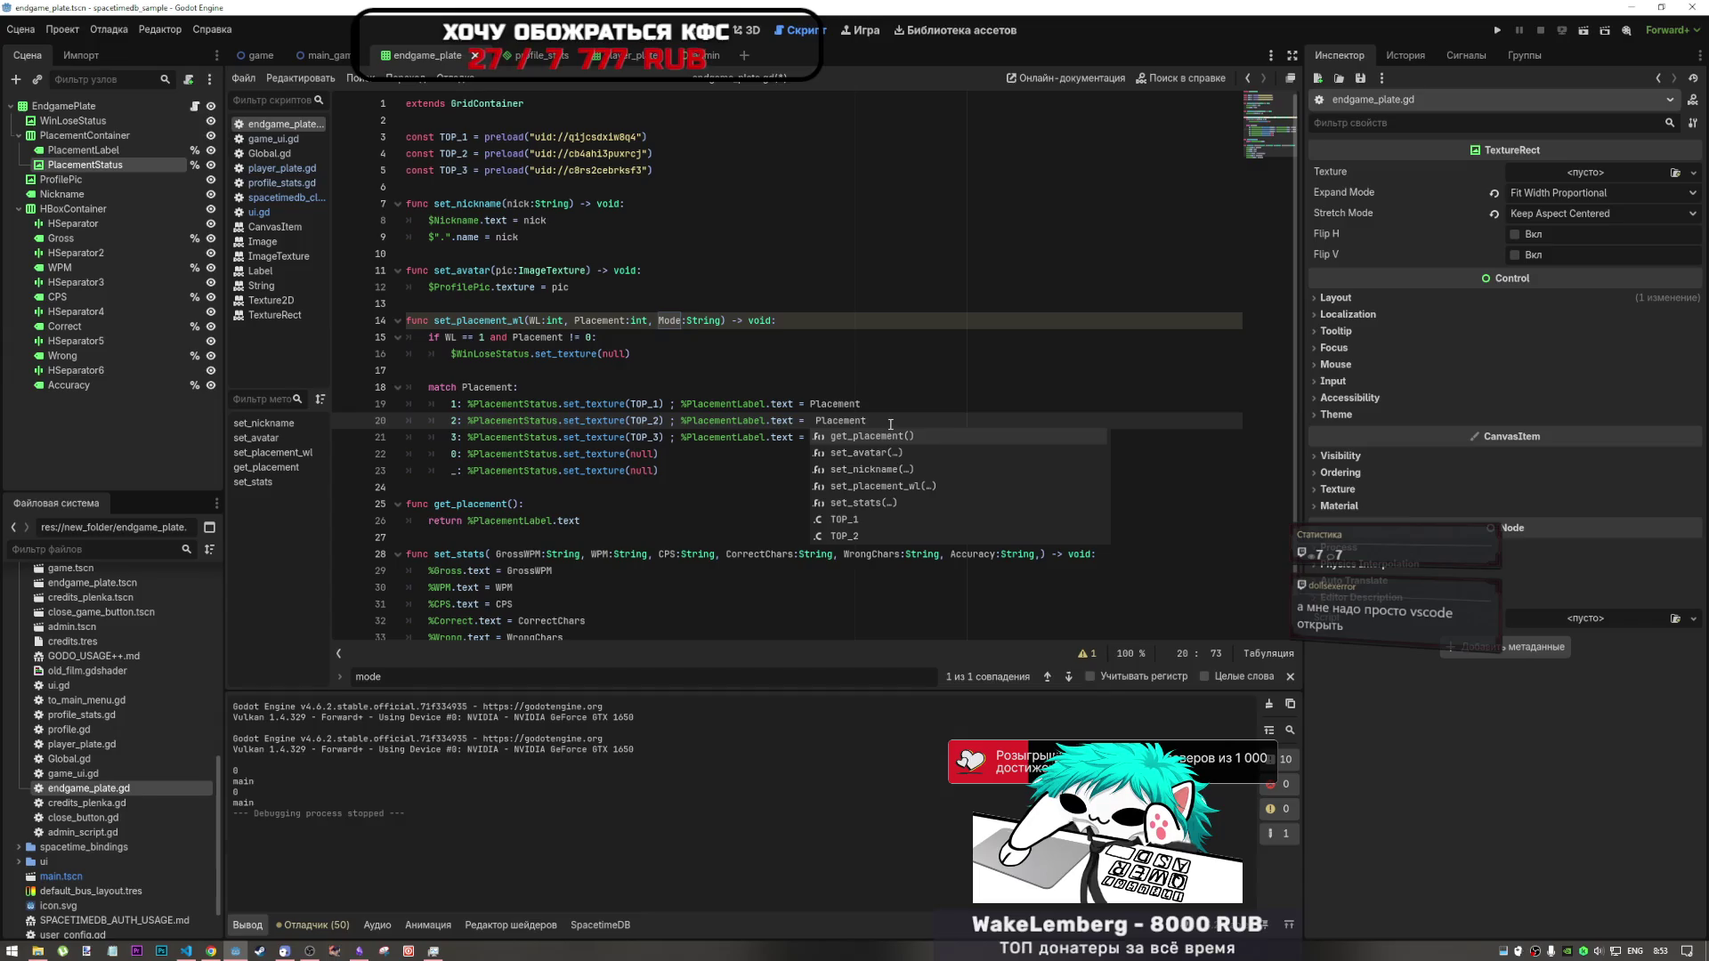
pyautogui.click(896, 424)
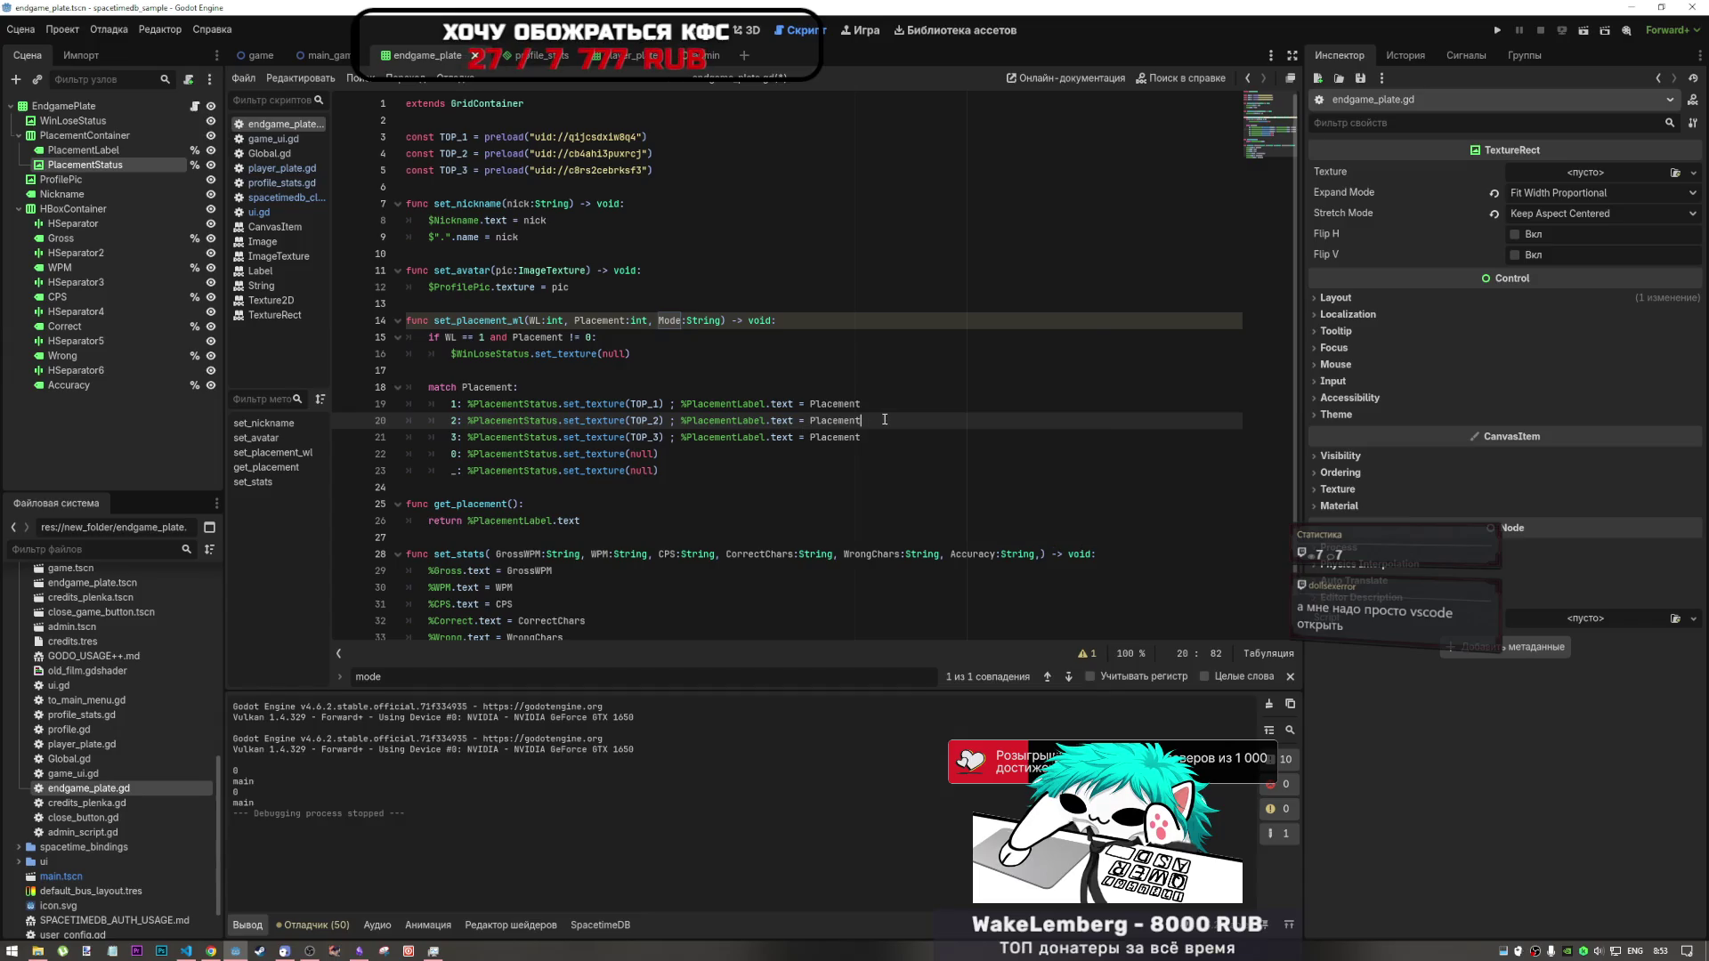
pyautogui.write(' if ')
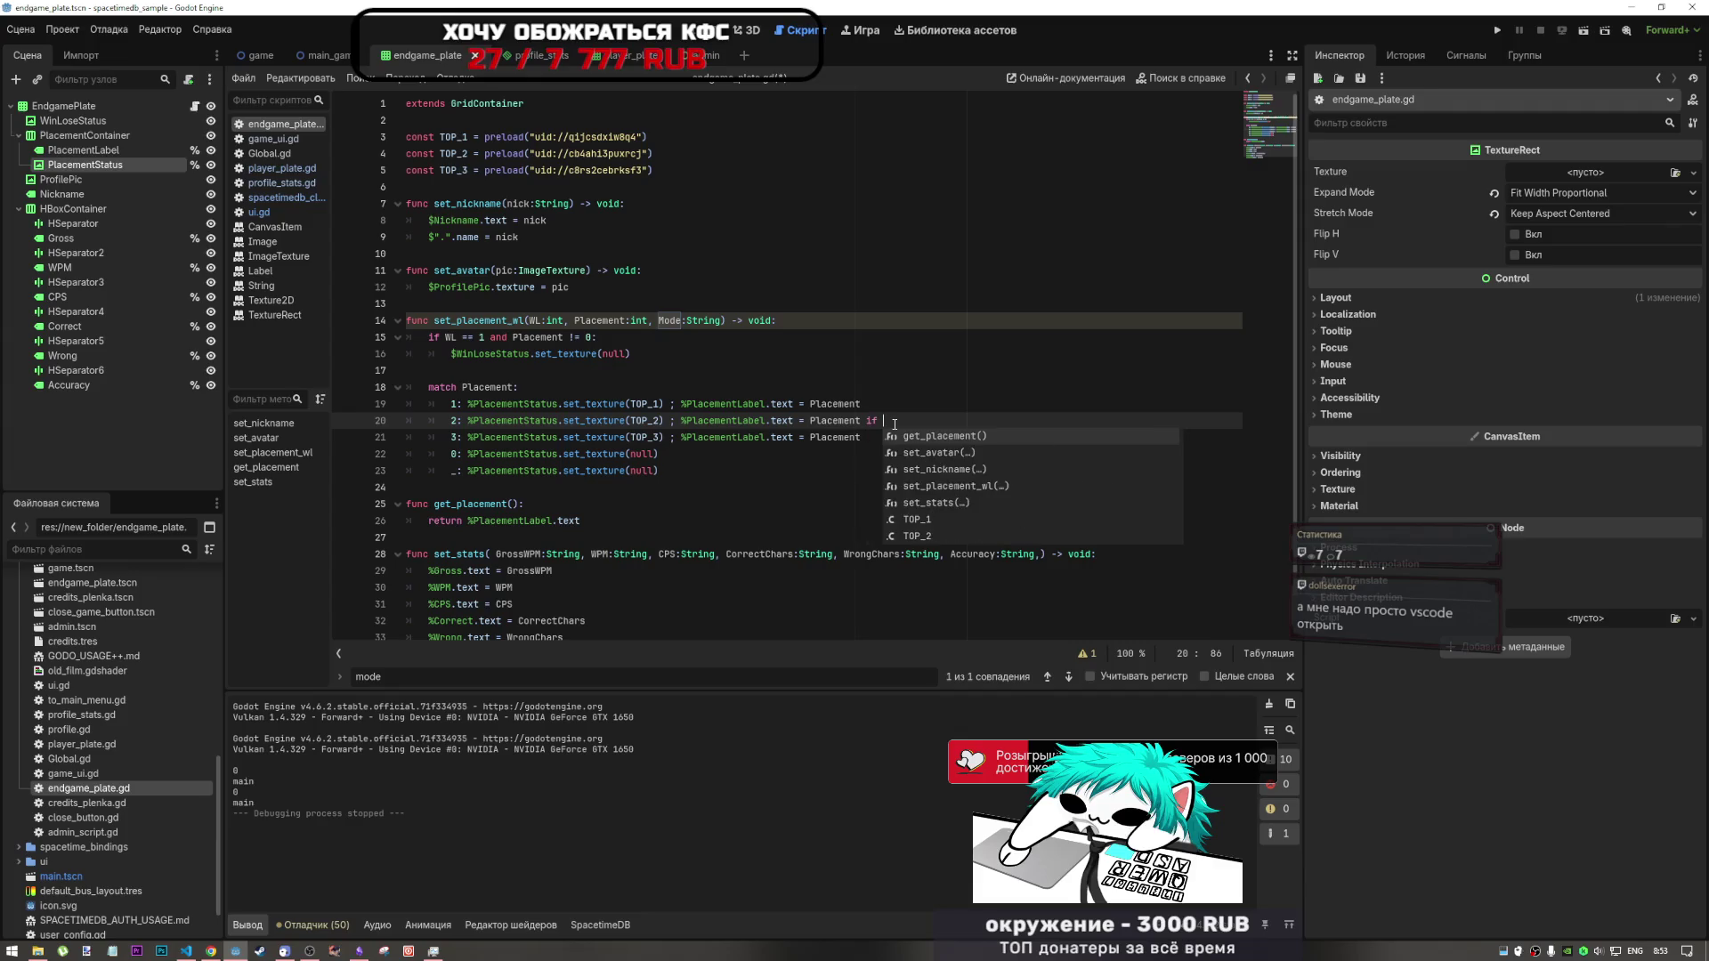
pyautogui.write('mode')
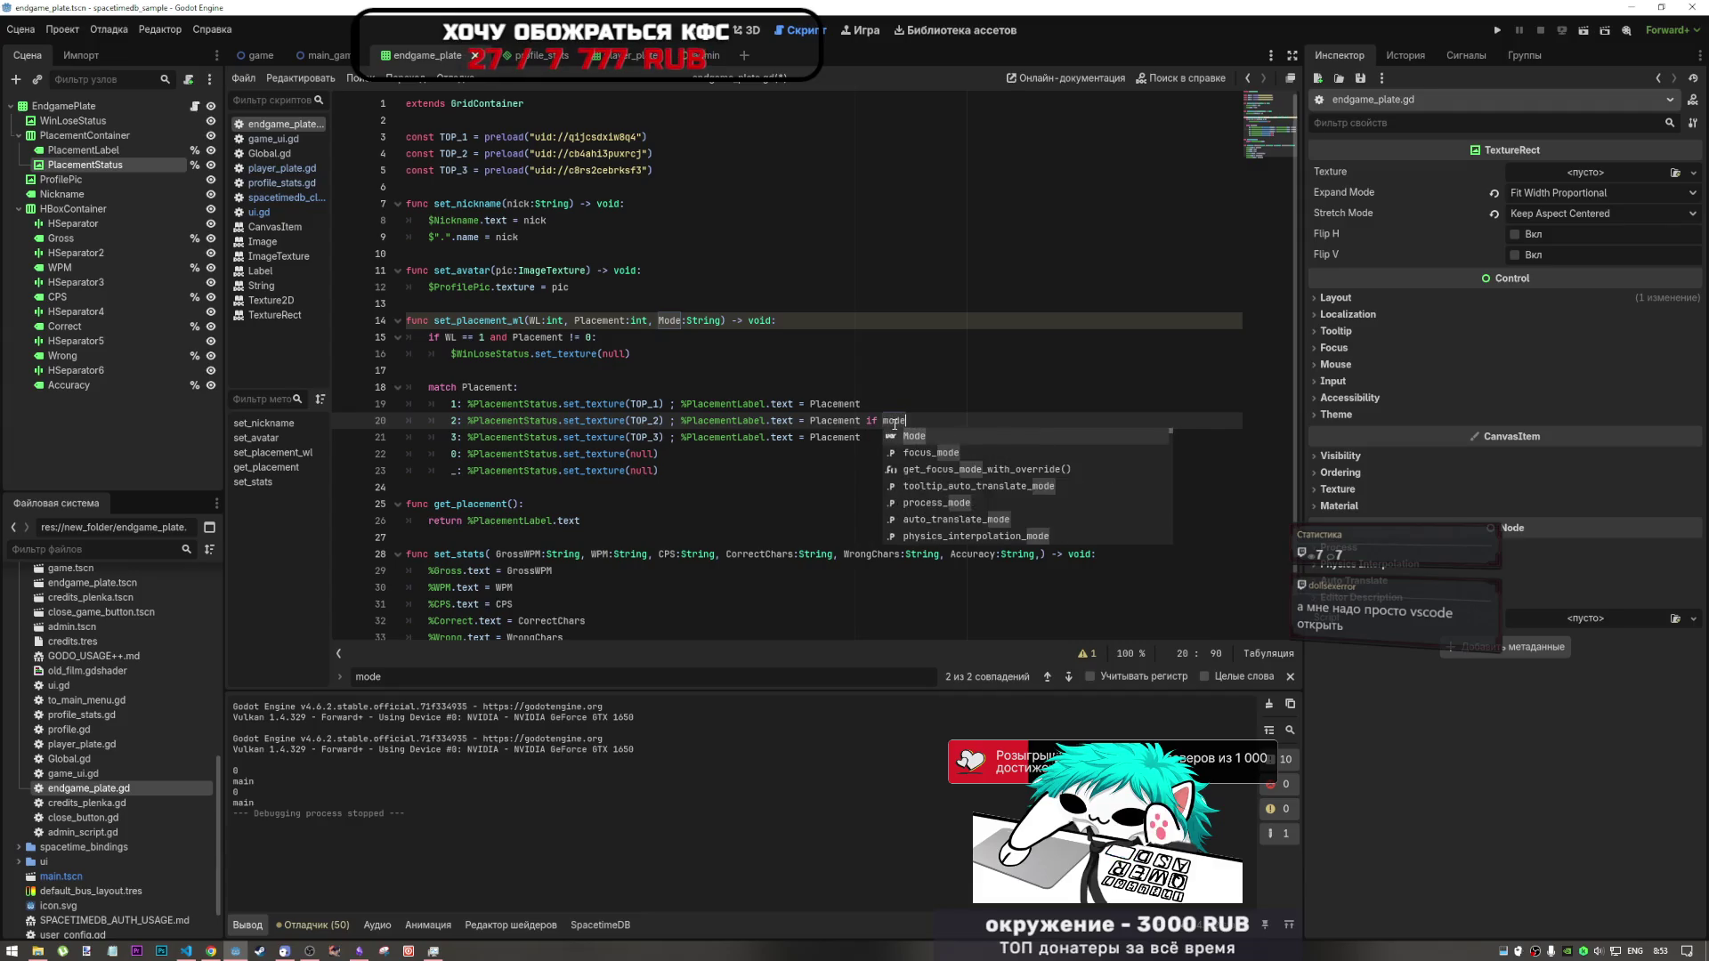
pyautogui.write(' and mode')
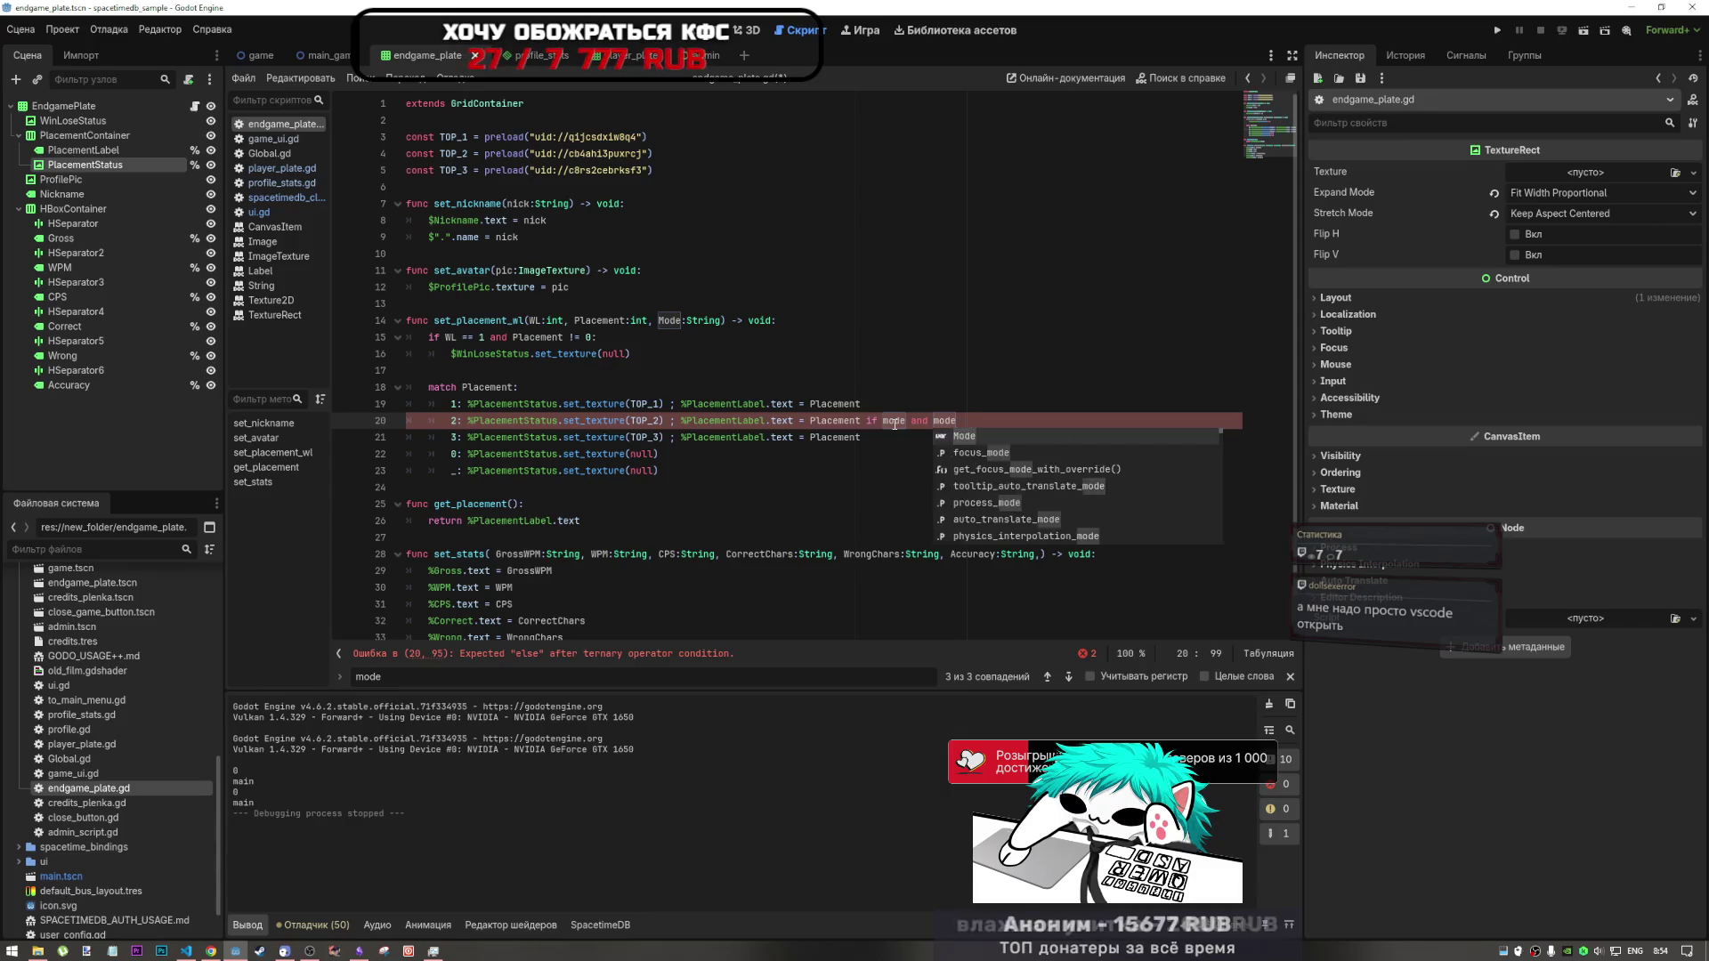
pyautogui.write('!=')
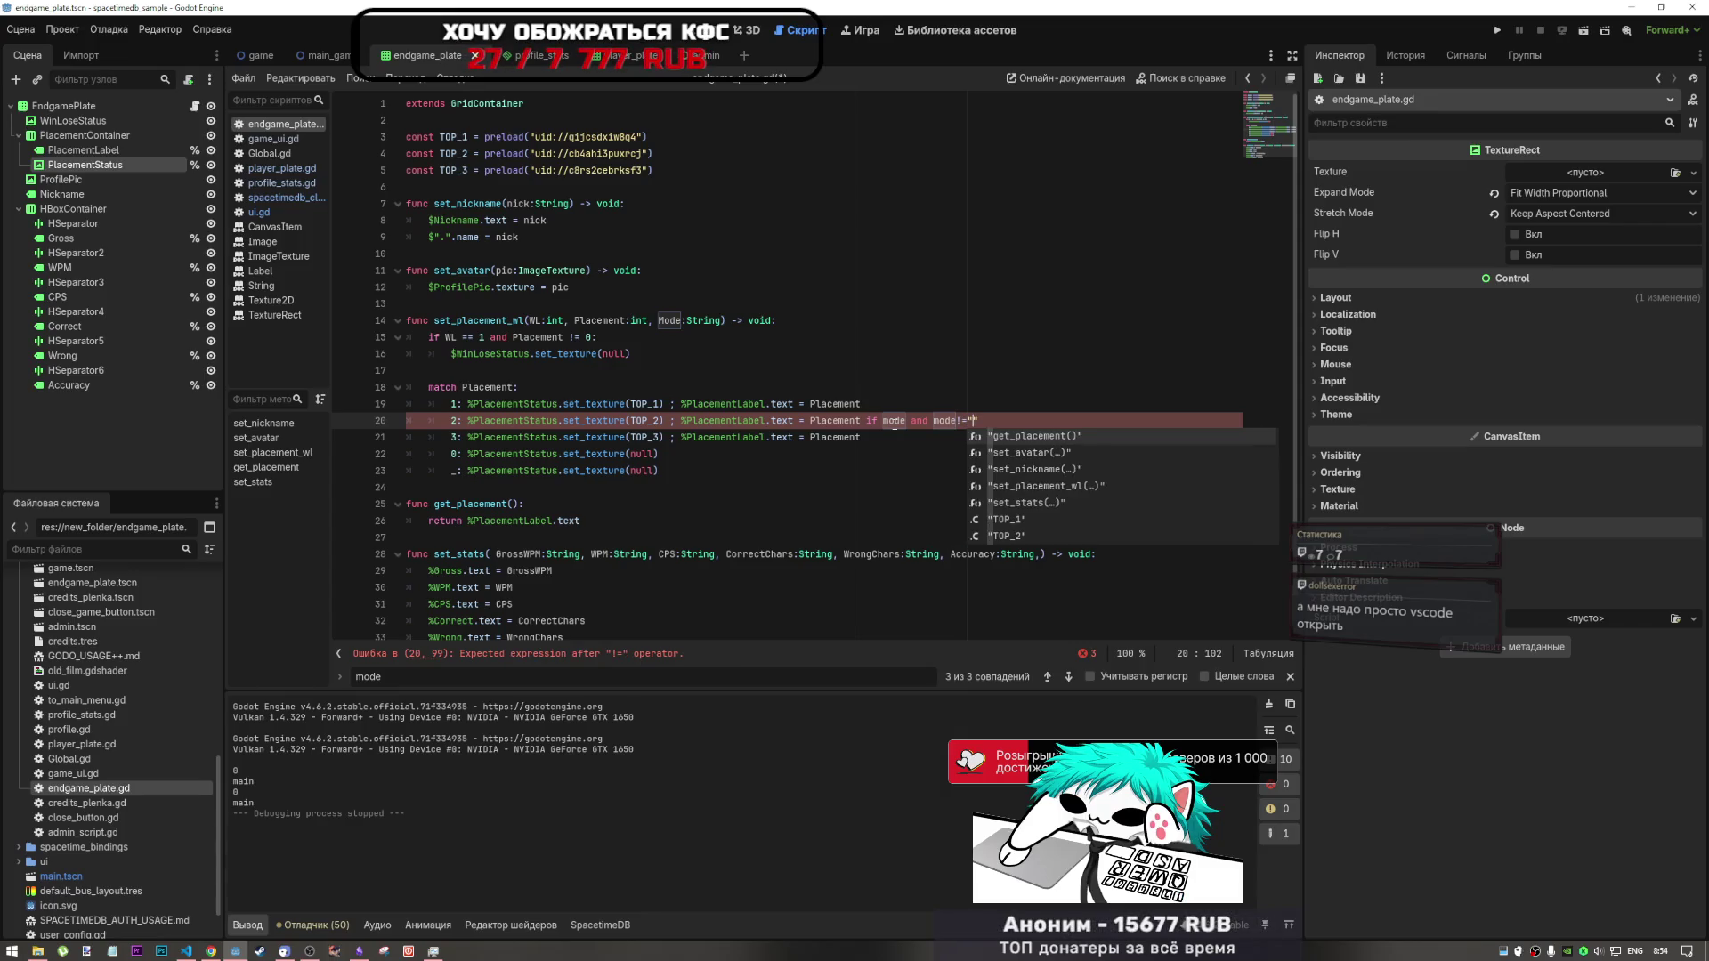
pyautogui.write('""')
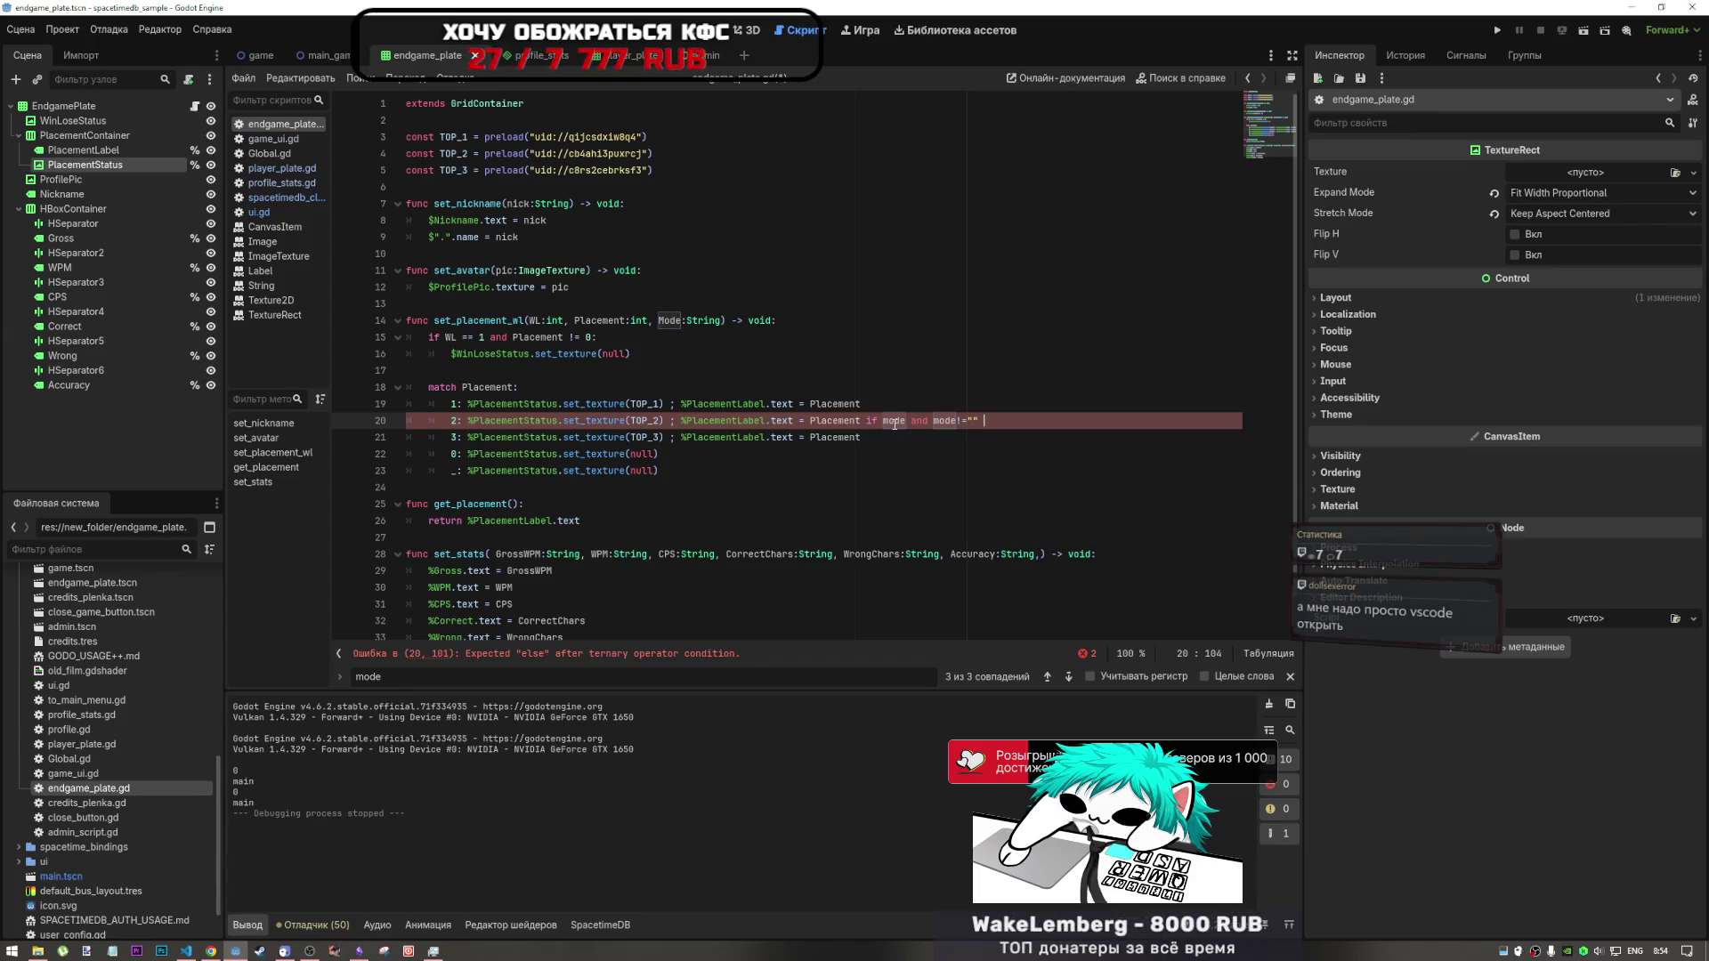
pyautogui.write(' else')
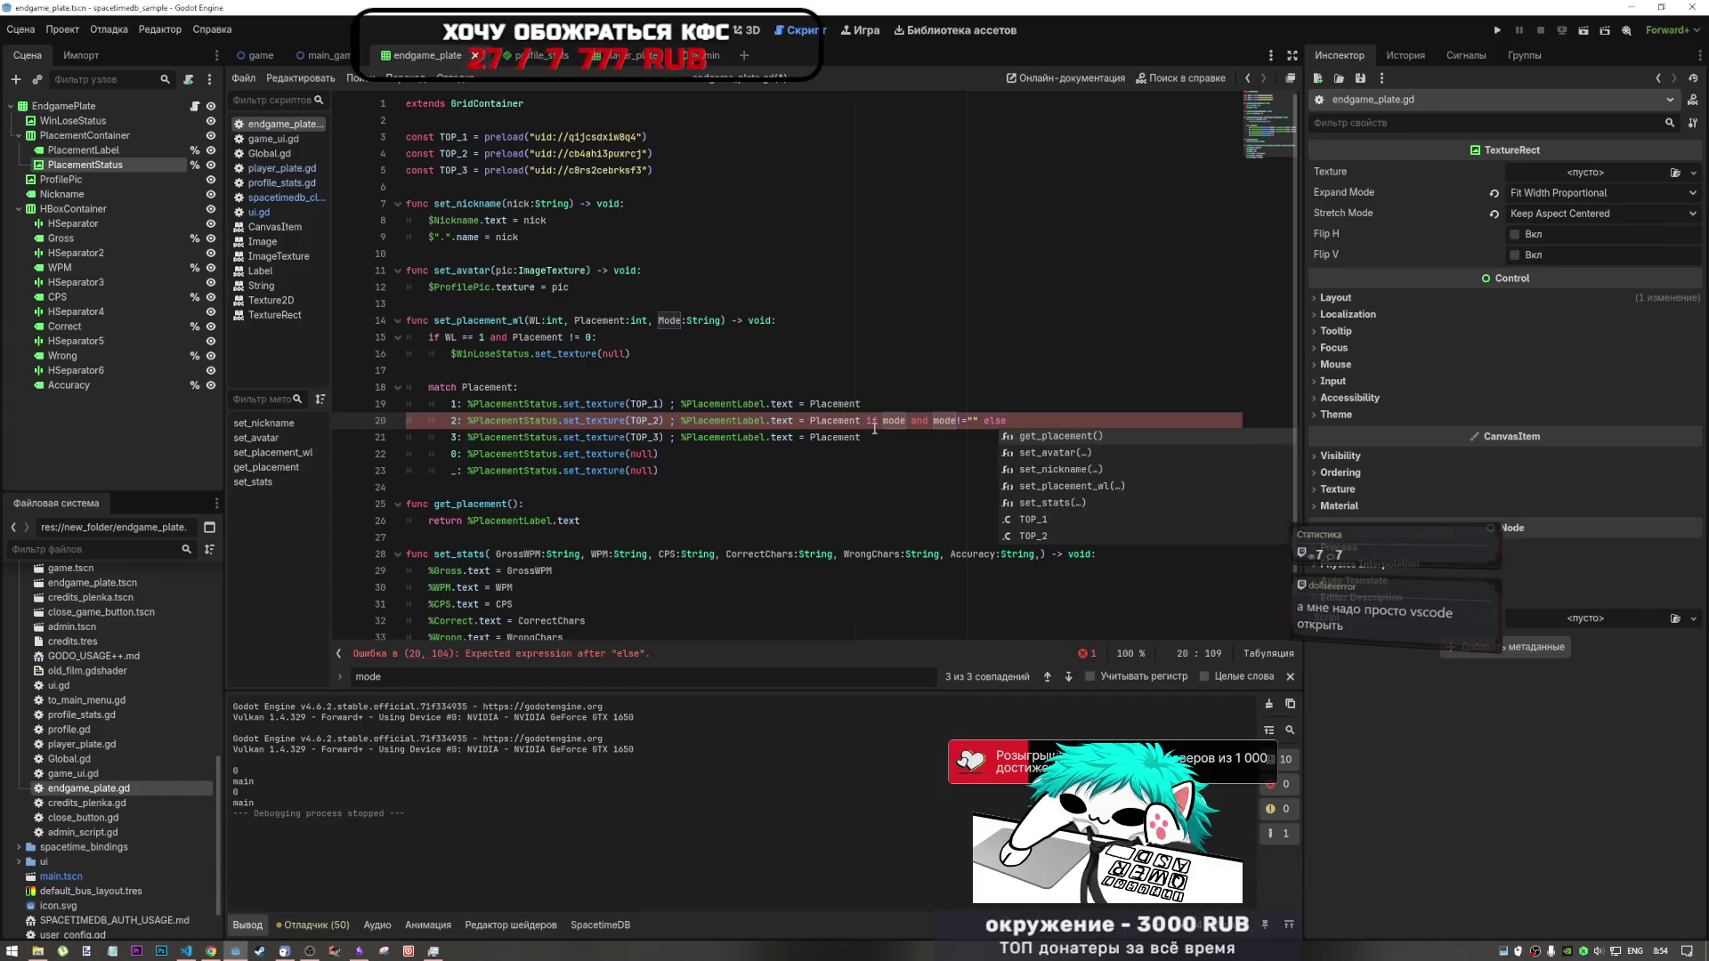
pyautogui.write(' dead')
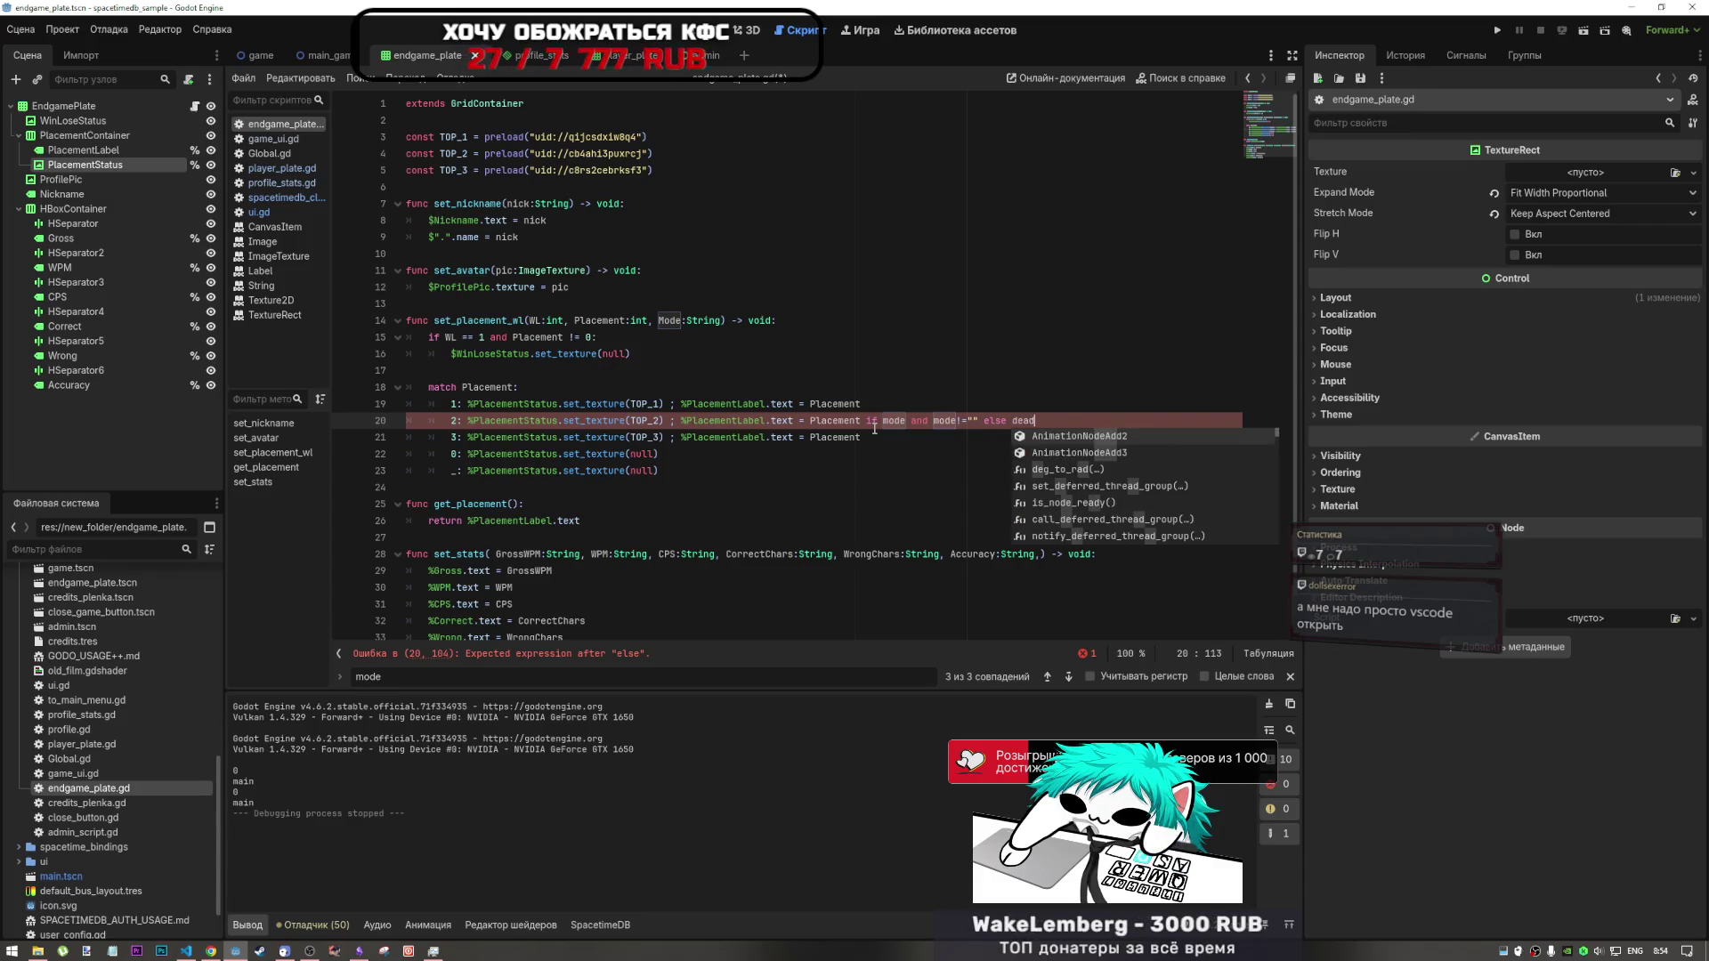
pyautogui.hotkey('shift', 'Left')
pyautogui.hotkey('shift', 'Left')
pyautogui.hotkey('shift', 'Left')
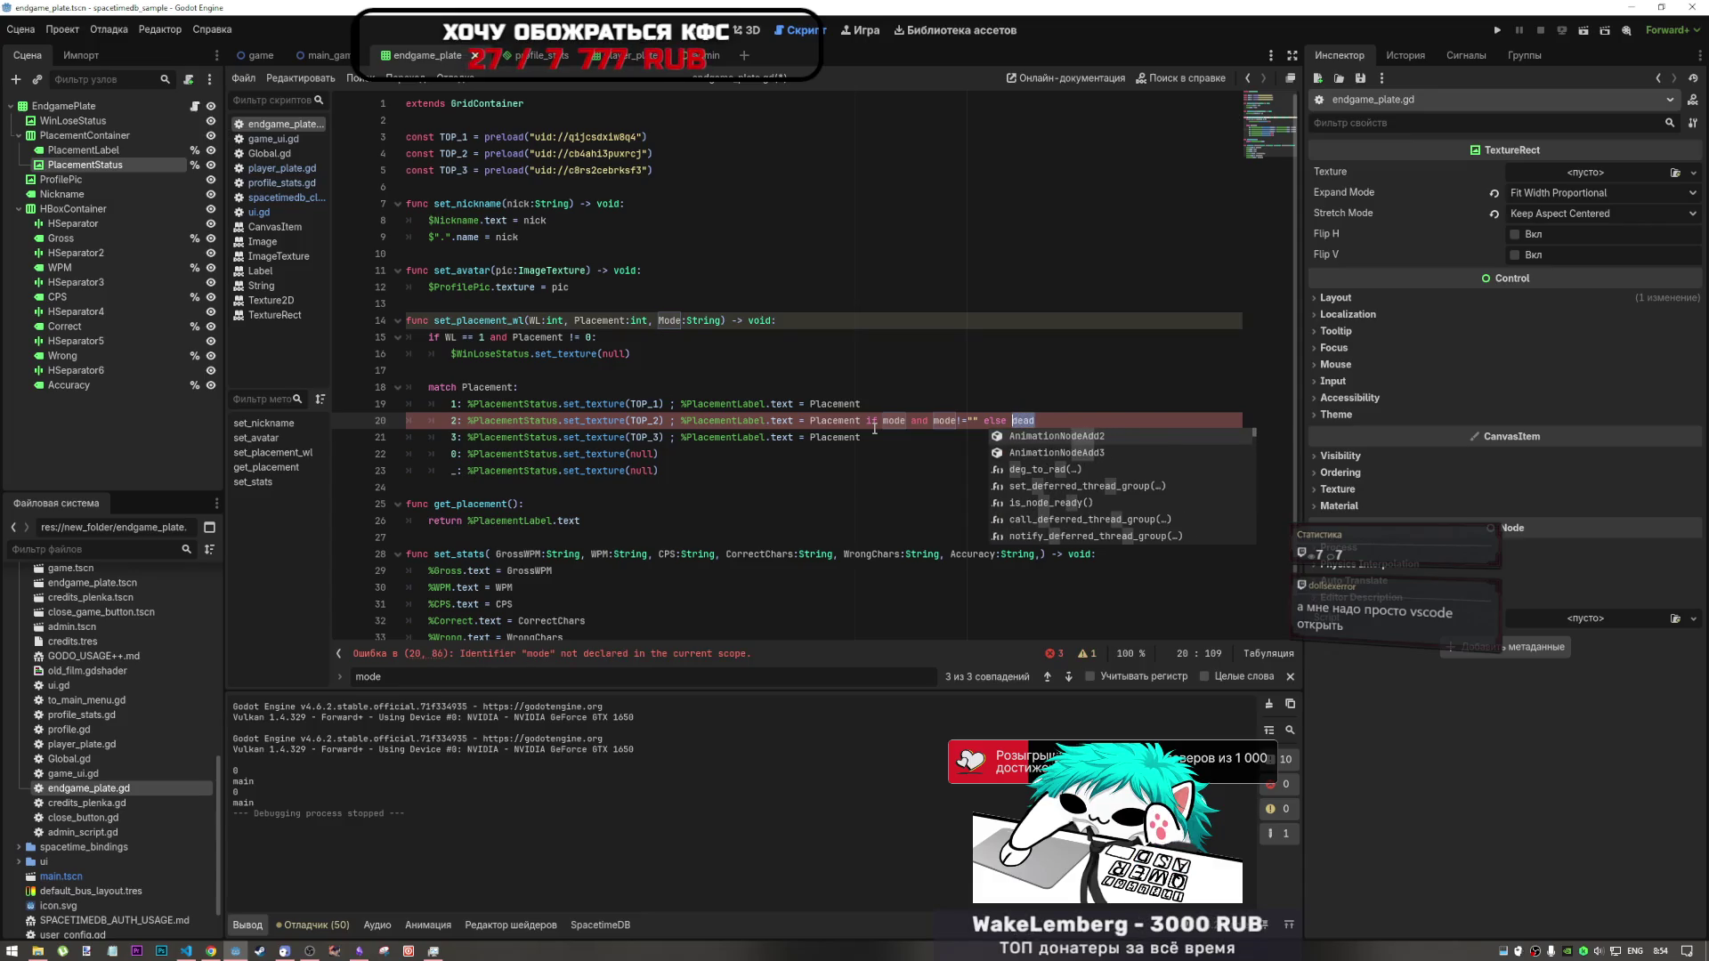
pyautogui.write("'")
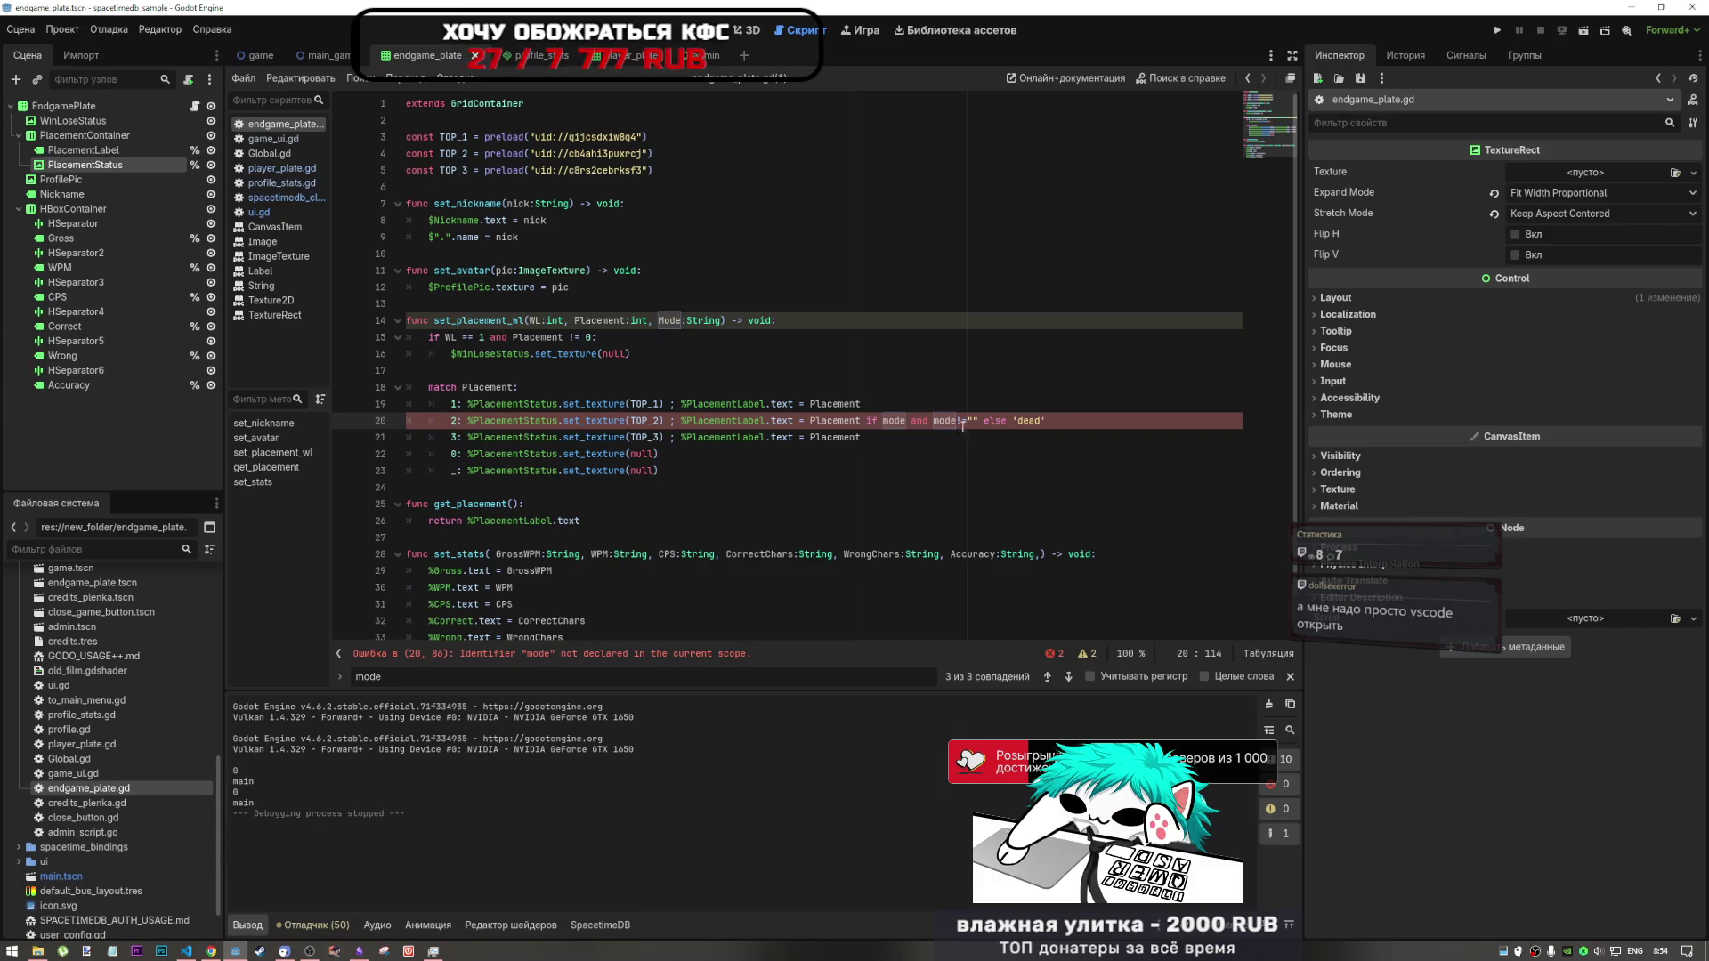
pyautogui.click(917, 422)
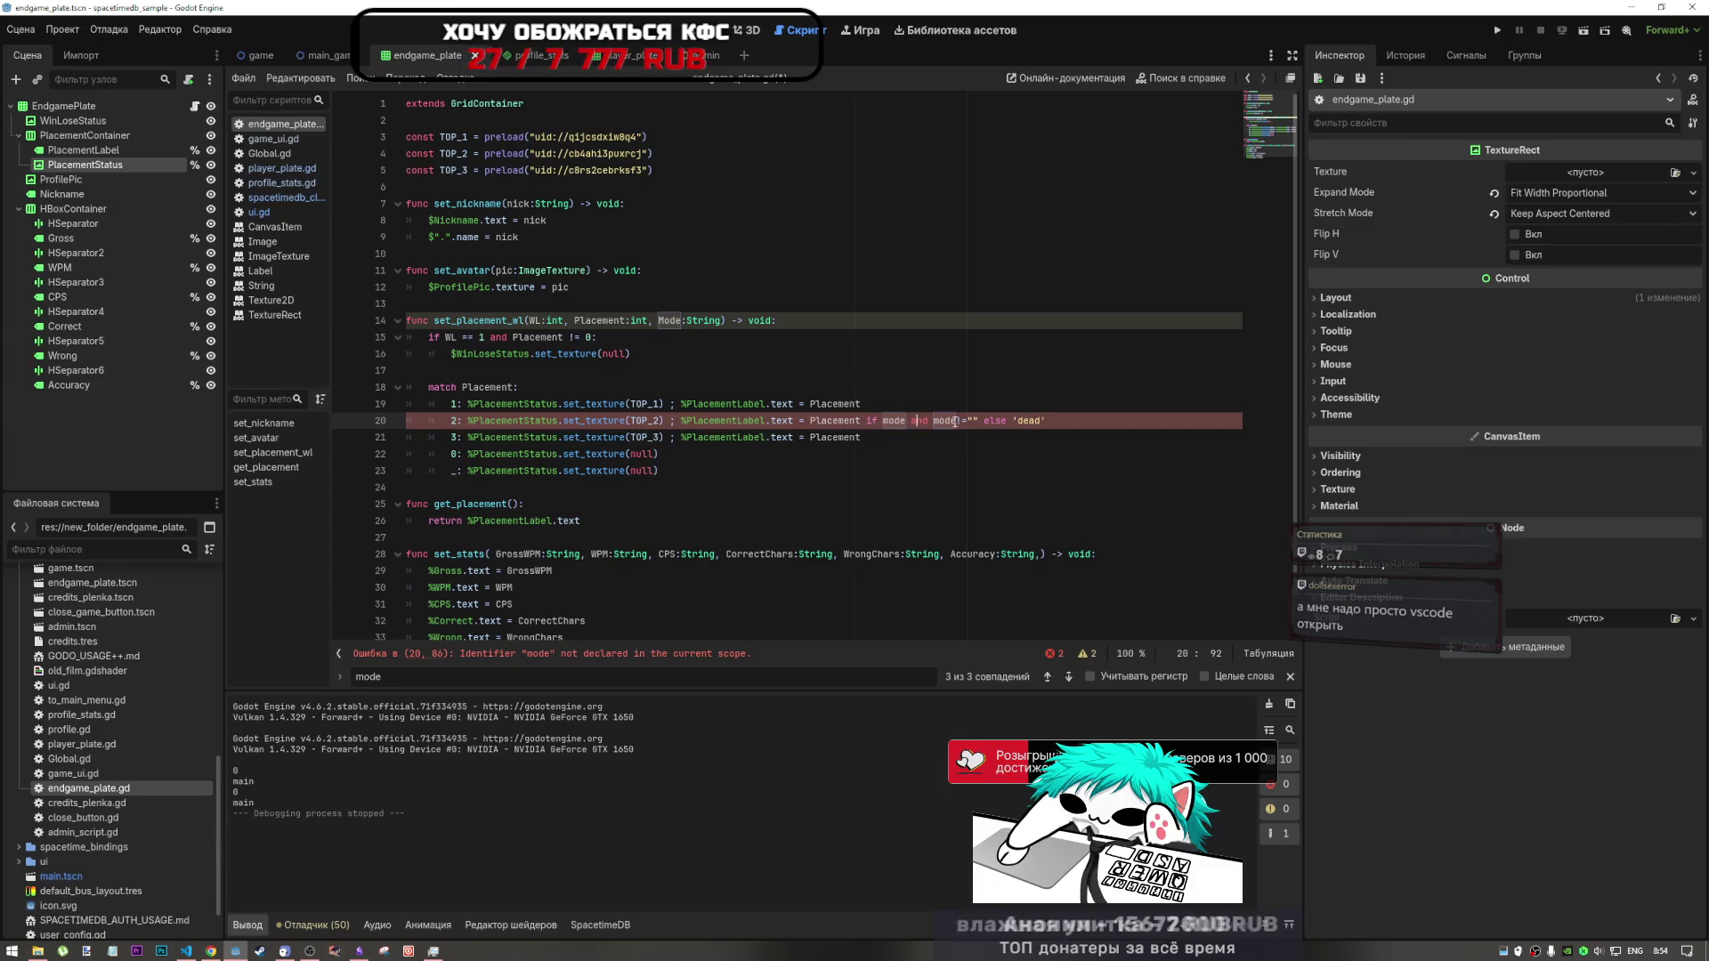
pyautogui.moveTo(1047, 422); pyautogui.dragTo(680, 422)
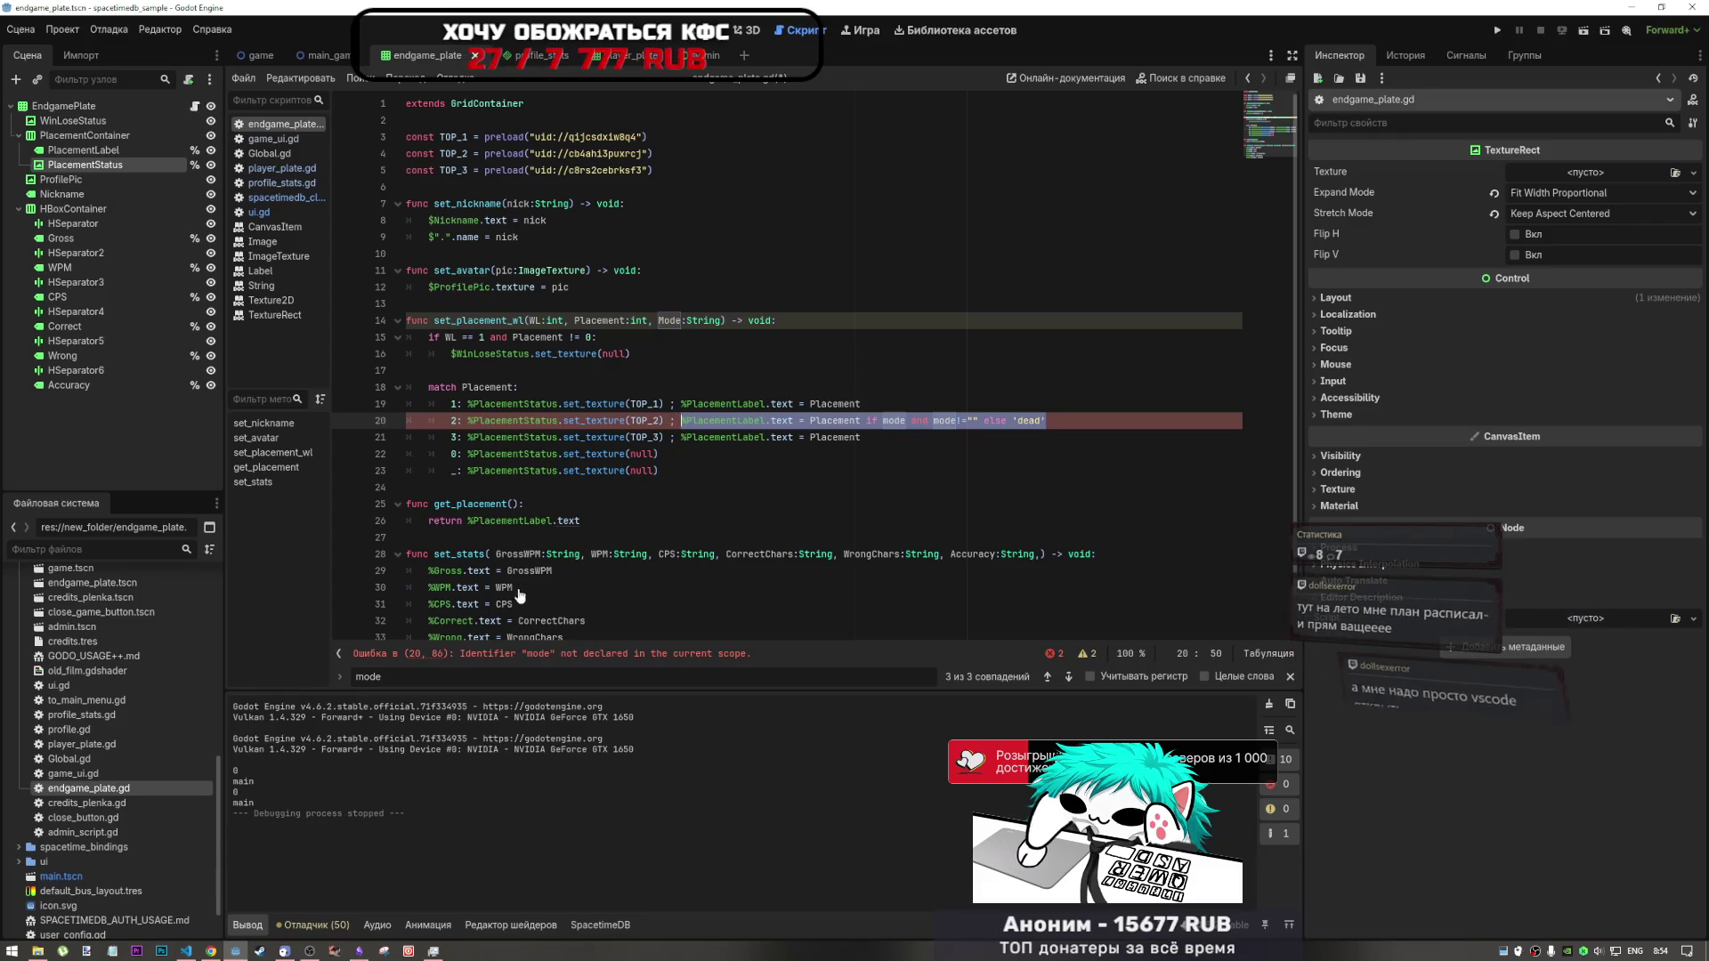
# - Select the whole second-place case line, switching among VS Code, Godot and the DeepSeek browser
pyautogui.click(211, 951)
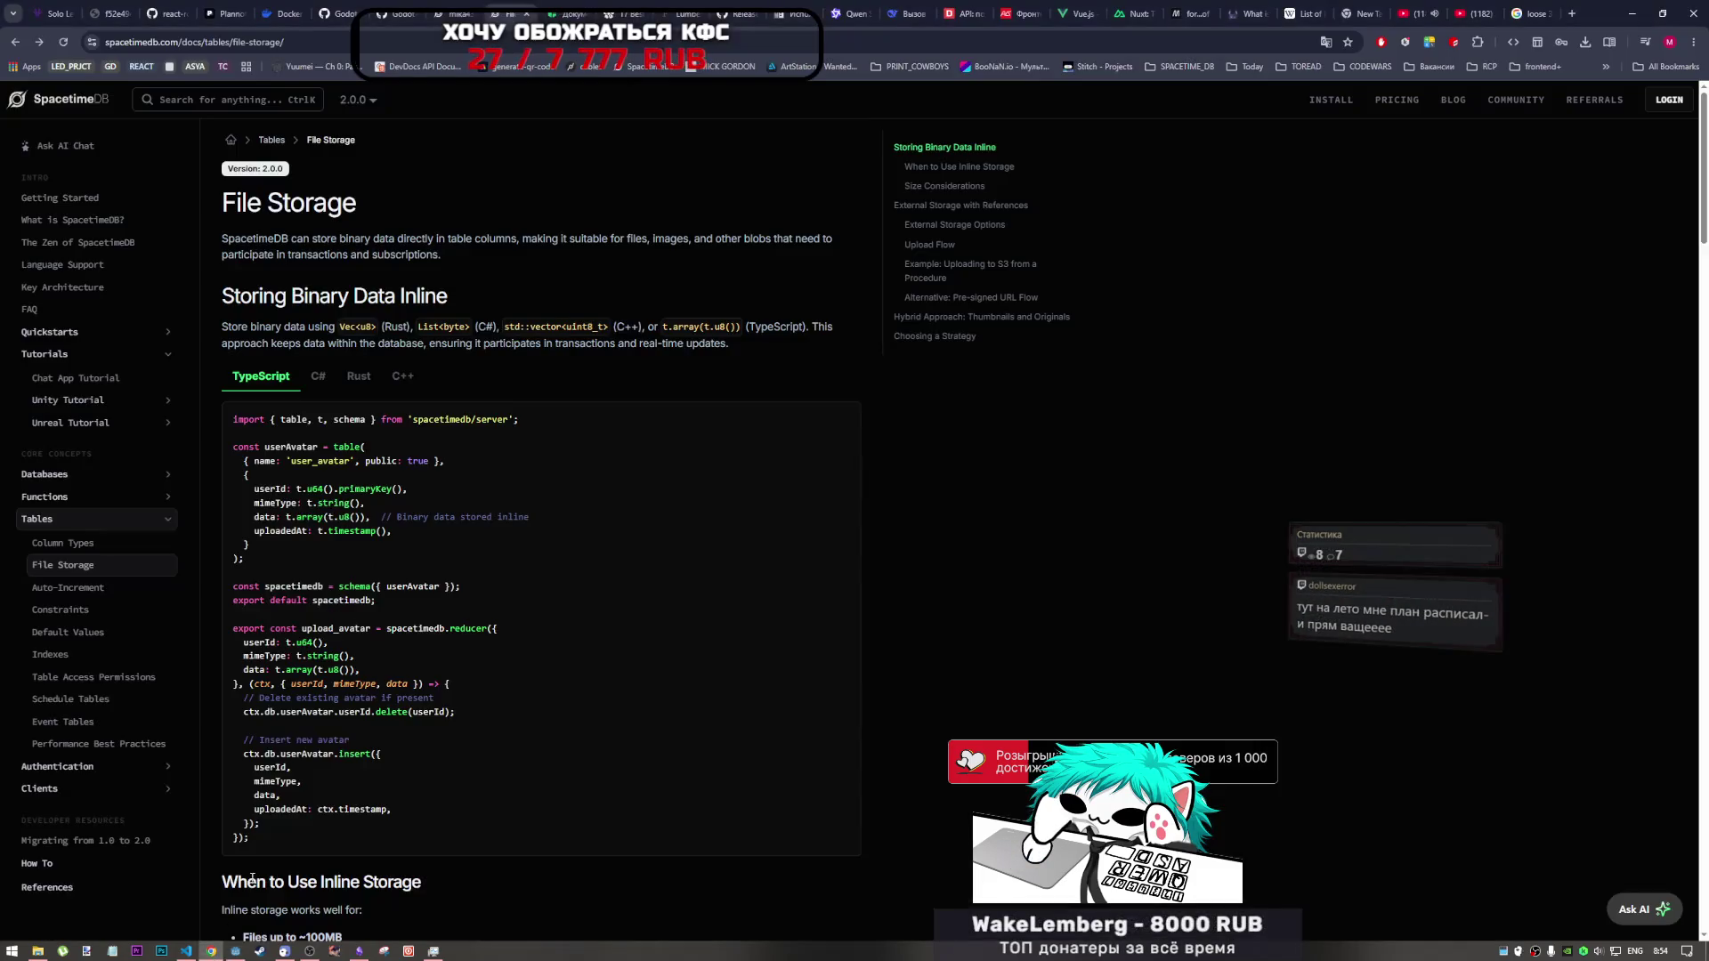
pyautogui.click(187, 951)
pyautogui.click(214, 952)
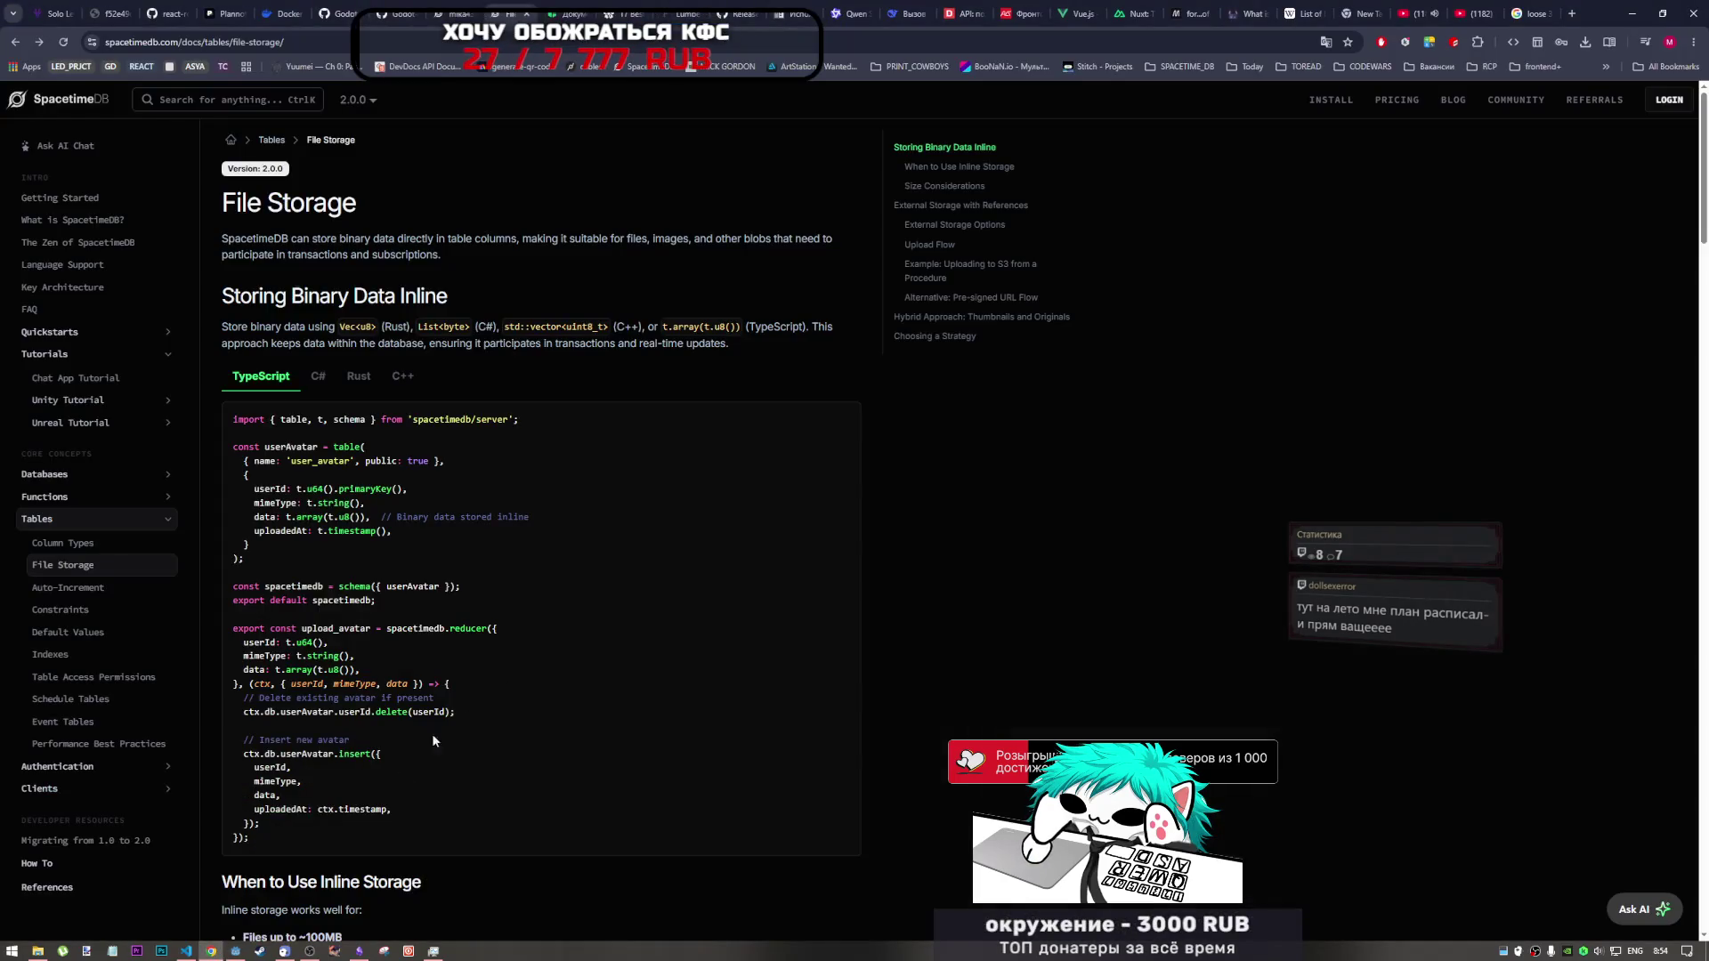
pyautogui.click(235, 950)
pyautogui.moveTo(1069, 421); pyautogui.dragTo(451, 421)
pyautogui.hotkey('ctrl', 'c')
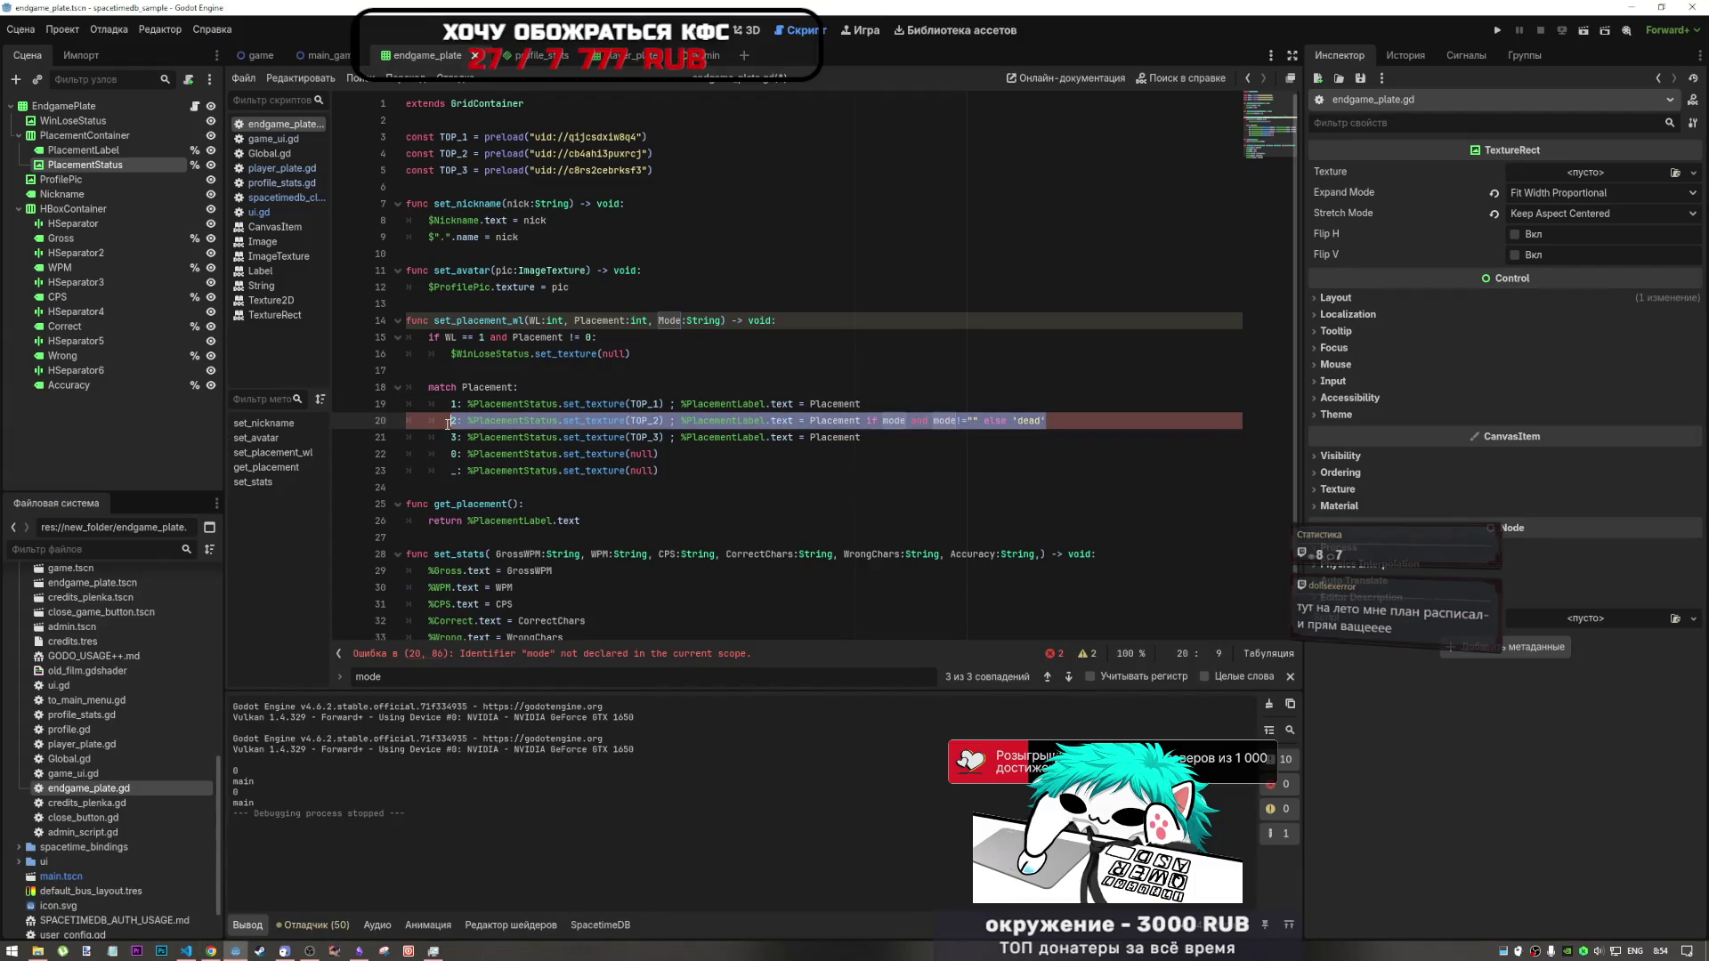
pyautogui.click(187, 951)
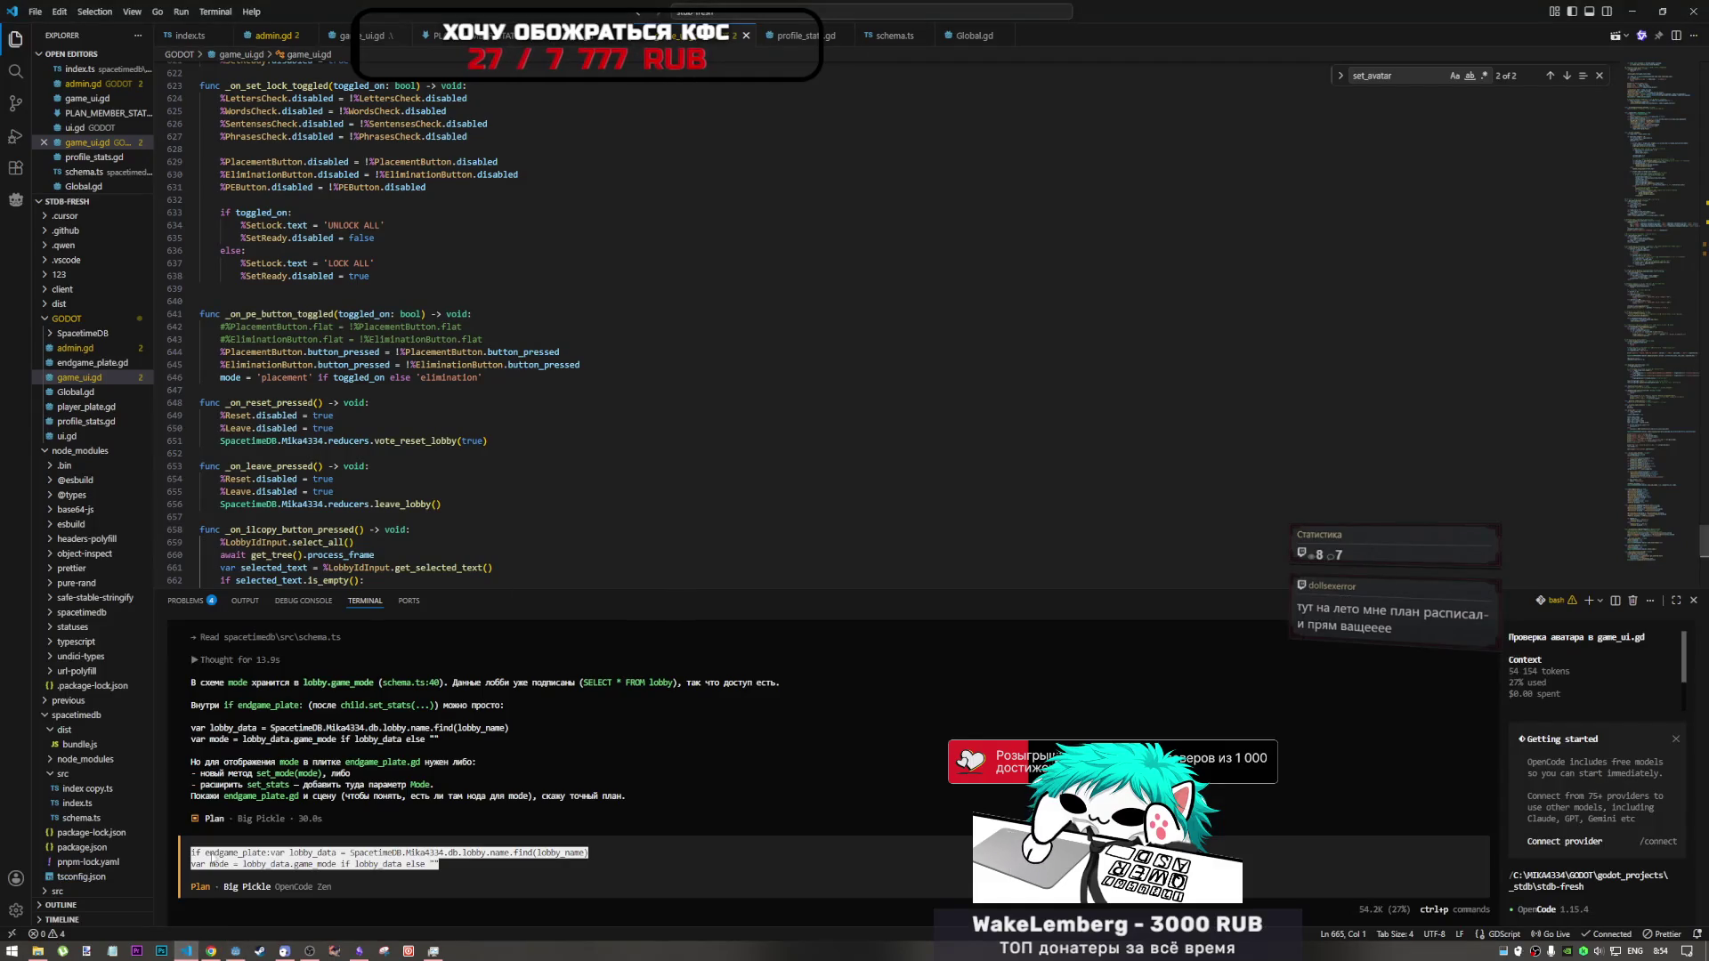
pyautogui.click(235, 951)
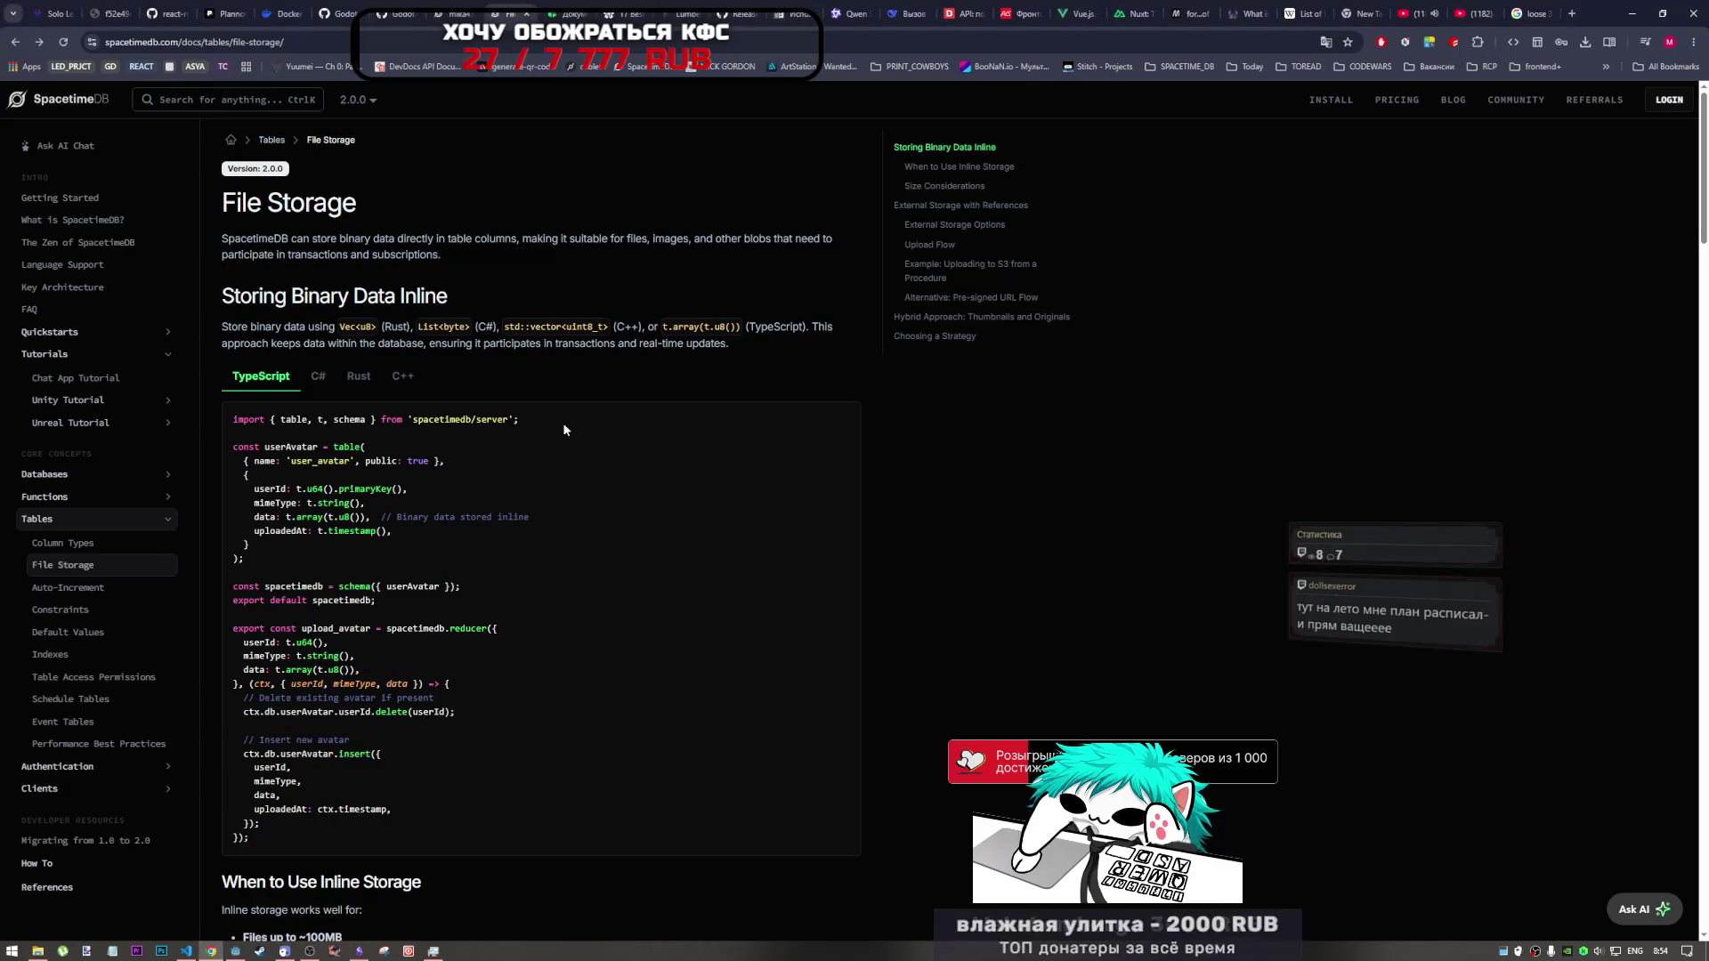
pyautogui.click(211, 950)
# - Send line 20's ternary to DeepSeek and select the corrected one-line label assignment it suggests
pyautogui.click(903, 14)
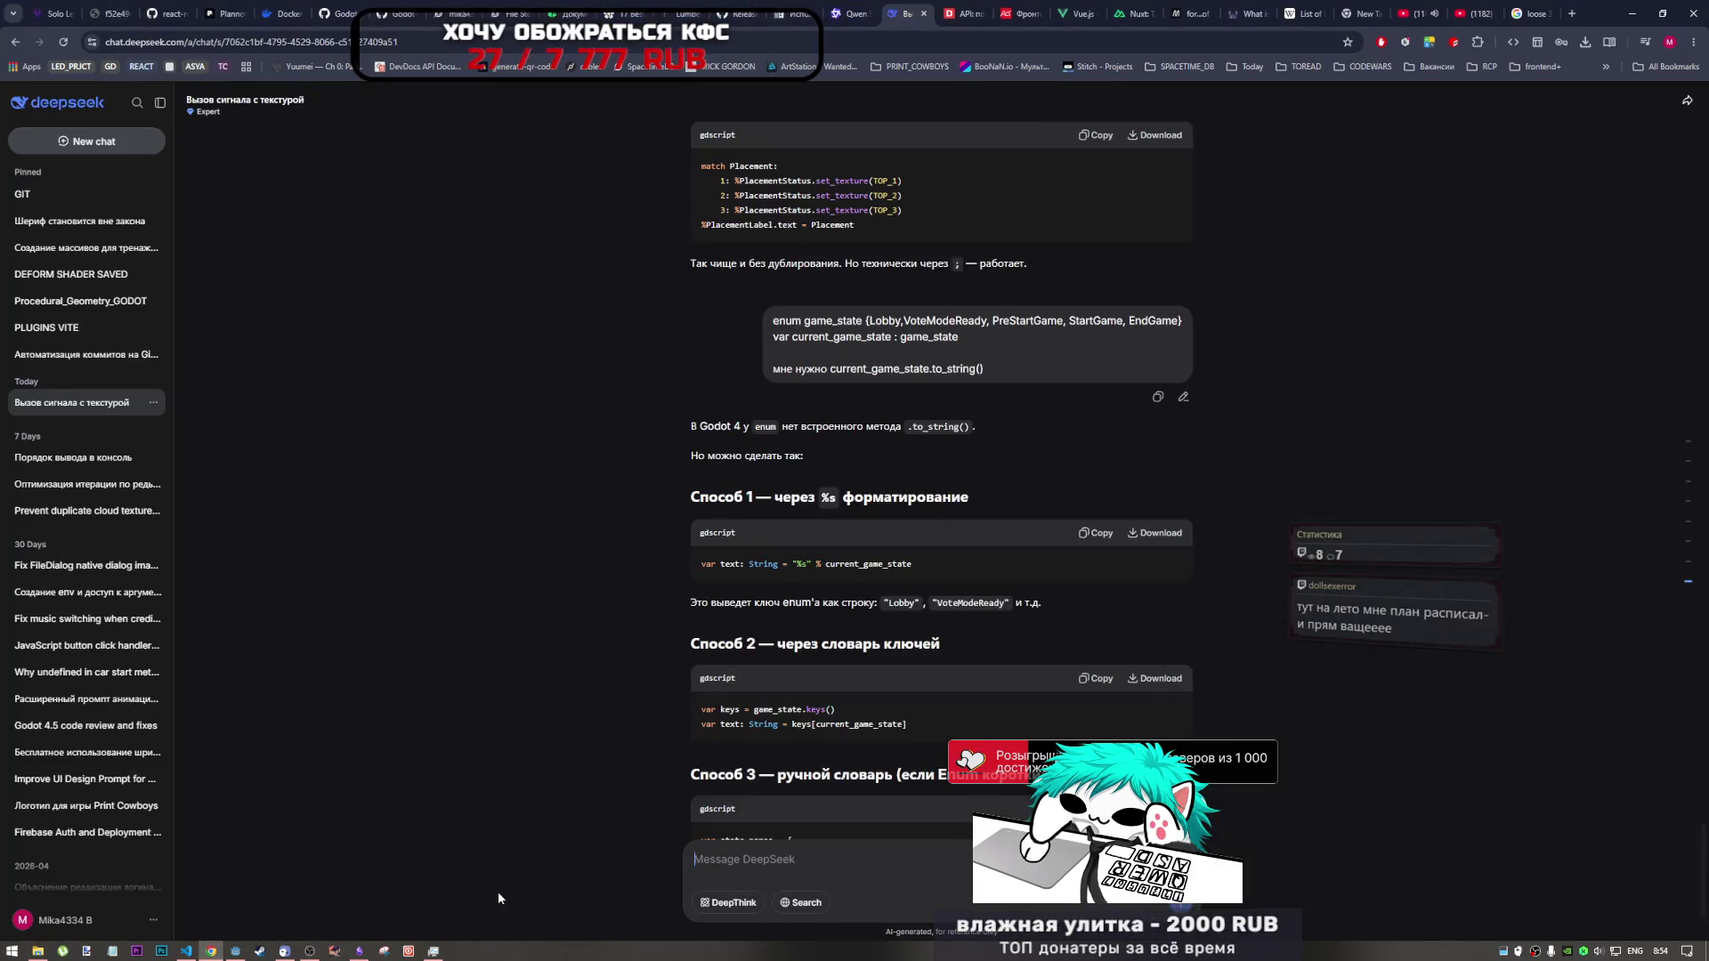
pyautogui.hotkey('ctrl', 'v')
pyautogui.press('Return')
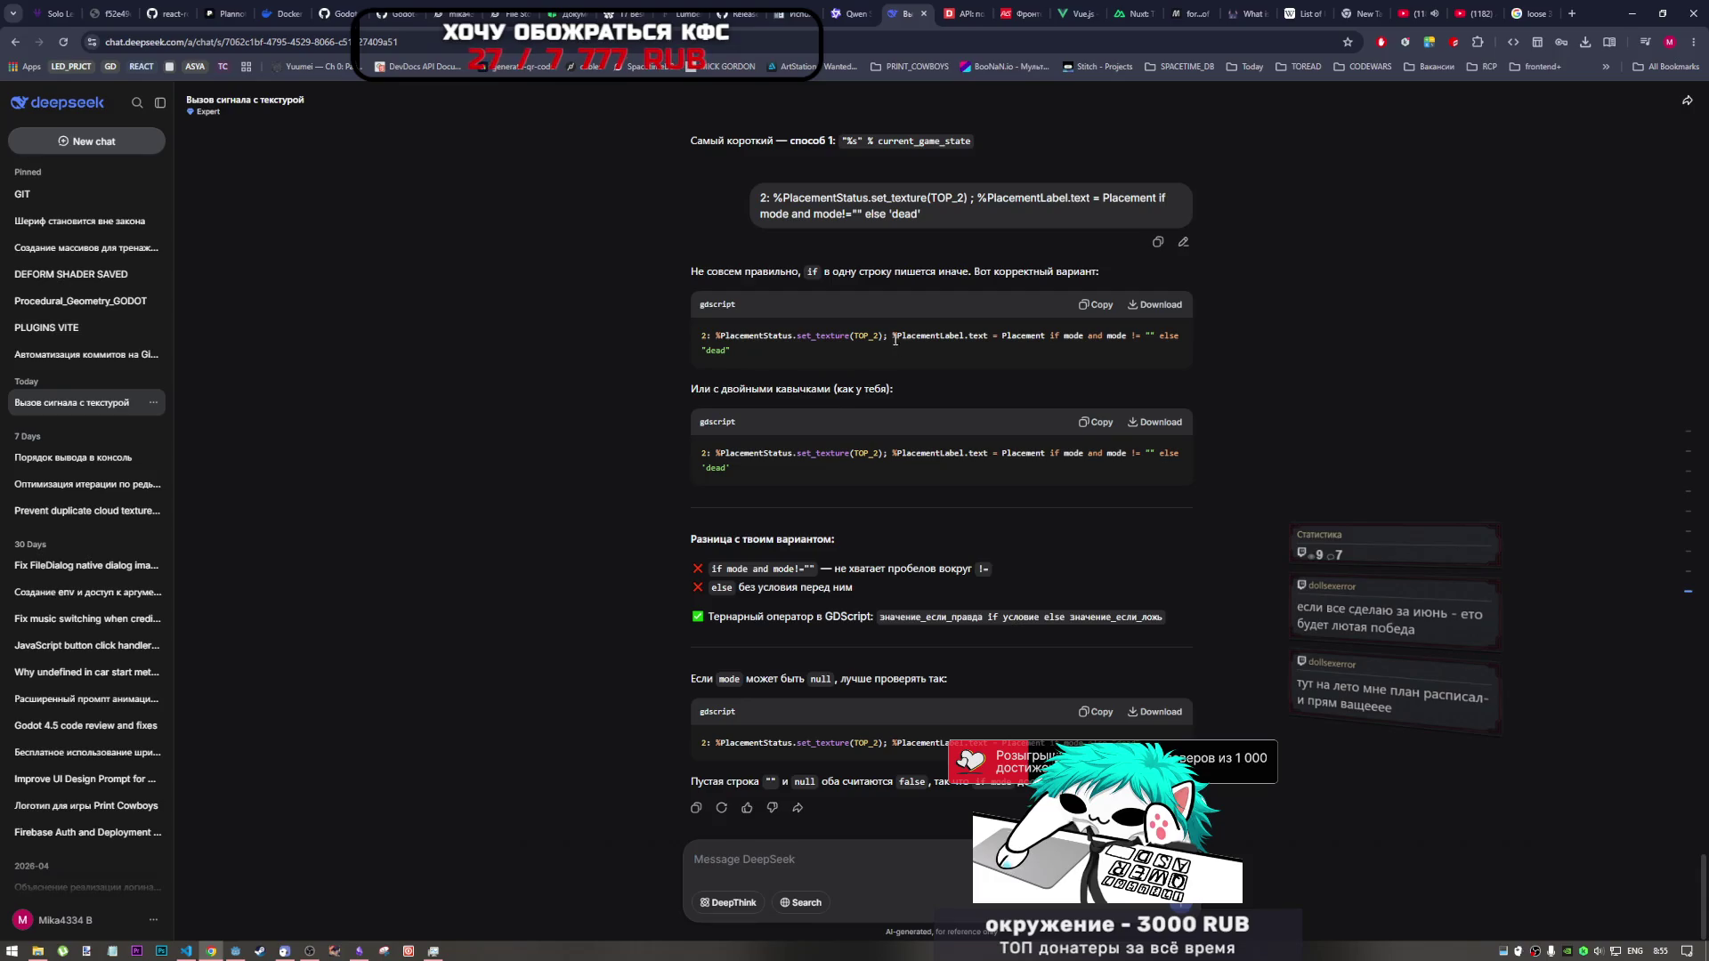
pyautogui.moveTo(893, 336); pyautogui.dragTo(731, 355)
pyautogui.click(186, 950)
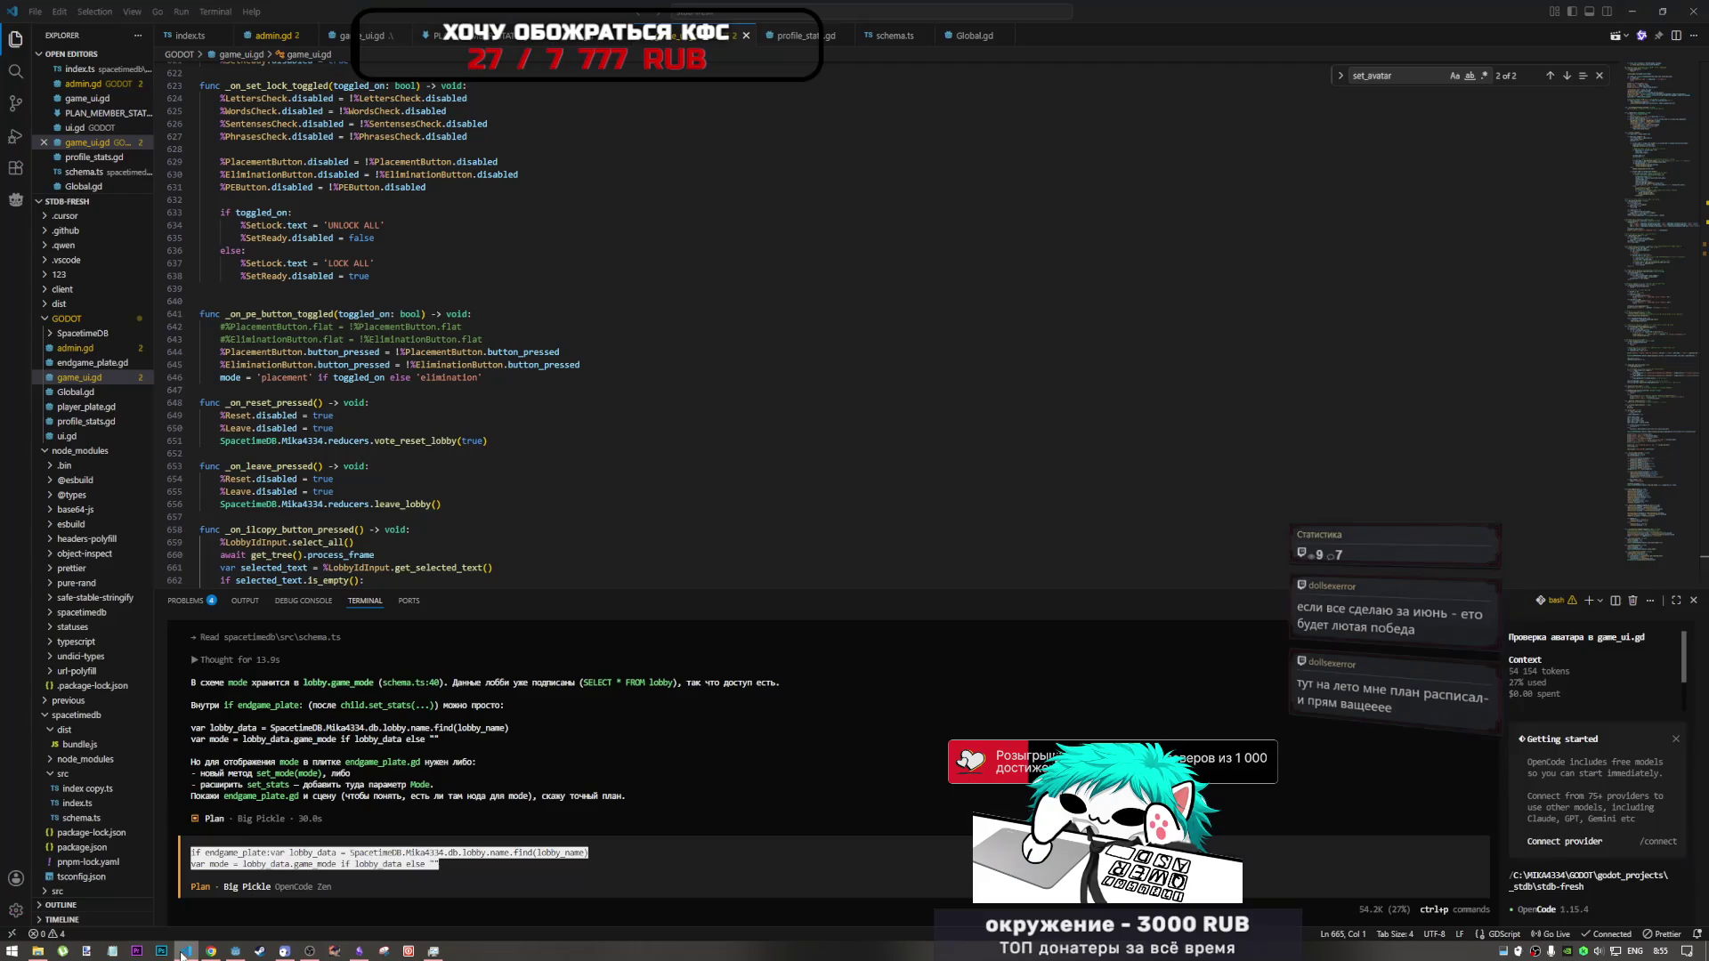
# - Put the corrected ternary on line 20 and capitalize both mode references to Mode
pyautogui.click(233, 950)
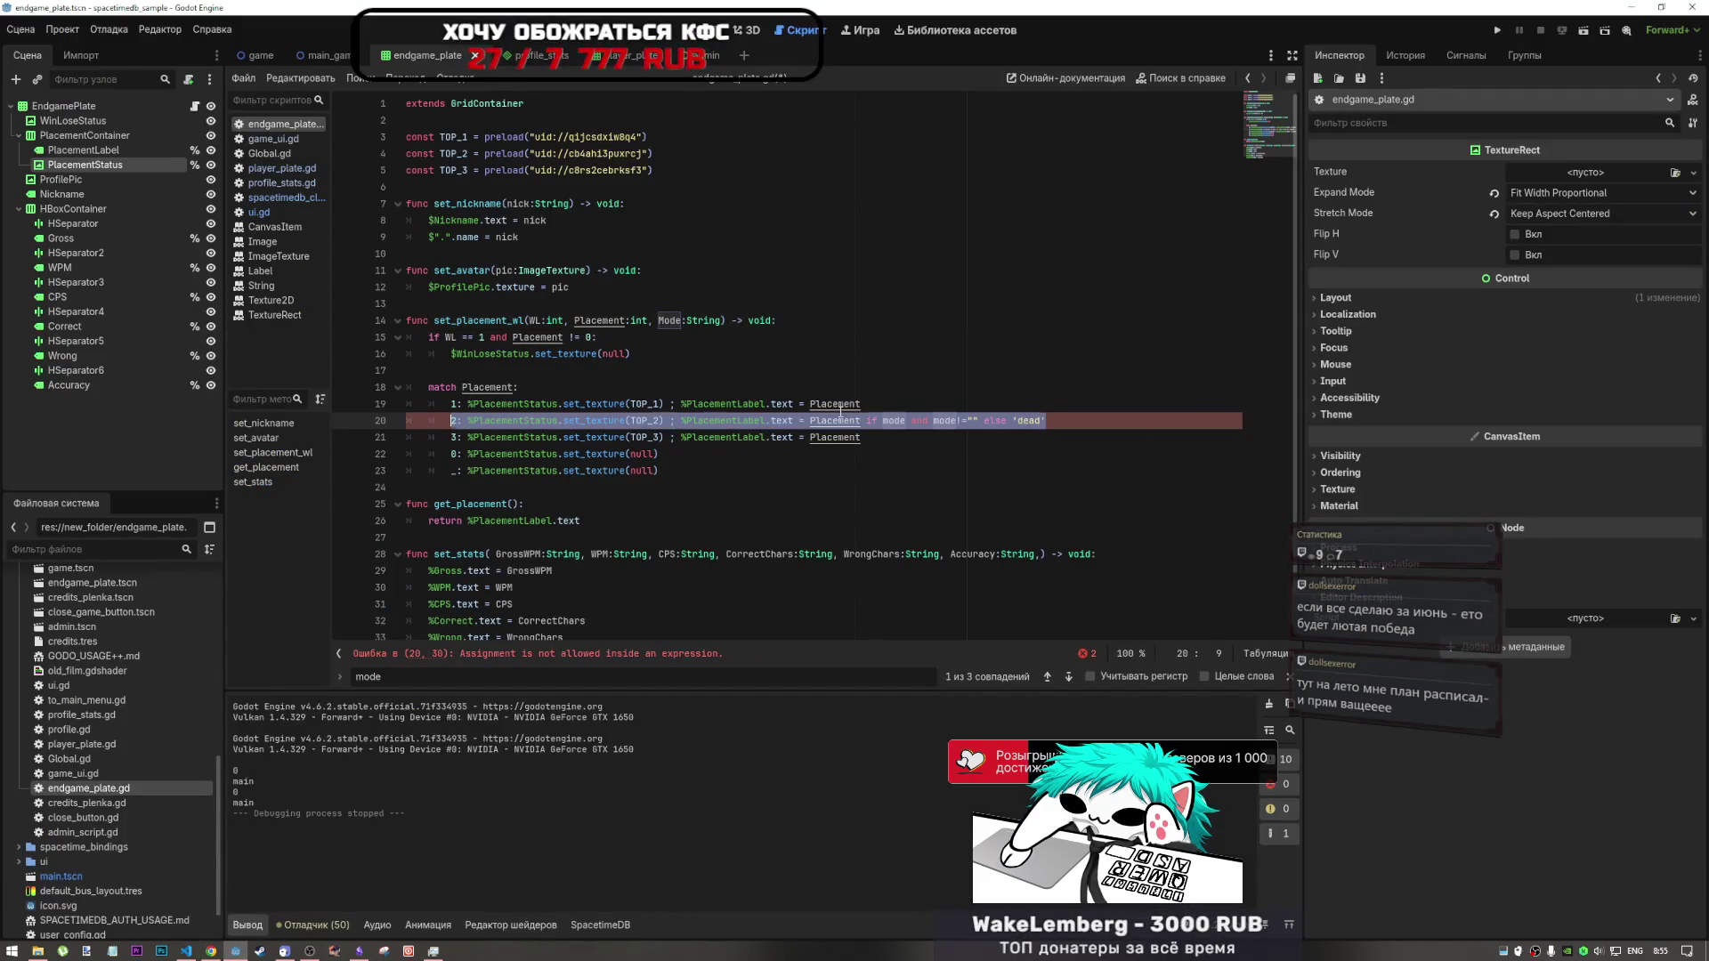
pyautogui.click(1059, 426)
pyautogui.hotkey('ctrl', 'z')
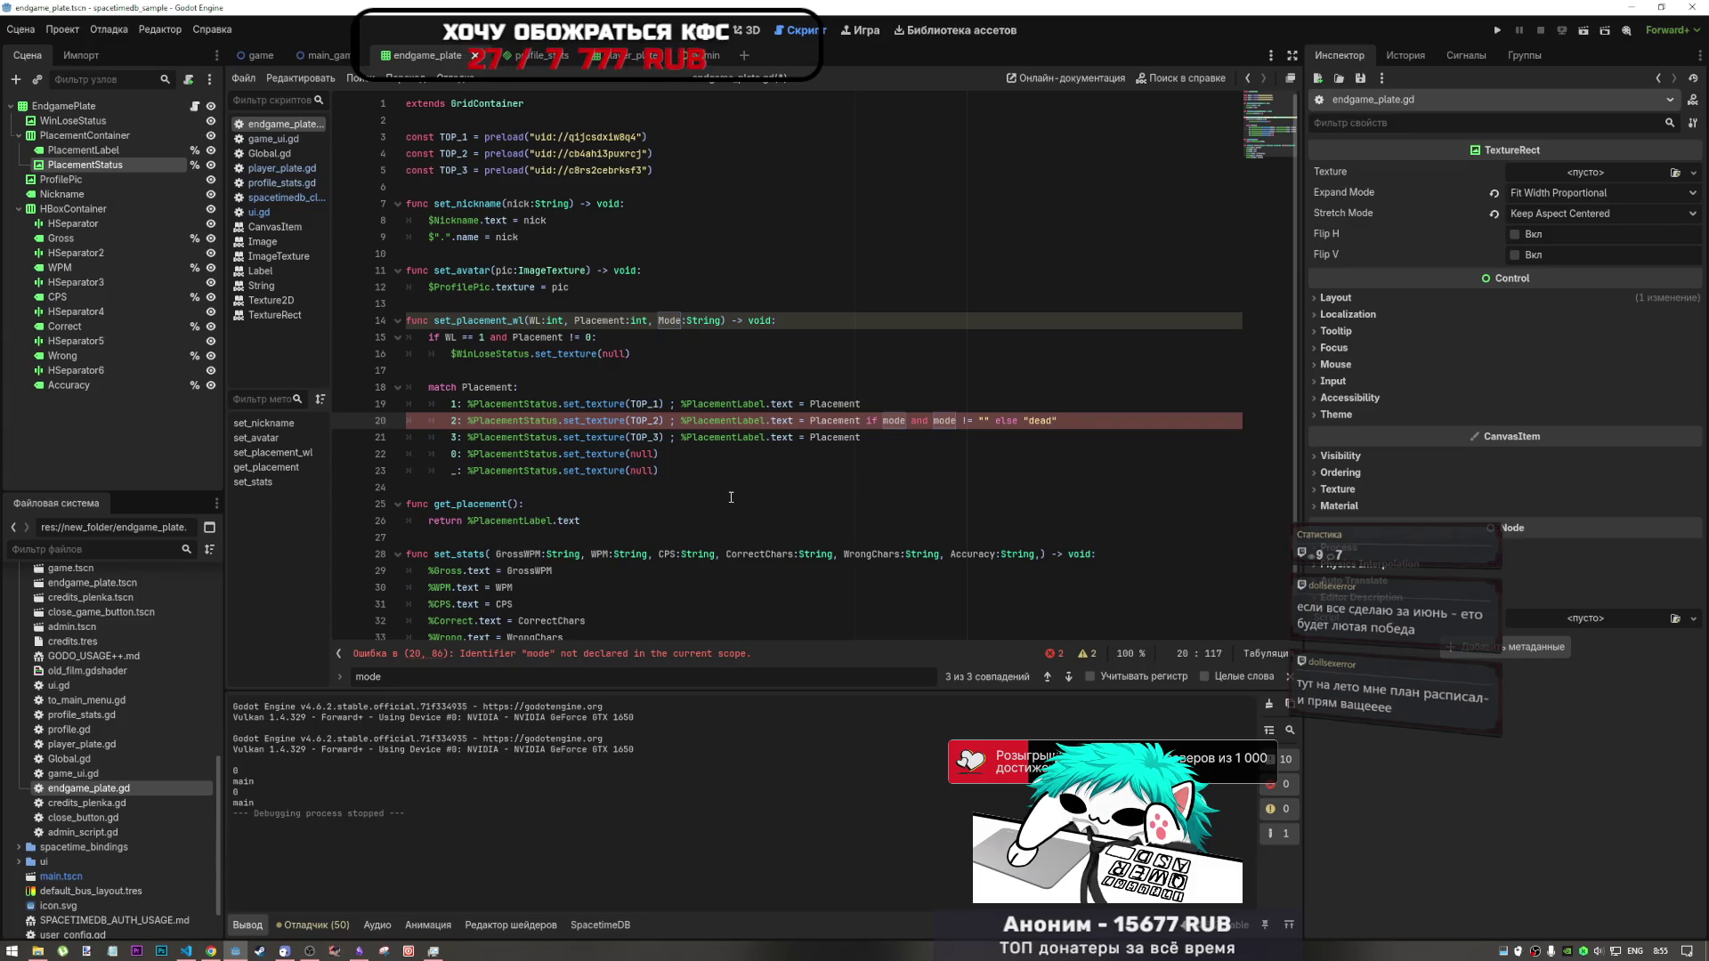
pyautogui.click(895, 421)
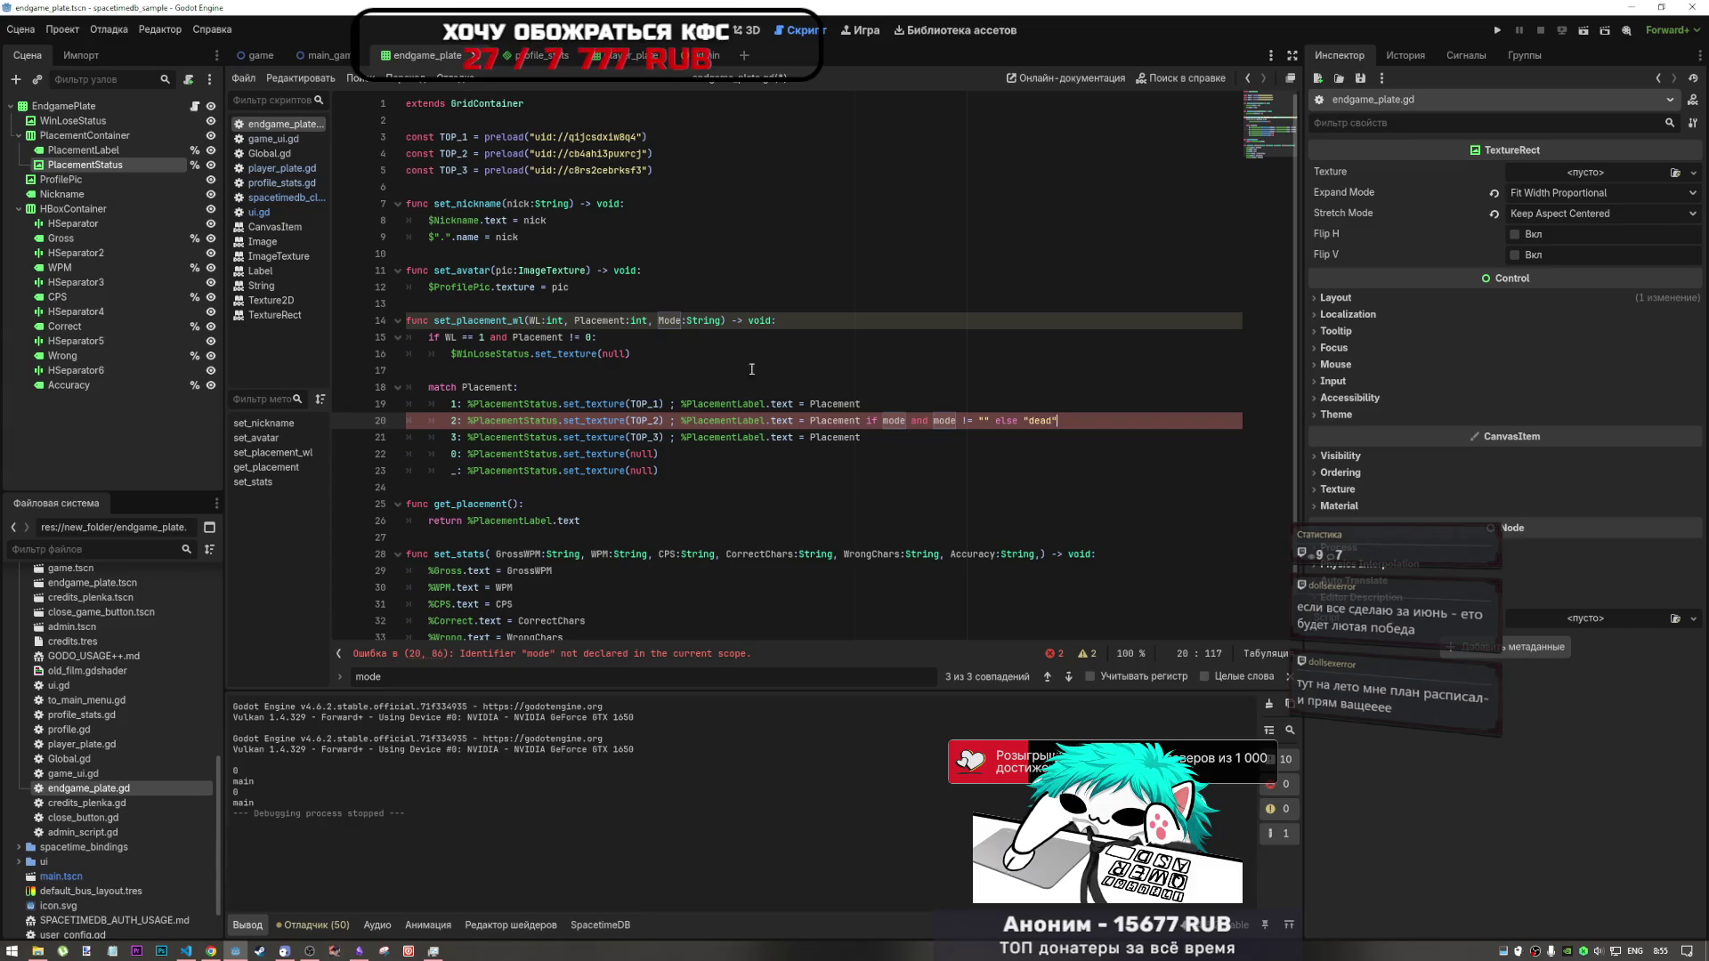
pyautogui.click(890, 420)
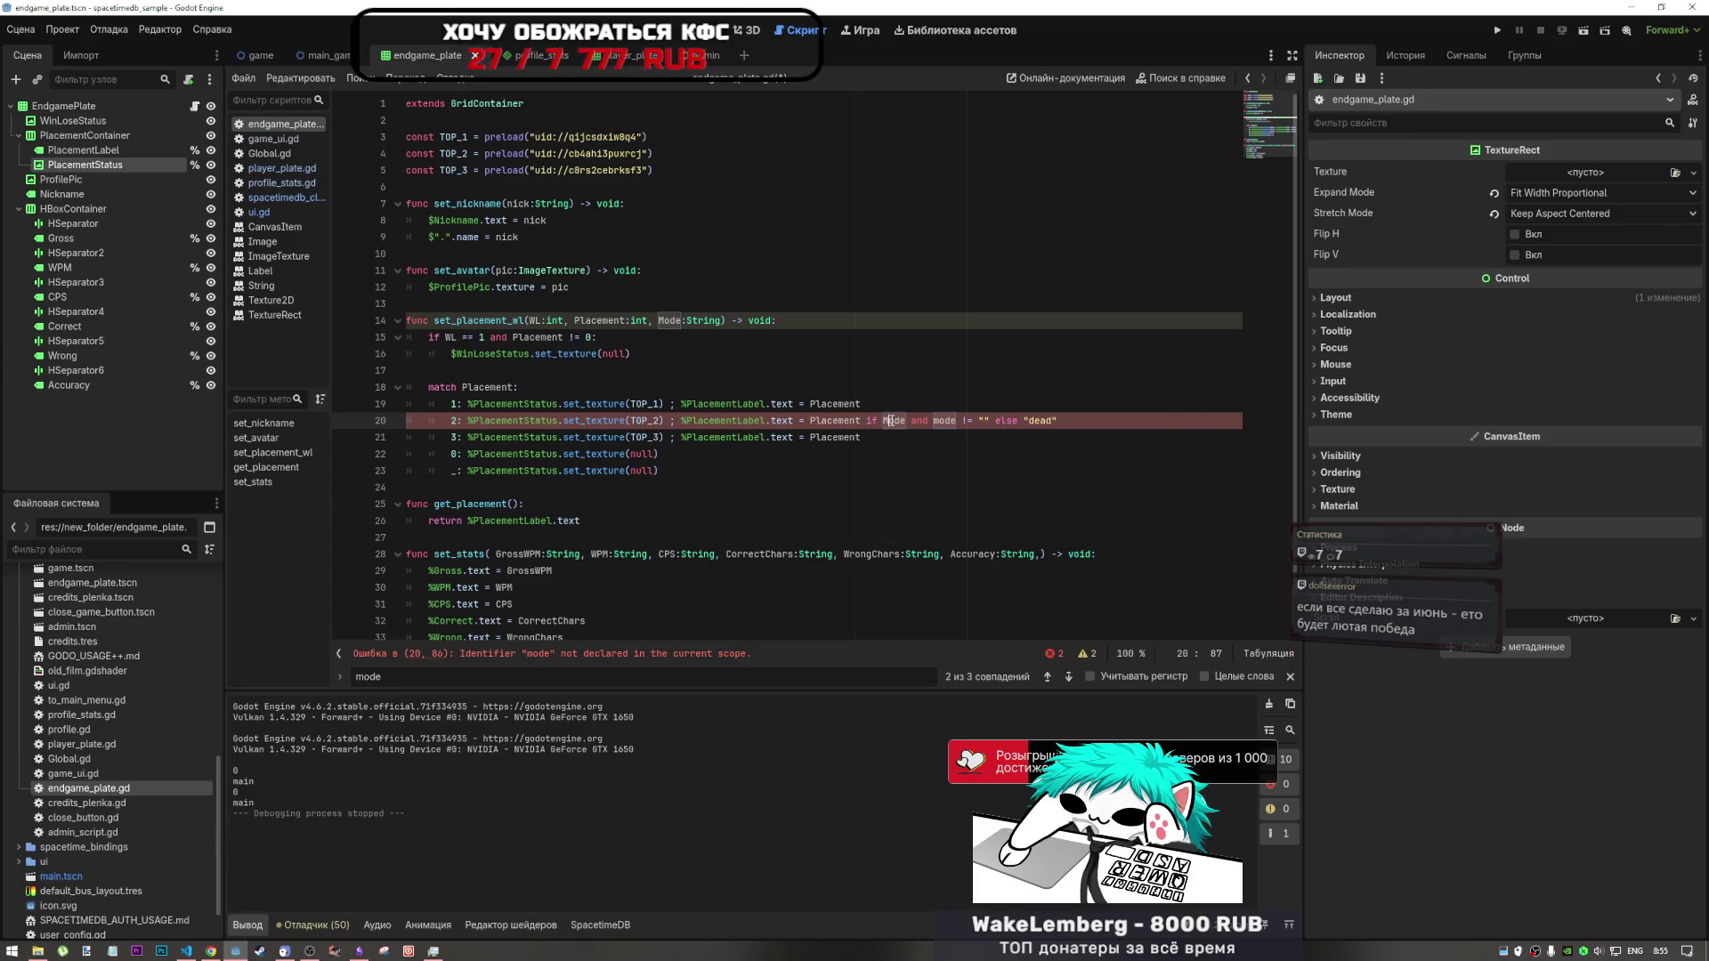
pyautogui.click(939, 421)
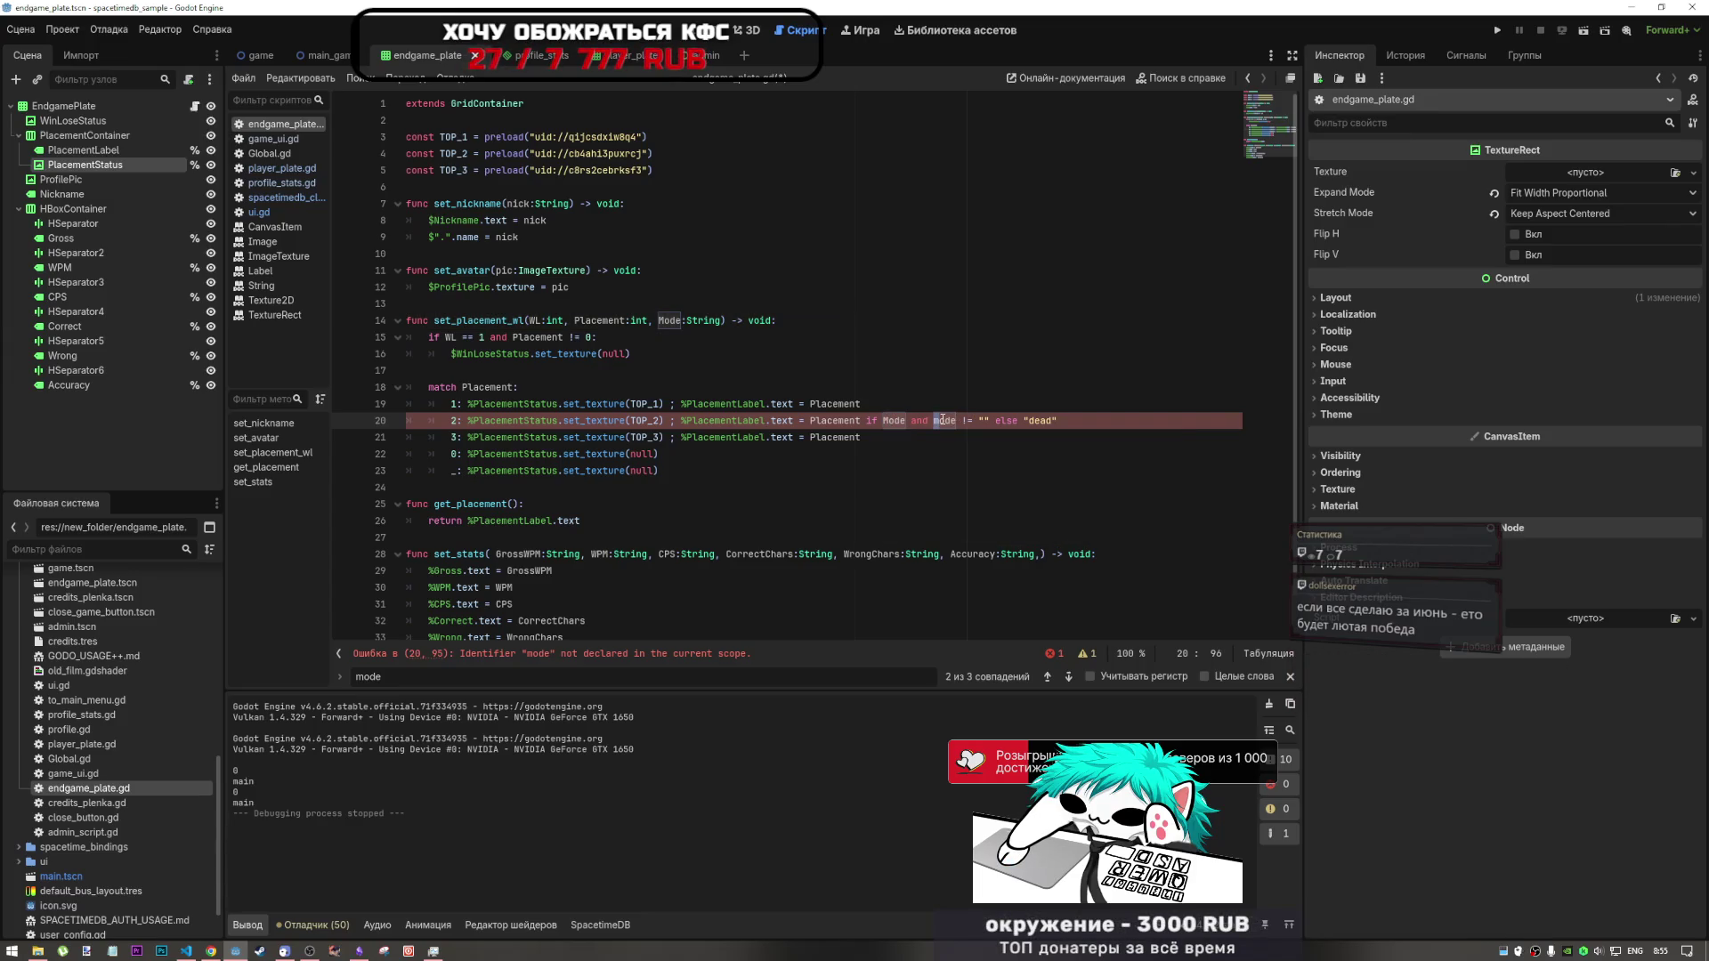
pyautogui.press('BackSpace')
pyautogui.write('M')
pyautogui.click(877, 421)
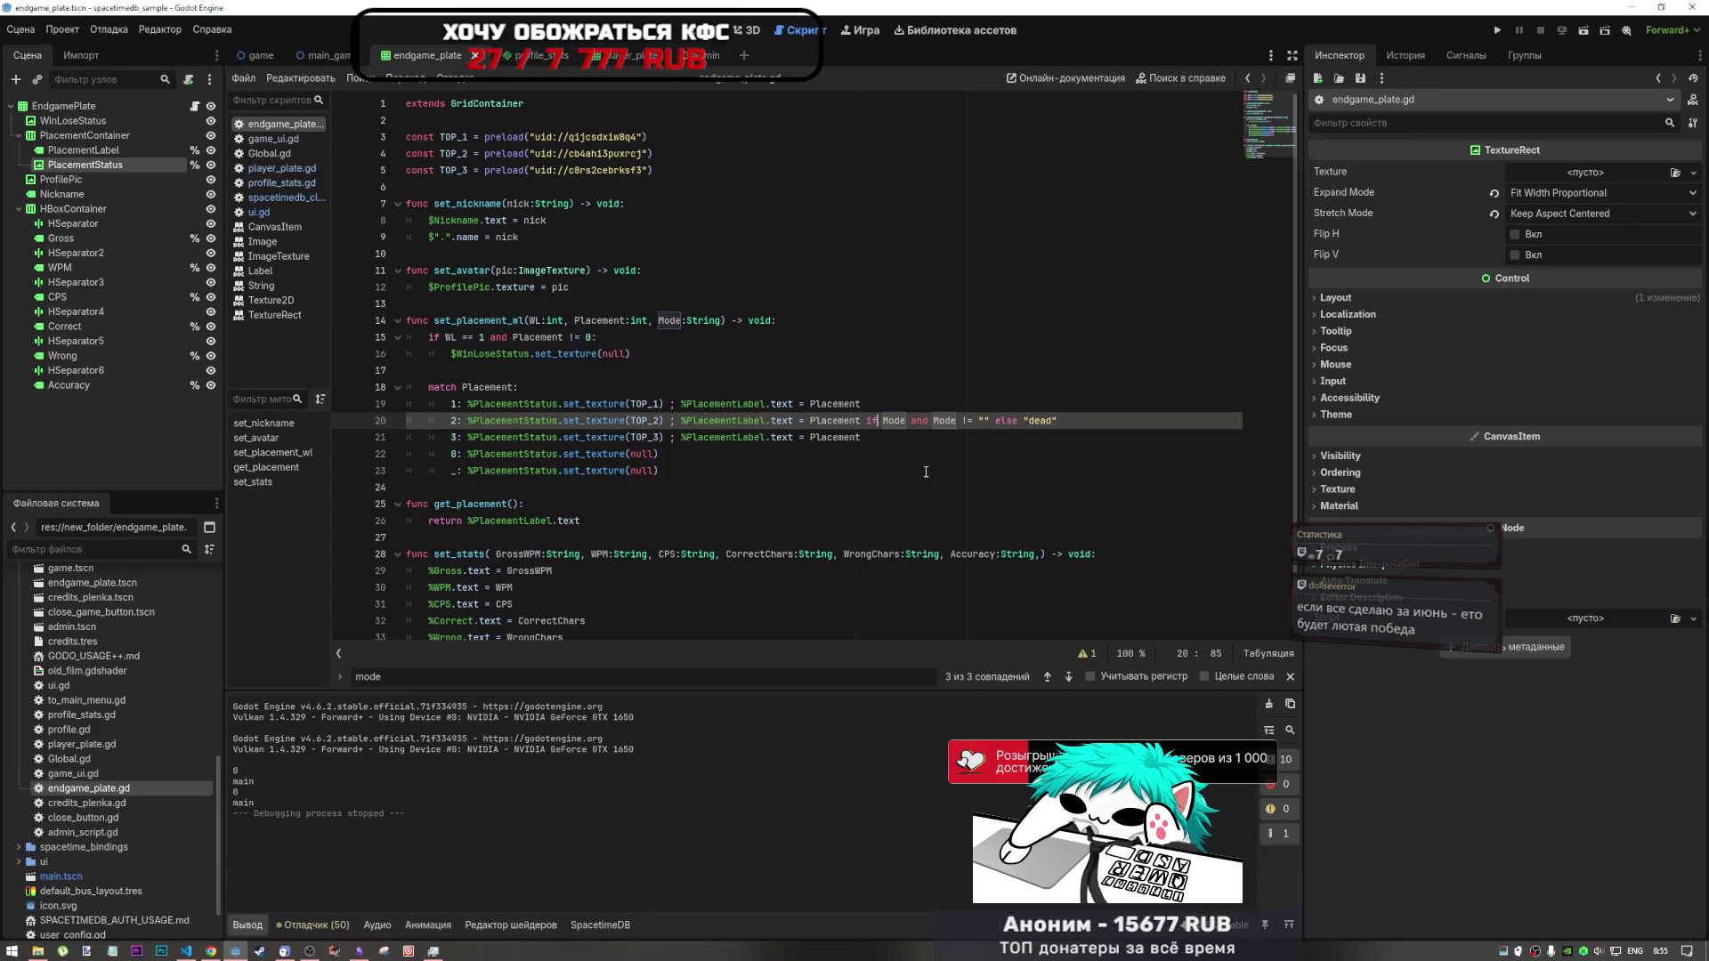
pyautogui.click(712, 455)
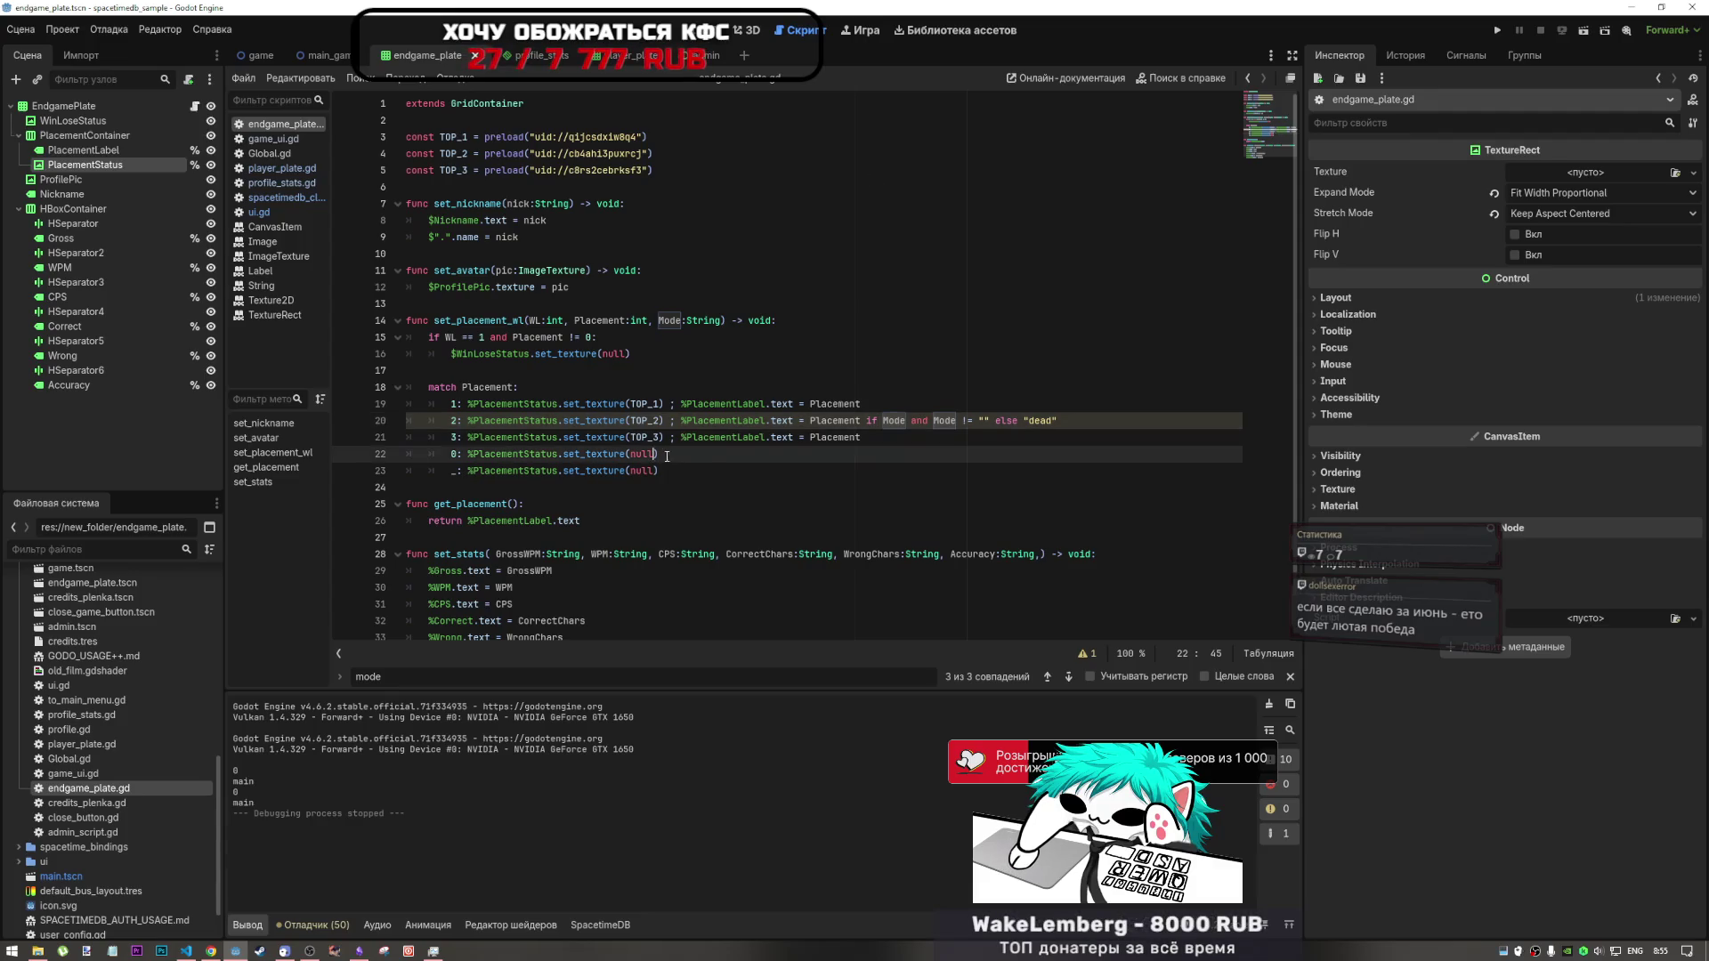
pyautogui.click(631, 421)
pyautogui.click(1086, 653)
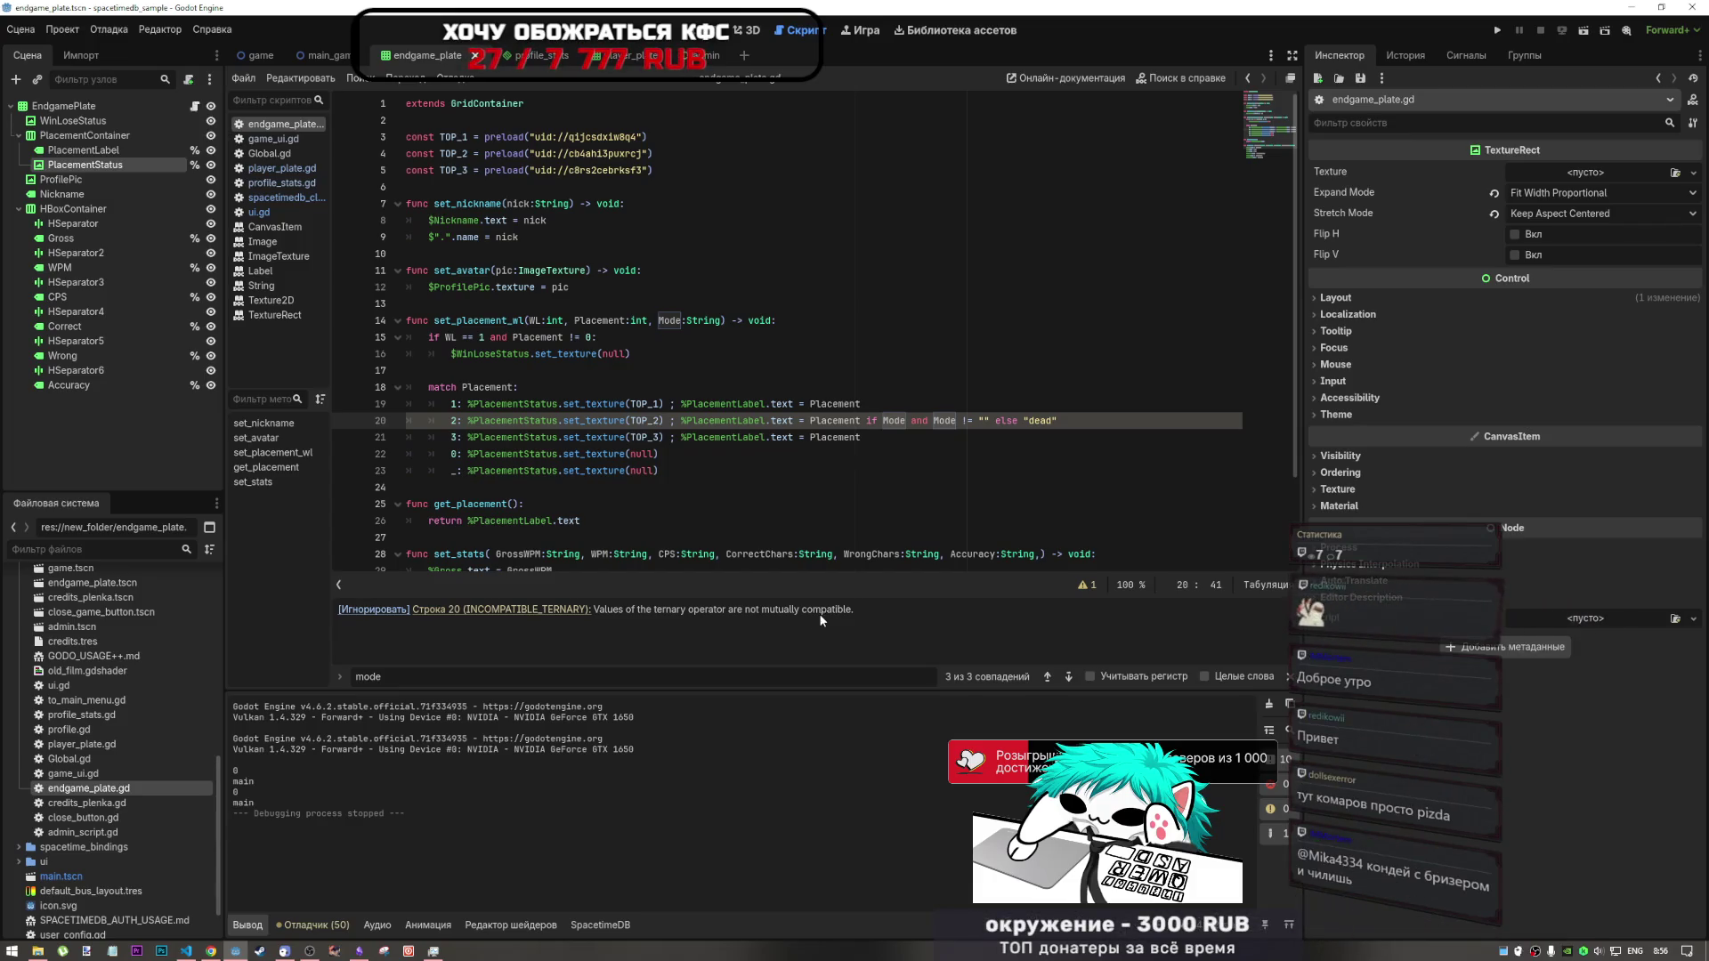
pyautogui.click(309, 951)
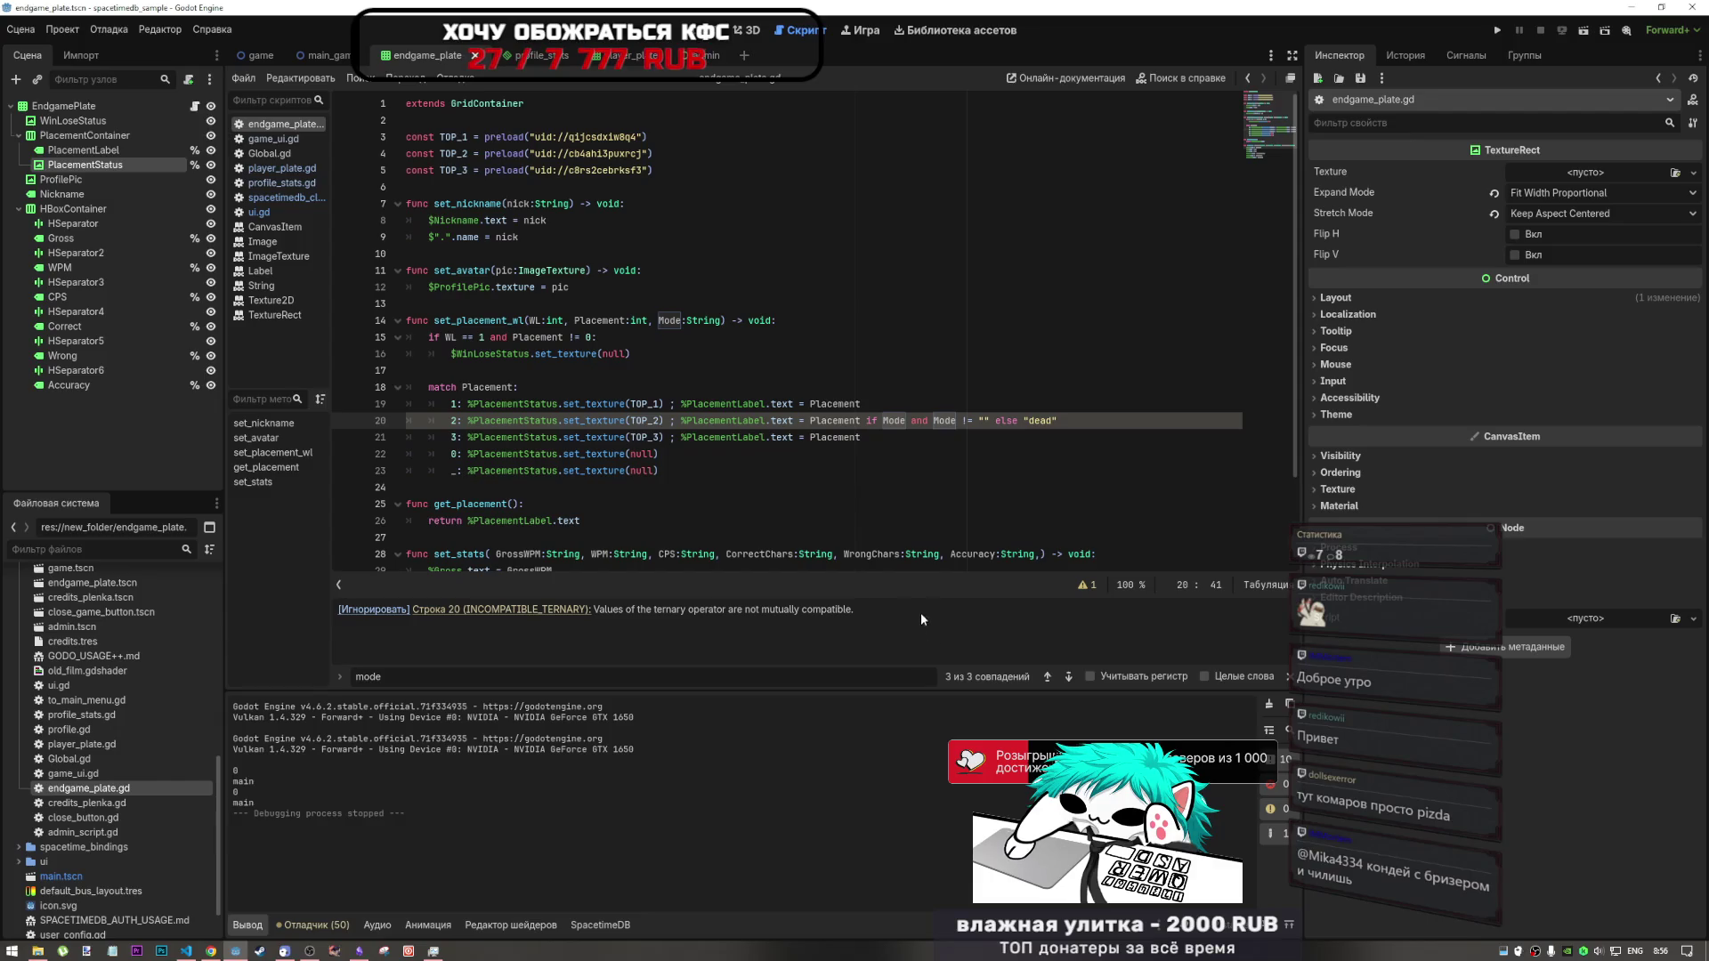
pyautogui.moveTo(1057, 420); pyautogui.dragTo(681, 420)
pyautogui.hotkey('ctrl', 'c')
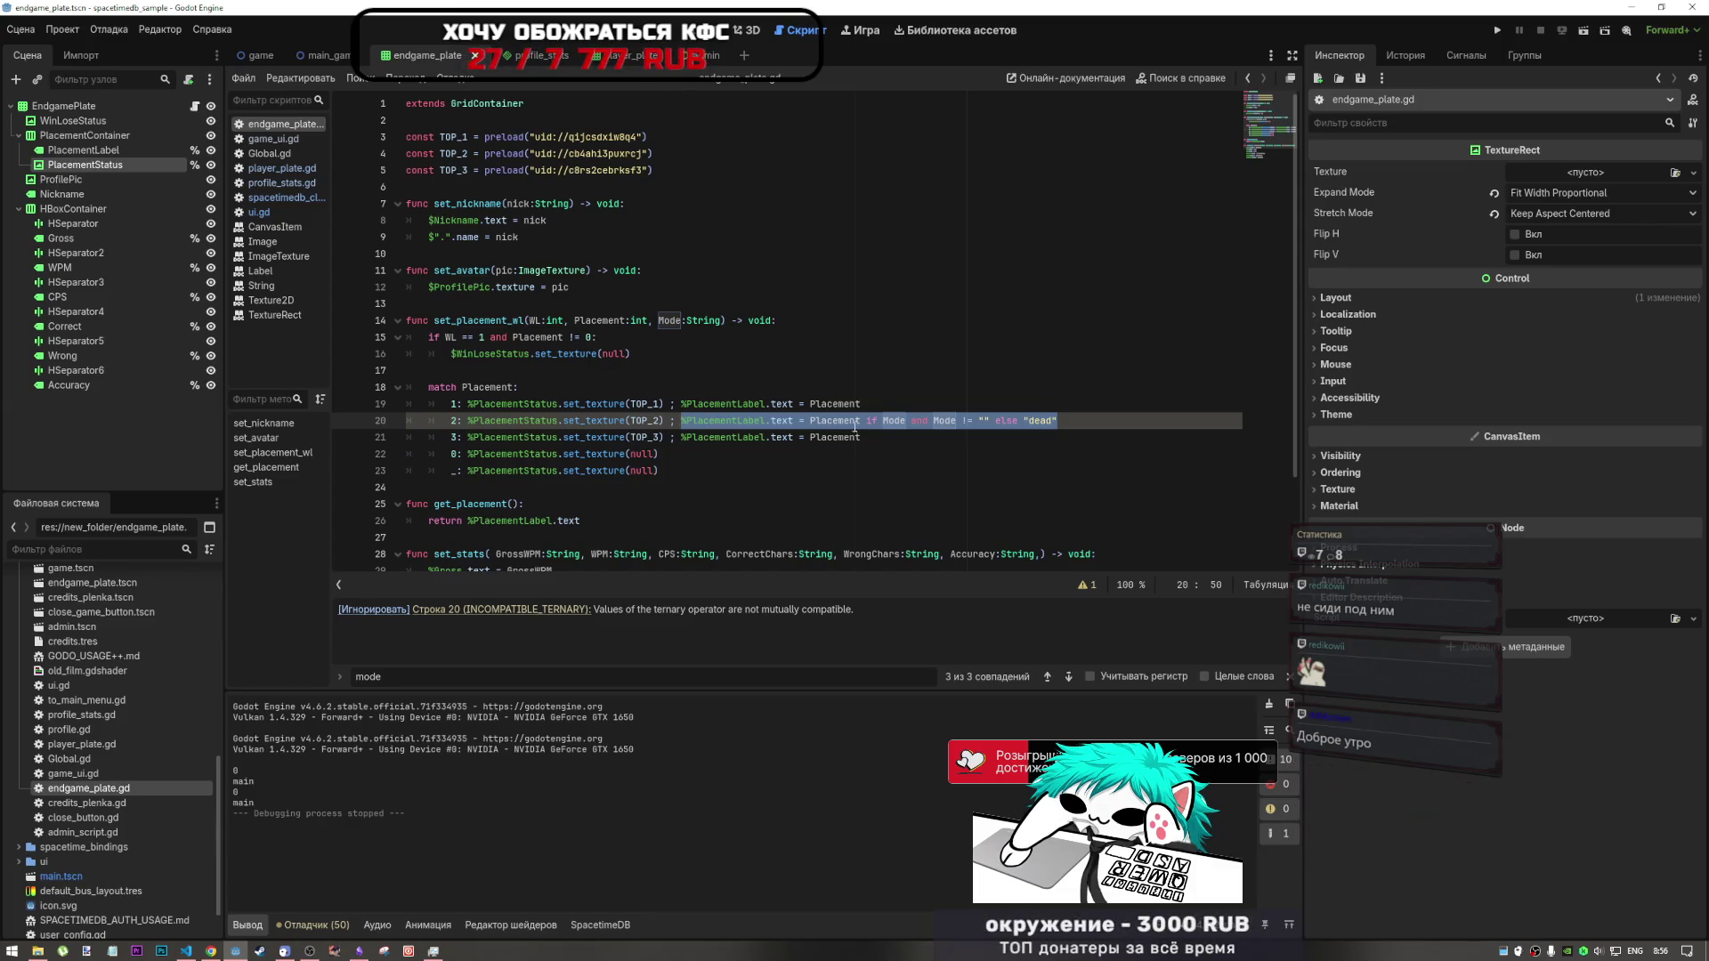
# - Paste the 'dead' ternary over line 21's label assignment so placement 3 matches placement 2
pyautogui.moveTo(860, 437); pyautogui.dragTo(684, 437)
pyautogui.hotkey('ctrl', 'v')
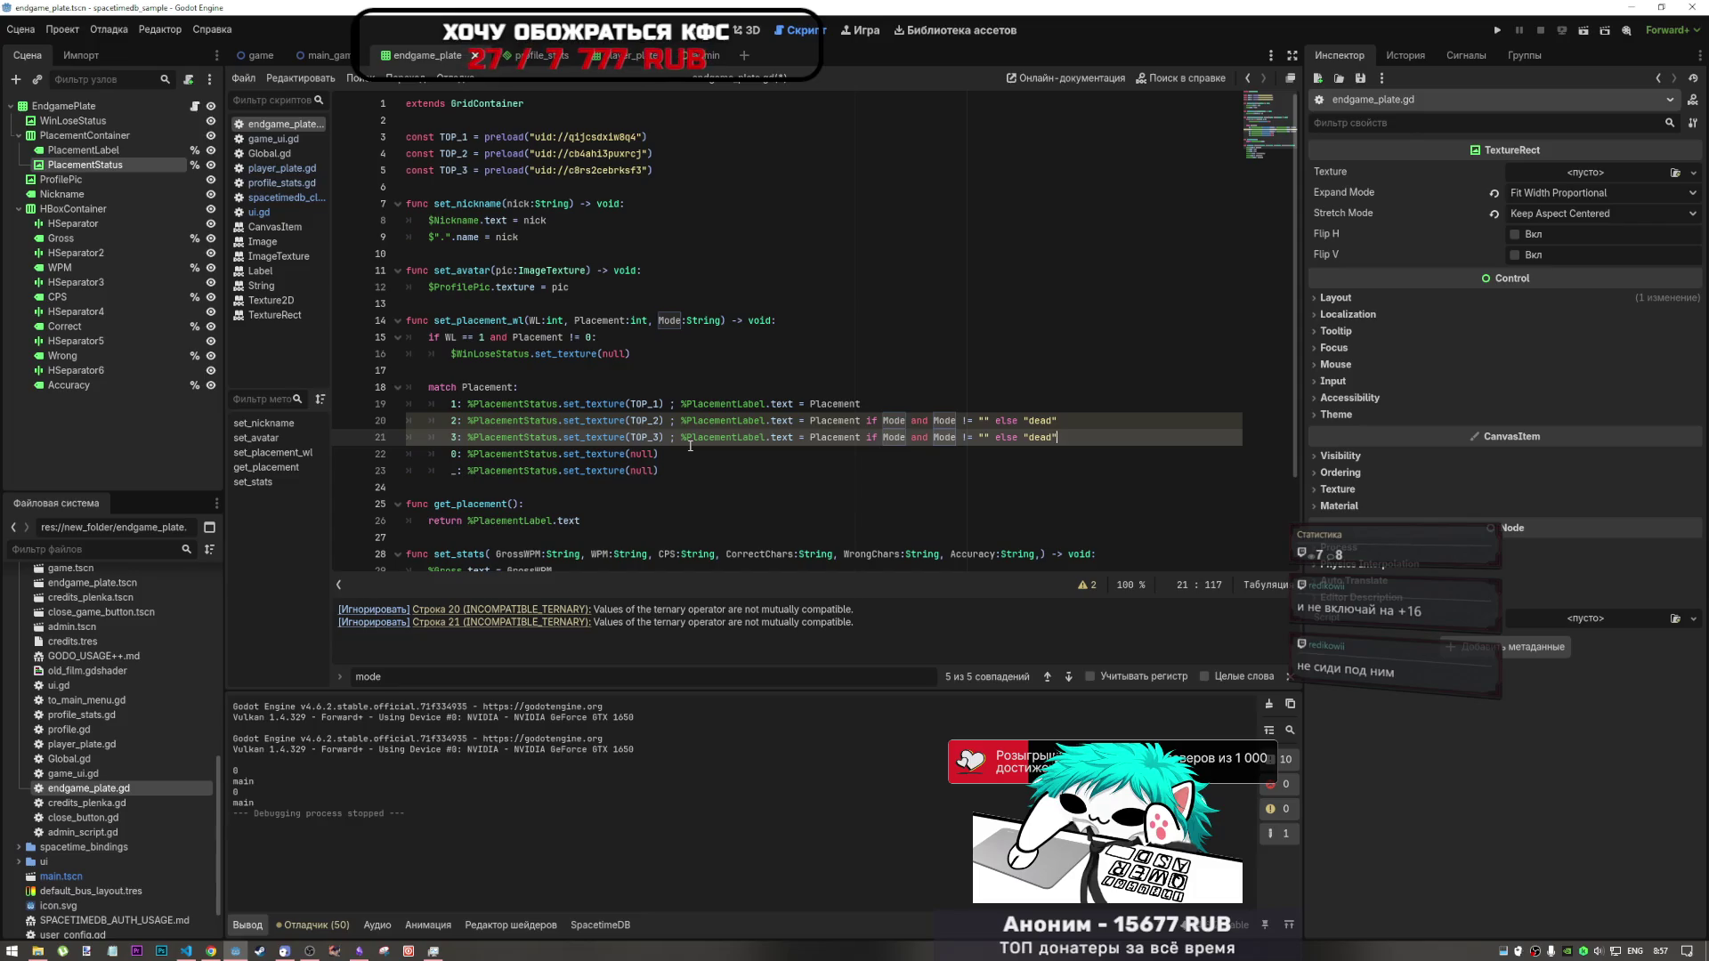
pyautogui.click(811, 420)
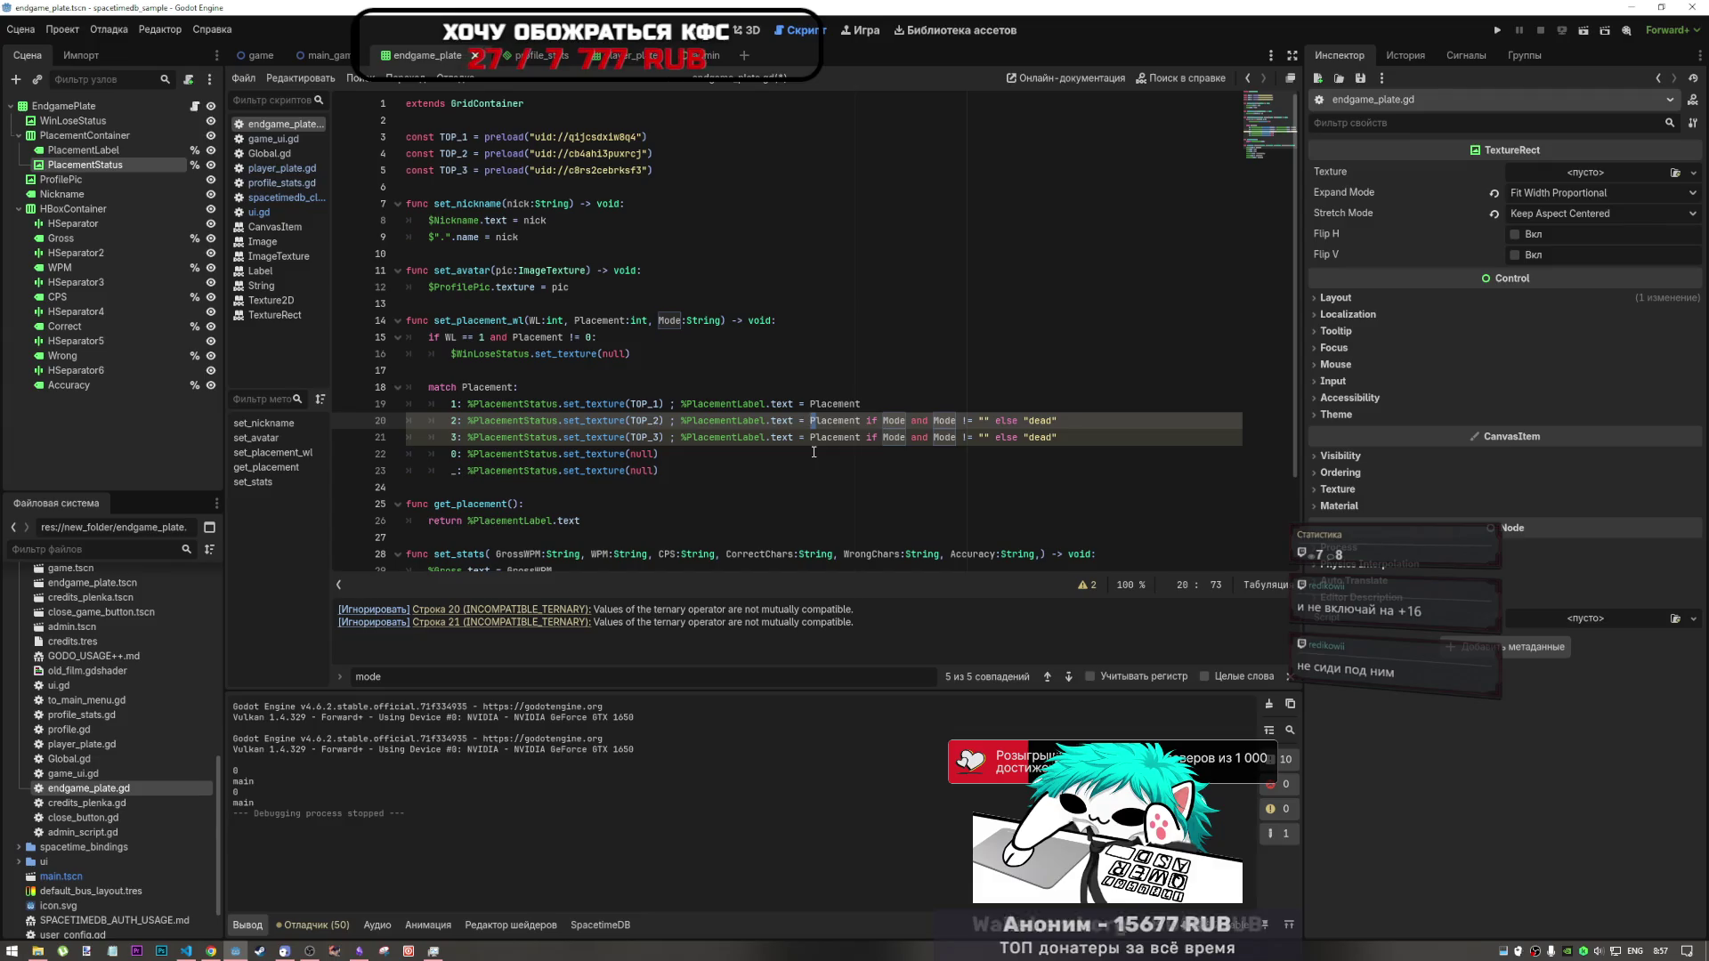
pyautogui.click(780, 437)
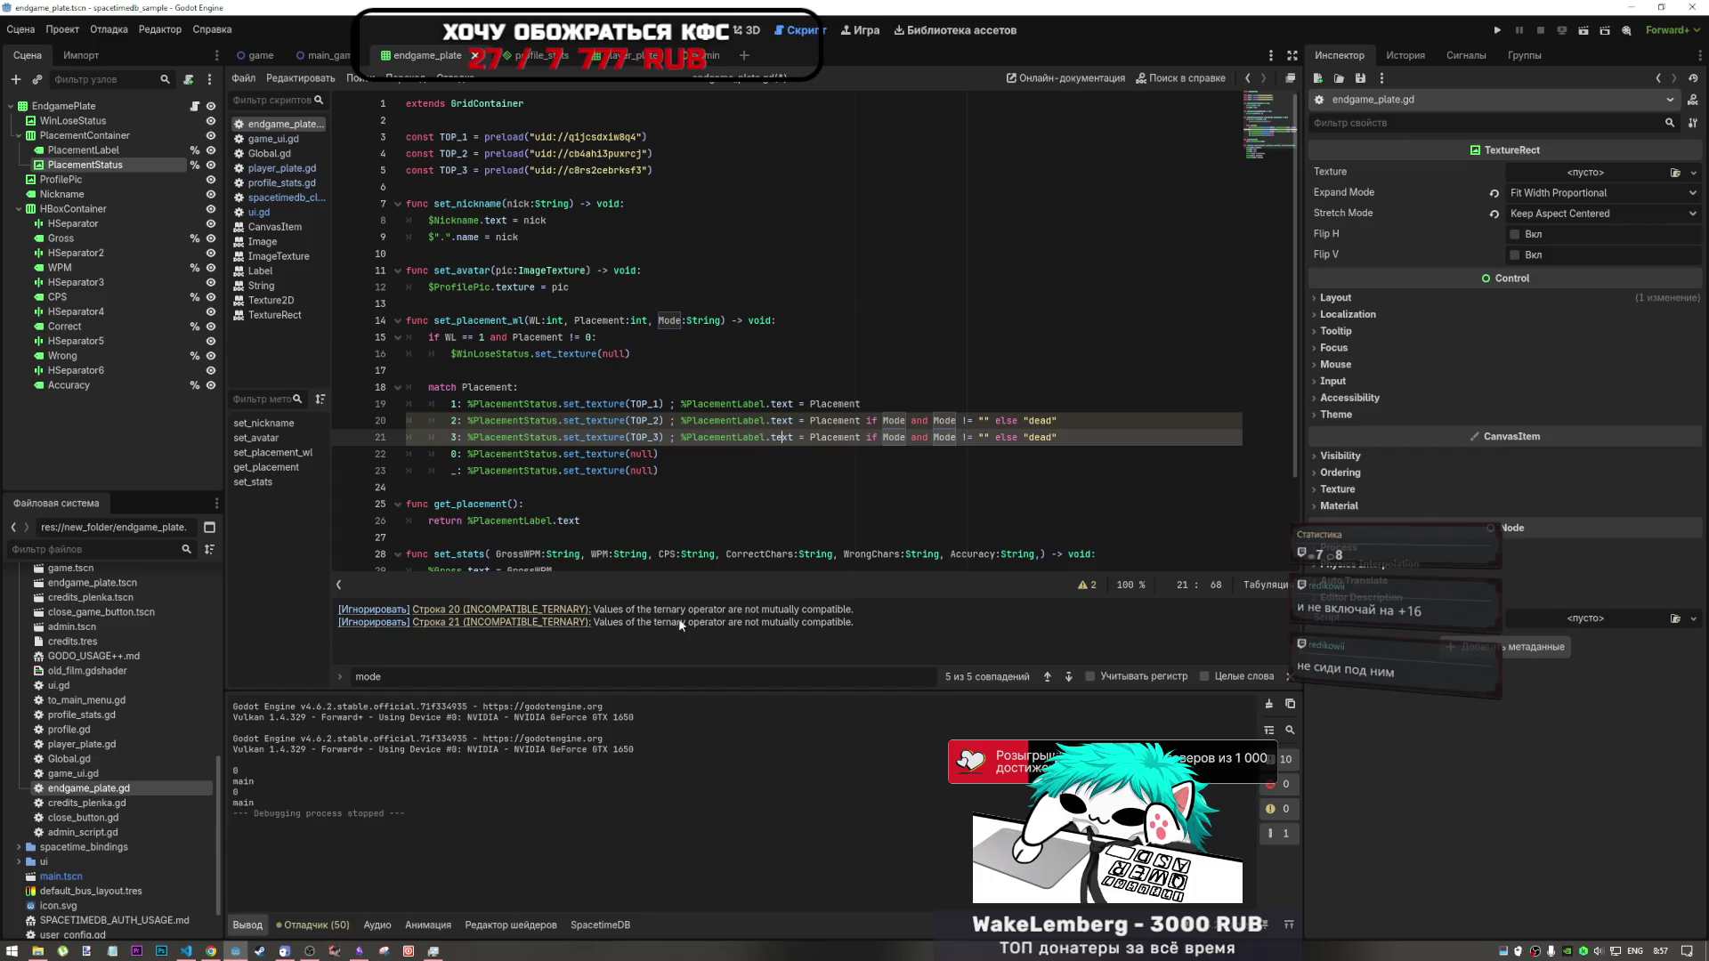
# - Delete the redundant 'Mode and ' from line 20's condition and select the INCOMPATIBLE_TERNARY warning text
pyautogui.click(553, 611)
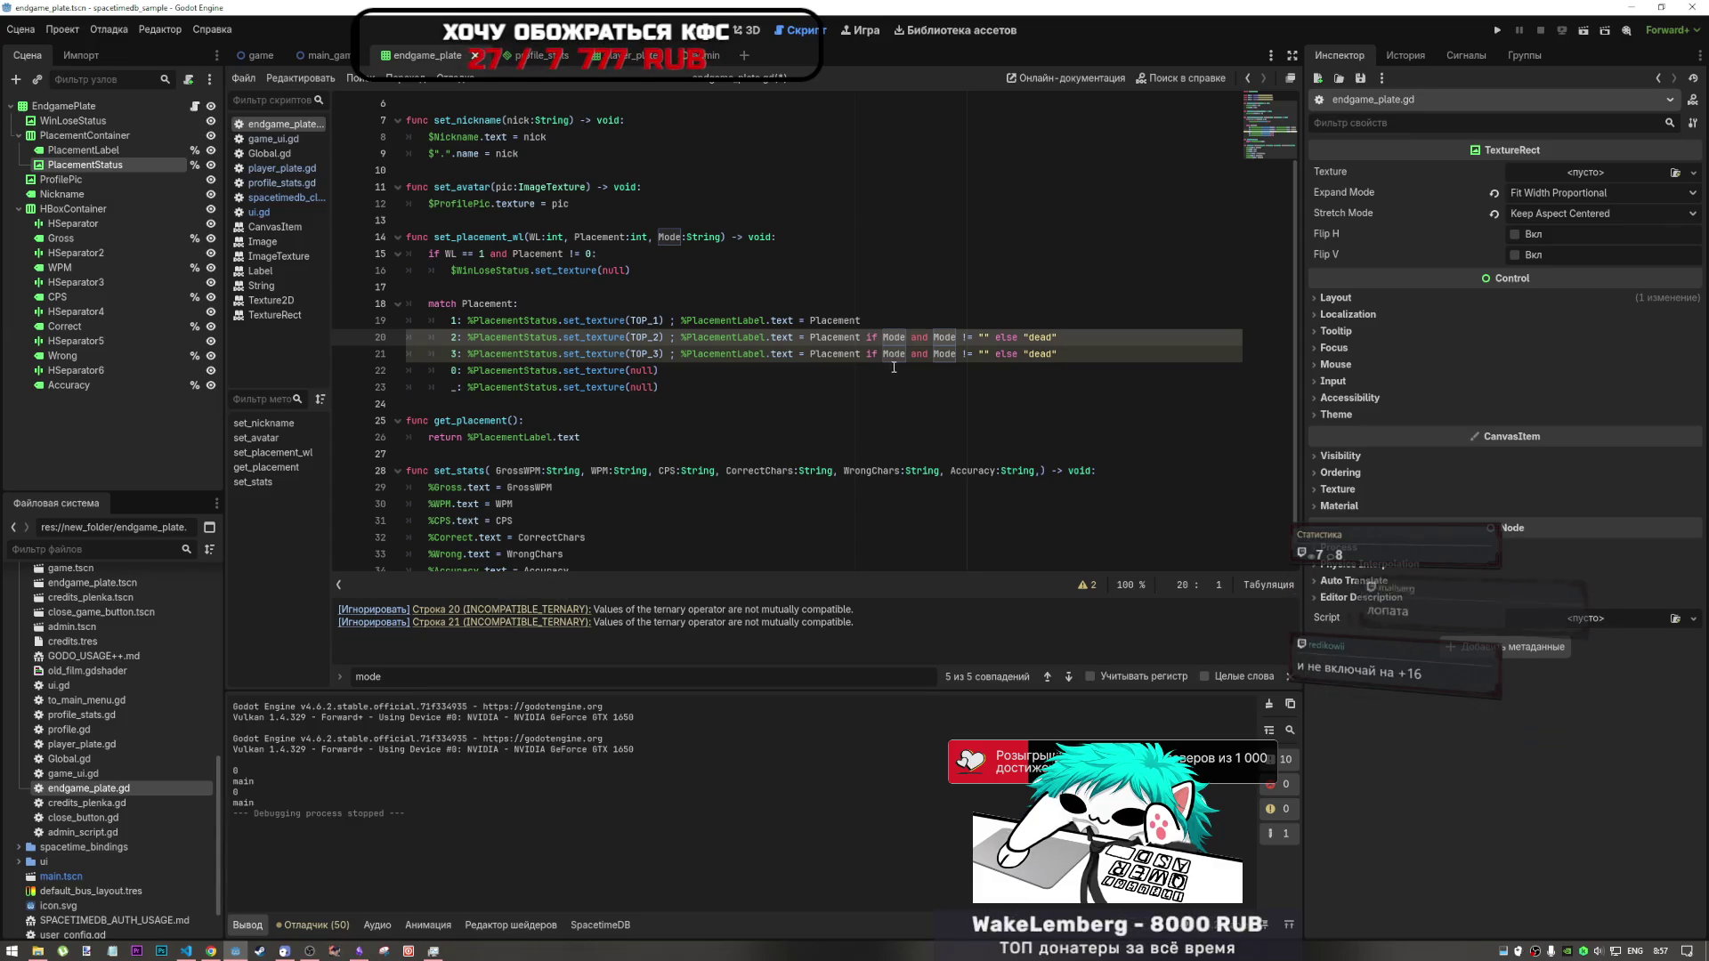
pyautogui.click(934, 338)
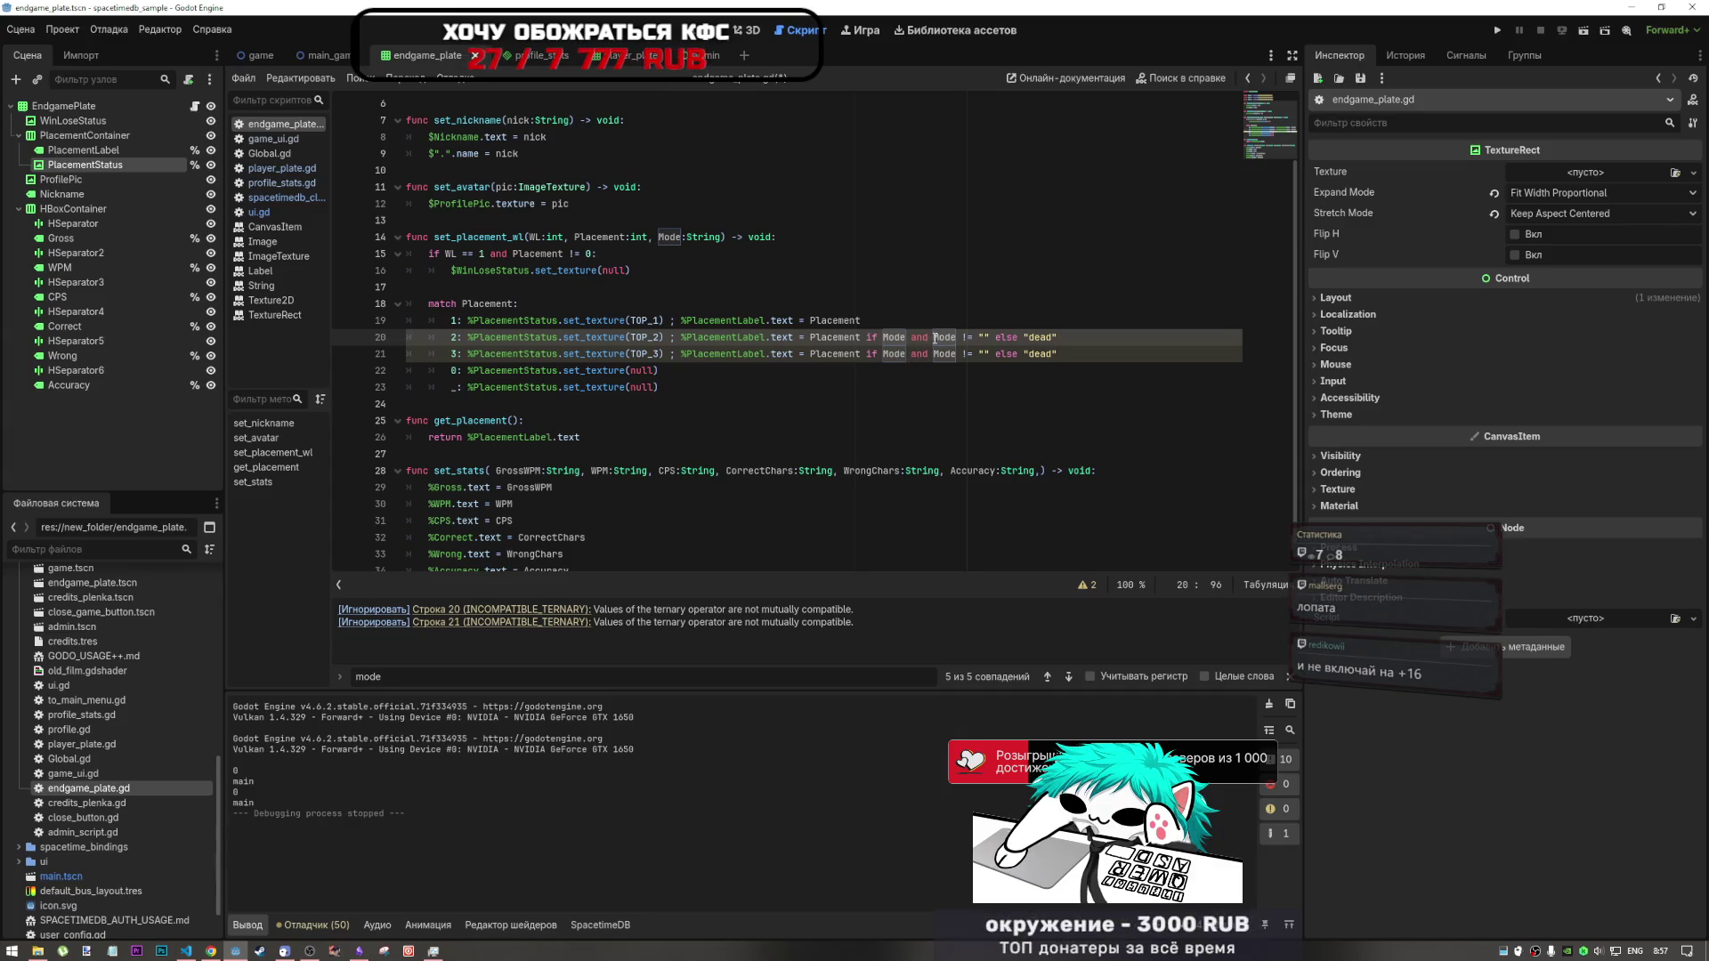
pyautogui.moveTo(933, 338); pyautogui.dragTo(884, 338)
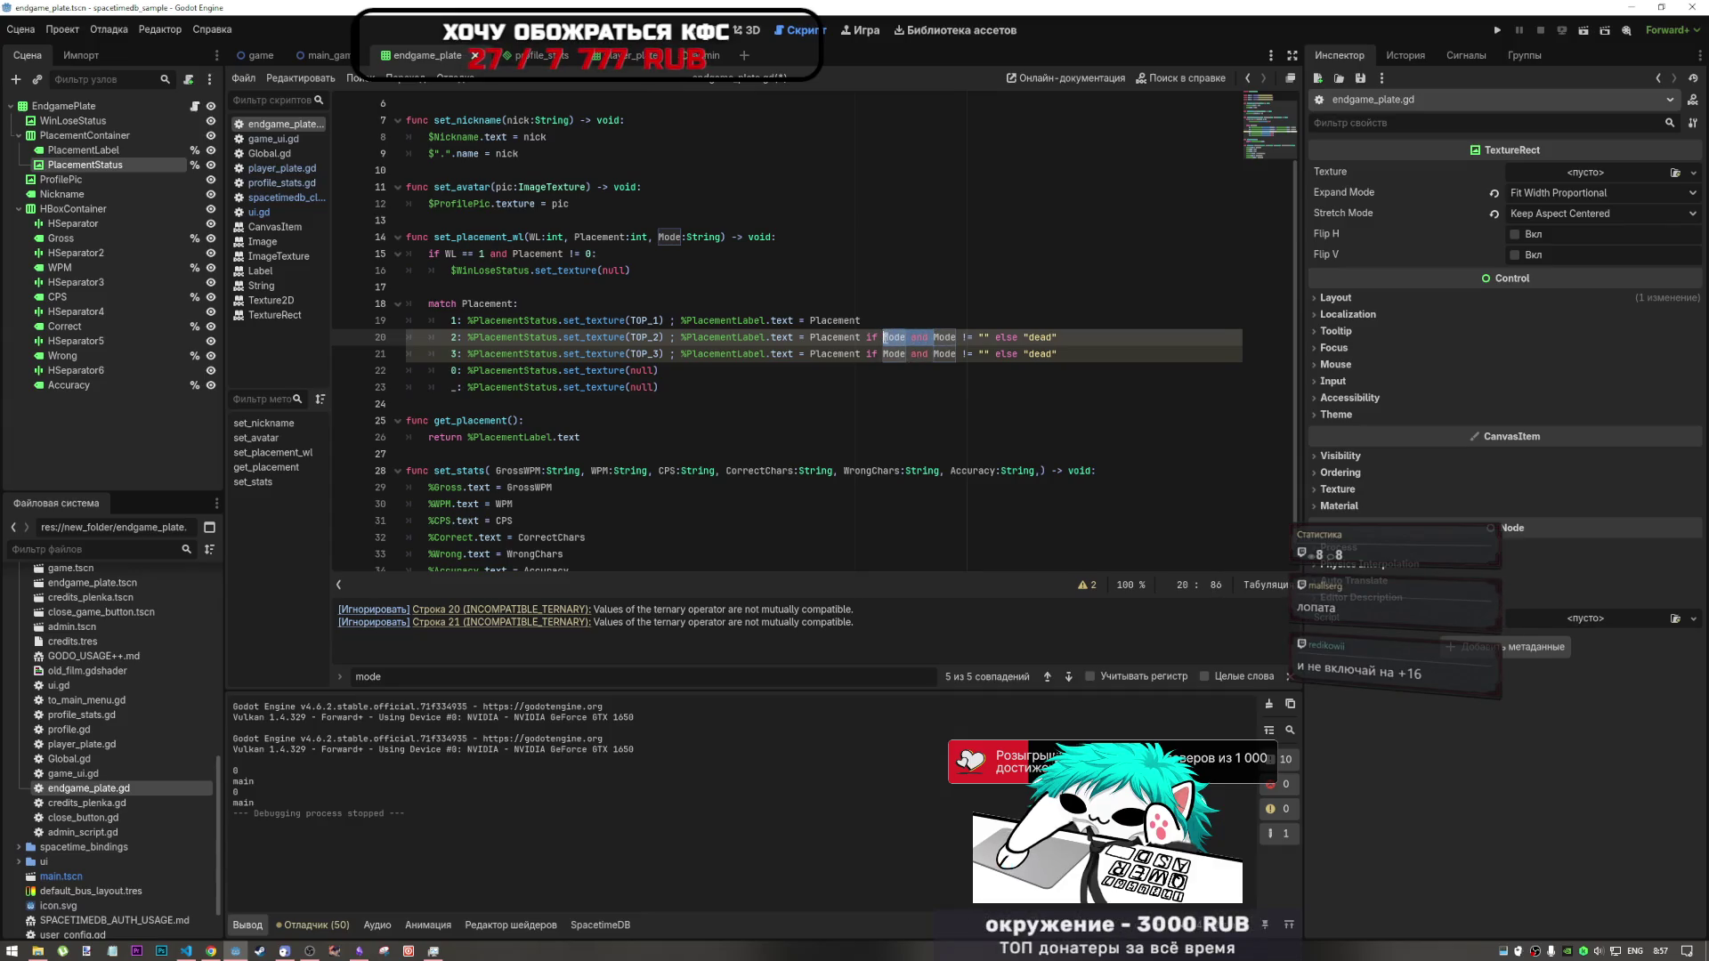
pyautogui.press('BackSpace')
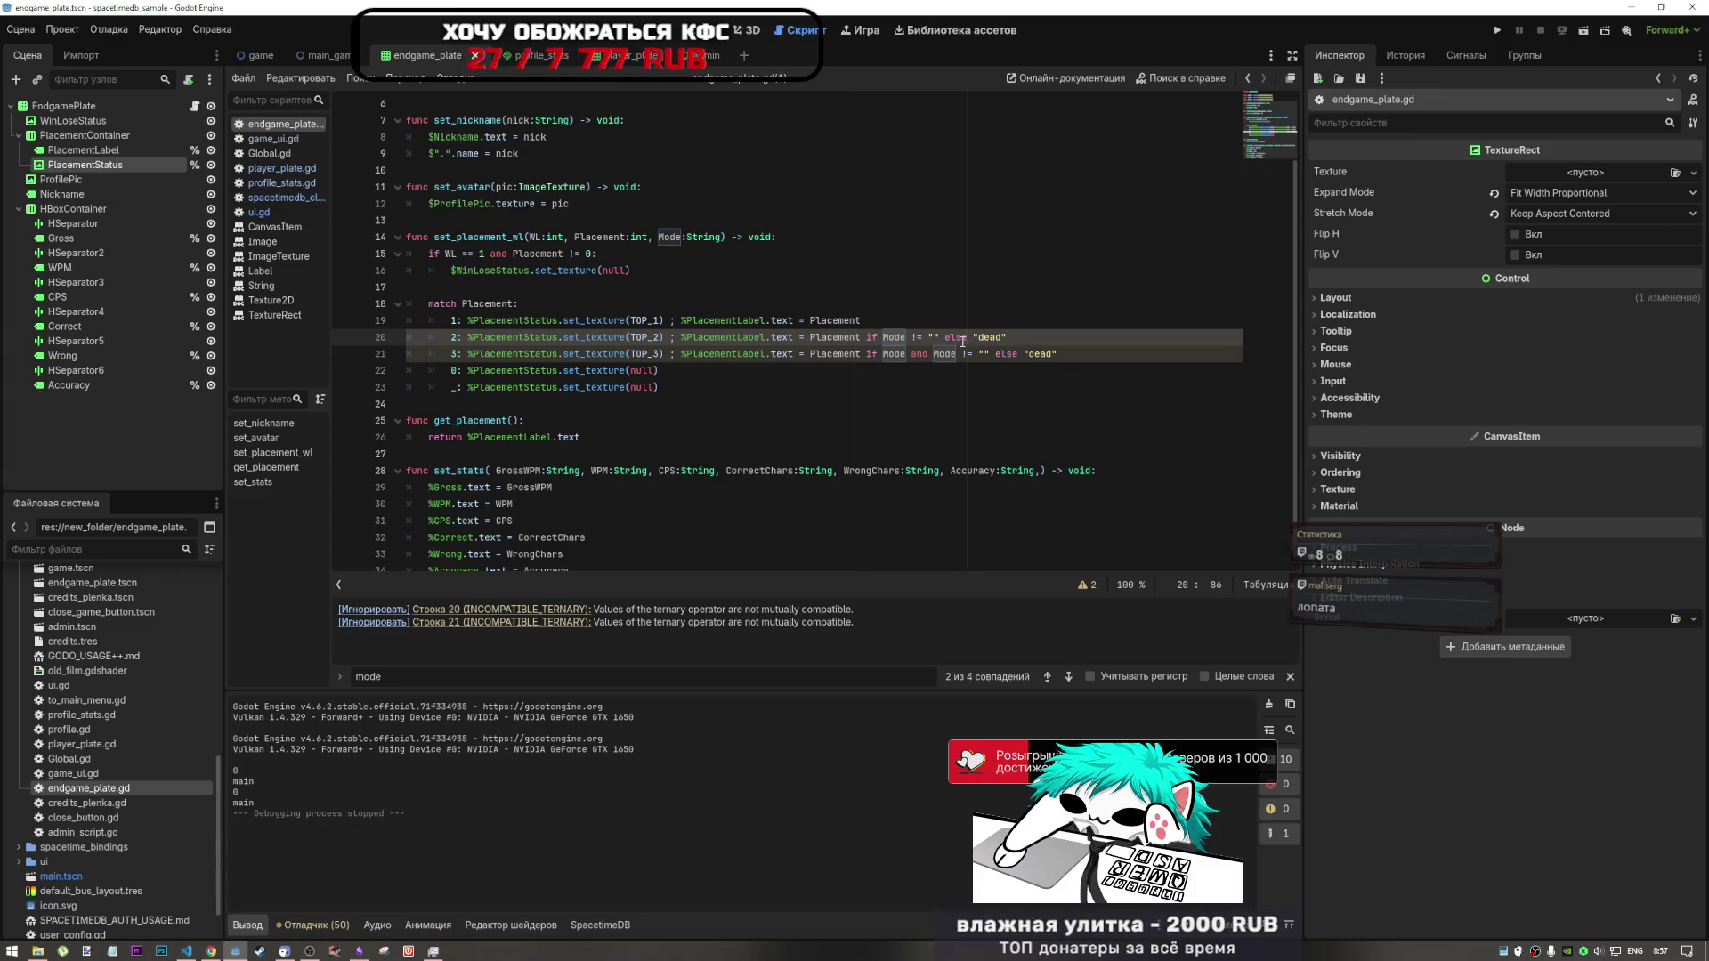
pyautogui.press('End')
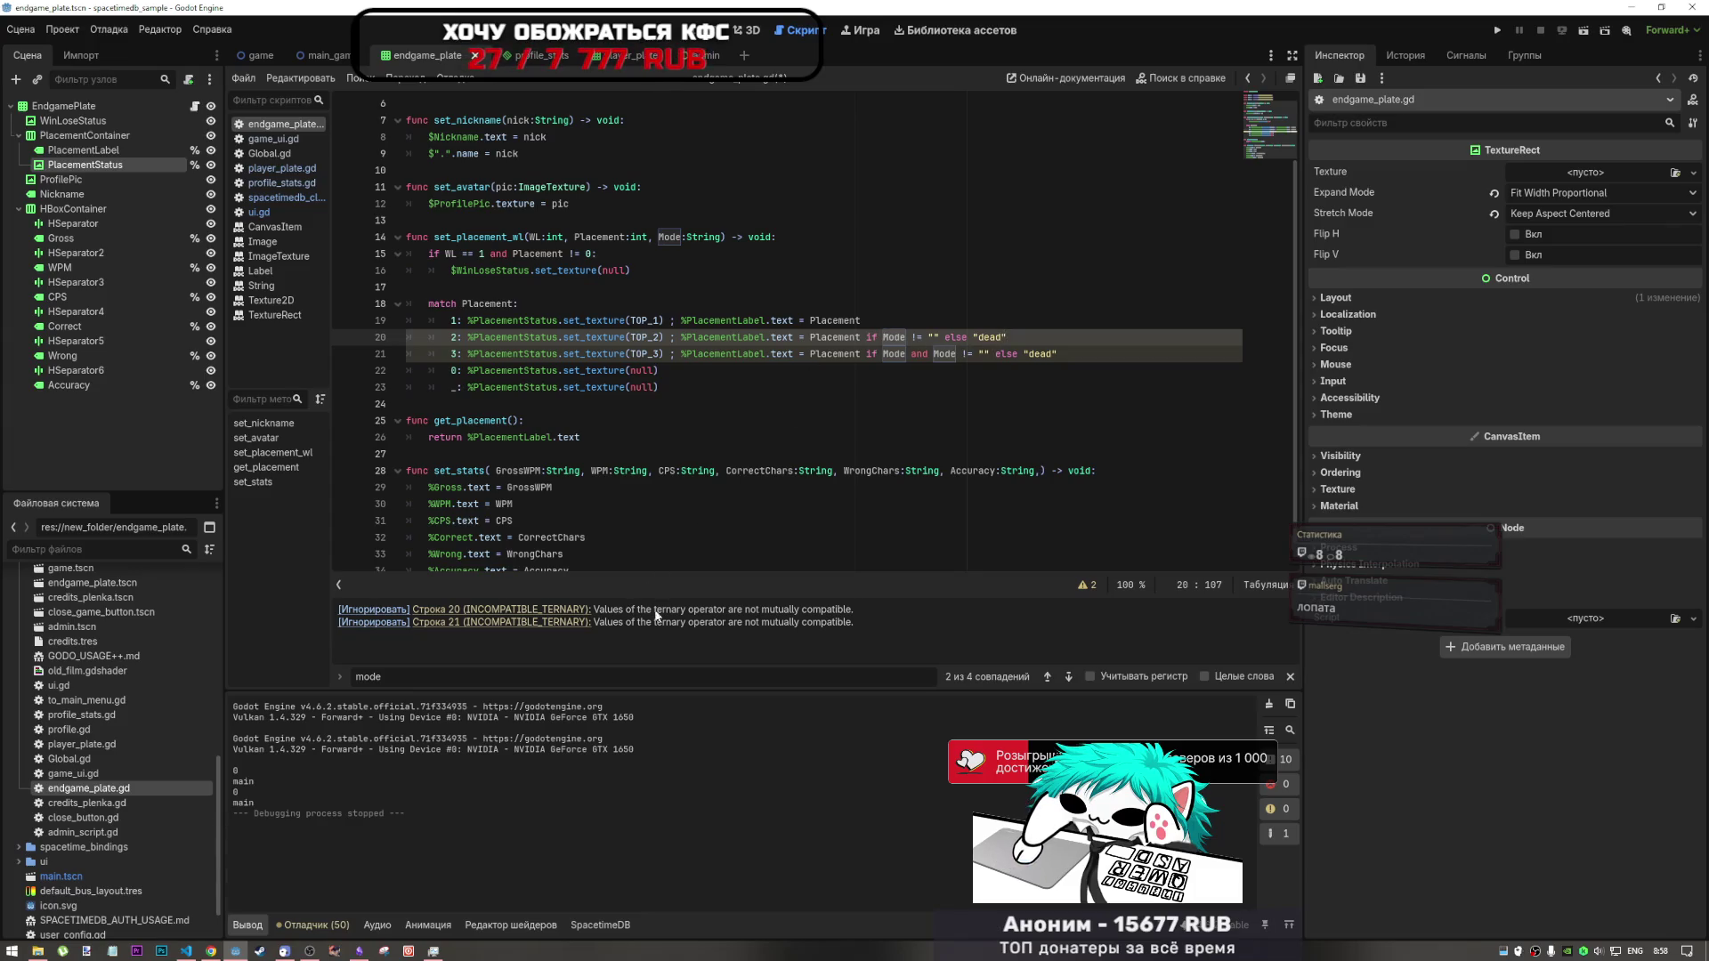
pyautogui.moveTo(853, 610); pyautogui.dragTo(593, 613)
pyautogui.hotkey('ctrl', 'c')
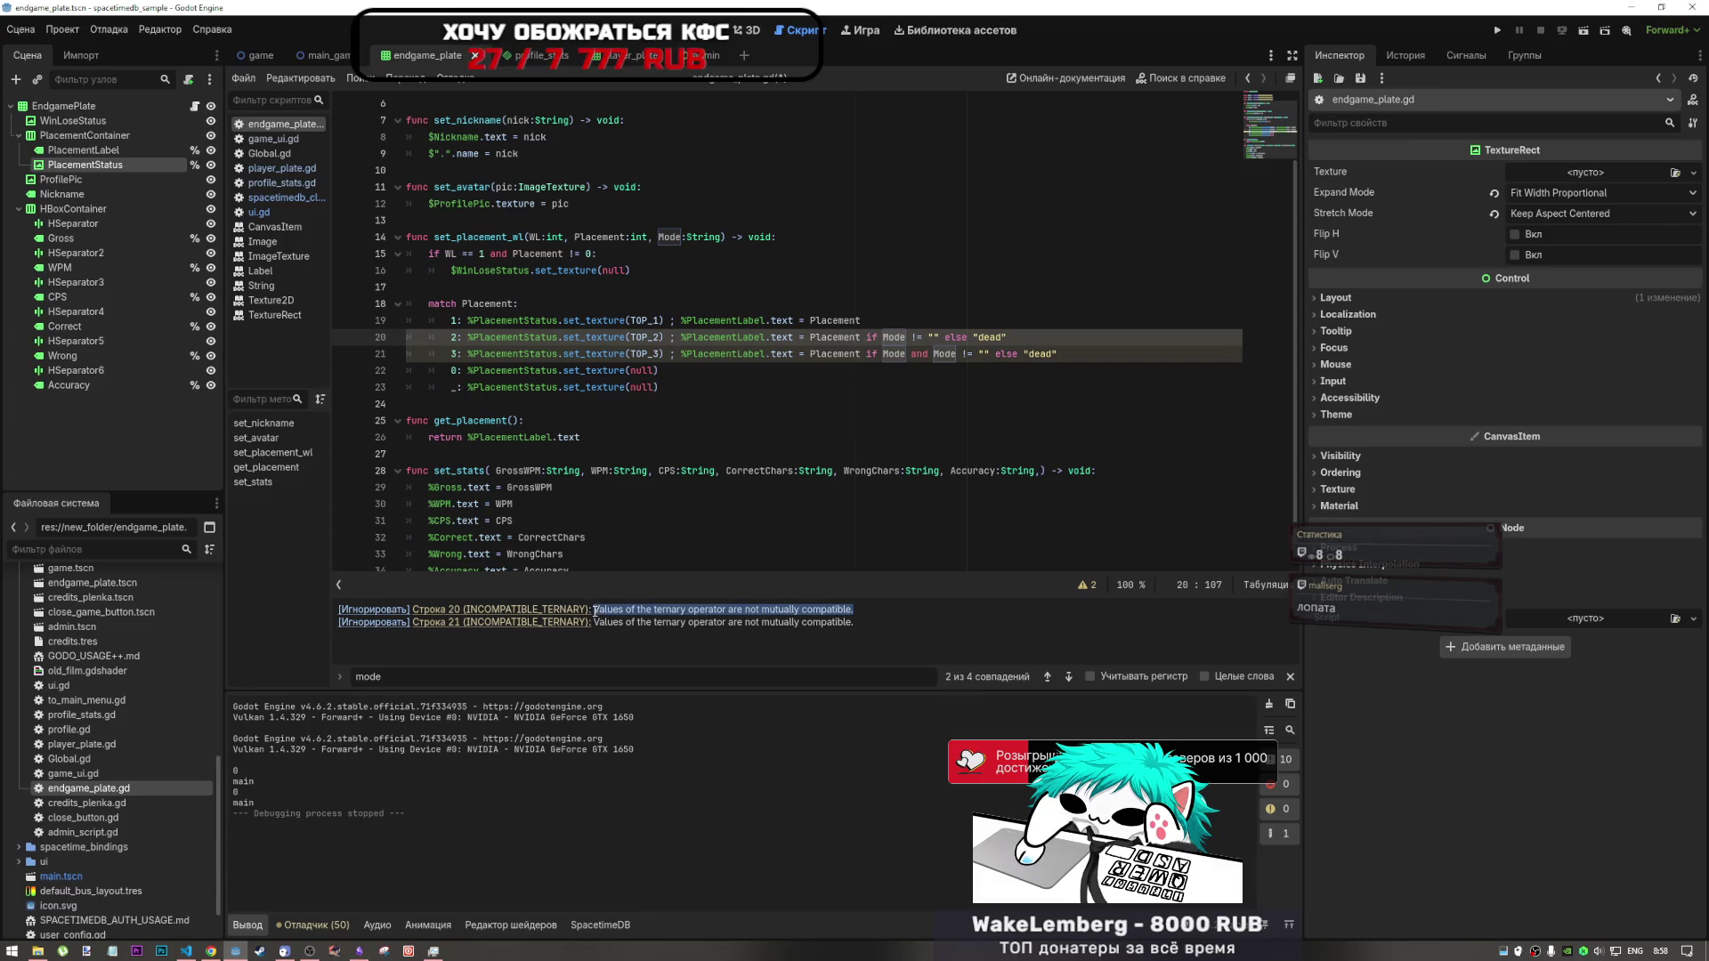
pyautogui.hotkey('alt', 'Tab')
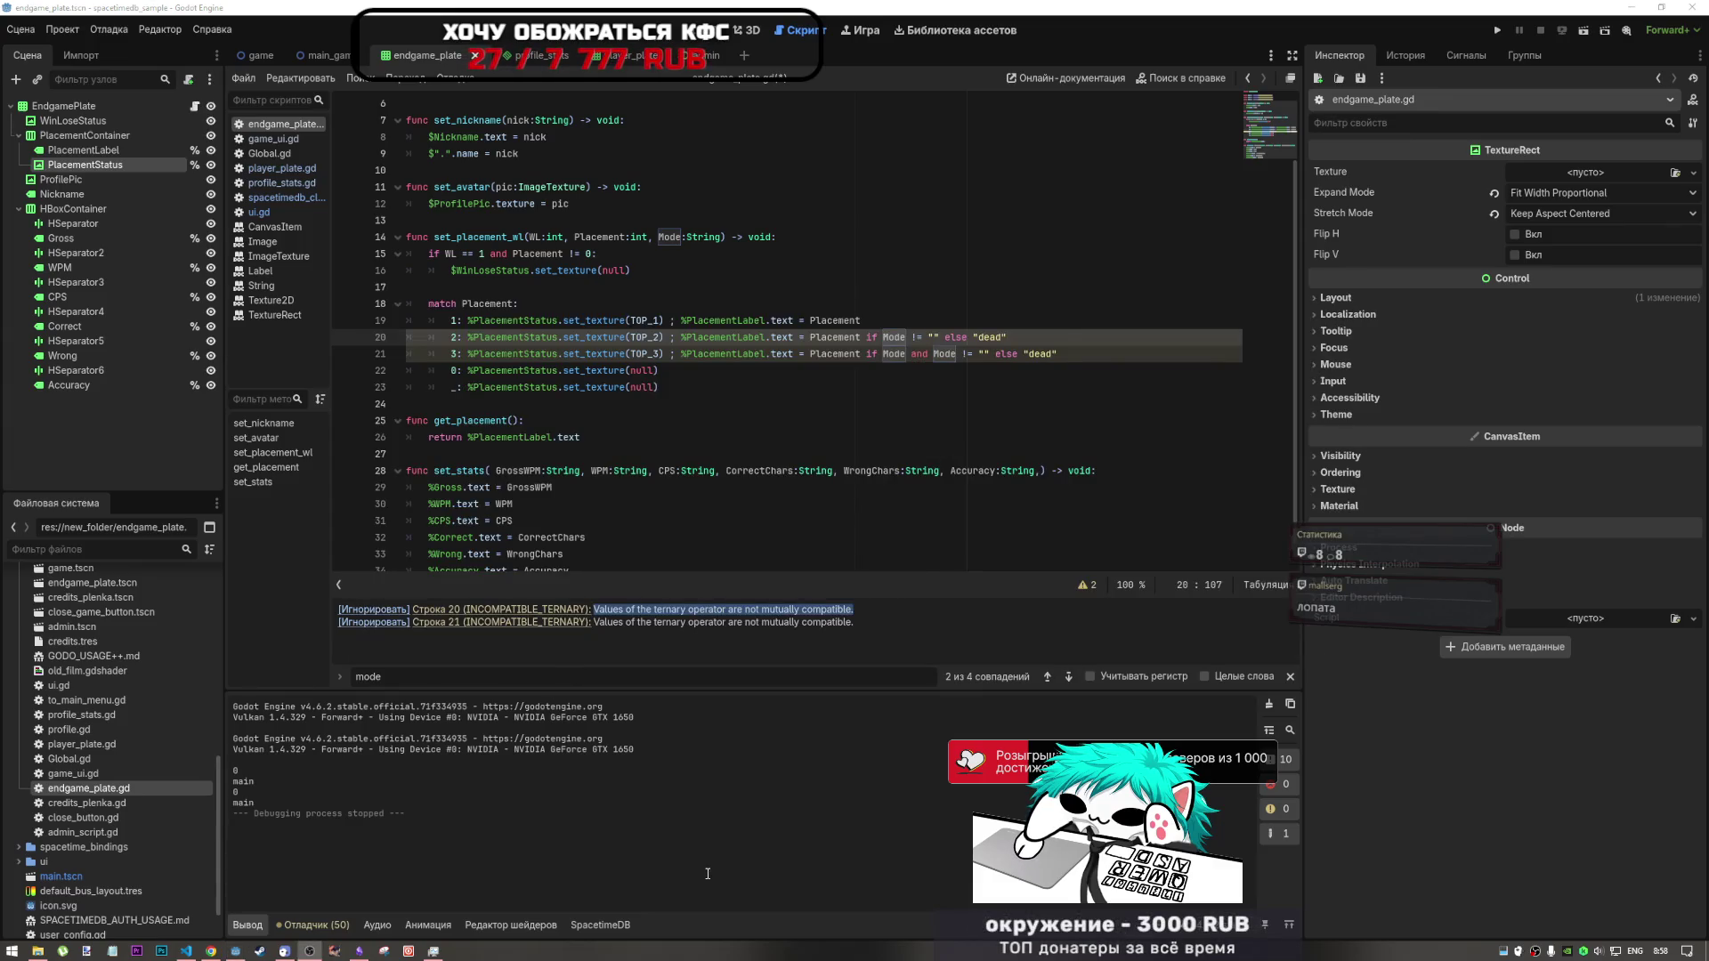
# - Paste the ternary incompatibility warning into the DeepSeek message box
pyautogui.hotkey('alt', 'Tab')
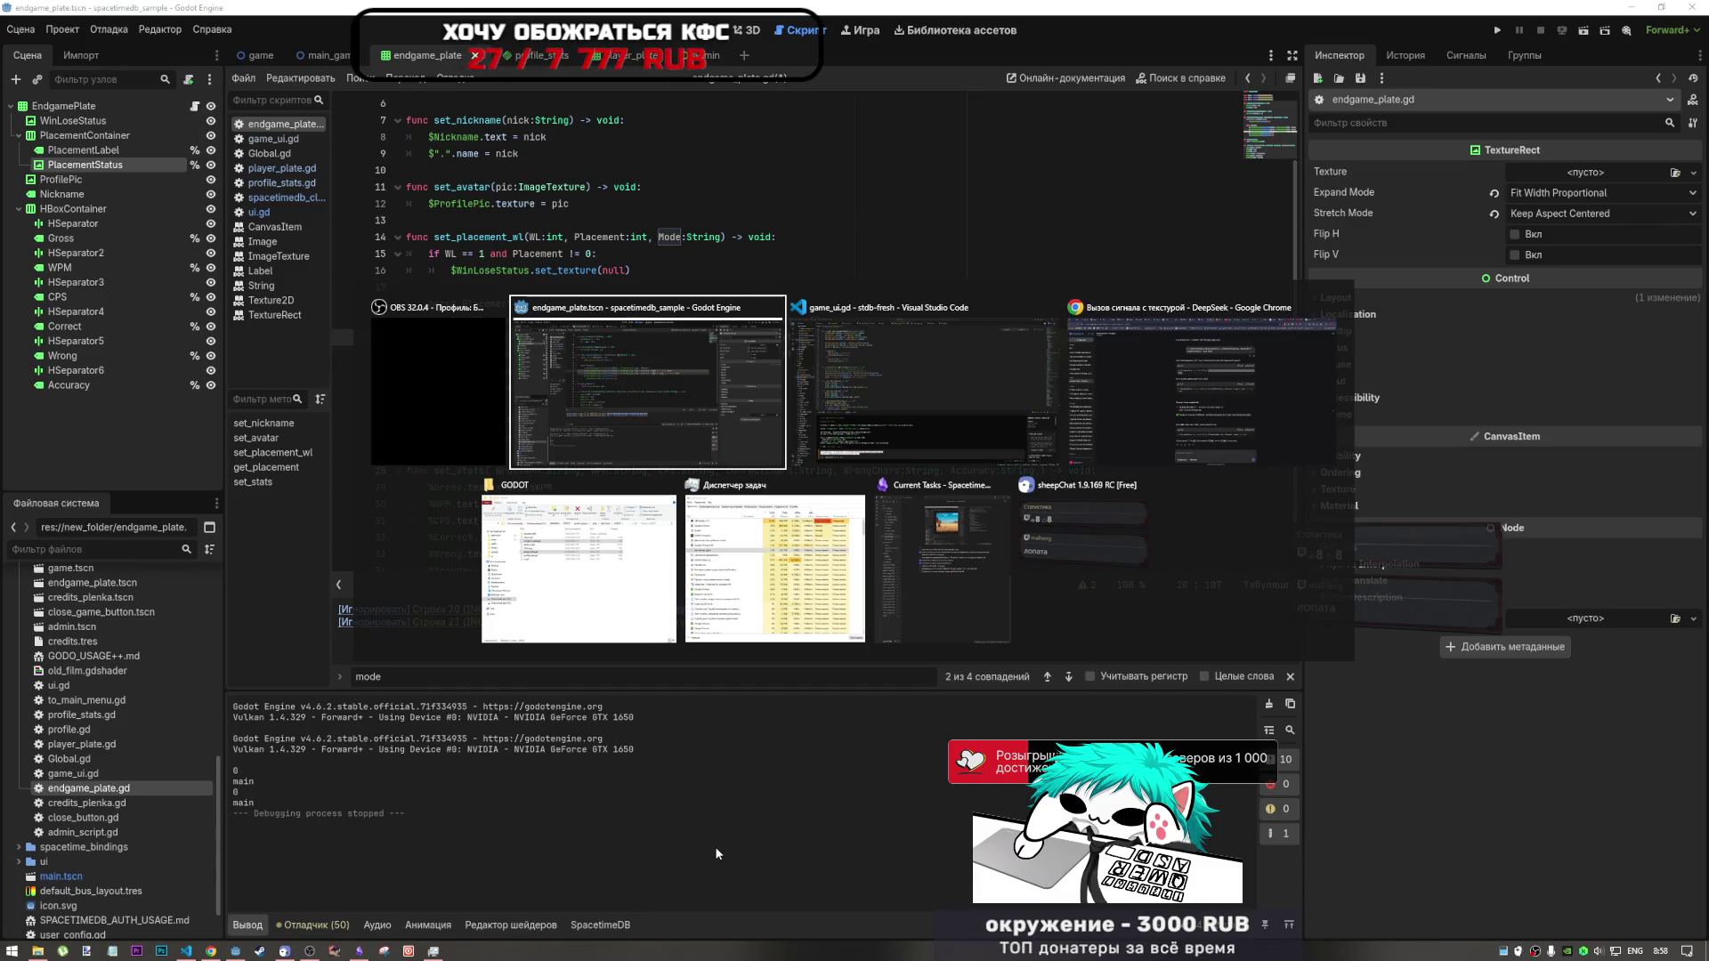
pyautogui.hotkey('alt', 'Tab')
pyautogui.hotkey('alt', 'Tab')
pyautogui.hotkey('alt', 'Tab')
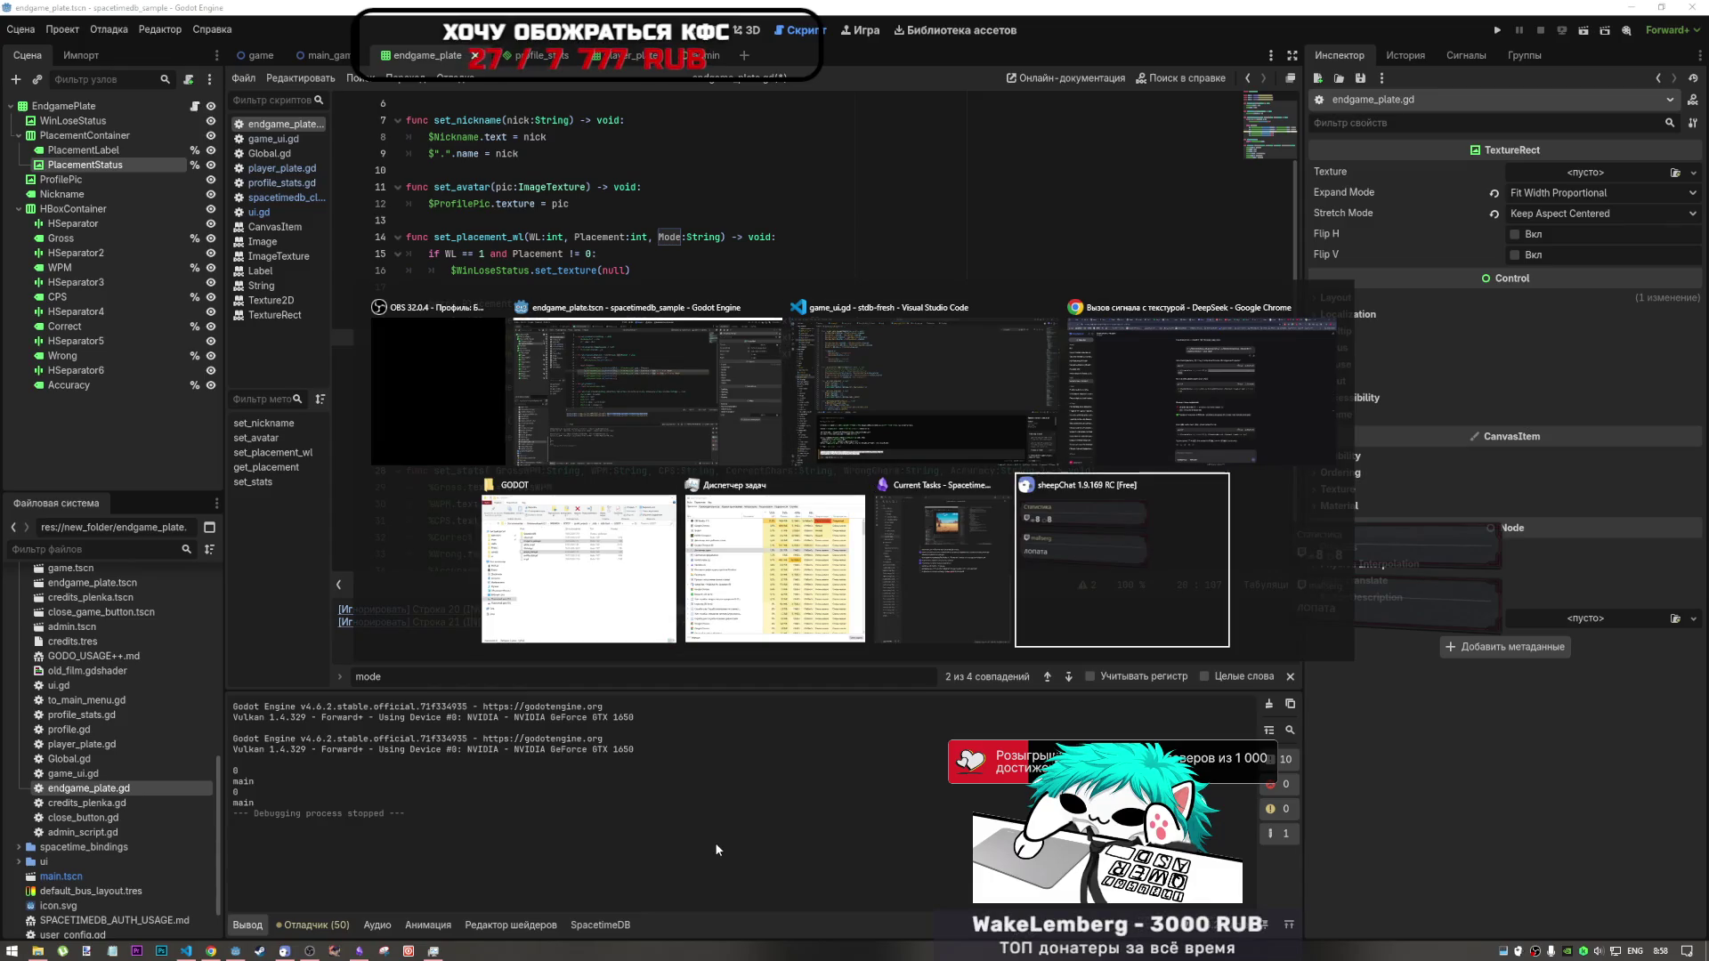
pyautogui.hotkey('alt', 'Tab')
pyautogui.hotkey('alt', 'Tab')
pyautogui.hotkey('alt', 'Tab')
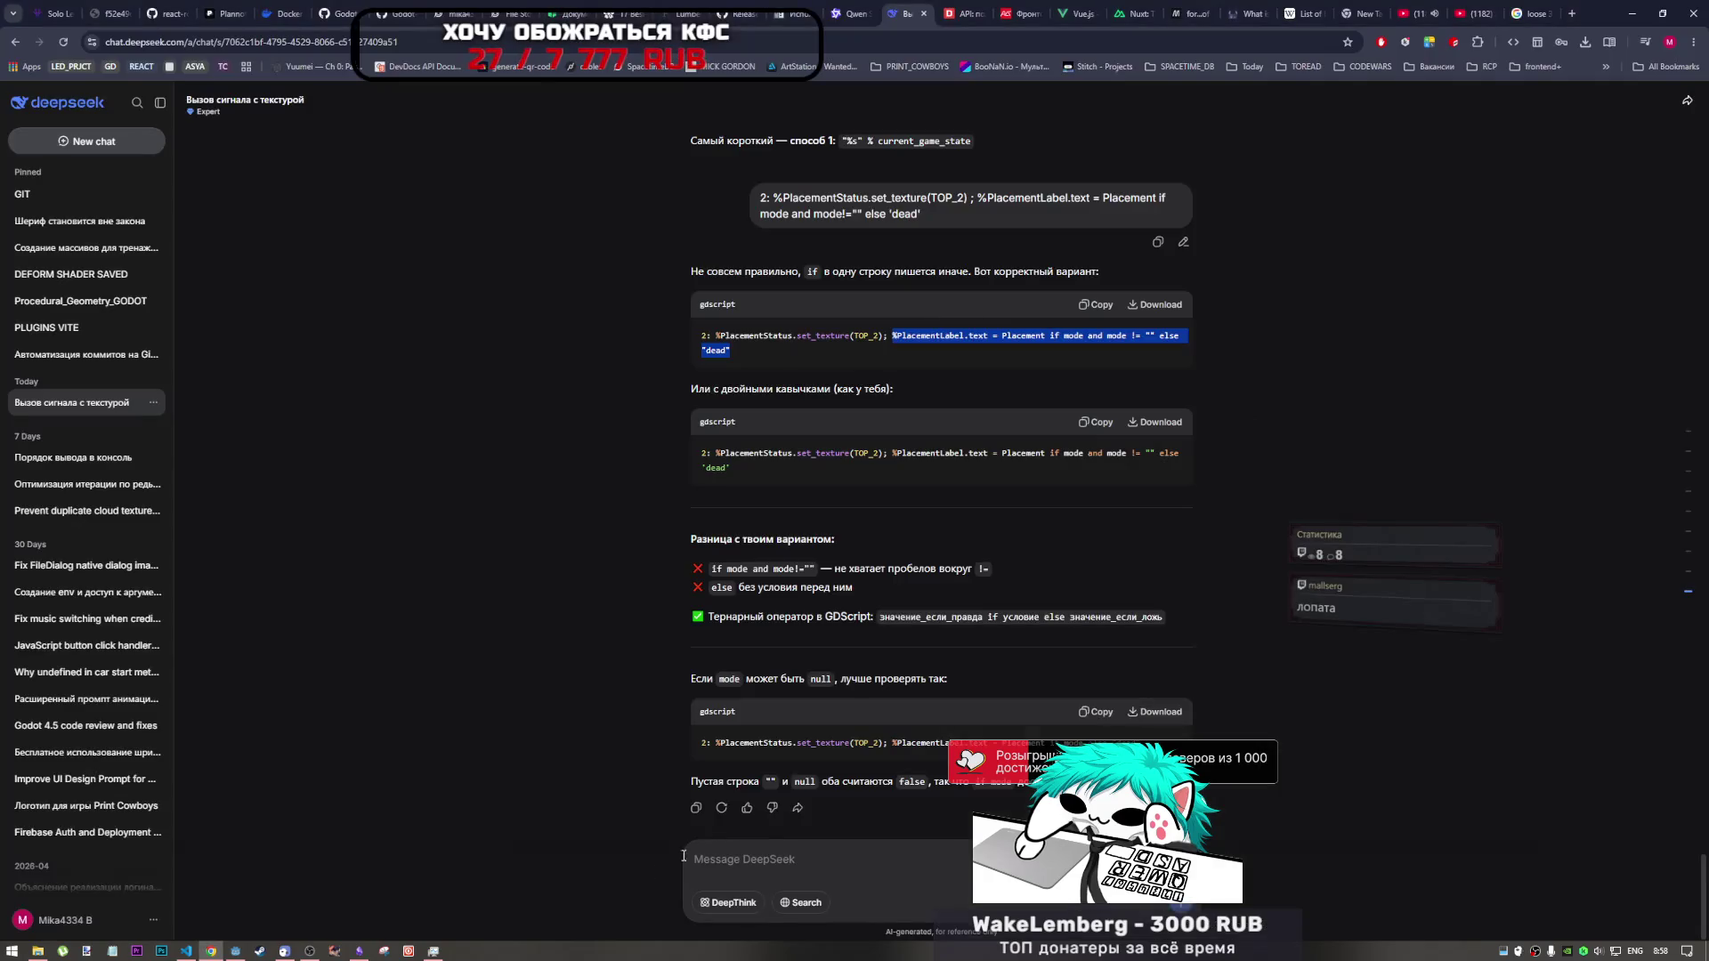
pyautogui.click(808, 864)
pyautogui.hotkey('ctrl', 'v')
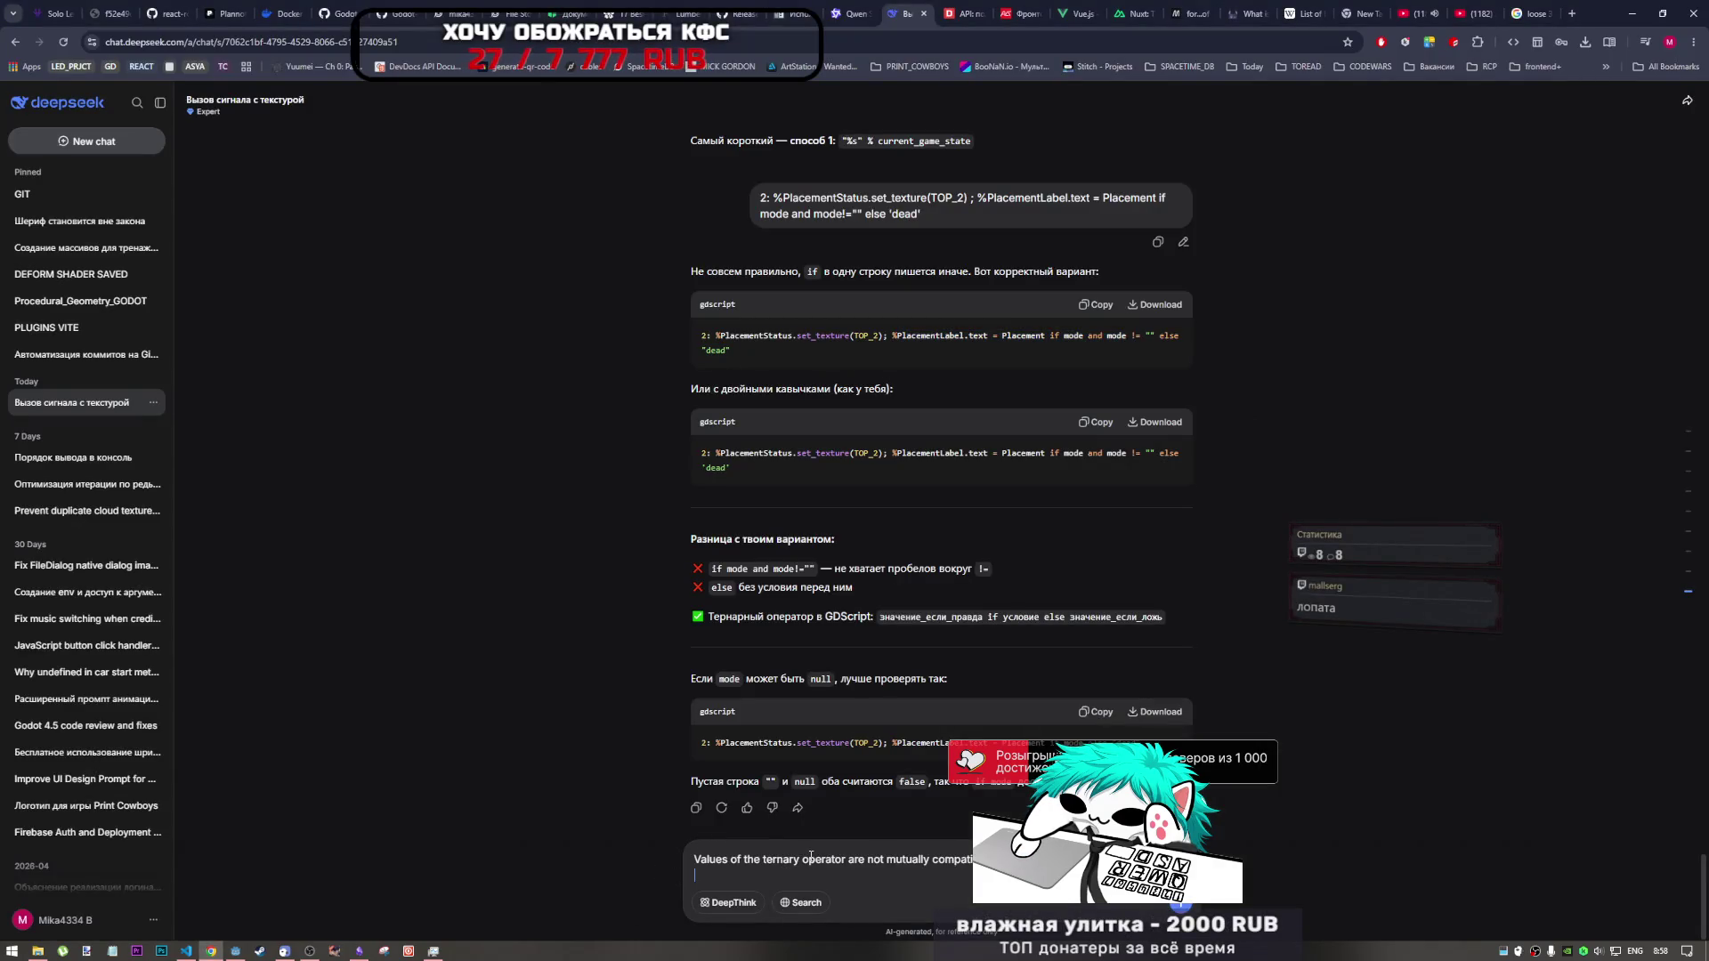
pyautogui.hotkey('shift', 'Return')
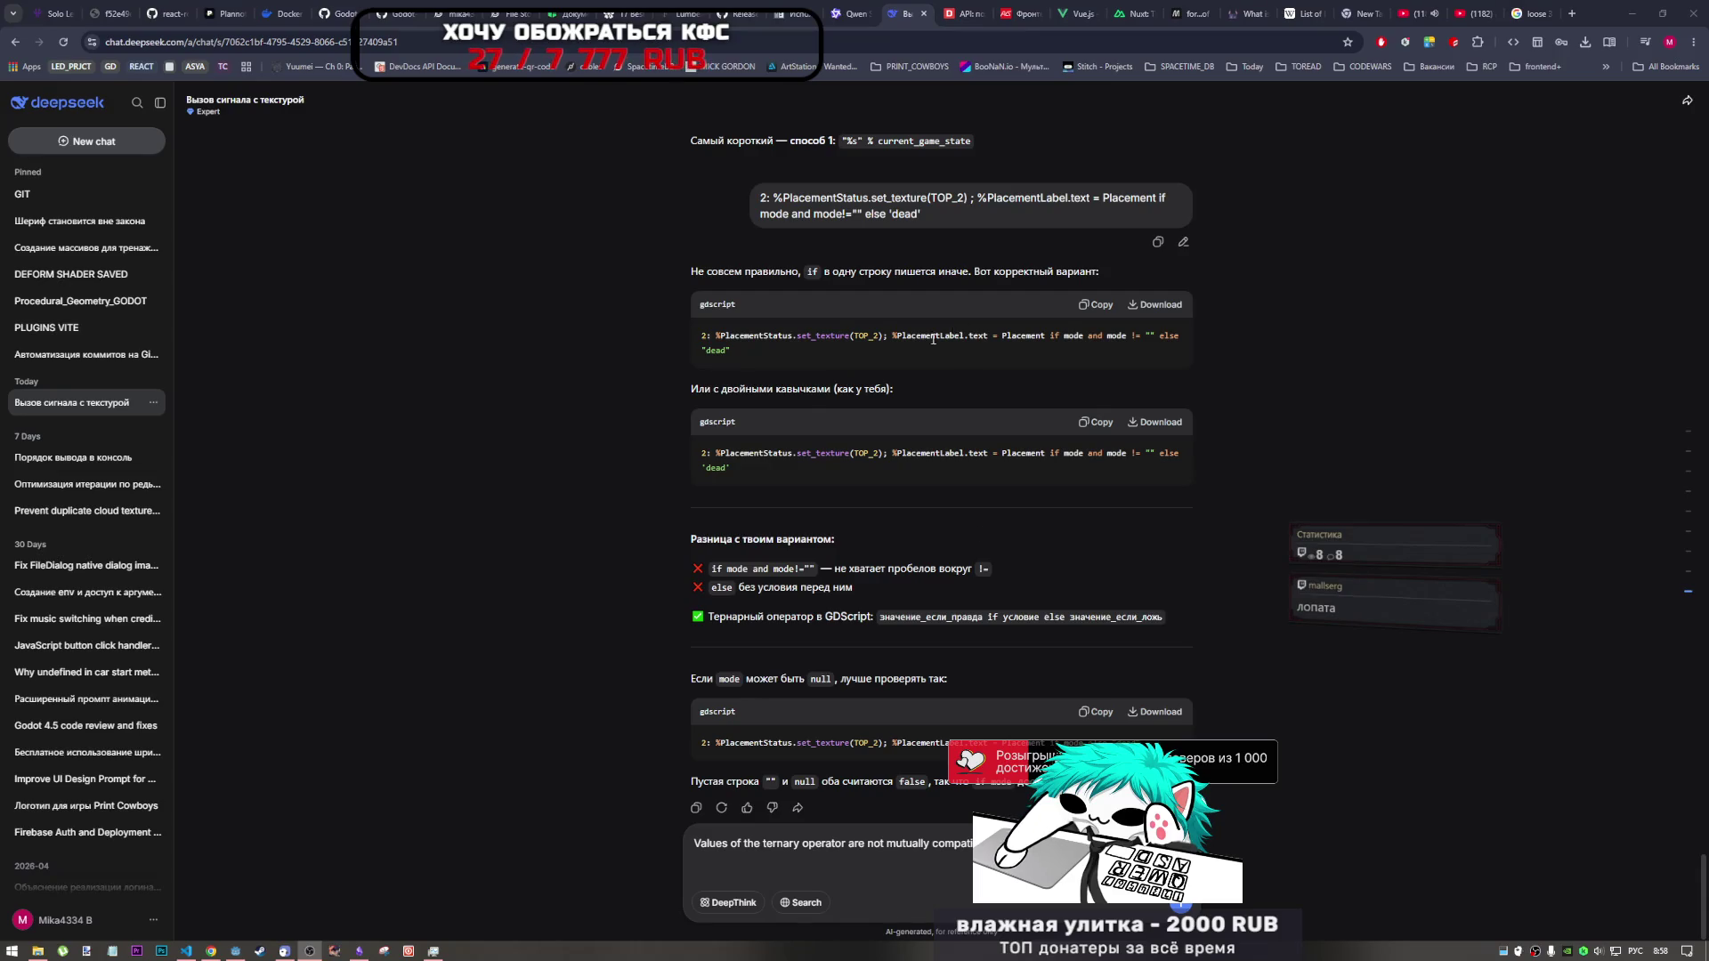
# - Add line 20's code to the message, send it, and return to Godot after reading the reply
pyautogui.hotkey('alt', 'Tab')
pyautogui.hotkey('alt', 'Tab')
pyautogui.hotkey('alt', 'Tab')
pyautogui.hotkey('alt', 'Tab')
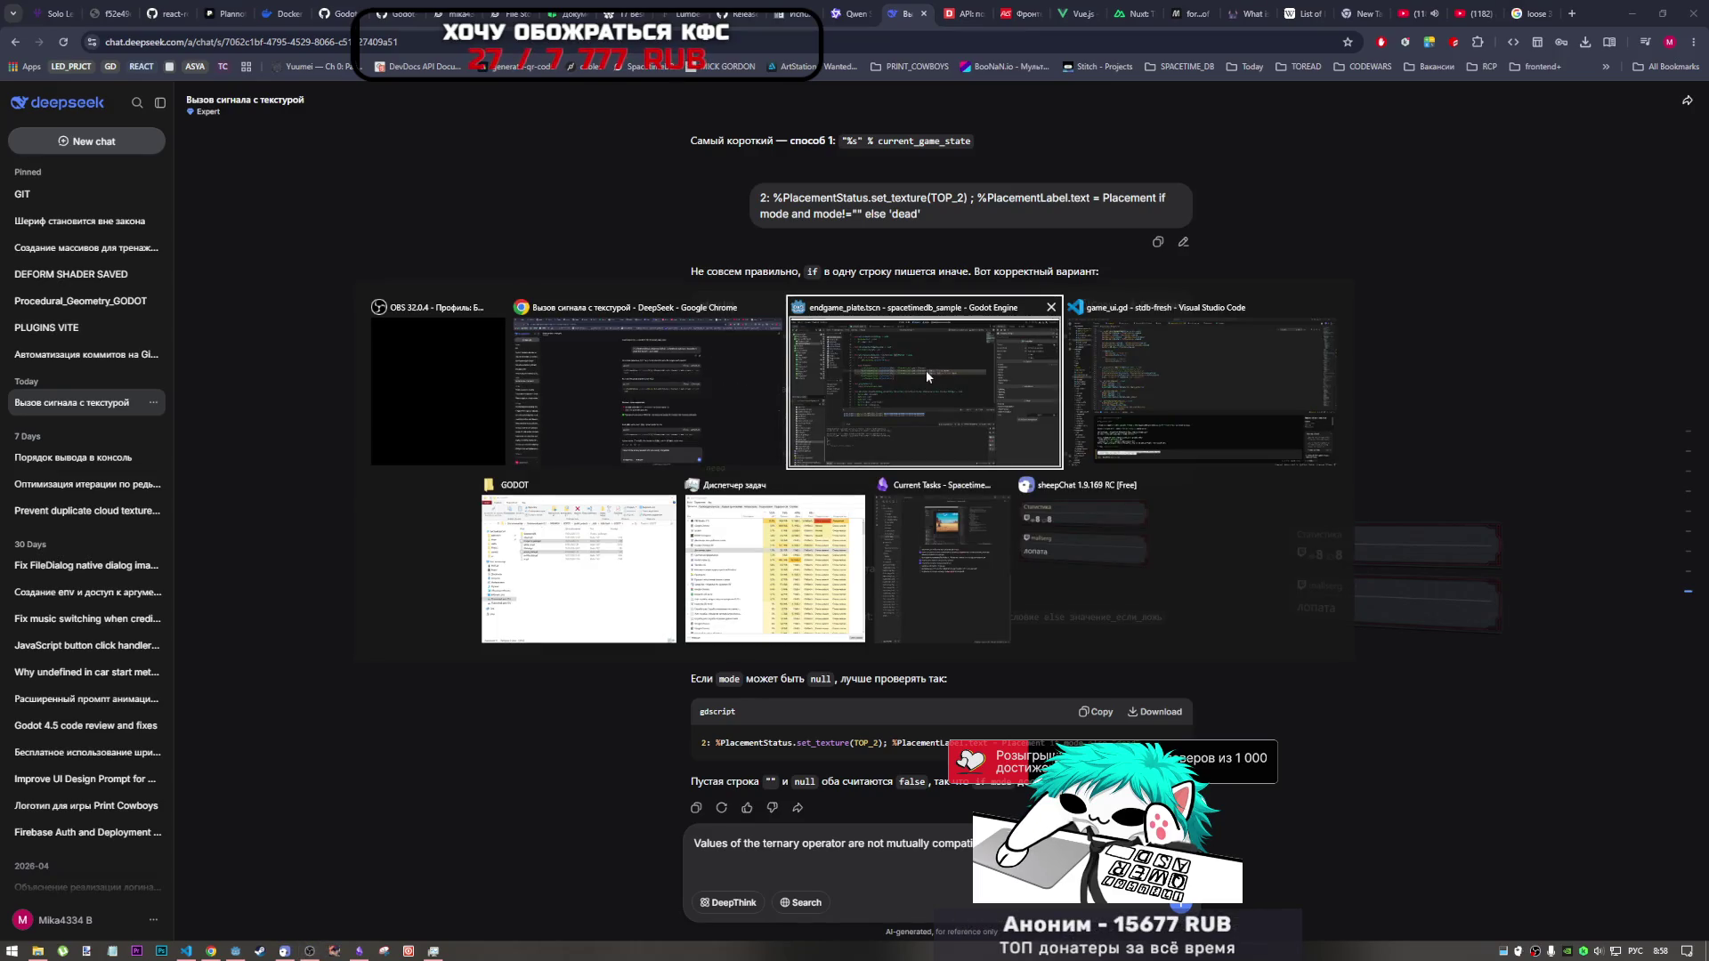
pyautogui.hotkey('alt', 'Tab')
pyautogui.hotkey('alt', 'Tab')
pyautogui.hotkey('alt', 'Tab')
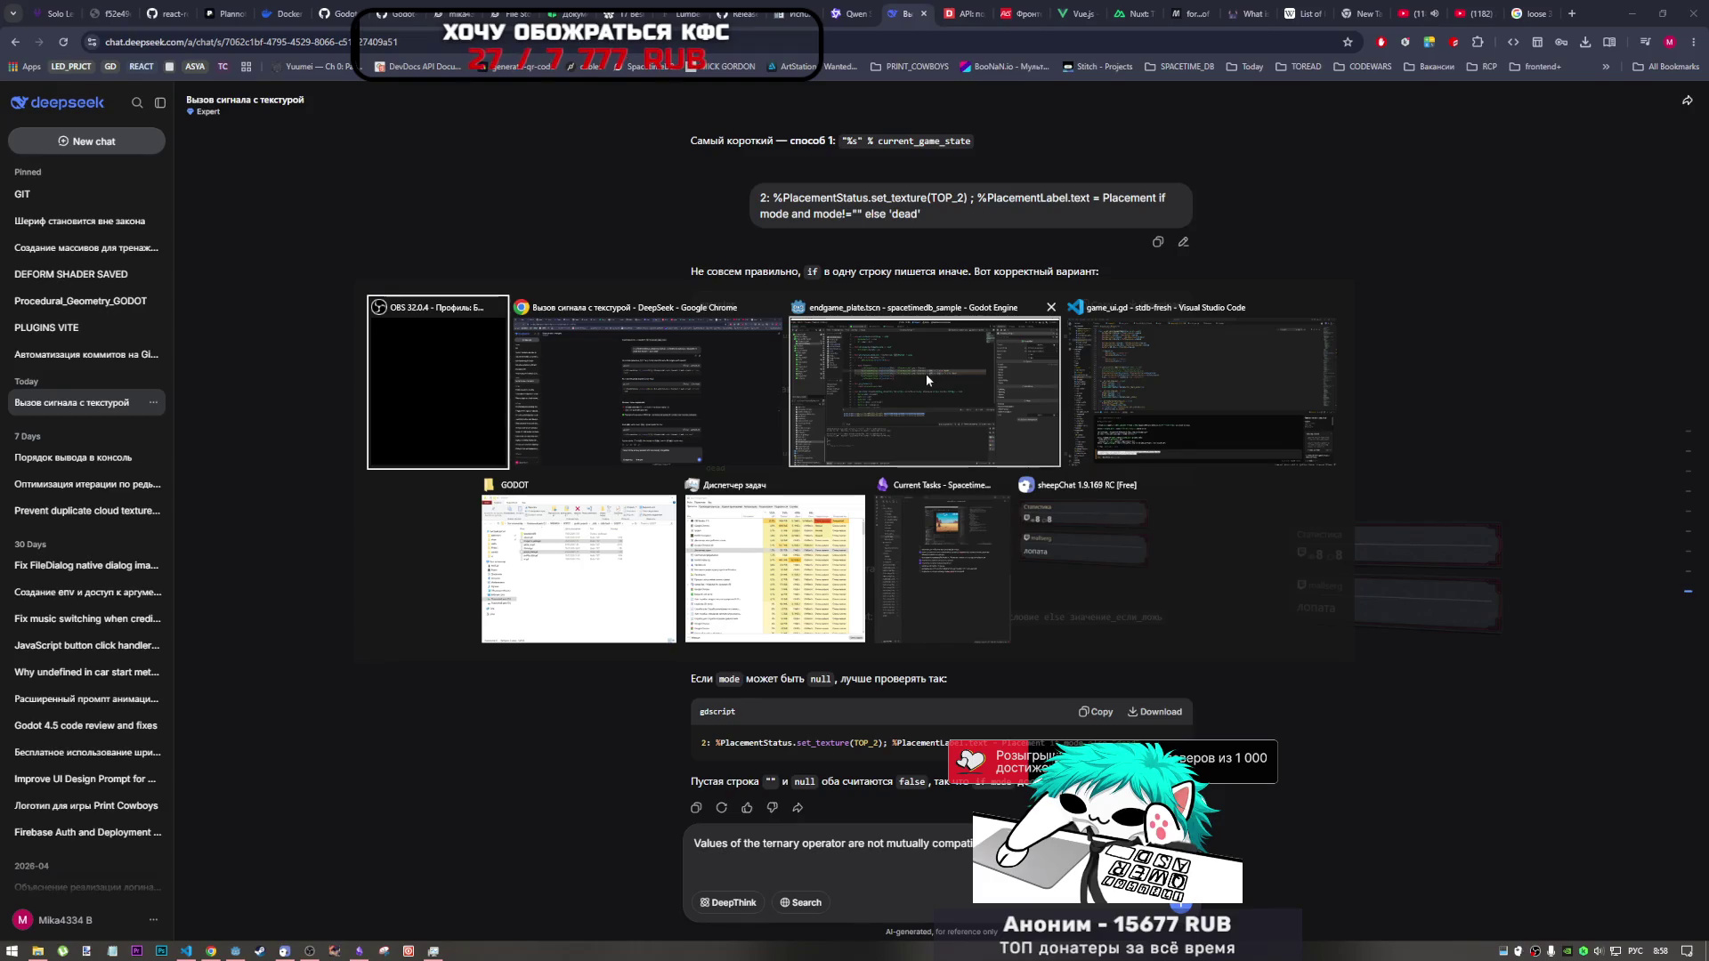
pyautogui.click(925, 374)
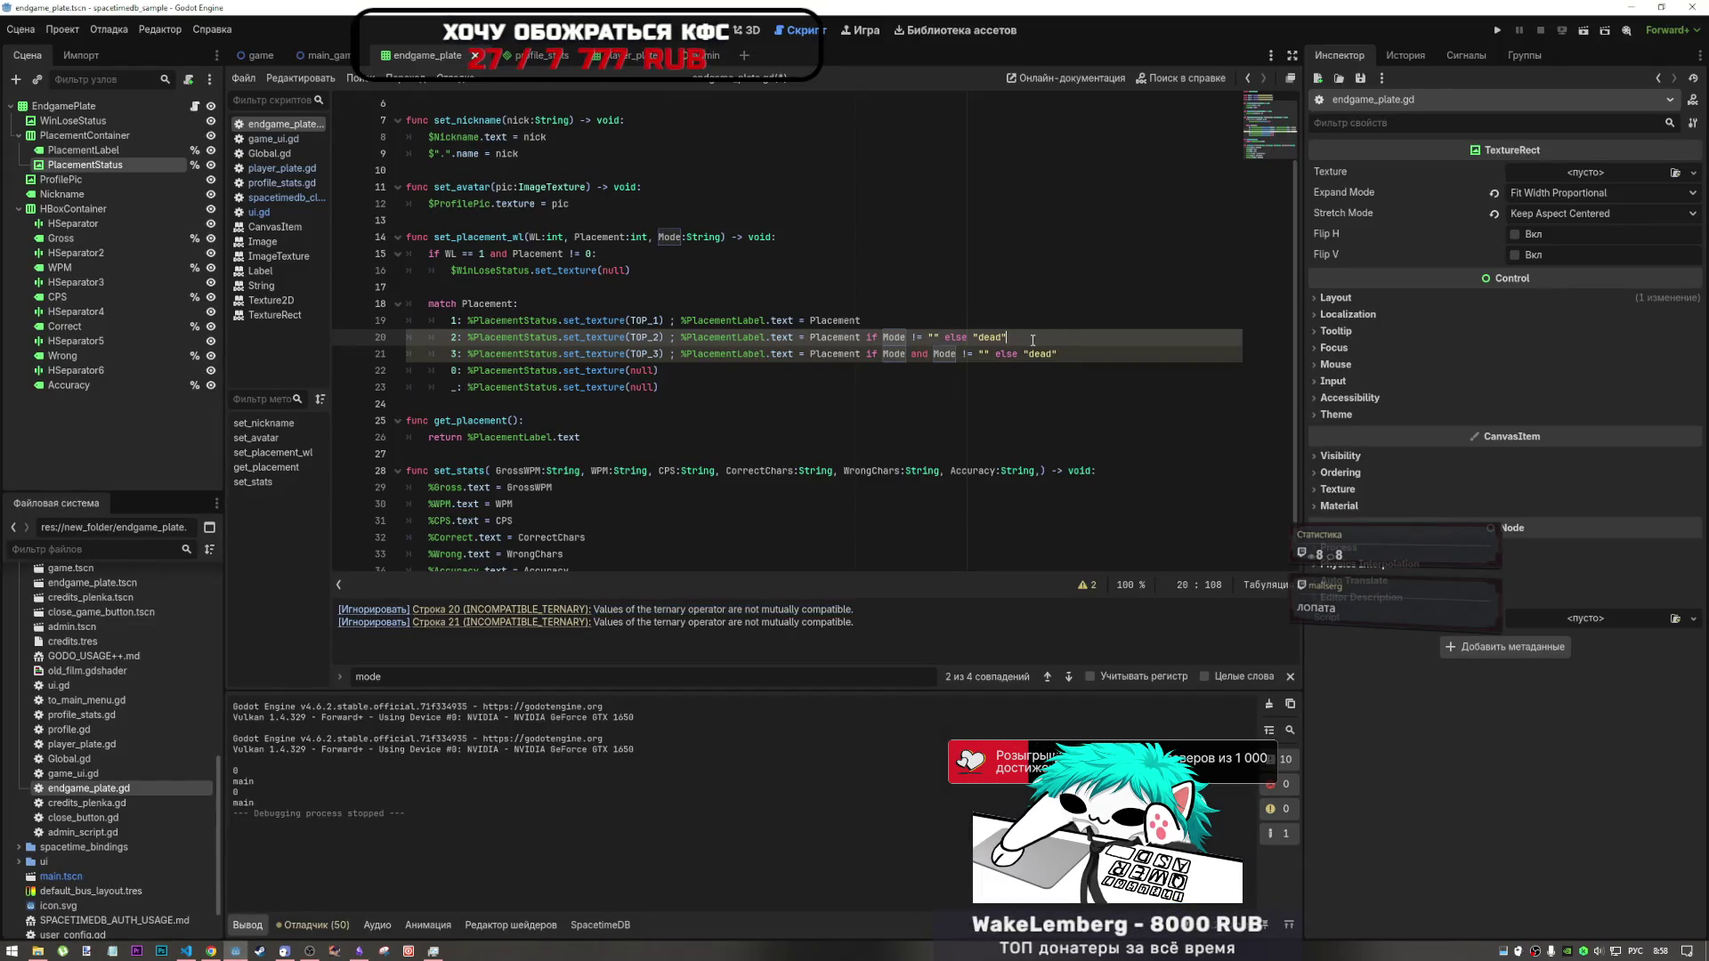
pyautogui.moveTo(1010, 339)
pyautogui.mouseDown()
pyautogui.moveTo(416, 342)
pyautogui.moveTo(451, 343)
pyautogui.mouseUp()
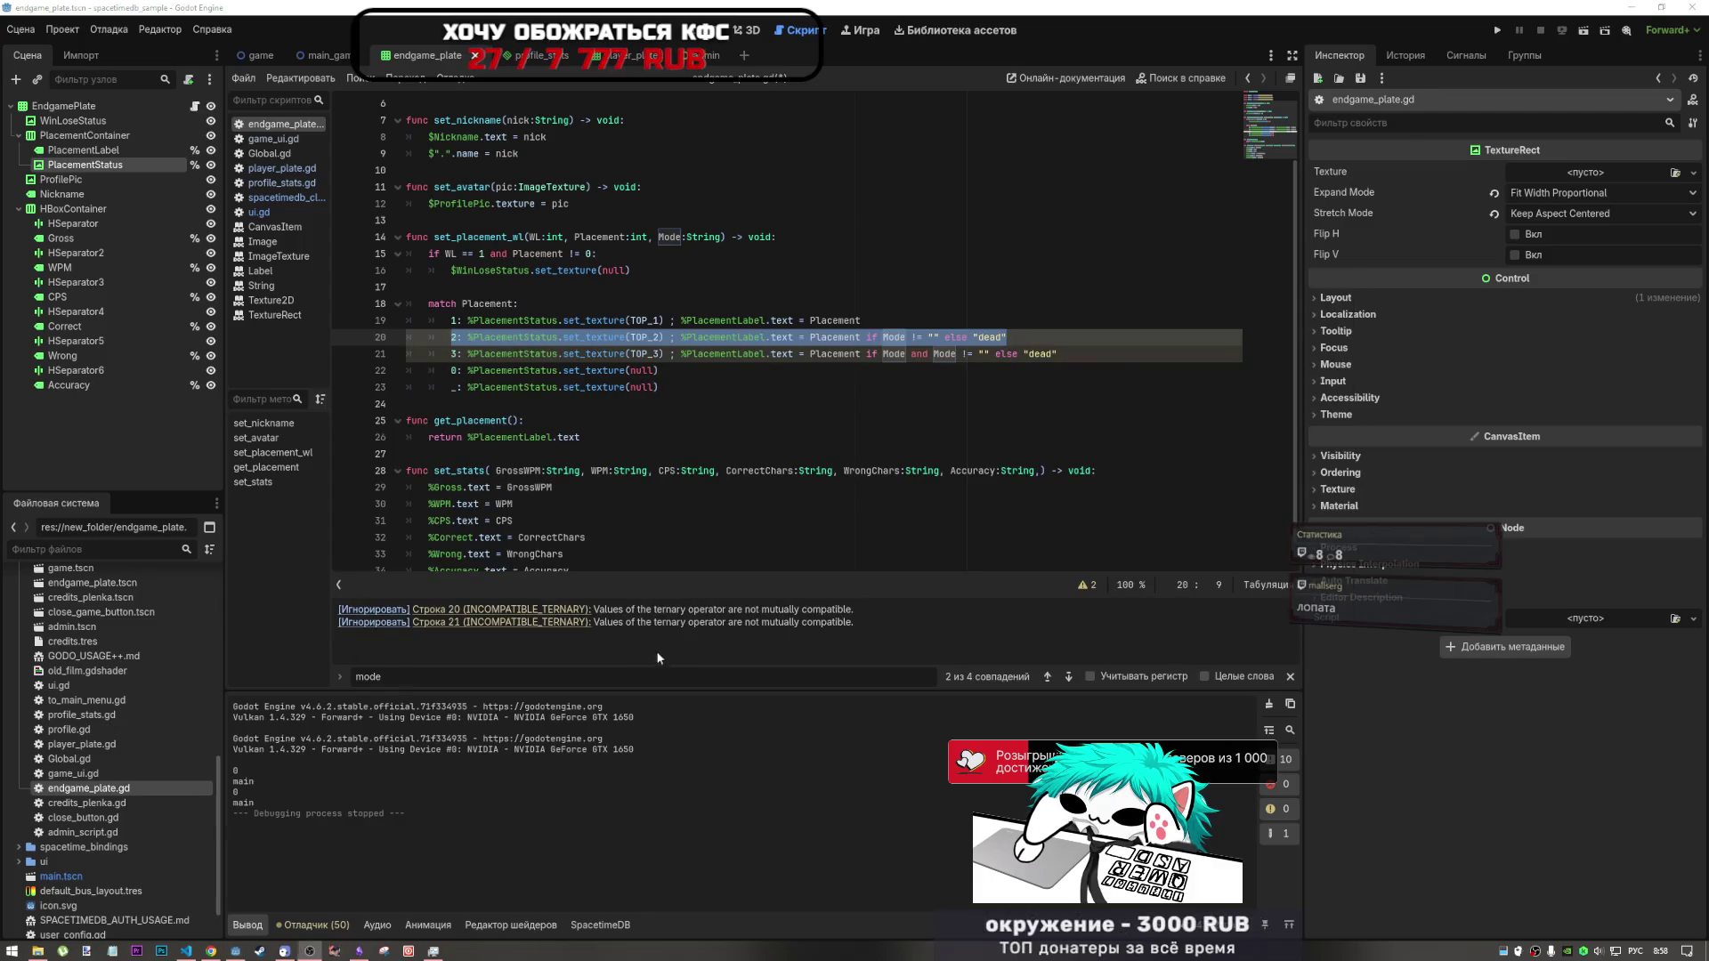
pyautogui.hotkey('alt', 'Tab')
pyautogui.hotkey('alt', 'Tab')
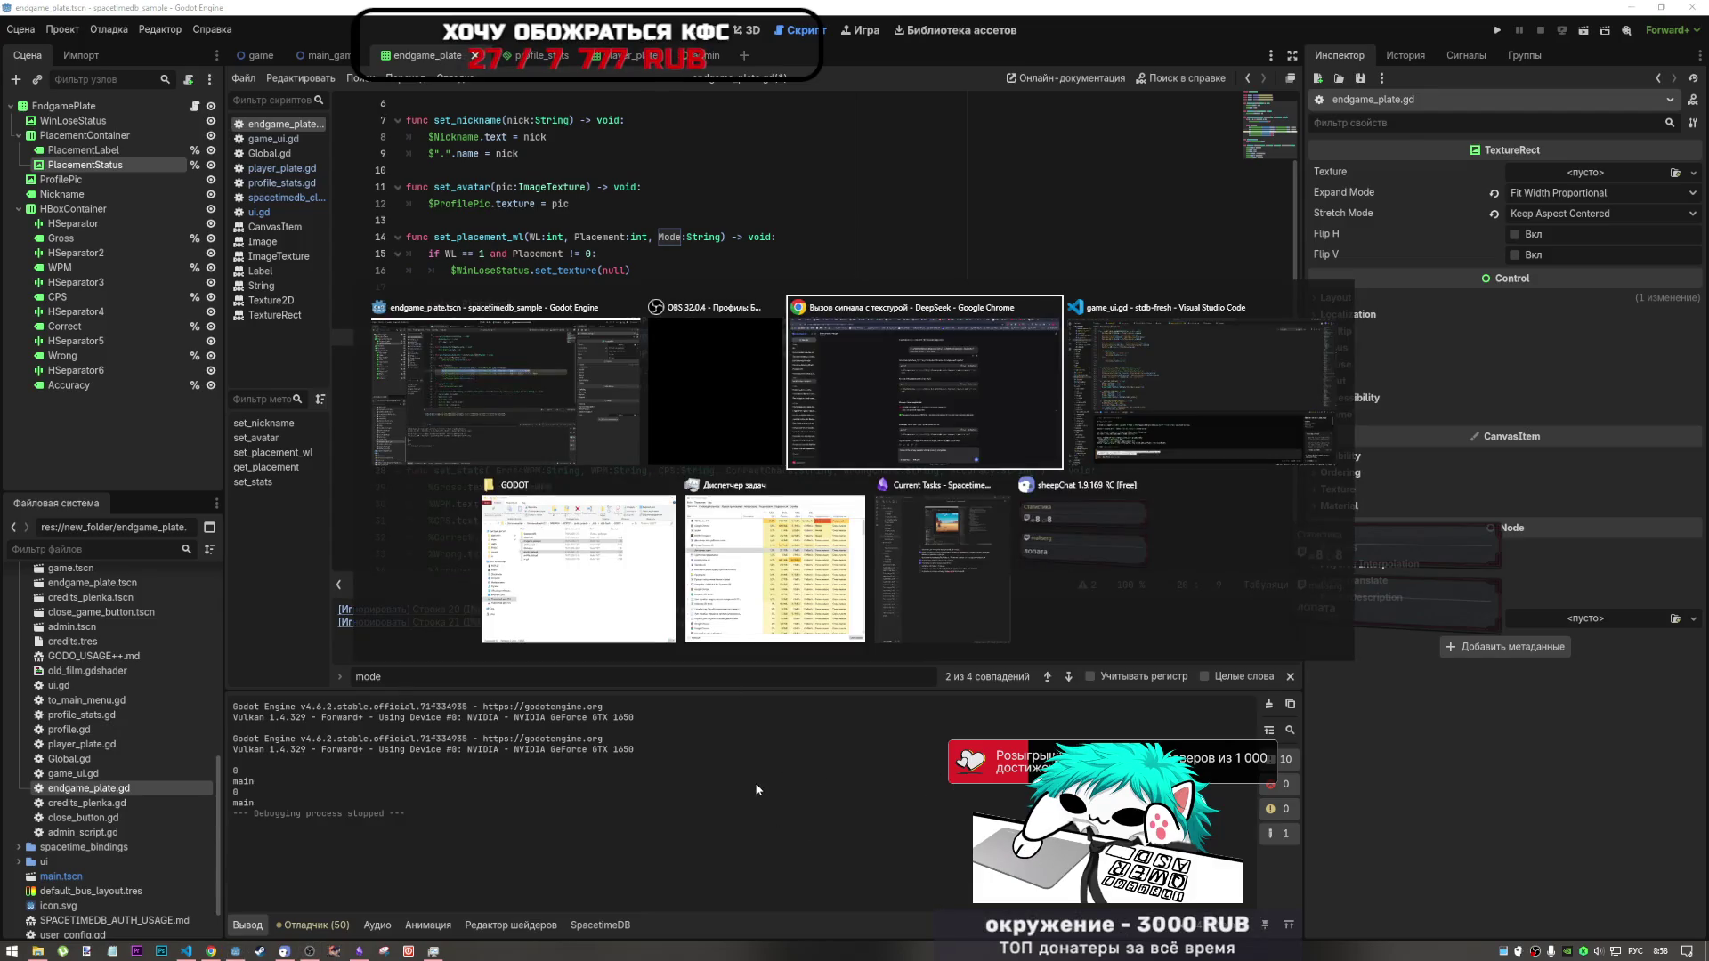
pyautogui.hotkey('ctrl', 'v')
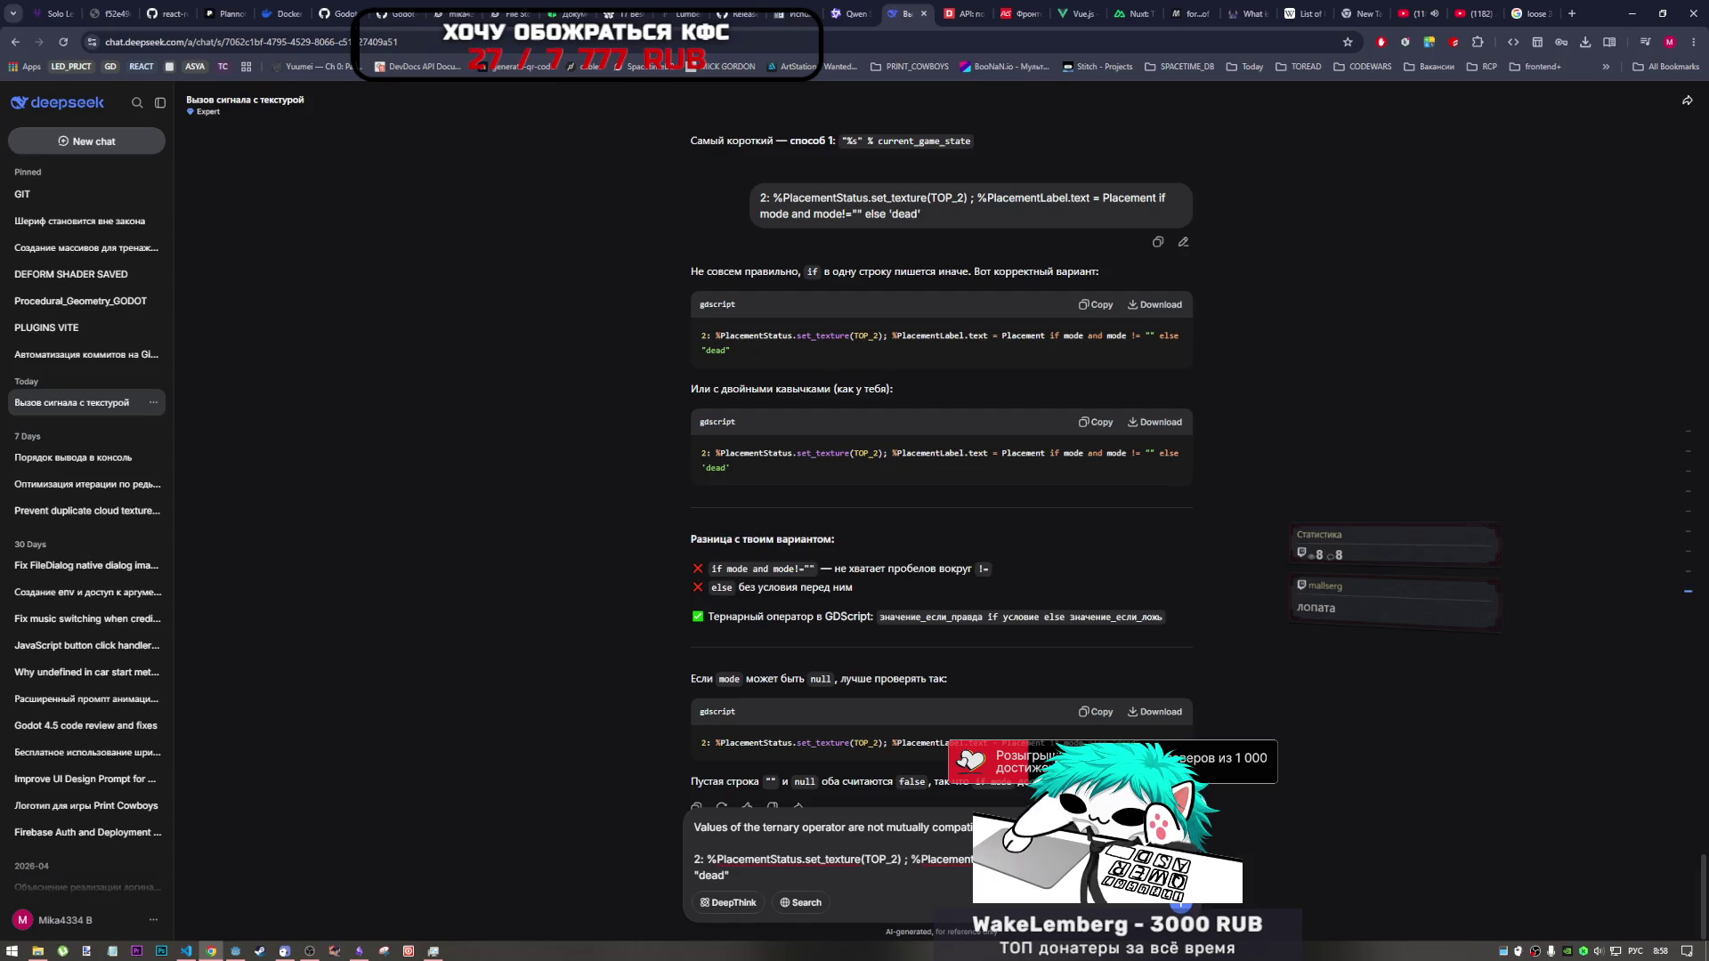
pyautogui.press('Return')
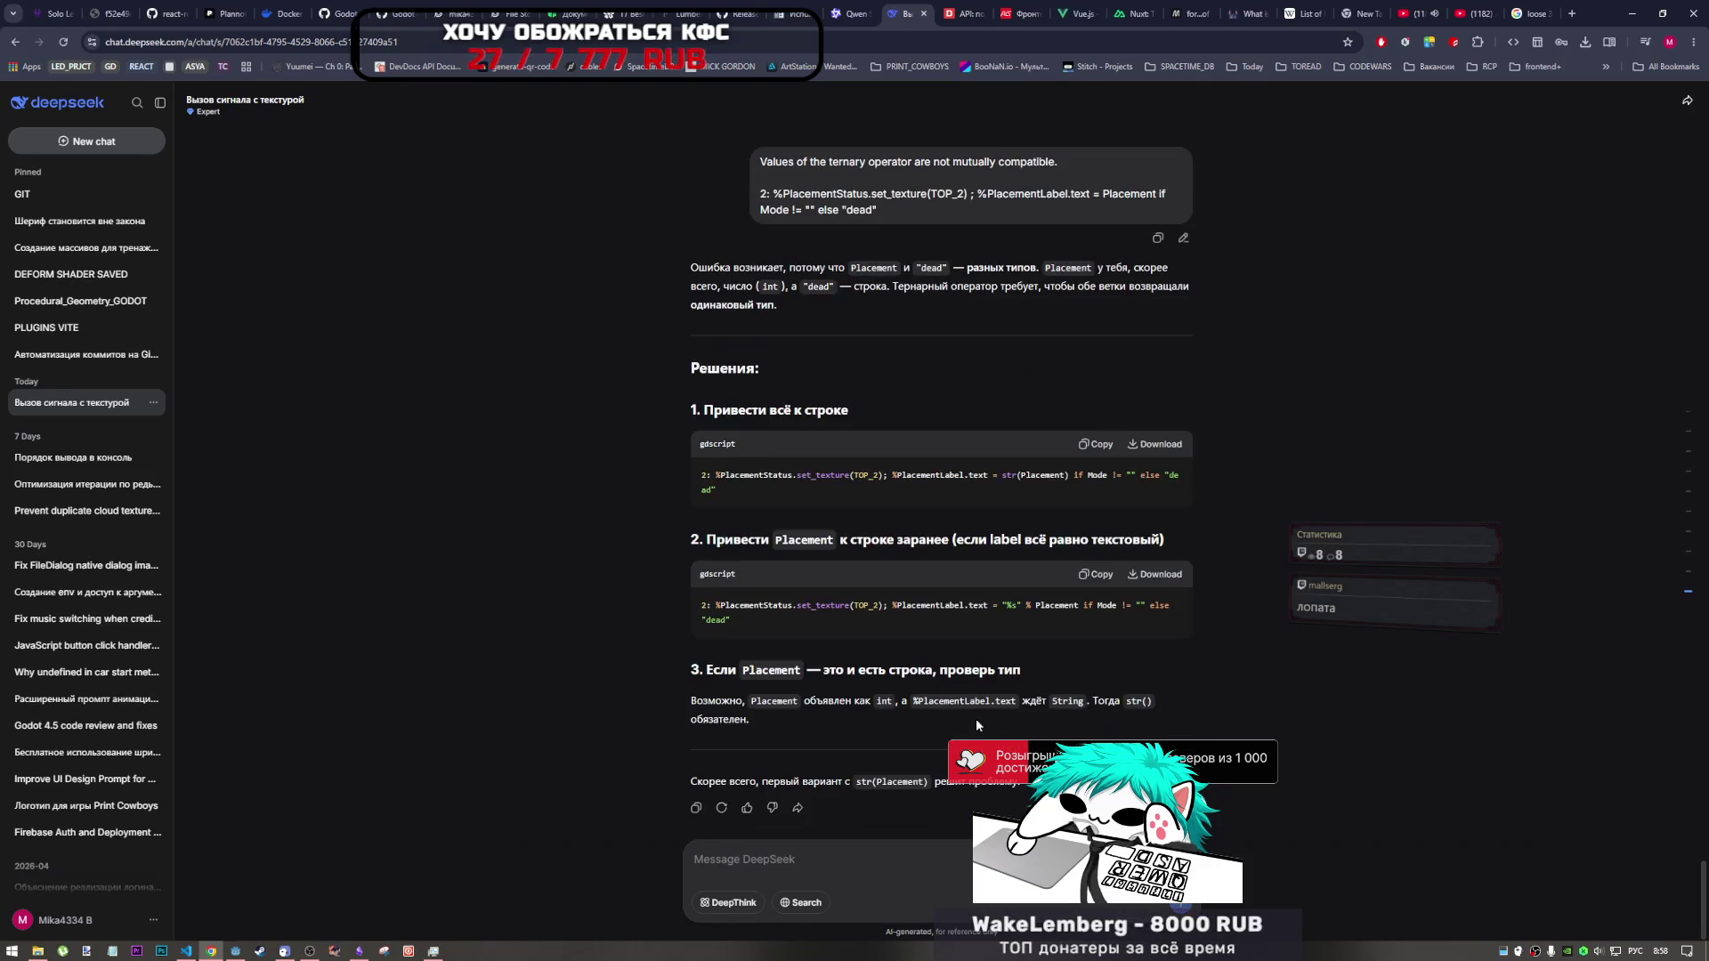
pyautogui.hotkey('alt', 'Tab')
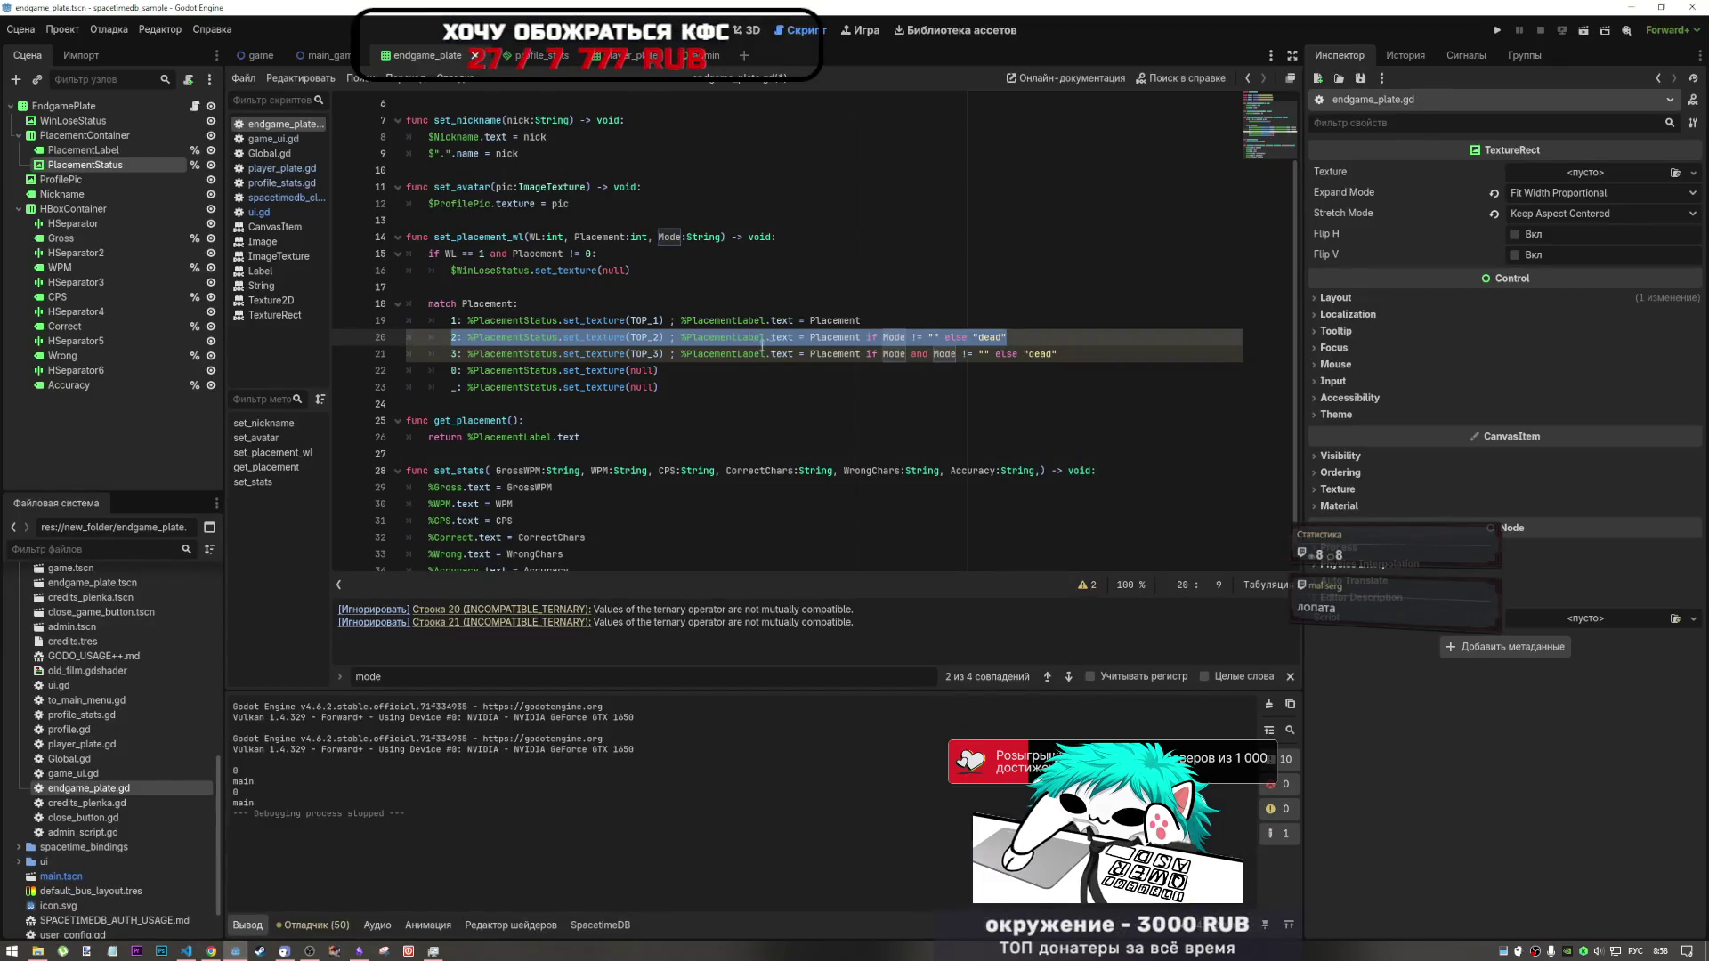
# - Clear stray characters after Placement on line 20, then try and remove an int_to_string() conversion
pyautogui.click(858, 337)
pyautogui.moveTo(858, 333)
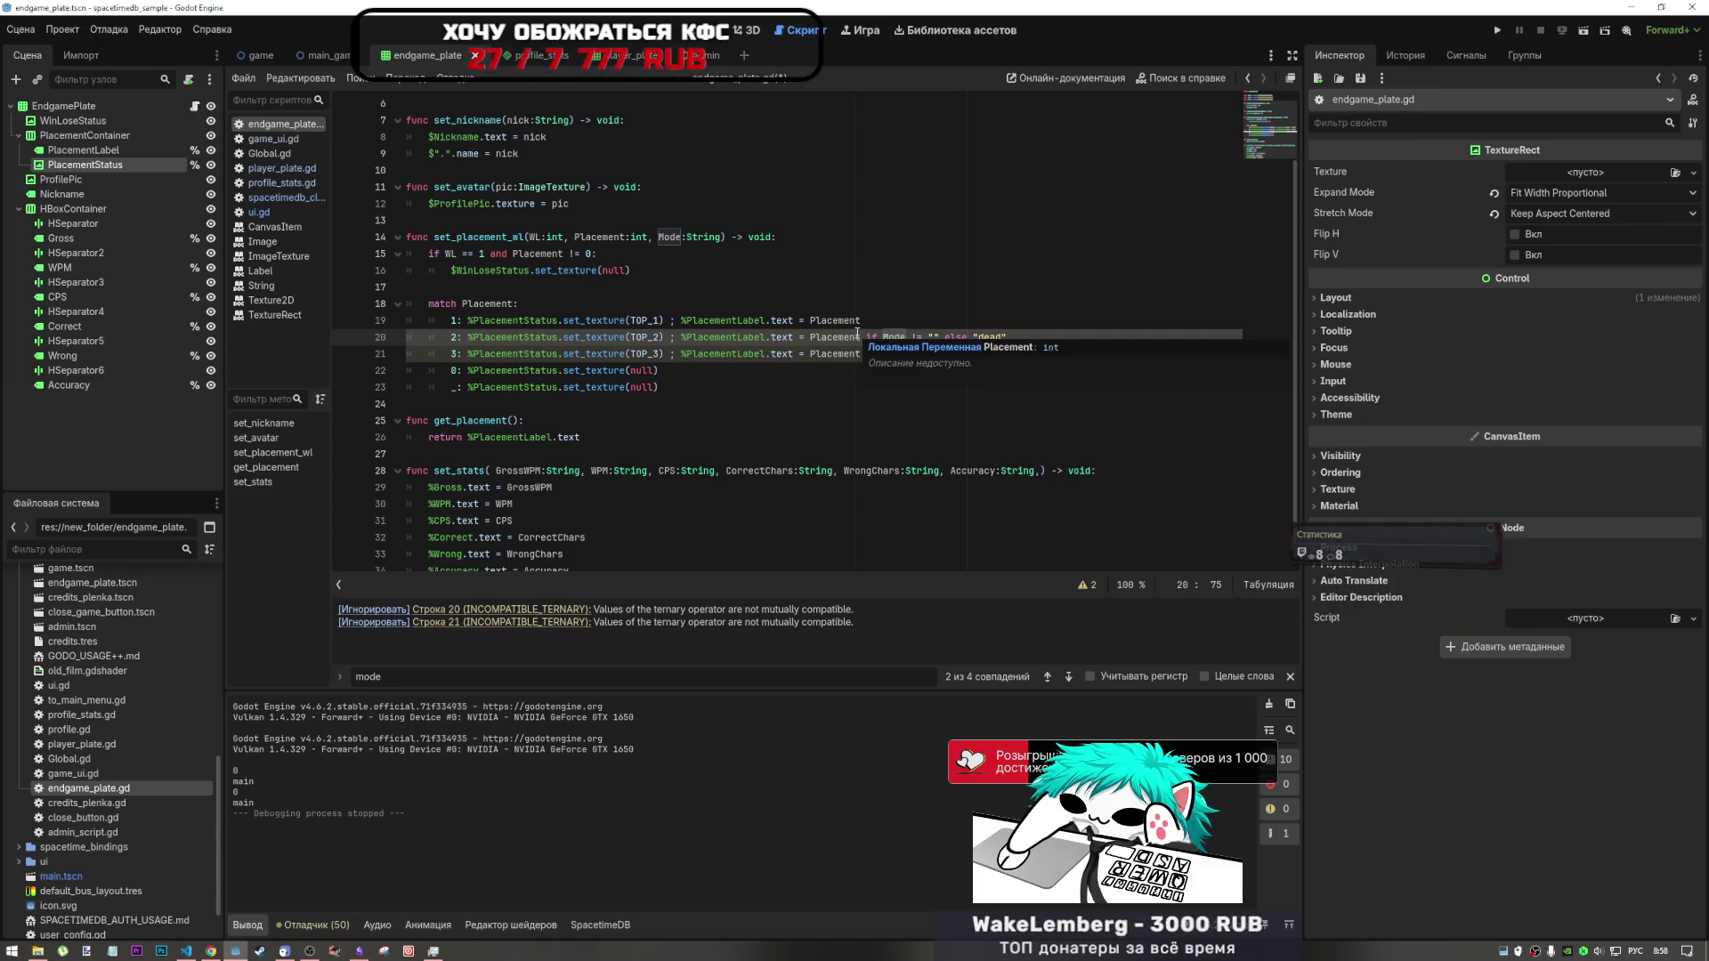
pyautogui.hotkey('alt', 'Tab')
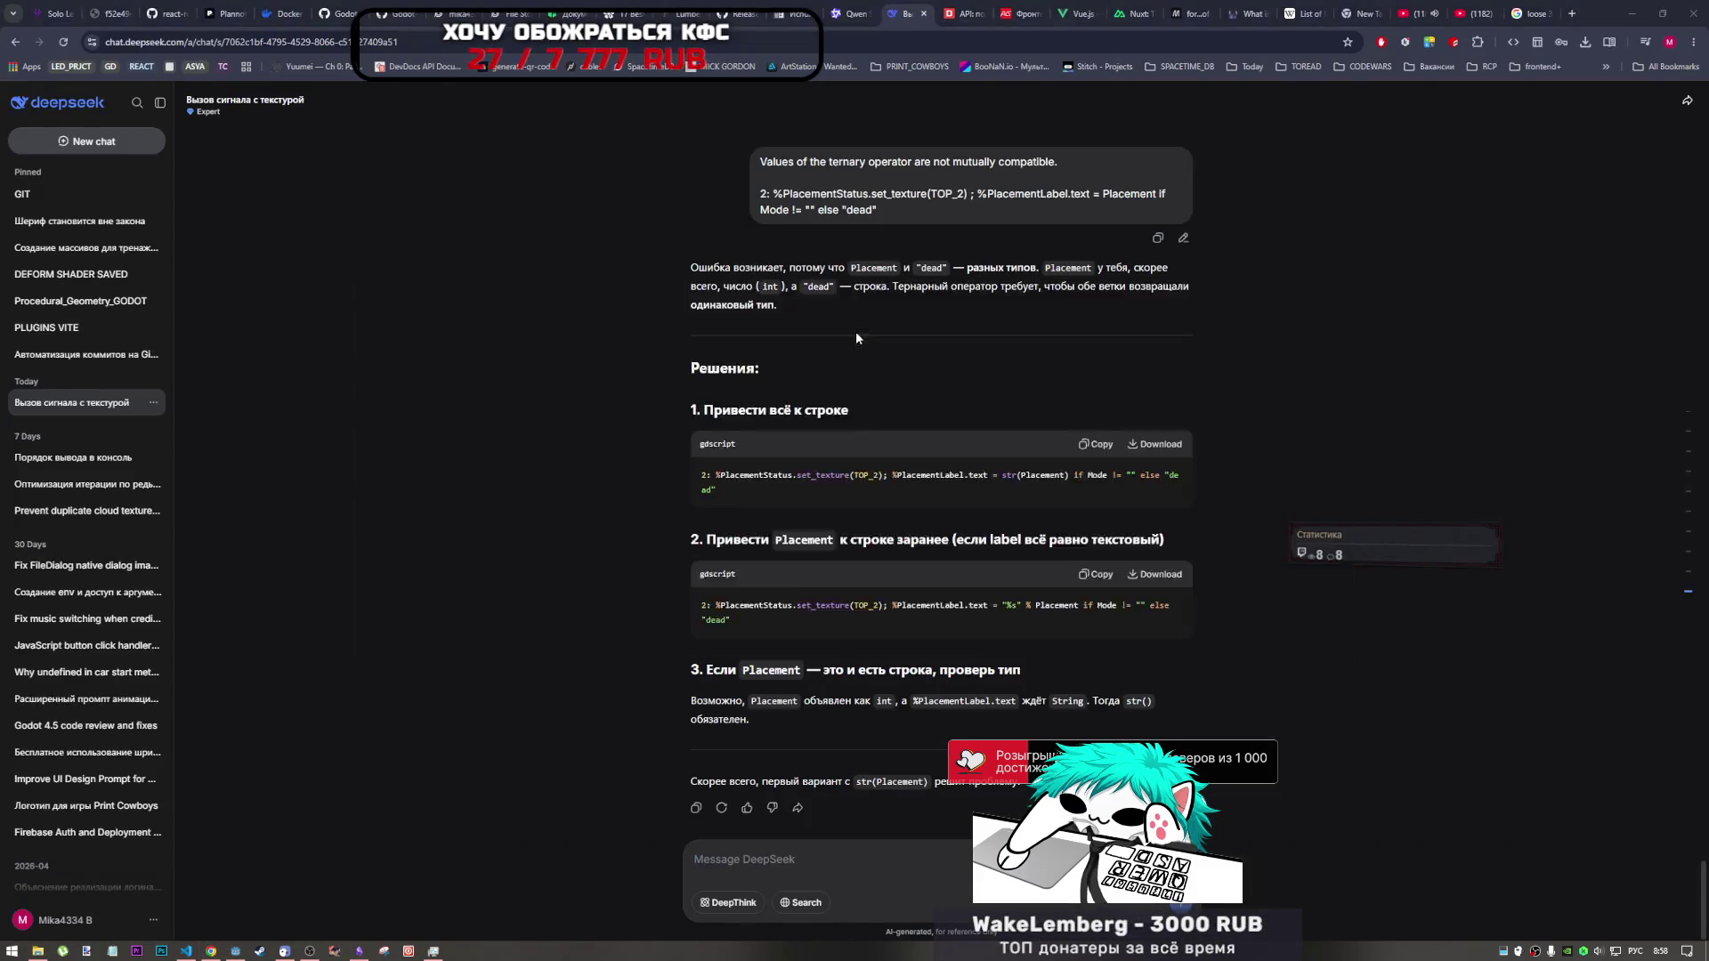
pyautogui.hotkey('alt', 'Tab')
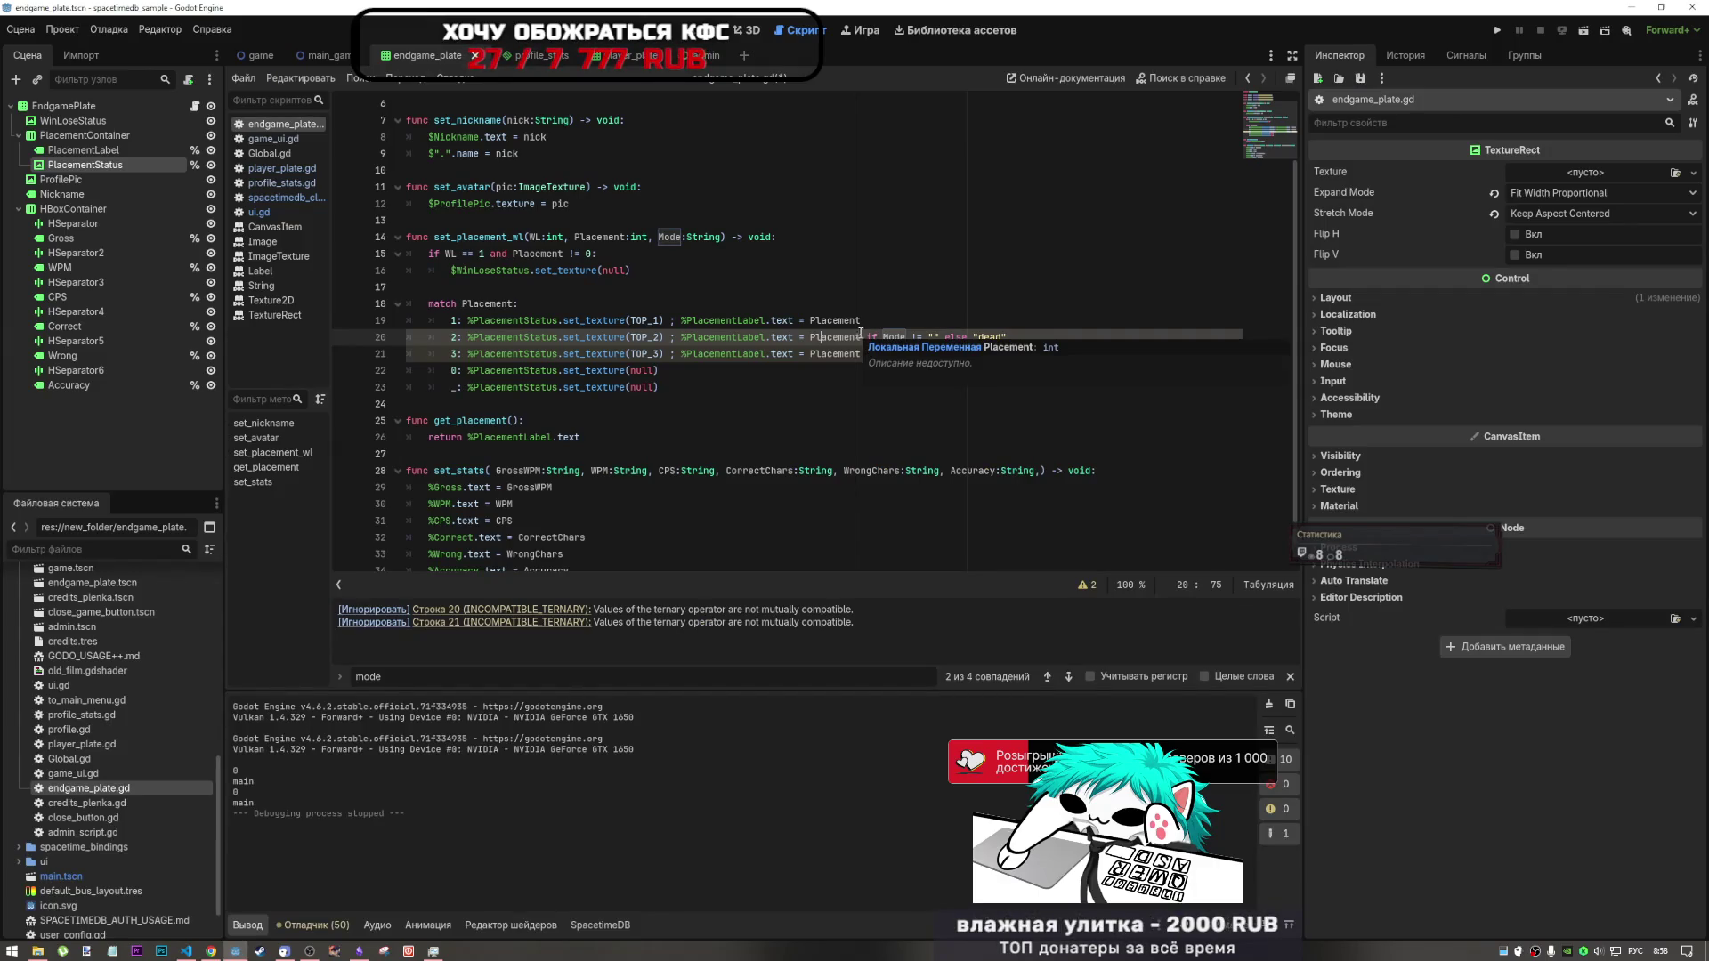
pyautogui.click(860, 334)
pyautogui.write('шеш')
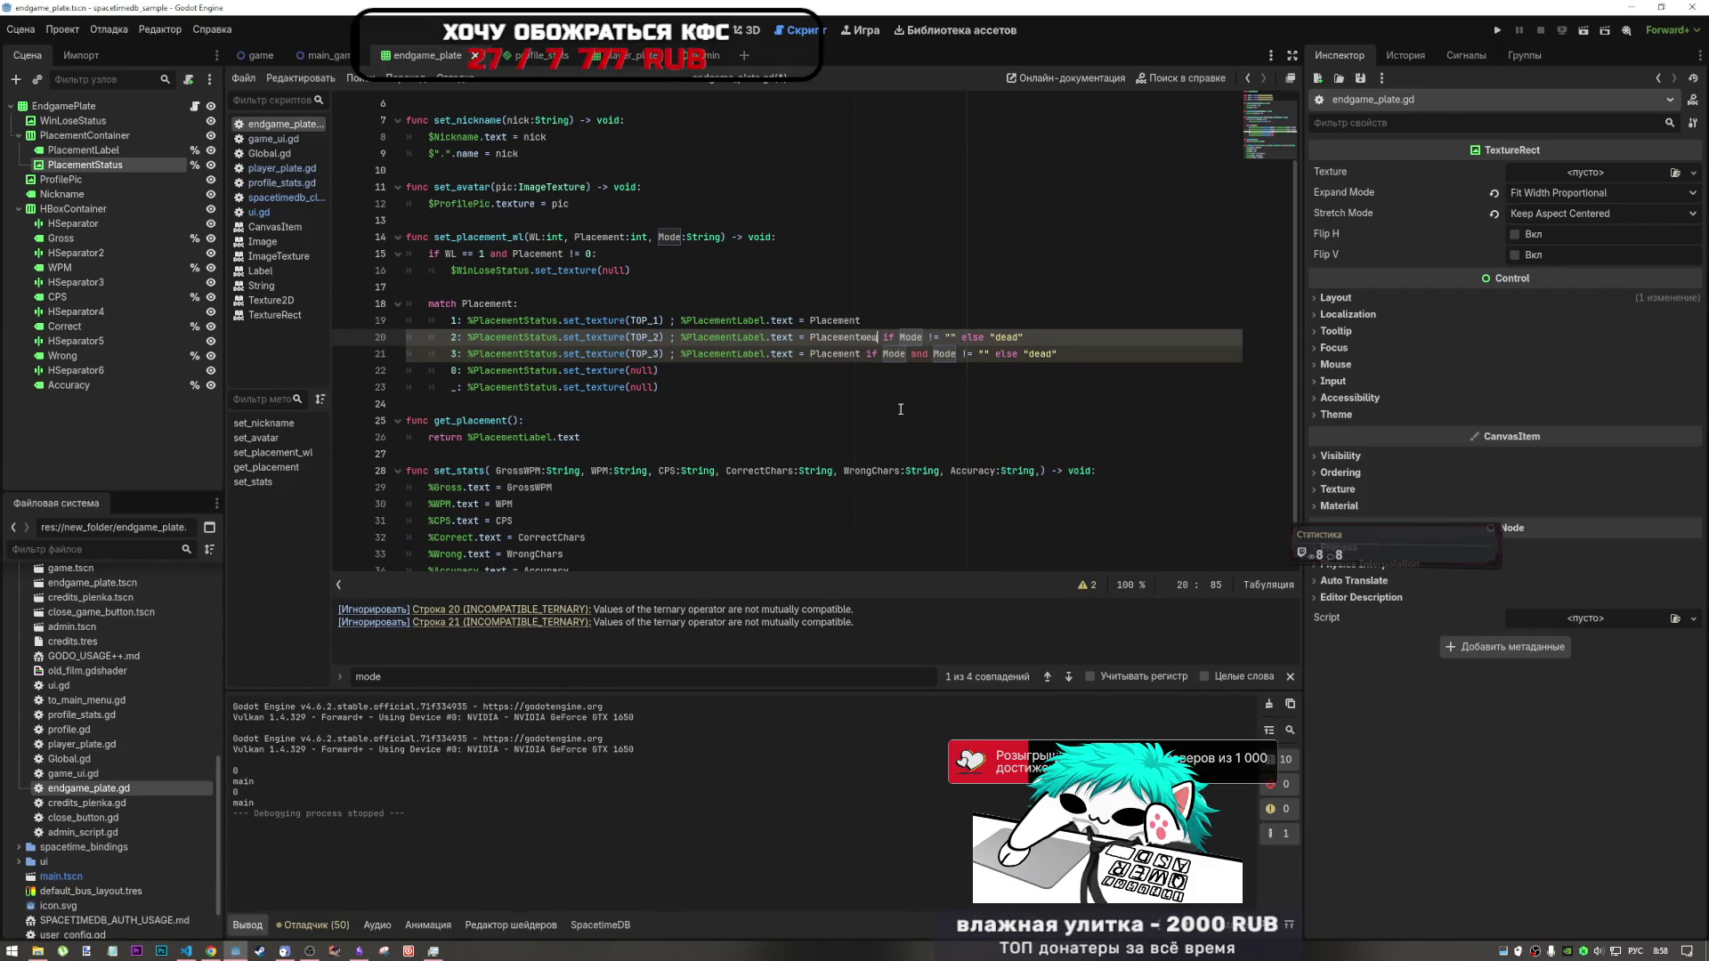
pyautogui.press('BackSpace')
pyautogui.press('BackSpace')
pyautogui.press('BackSpace')
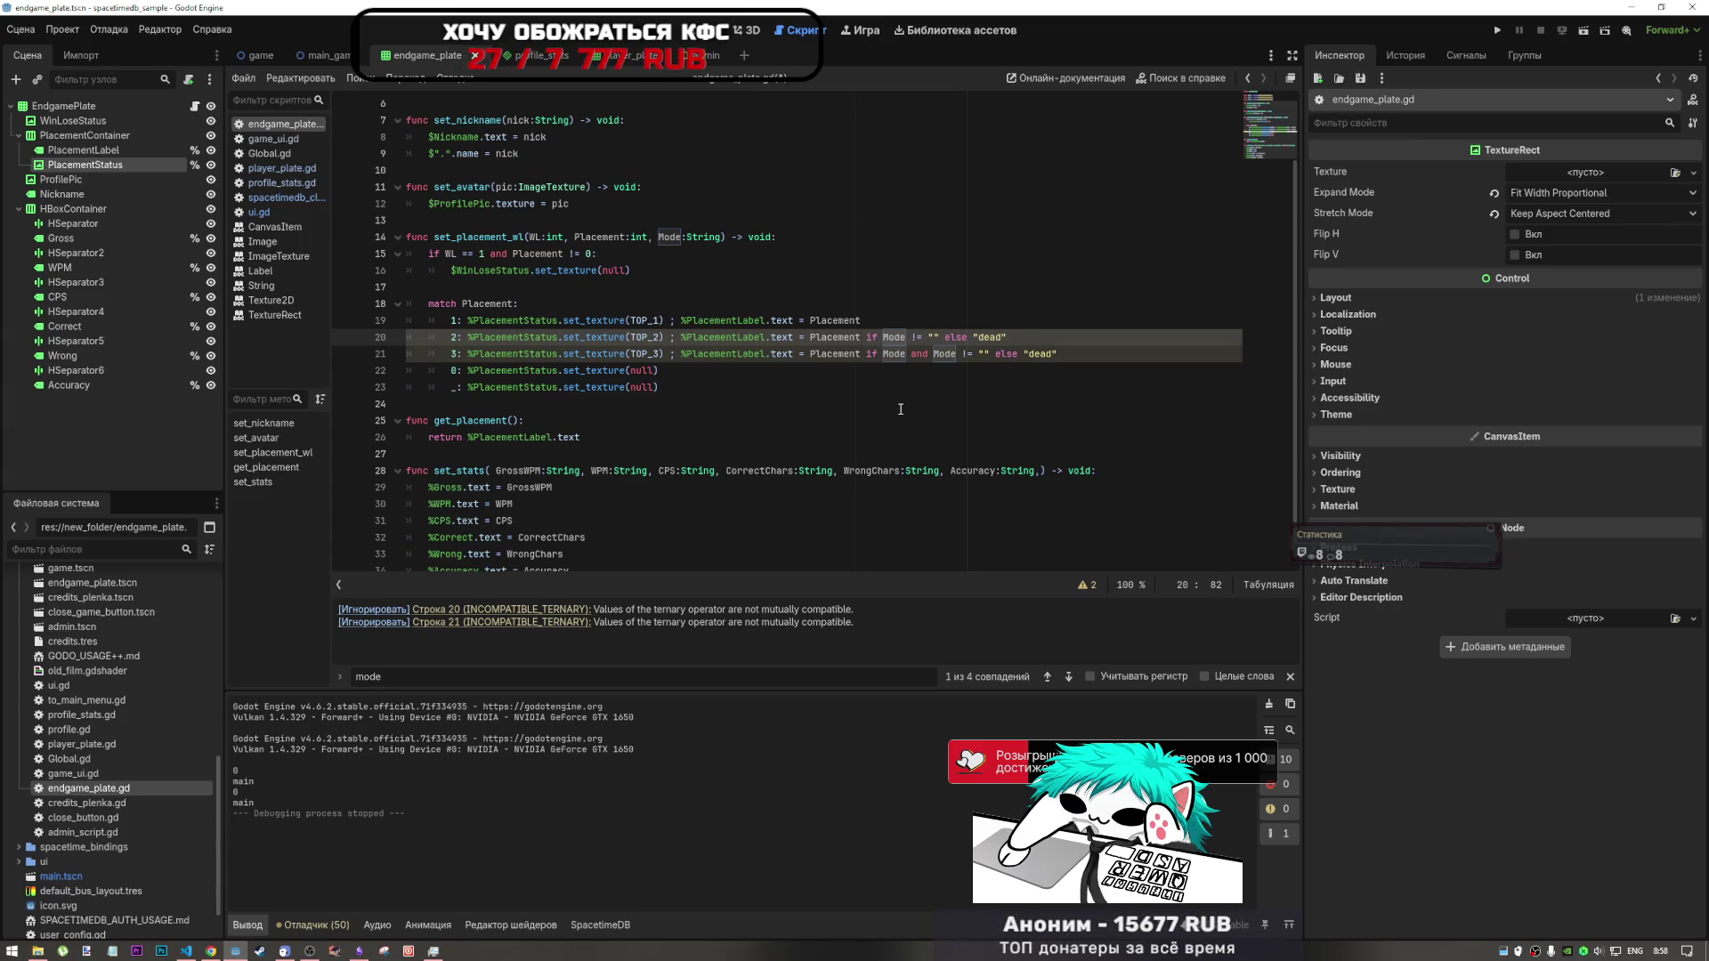
pyautogui.write('.')
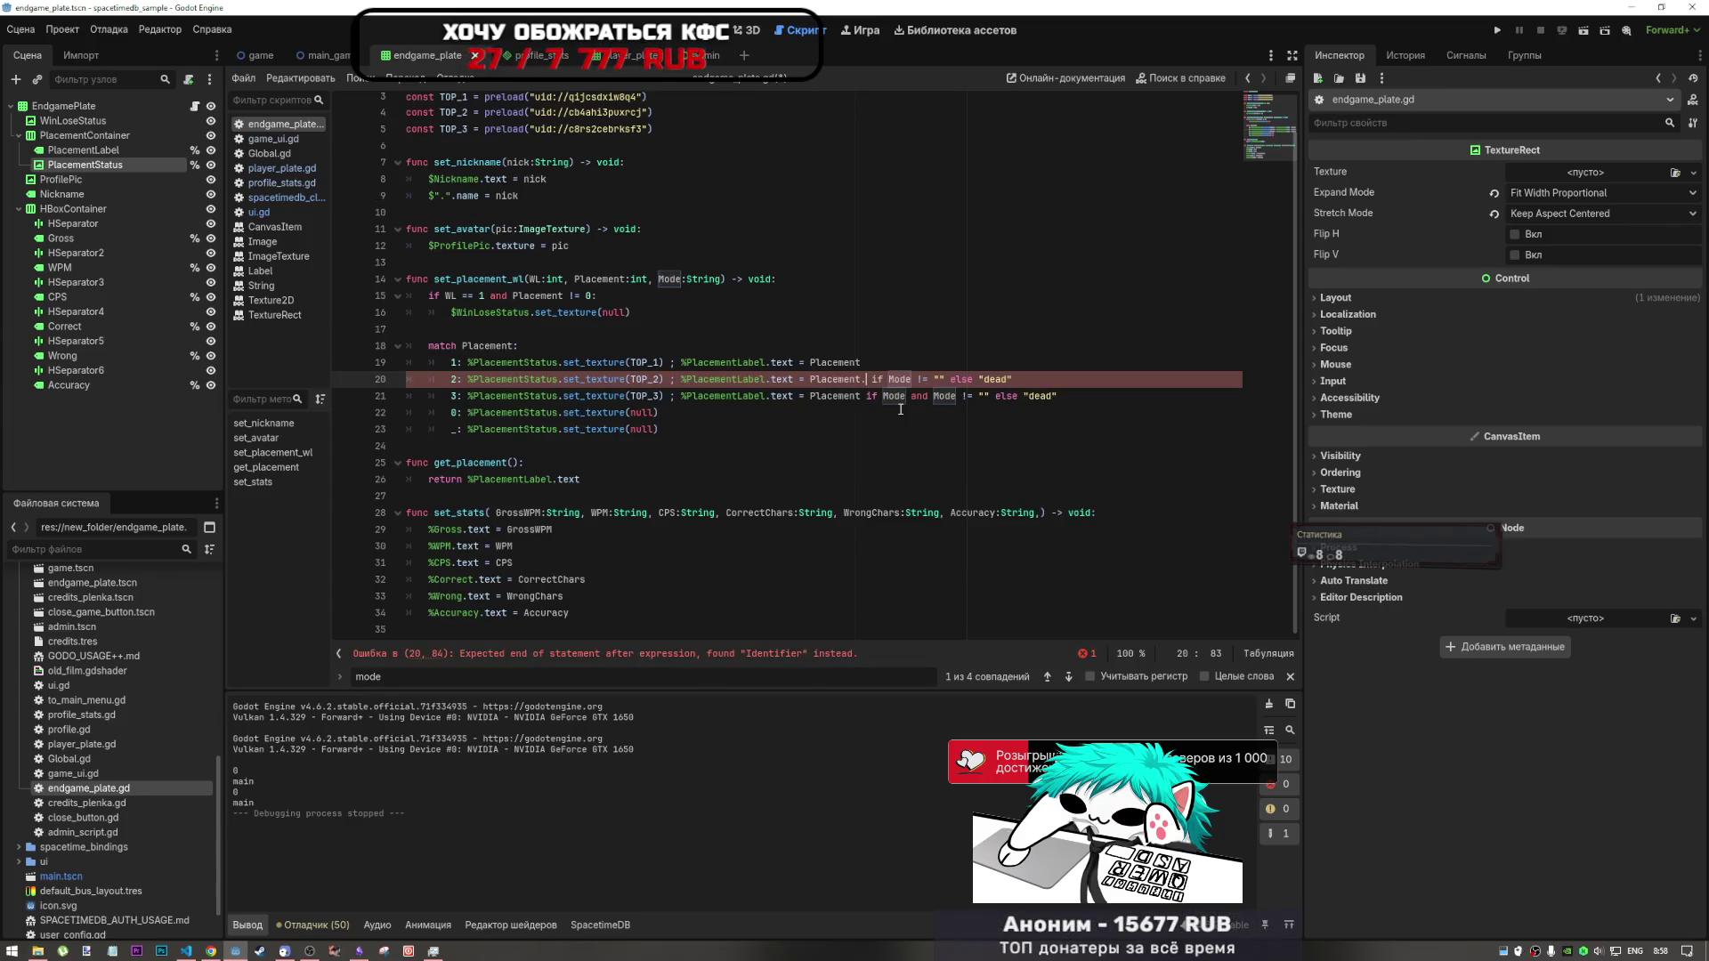
pyautogui.write('to_s')
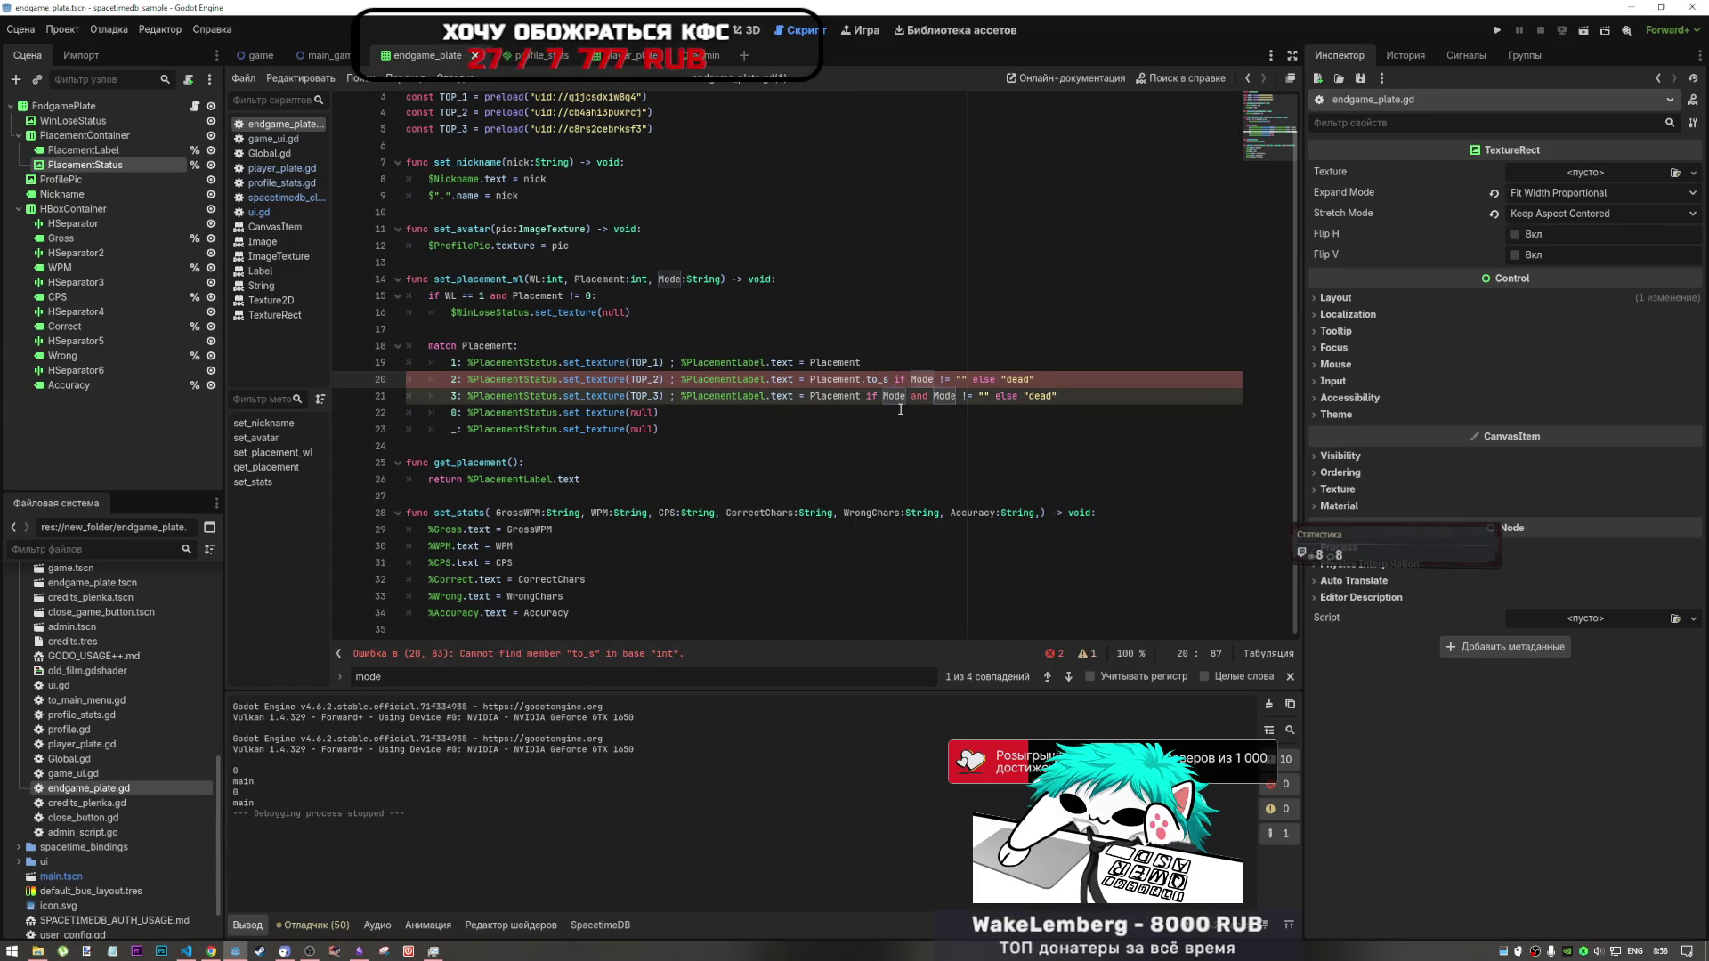
pyautogui.write('tring(')
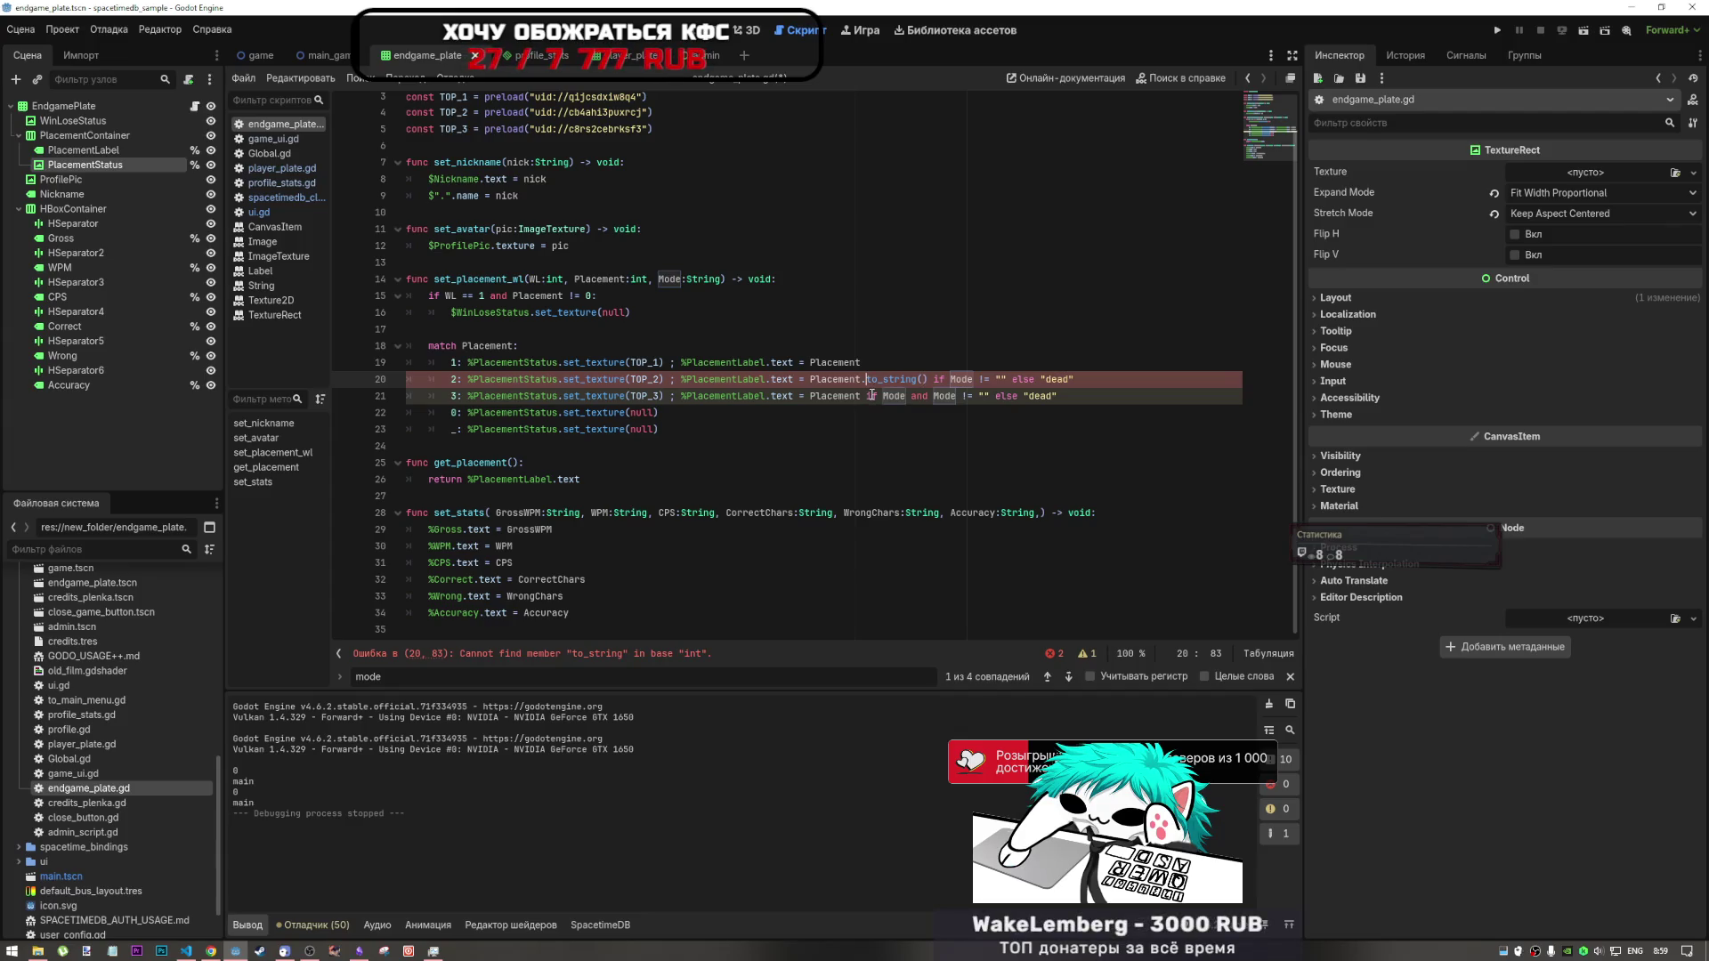
pyautogui.write('int_')
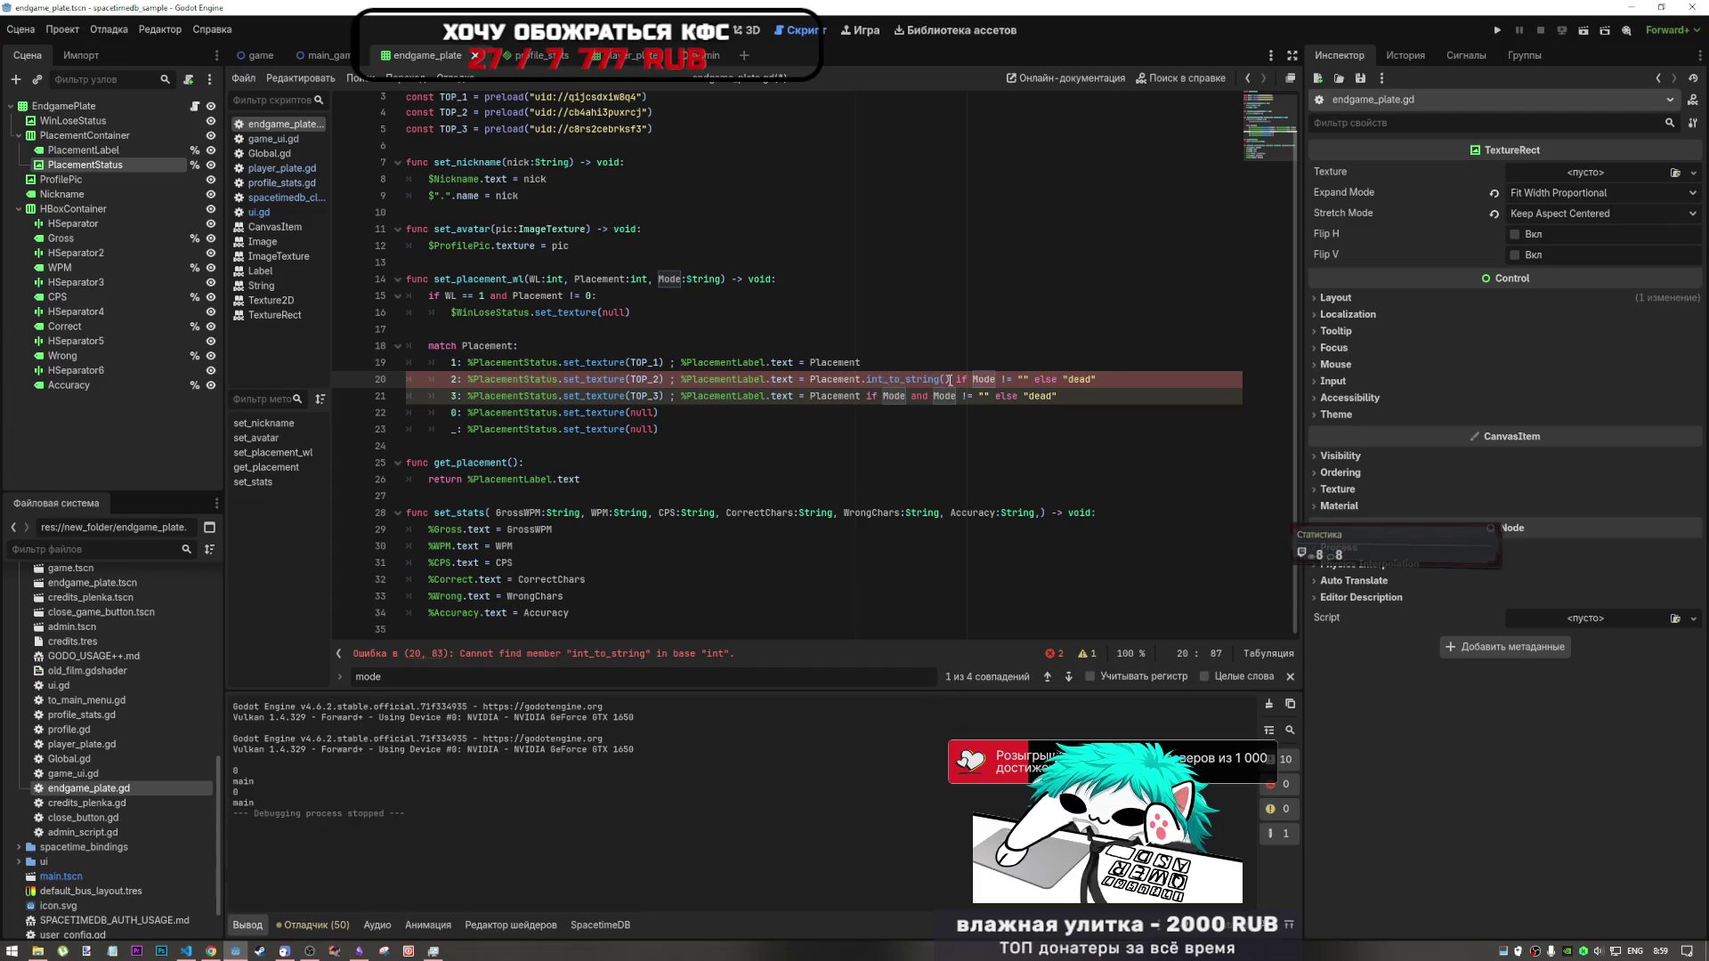
pyautogui.moveTo(950, 379); pyautogui.dragTo(864, 379)
pyautogui.press('BackSpace')
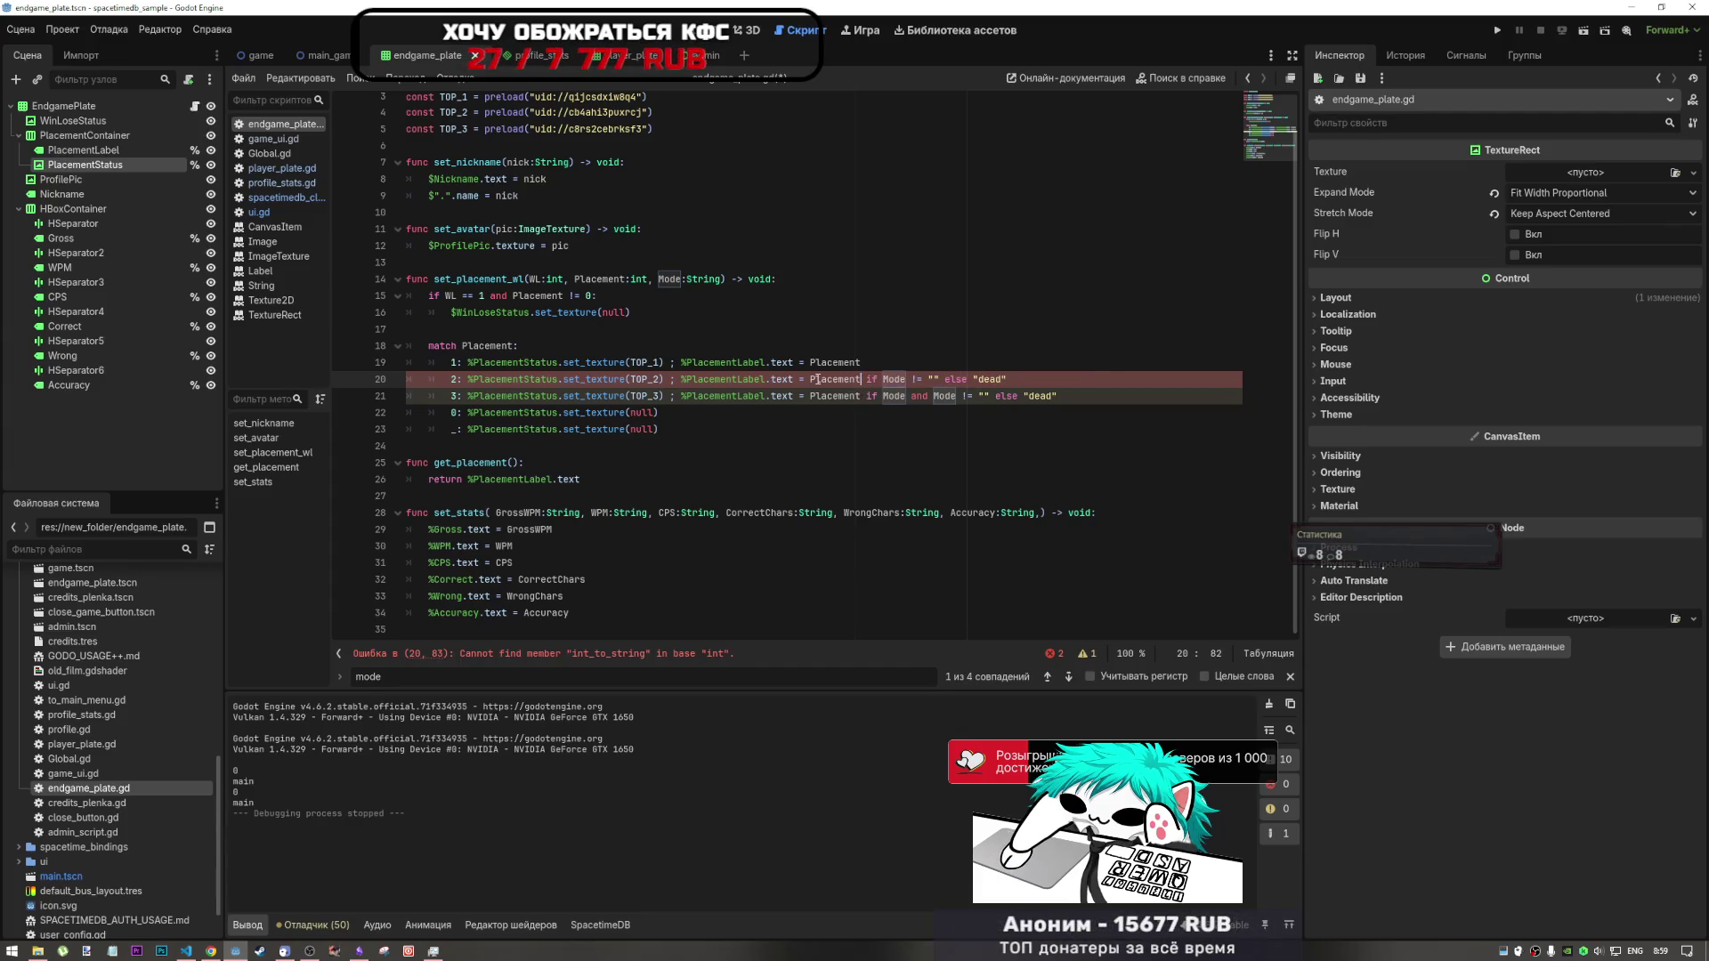
# - Wrap Placement in str() on line 20 so both ternary branches return strings
pyautogui.click(811, 379)
pyautogui.write('str(')
pyautogui.hotkey('ctrl', 'Right')
pyautogui.write(')')
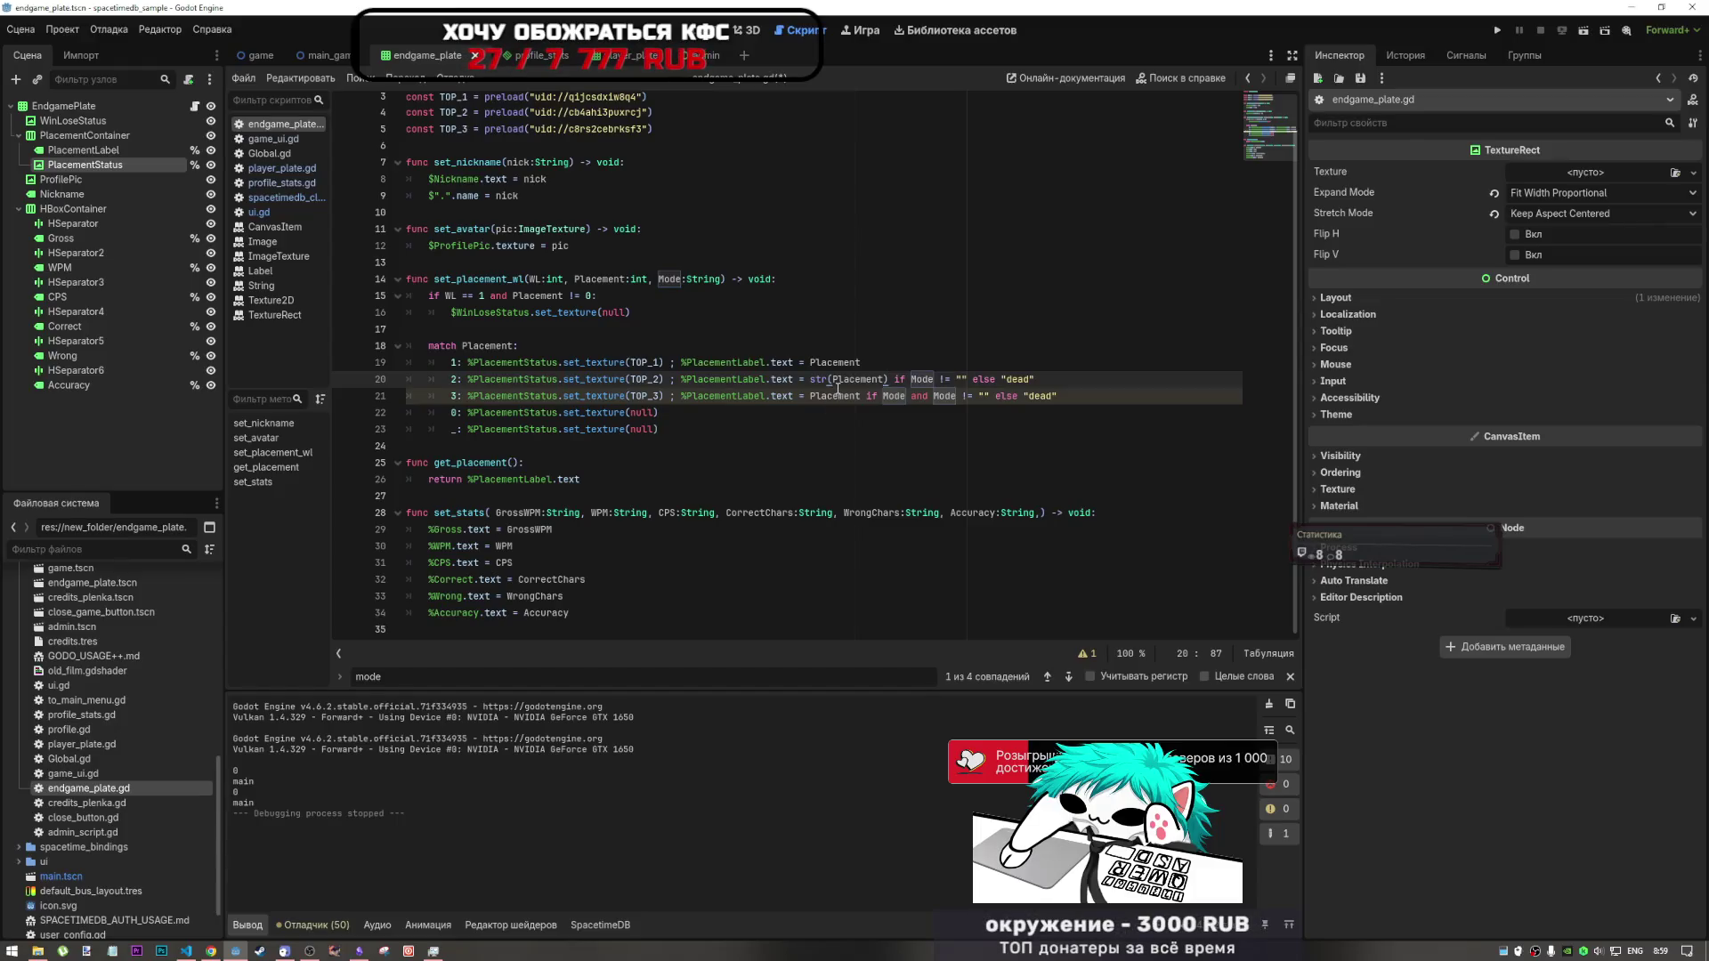
pyautogui.moveTo(831, 392)
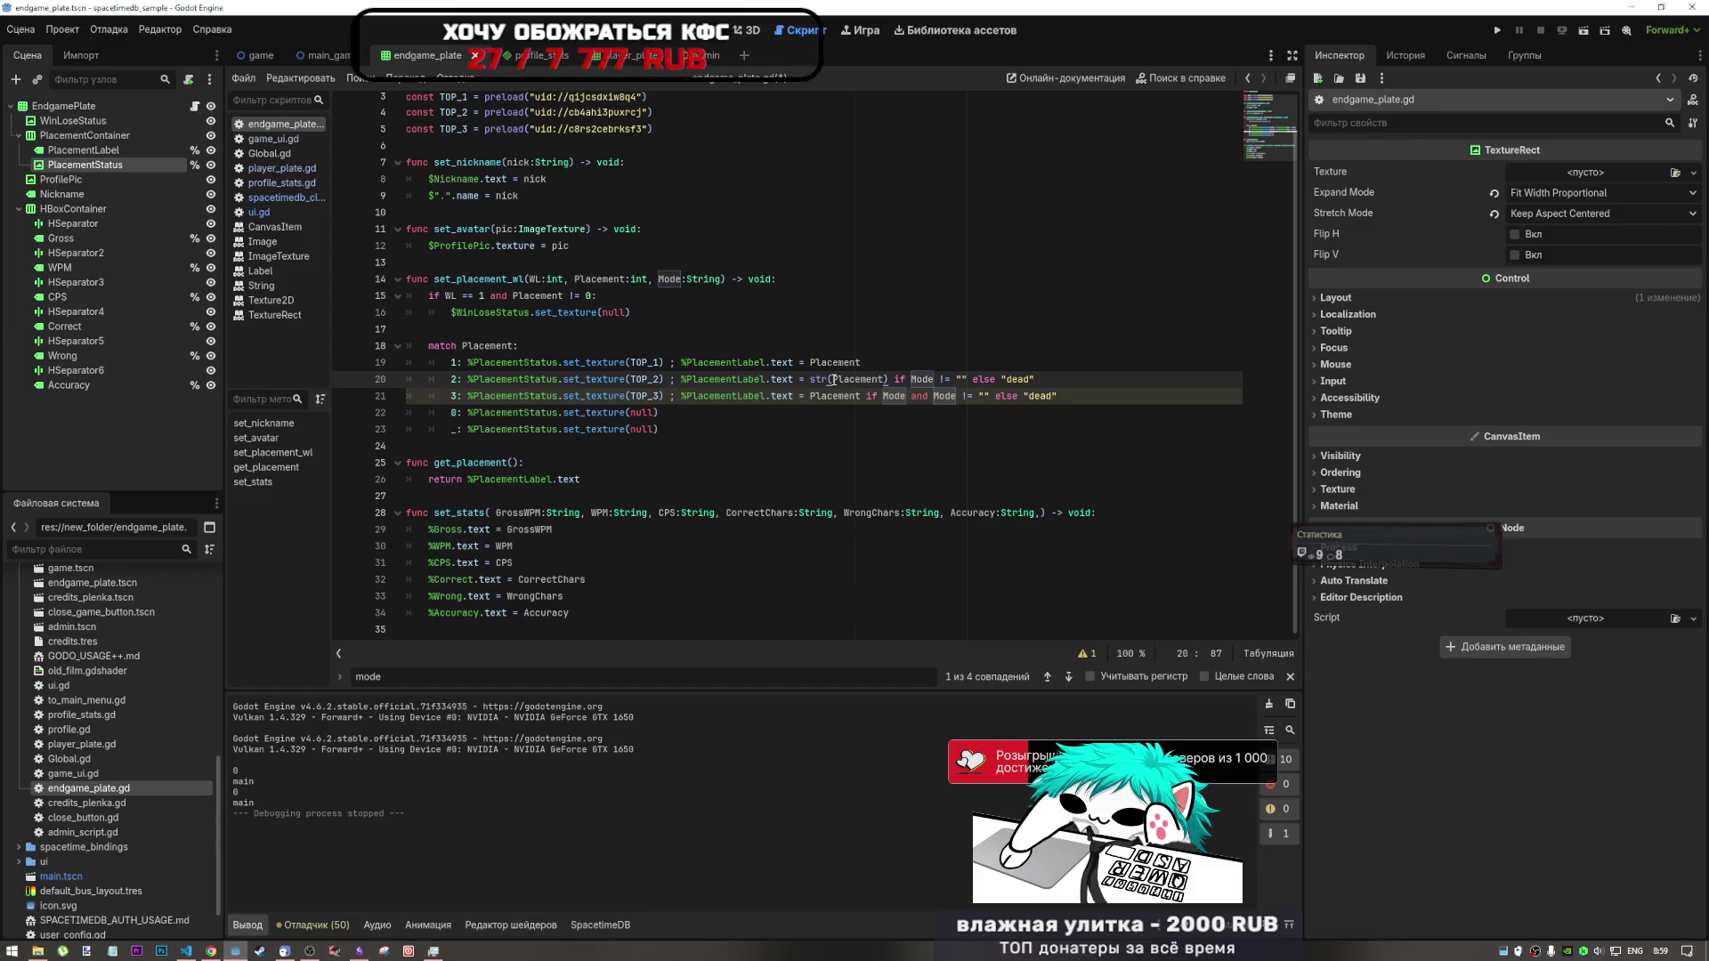
pyautogui.click(821, 380)
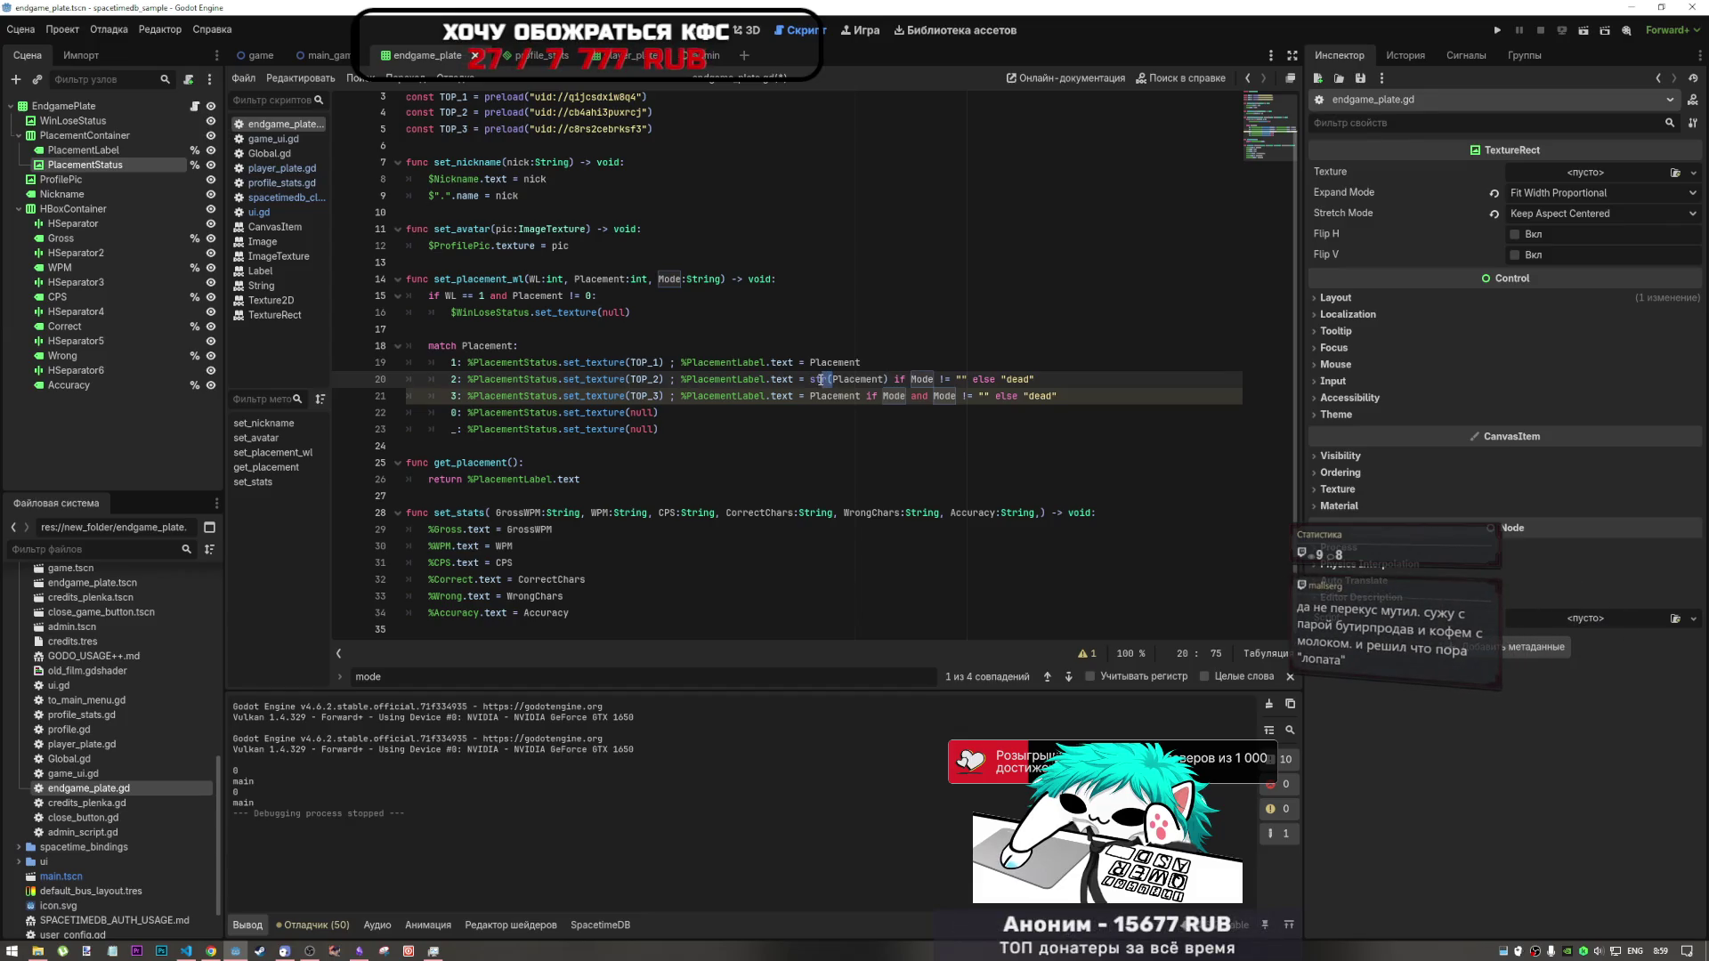
pyautogui.click(934, 379)
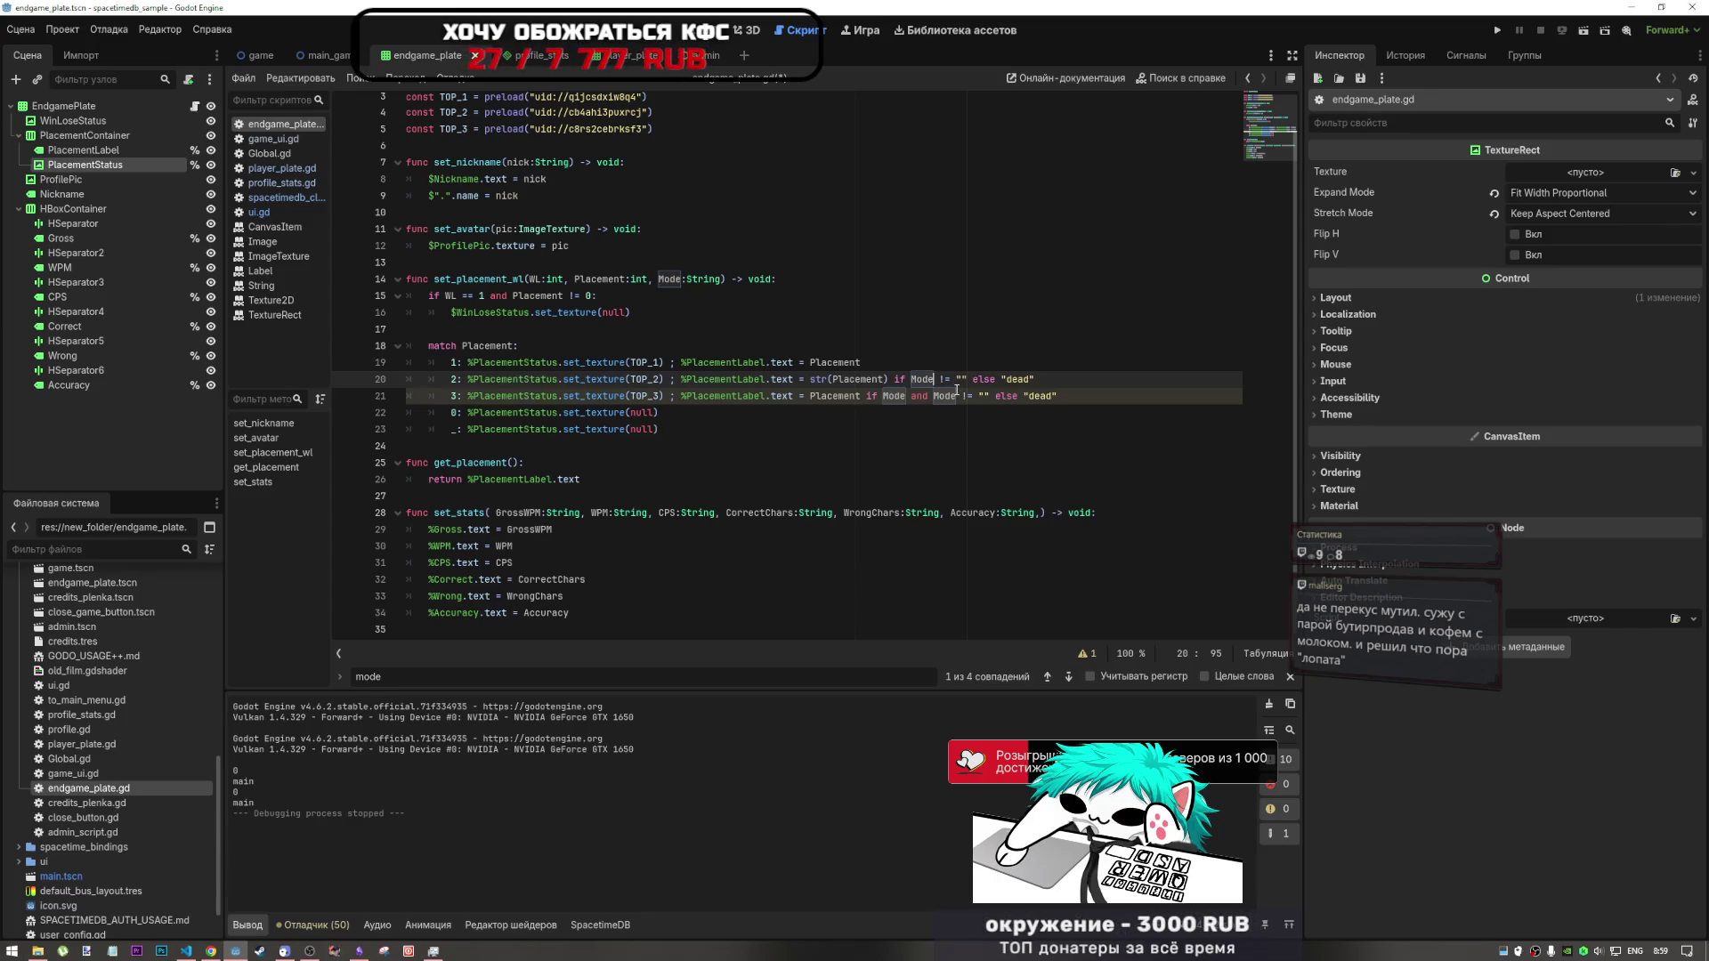
# - Replace line 21's expression with line 20's str(Placement) if Mode != "" else "dead"
pyautogui.moveTo(1036, 379); pyautogui.dragTo(812, 381)
pyautogui.hotkey('ctrl', 'c')
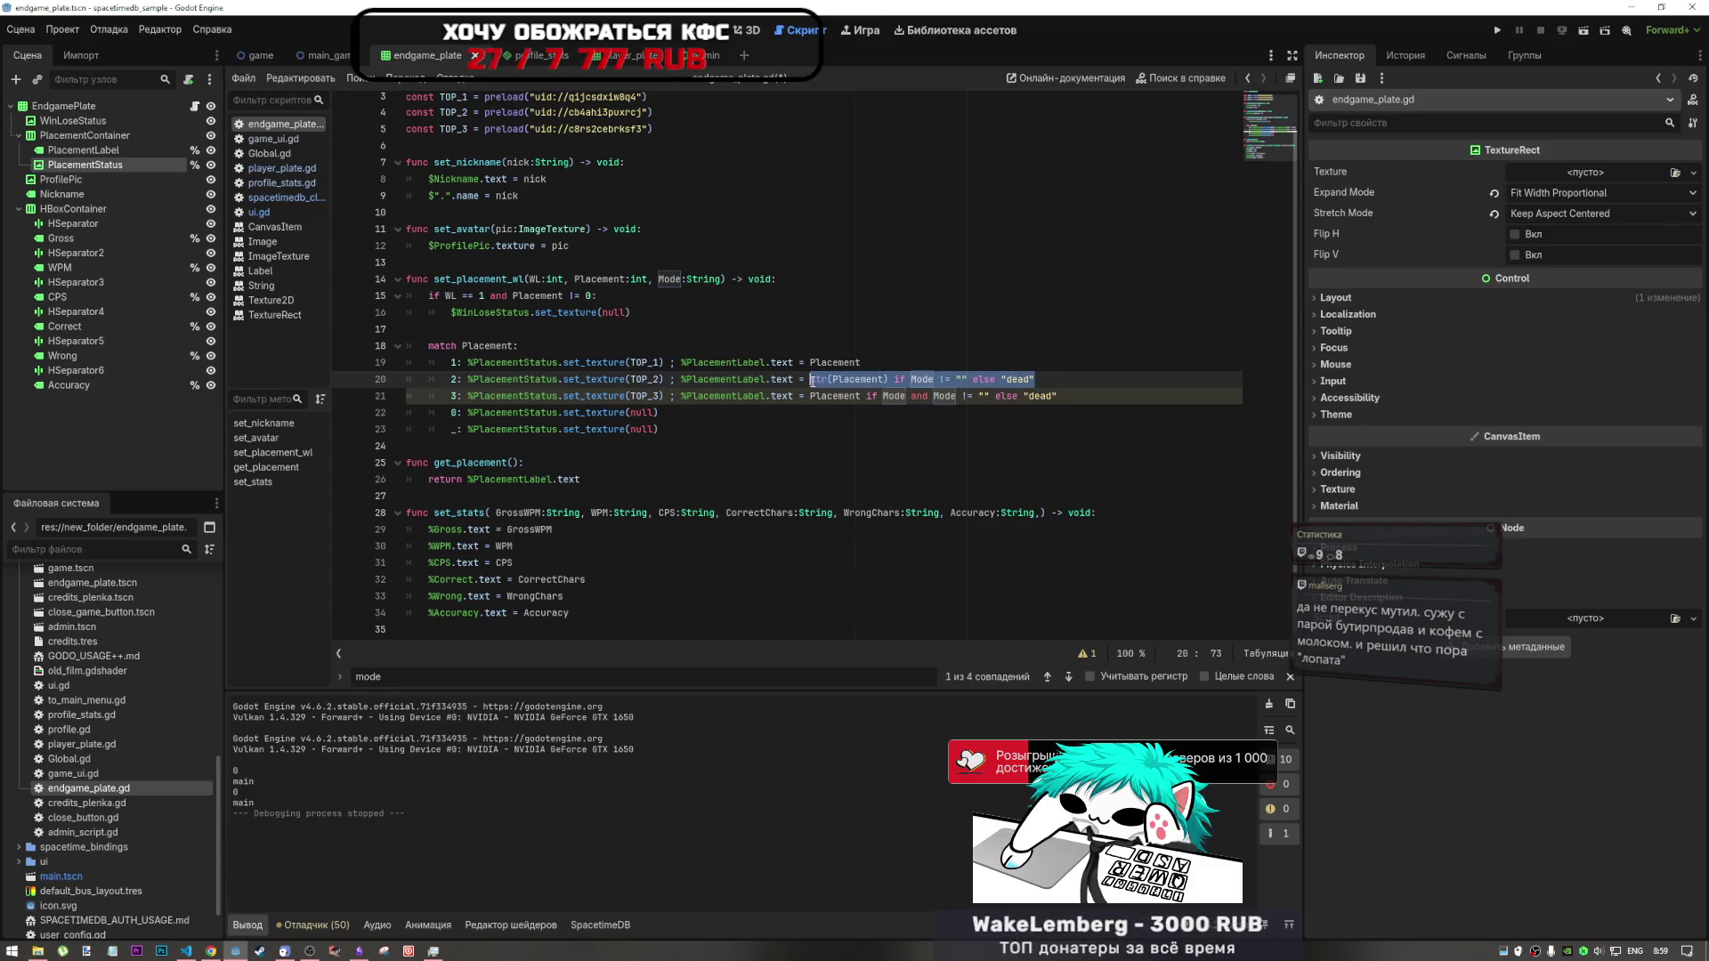
pyautogui.moveTo(1058, 396); pyautogui.dragTo(812, 398)
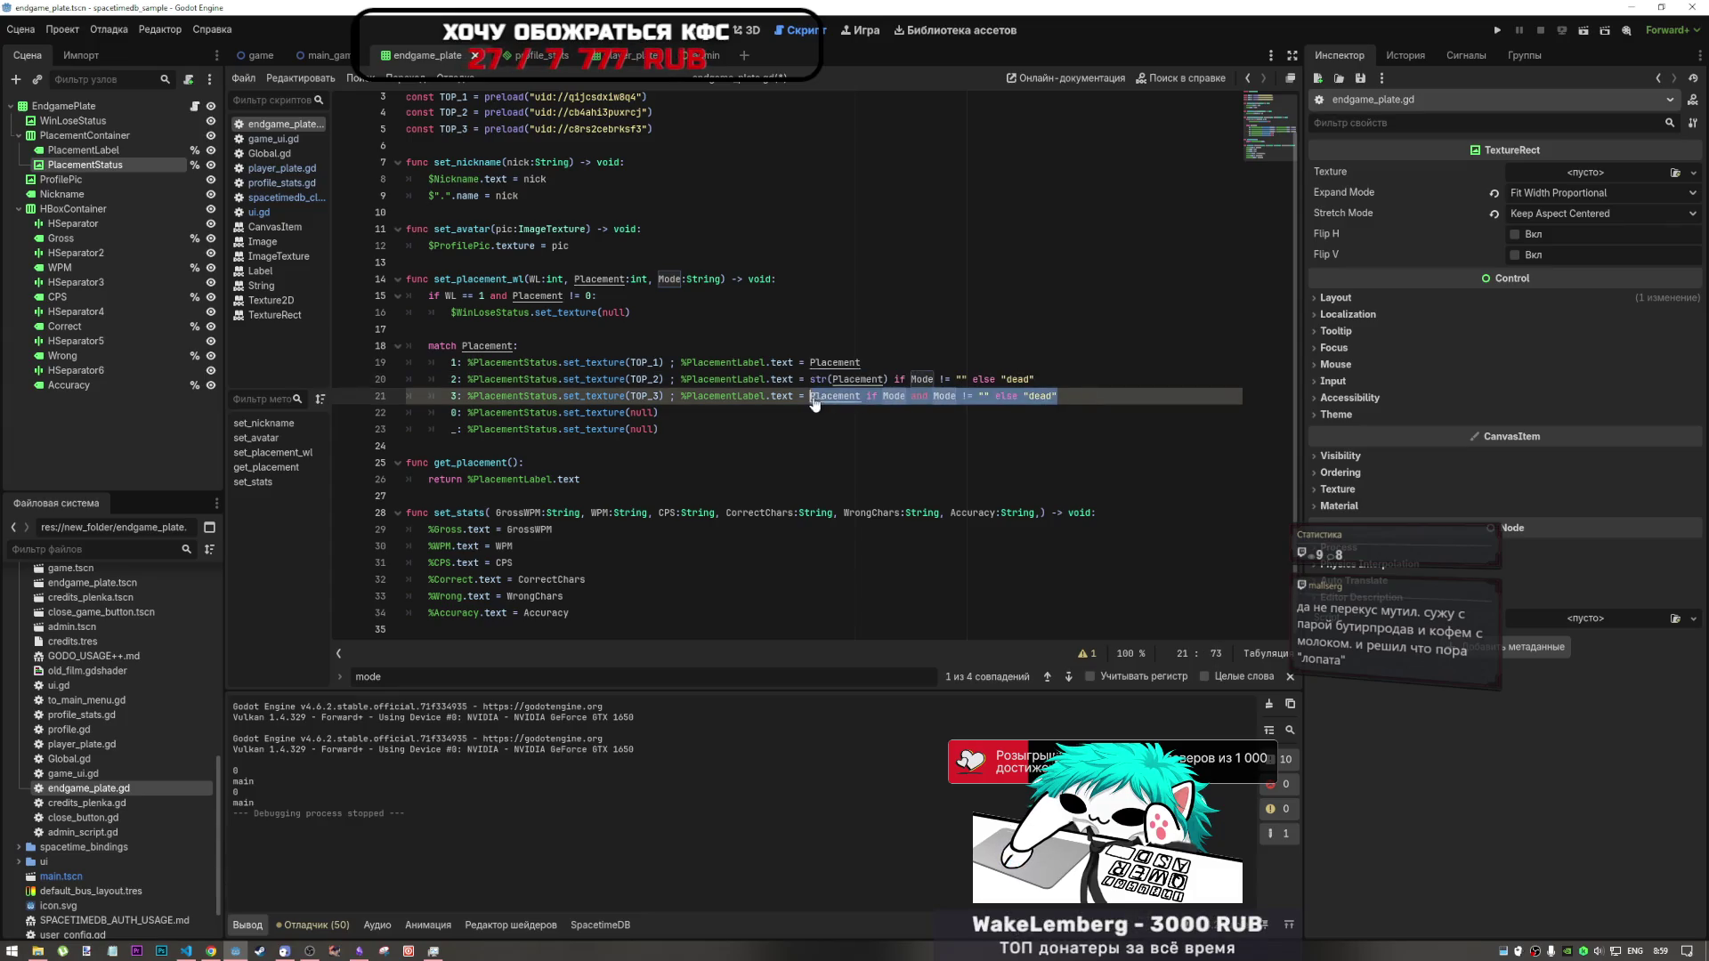
pyautogui.hotkey('ctrl', 'v')
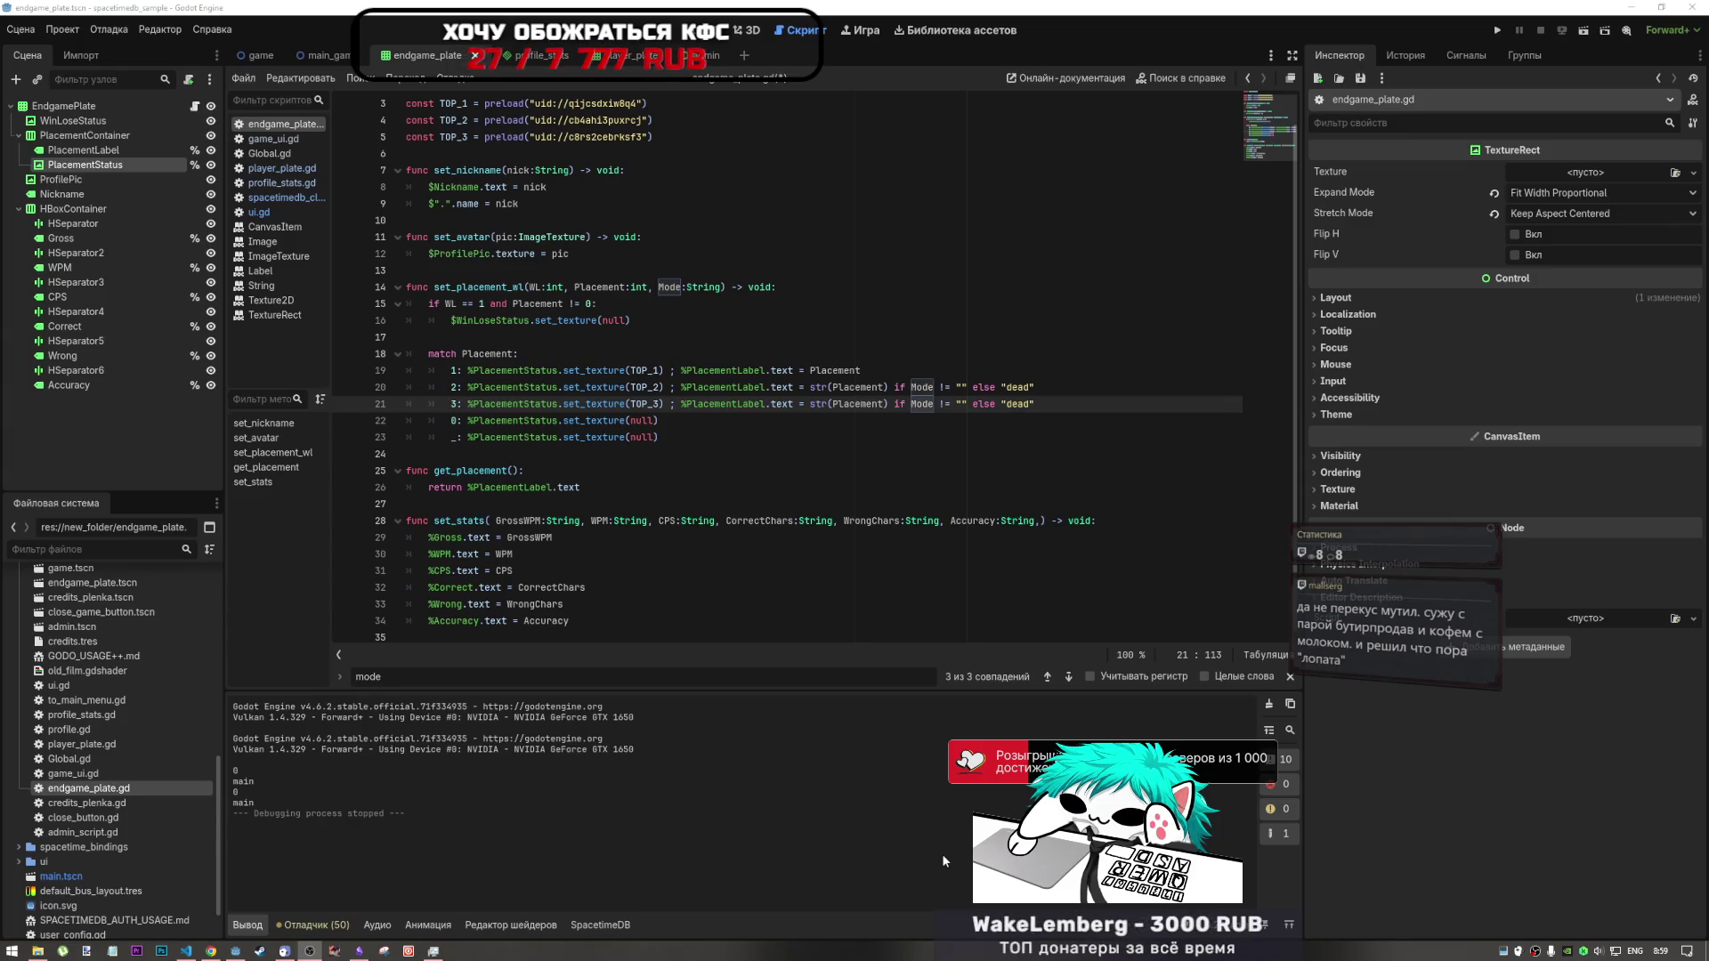
# - Review the placement lines 19–22 and select Placement on the first-place line 19
pyautogui.click(980, 487)
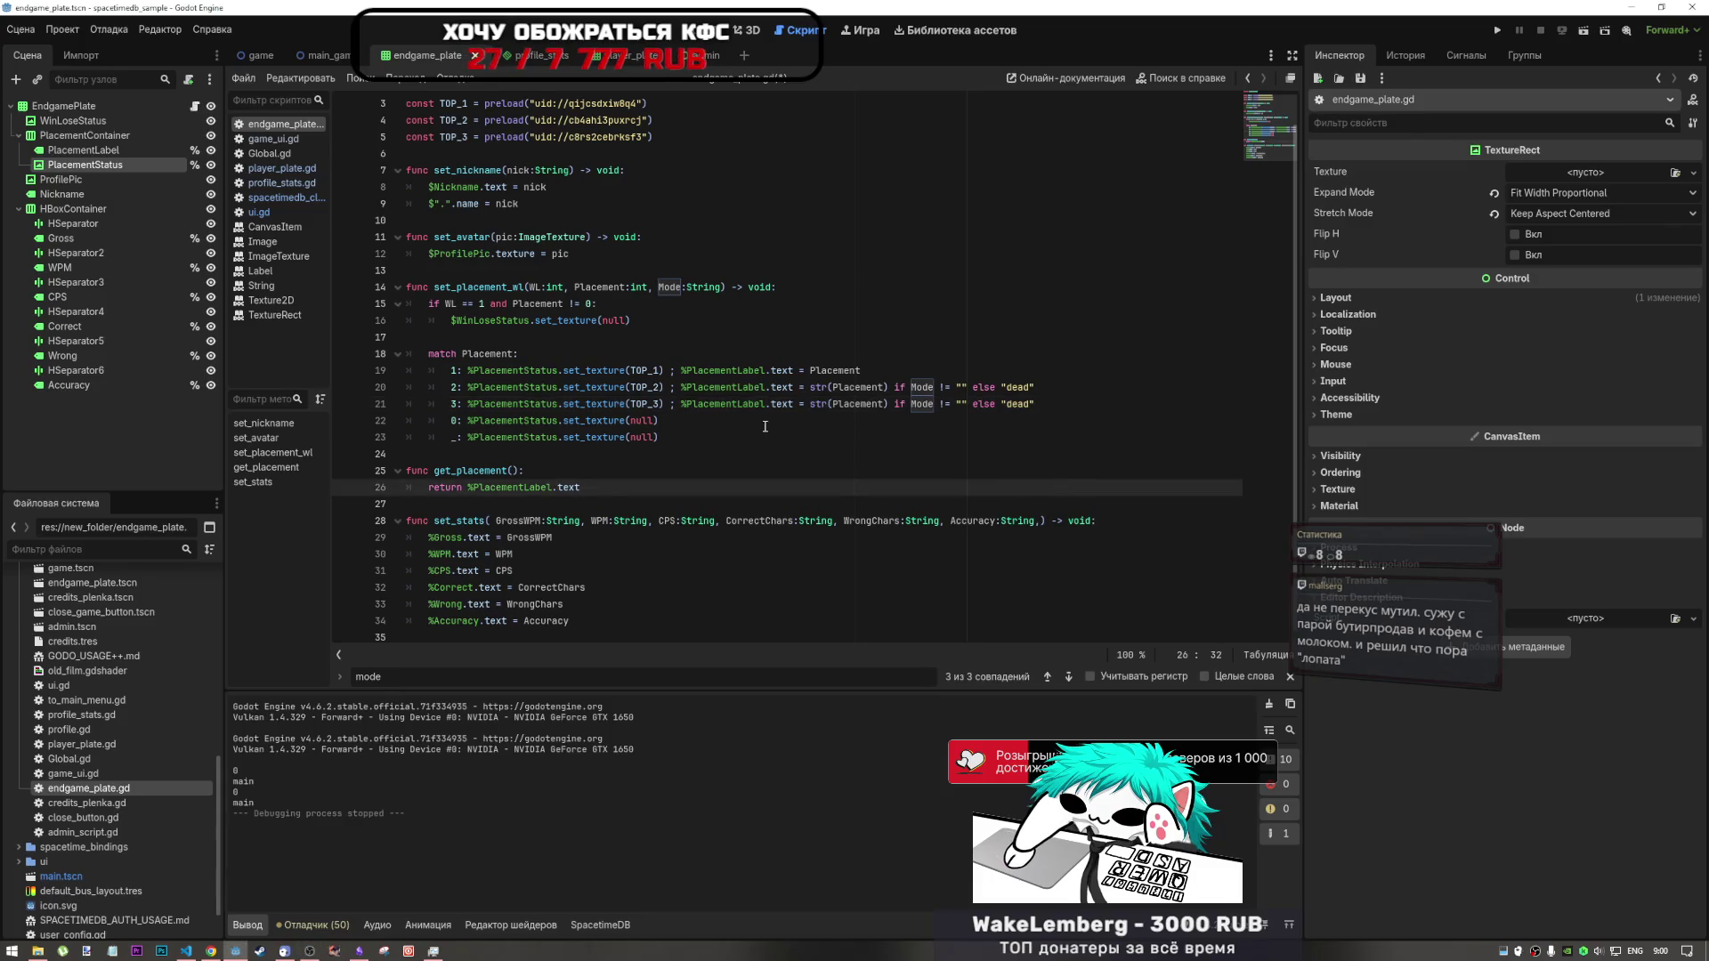
pyautogui.click(730, 418)
pyautogui.click(734, 403)
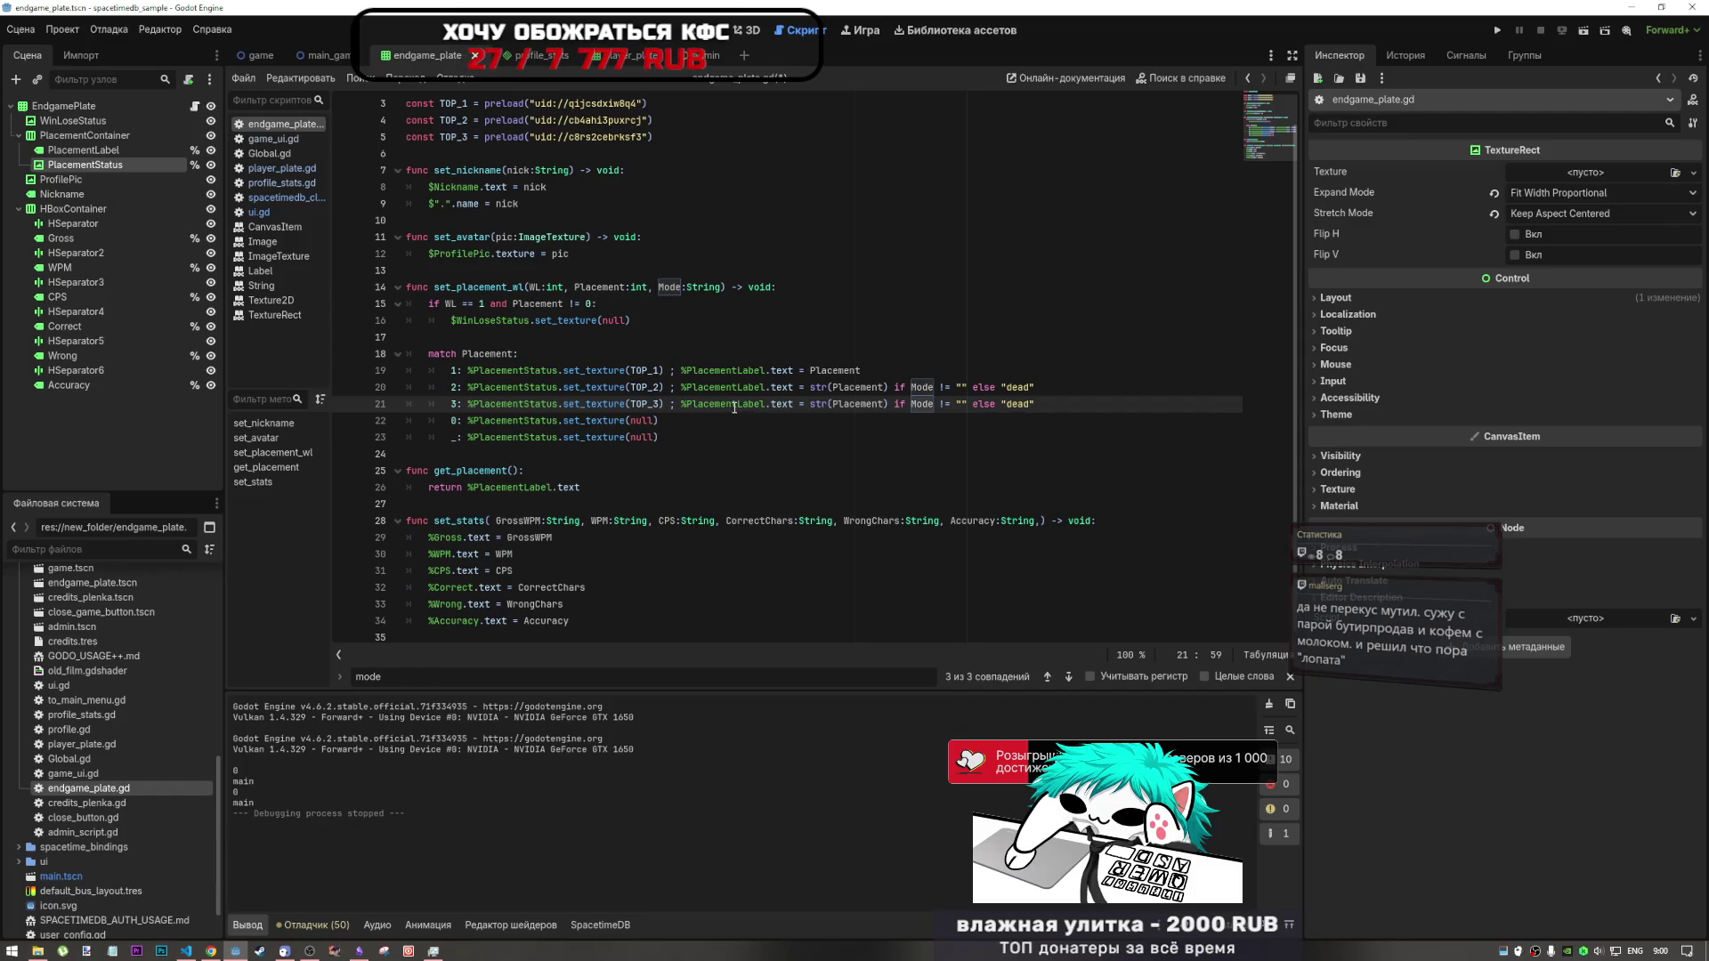
pyautogui.press('Up')
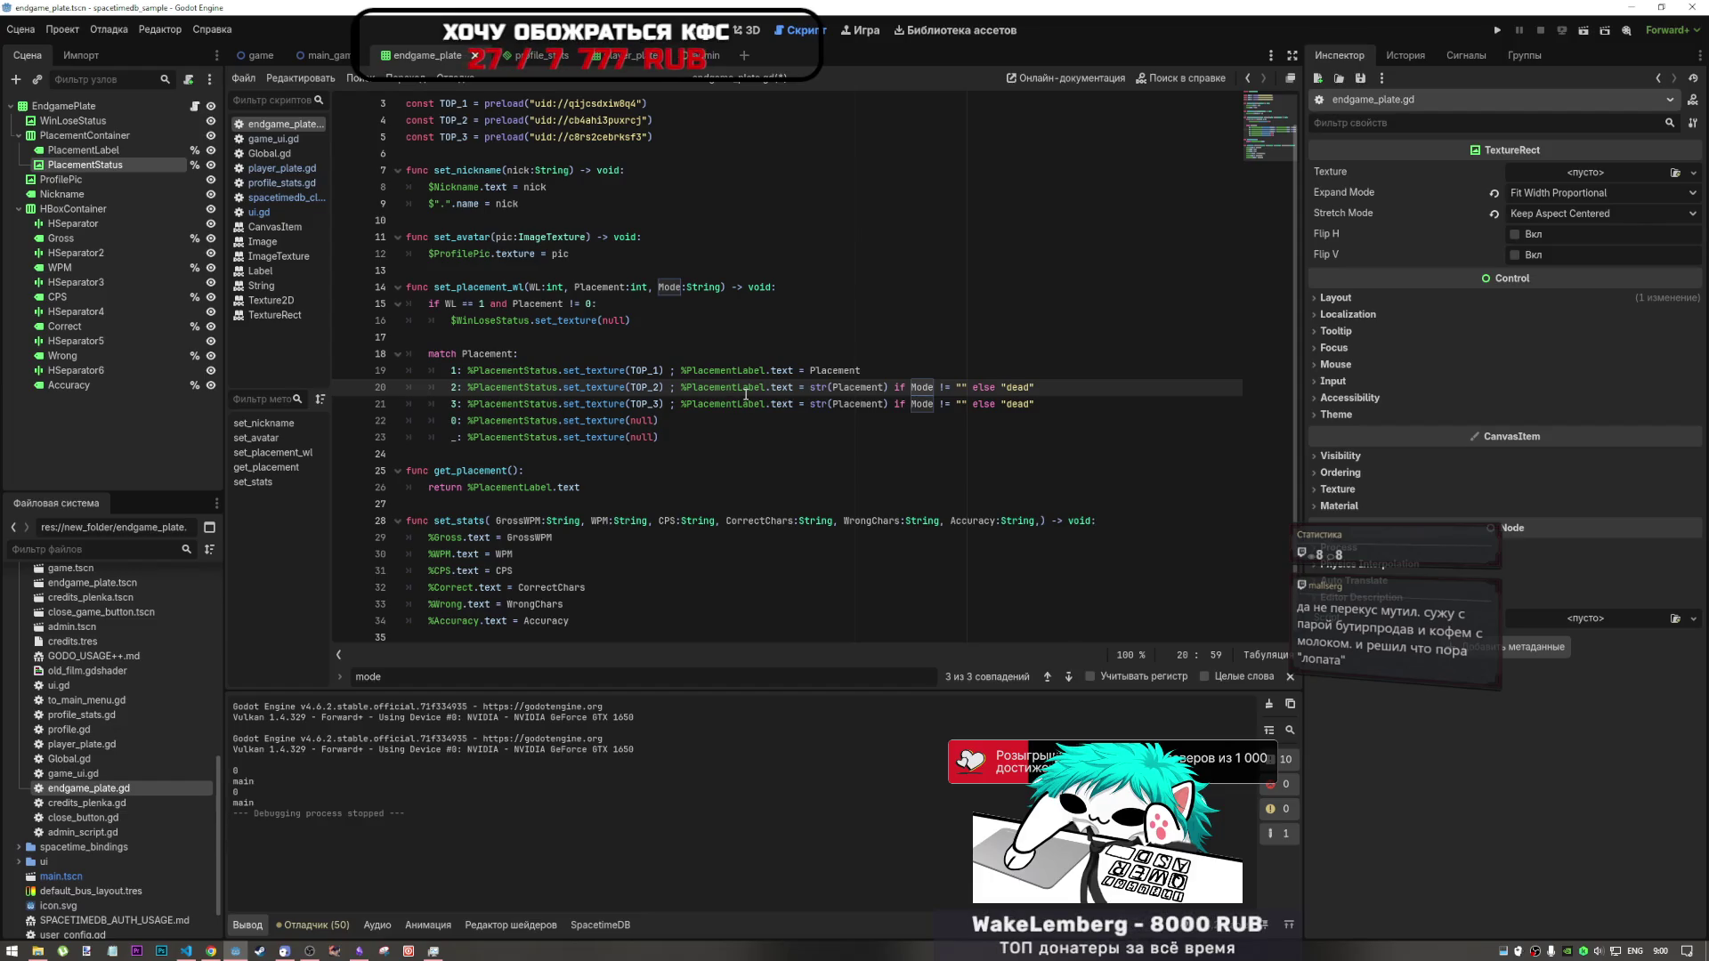
pyautogui.click(1098, 398)
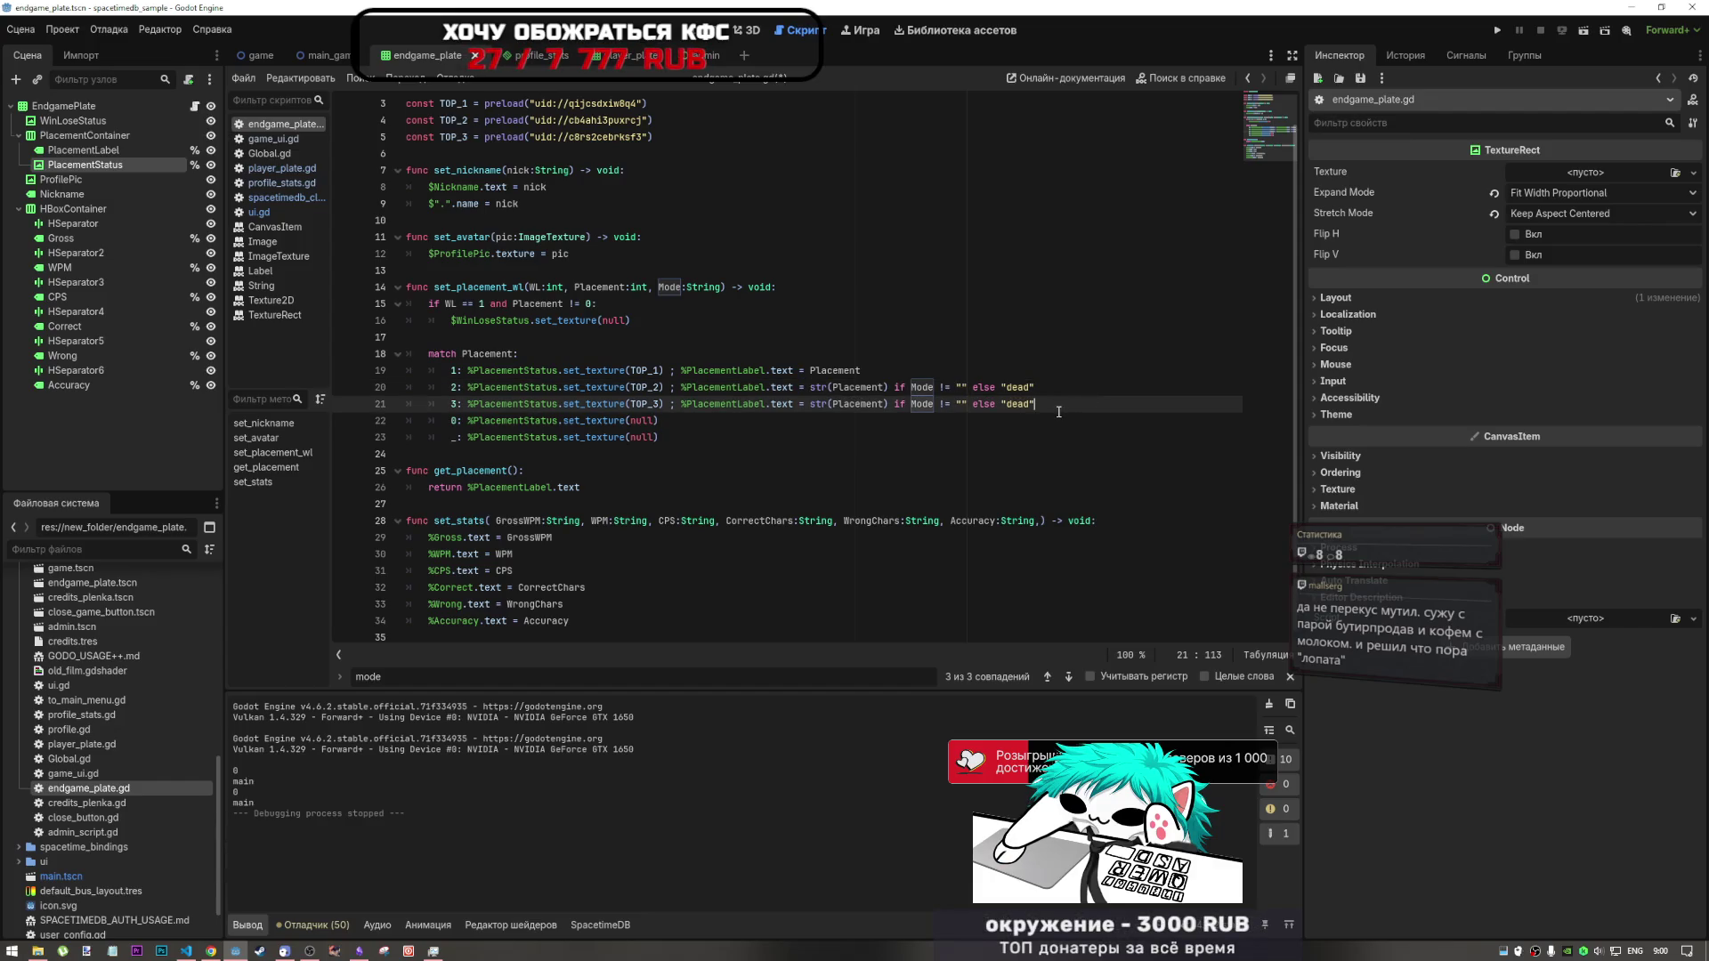
pyautogui.click(839, 388)
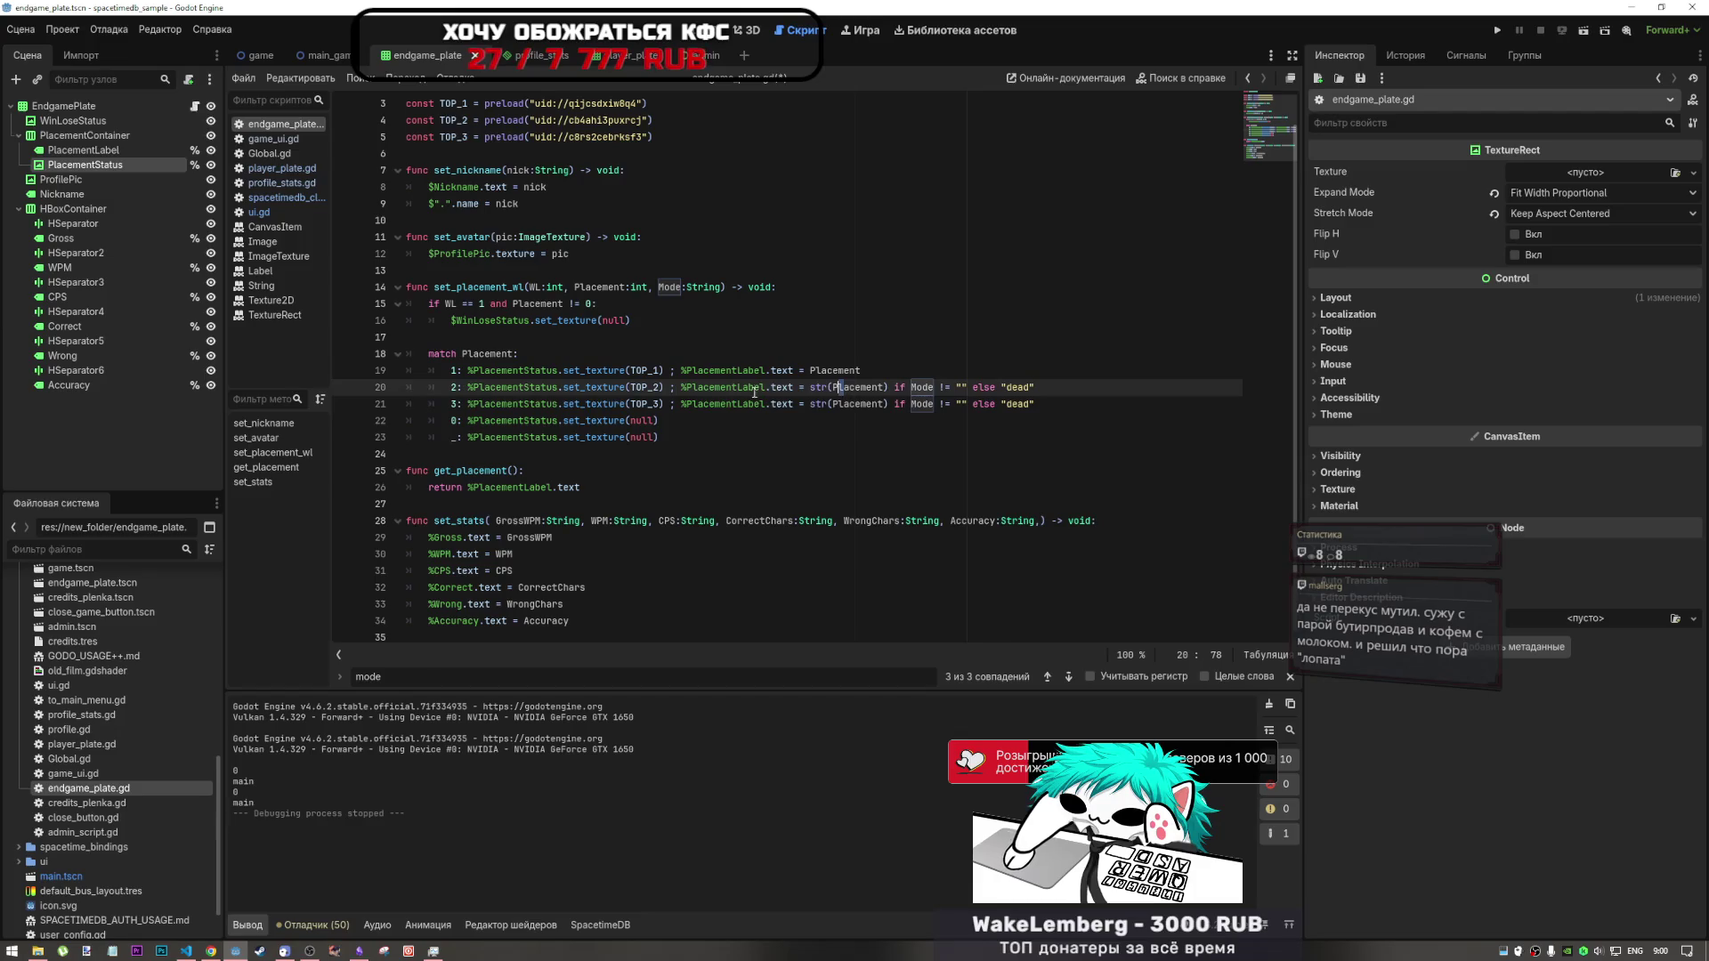
pyautogui.click(674, 370)
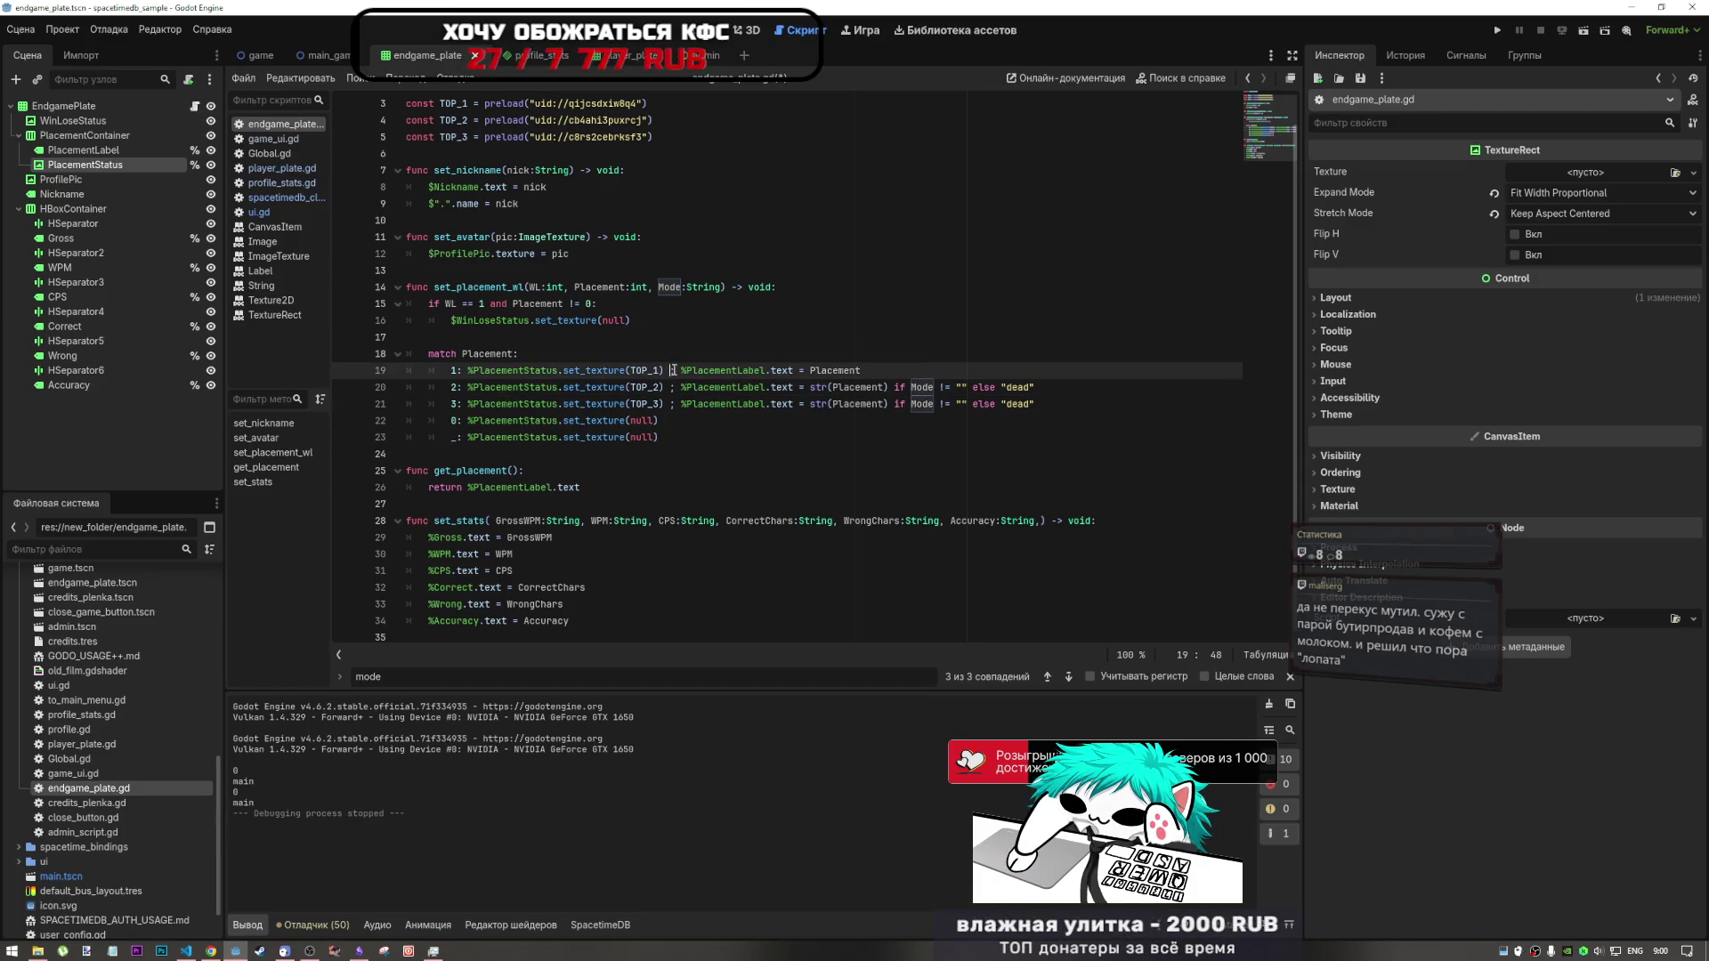
pyautogui.press('Down')
pyautogui.press('Down')
pyautogui.press('Down')
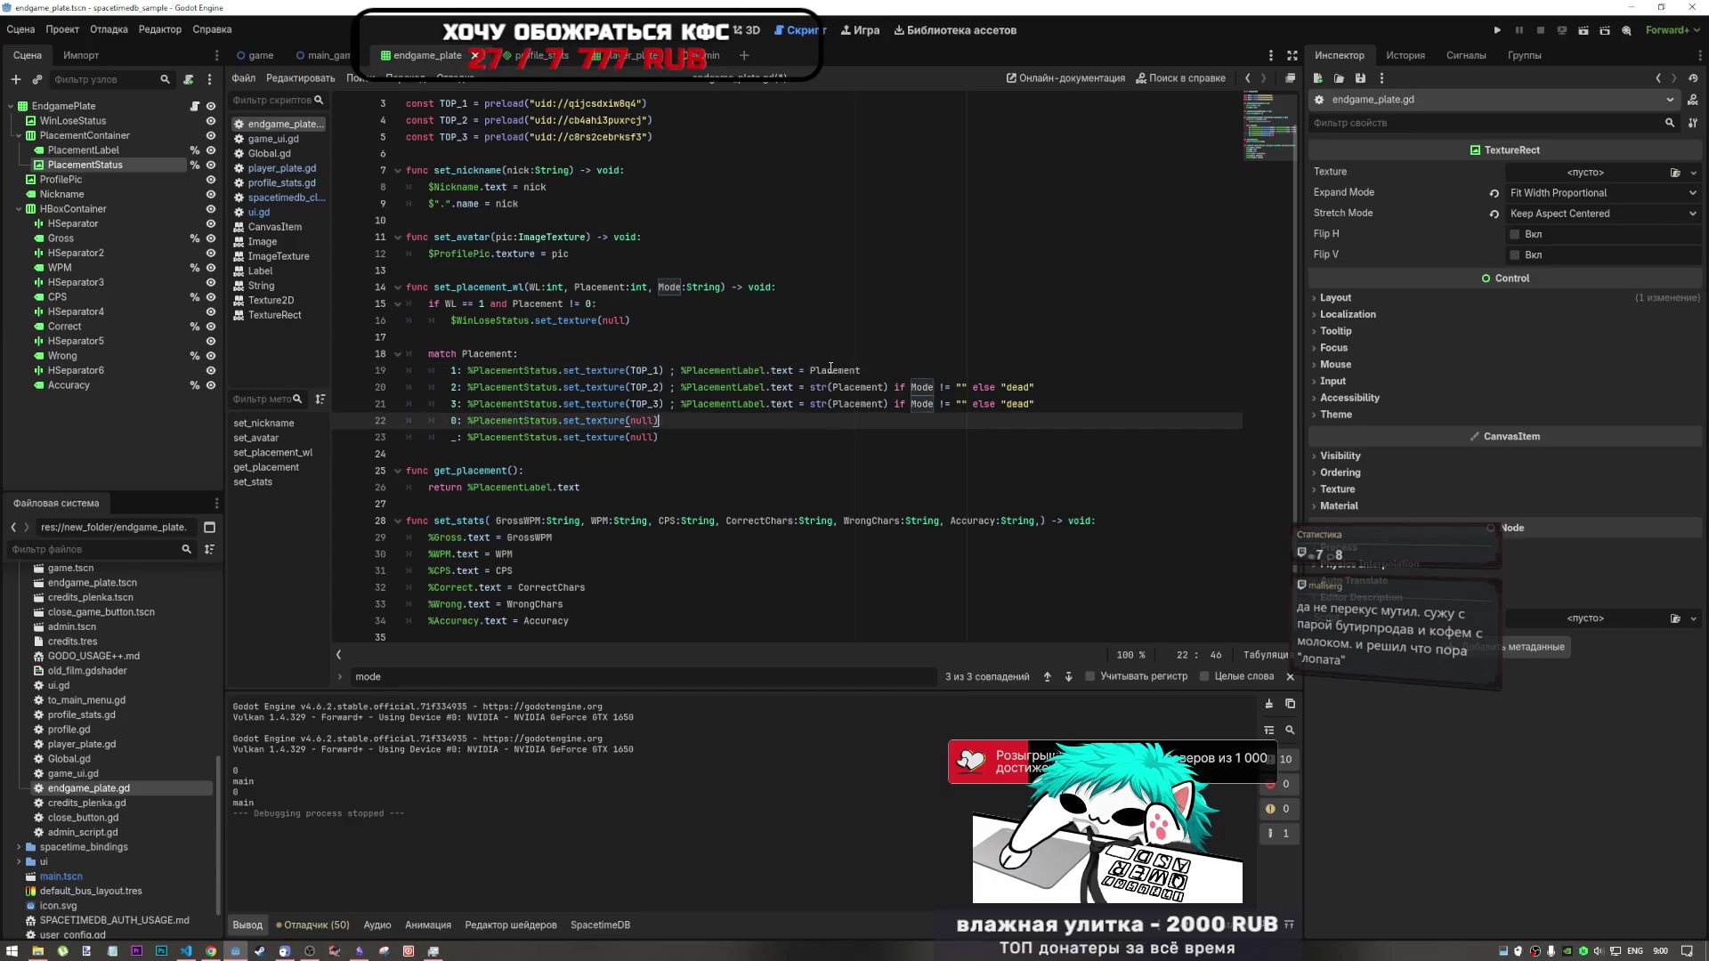
pyautogui.click(830, 369)
pyautogui.doubleClick(830, 370)
# - Wrap Placement in str() on line 19 so the first-place label gets a string
pyautogui.click(823, 388)
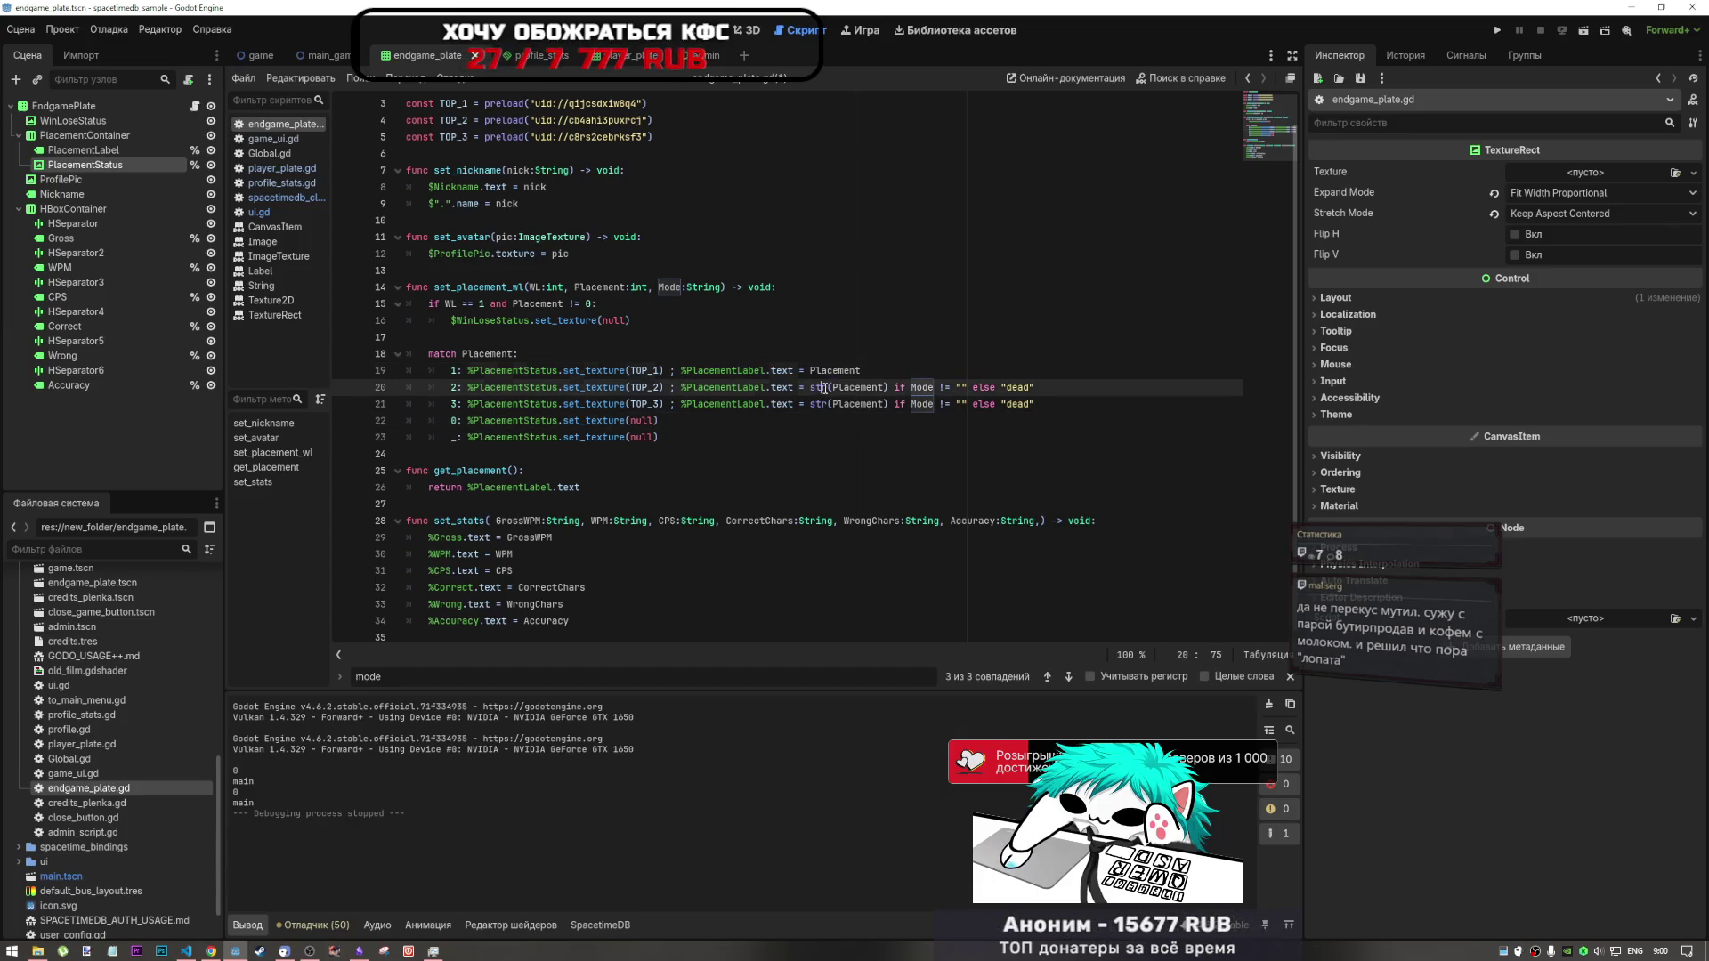
pyautogui.click(810, 370)
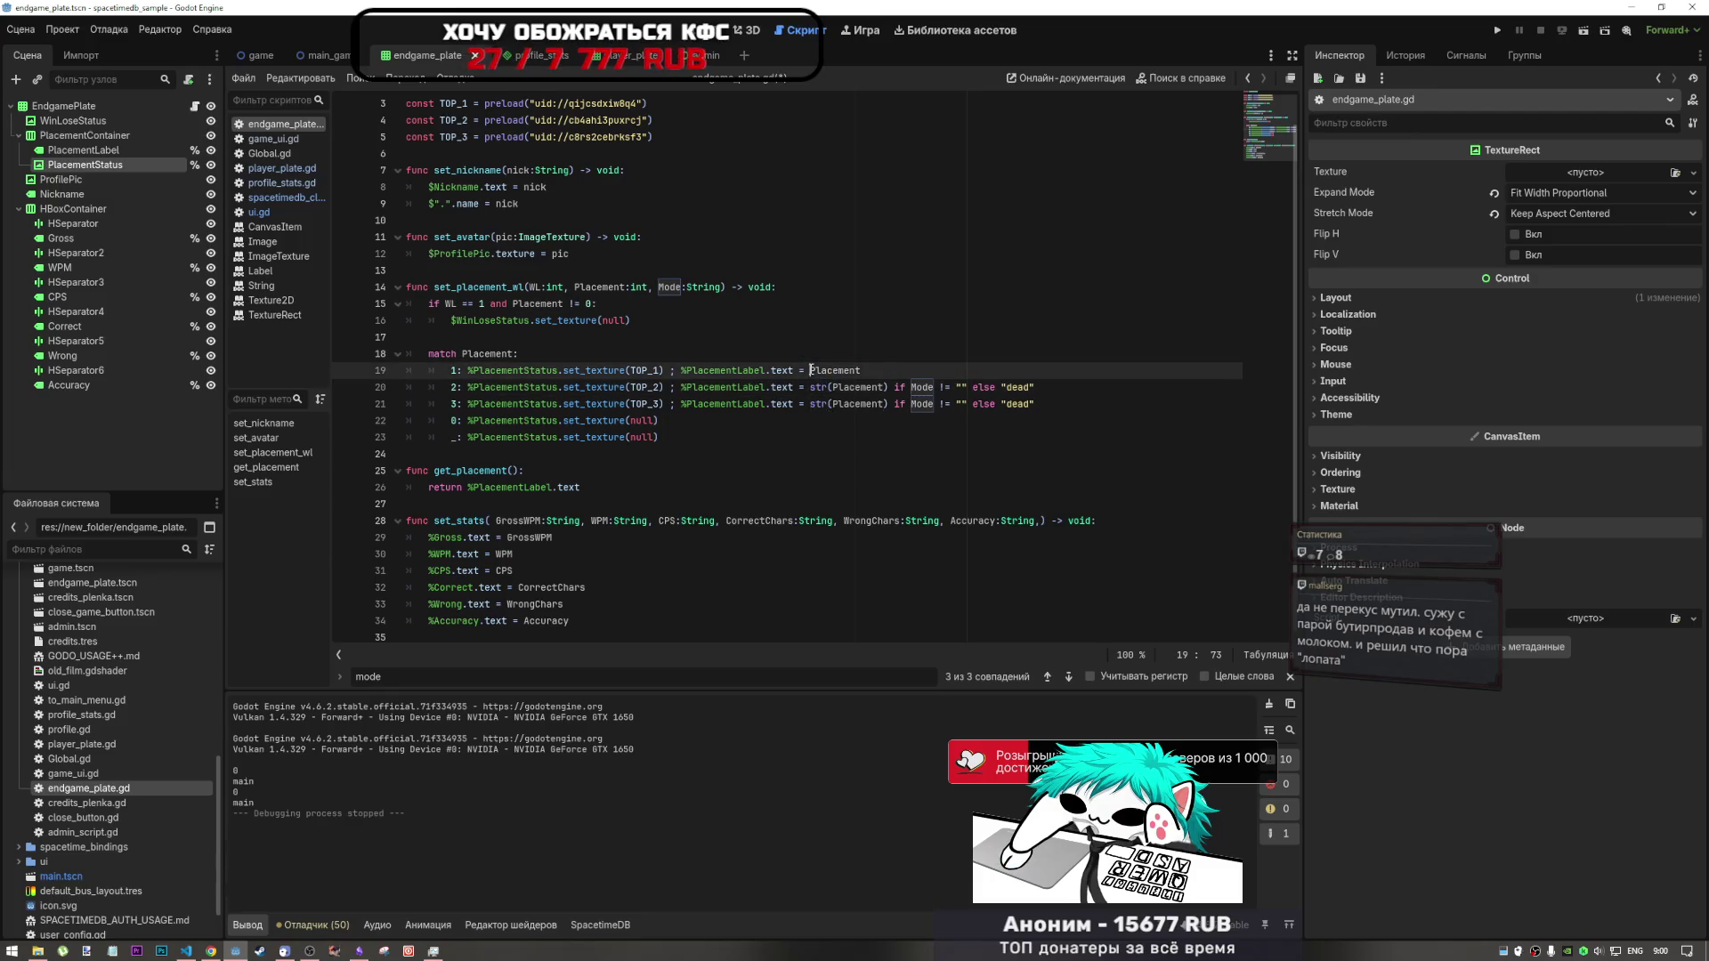
pyautogui.write('str(')
pyautogui.press('End')
pyautogui.write(')')
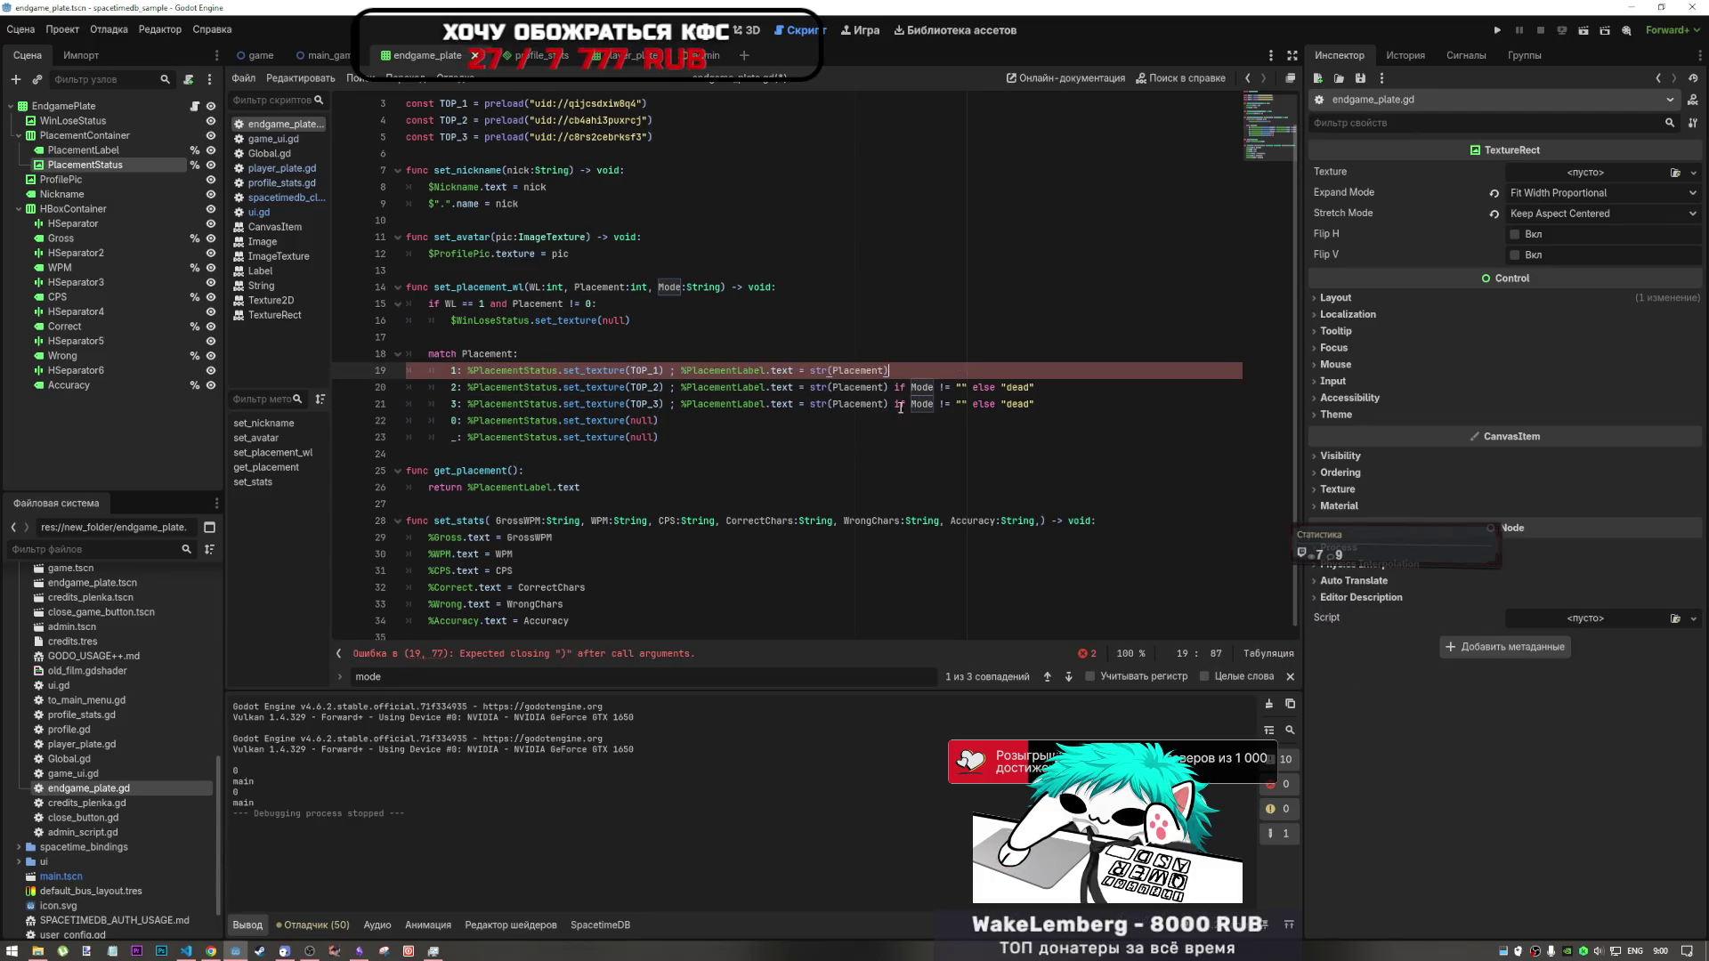
pyautogui.press('Up')
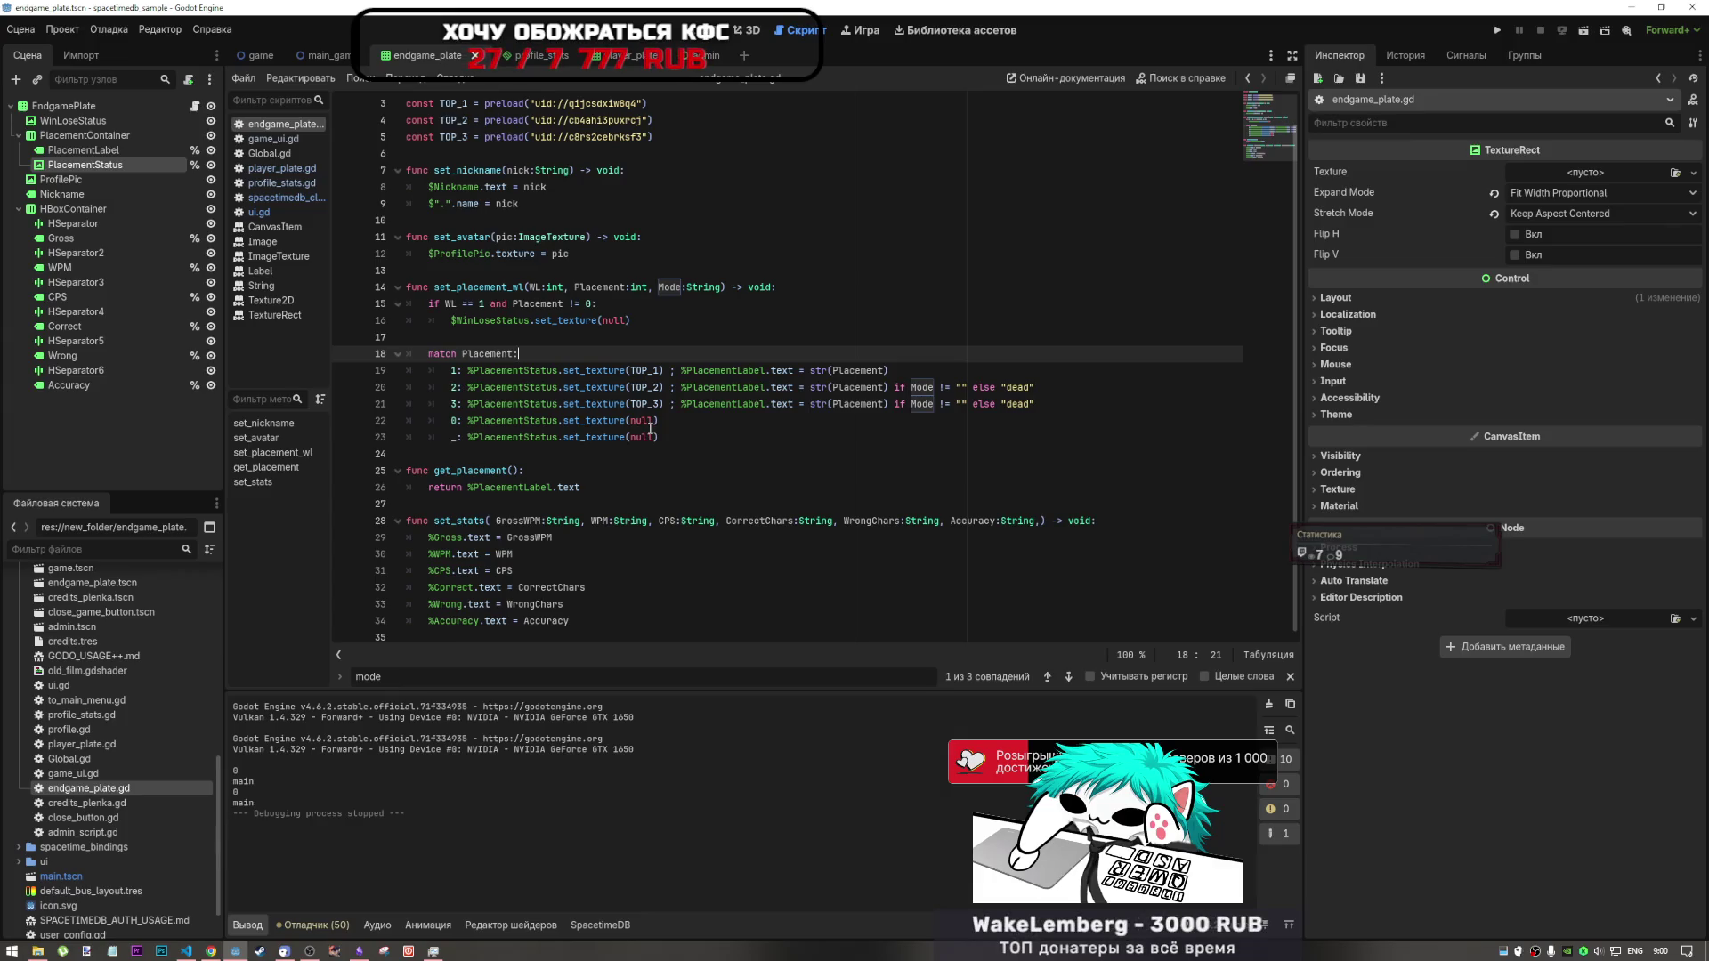
# - Flip through ui.gd, profile_stats.gd and endgame_plate.gd, ending in Global.gd
pyautogui.click(290, 170)
pyautogui.click(286, 184)
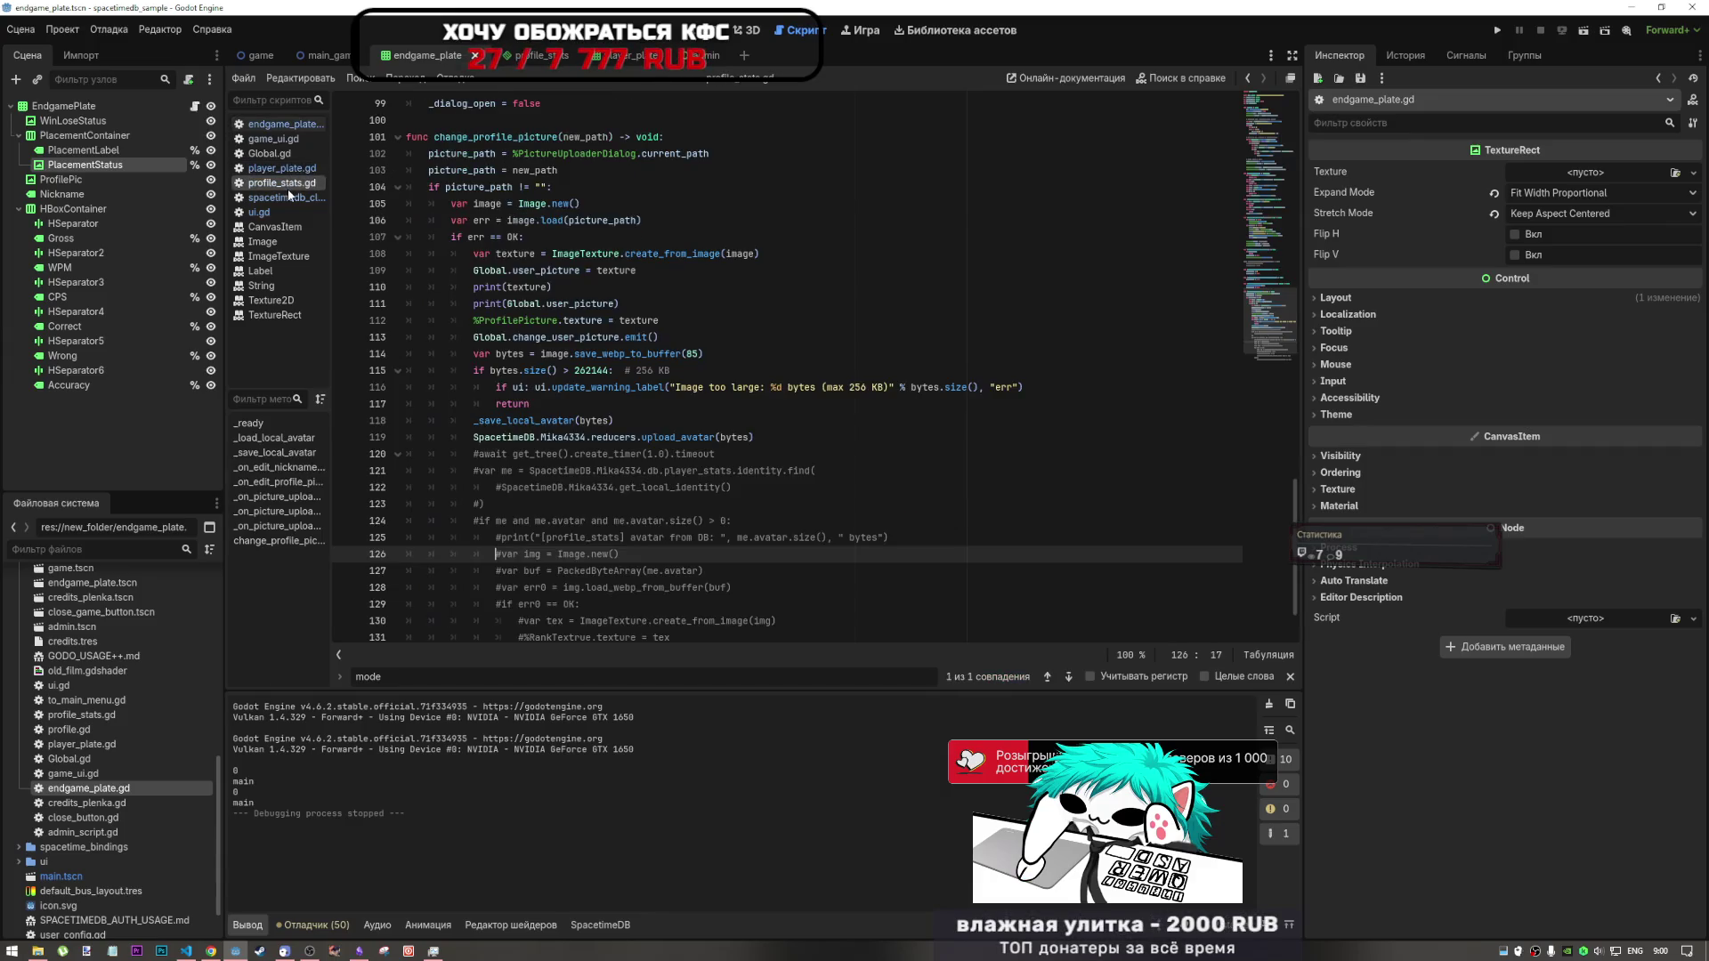
pyautogui.click(292, 213)
pyautogui.click(291, 183)
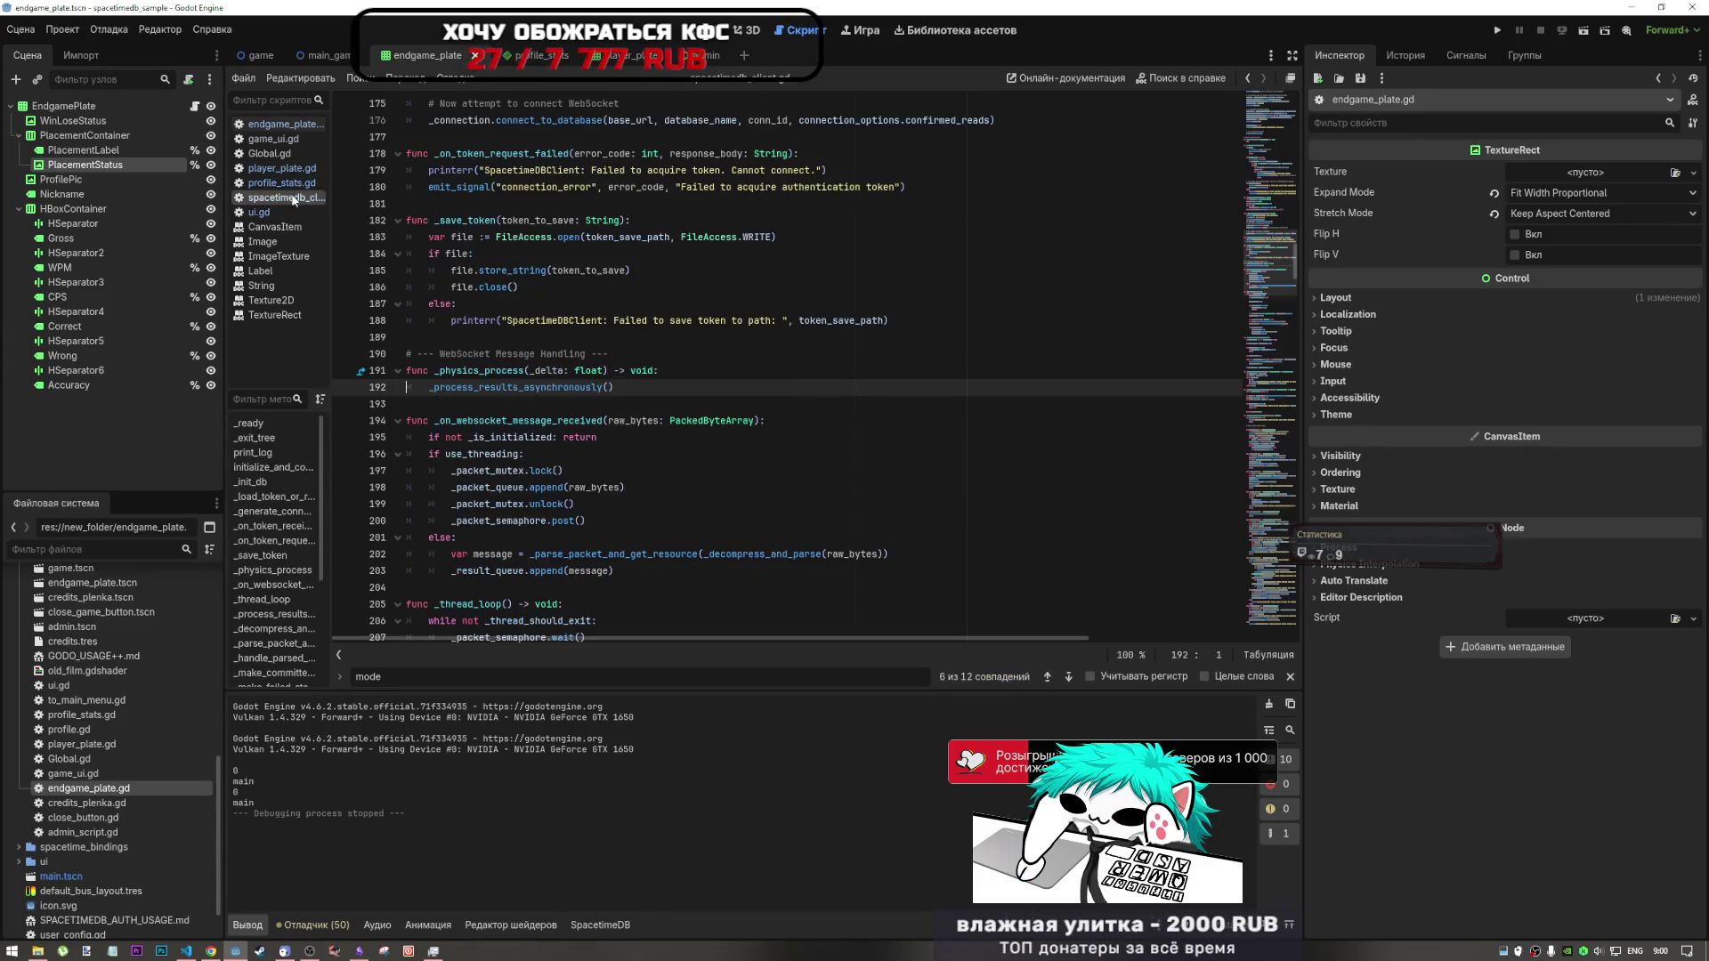
pyautogui.click(292, 169)
pyautogui.click(287, 125)
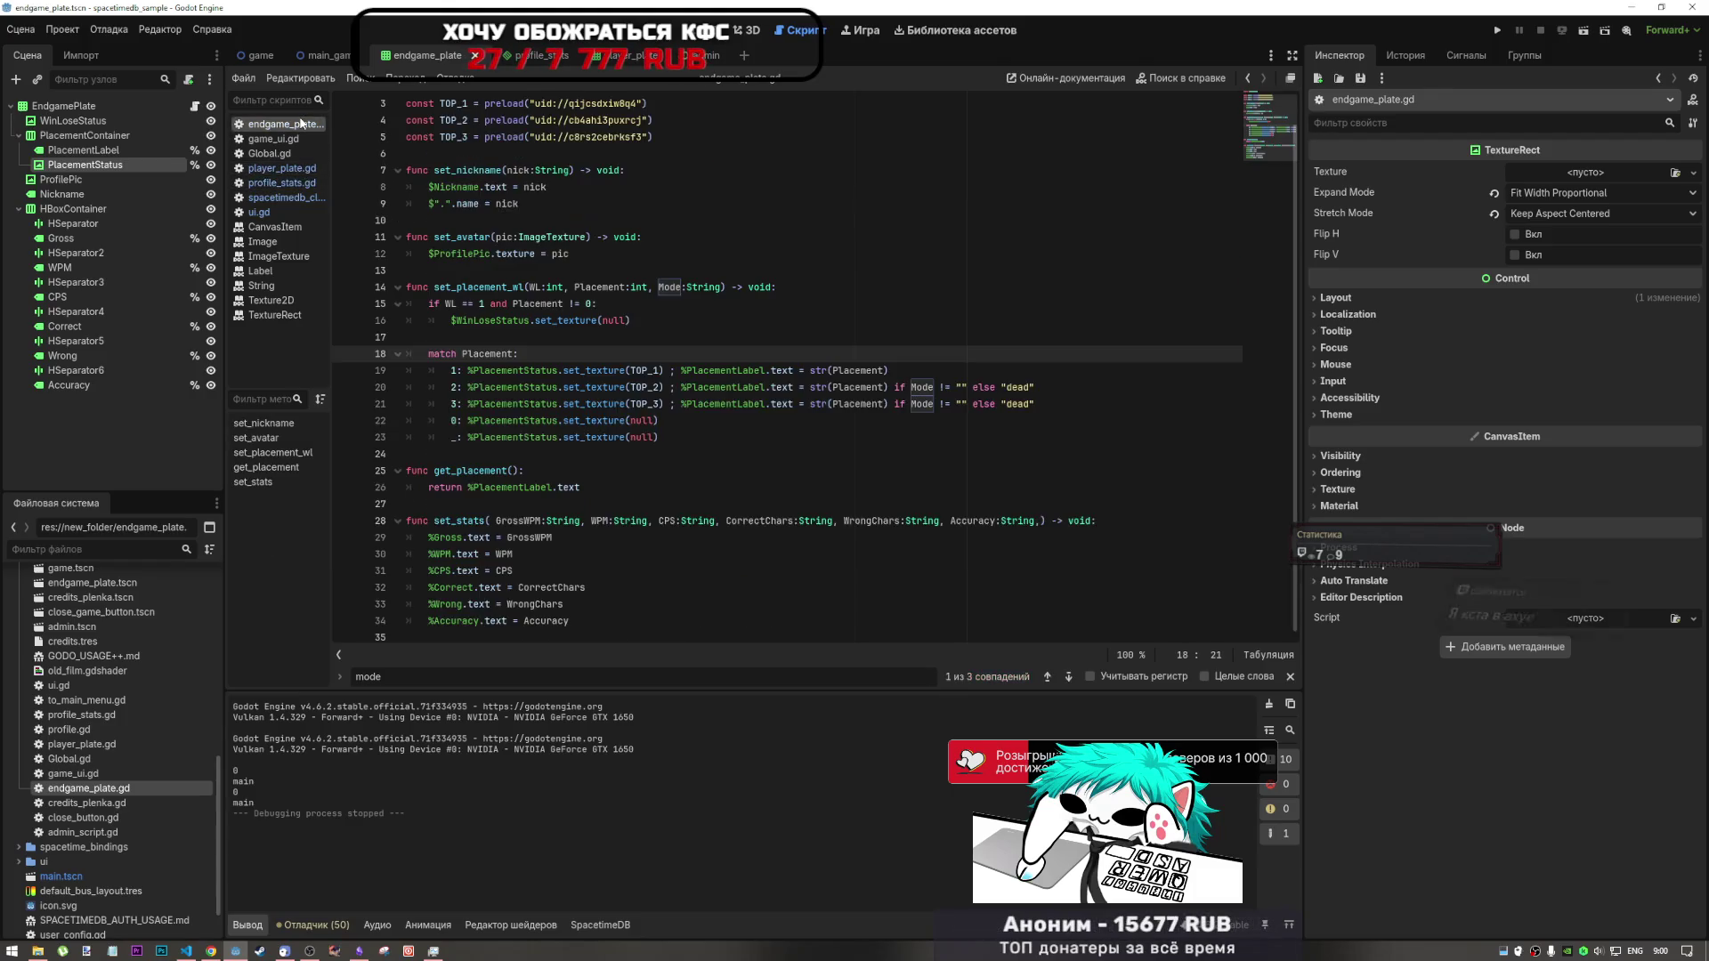
pyautogui.click(292, 151)
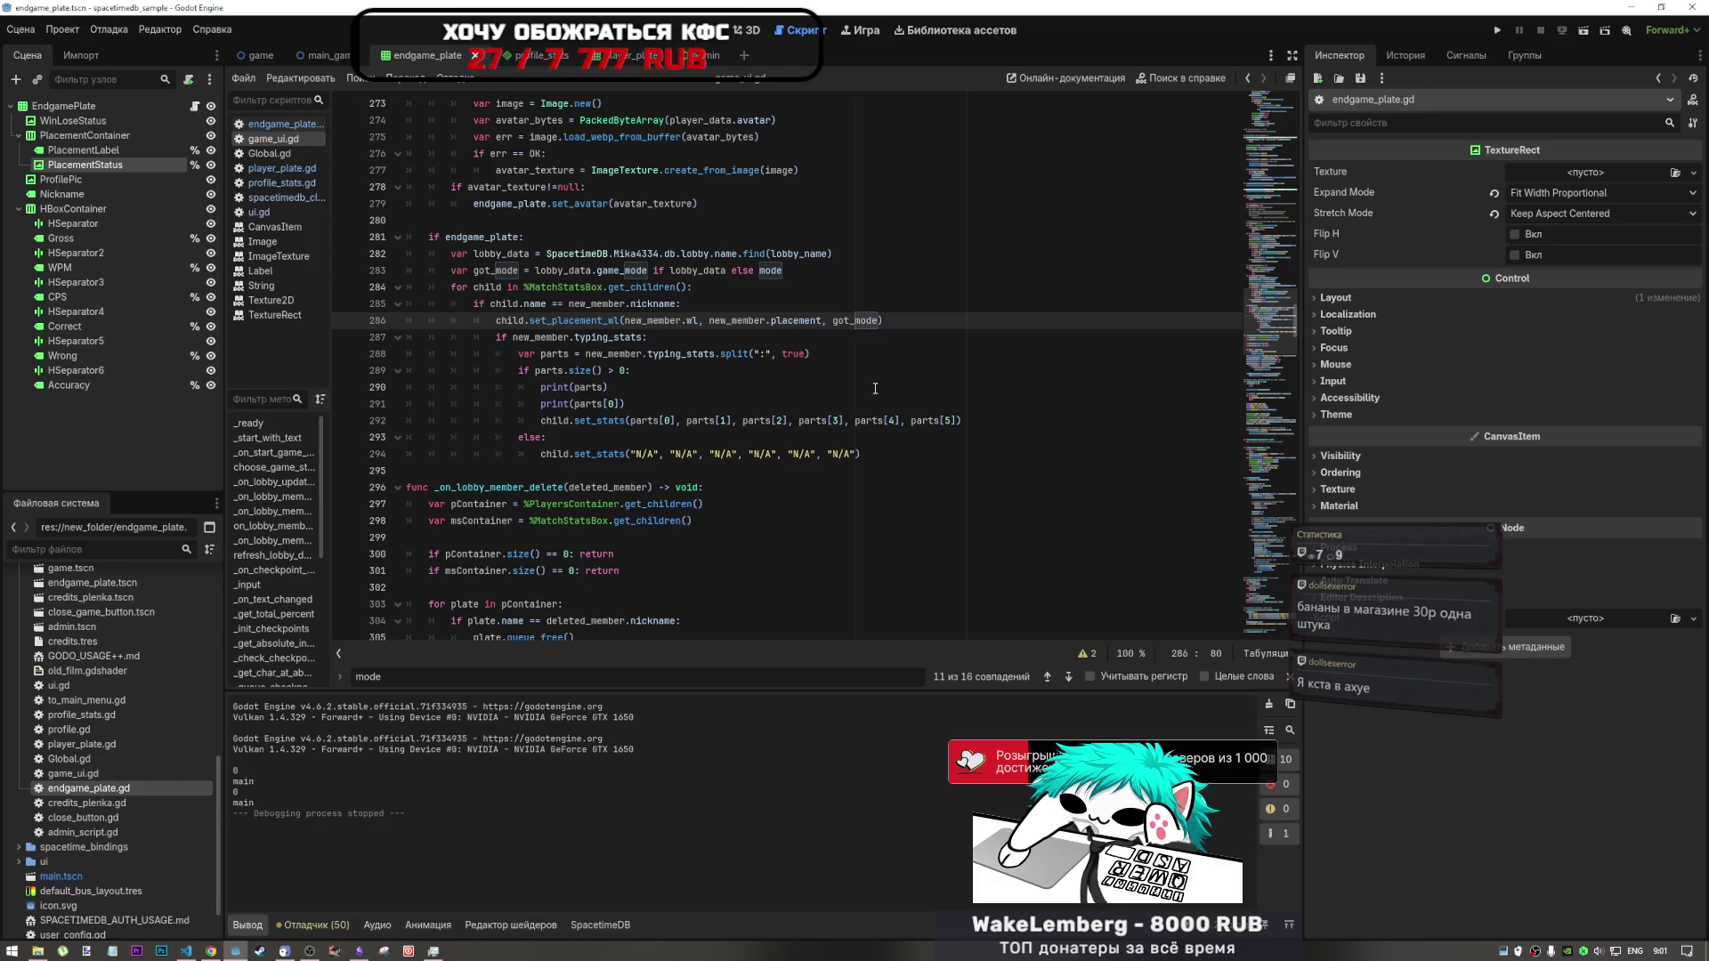
# - Inspect the got_mode arguments passed to set_placement_wl on line 286, then switch to DeepSeek
pyautogui.press('Left')
pyautogui.press('Left')
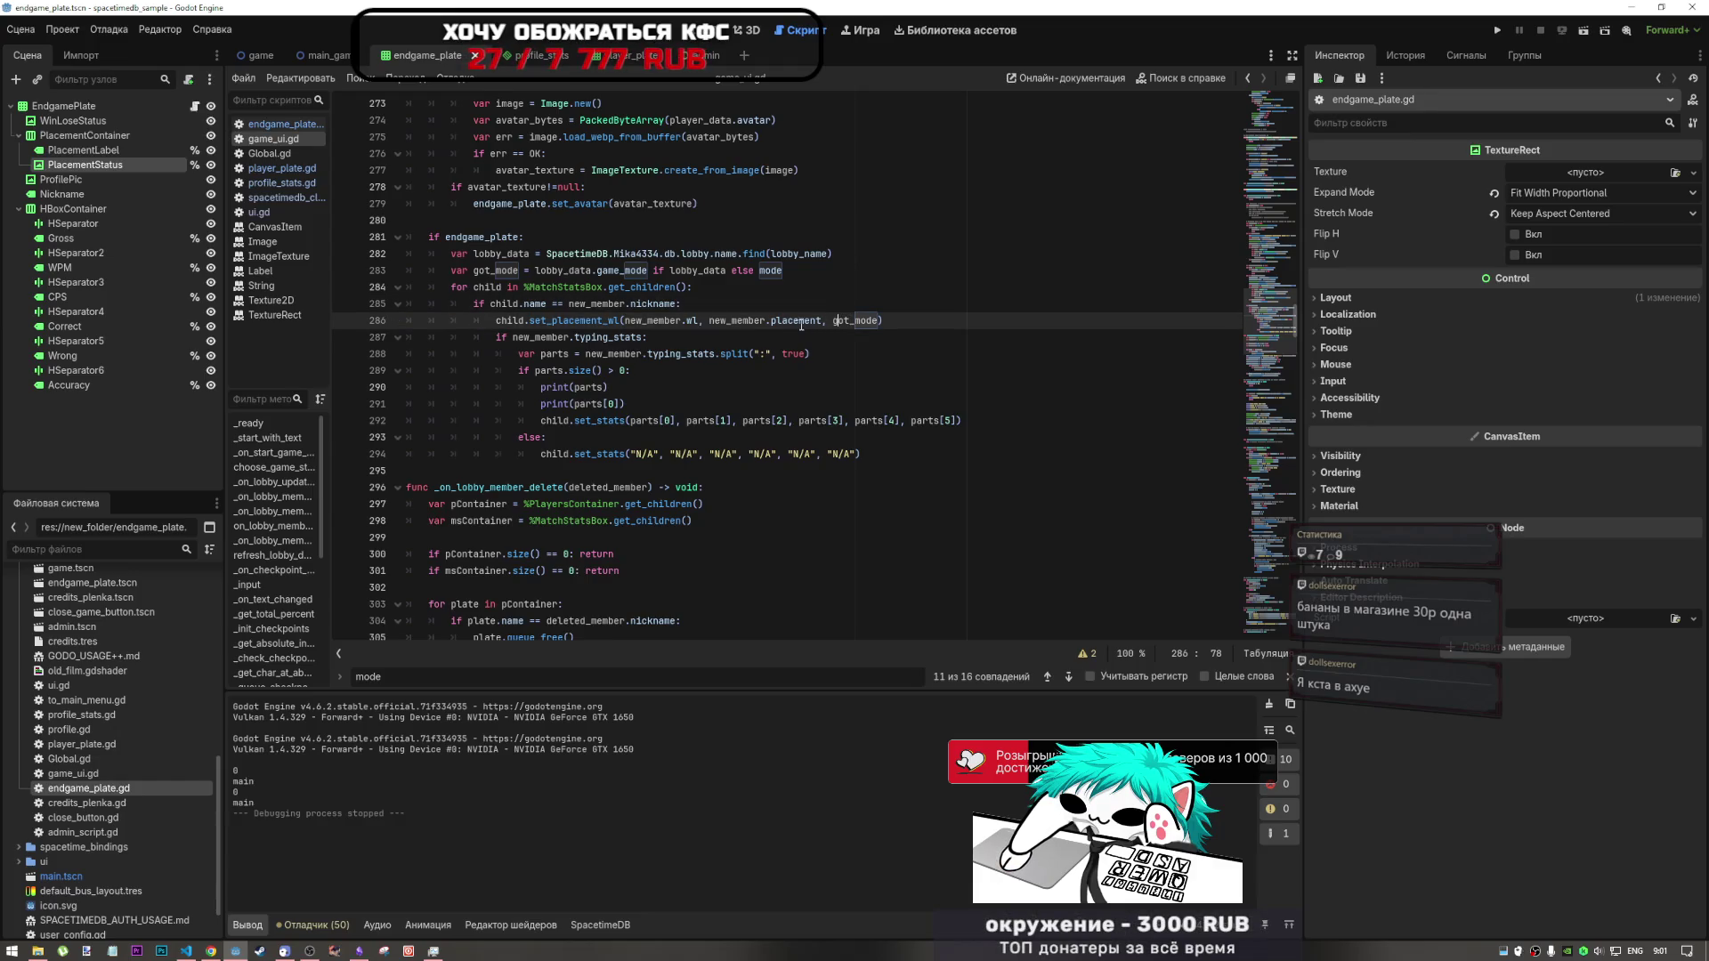
pyautogui.click(623, 321)
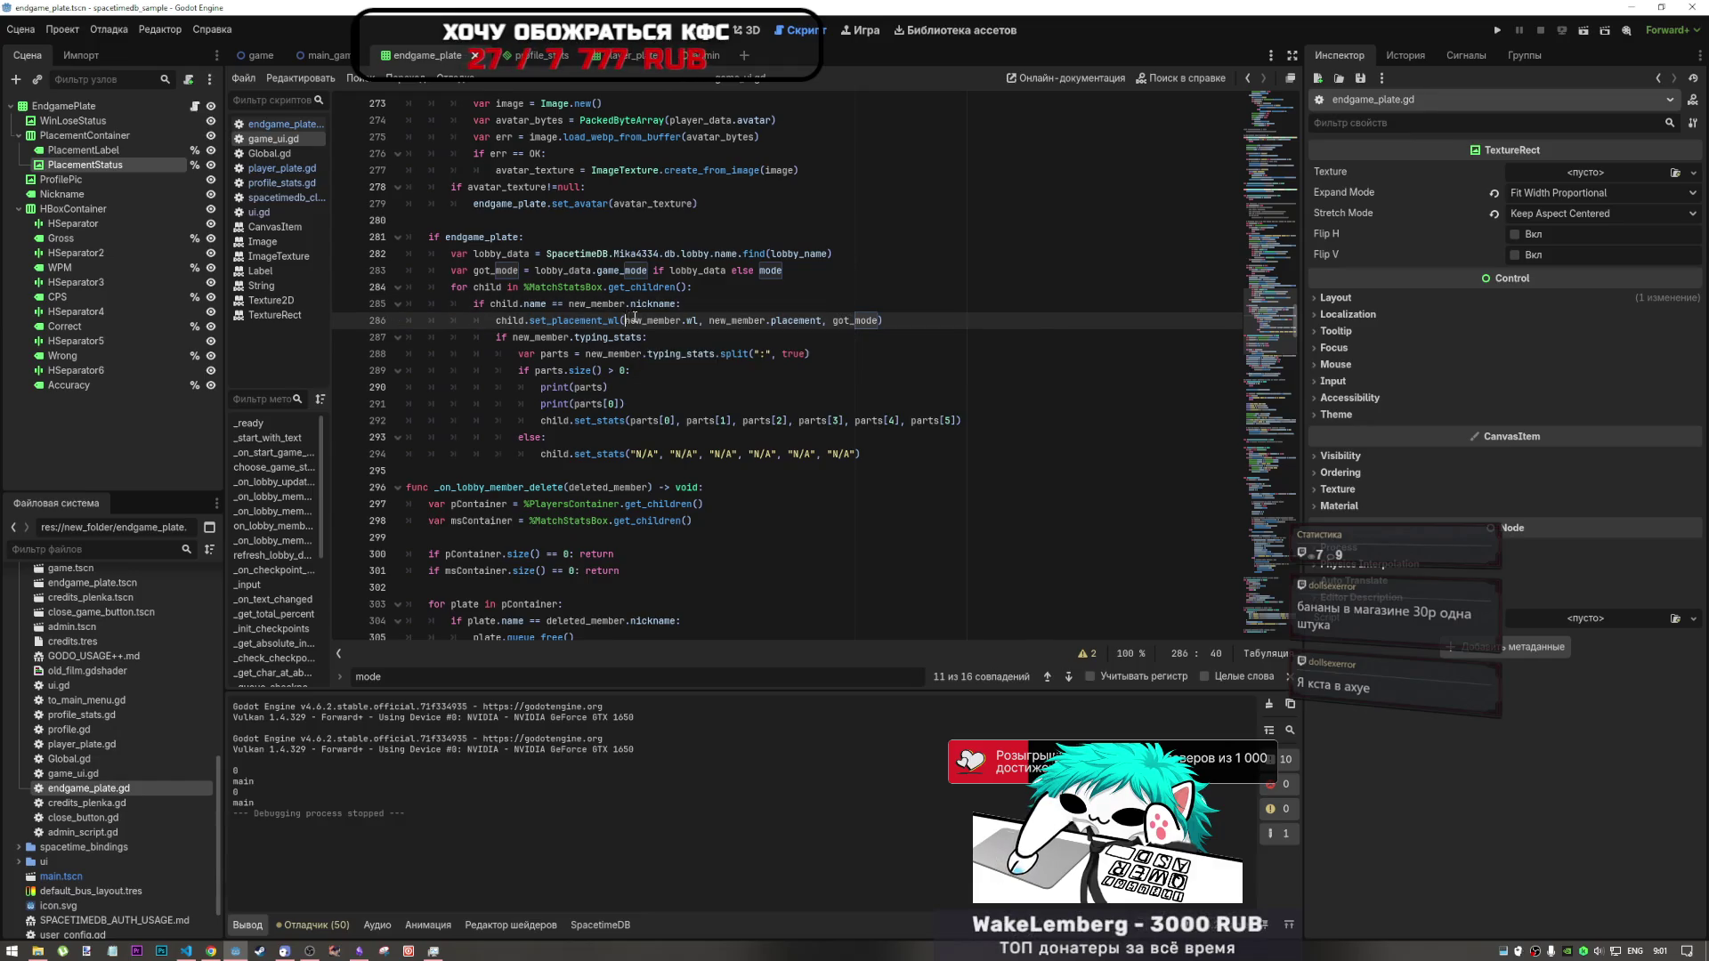
pyautogui.moveTo(625, 321); pyautogui.dragTo(877, 330)
pyautogui.click(868, 323)
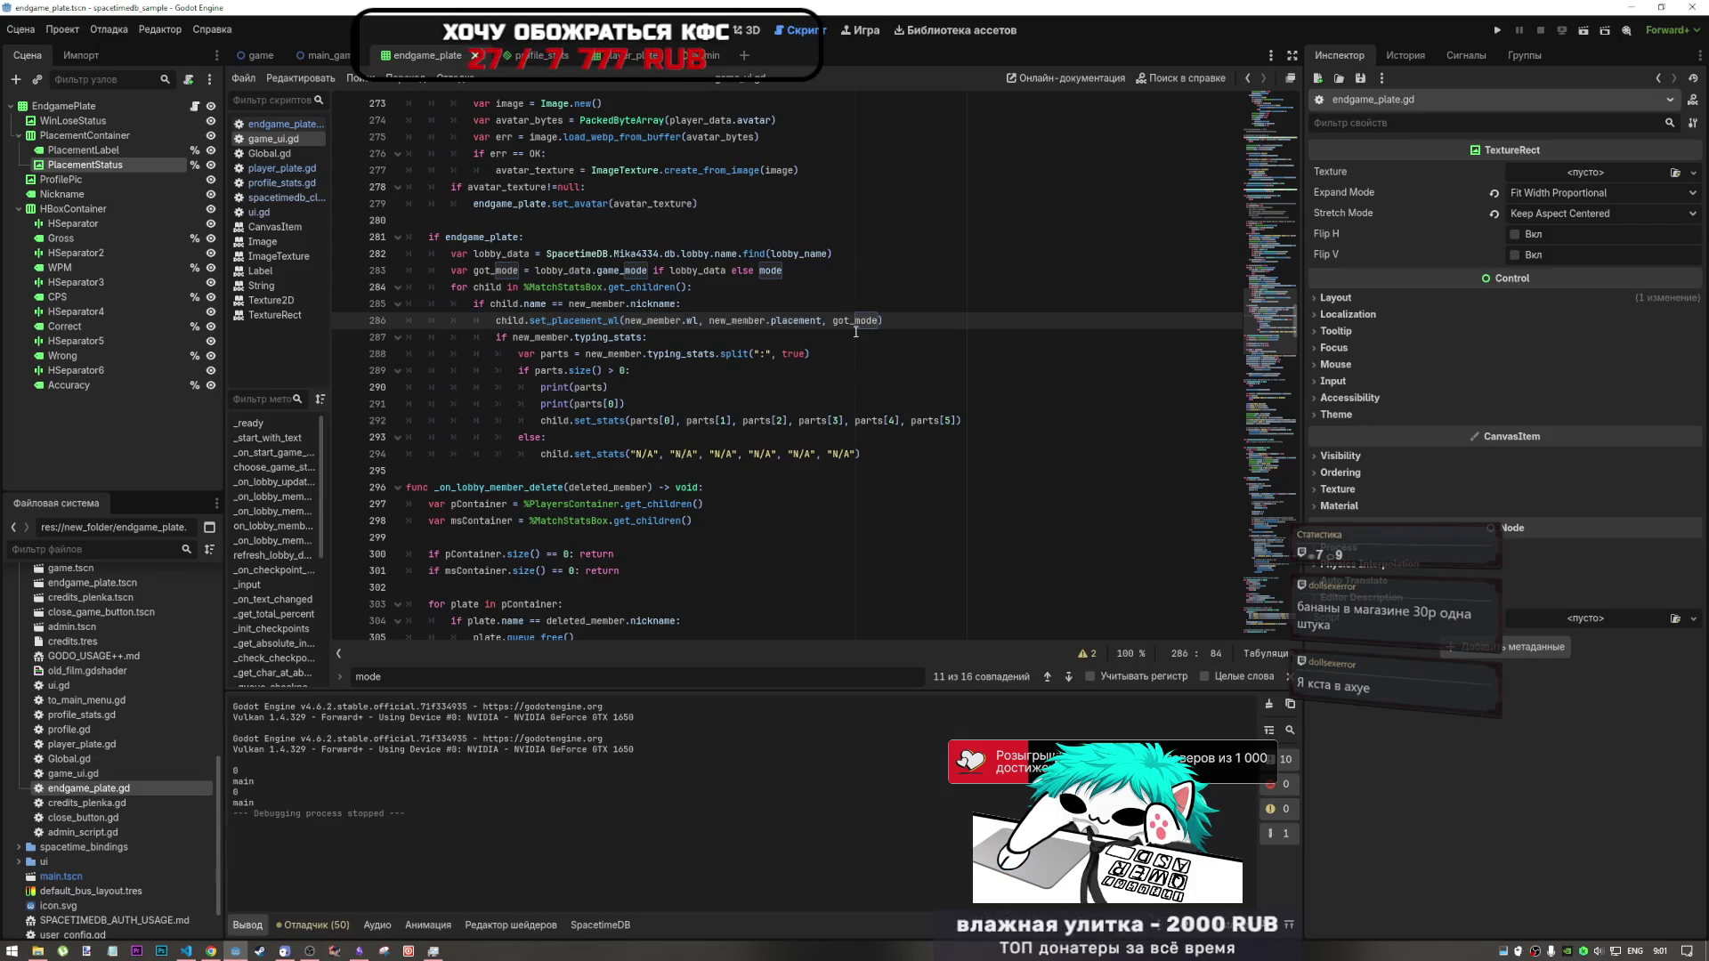
pyautogui.click(213, 952)
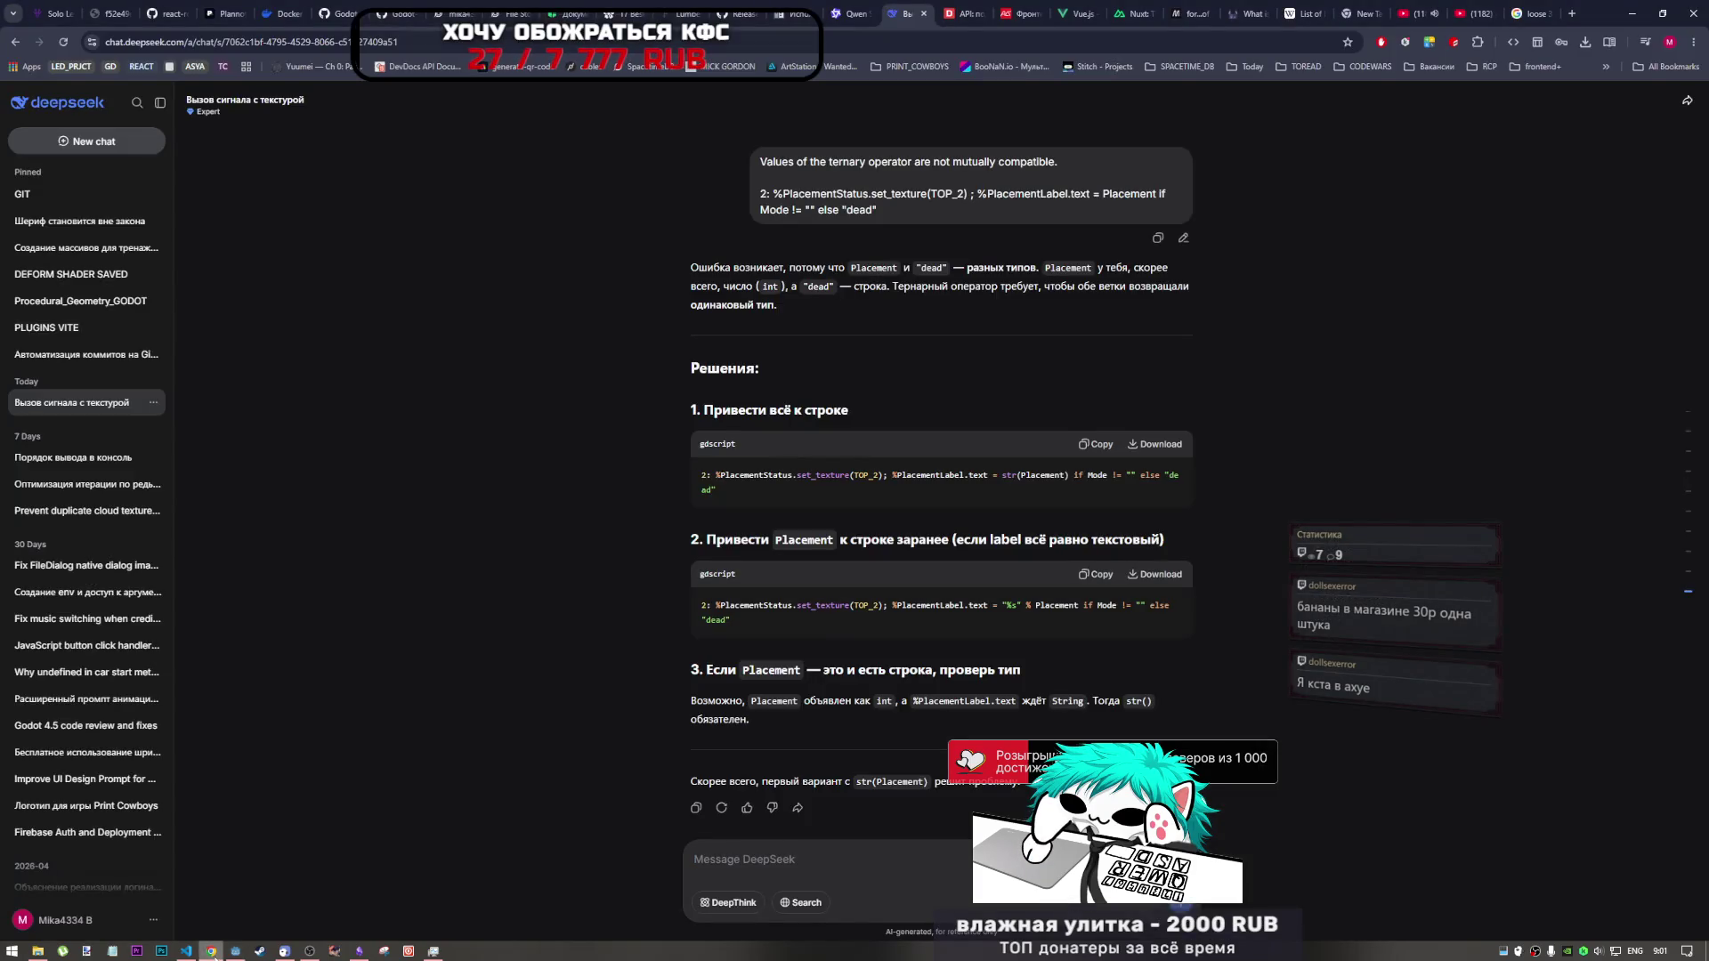
# - Glance at the YouTube music tab, then go back through DeepSeek to the Godot script editor
pyautogui.click(1414, 13)
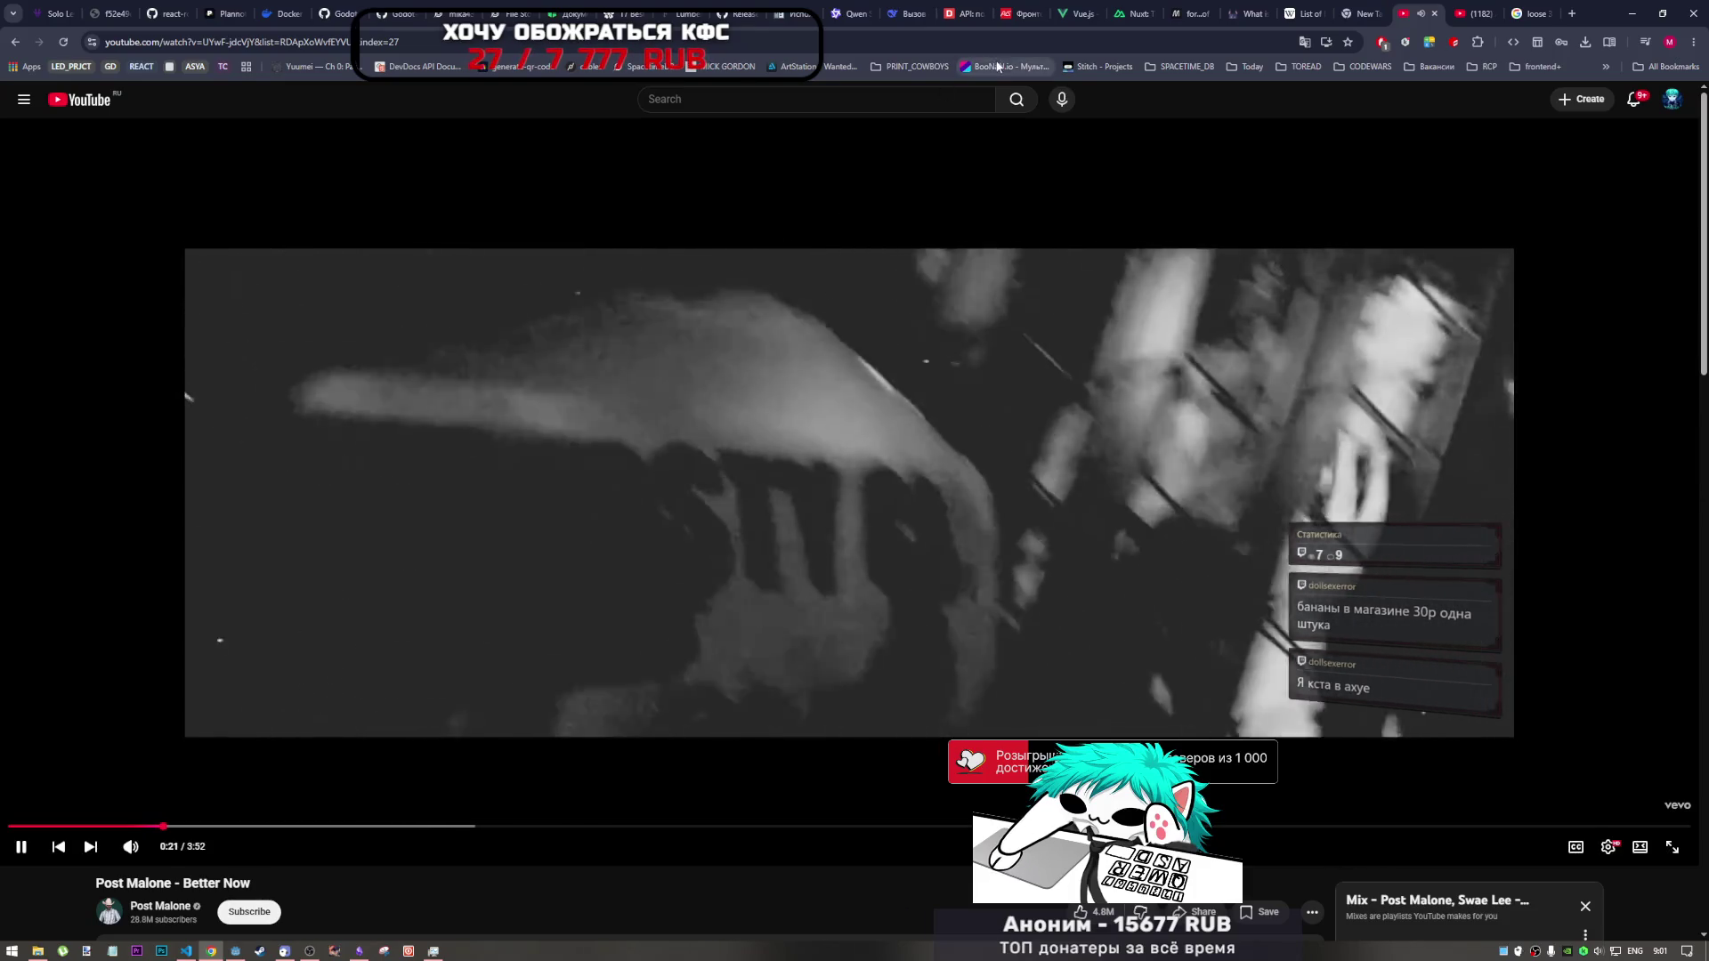
pyautogui.scroll(-3, 878, 568)
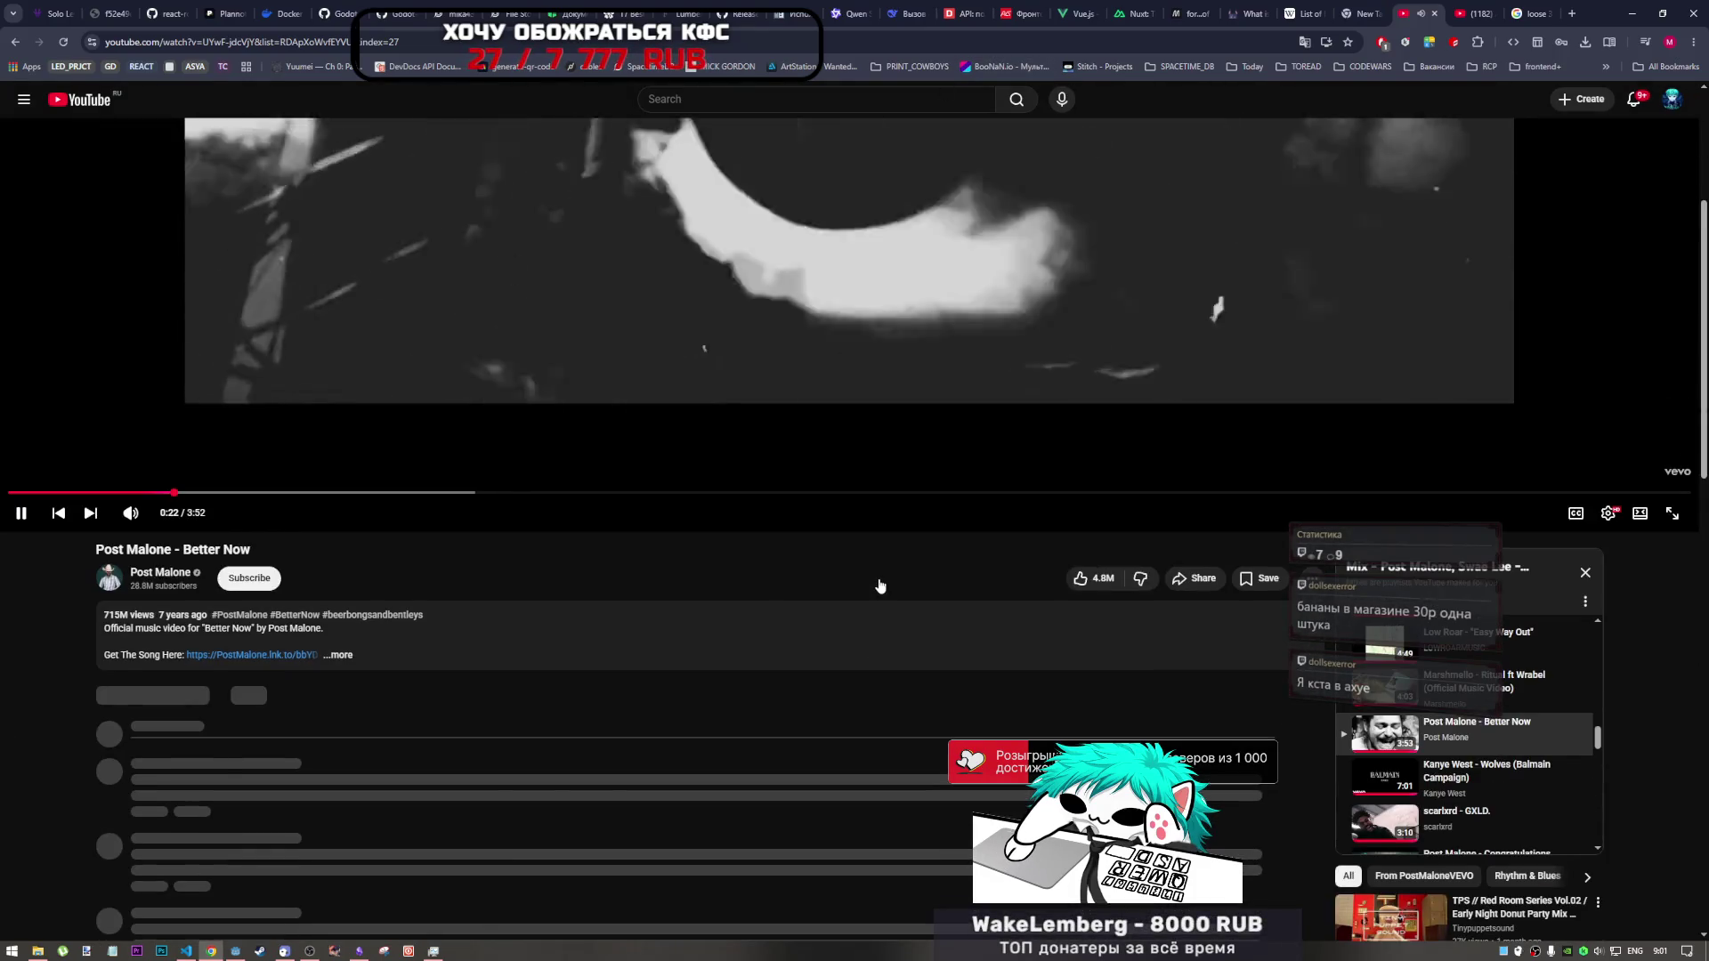
pyautogui.scroll(3, 880, 586)
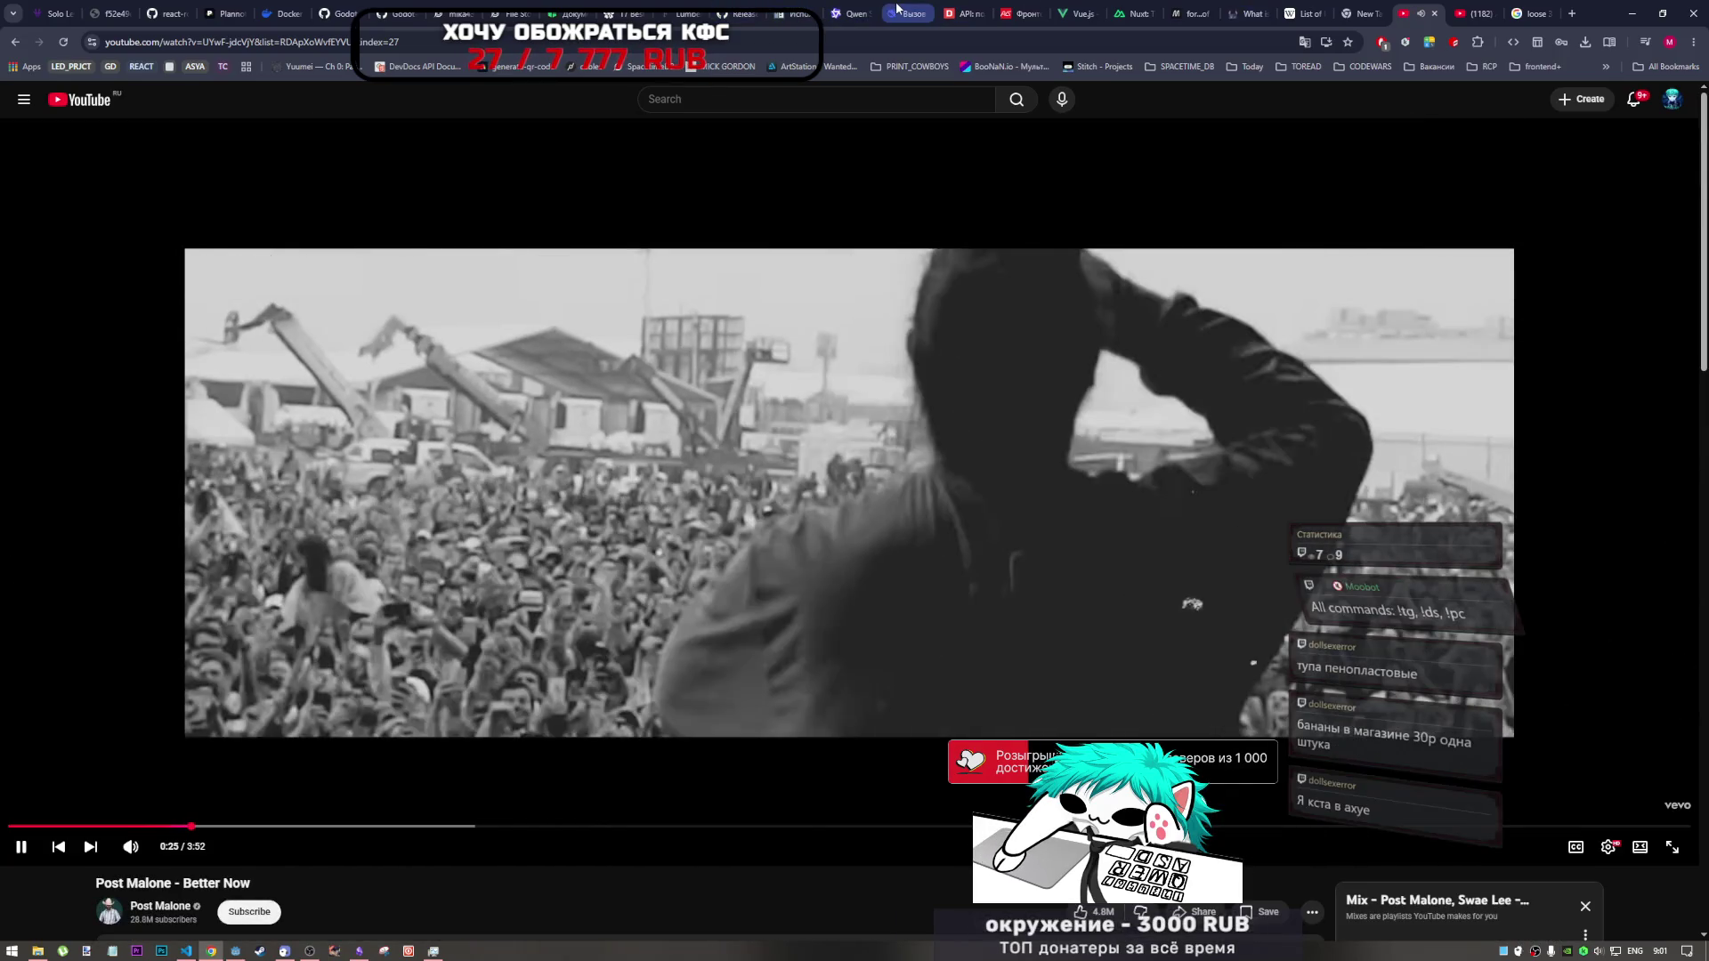
pyautogui.click(904, 13)
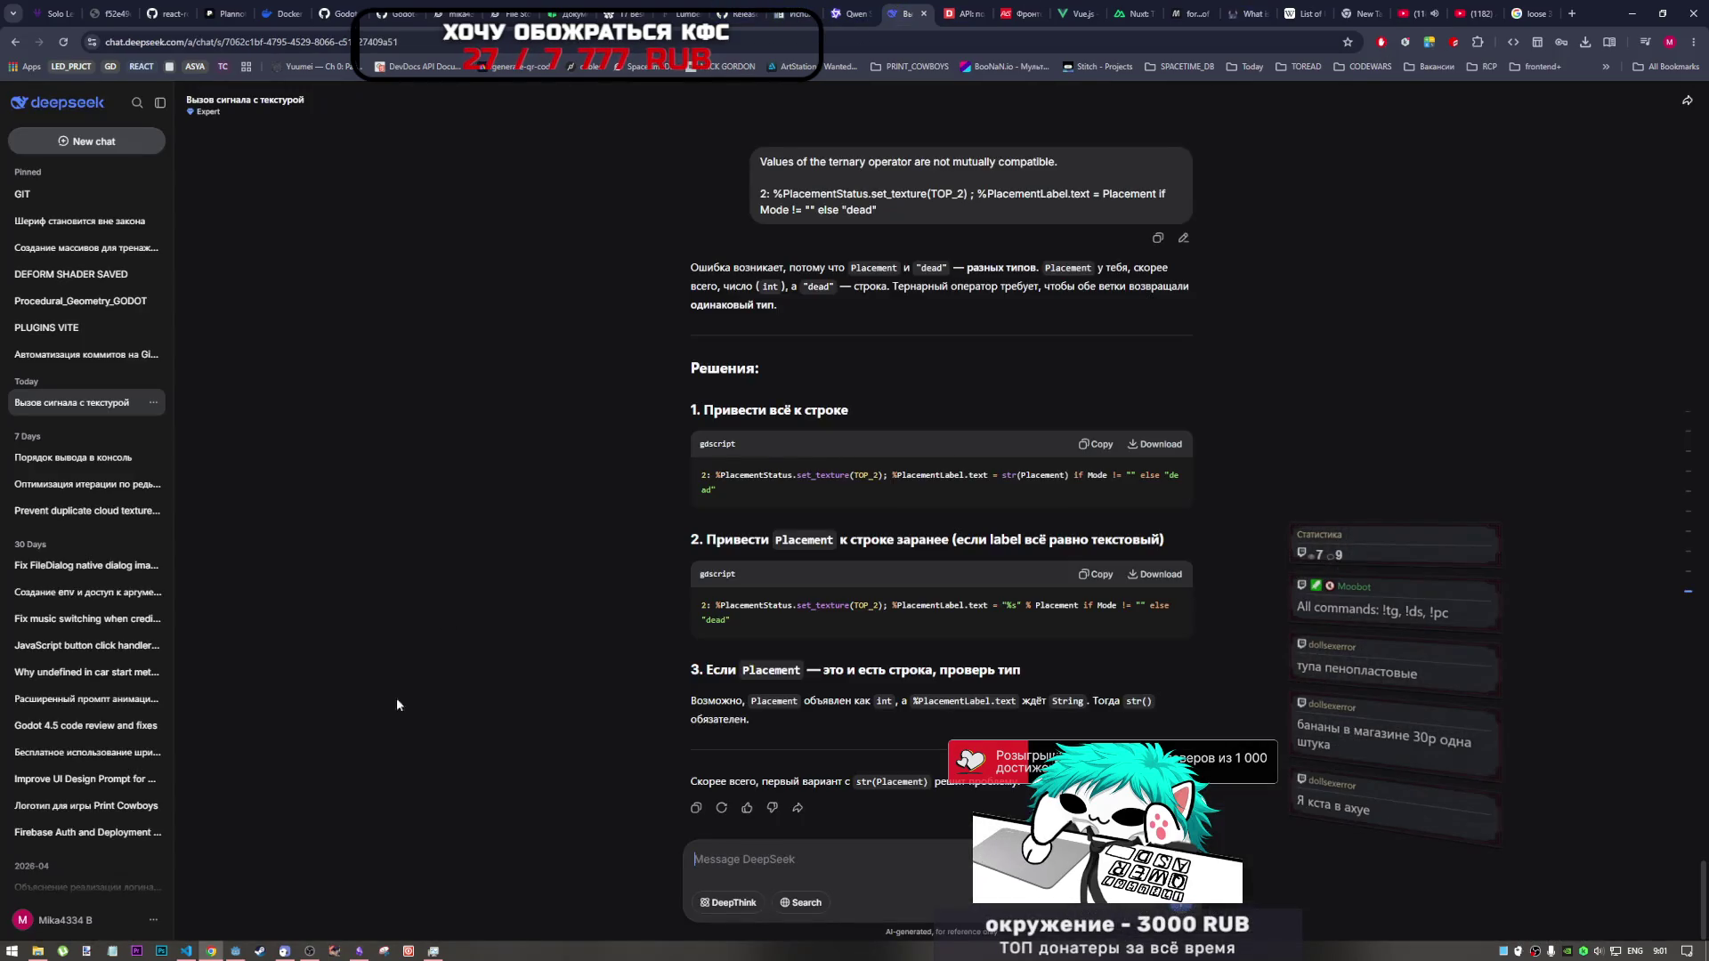
pyautogui.click(234, 950)
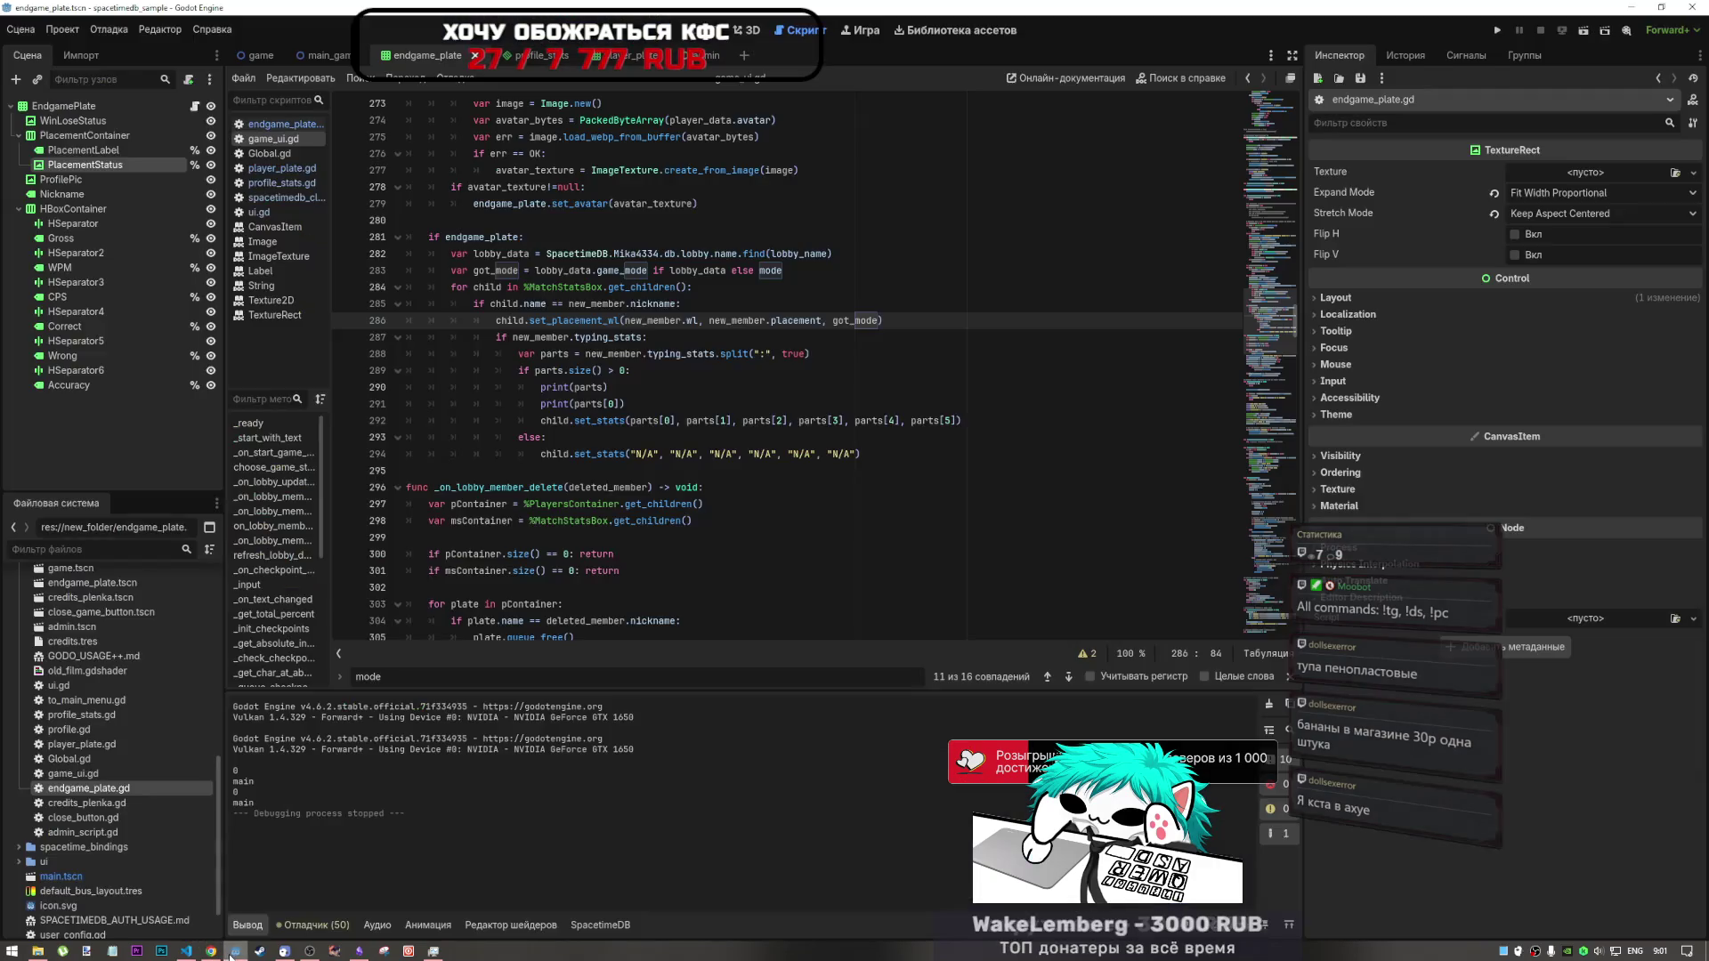
# - Flip through player_plate.gd, spacetimedb_client.gd and game_ui.gd, then reopen endgame_plate.gd at line 20
pyautogui.click(866, 337)
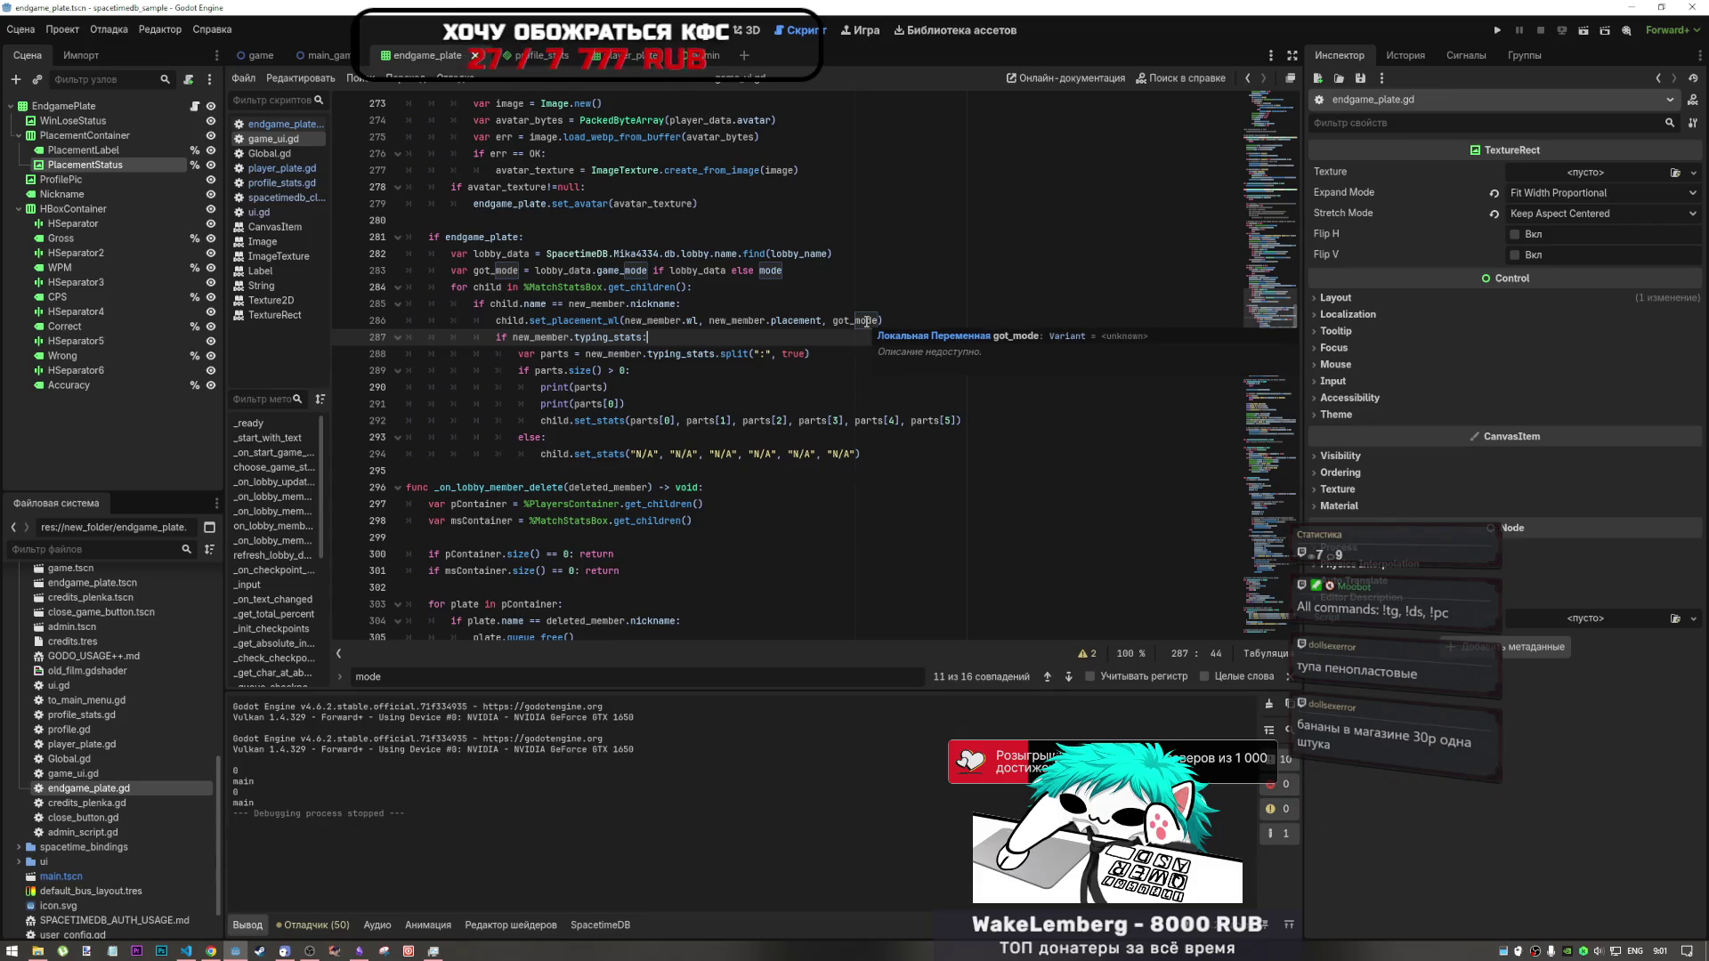
pyautogui.click(278, 168)
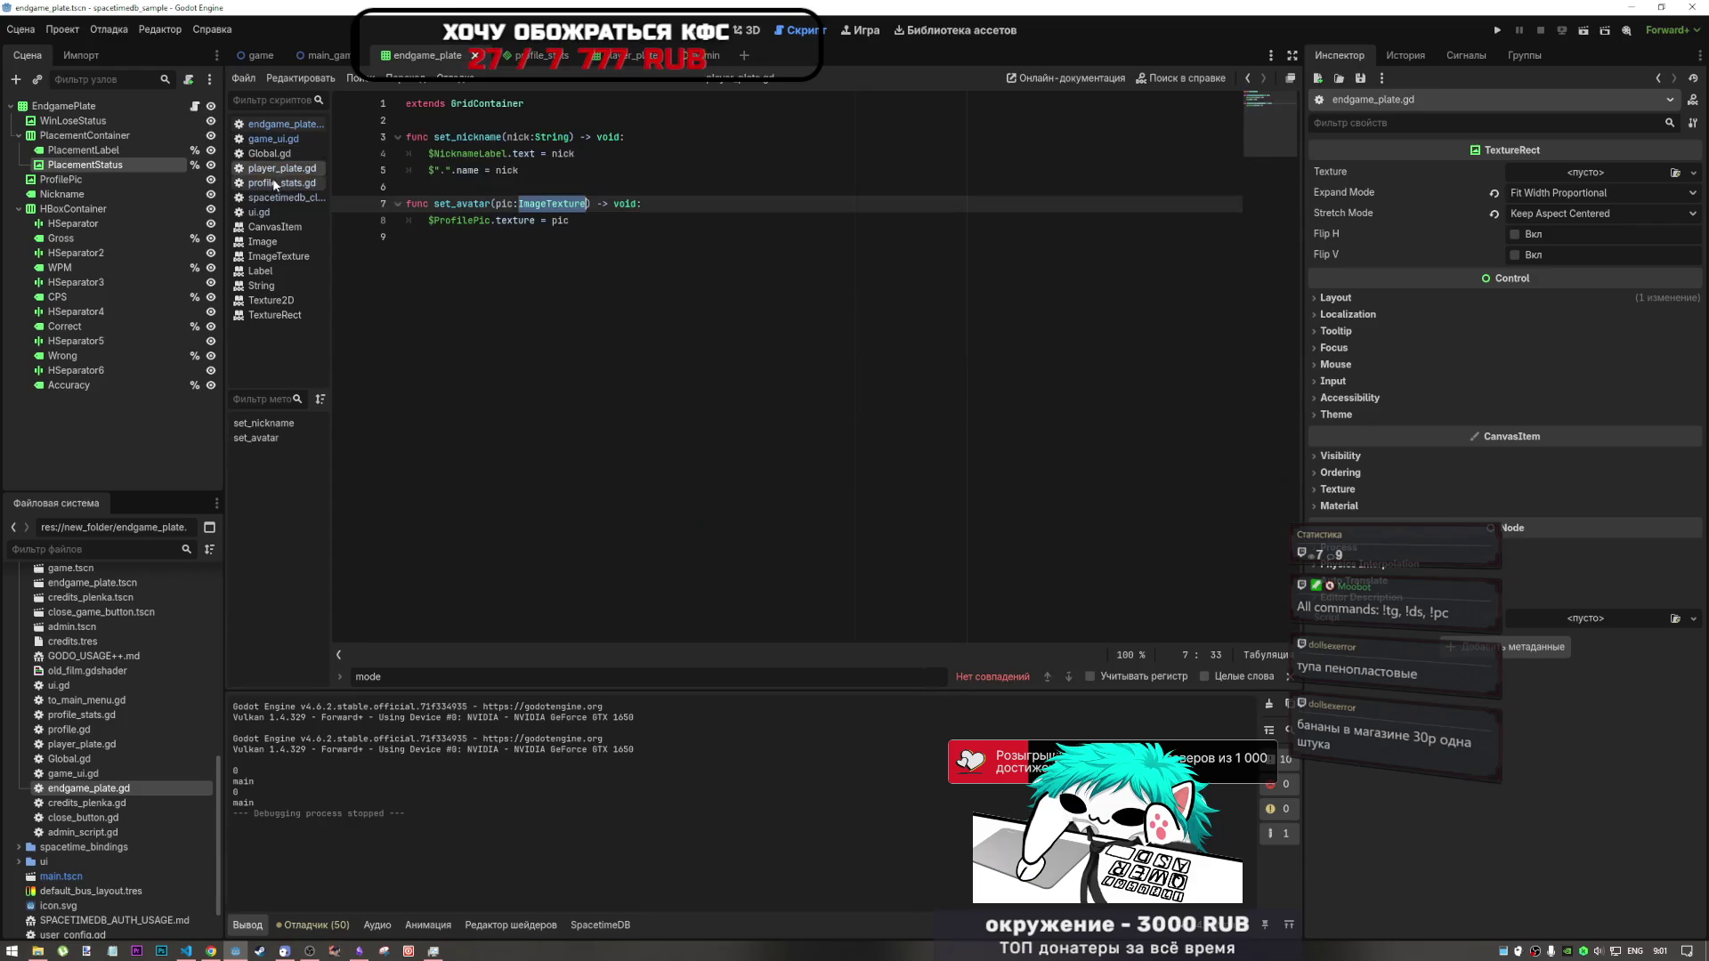
pyautogui.click(274, 183)
pyautogui.click(278, 168)
pyautogui.click(278, 198)
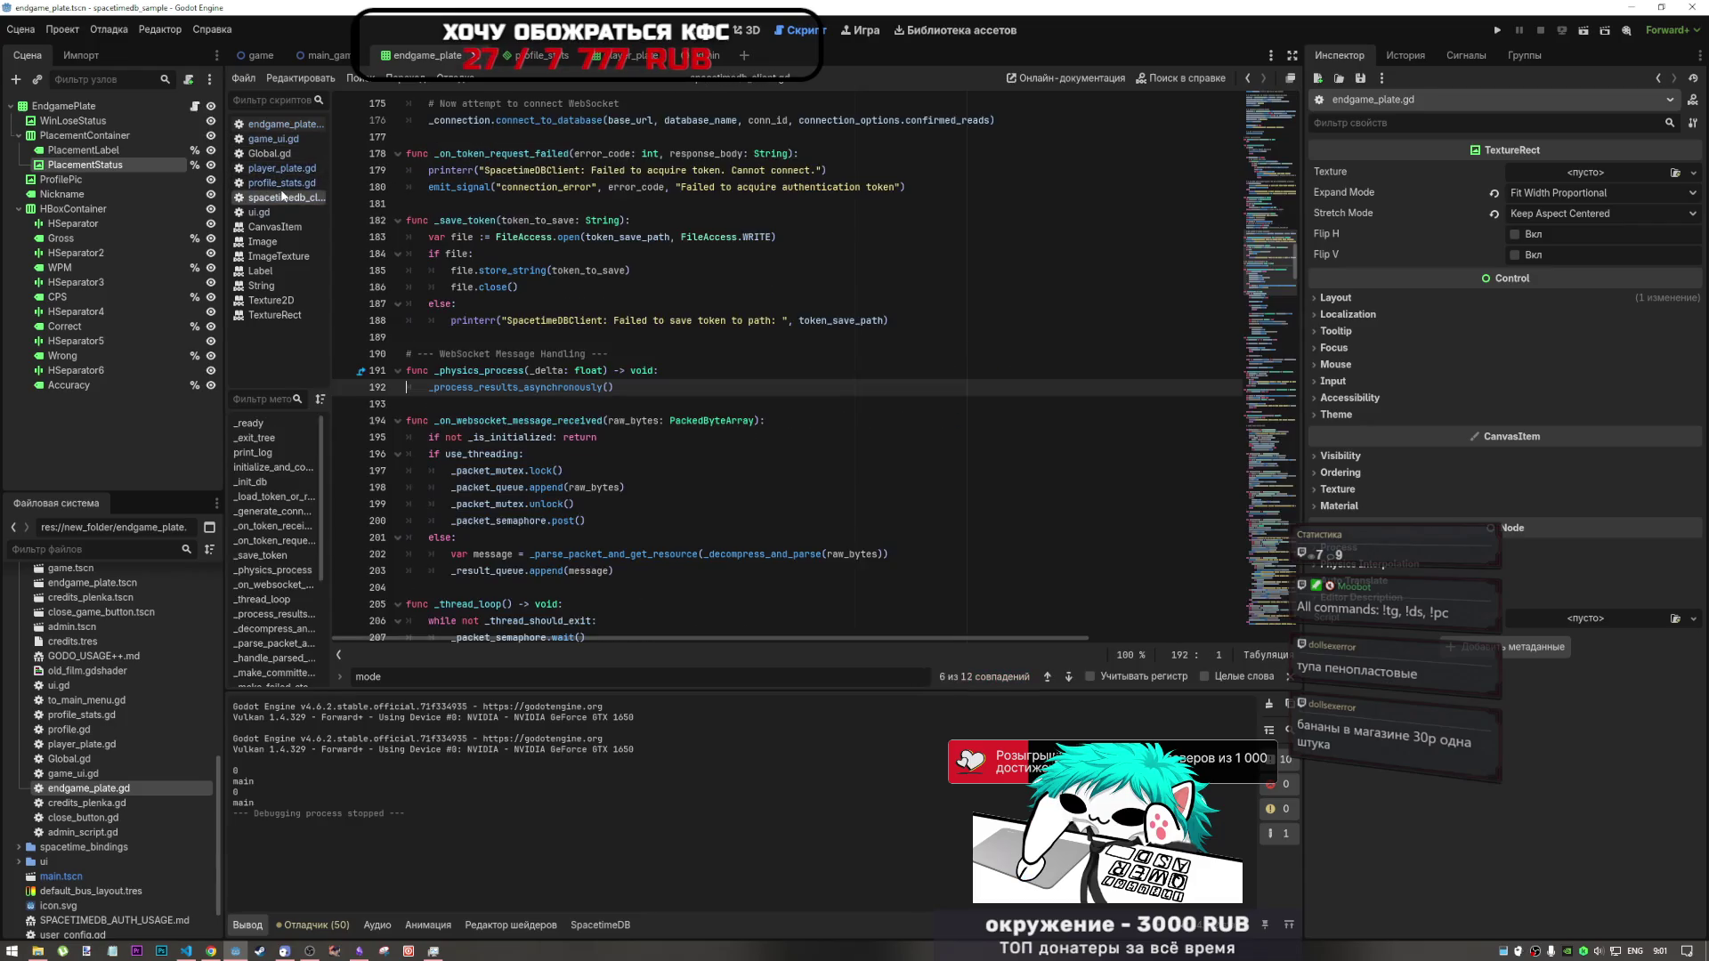
pyautogui.click(291, 140)
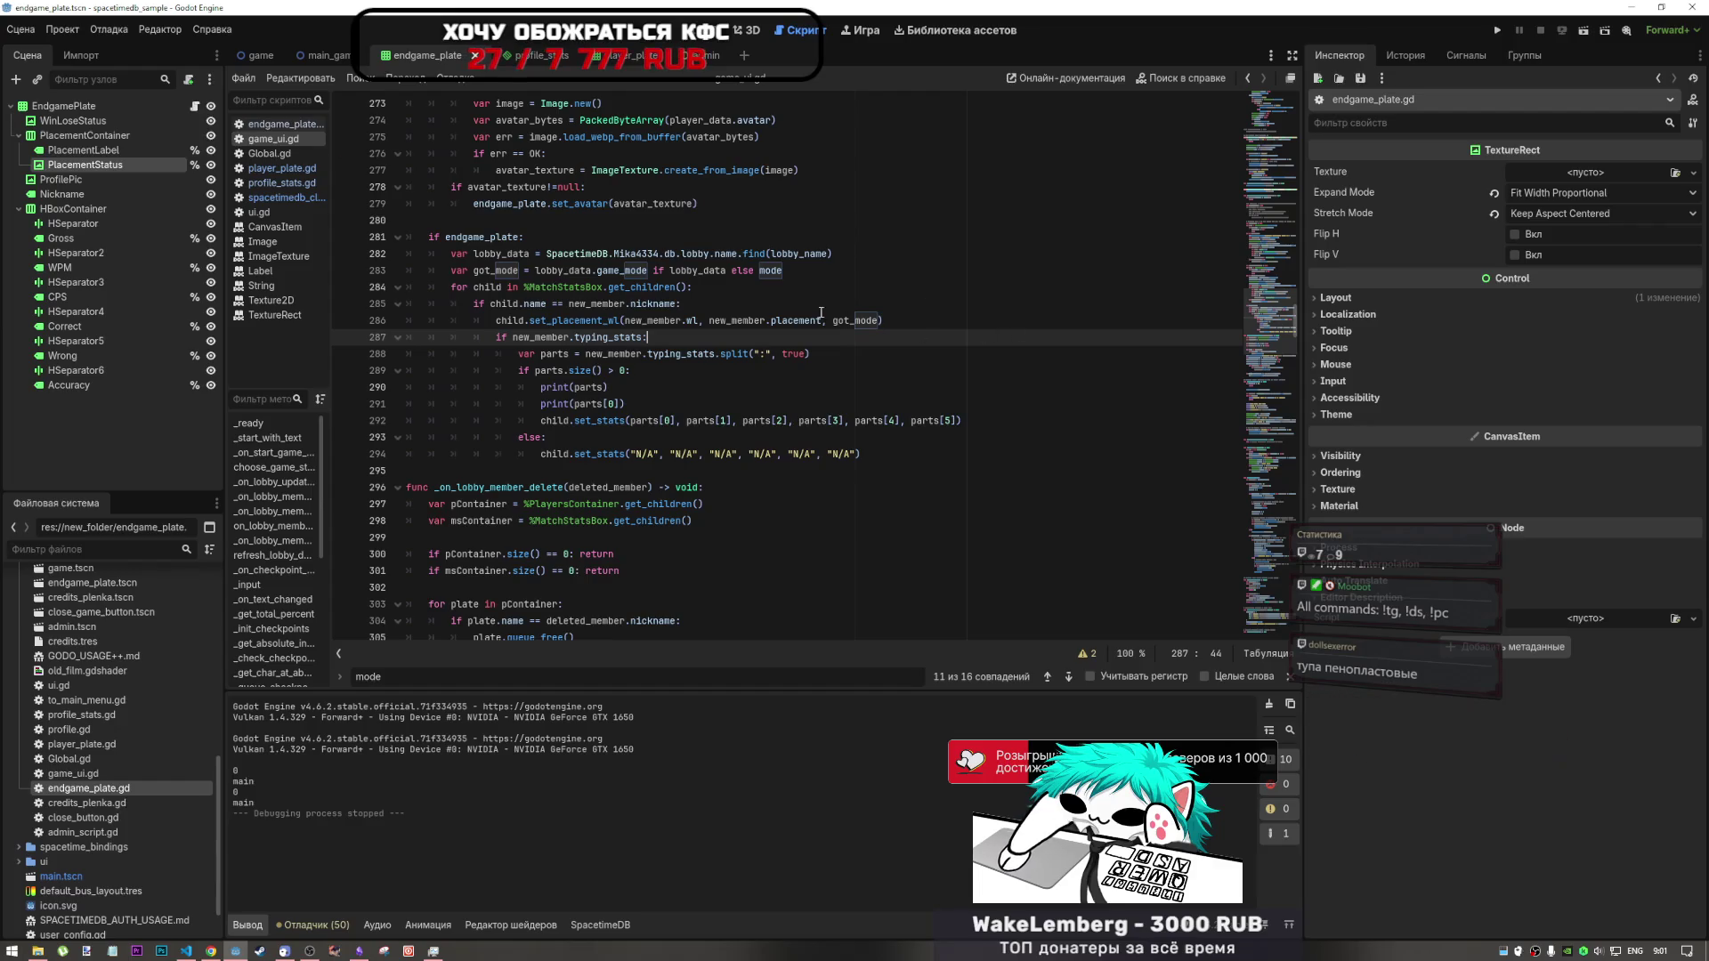
pyautogui.click(279, 124)
pyautogui.click(857, 389)
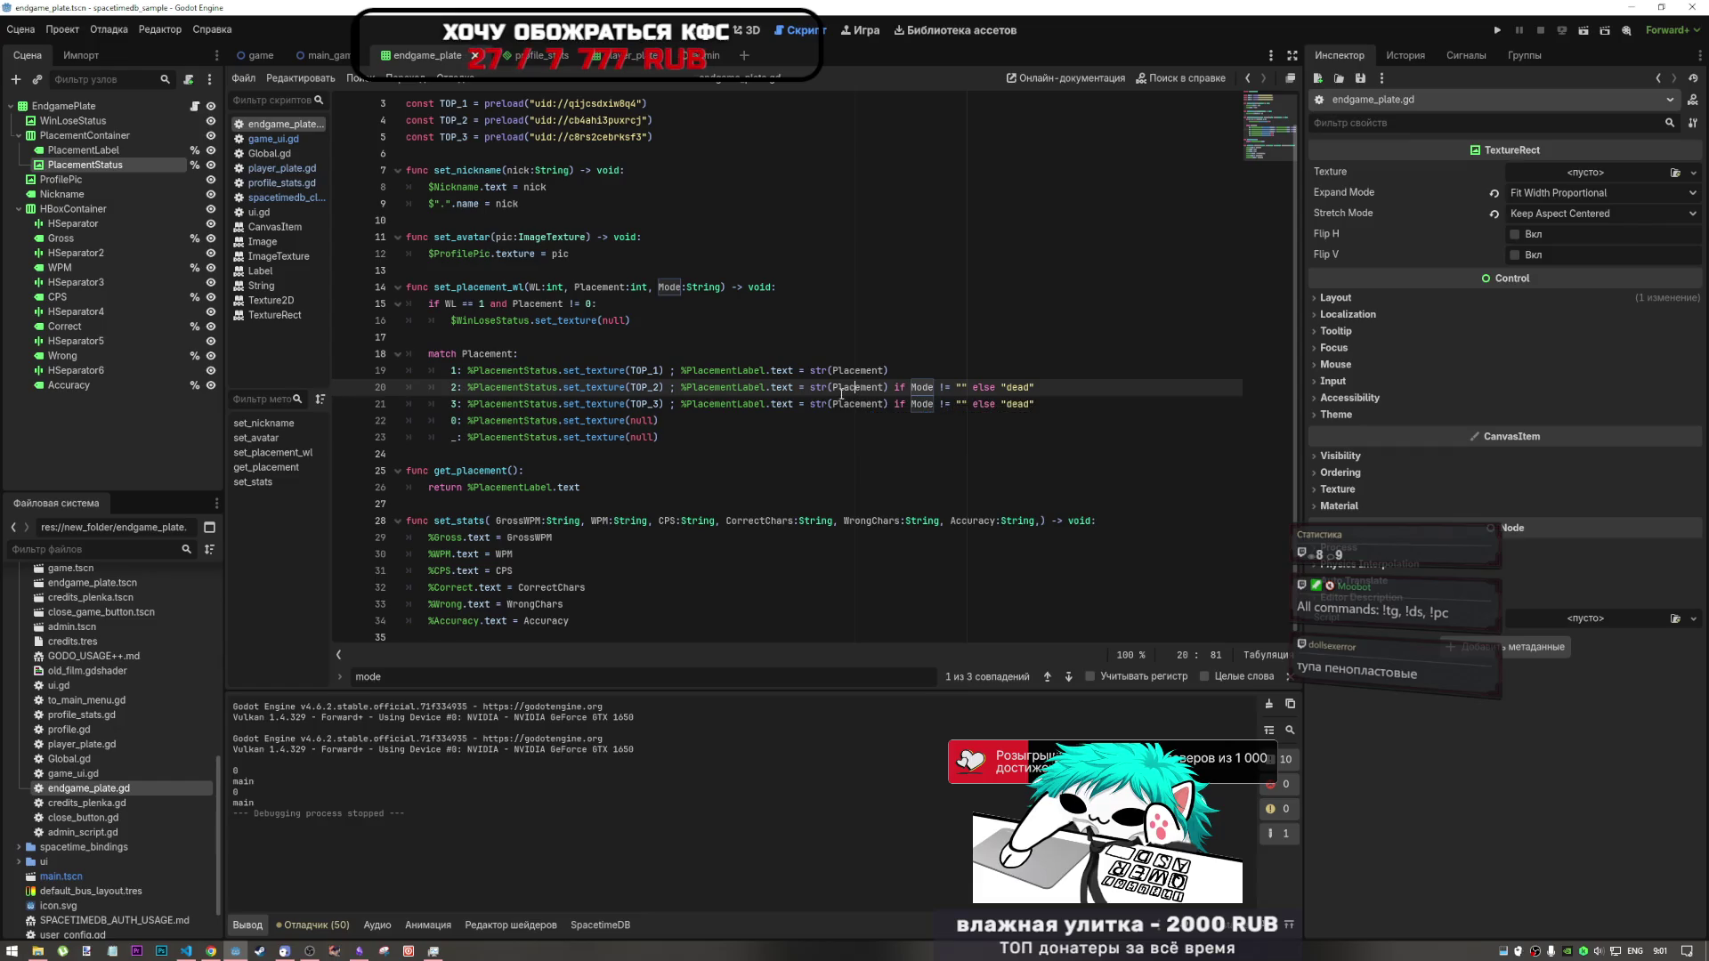
# - Review set_placement_wl's Placement and Accuracy handling on lines 14–21 of endgame_plate.gd, then bring up game.tscn
pyautogui.click(814, 370)
pyautogui.doubleClick(828, 370)
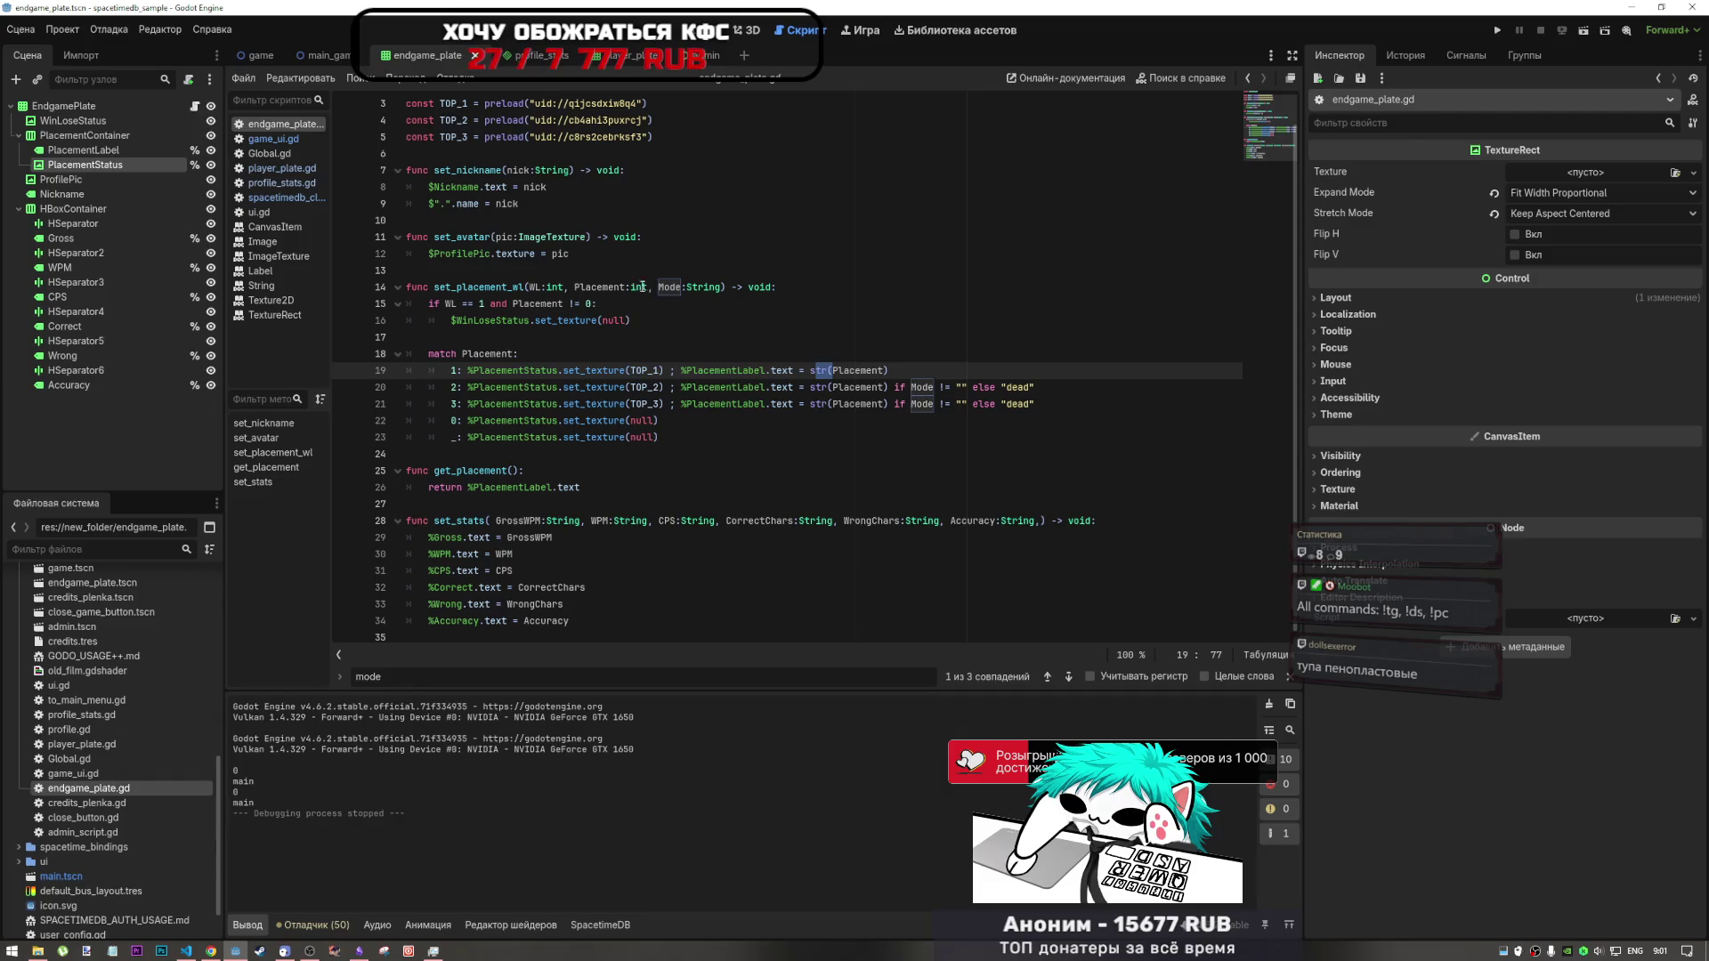
pyautogui.click(488, 286)
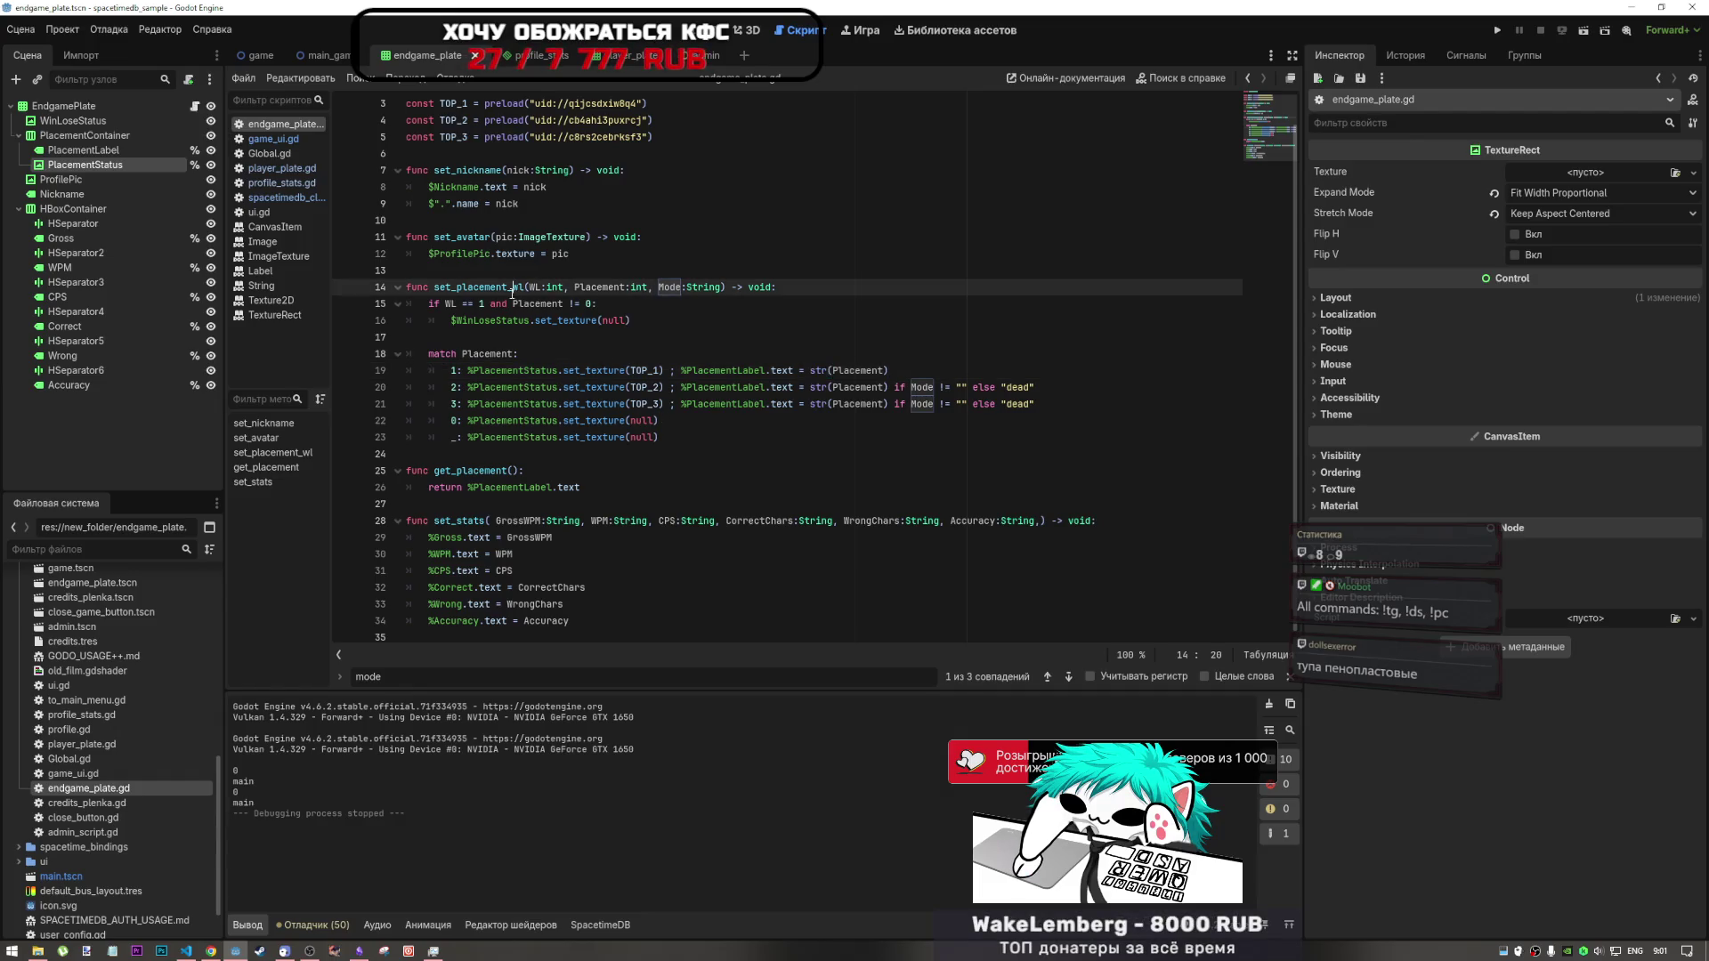
pyautogui.click(636, 287)
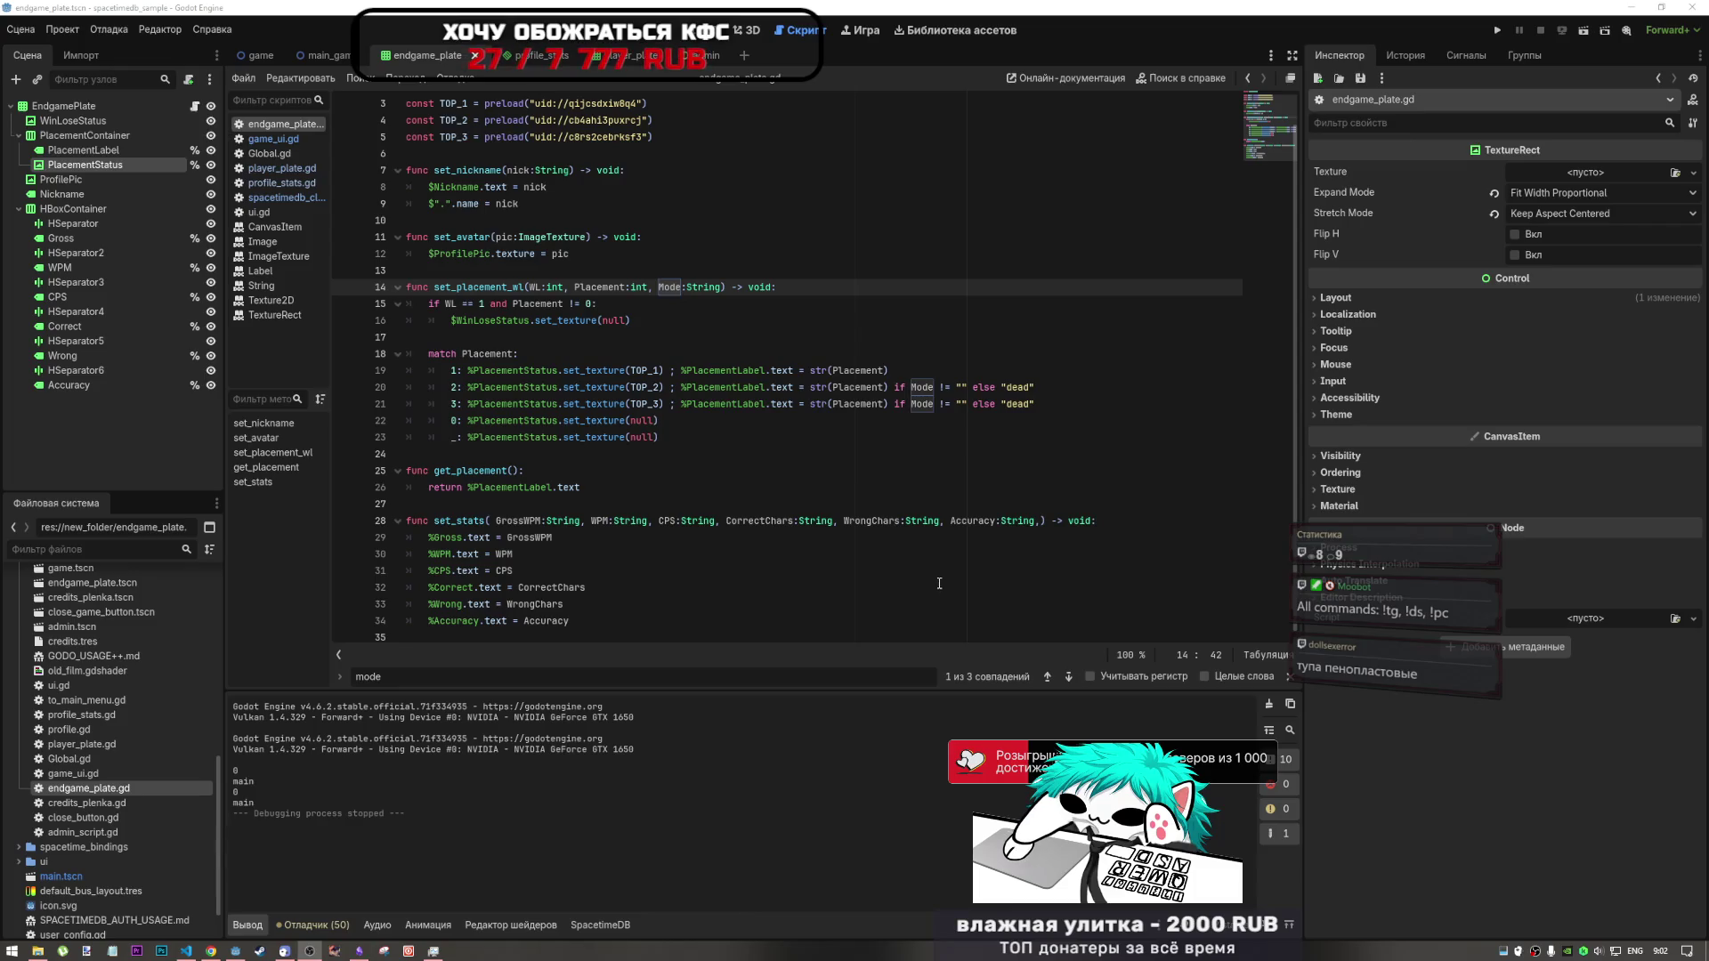
pyautogui.click(997, 521)
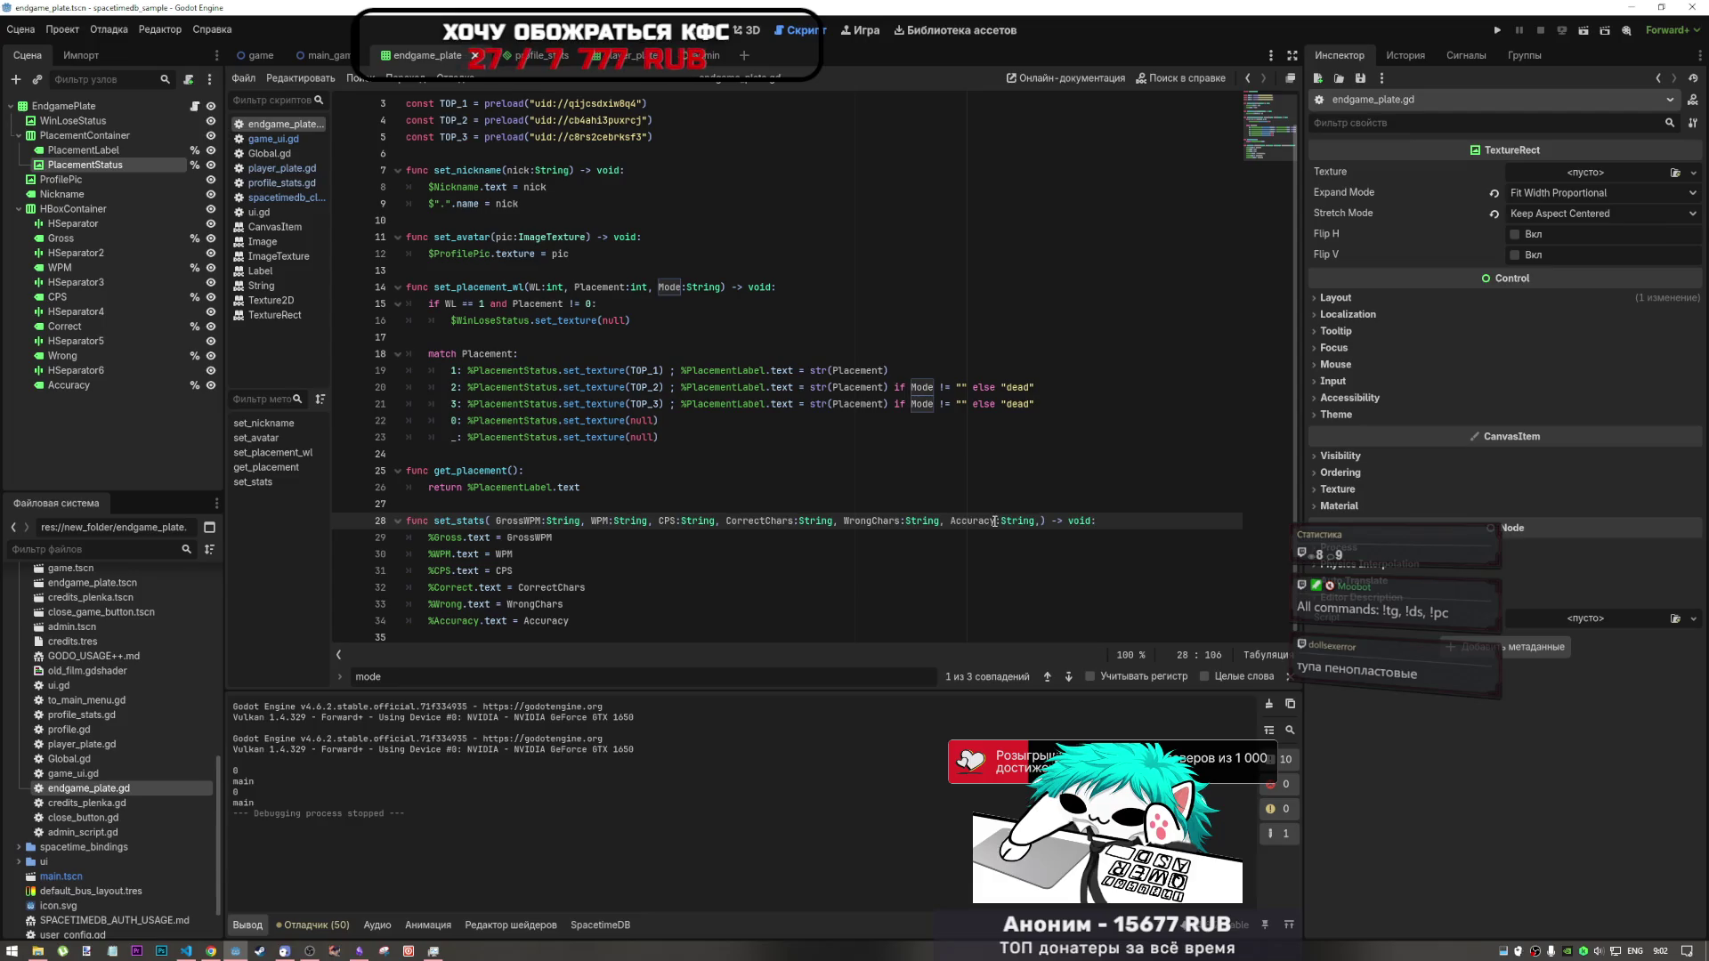
pyautogui.click(1045, 408)
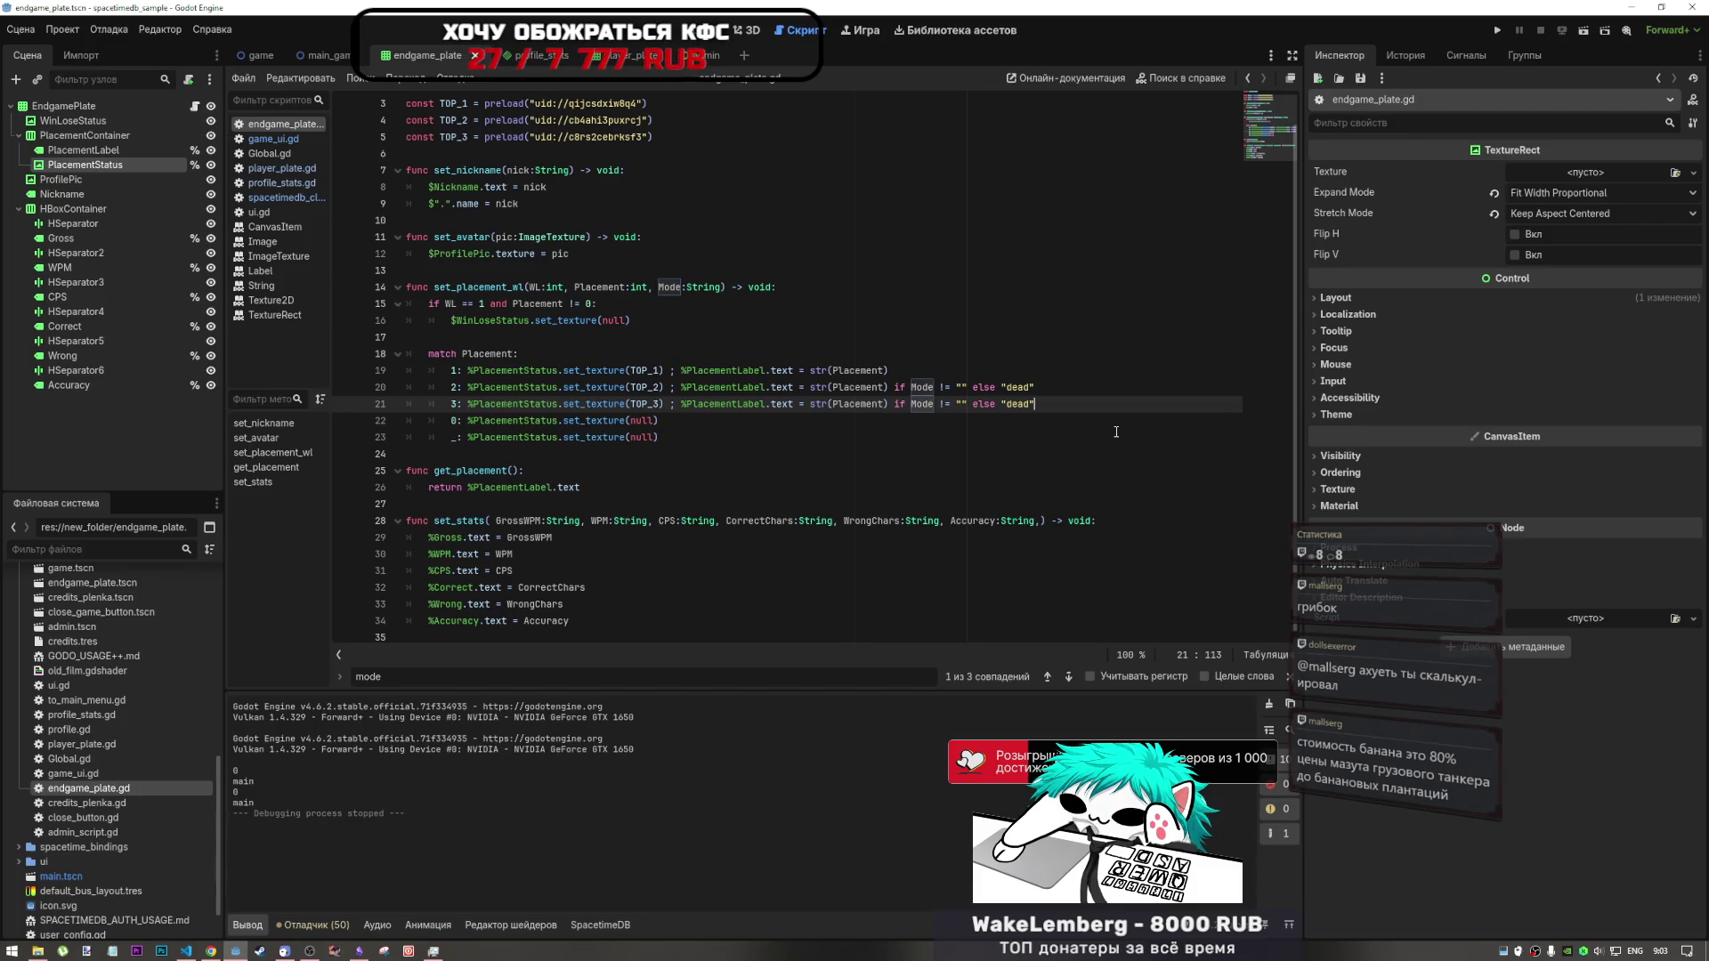
pyautogui.click(677, 270)
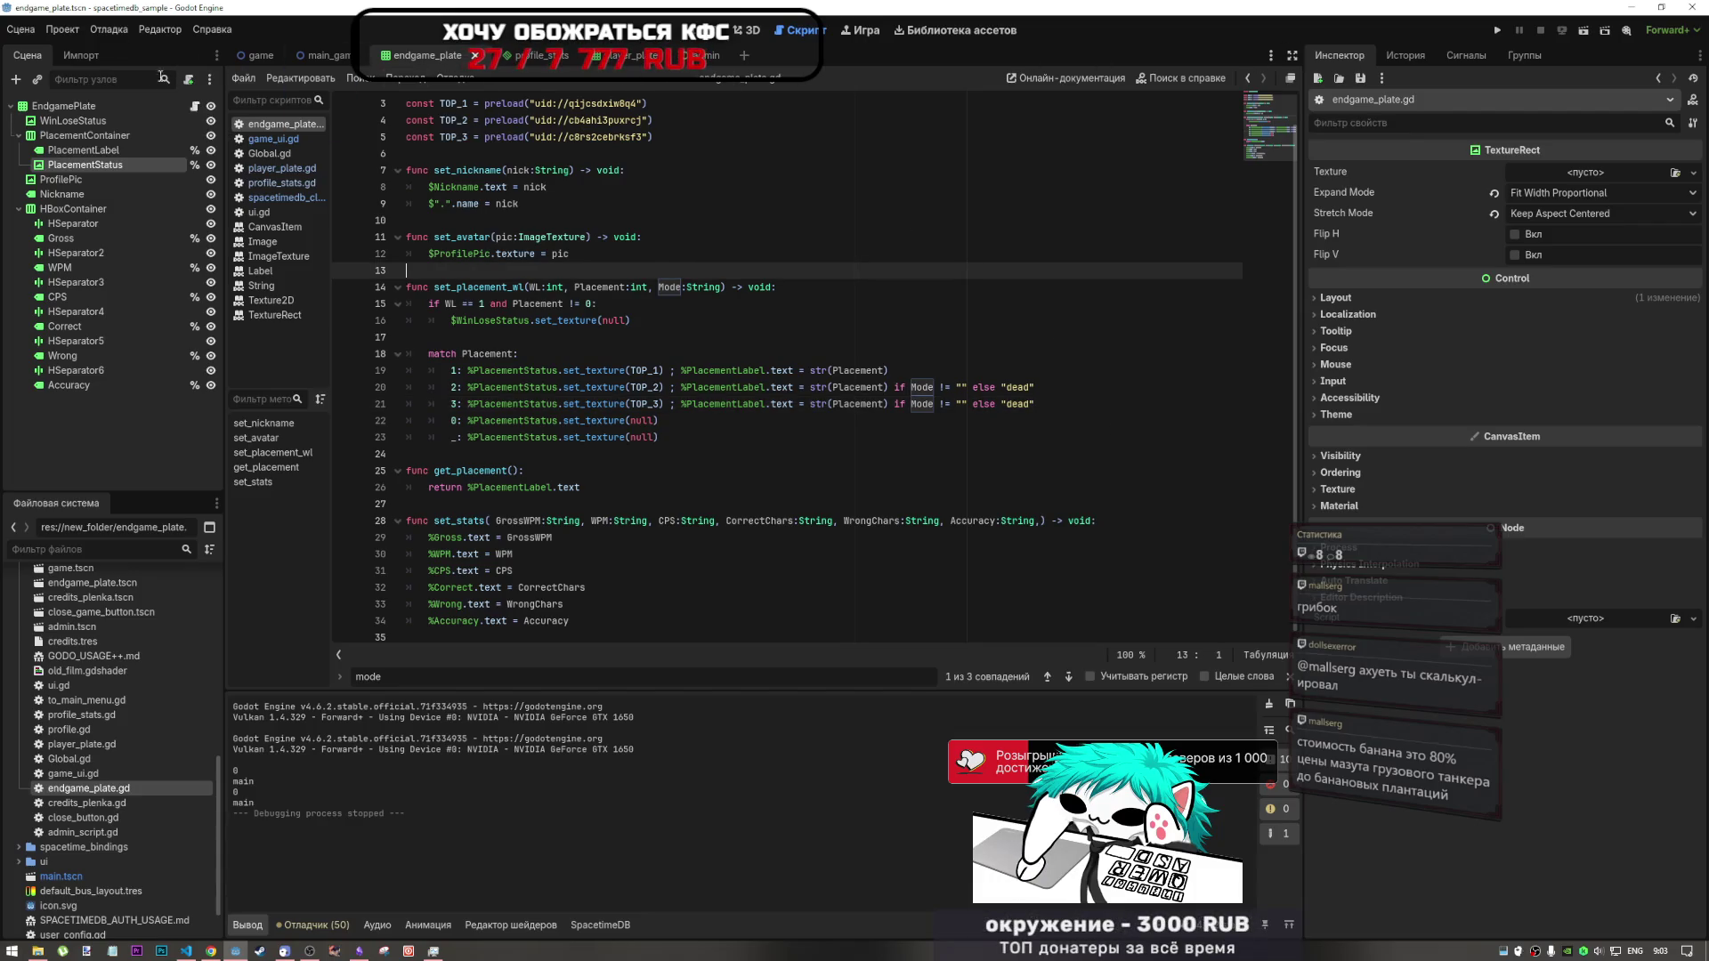
pyautogui.click(261, 55)
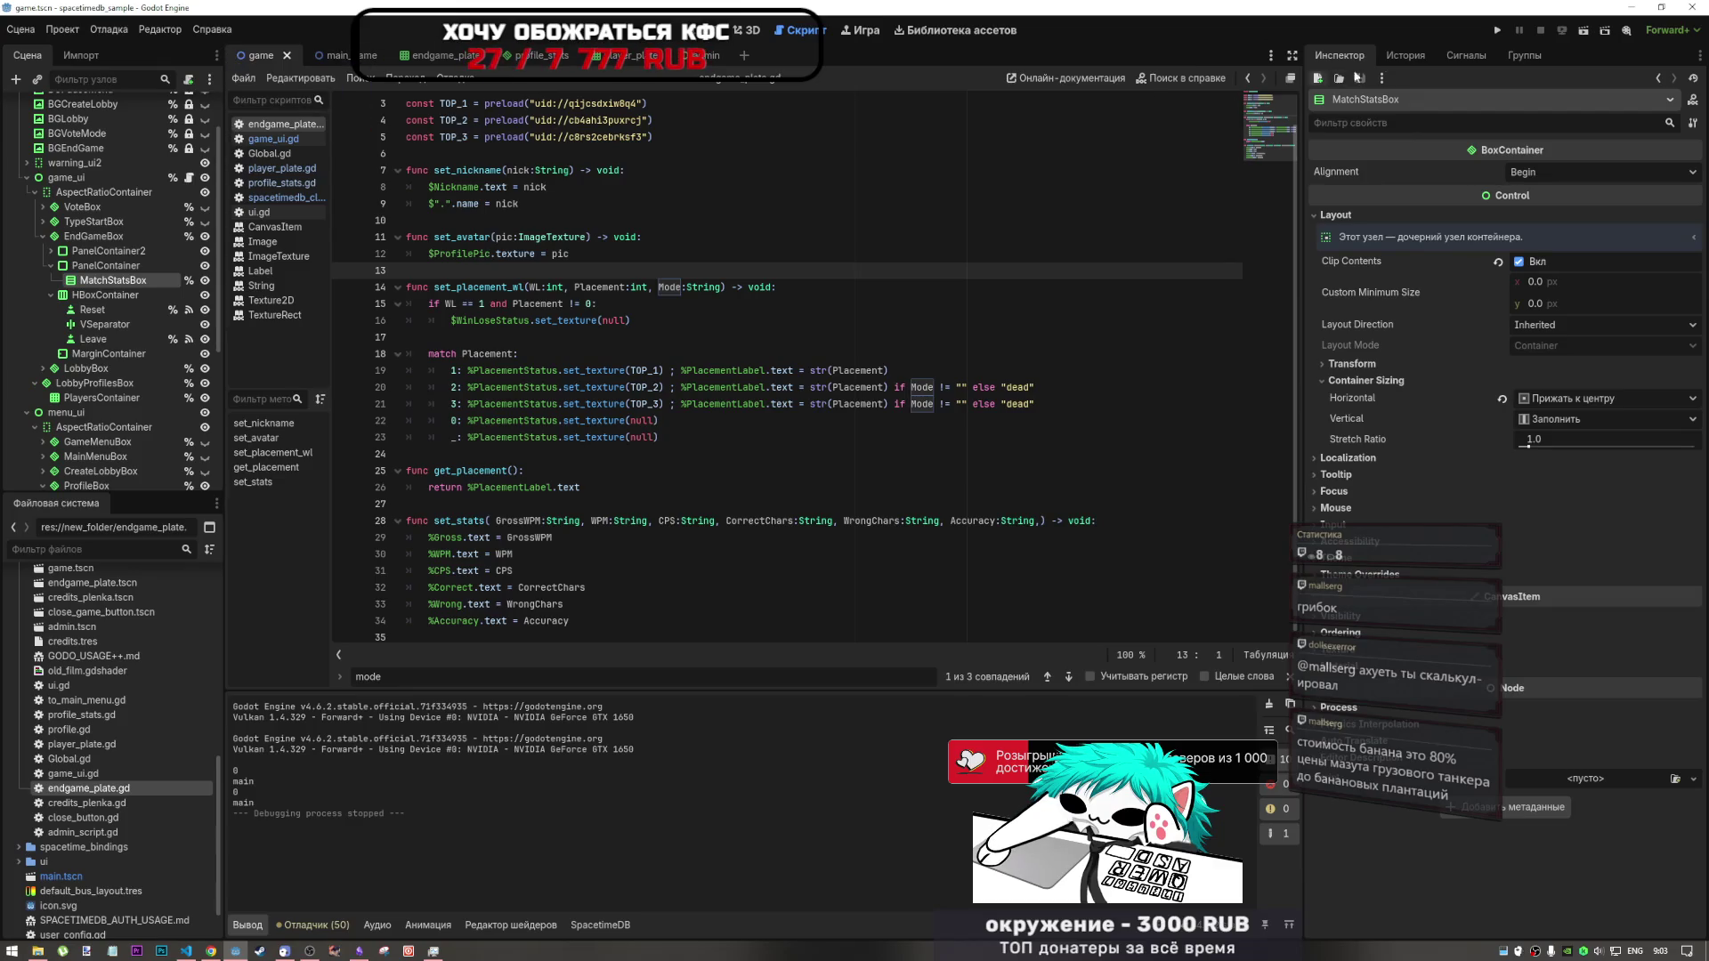
# - Run the game and make its separate debug window taller
pyautogui.click(1584, 31)
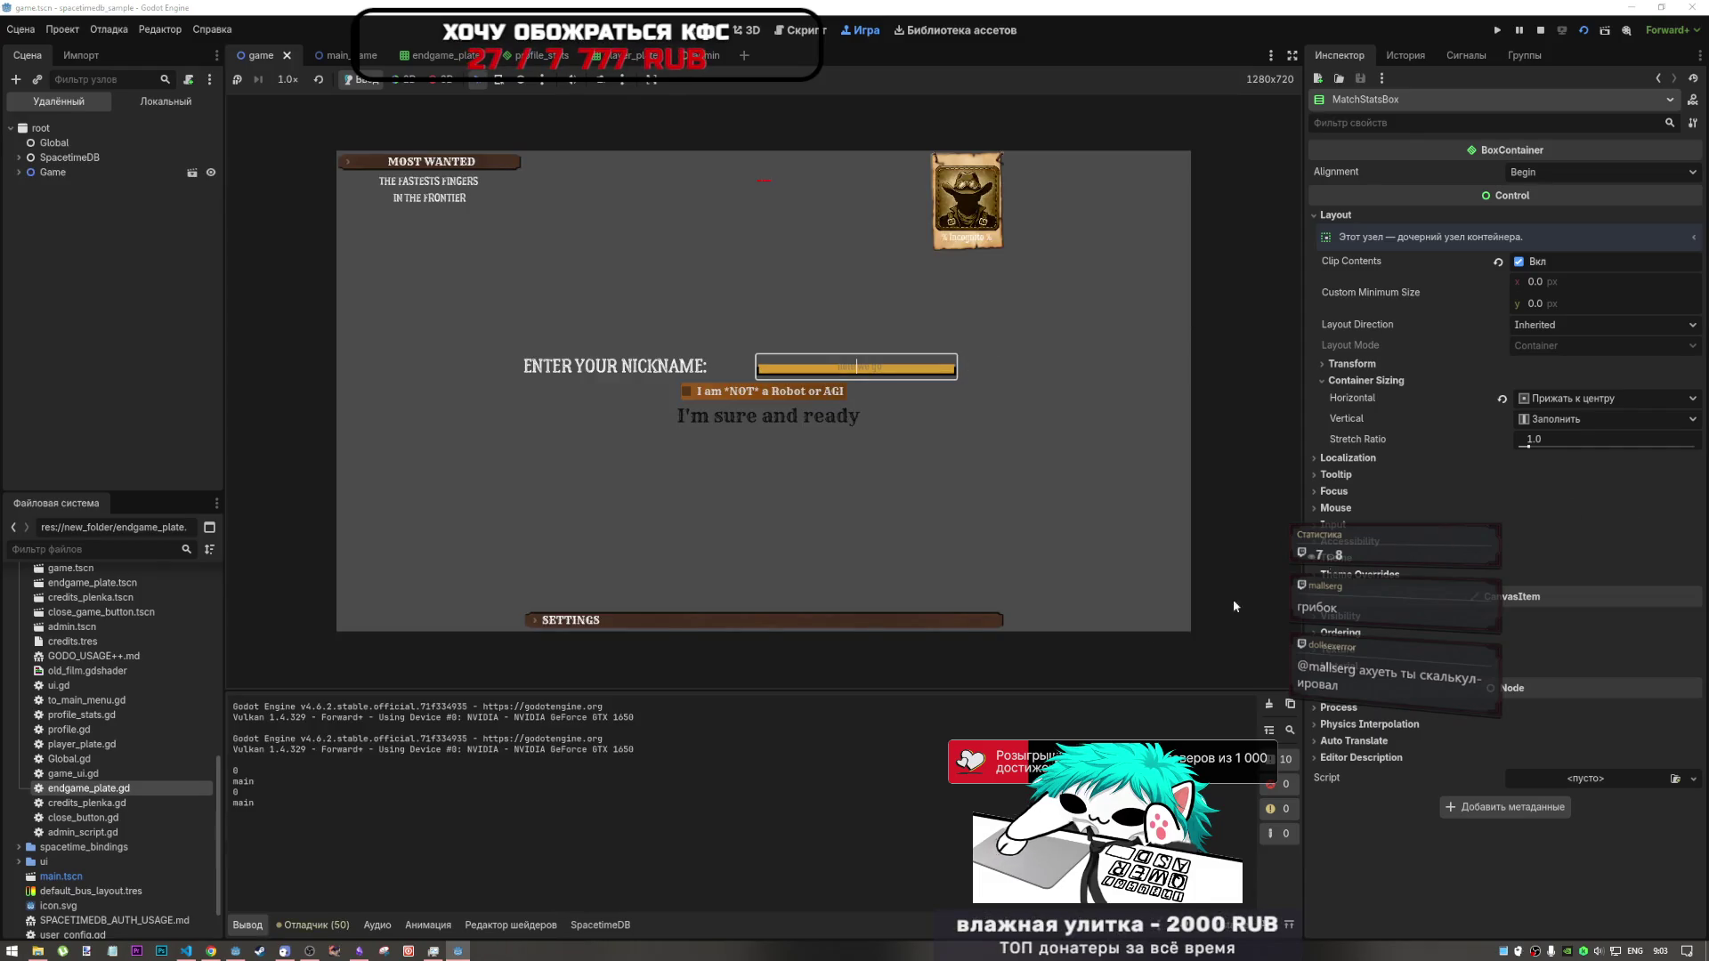
pyautogui.click(468, 952)
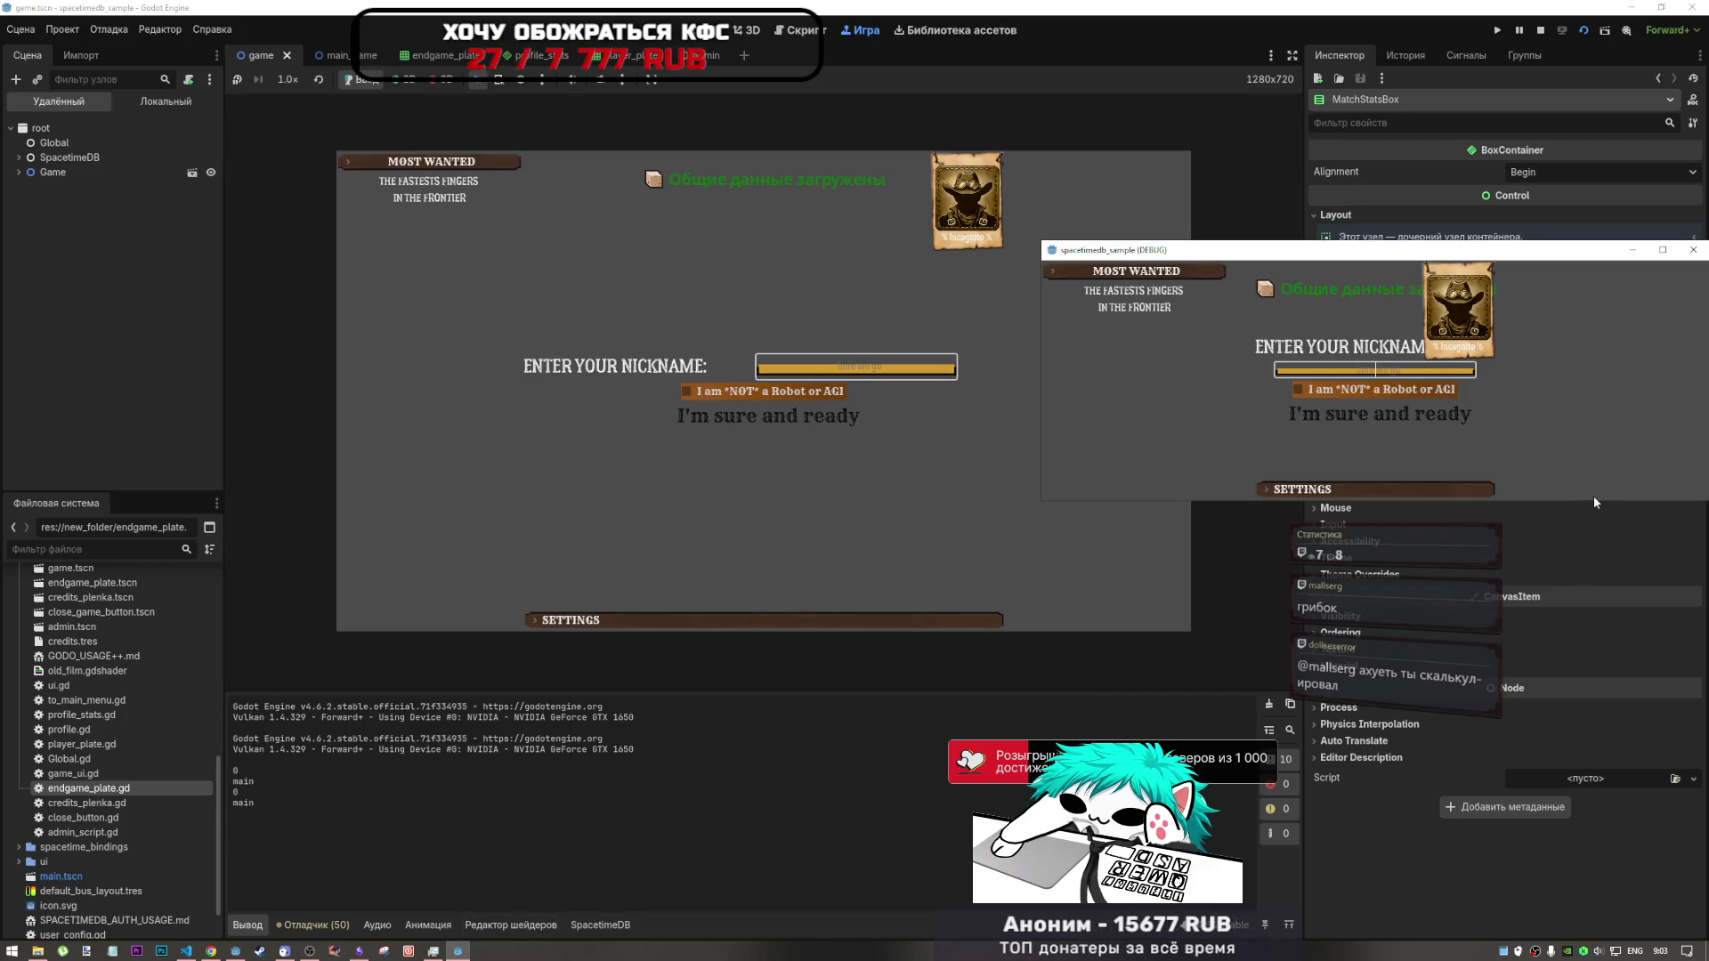
pyautogui.moveTo(1596, 503); pyautogui.dragTo(1587, 742)
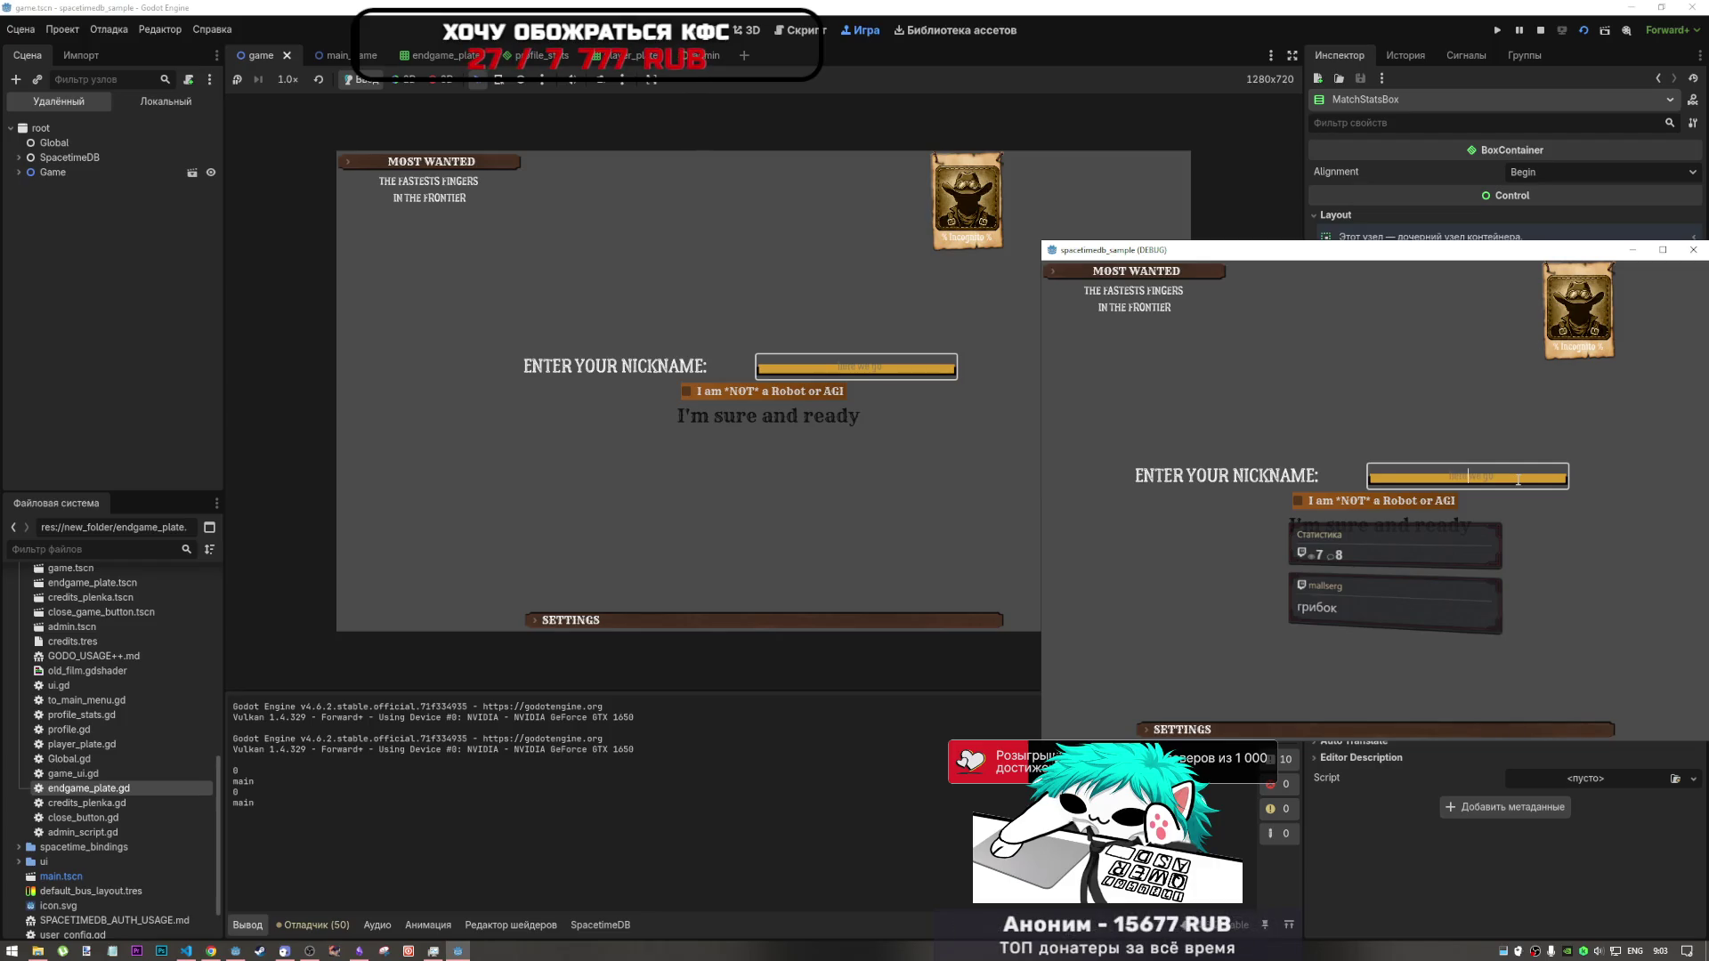
# - Switch the keyboard layout and enter a nickname in the game, correcting mistyped characters
pyautogui.hotkey('alt', 'shift')
pyautogui.write('в')
pyautogui.press('BackSpace')
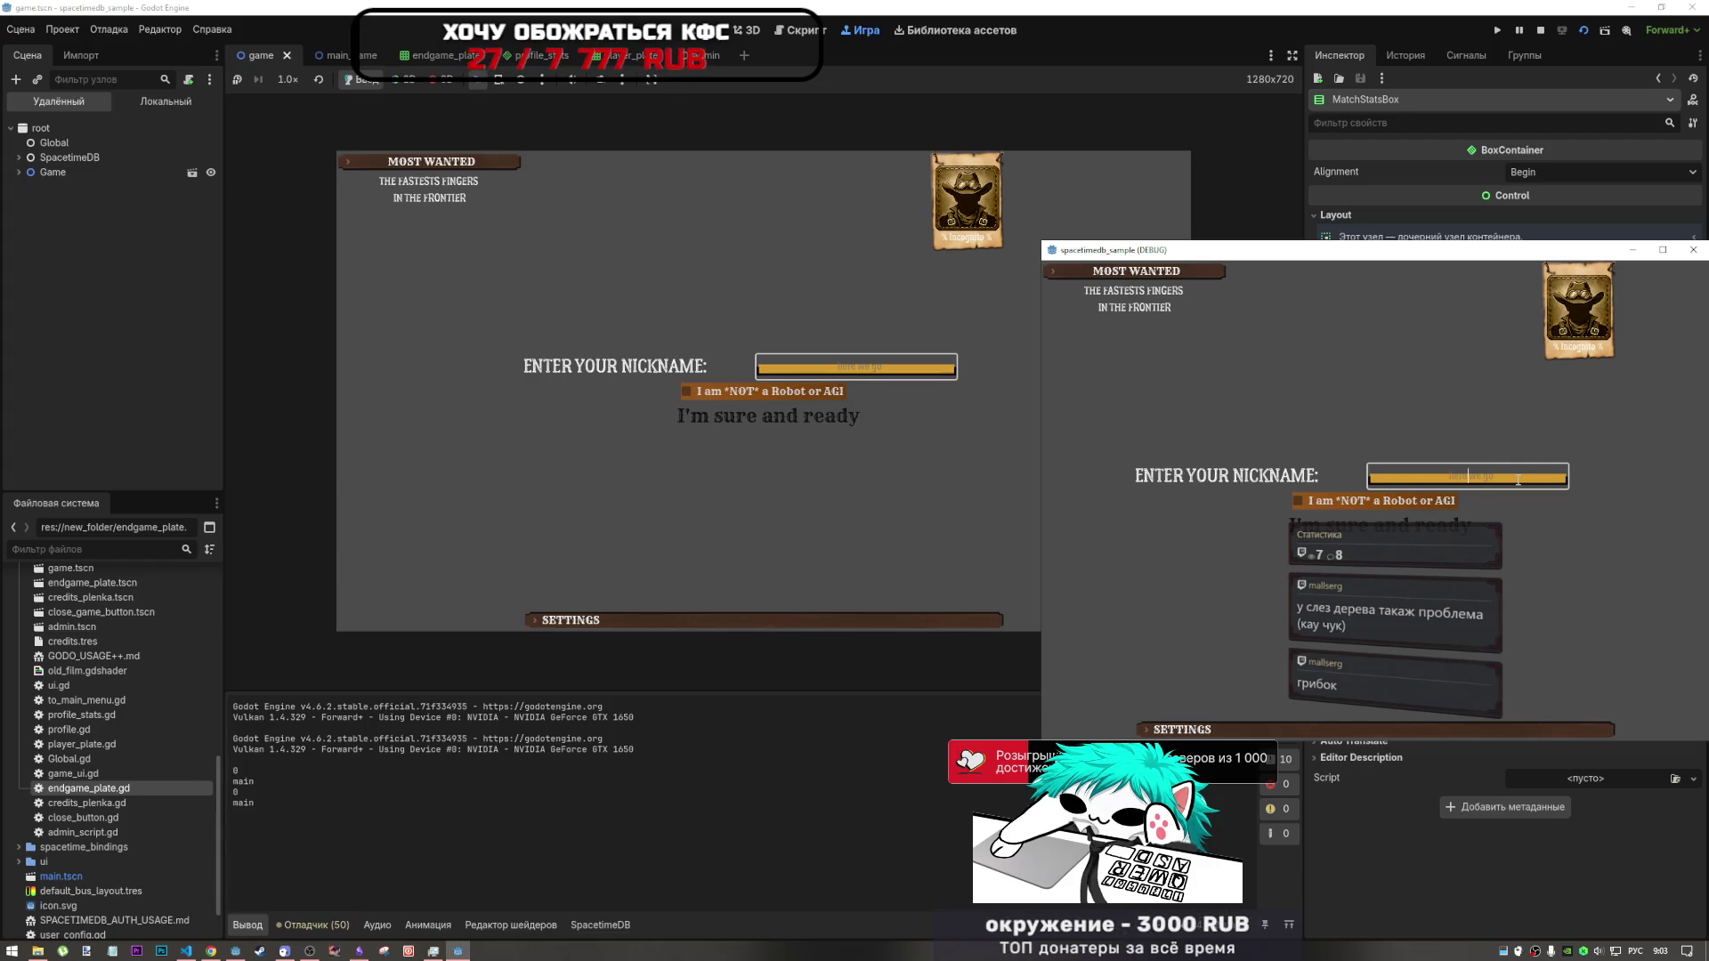
pyautogui.write('a')
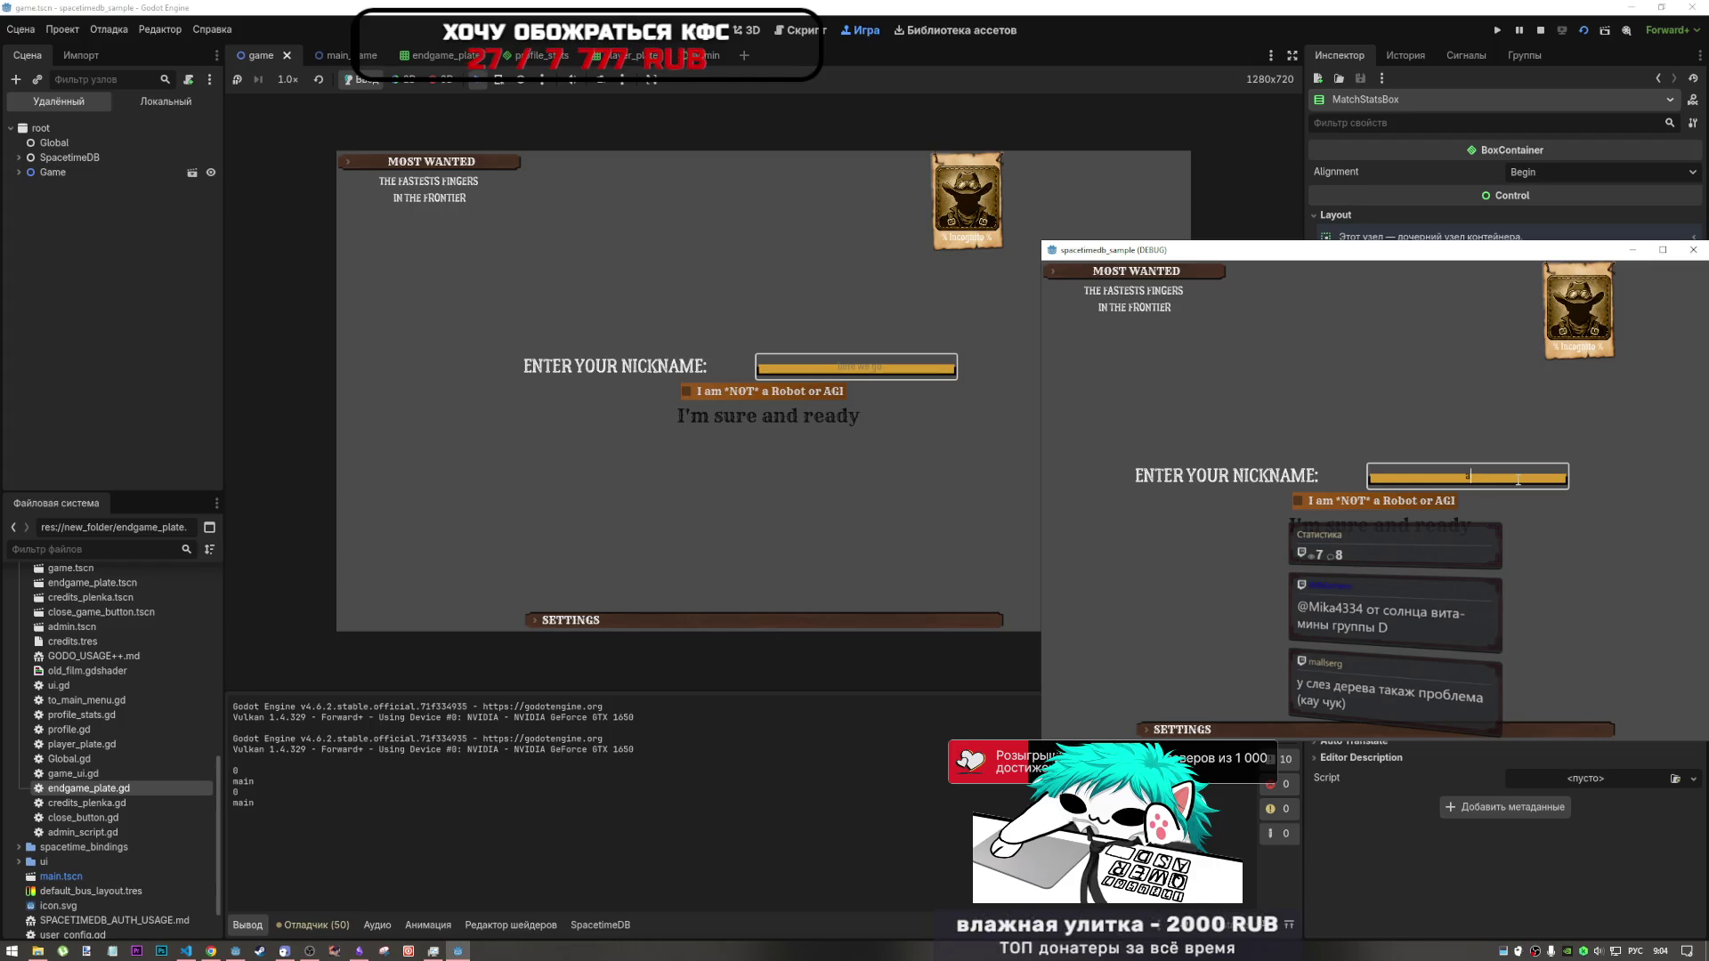
pyautogui.press('BackSpace')
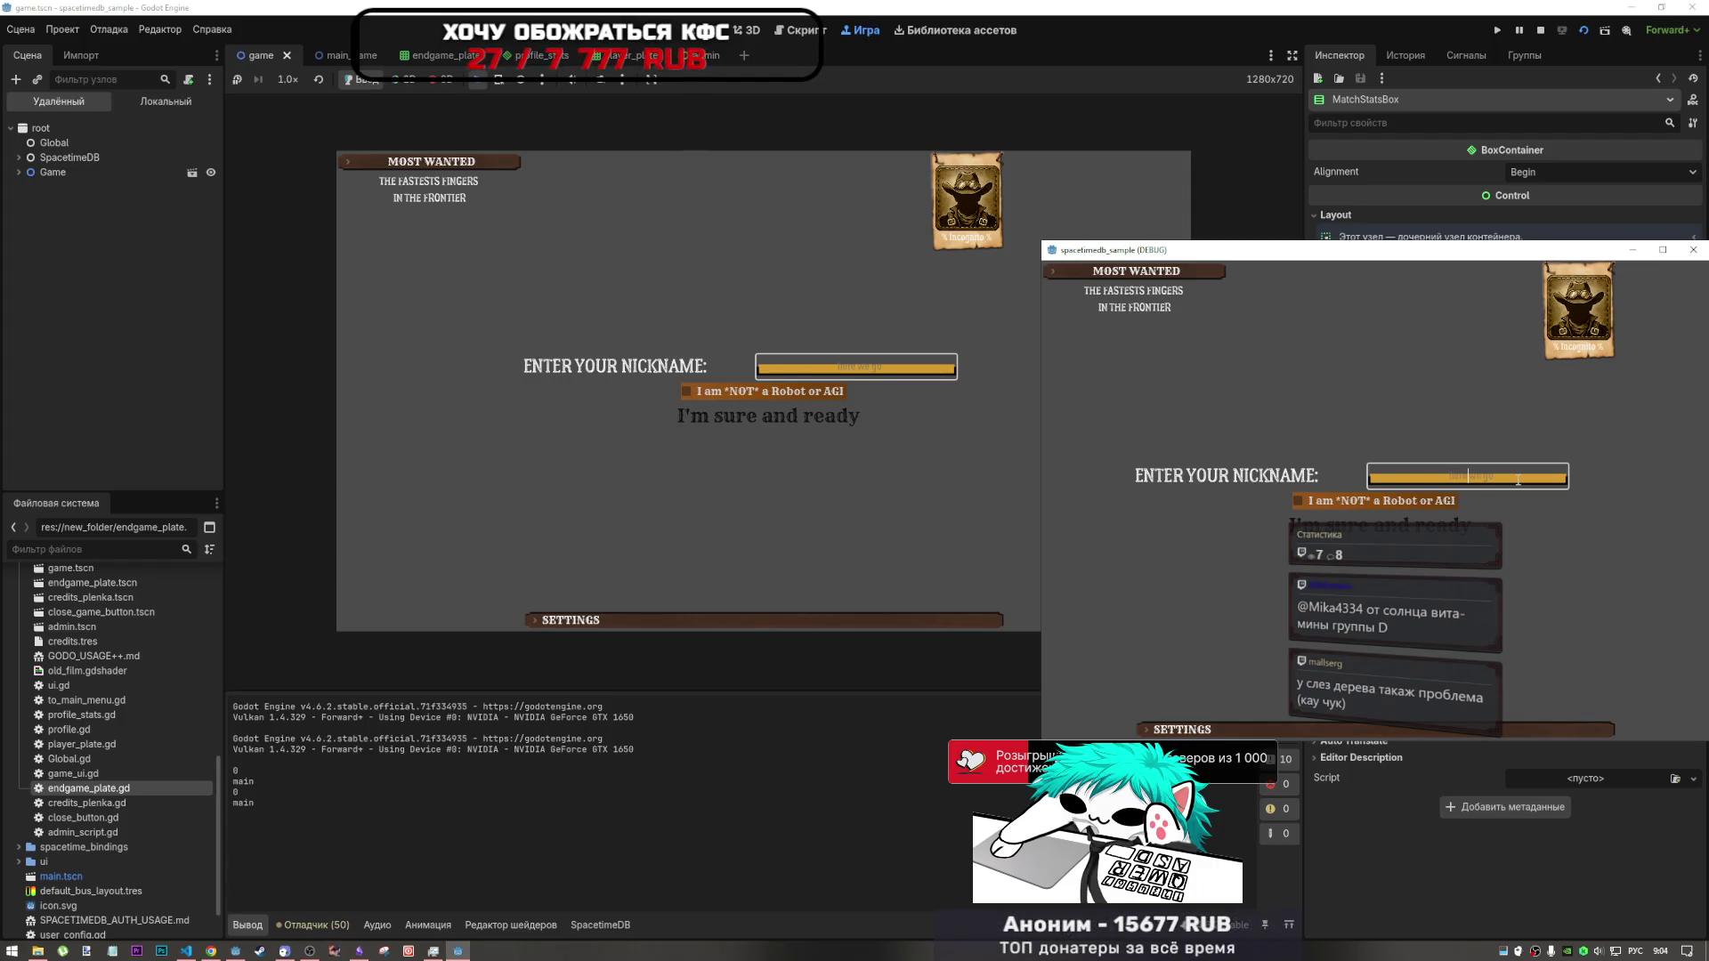
pyautogui.write('ш')
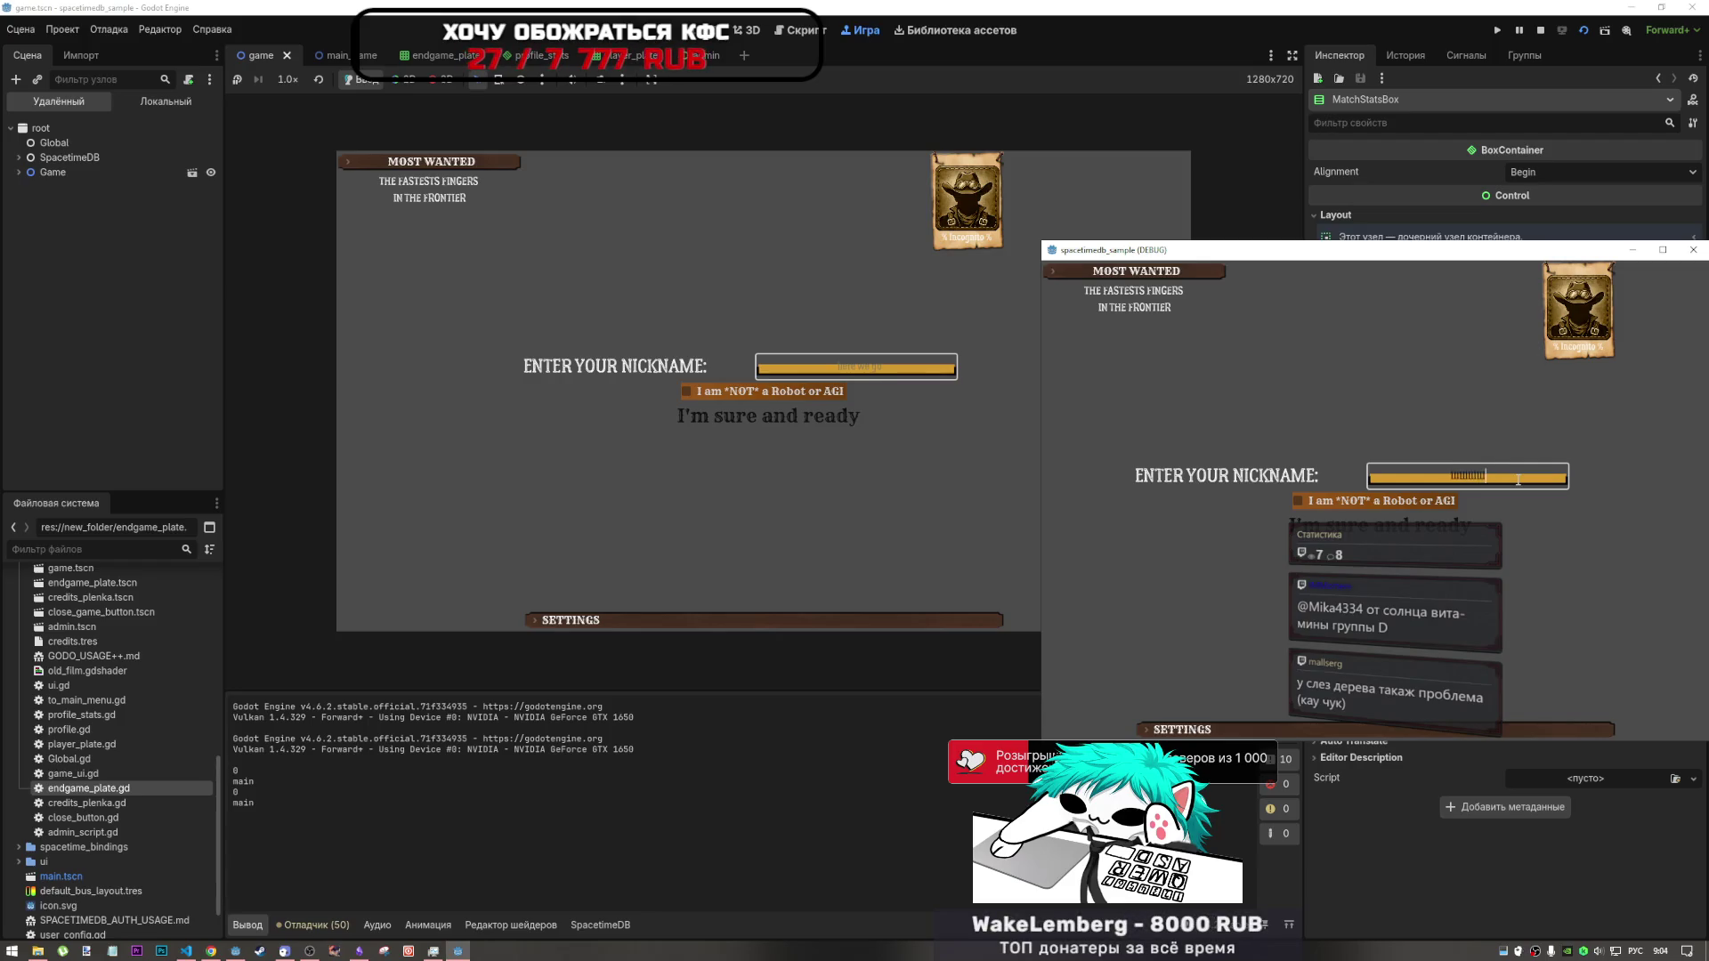
# - Confirm the nickname with the not-a-robot checkbox to reach the main menu
pyautogui.click(1438, 524)
pyautogui.click(851, 362)
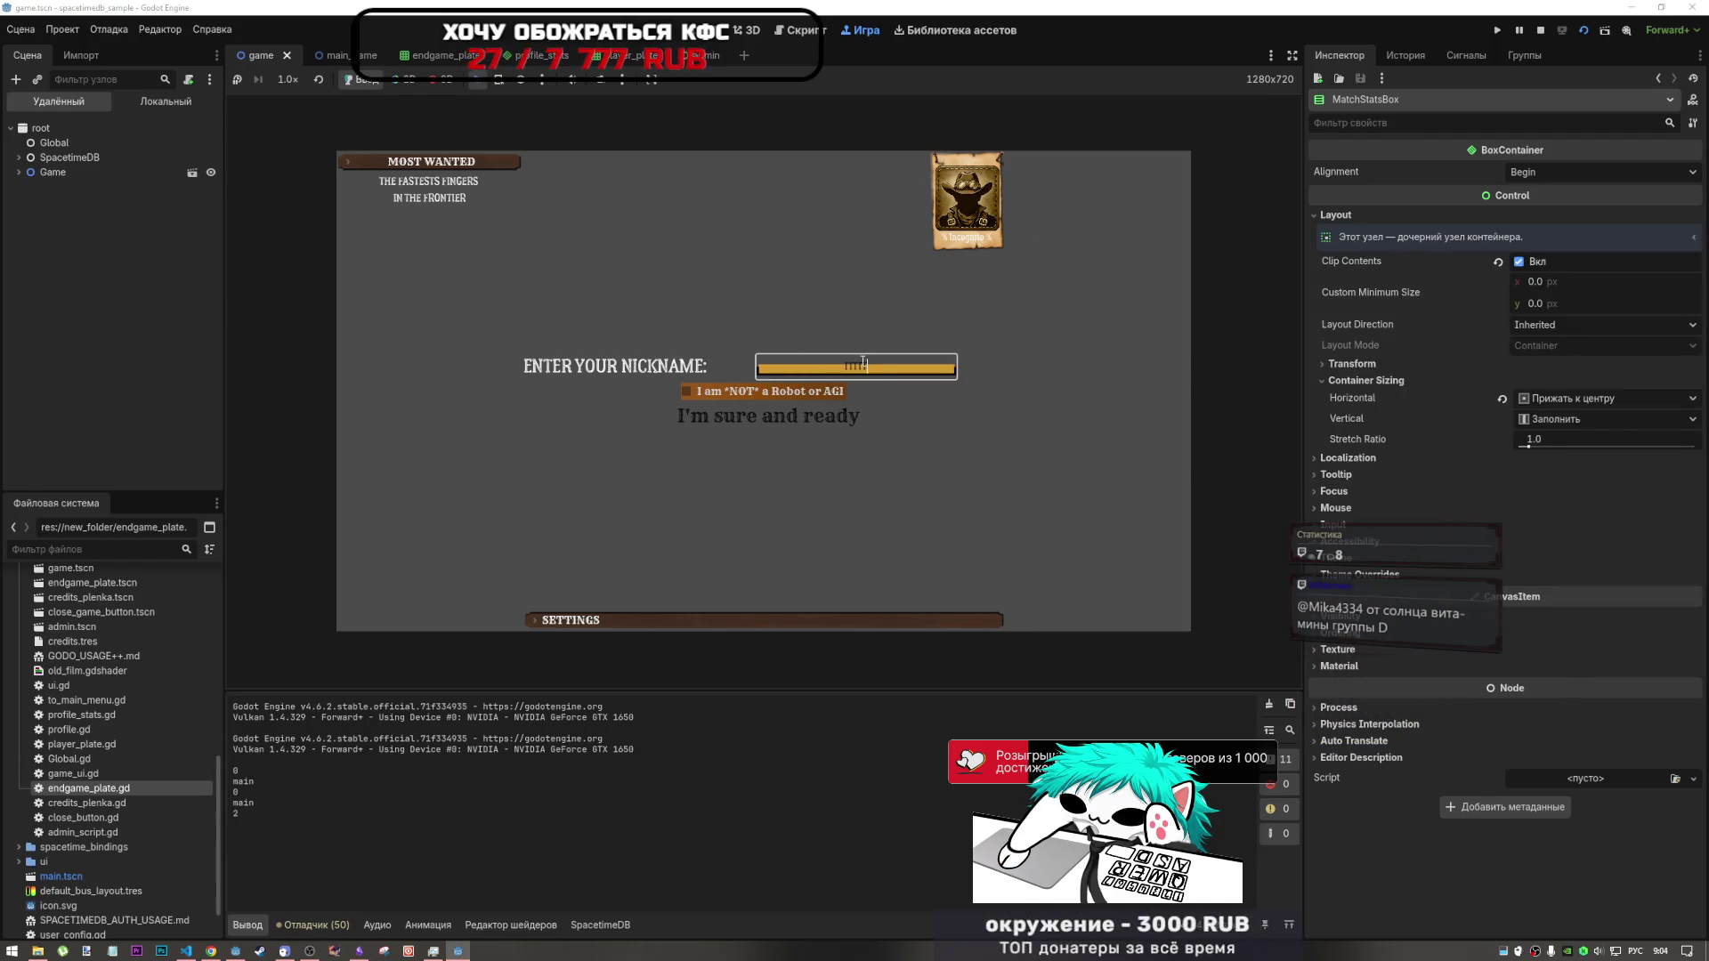
pyautogui.click(687, 390)
pyautogui.click(769, 415)
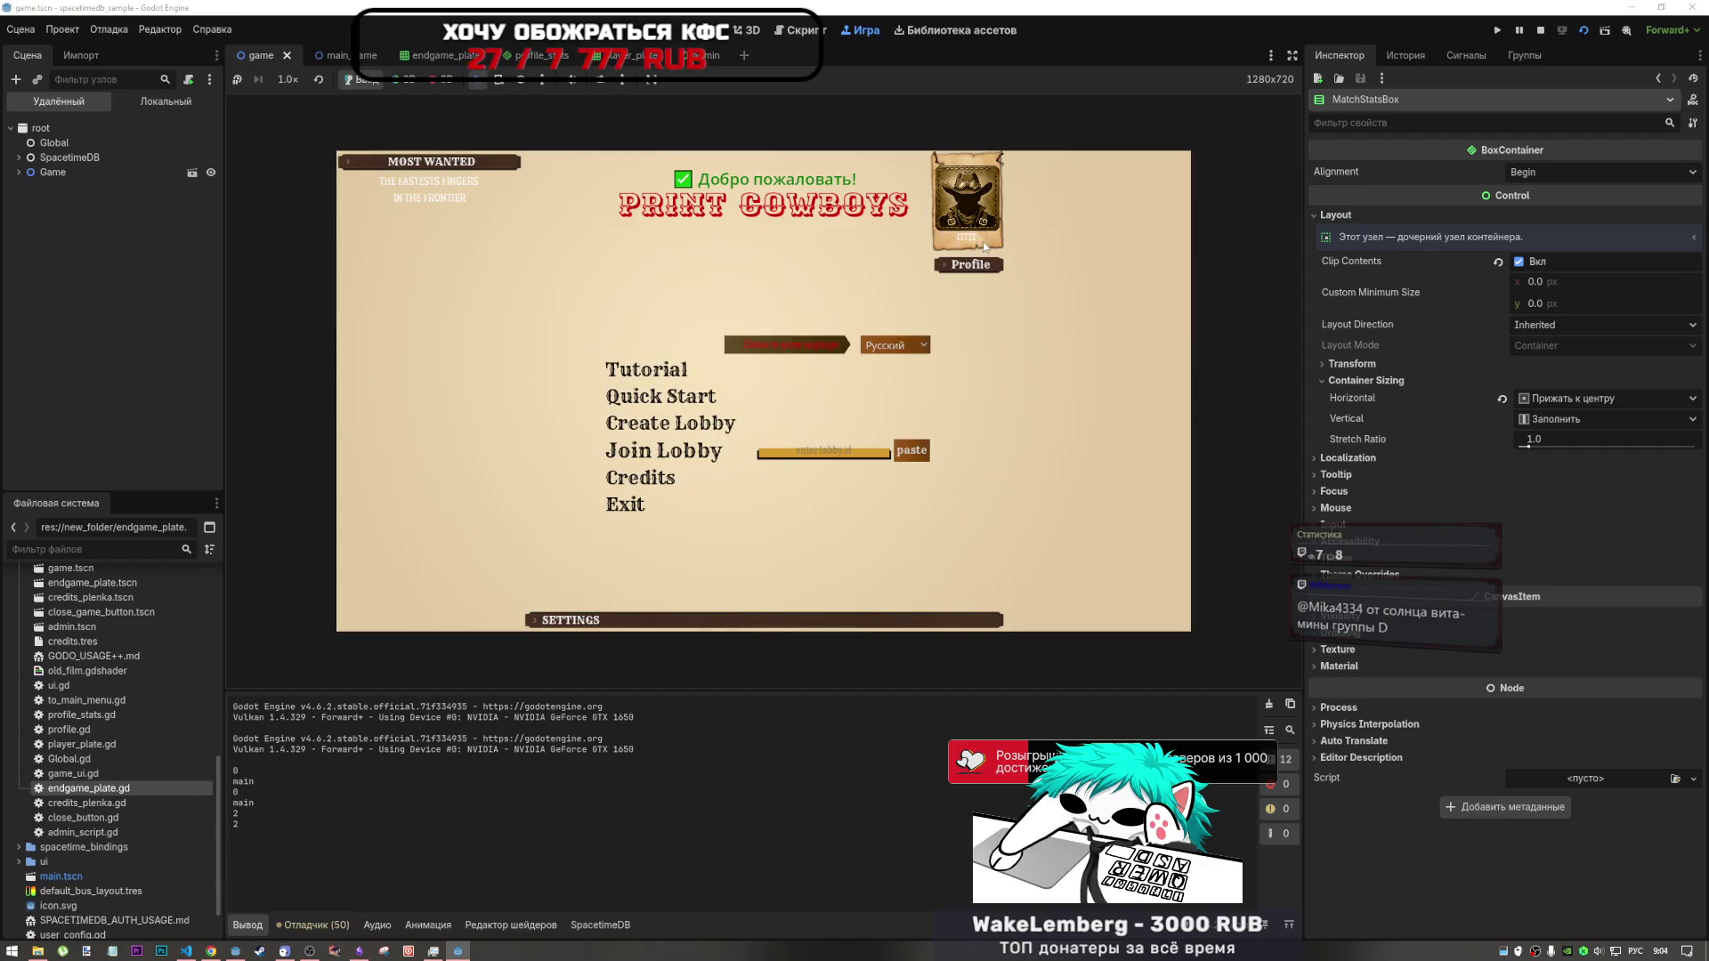
# - Set the first player's avatar to 1111.jpg from the Desktop
pyautogui.click(974, 264)
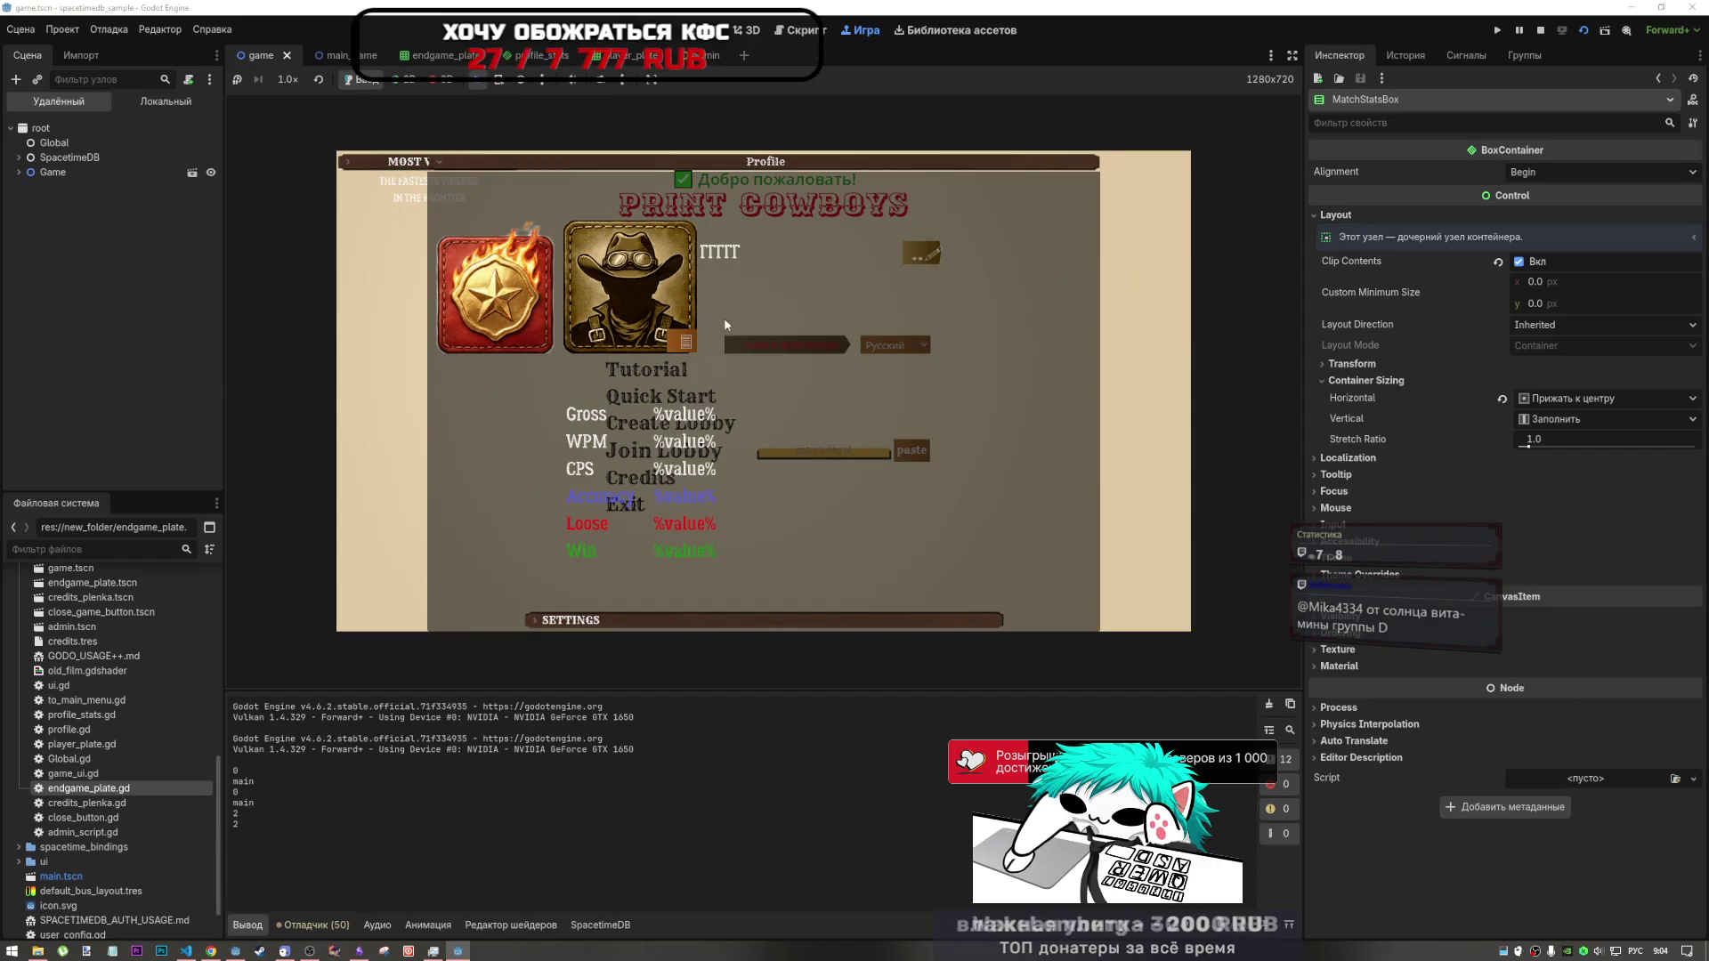
pyautogui.click(648, 301)
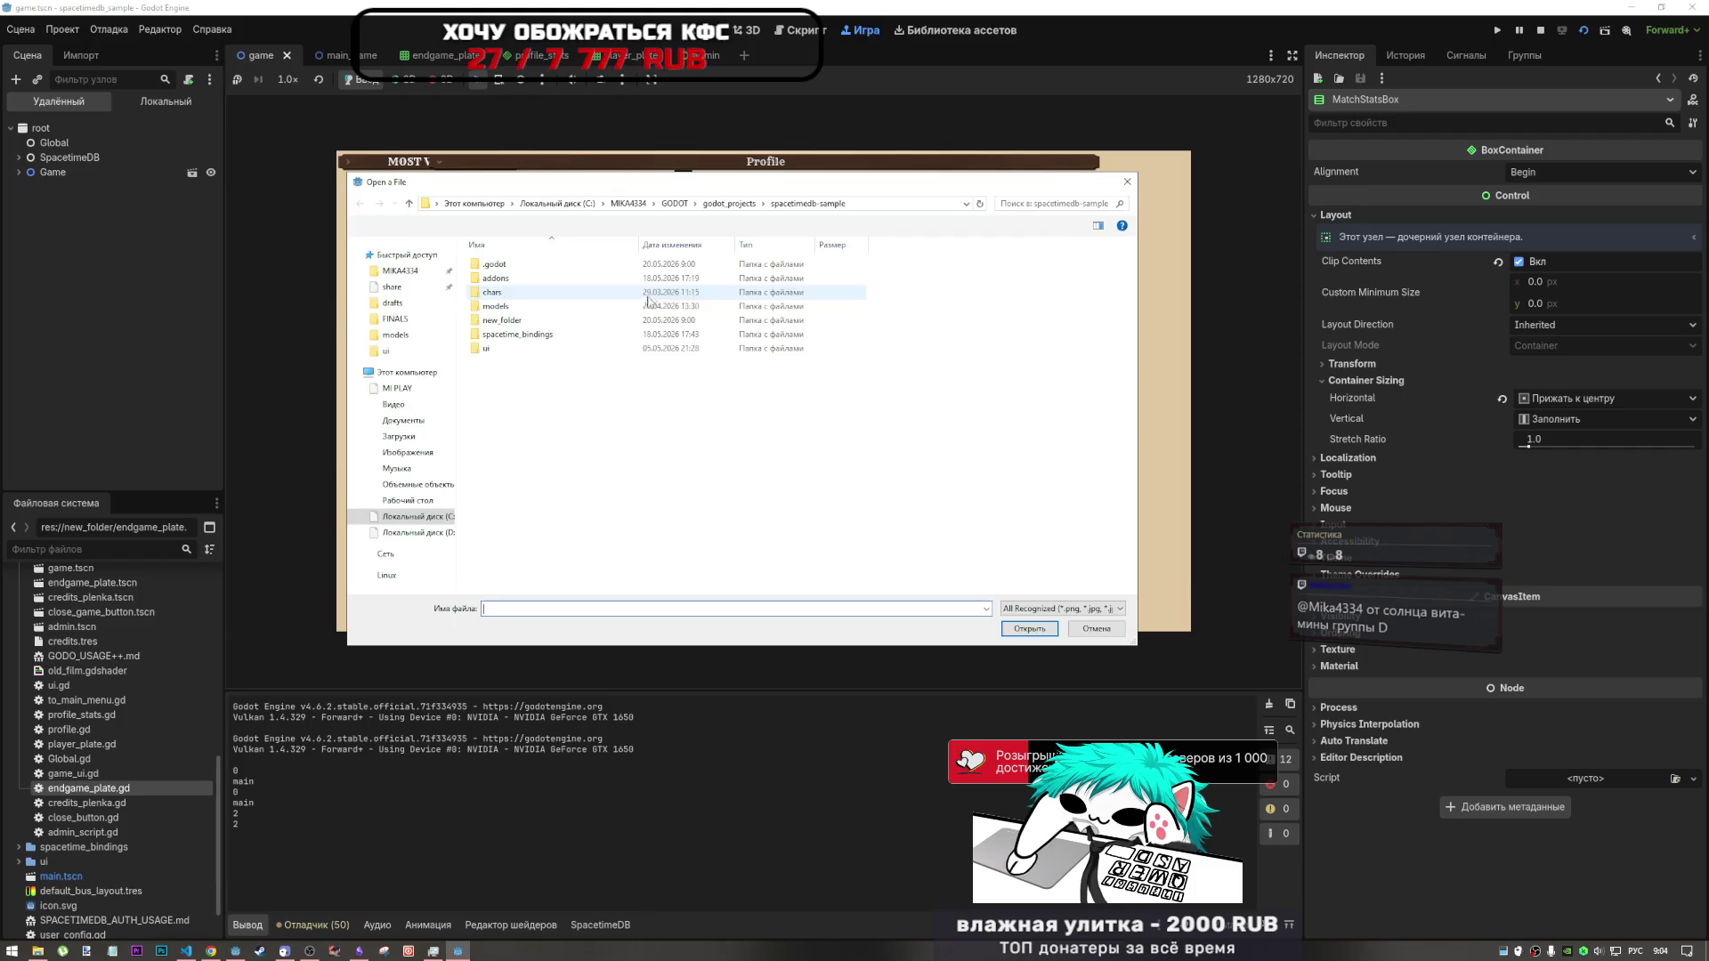
pyautogui.click(421, 501)
pyautogui.click(954, 263)
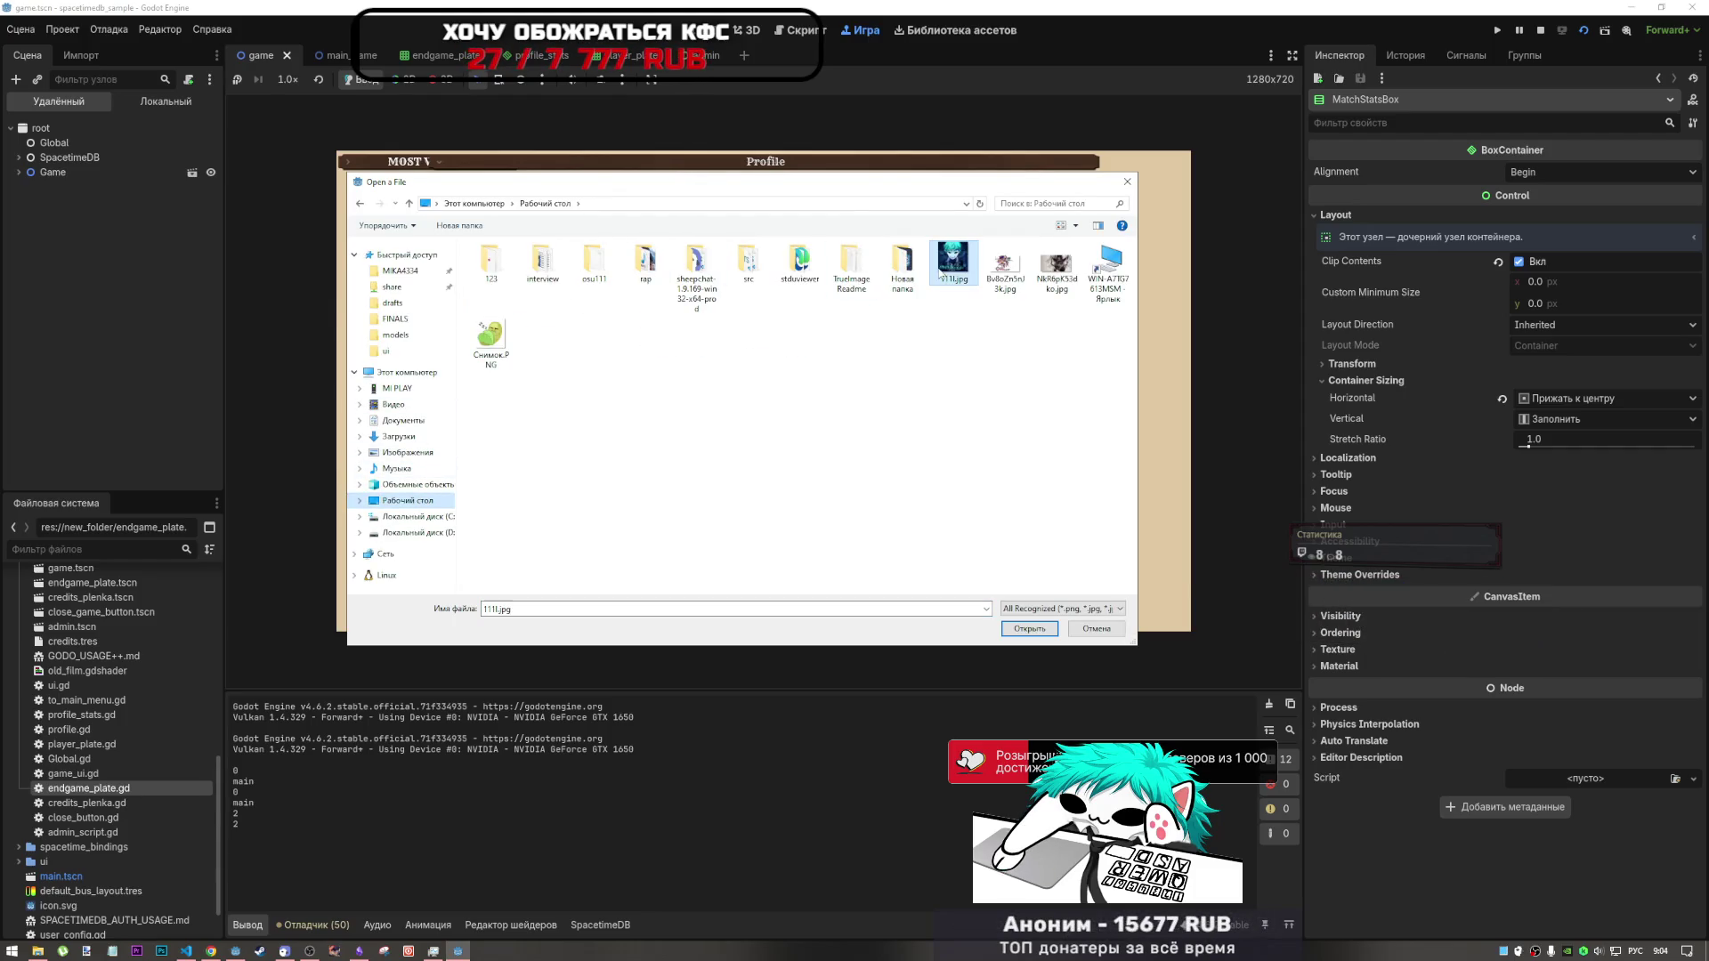
pyautogui.click(1030, 628)
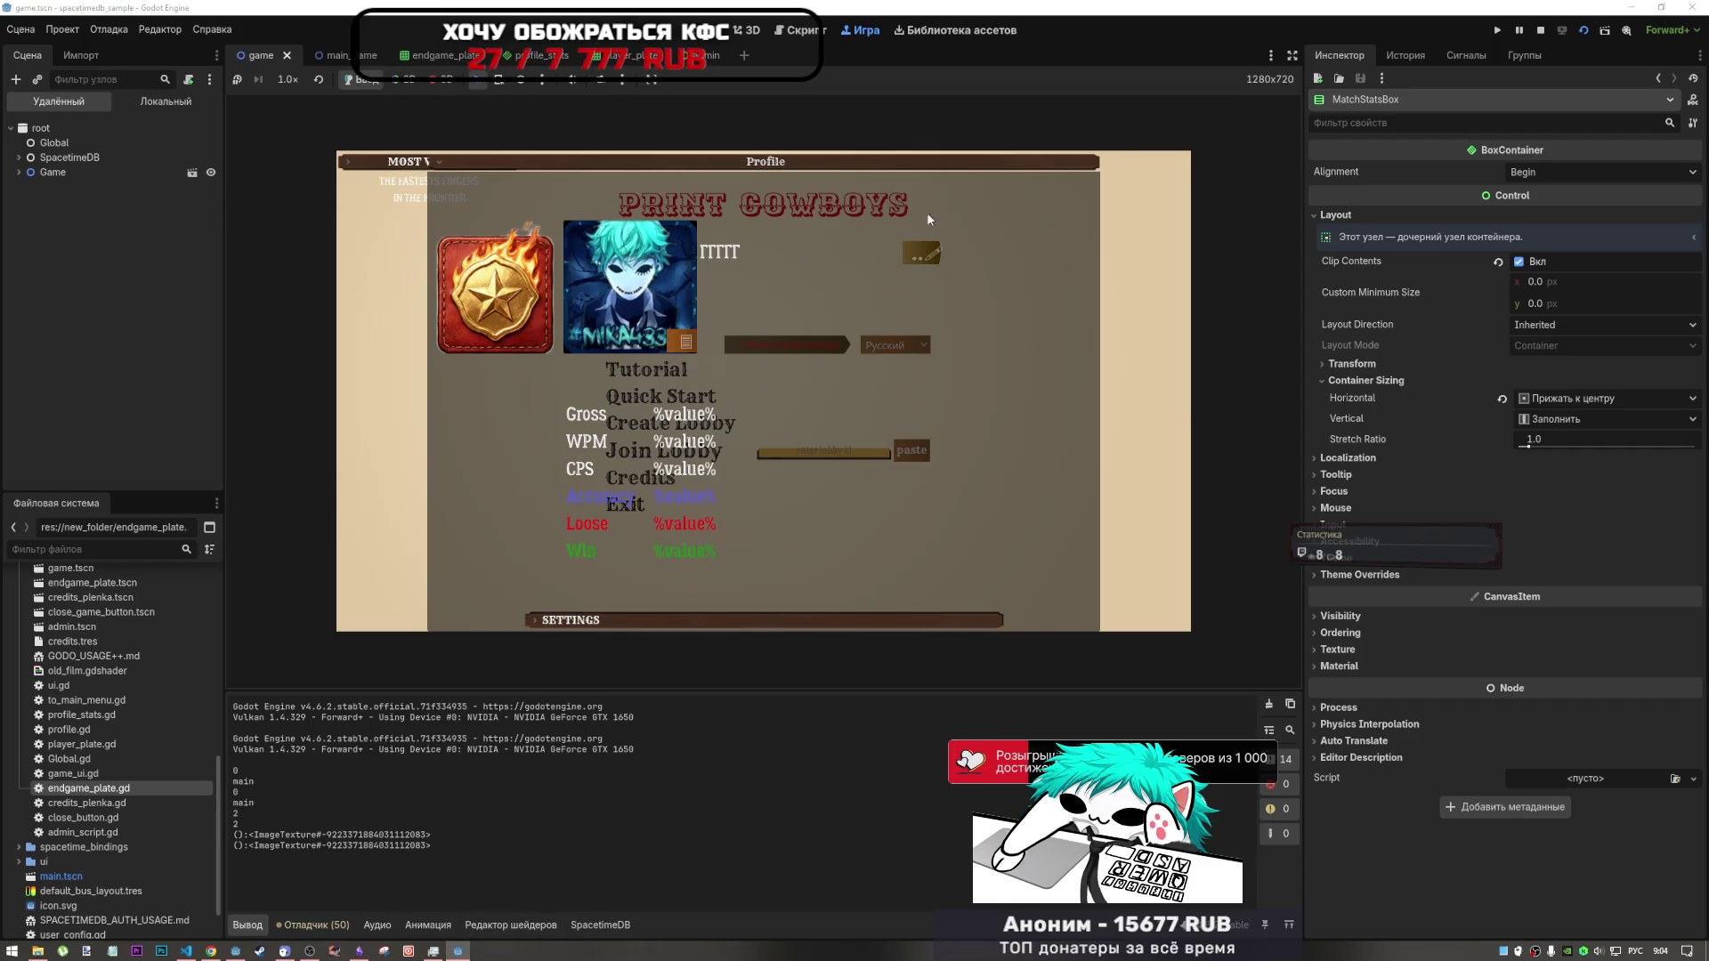
pyautogui.click(1012, 164)
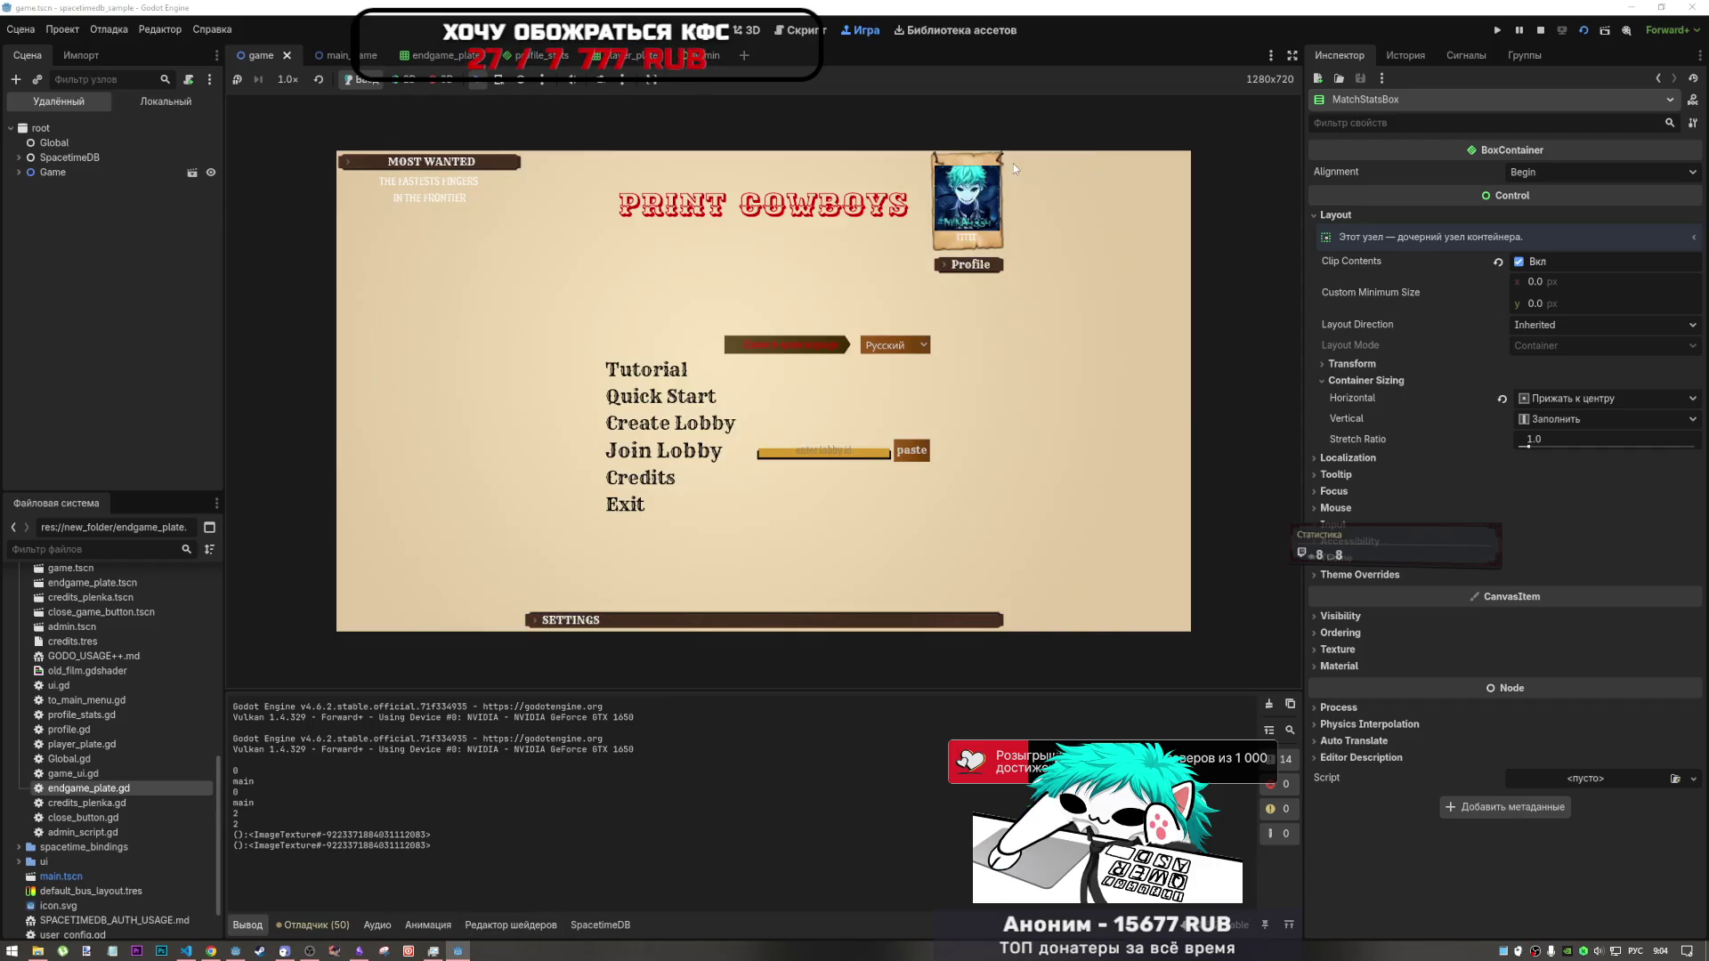
# - In the second game window, set the player's avatar to Снимок.PNG from the Desktop
pyautogui.click(458, 951)
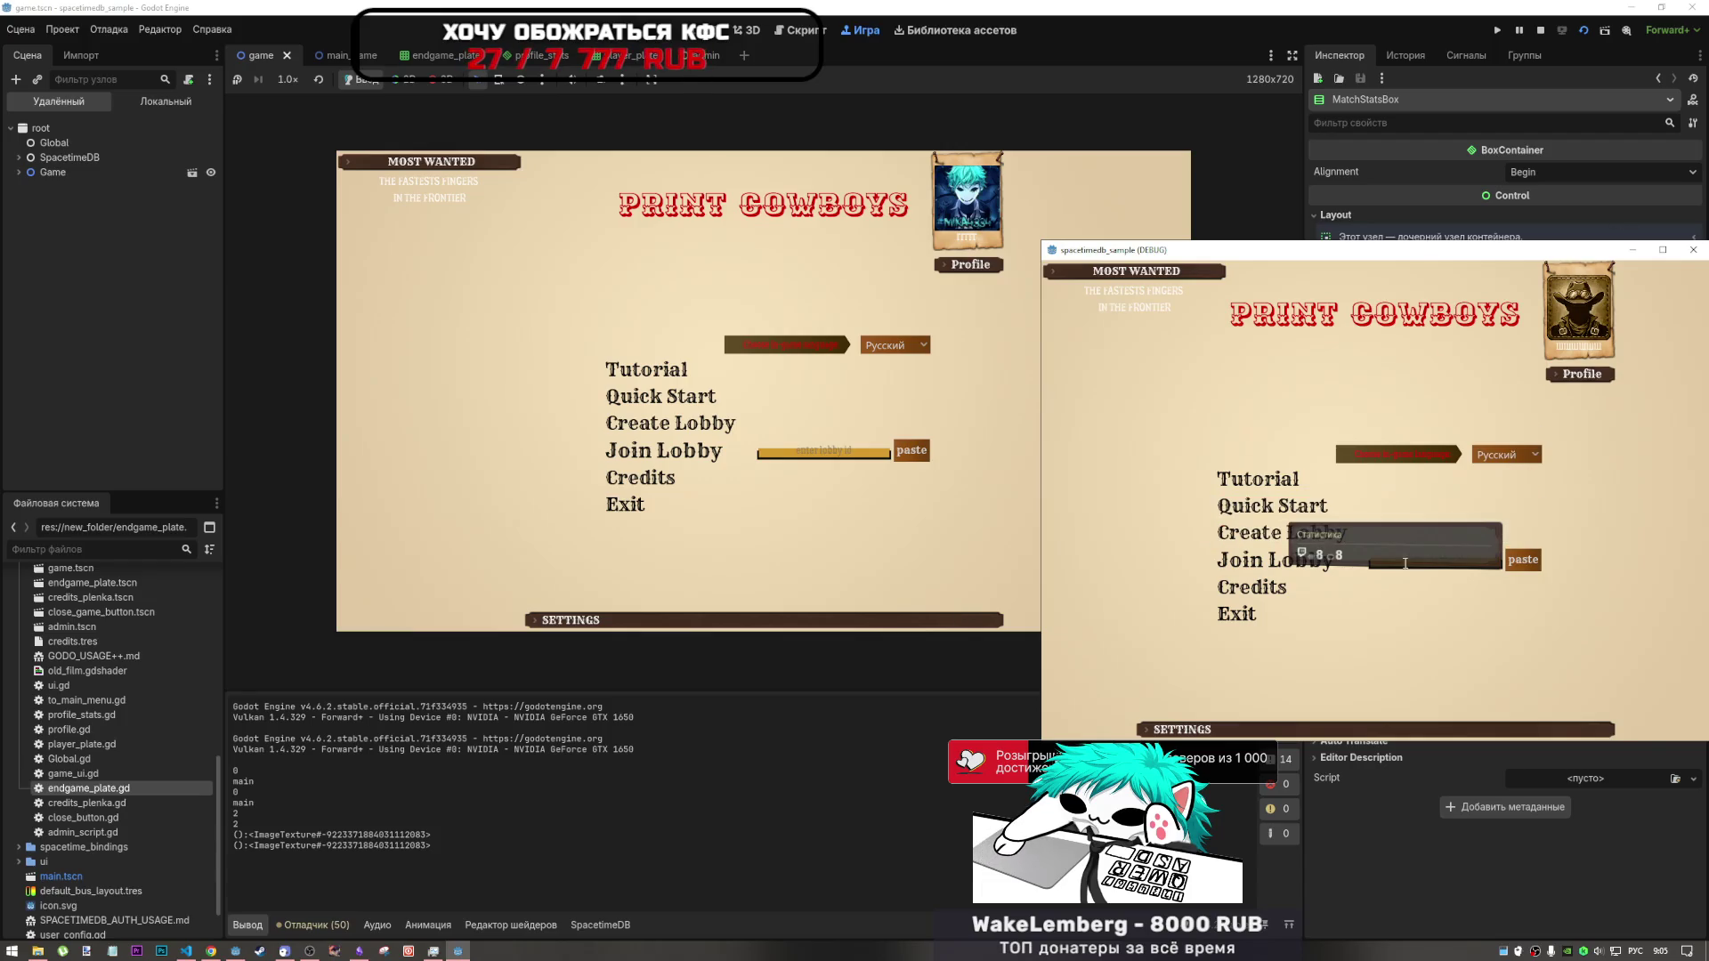
pyautogui.click(1612, 376)
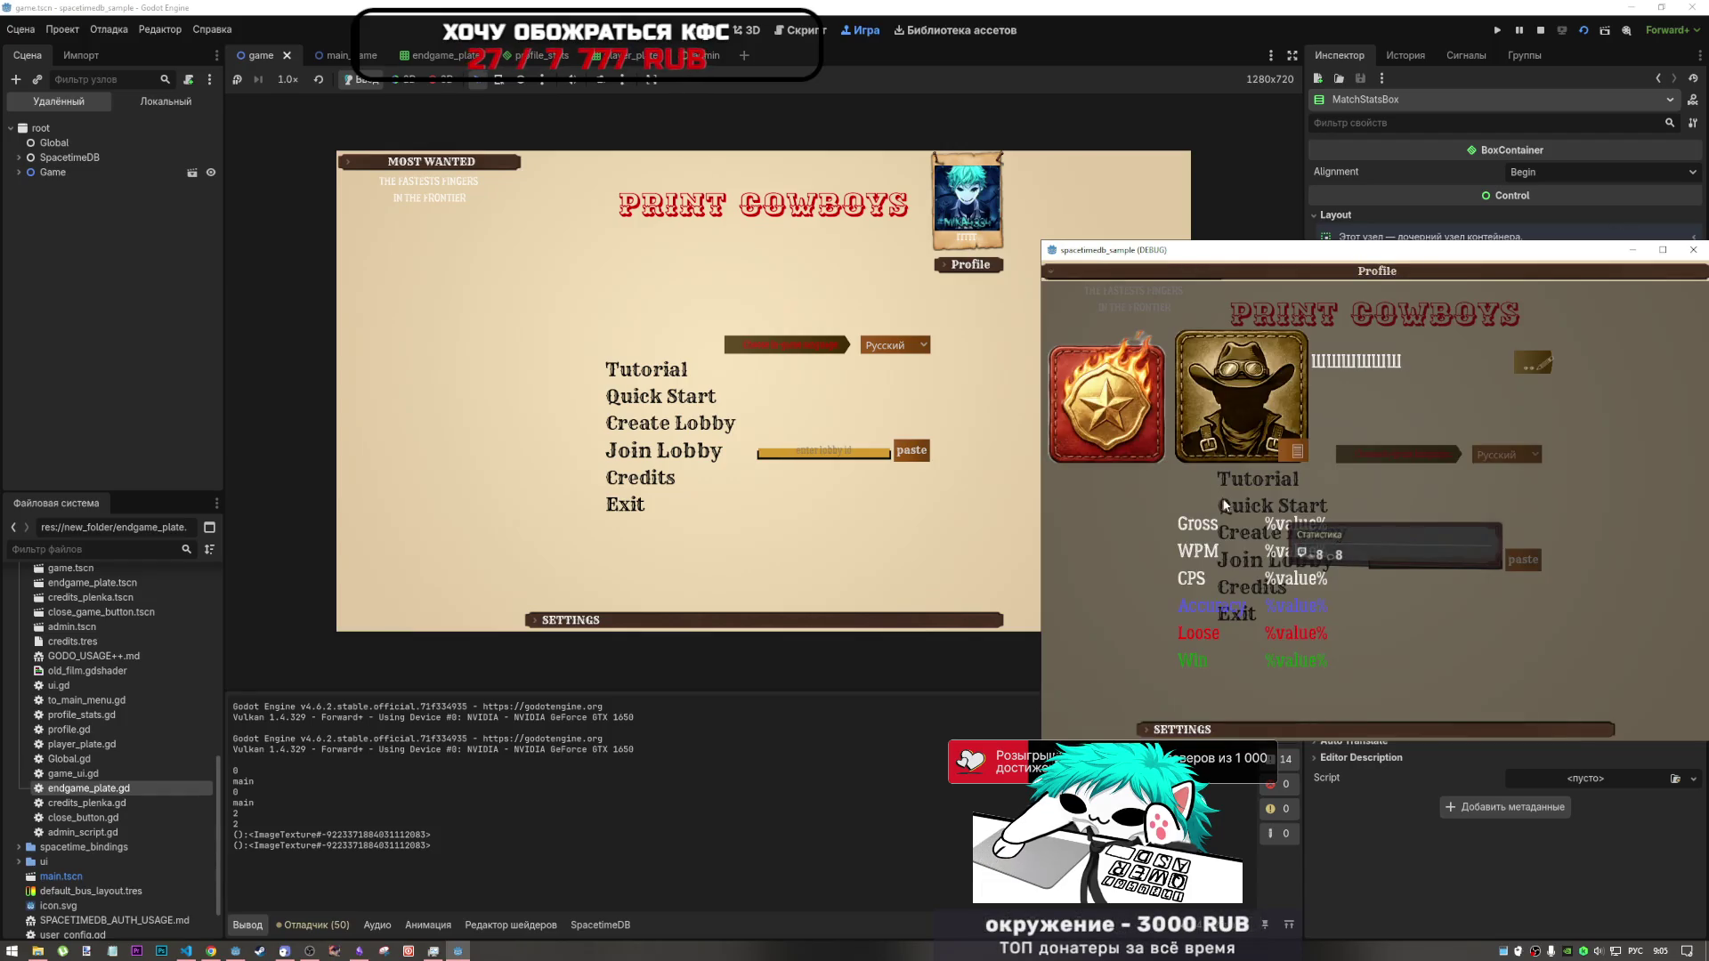
pyautogui.click(1296, 452)
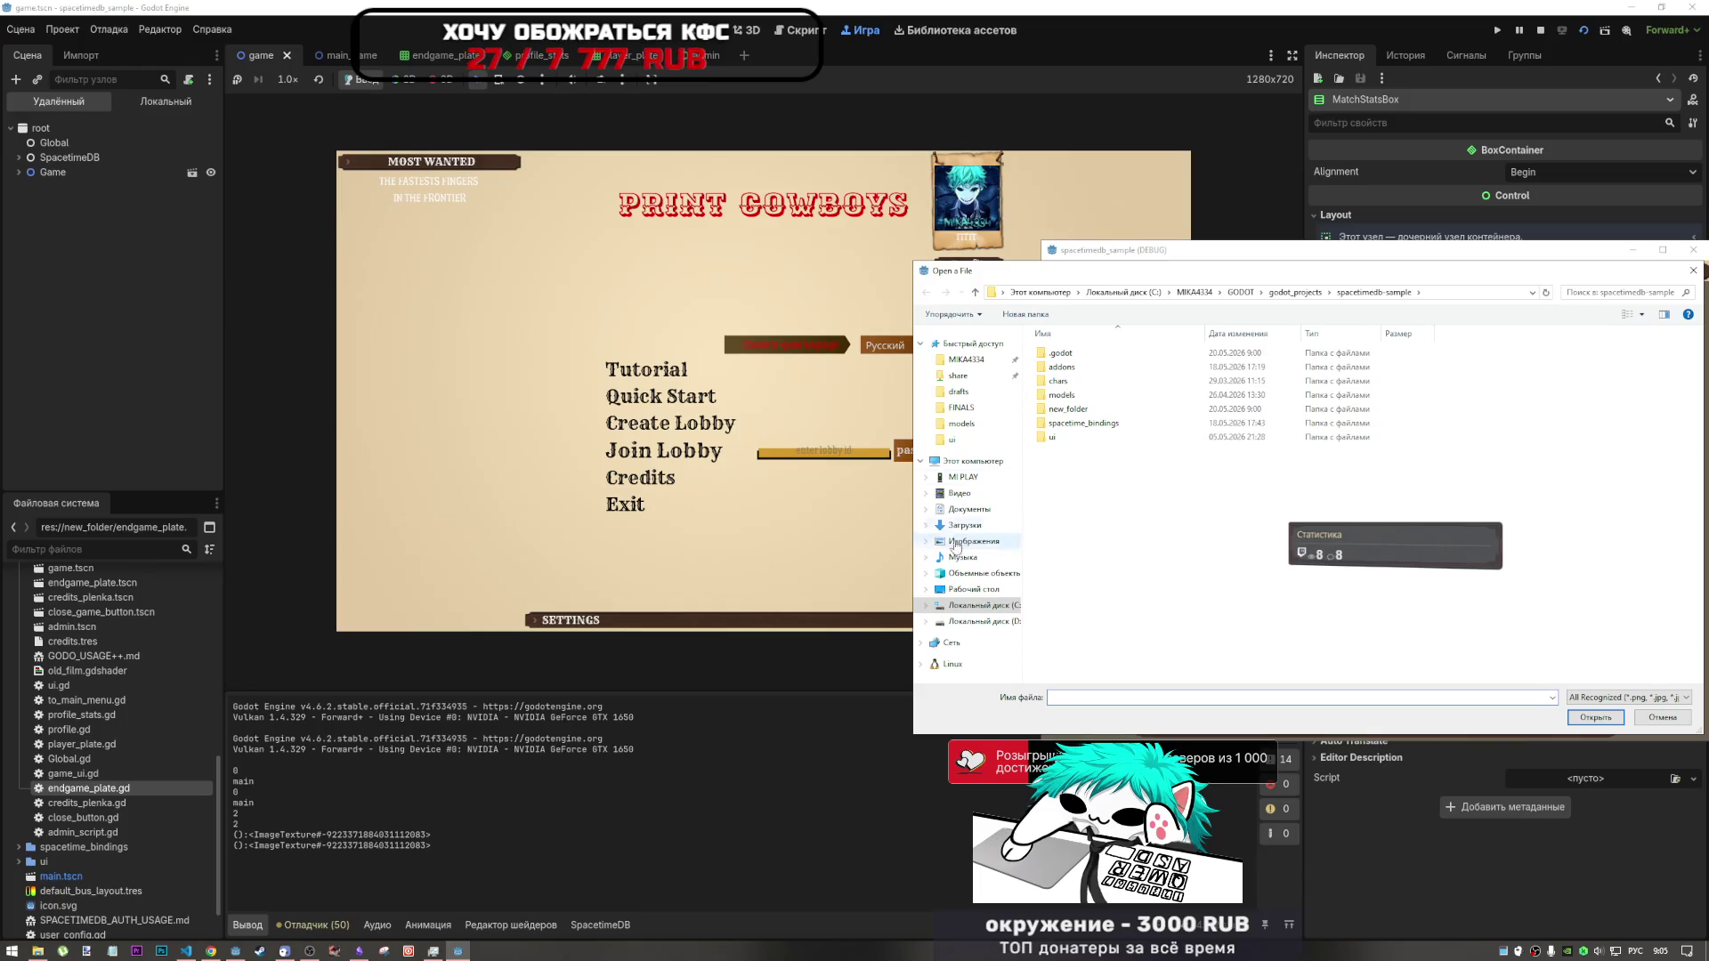
pyautogui.click(977, 590)
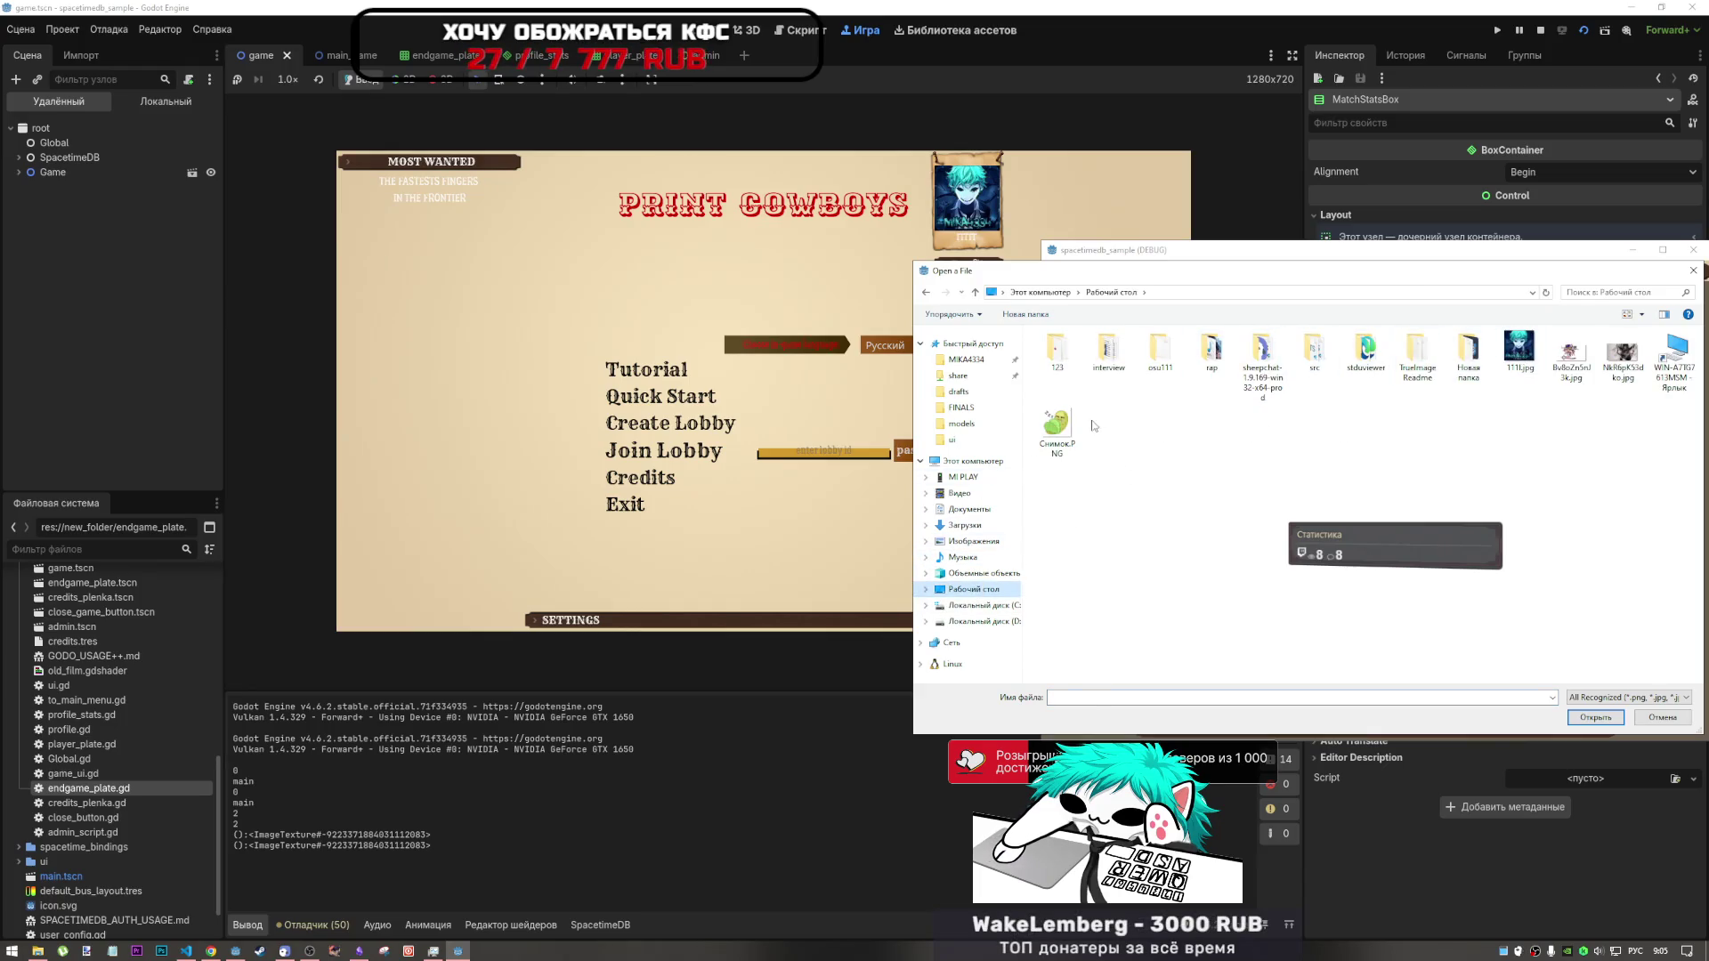
pyautogui.click(1057, 432)
pyautogui.click(1582, 718)
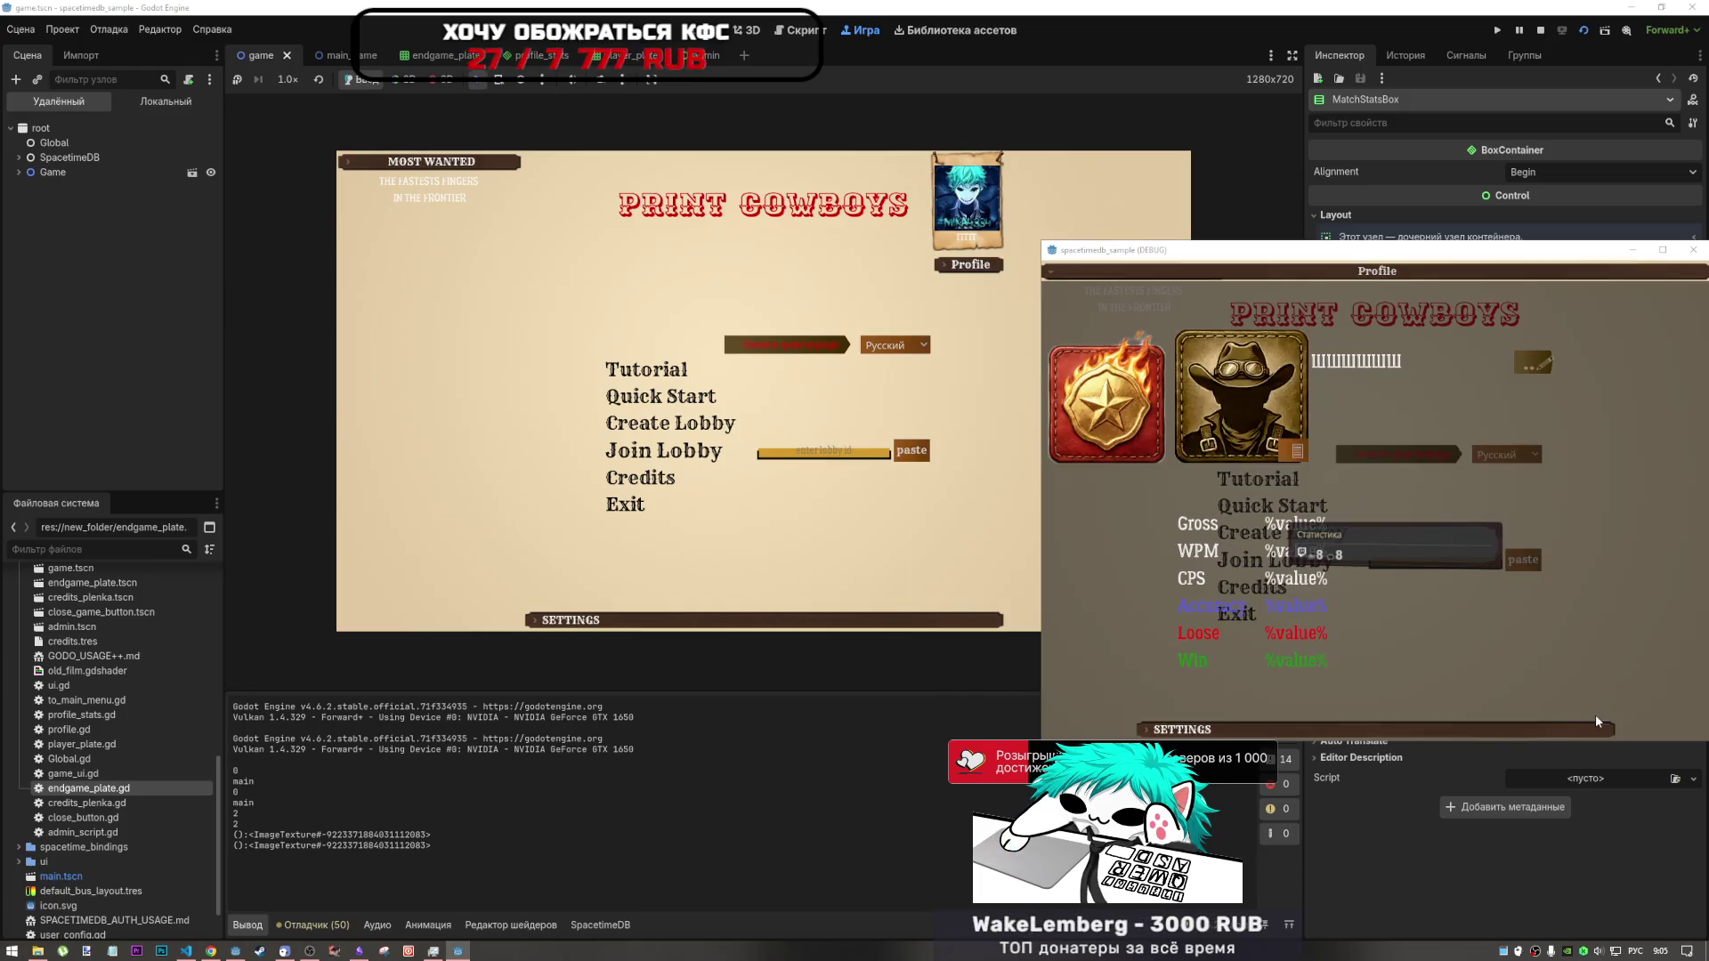
pyautogui.click(1464, 312)
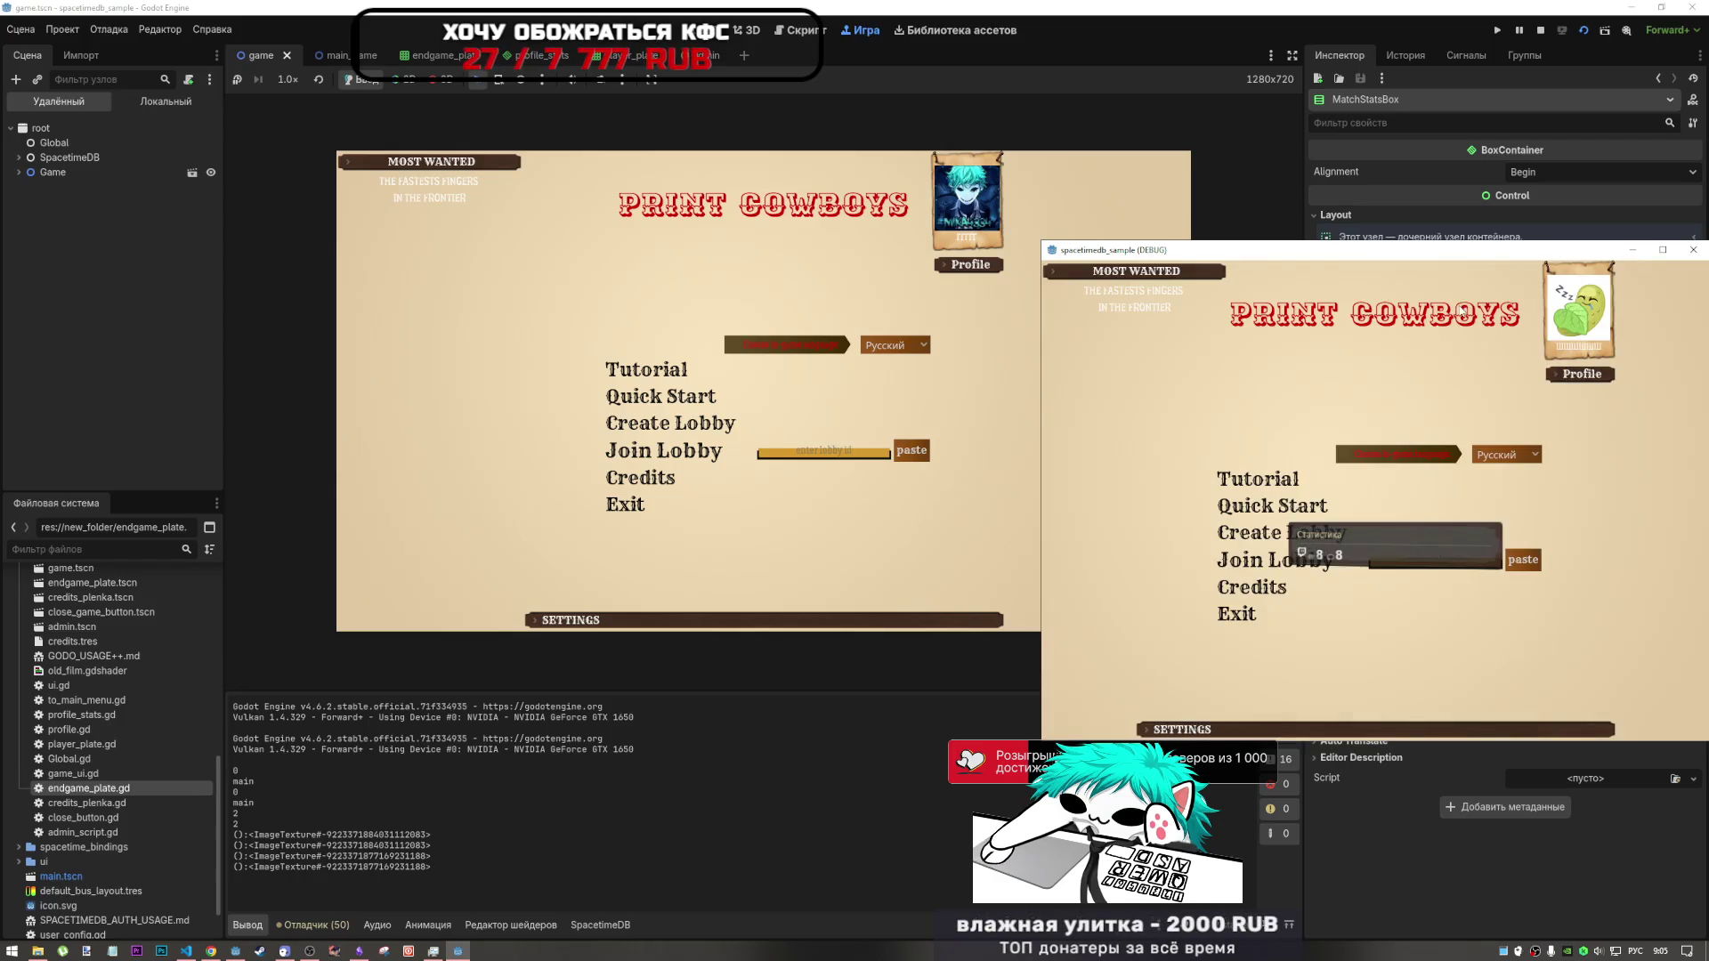
# - Create a lobby, join it from the other game with the pasted ID, then go to the YouTube video
pyautogui.click(1336, 537)
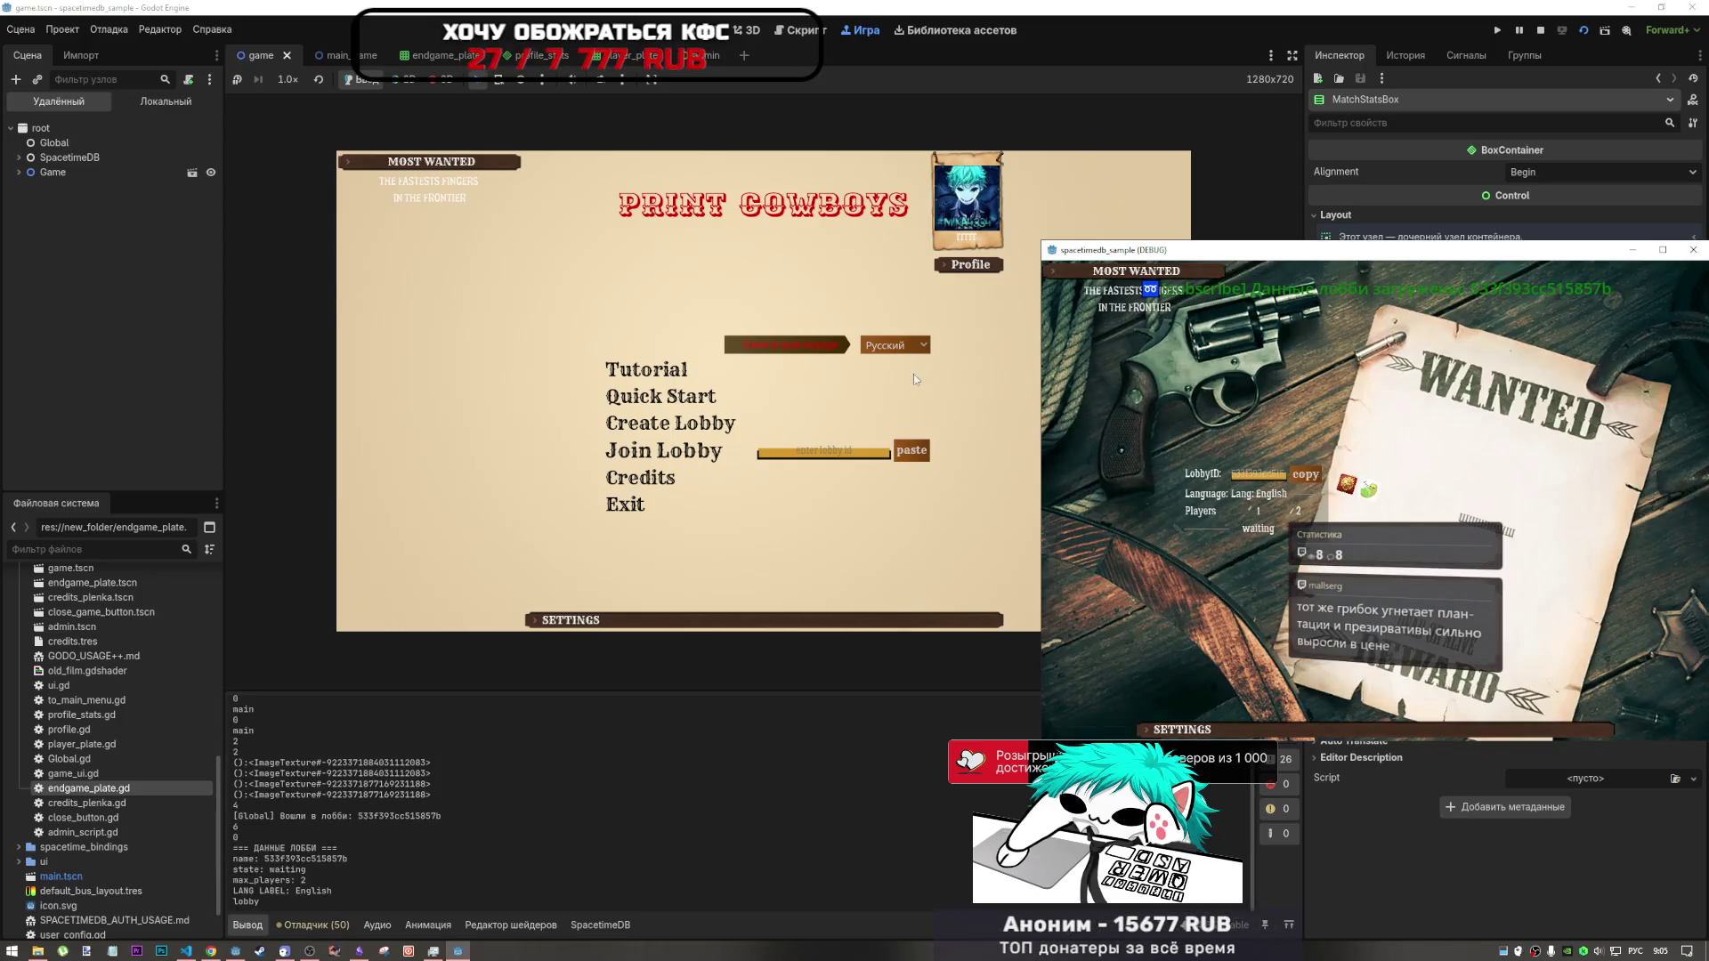
pyautogui.click(911, 451)
pyautogui.click(663, 450)
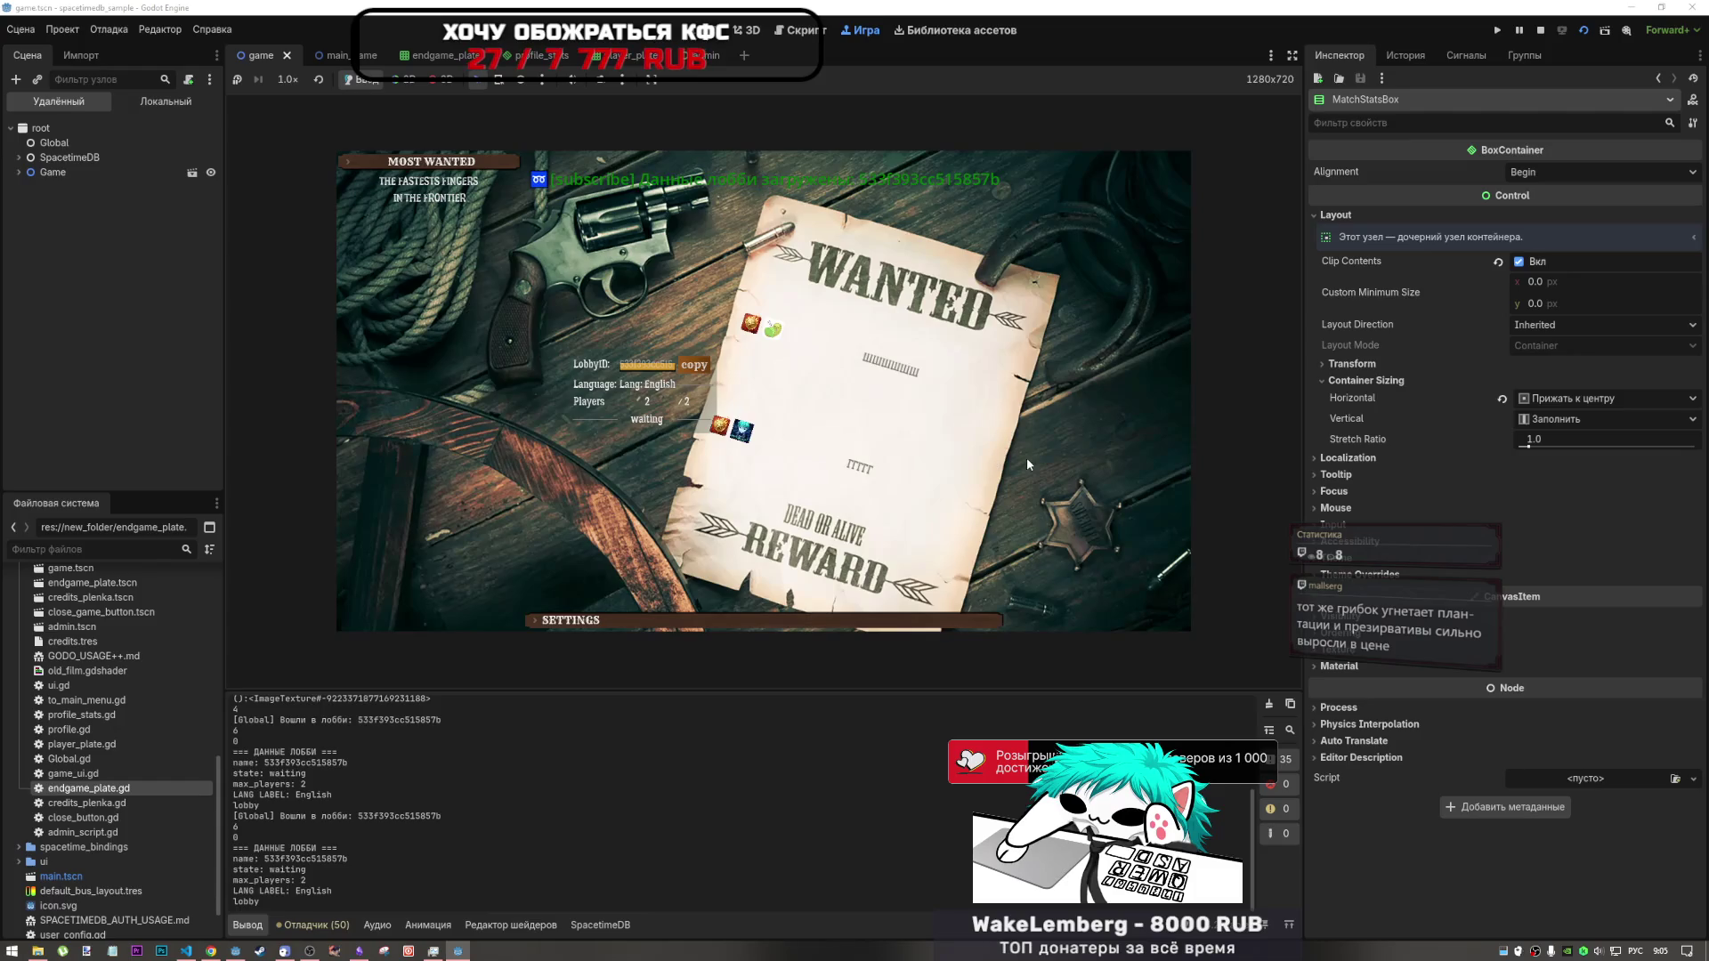
pyautogui.click(211, 950)
pyautogui.click(1415, 13)
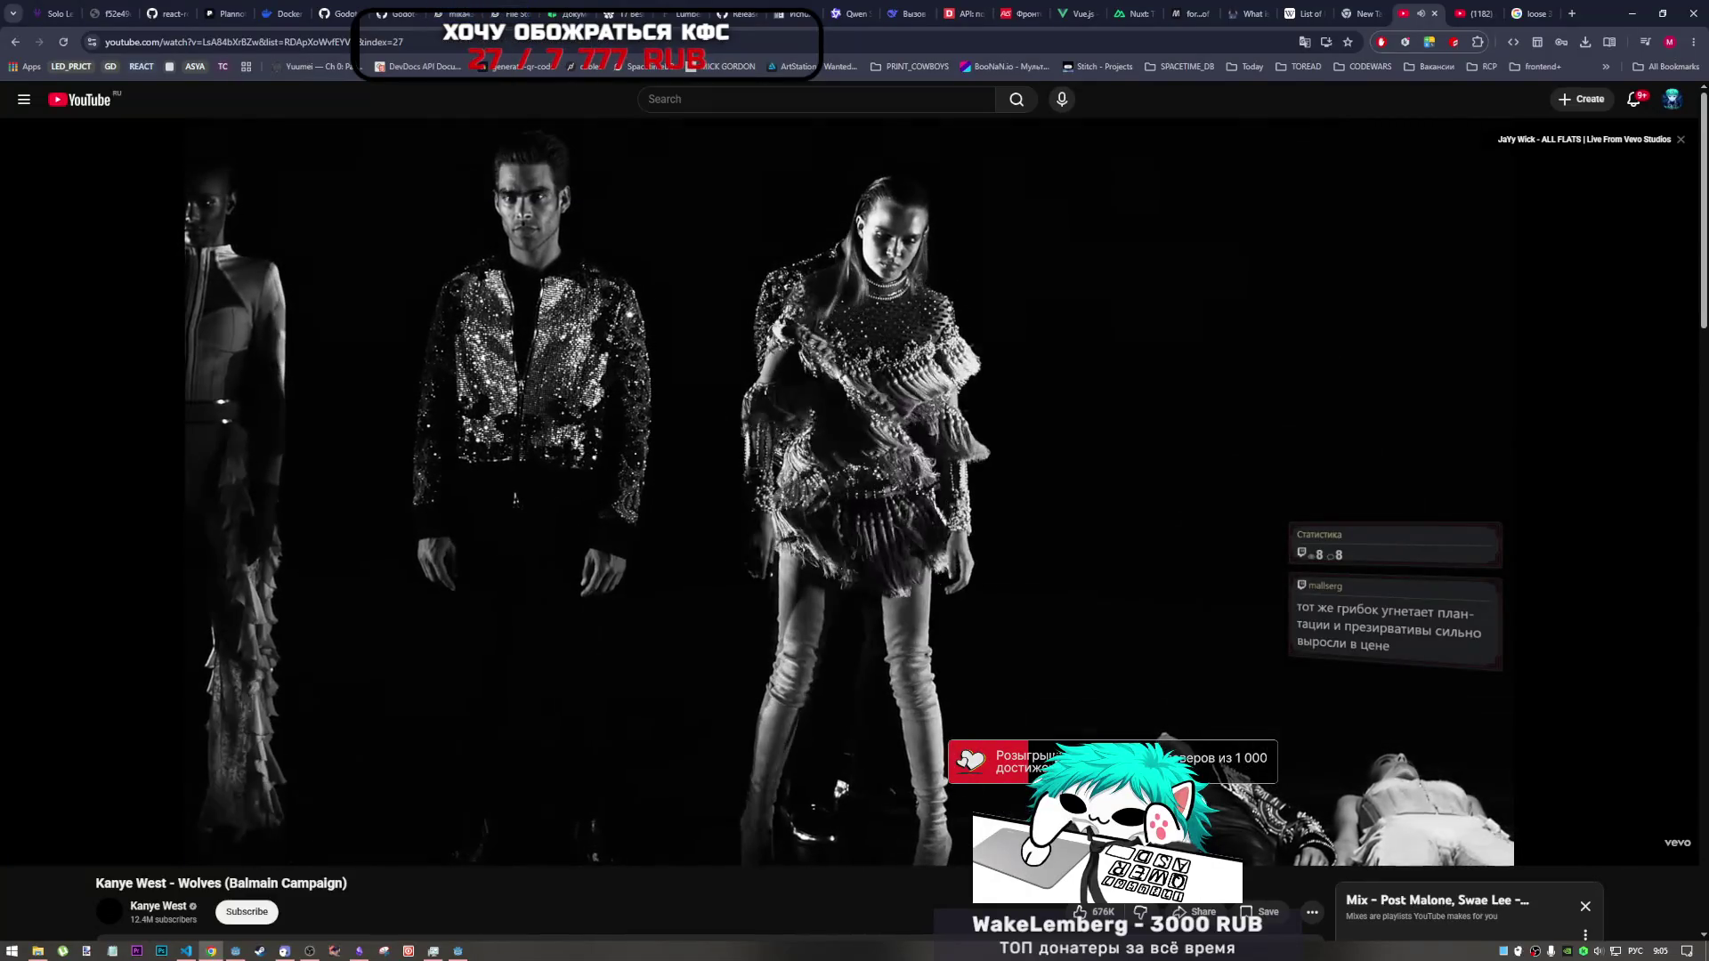
# - Bring the game's debug window and then the Godot editor back in front of the browser
pyautogui.click(459, 952)
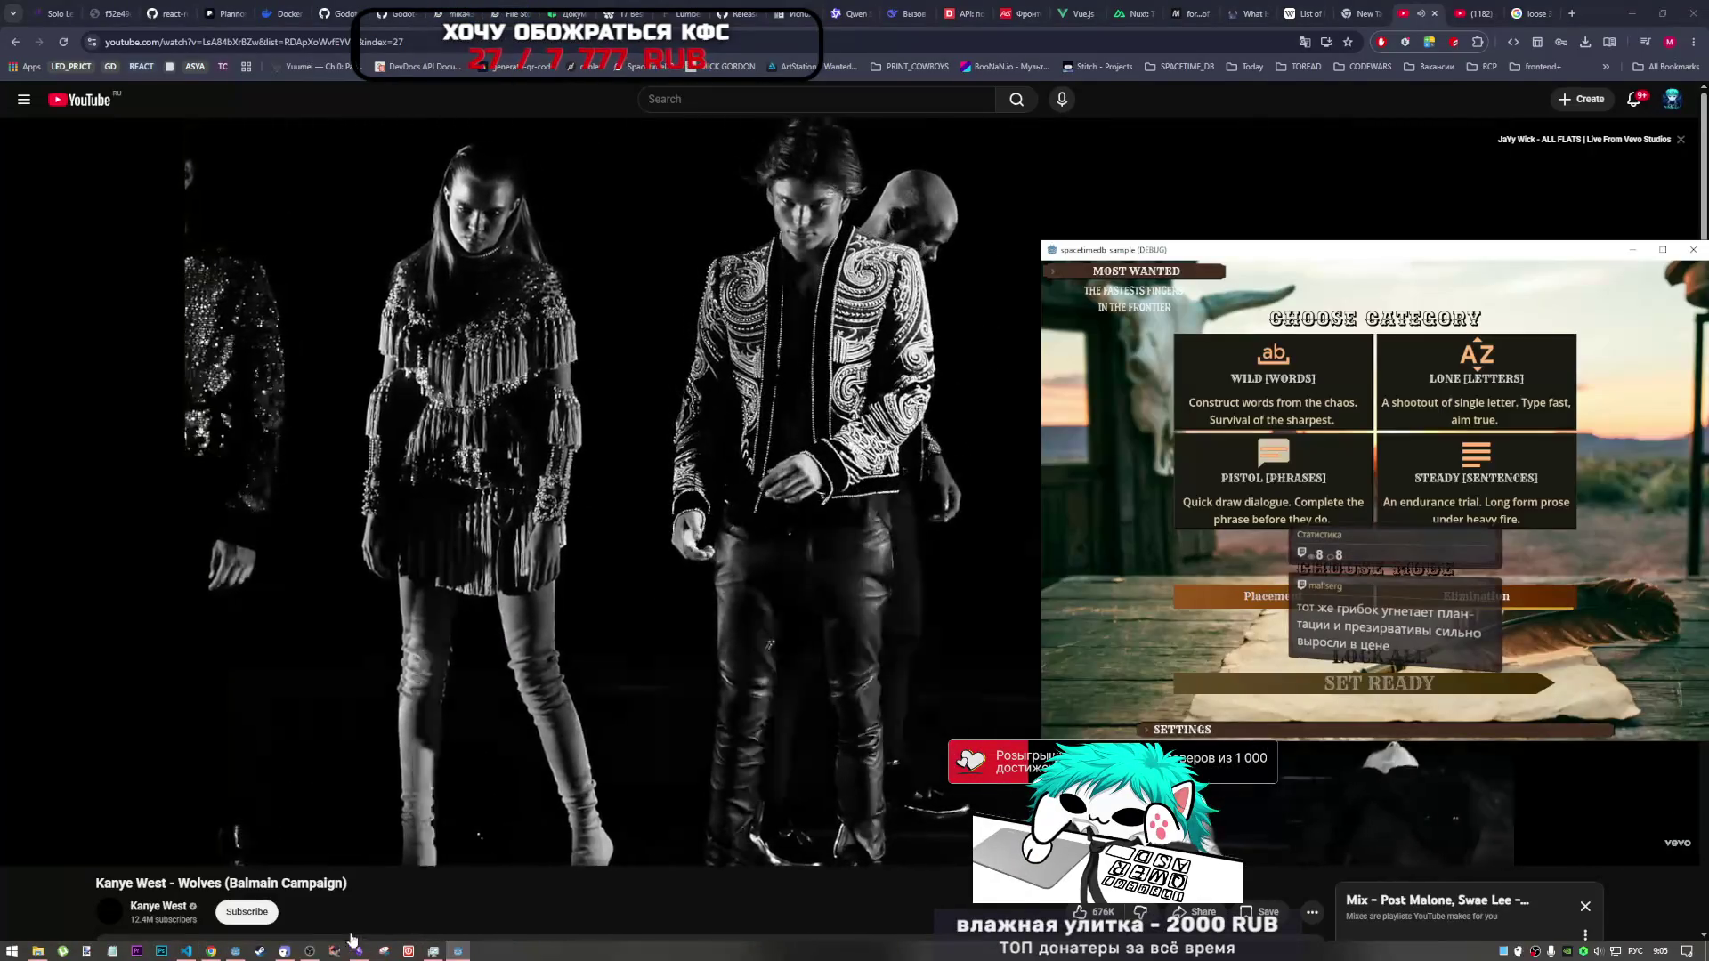
pyautogui.click(237, 952)
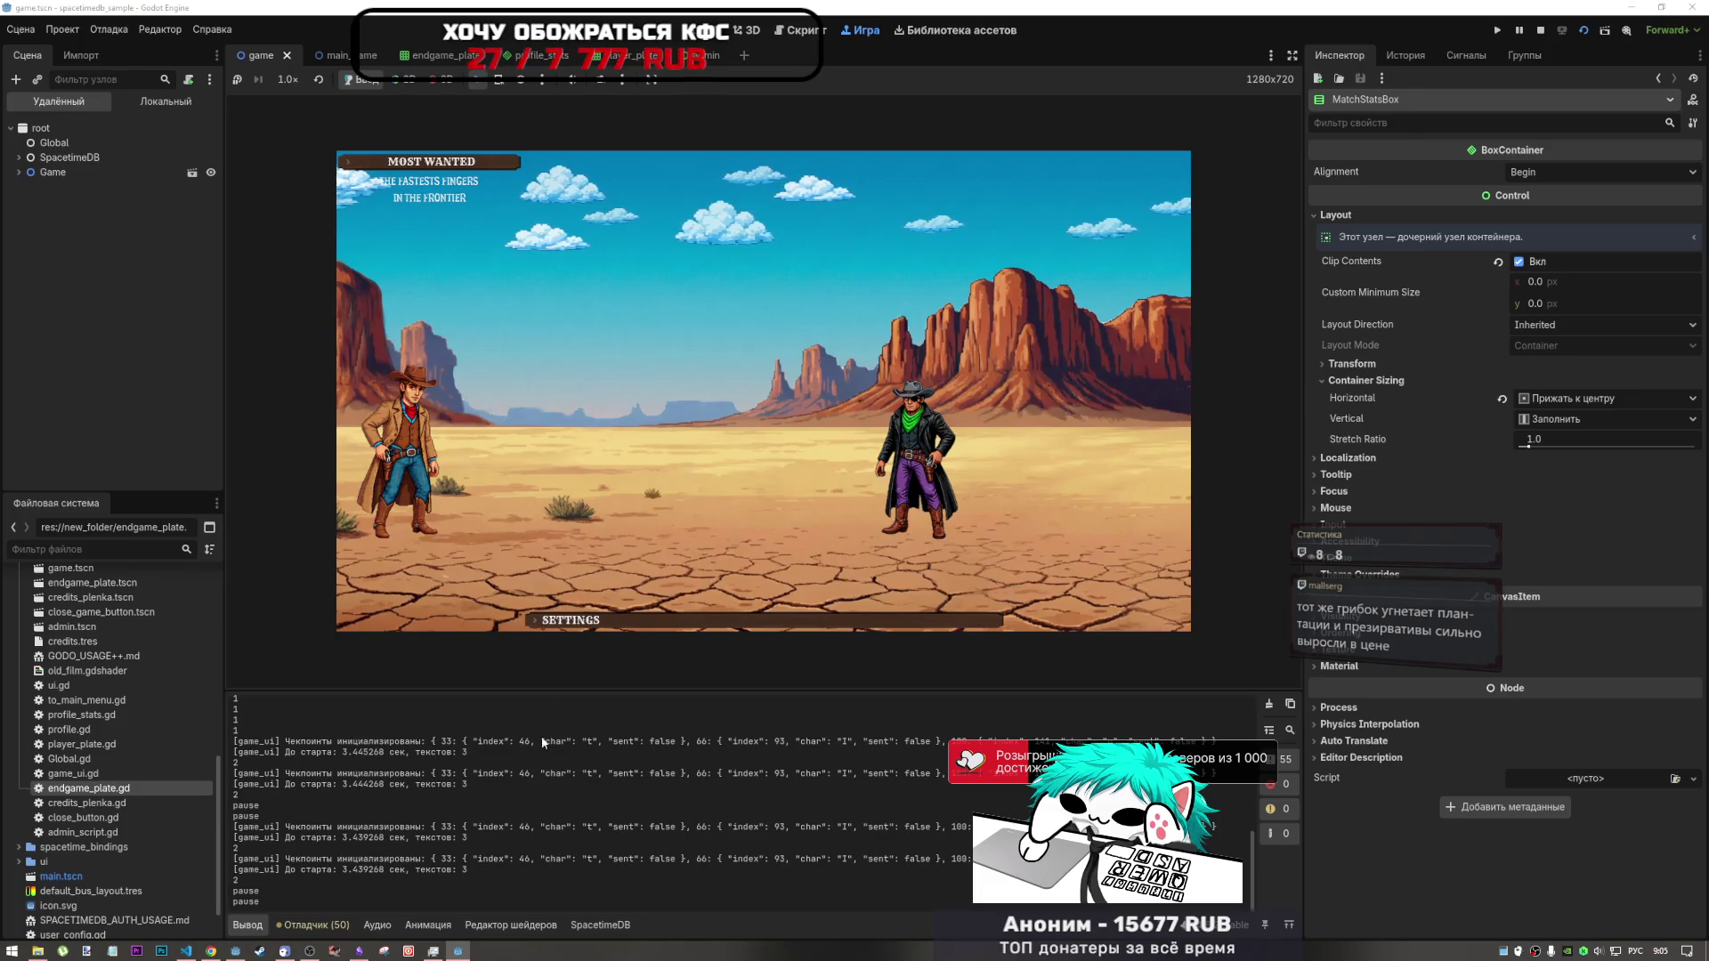
# - In English layout, type the duel phrases starting 'In every fear there is an opportunity for growth'
pyautogui.click(461, 949)
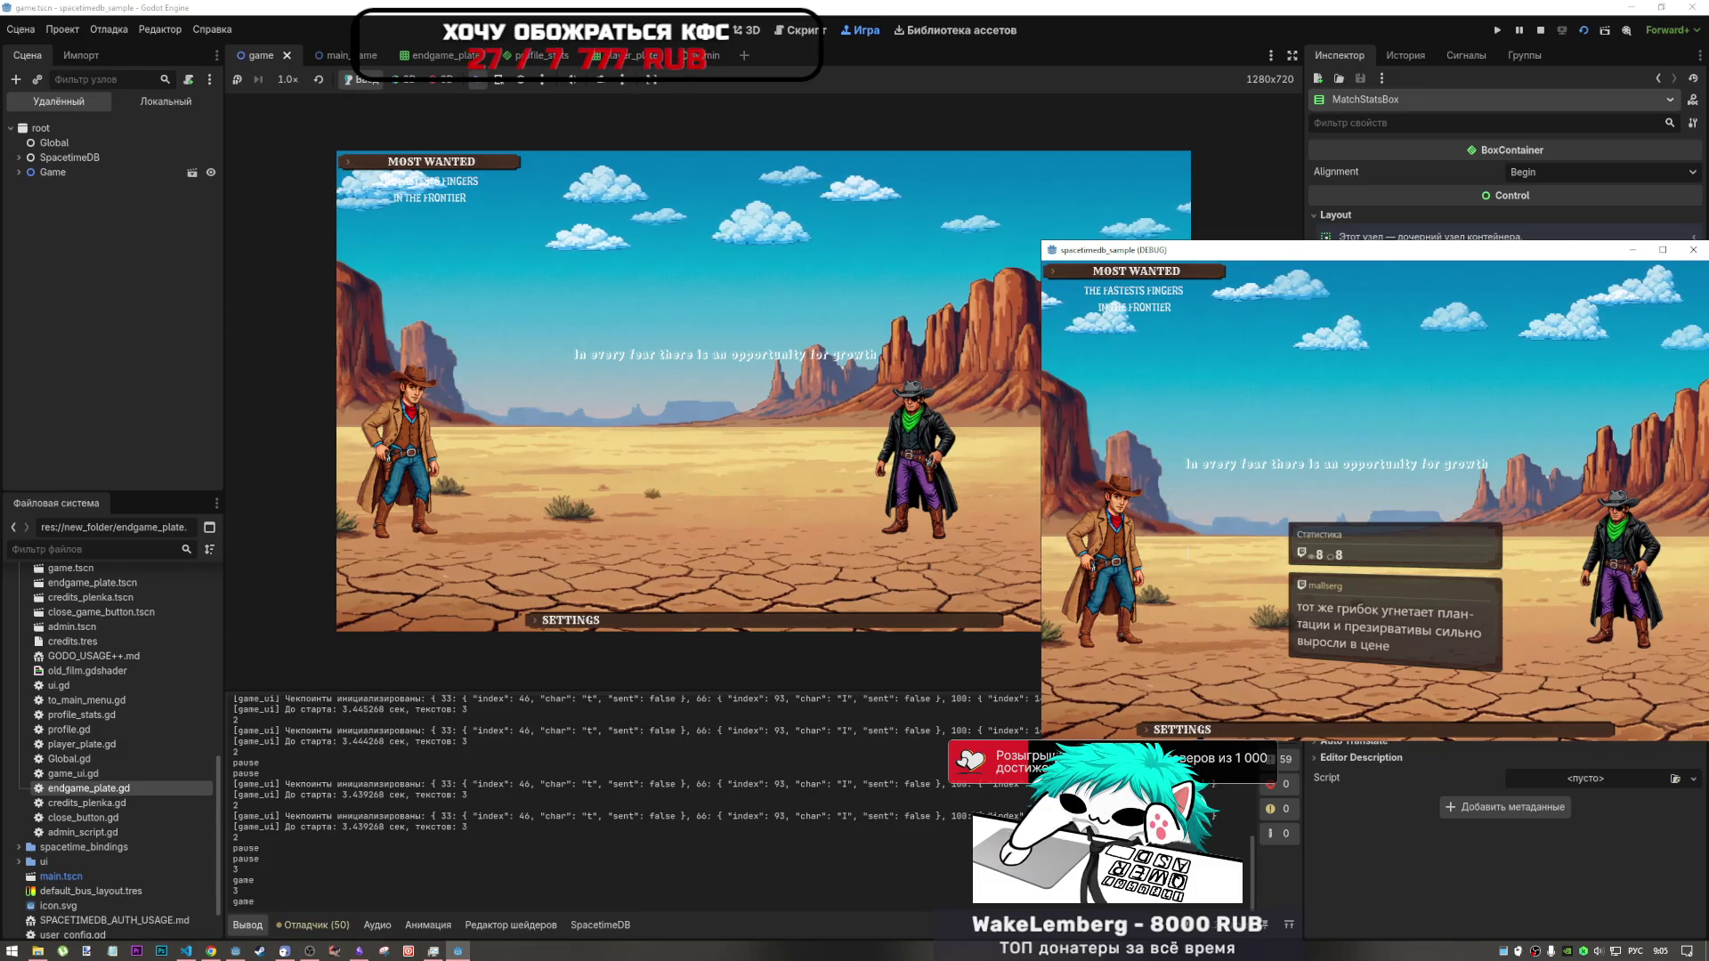
pyautogui.click(783, 429)
pyautogui.hotkey('alt', 'shift')
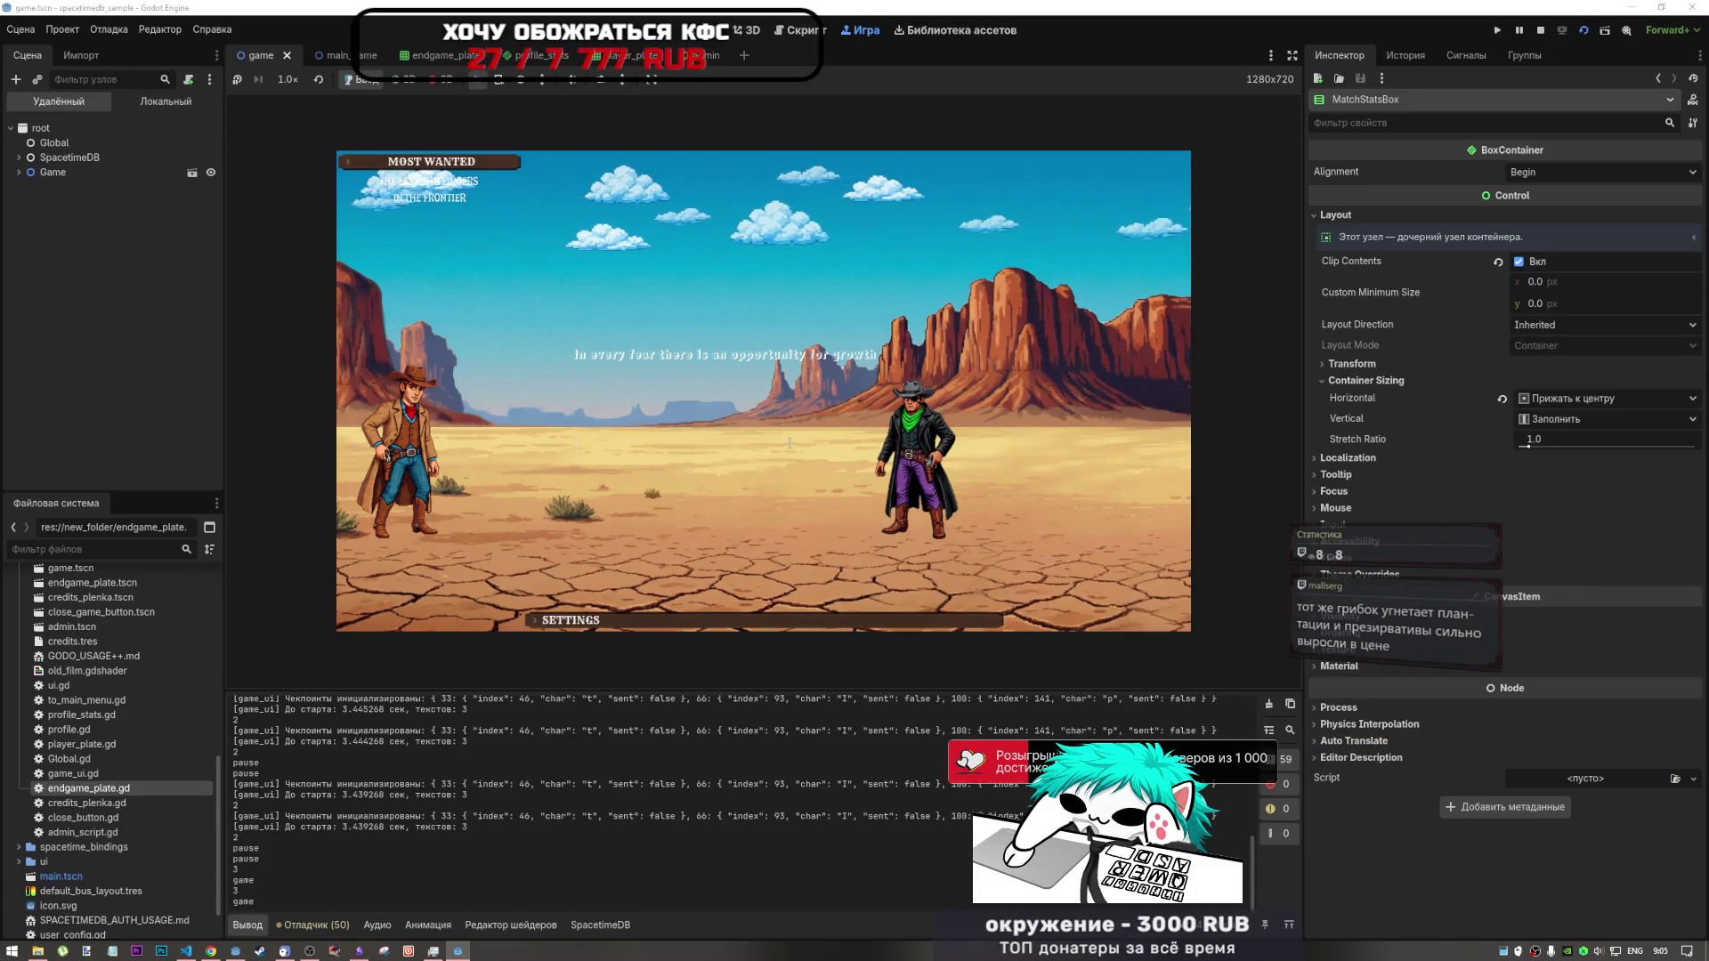
pyautogui.write('In every ')
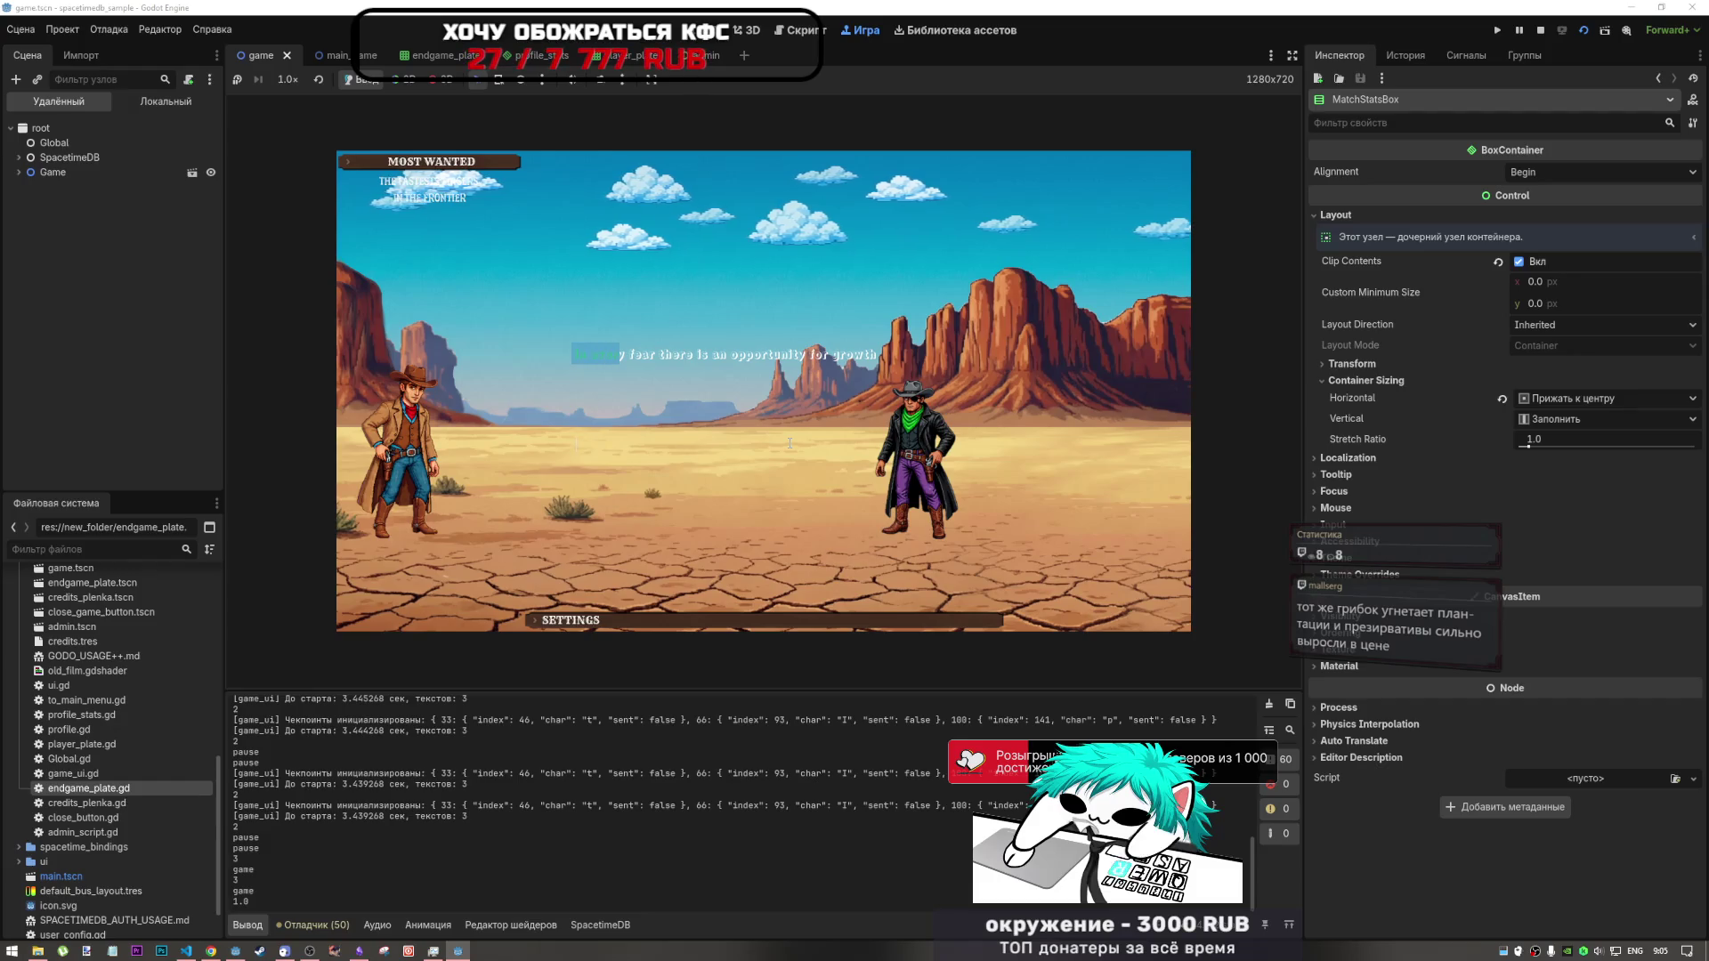
pyautogui.write('fear there ')
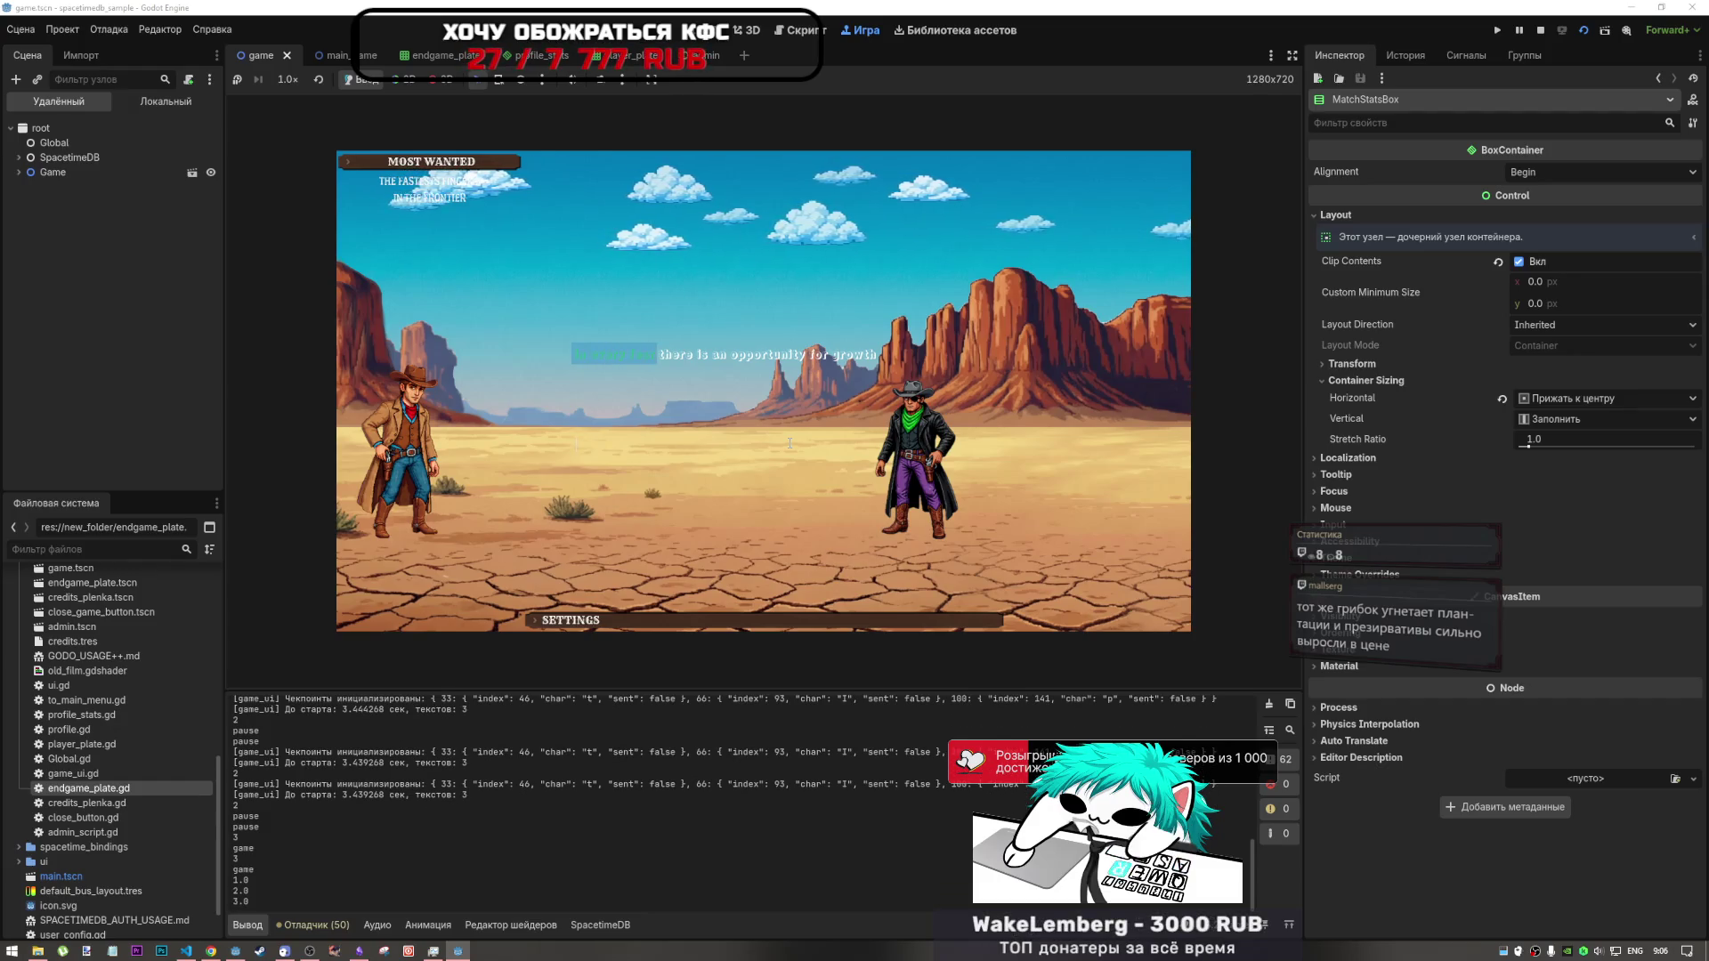
pyautogui.write('is an o')
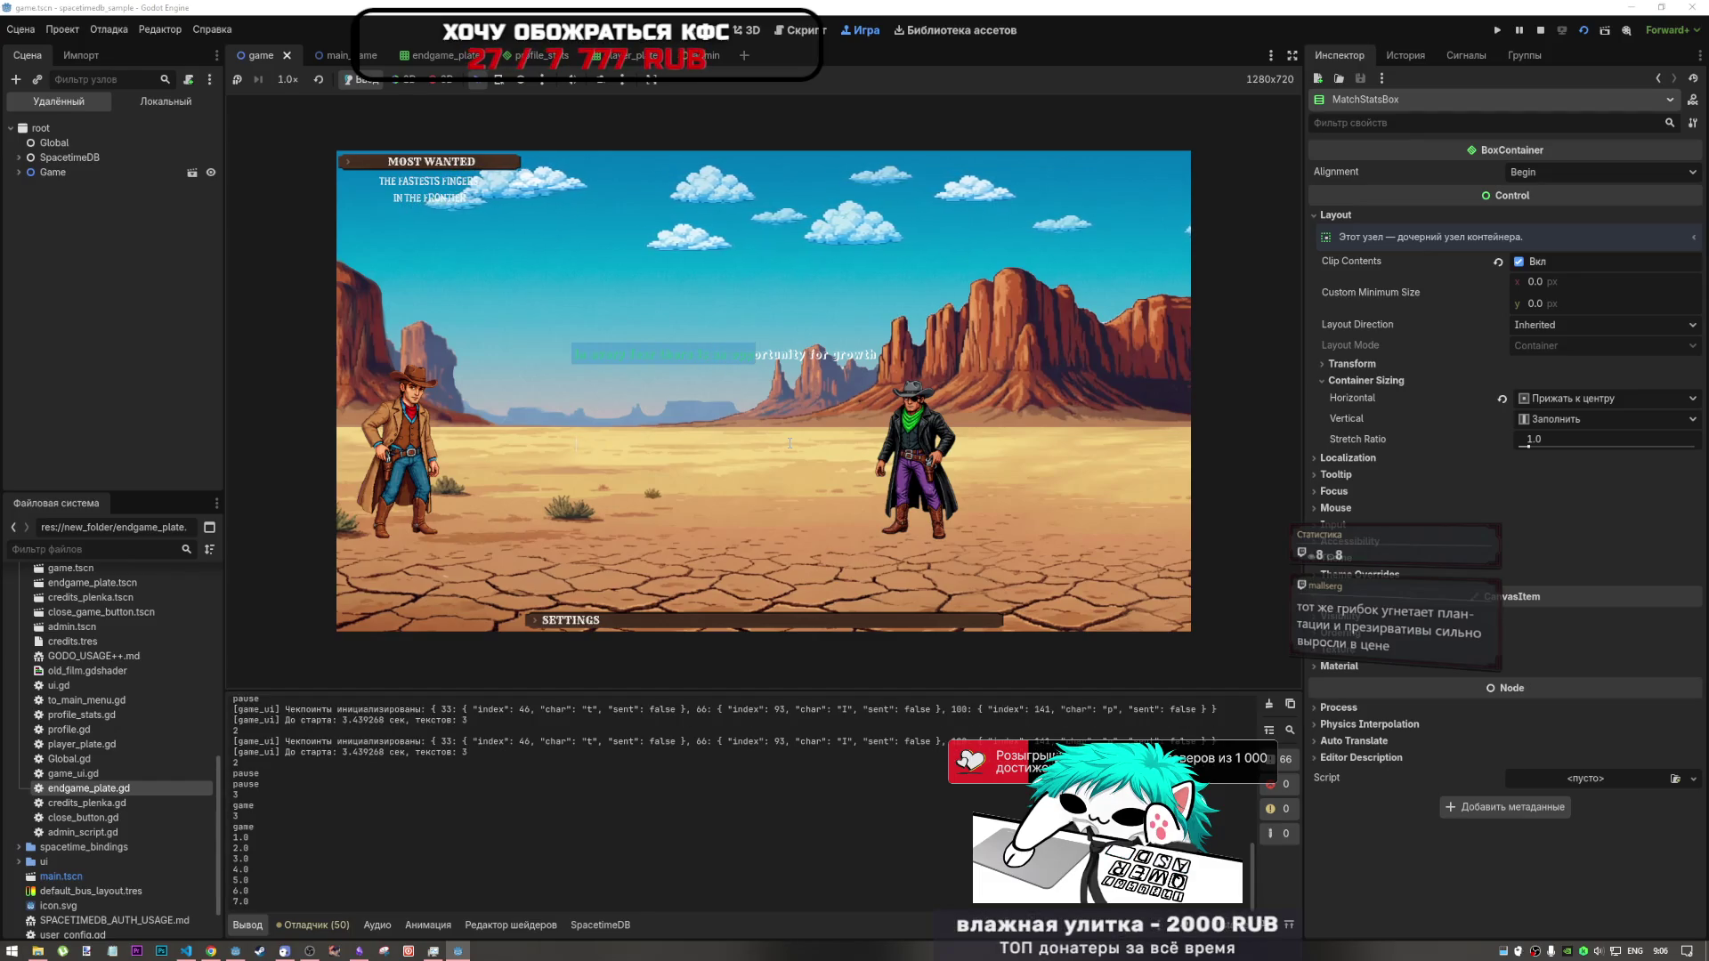
pyautogui.write('ortuni')
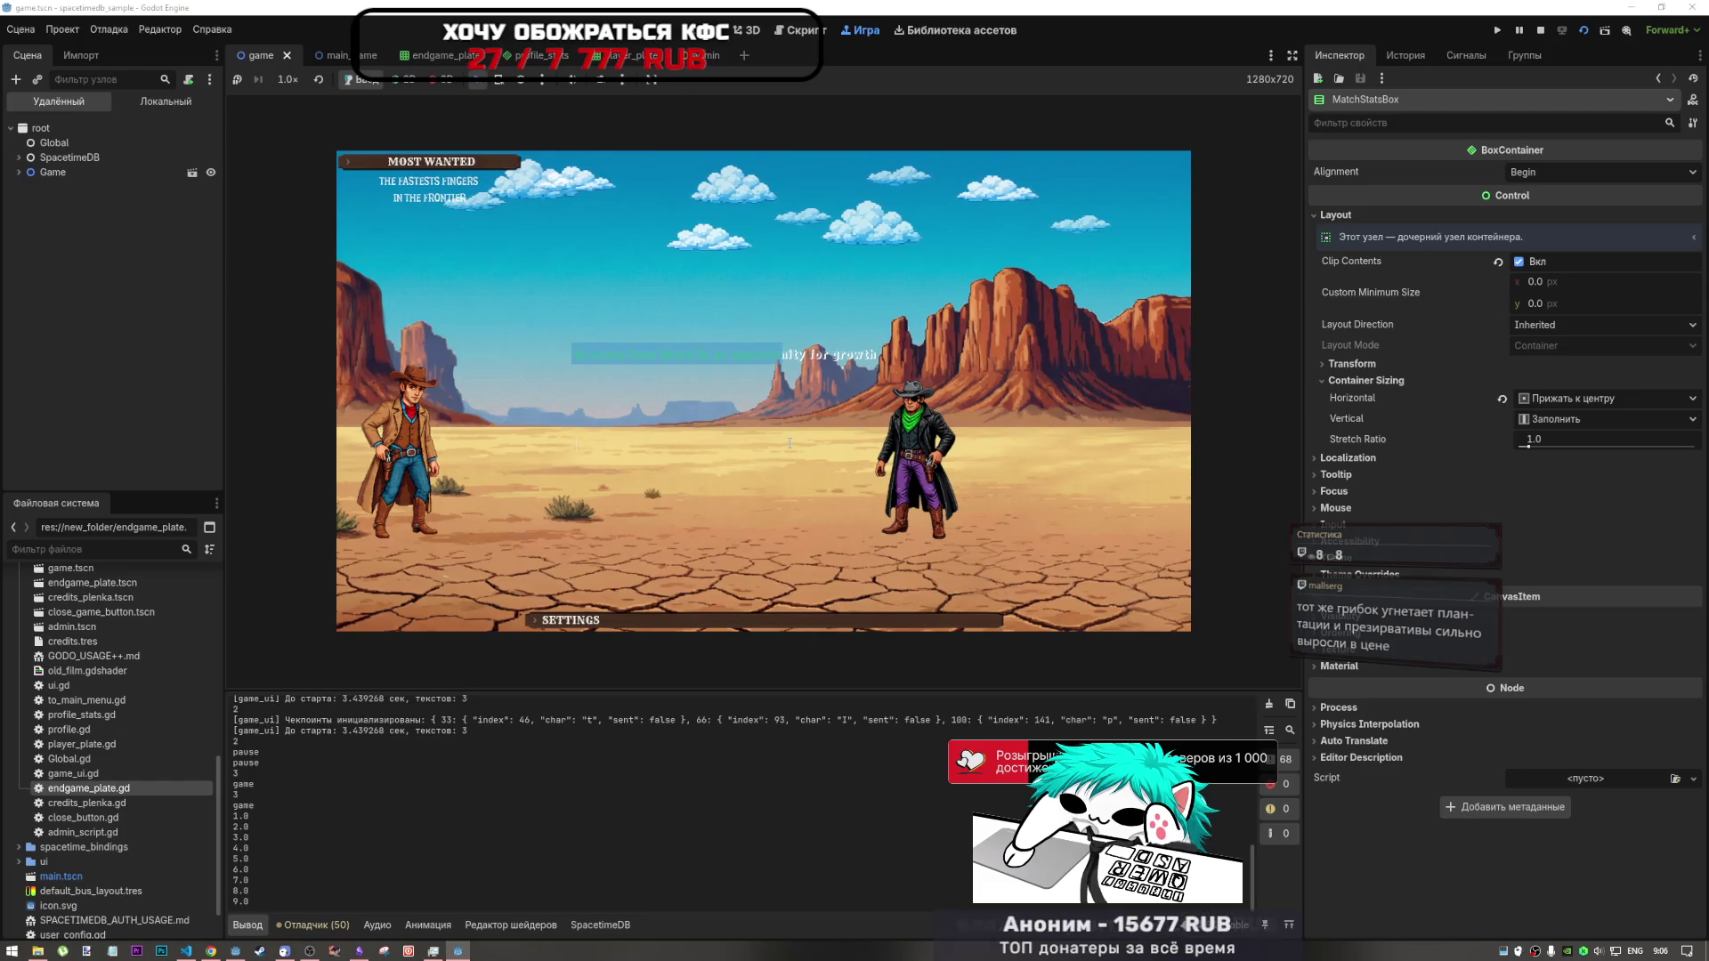
pyautogui.write('ty for ')
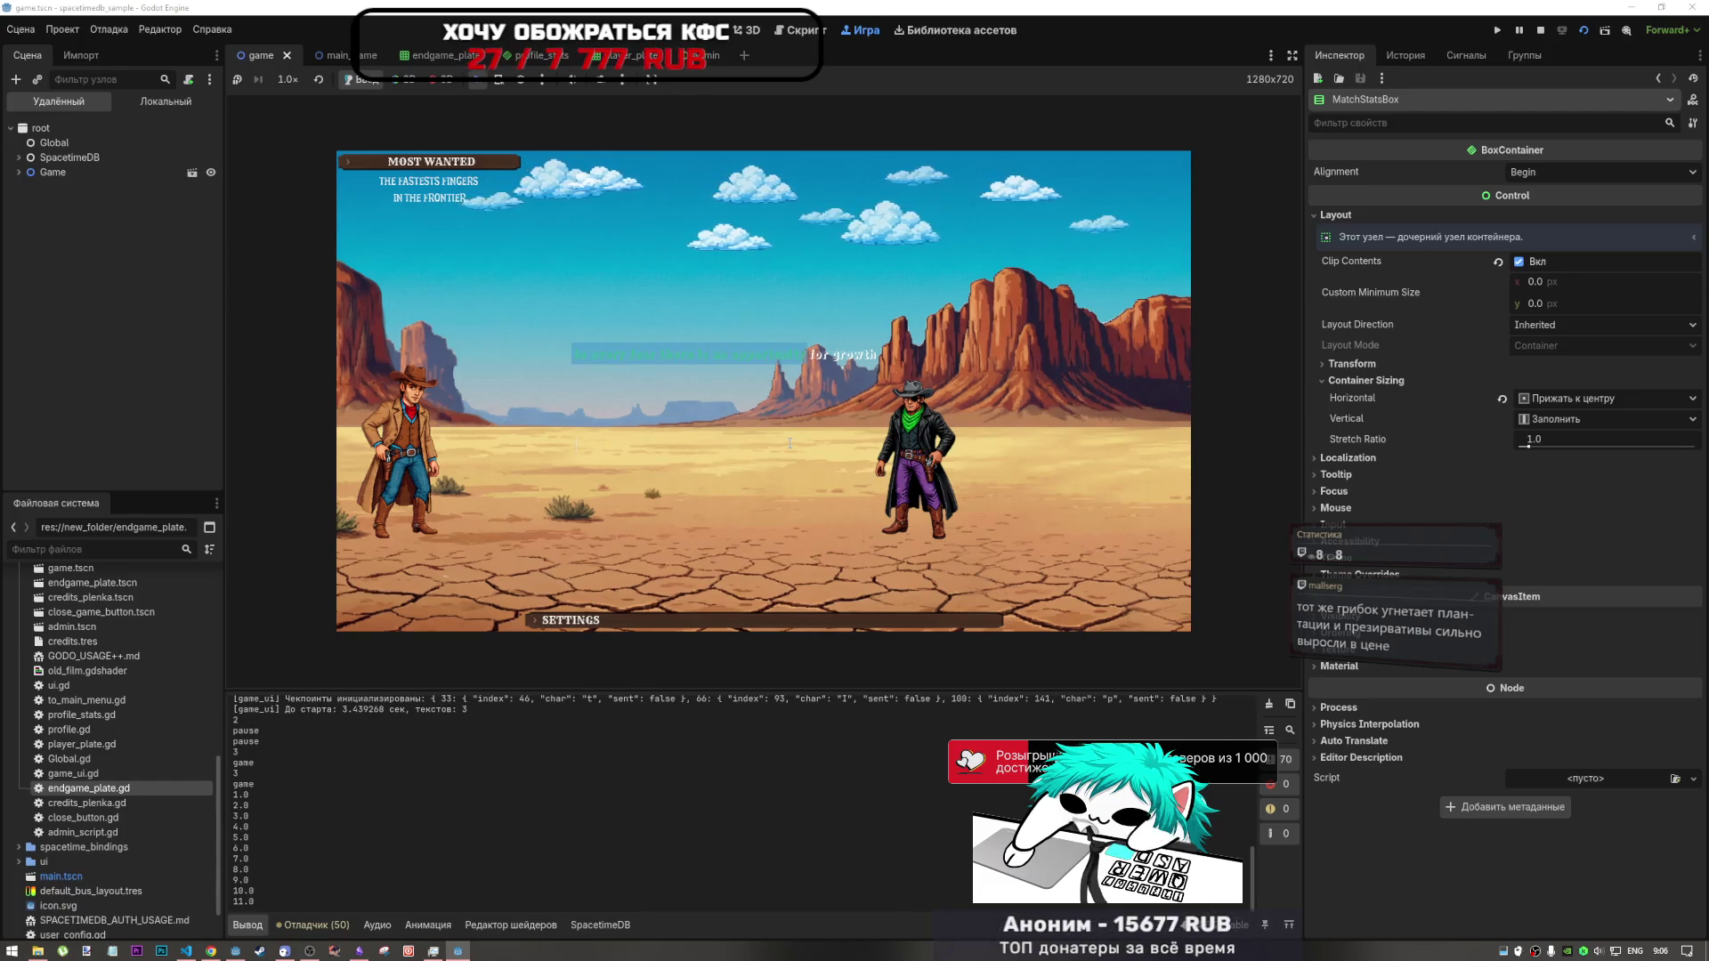
pyautogui.write('growth')
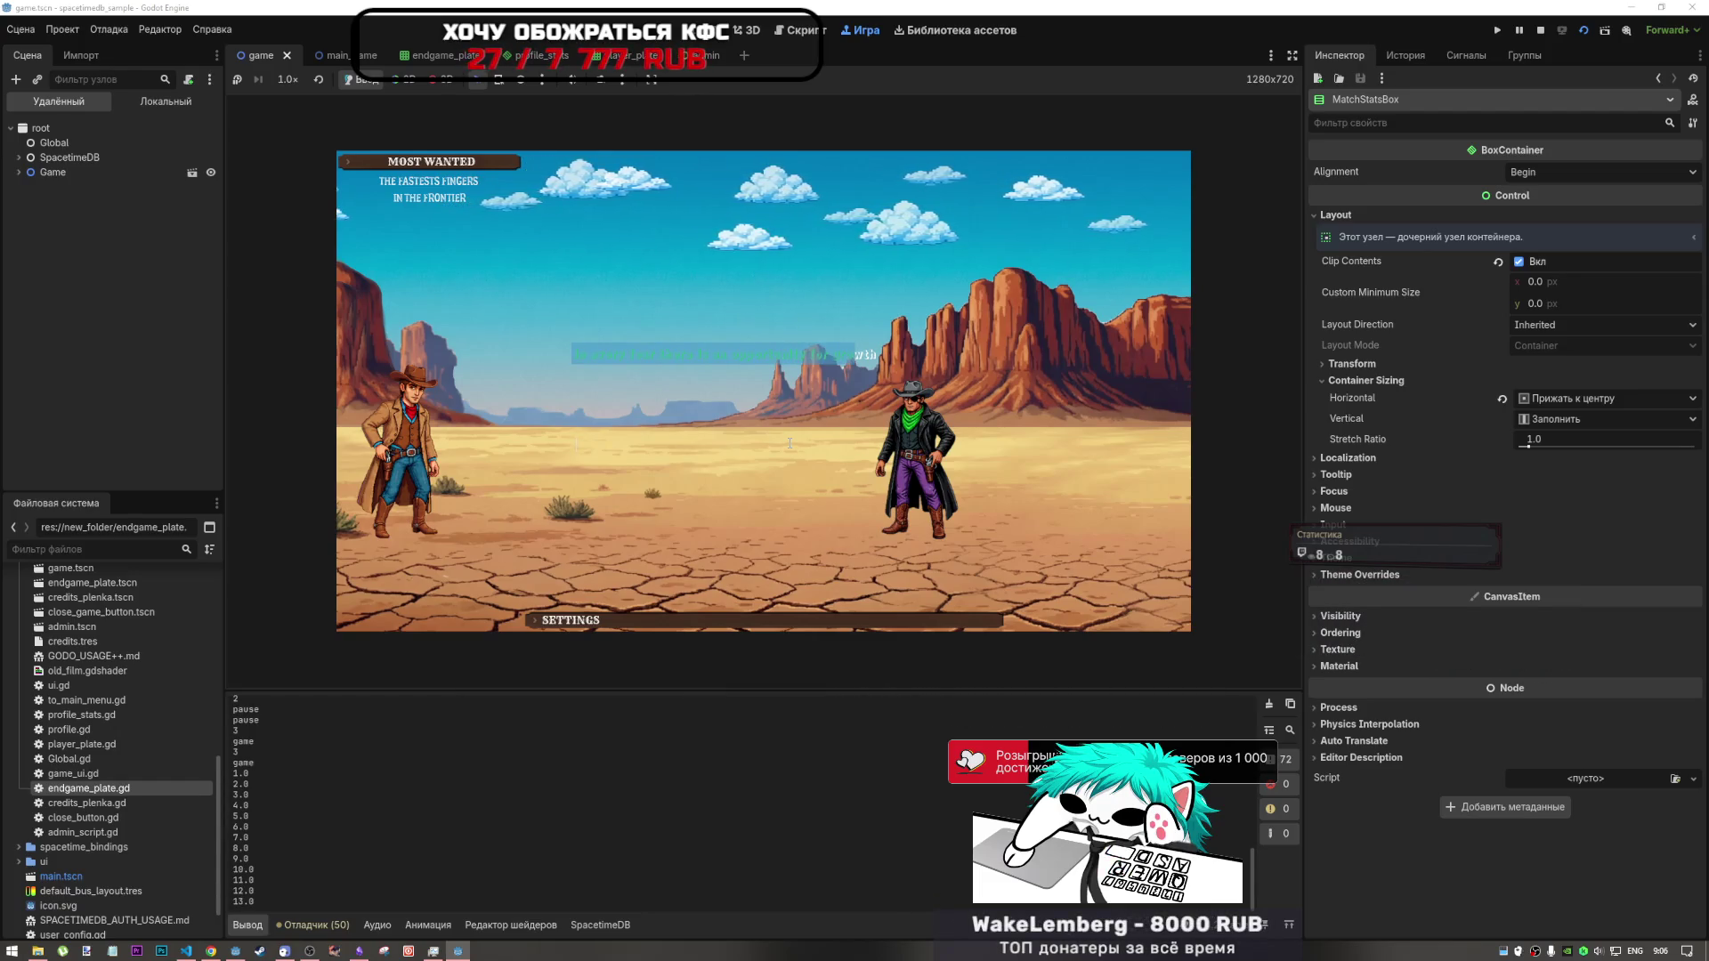
pyautogui.write('Ever')
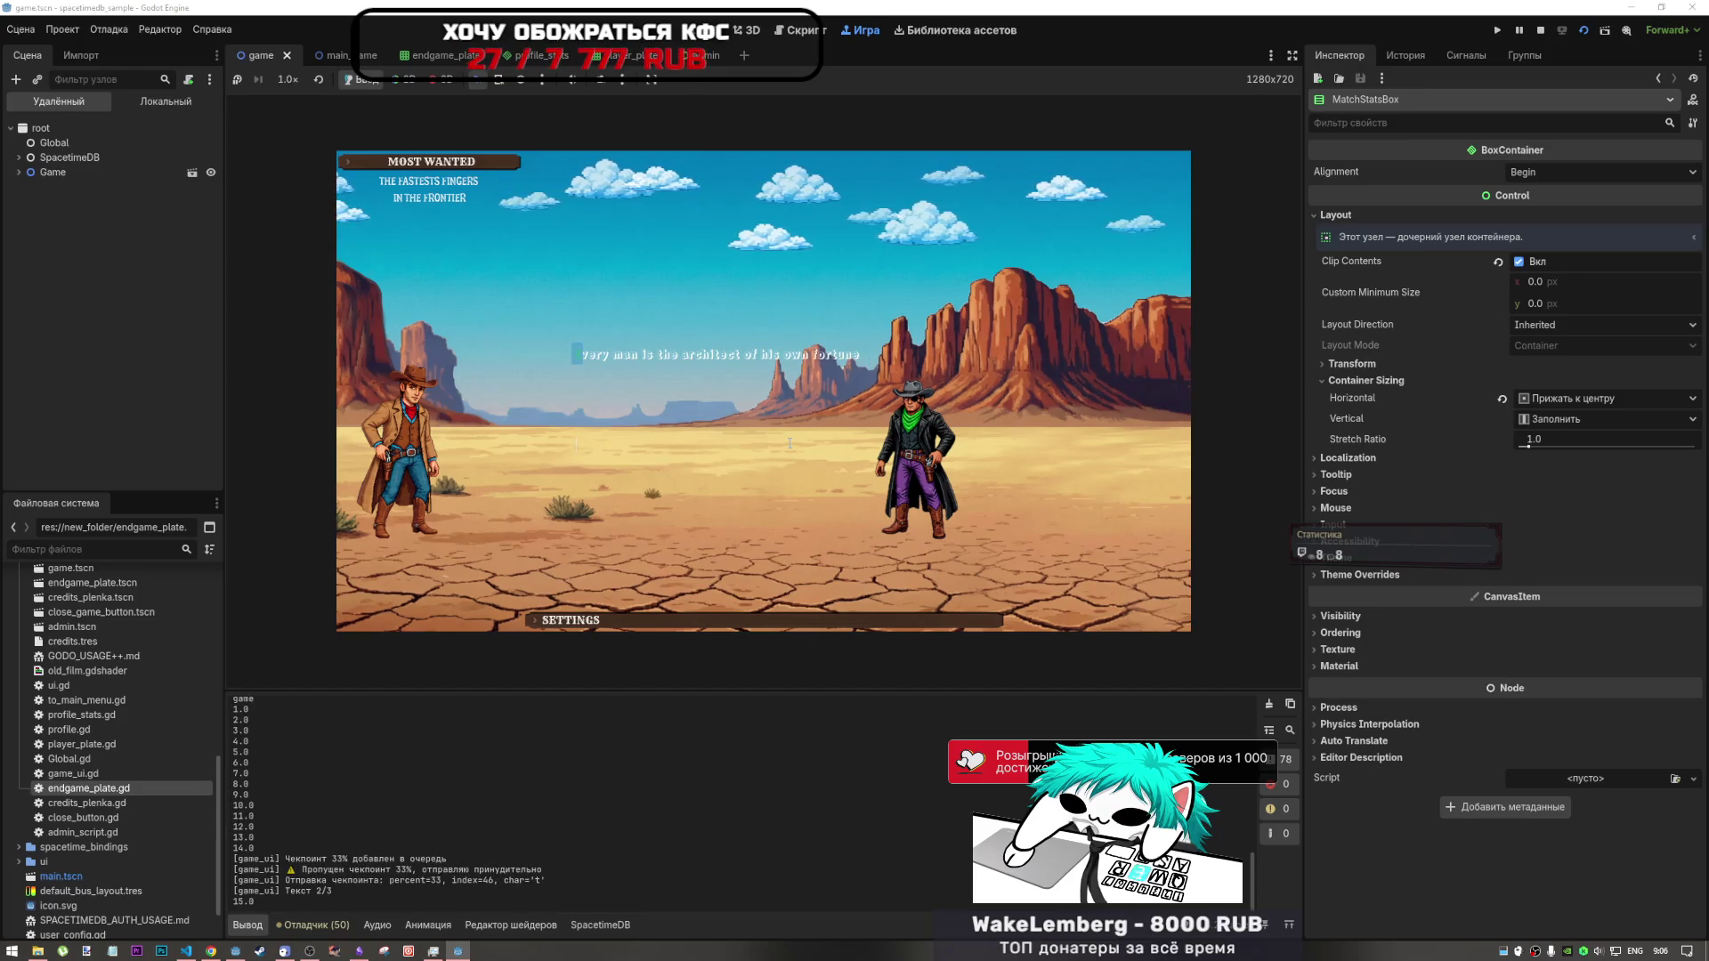
pyautogui.write('y ')
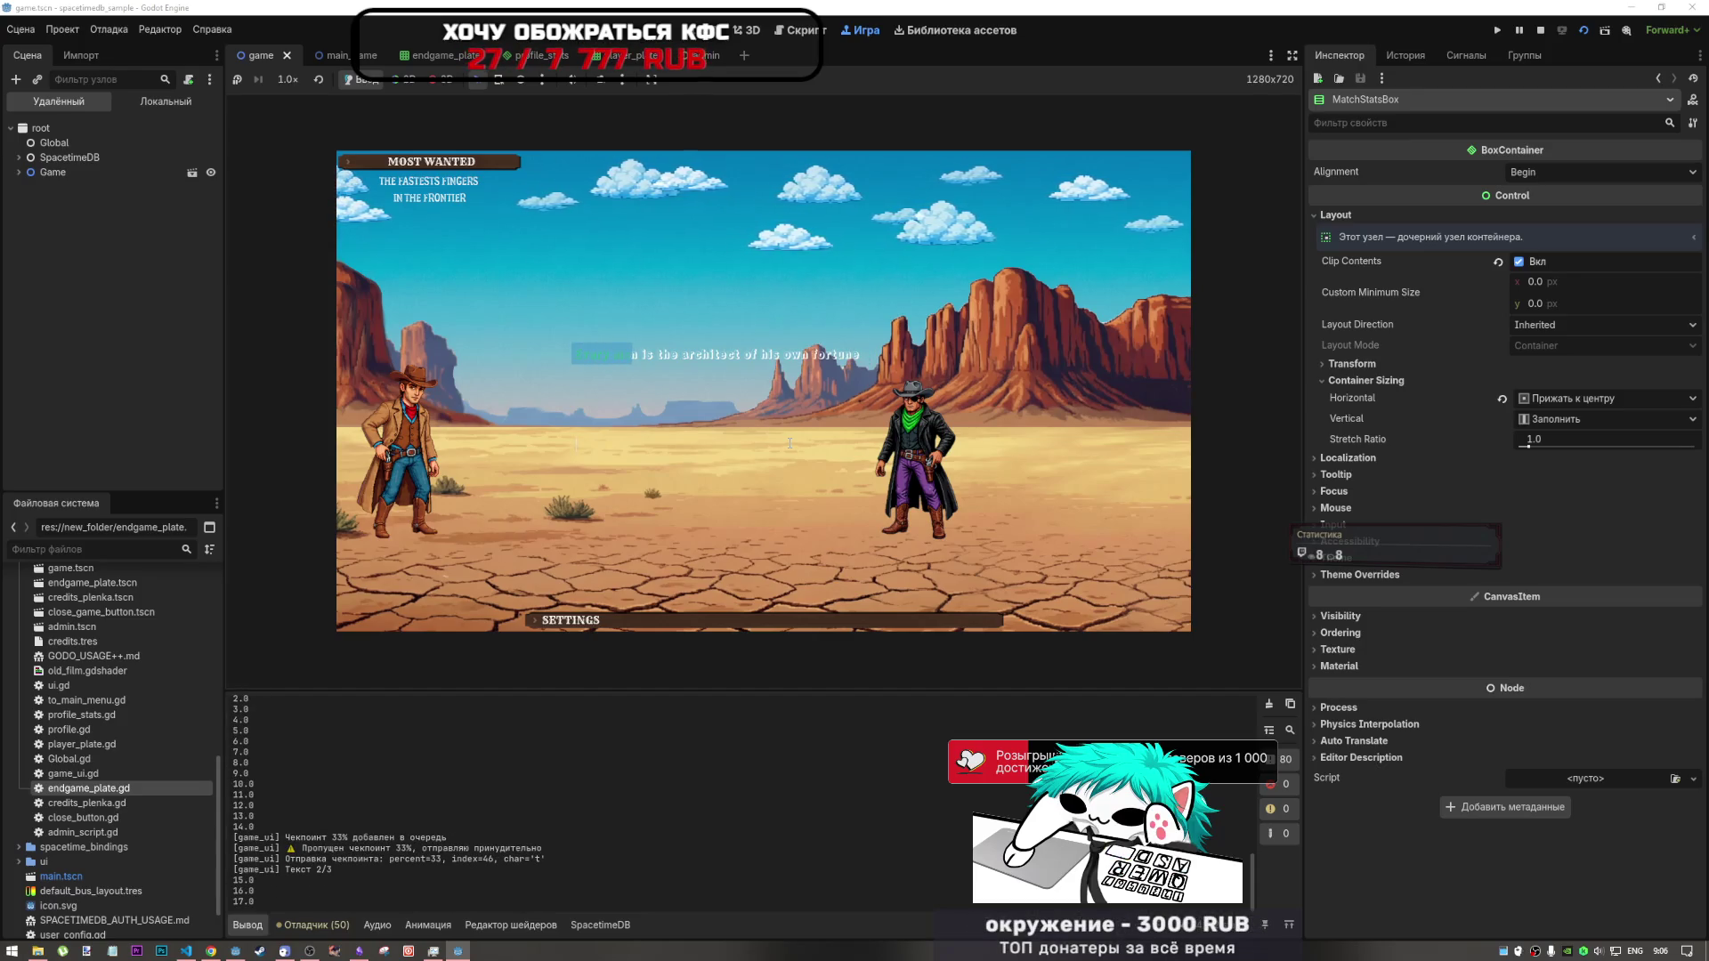
pyautogui.write('n is the ')
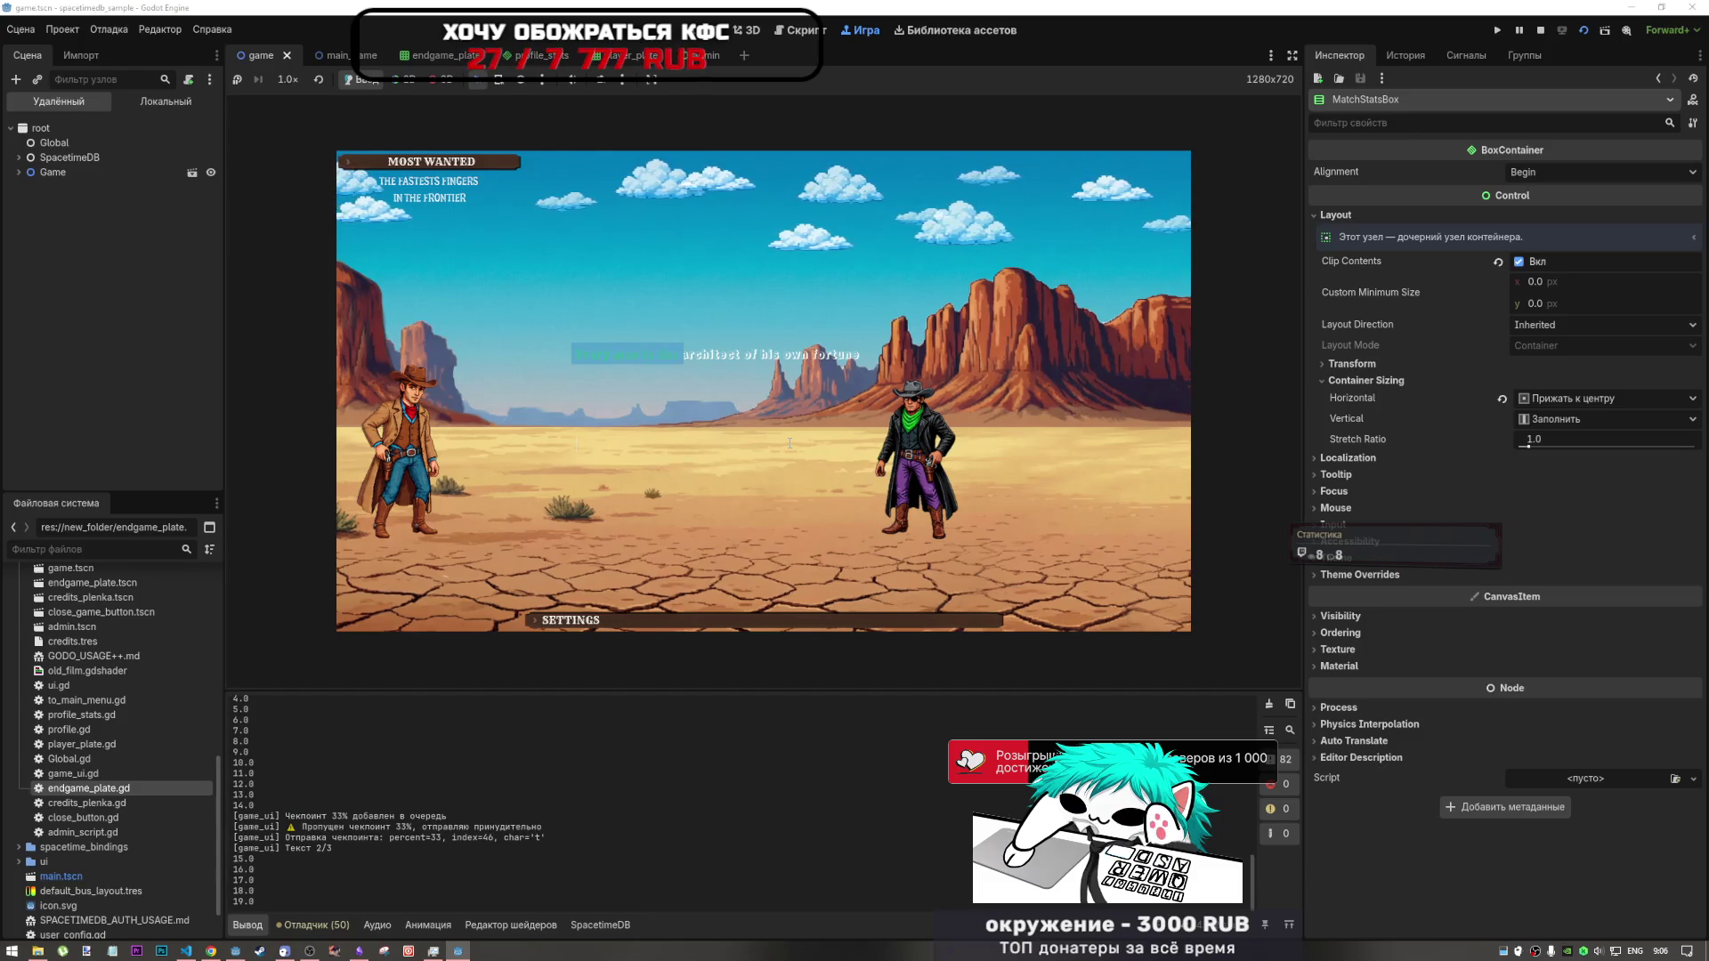
pyautogui.write('ar')
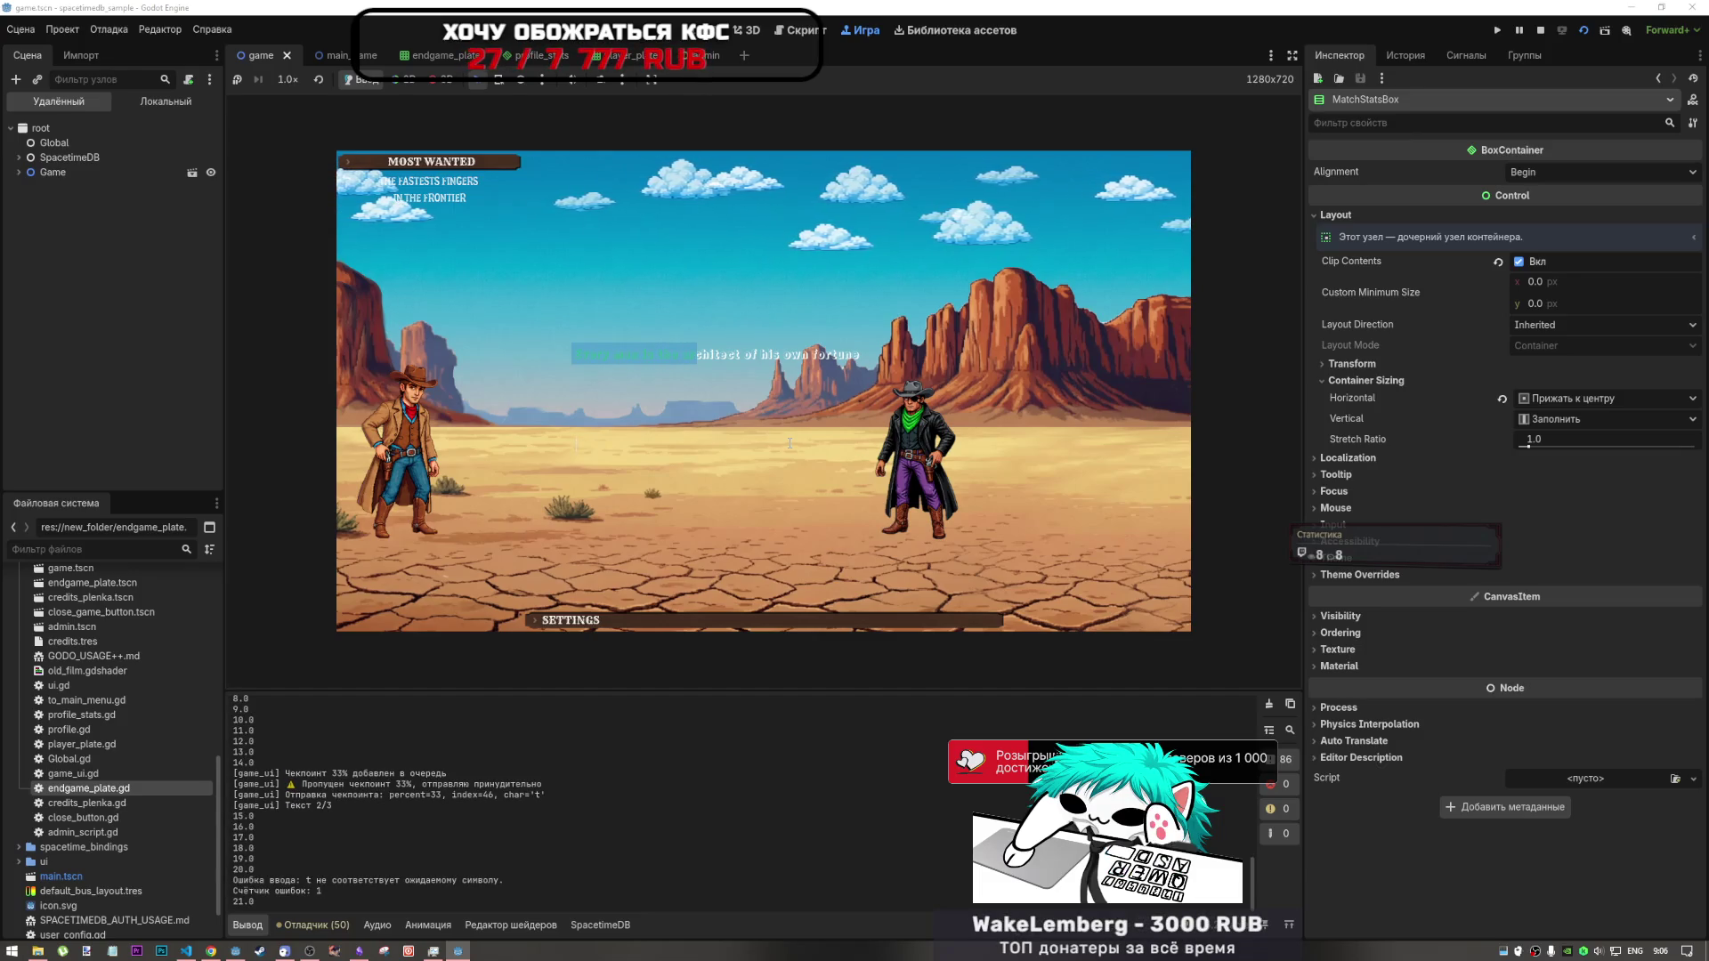
pyautogui.write('tc')
pyautogui.write('tec')
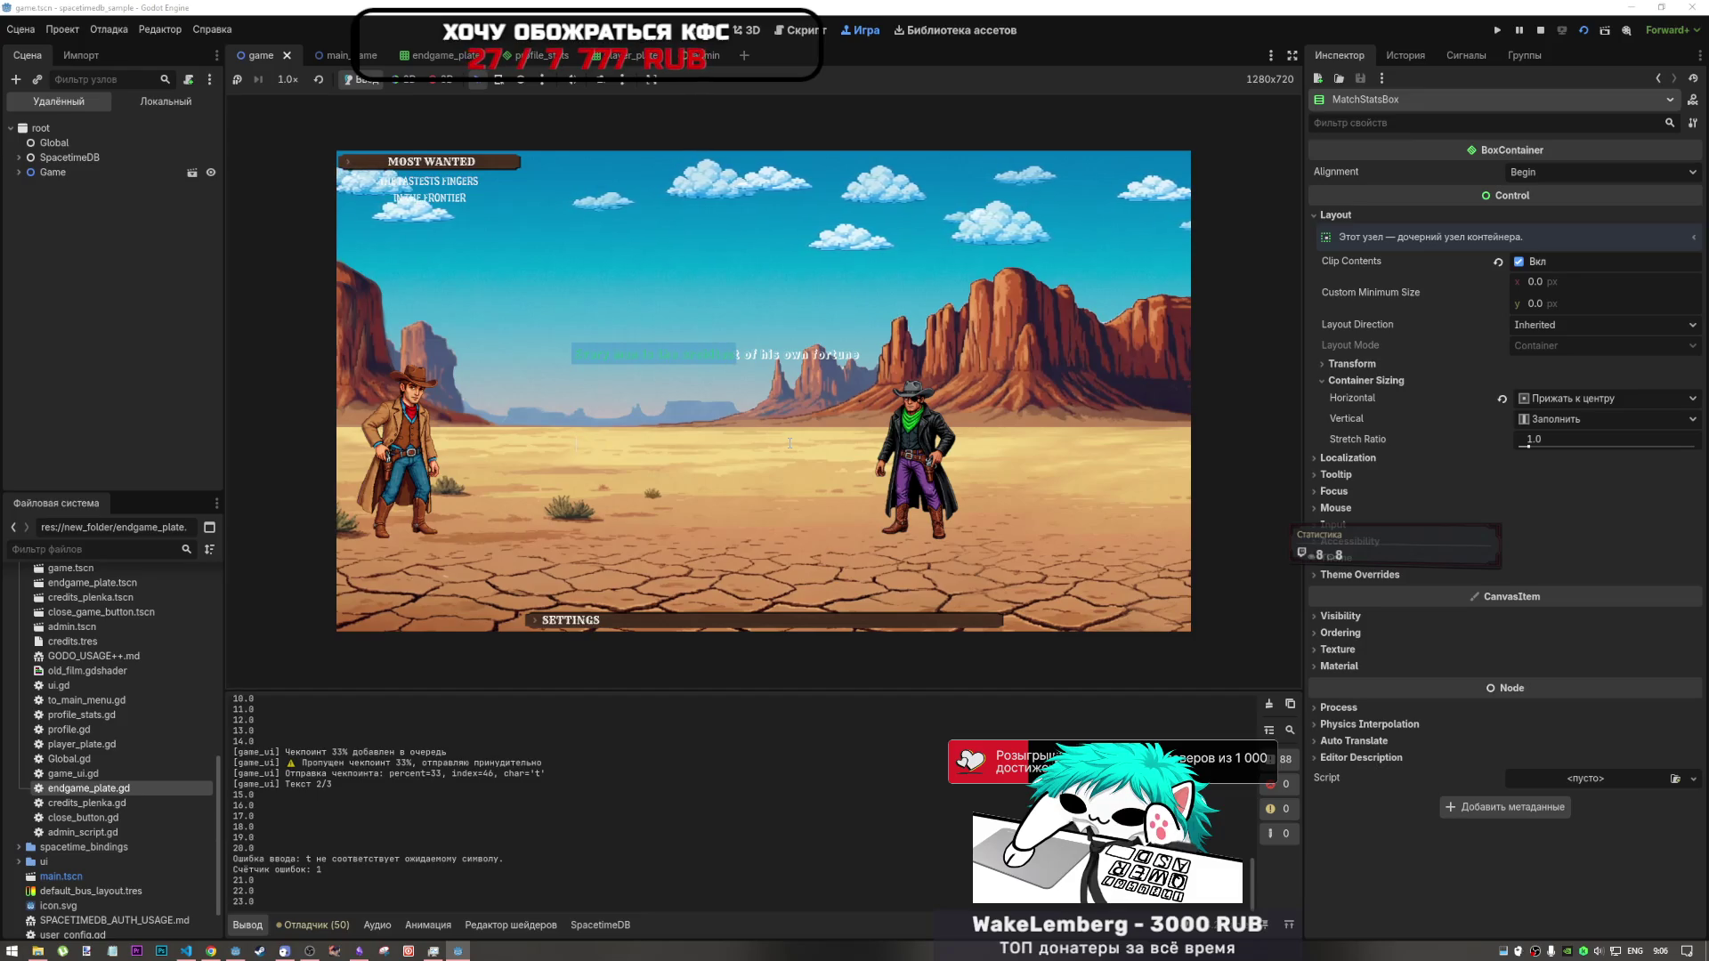
pyautogui.write('t of his ')
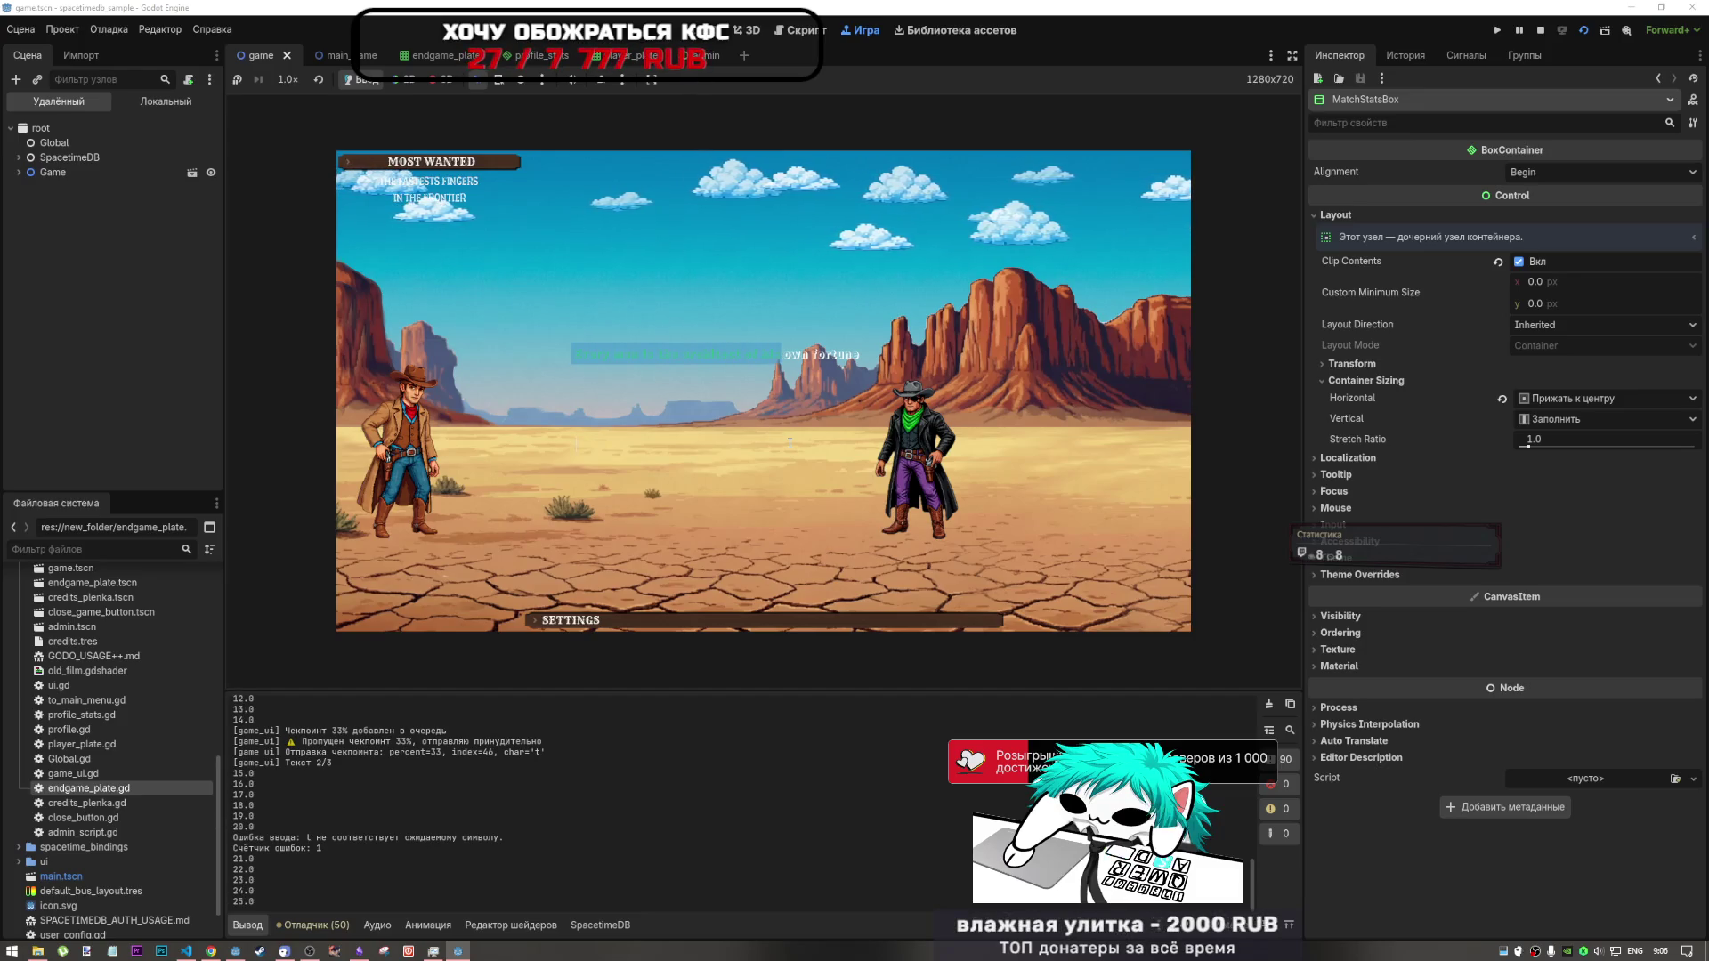
pyautogui.write('own for')
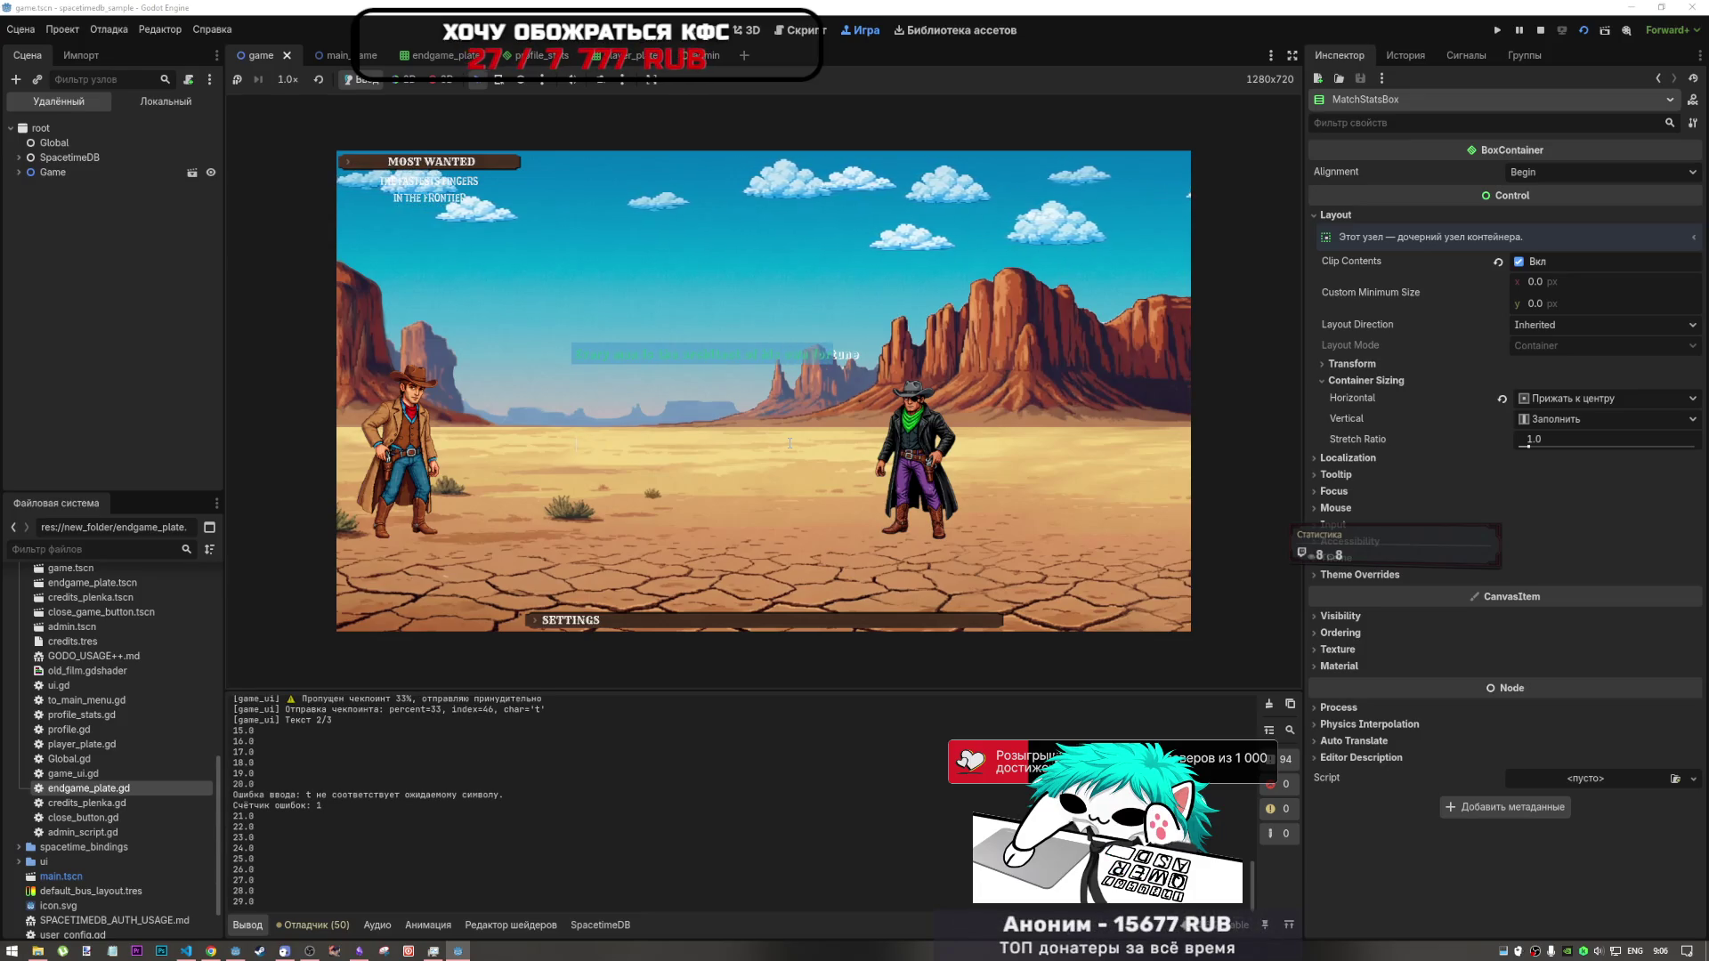
pyautogui.write('tune')
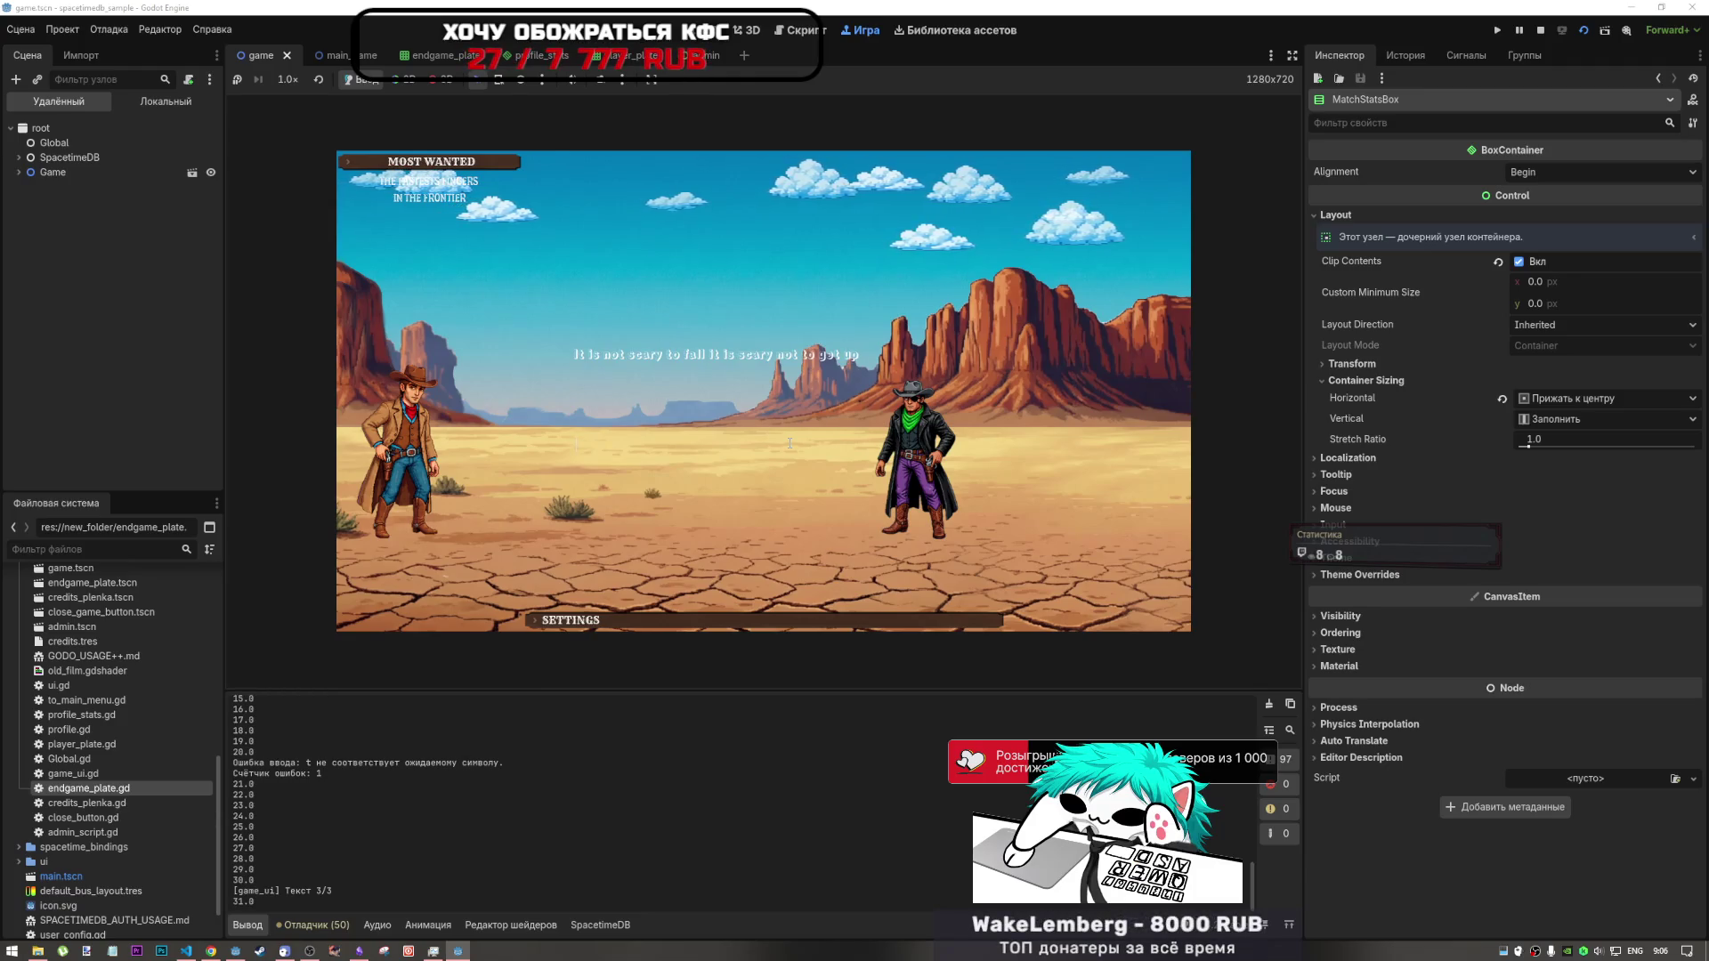
pyautogui.write('It')
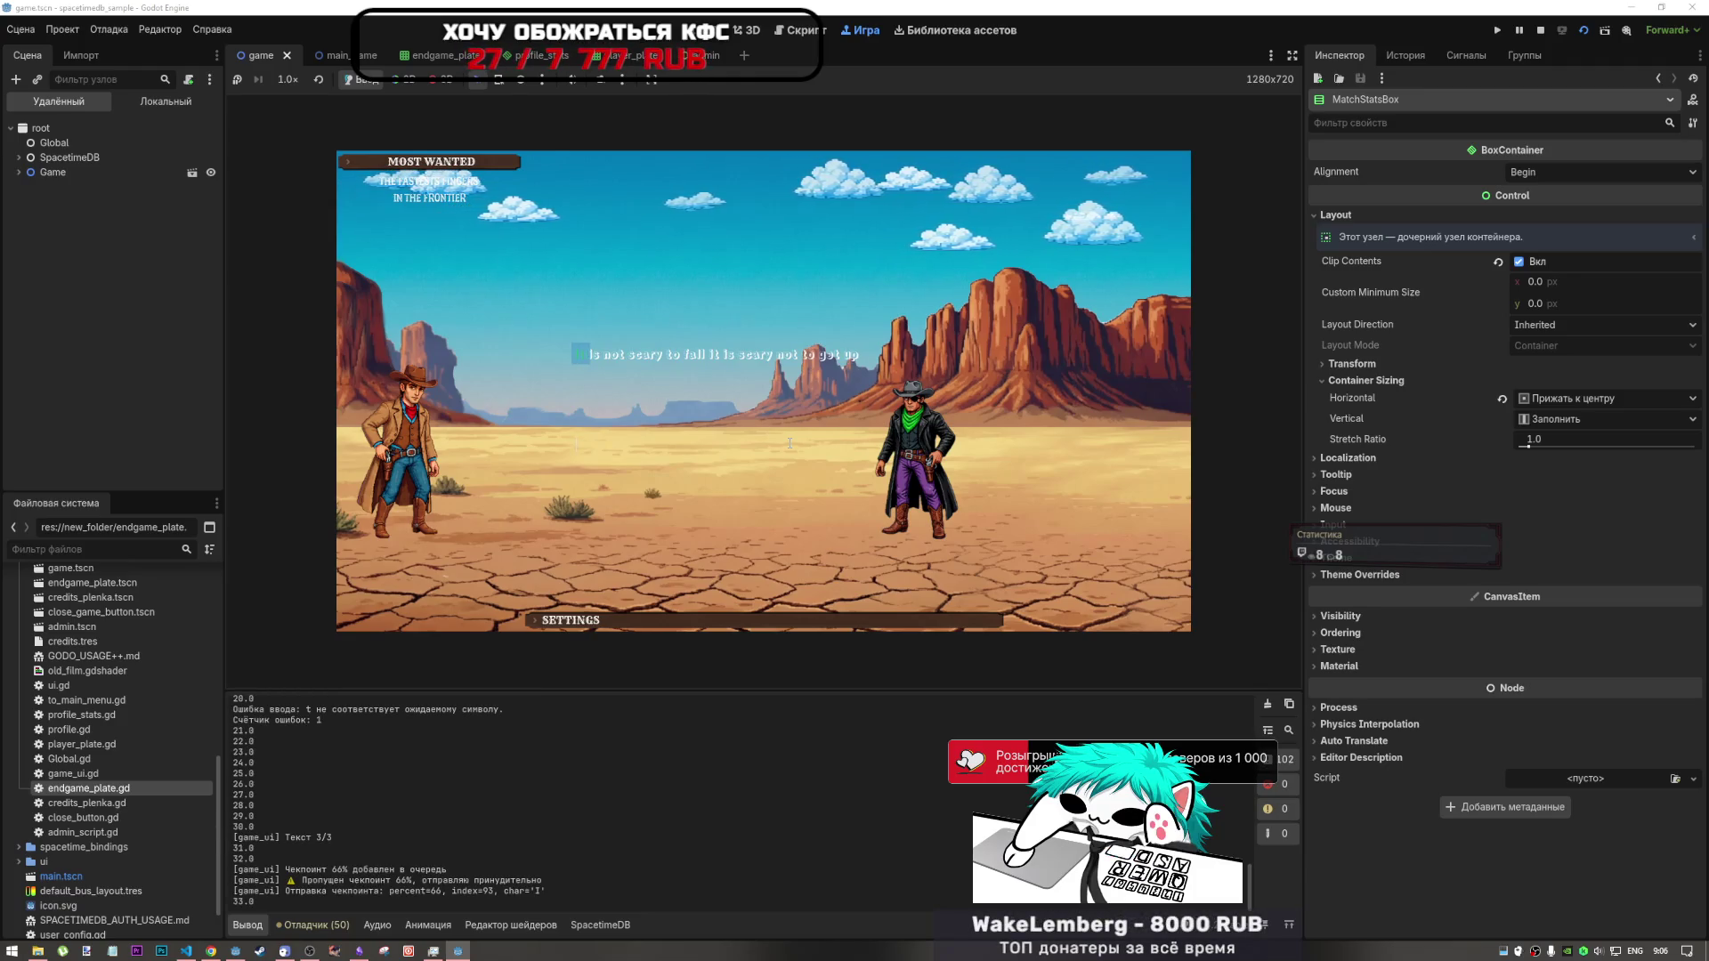
pyautogui.write(' is not ')
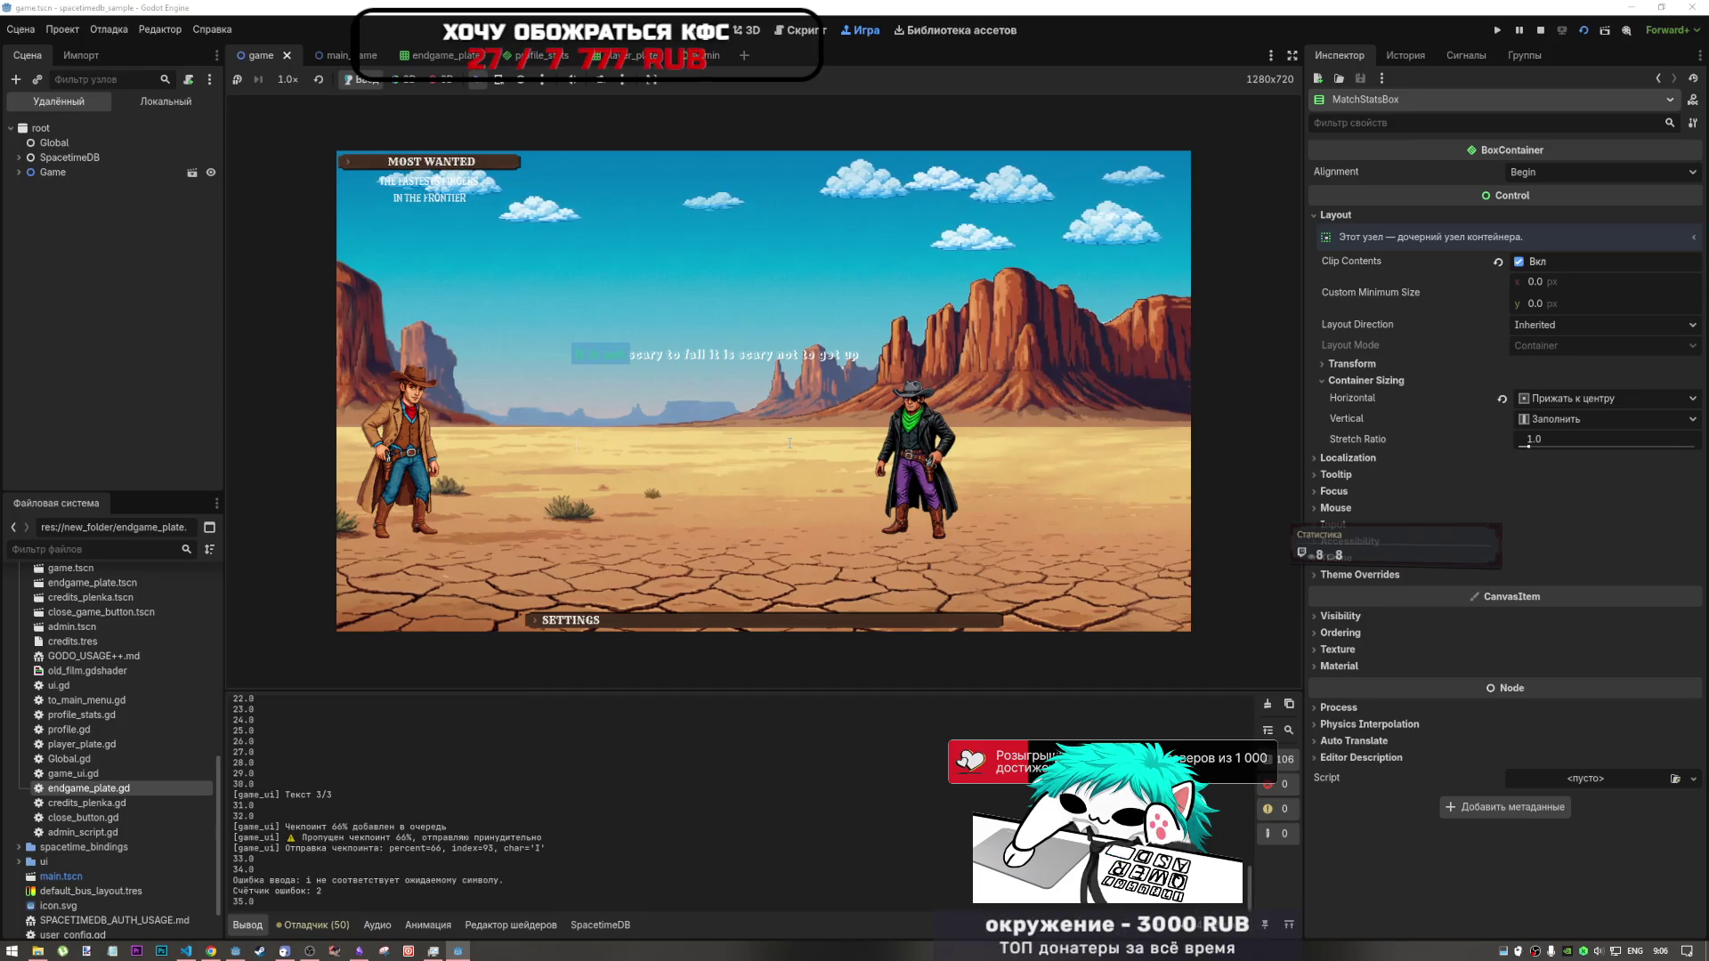
pyautogui.write('scar')
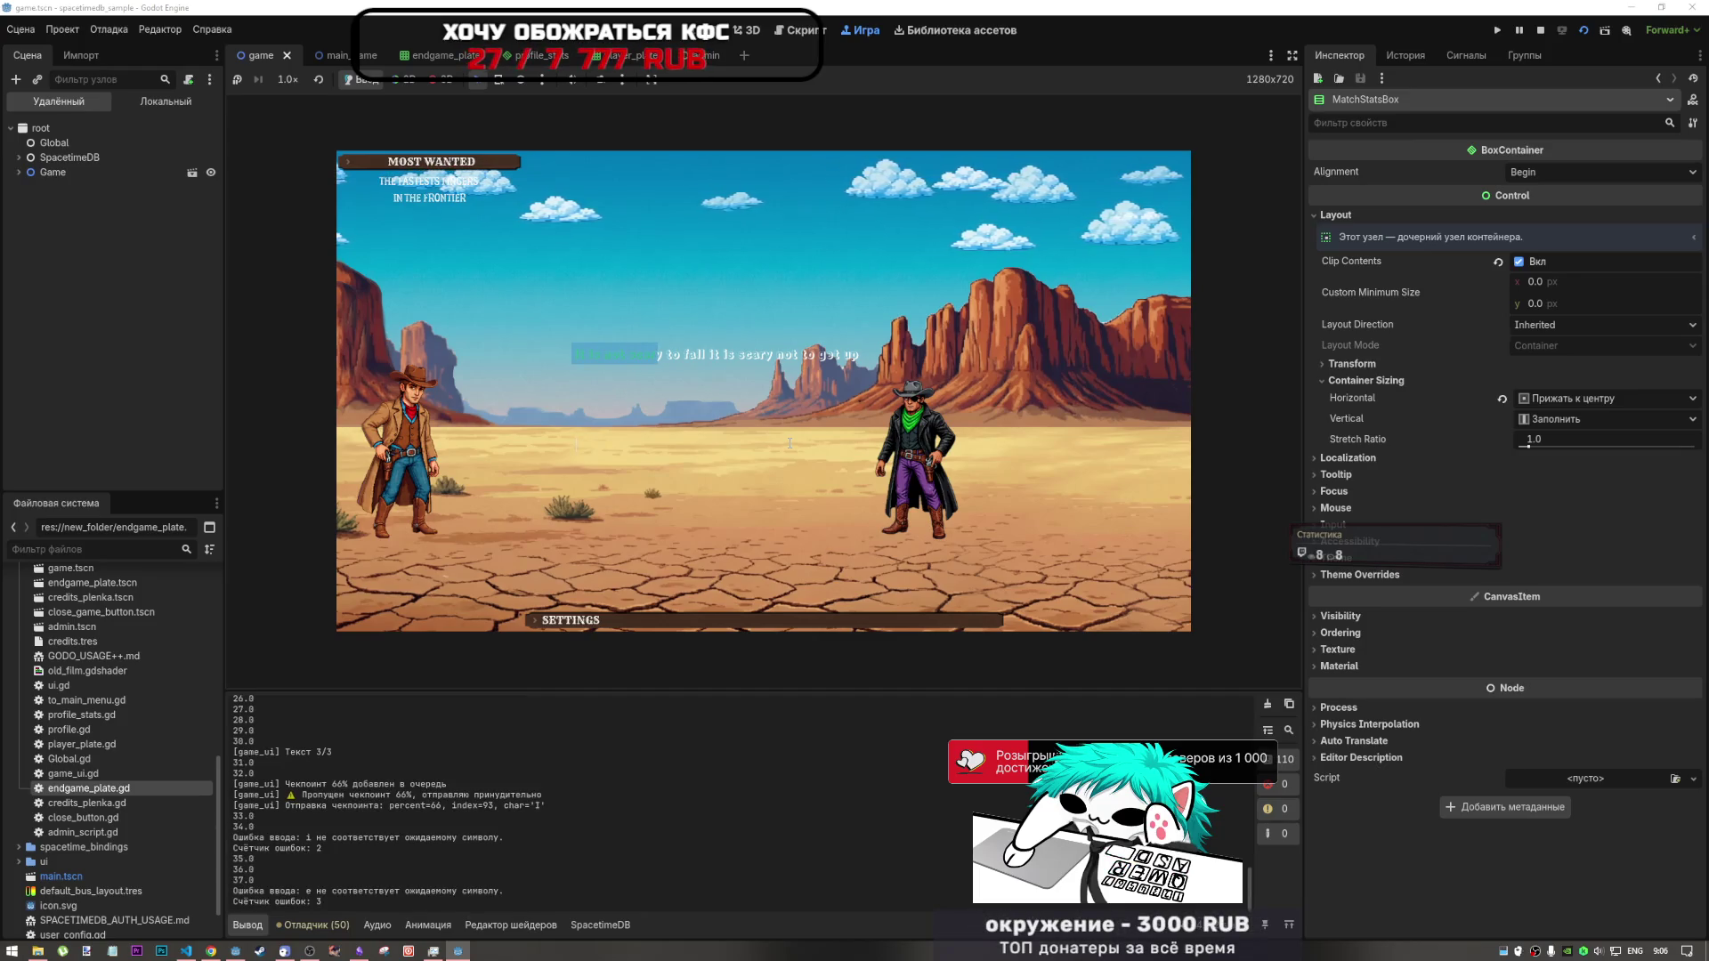
pyautogui.write('y to ')
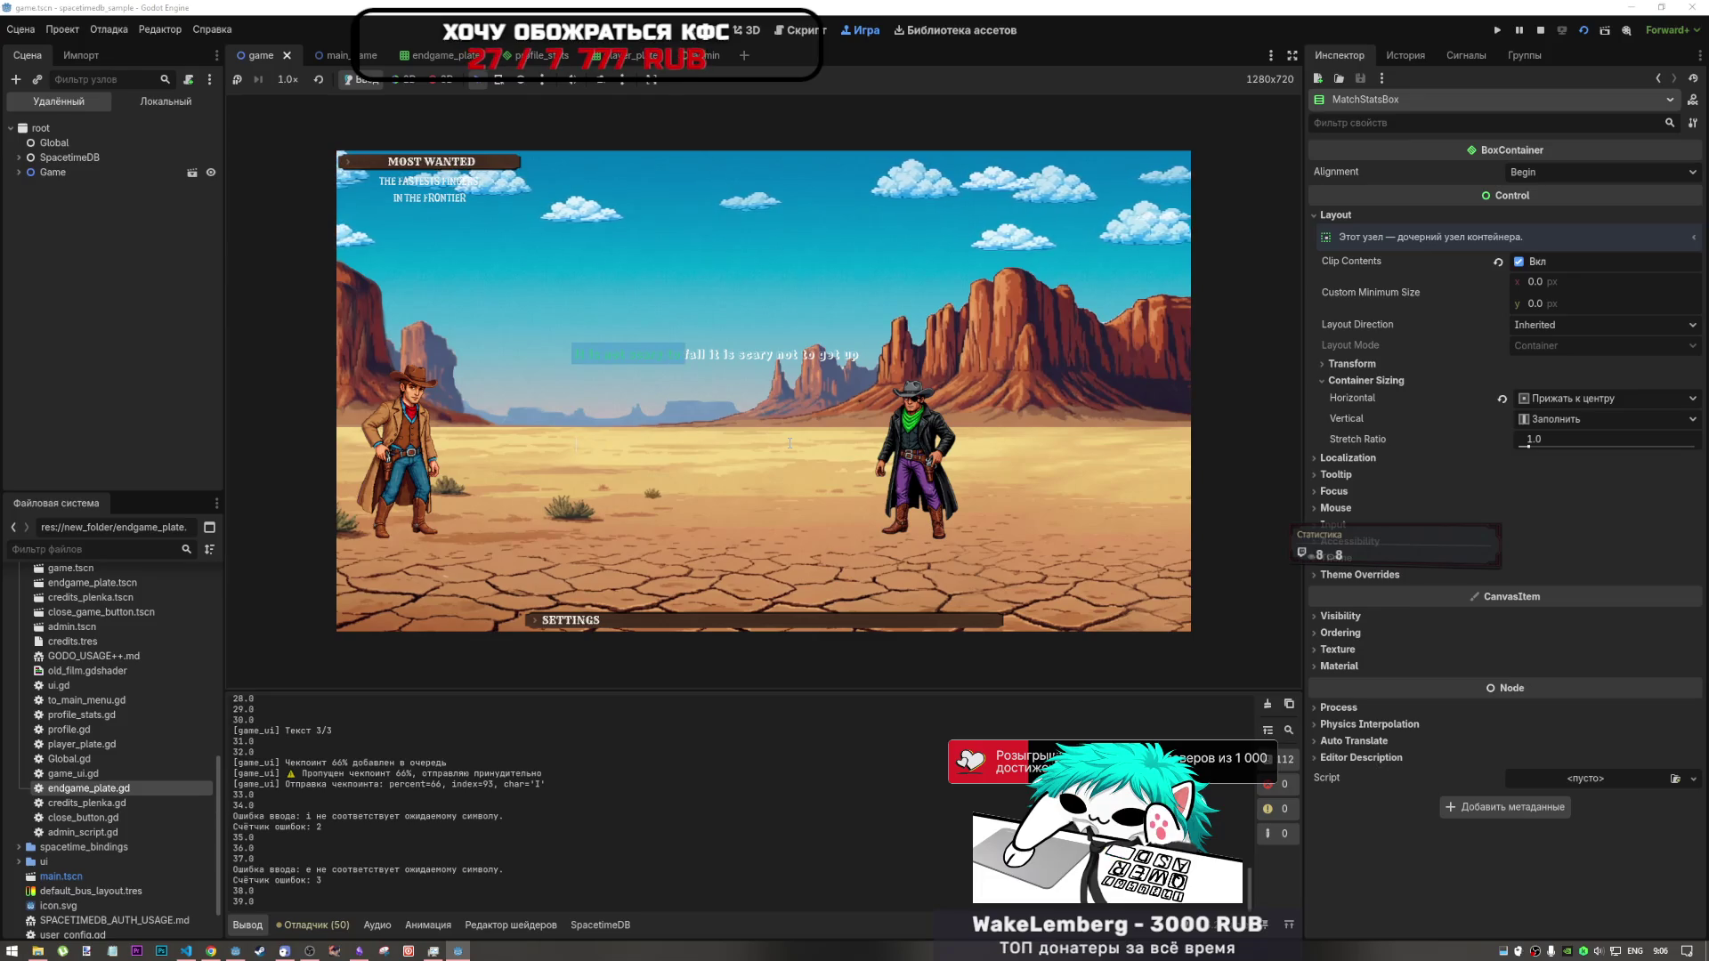
pyautogui.write('fall')
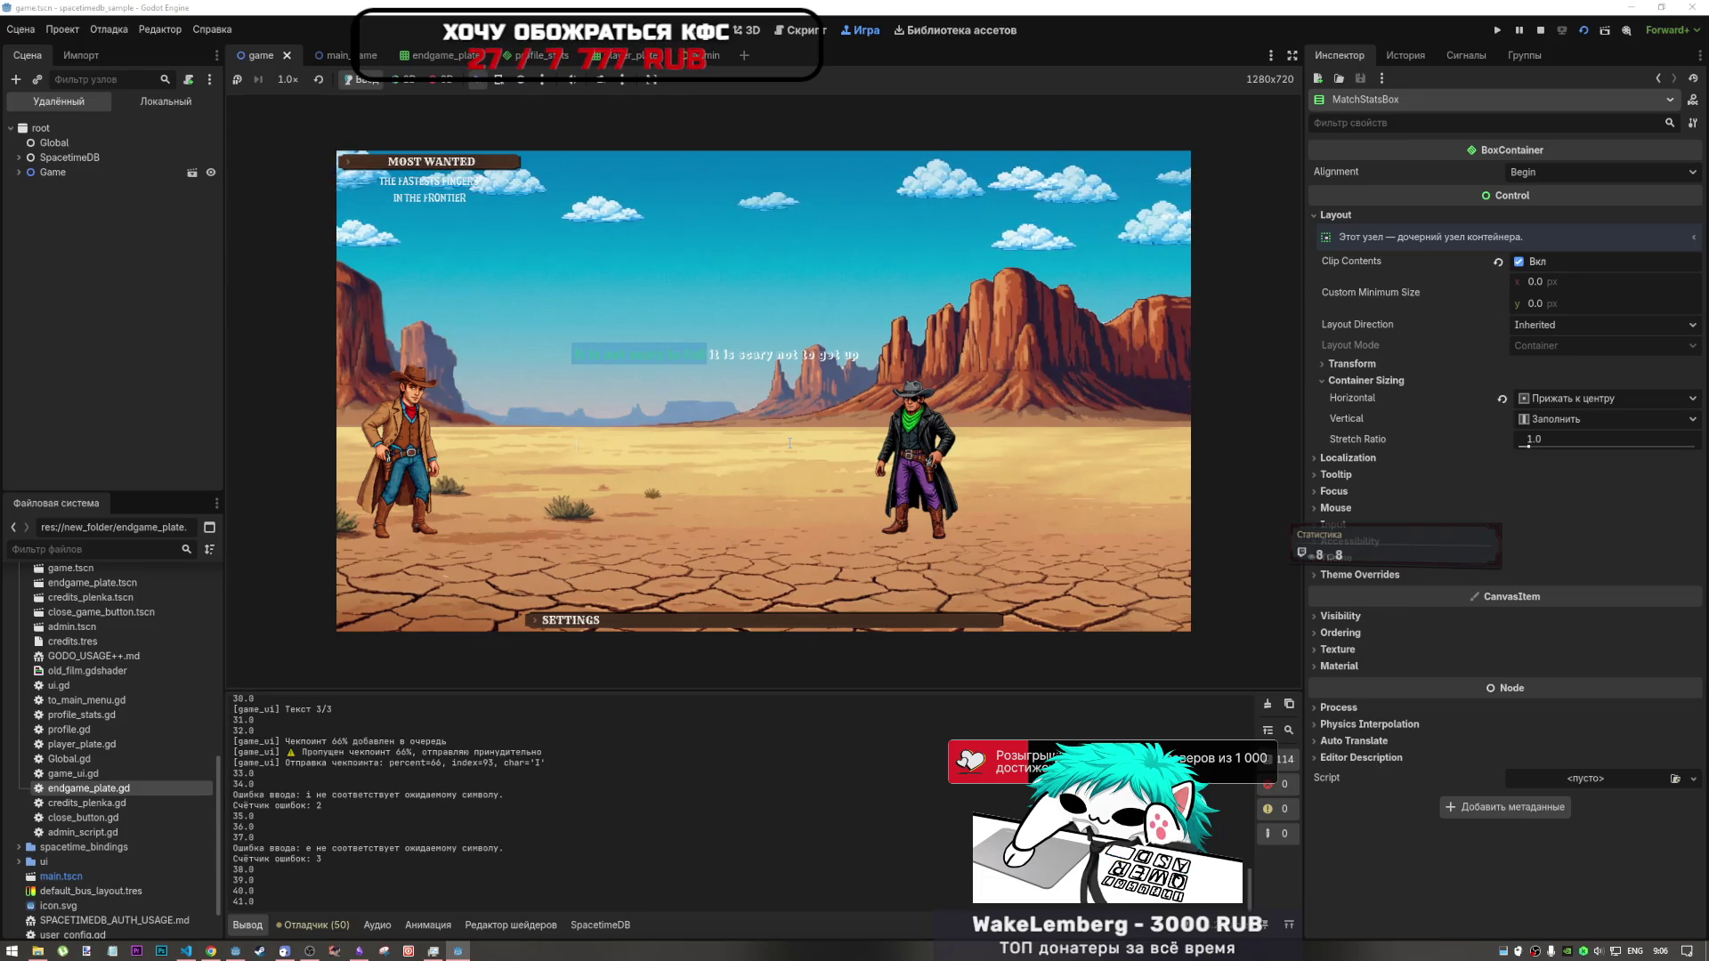
pyautogui.write('It ')
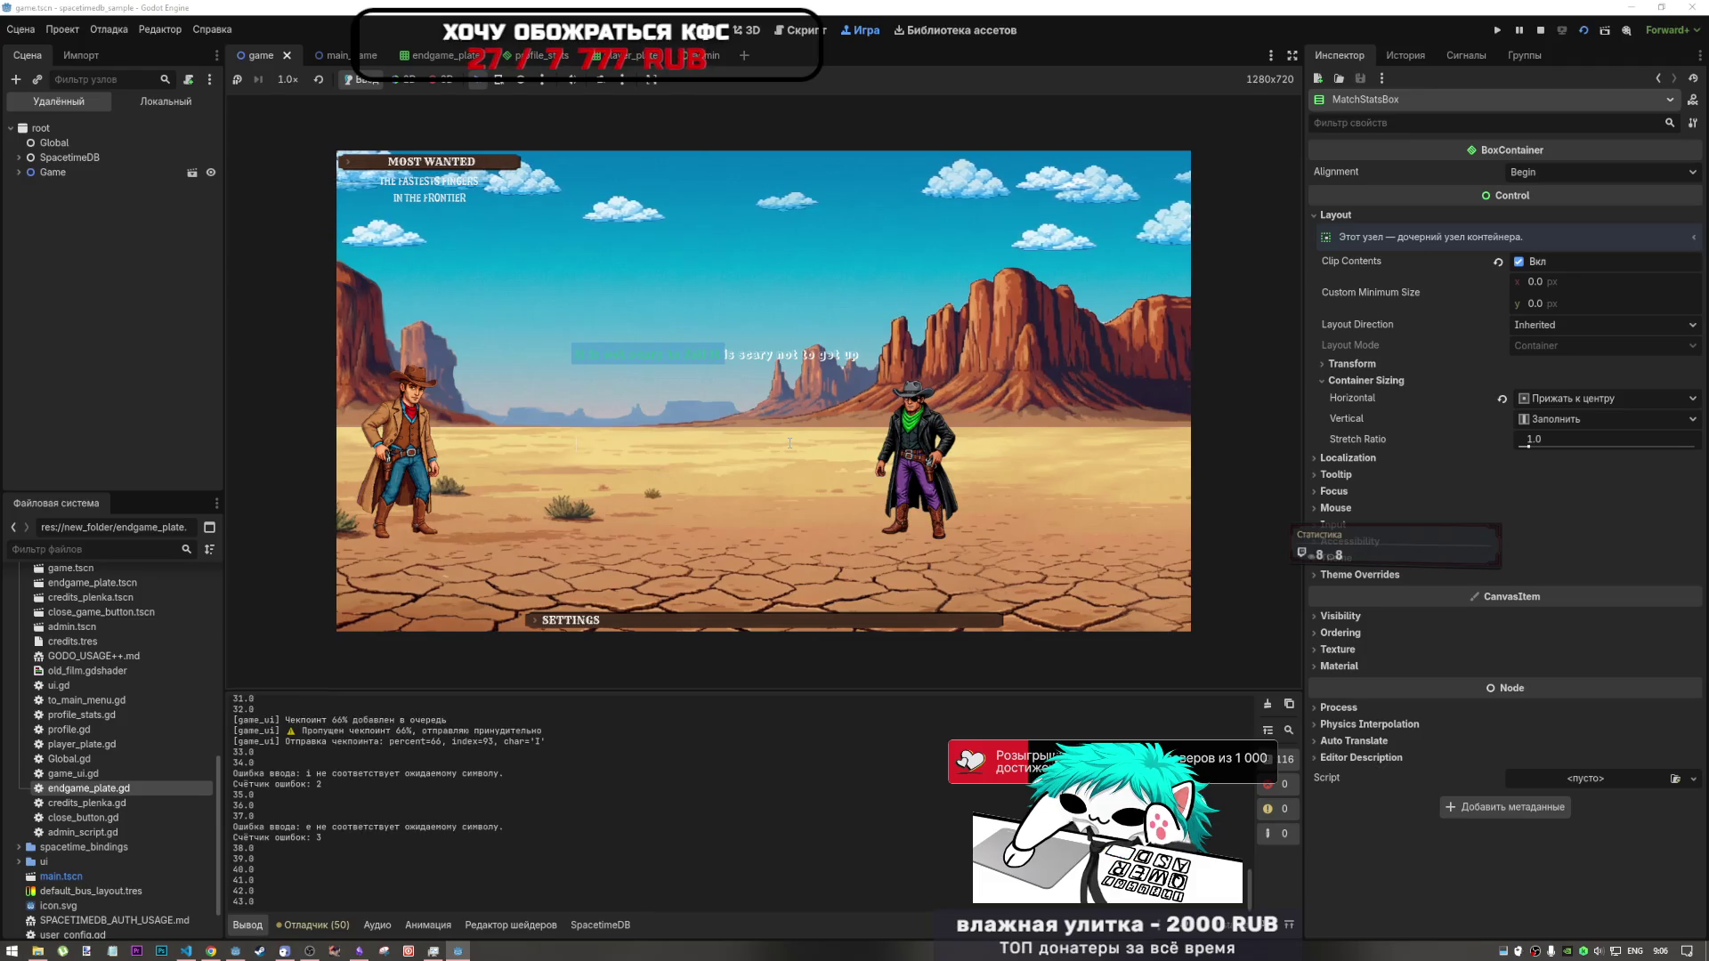
pyautogui.write('is scar')
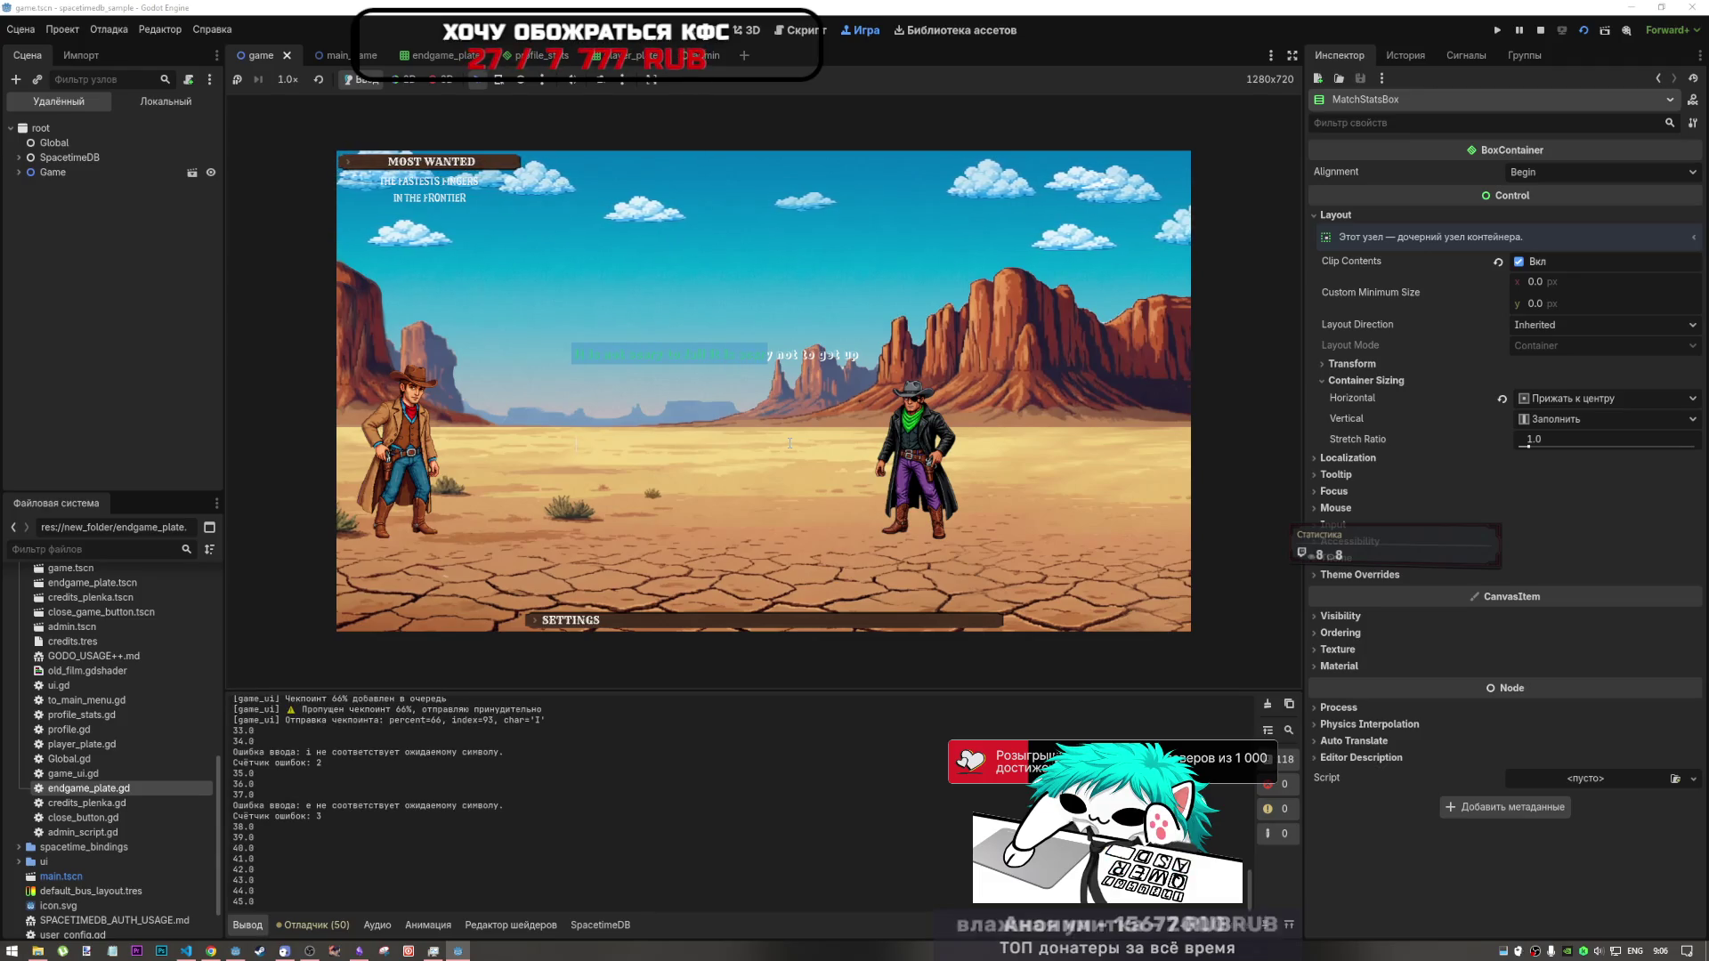
pyautogui.write('y no')
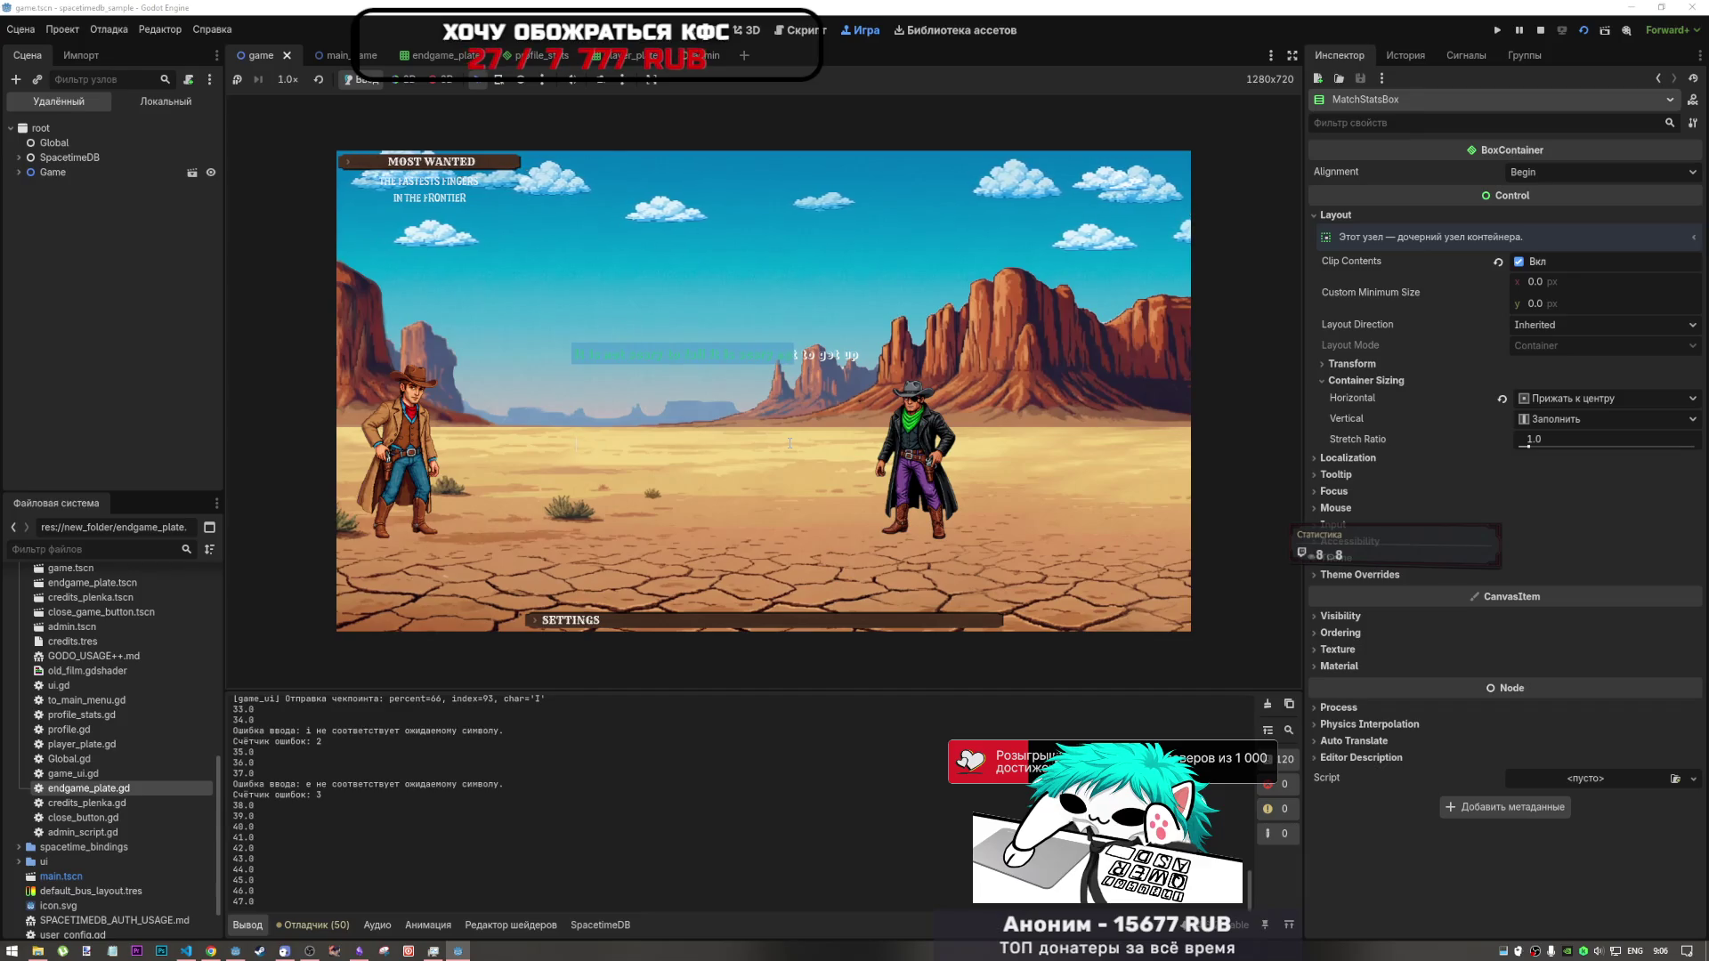
pyautogui.write('t to g')
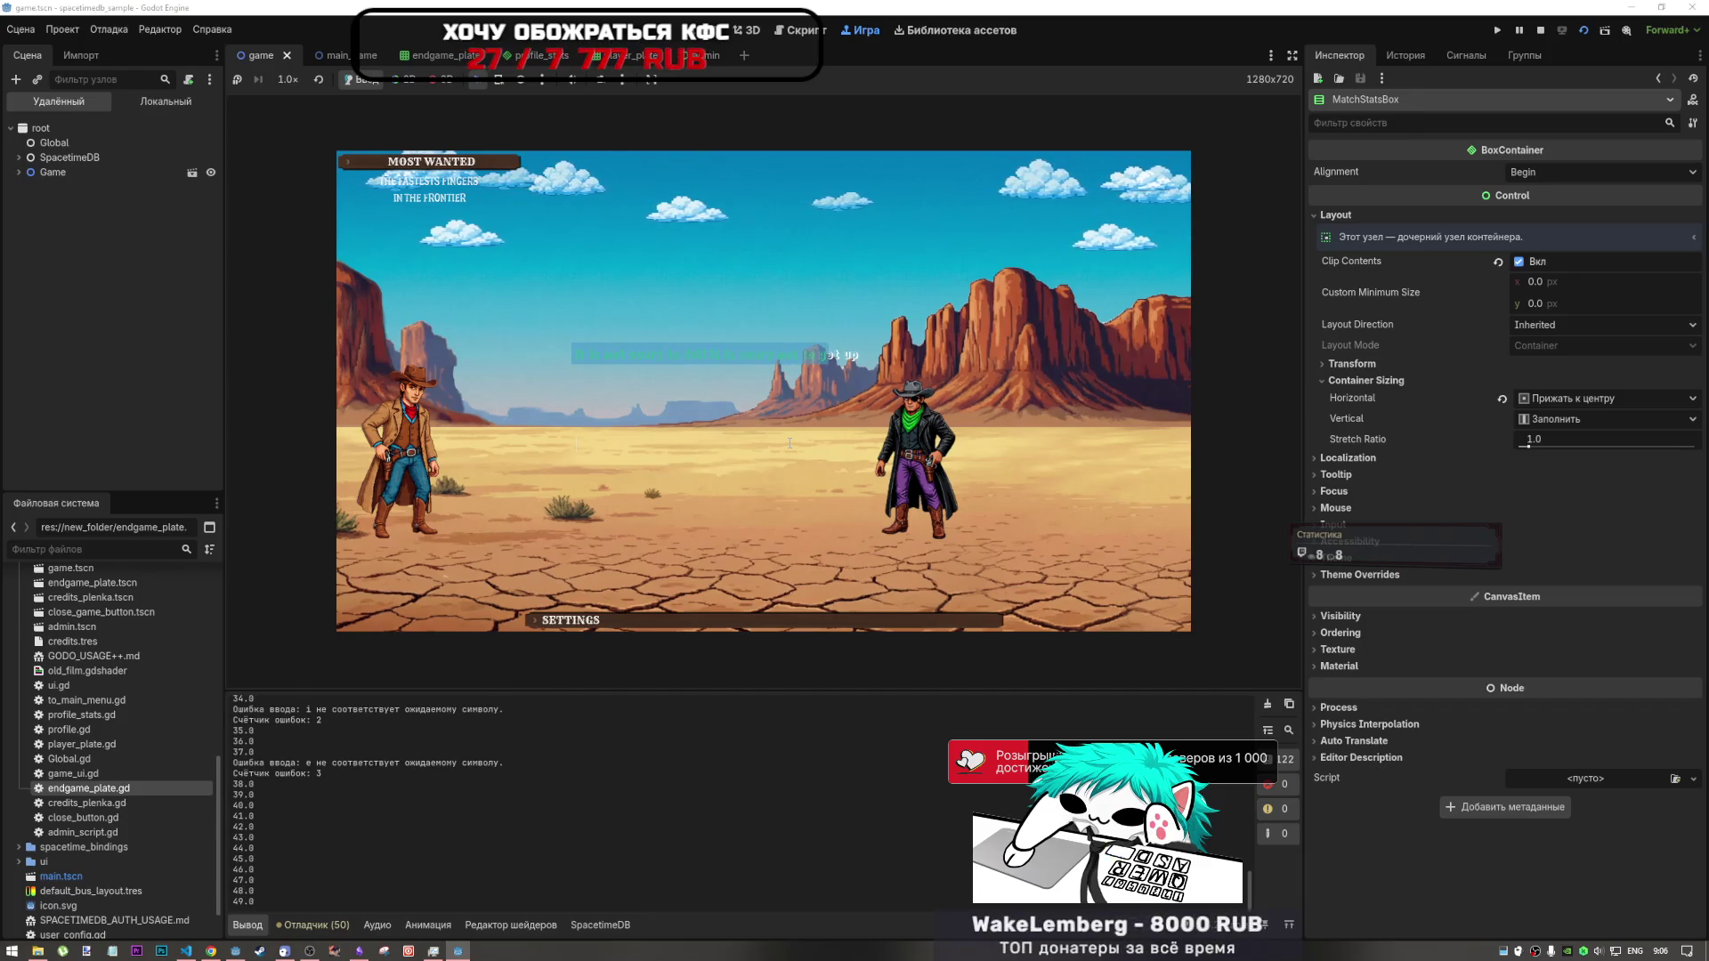
pyautogui.write('et u')
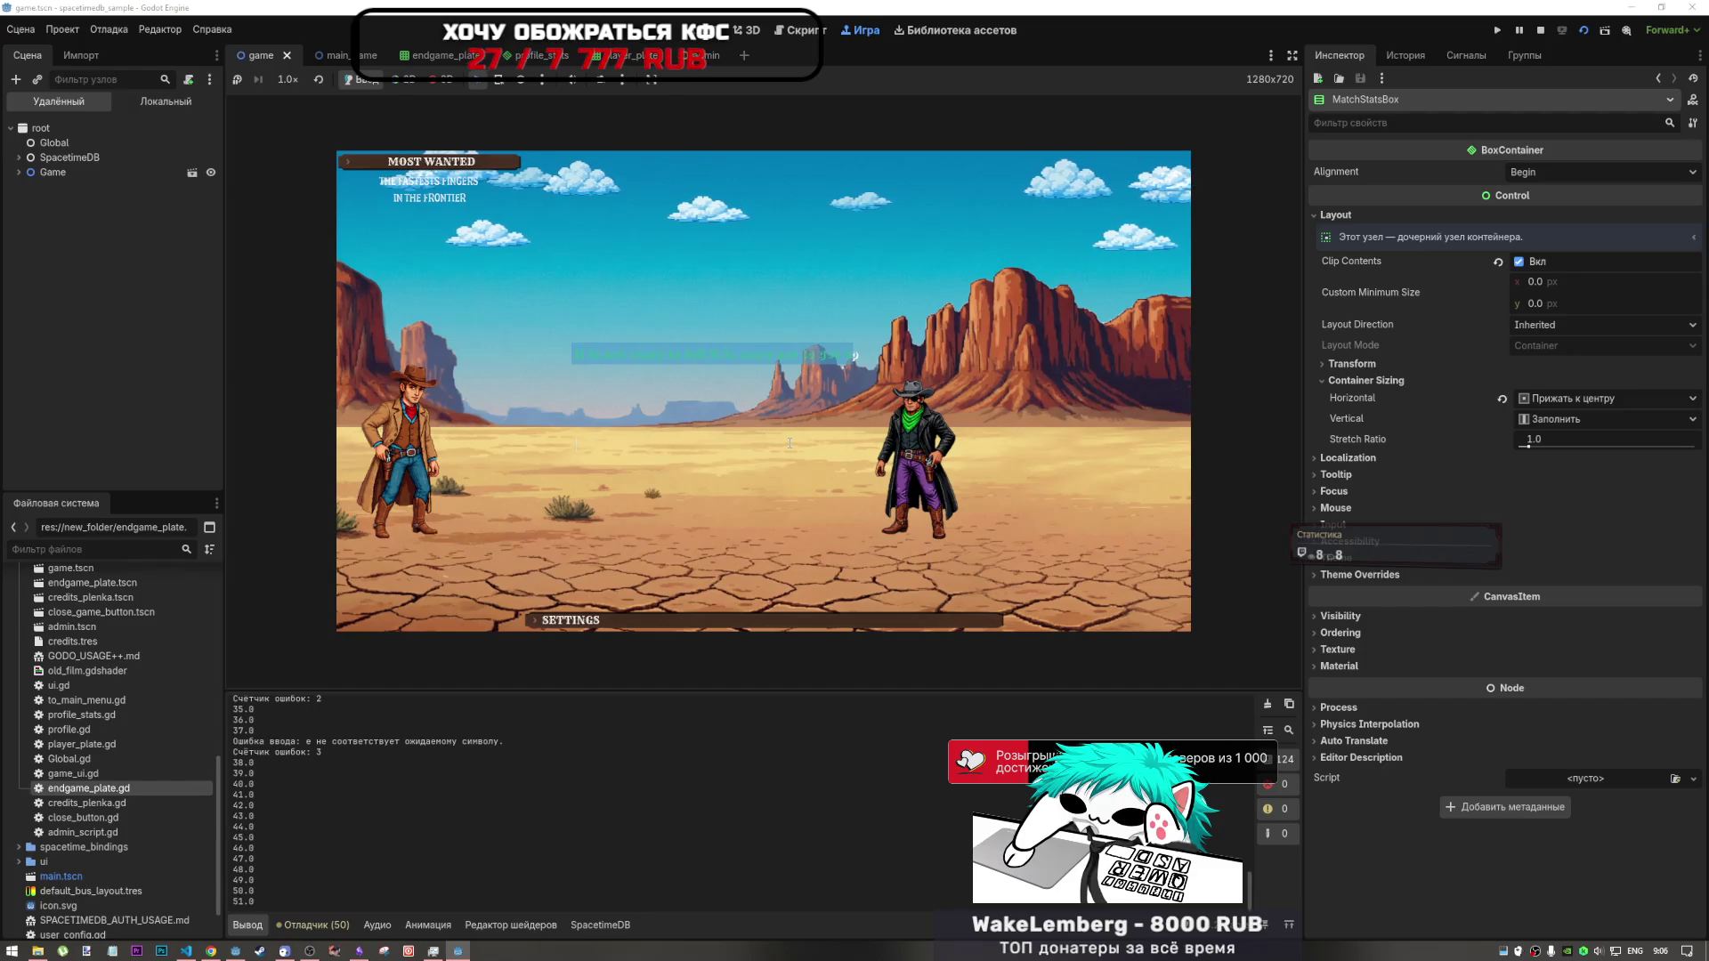
pyautogui.write('p')
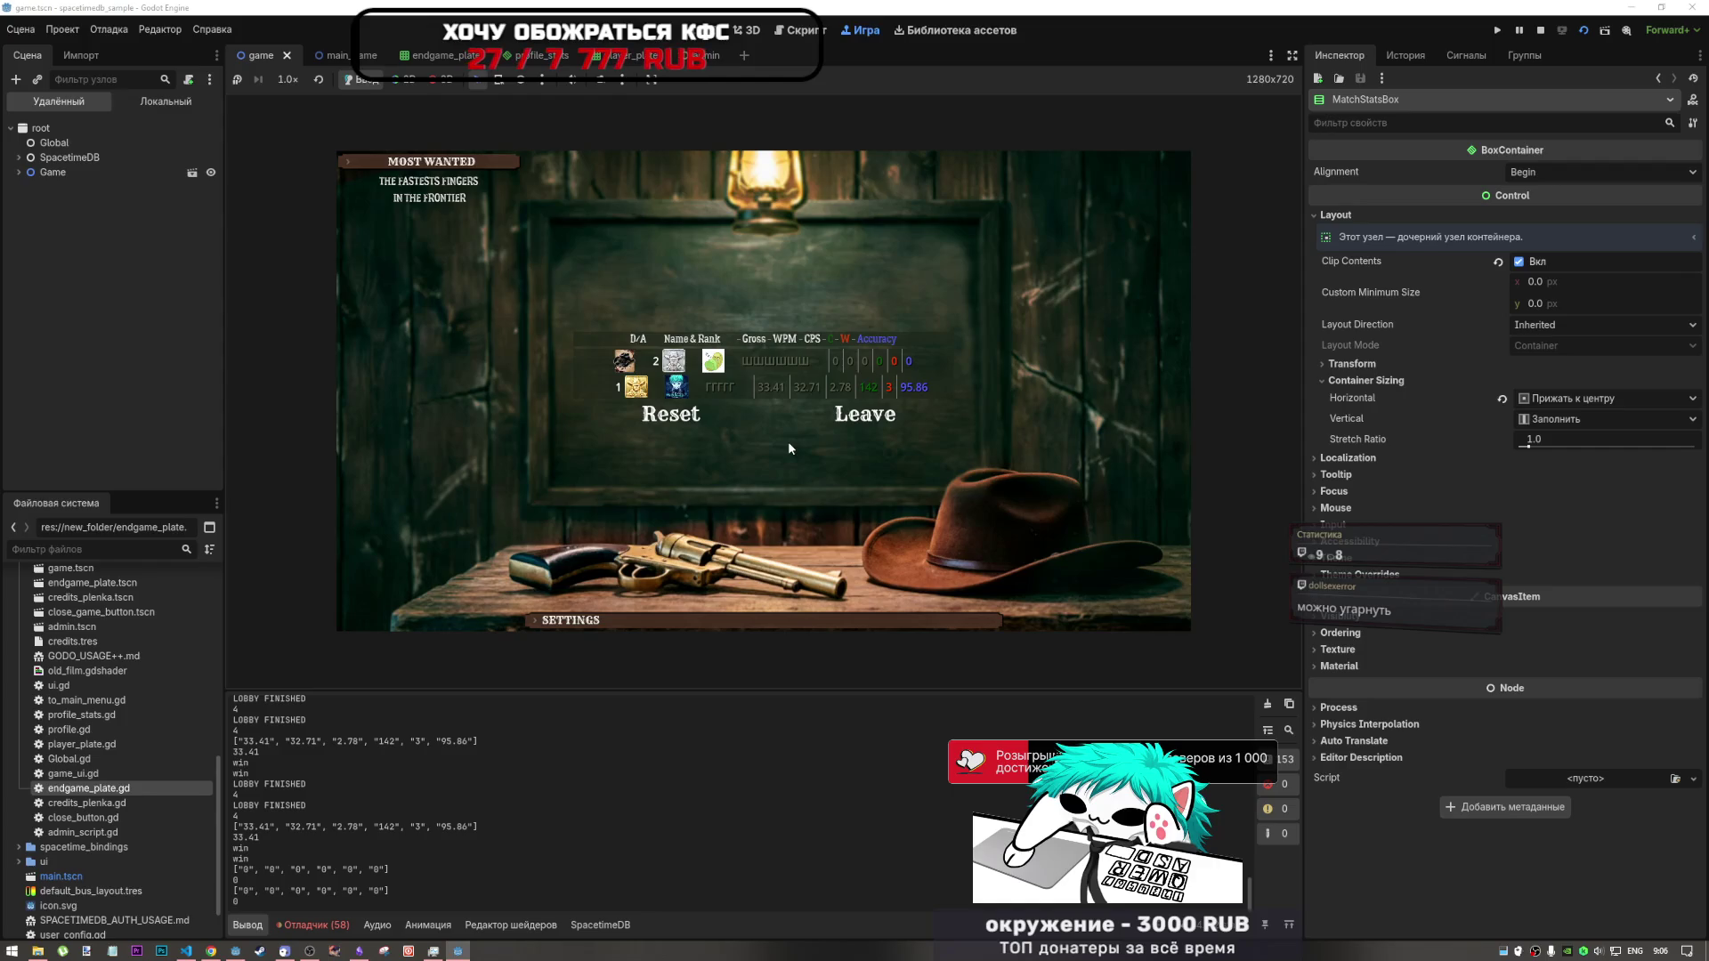
# - Once the results board appears, bring the second game instance's debug window to the front
pyautogui.click(457, 952)
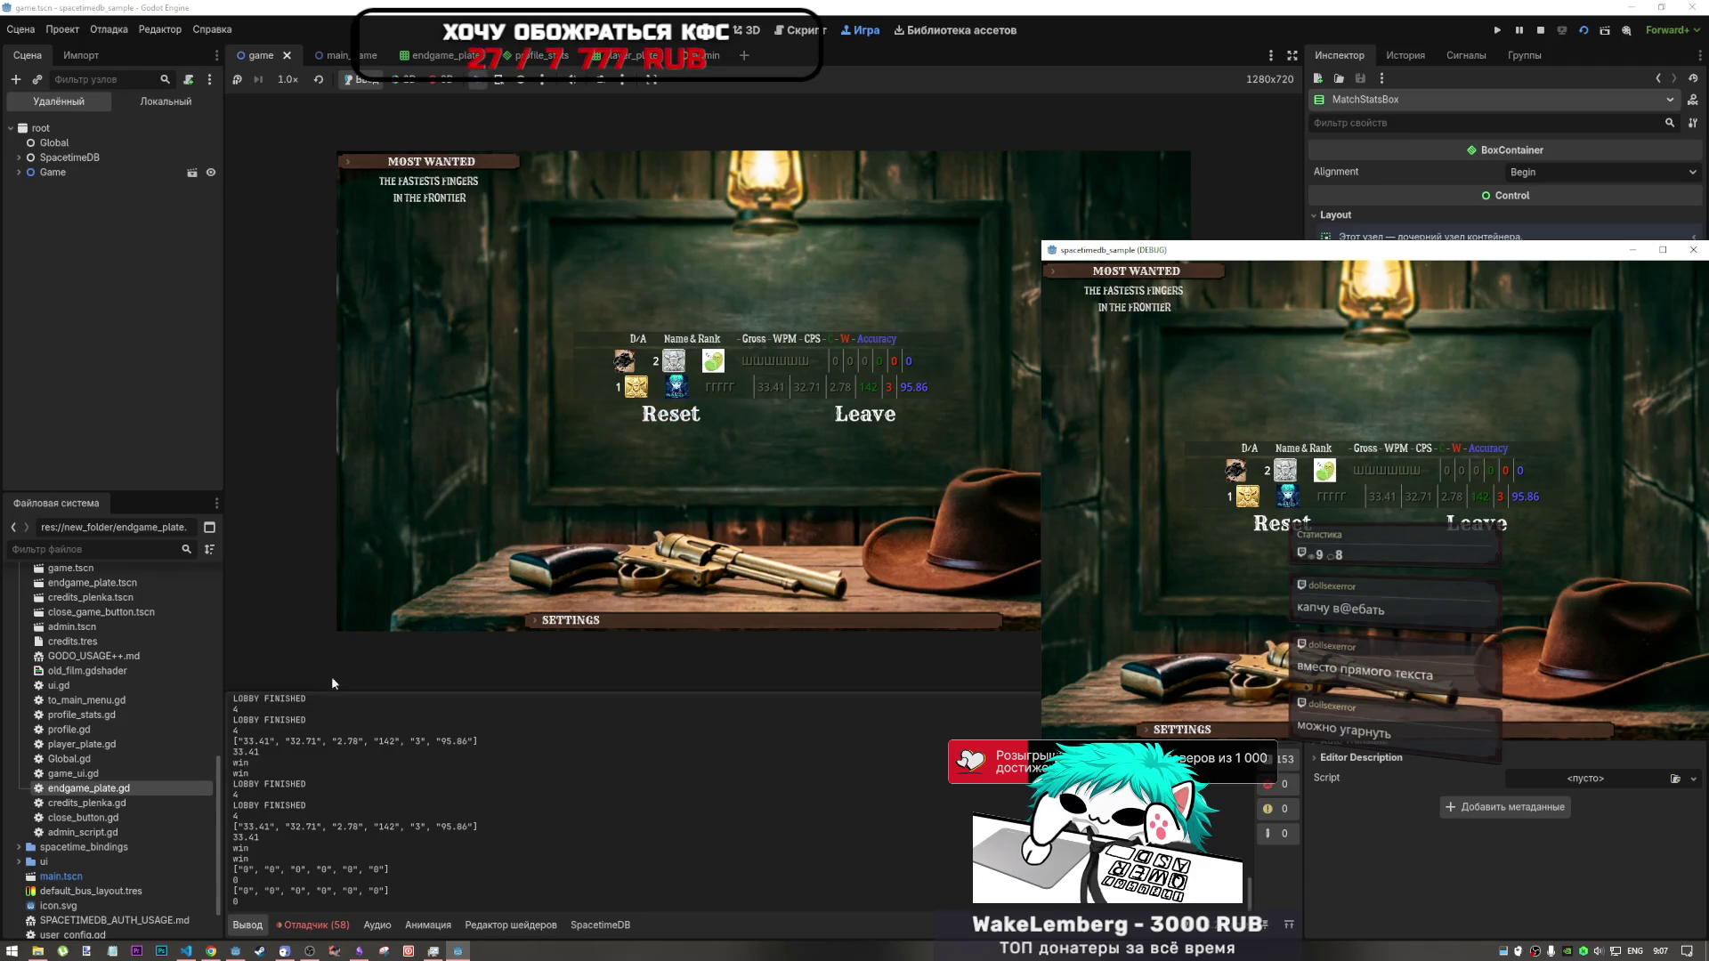
# - Raise the editor over the second game window and leave the finished match in the embedded game
pyautogui.click(311, 952)
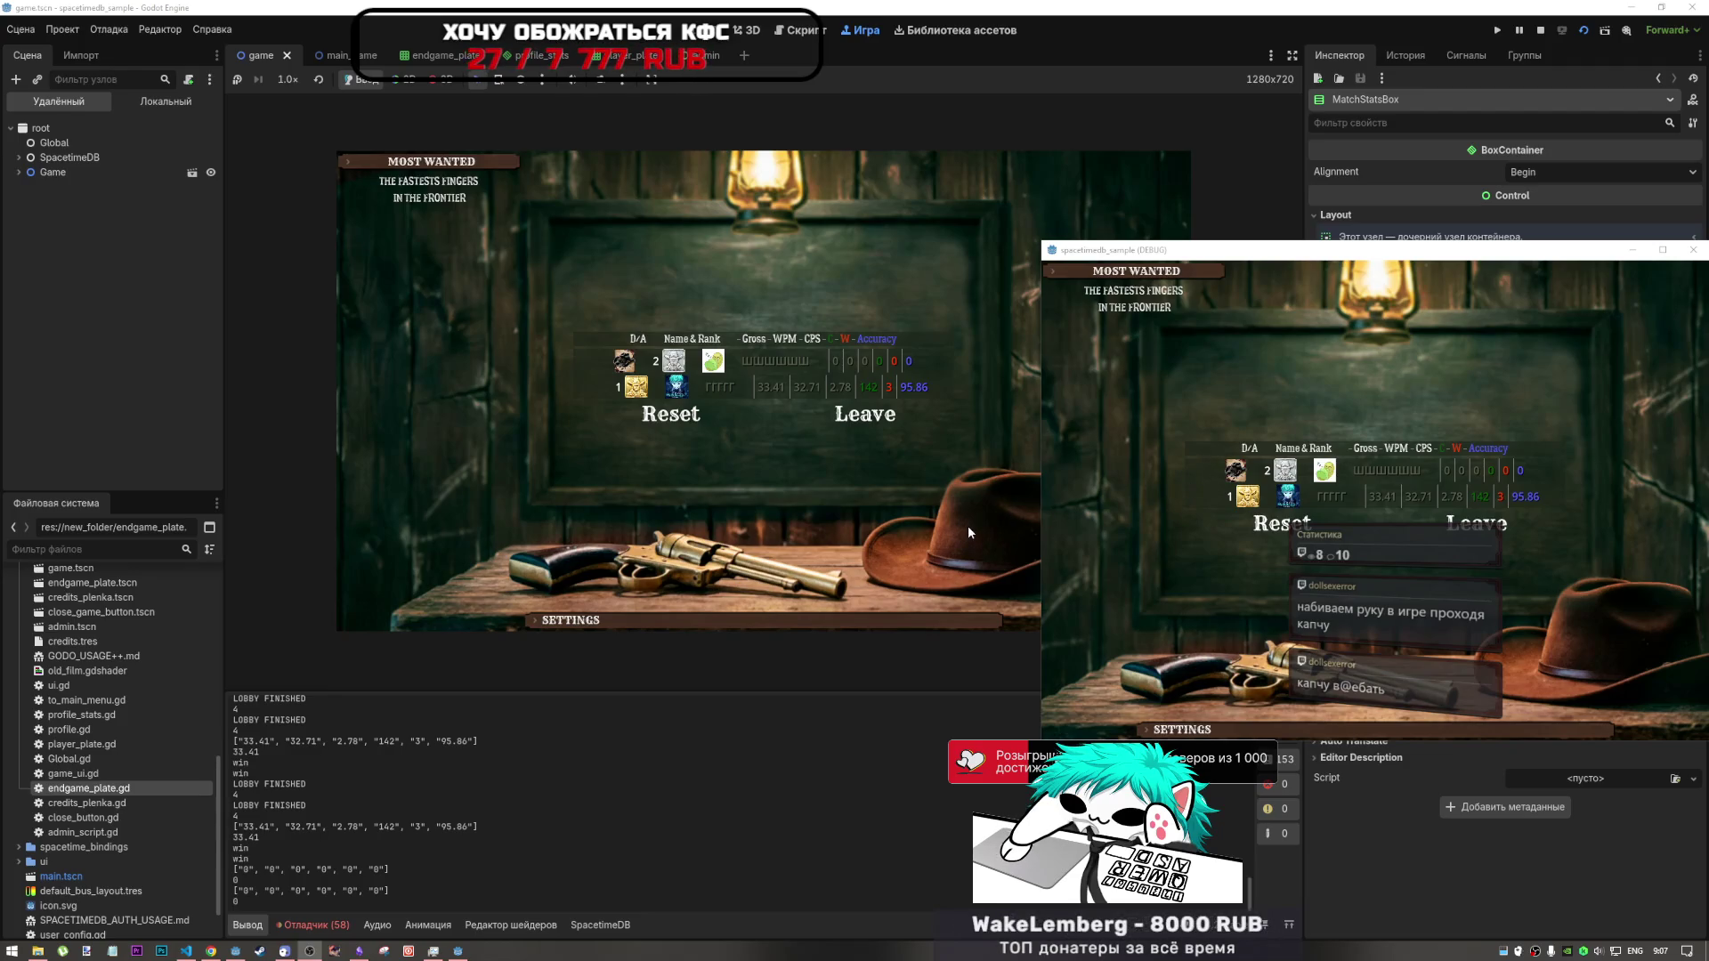
pyautogui.click(949, 682)
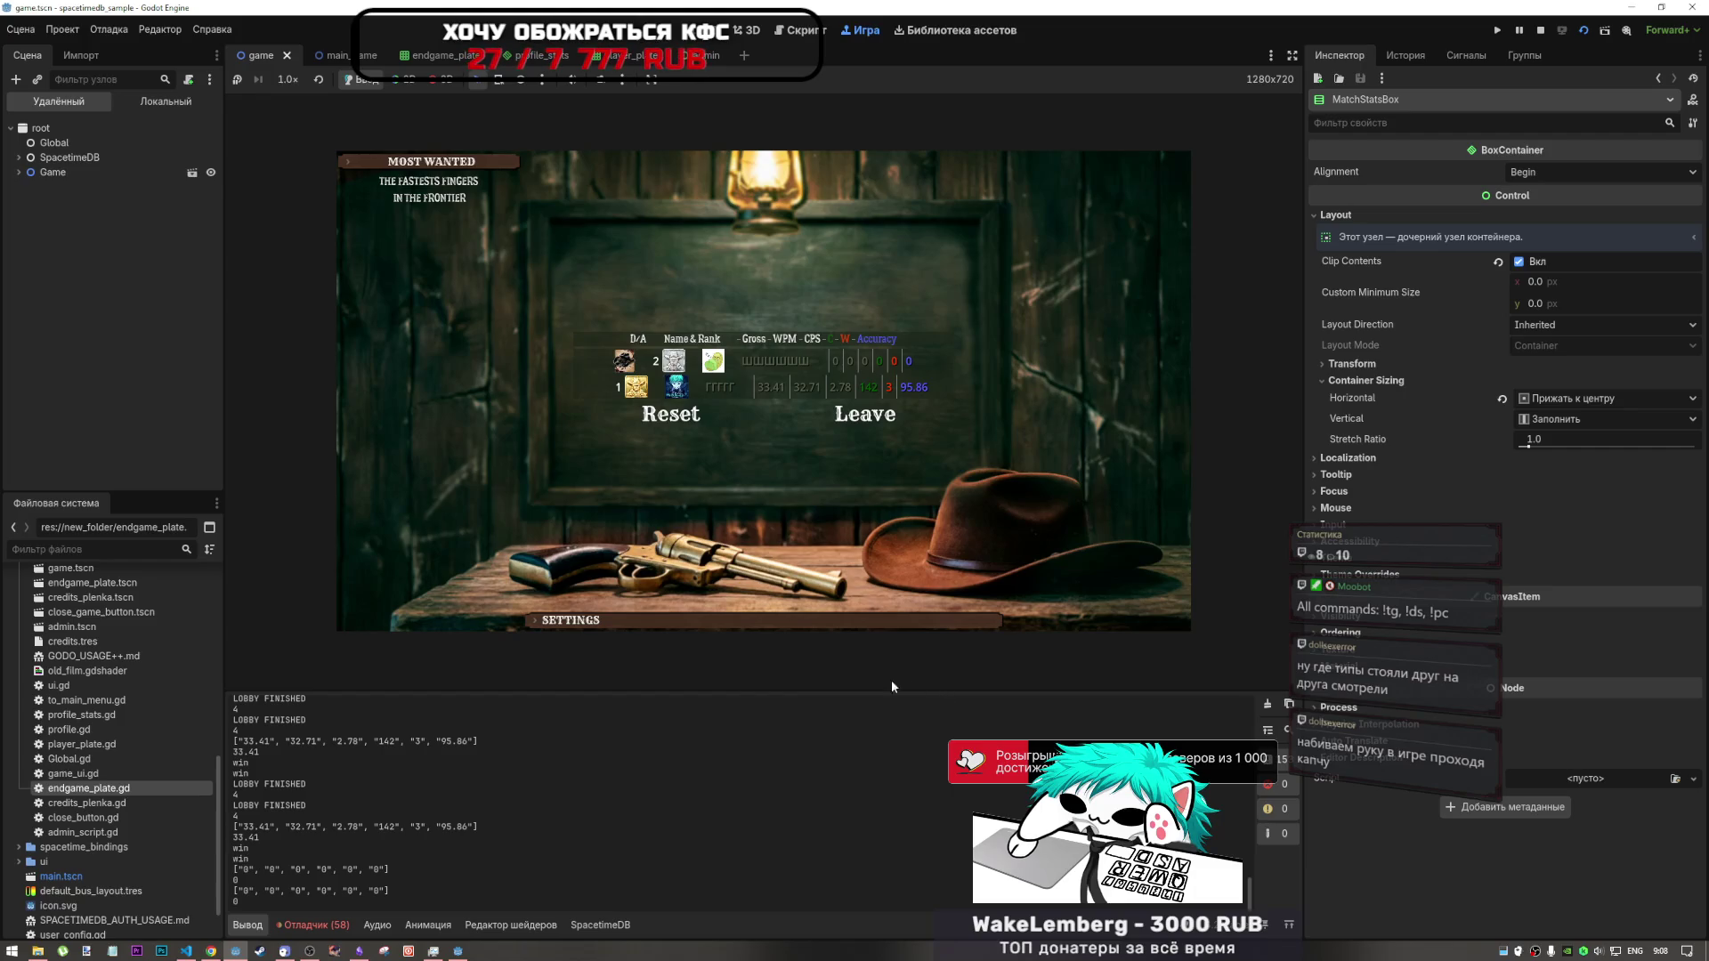
pyautogui.click(841, 419)
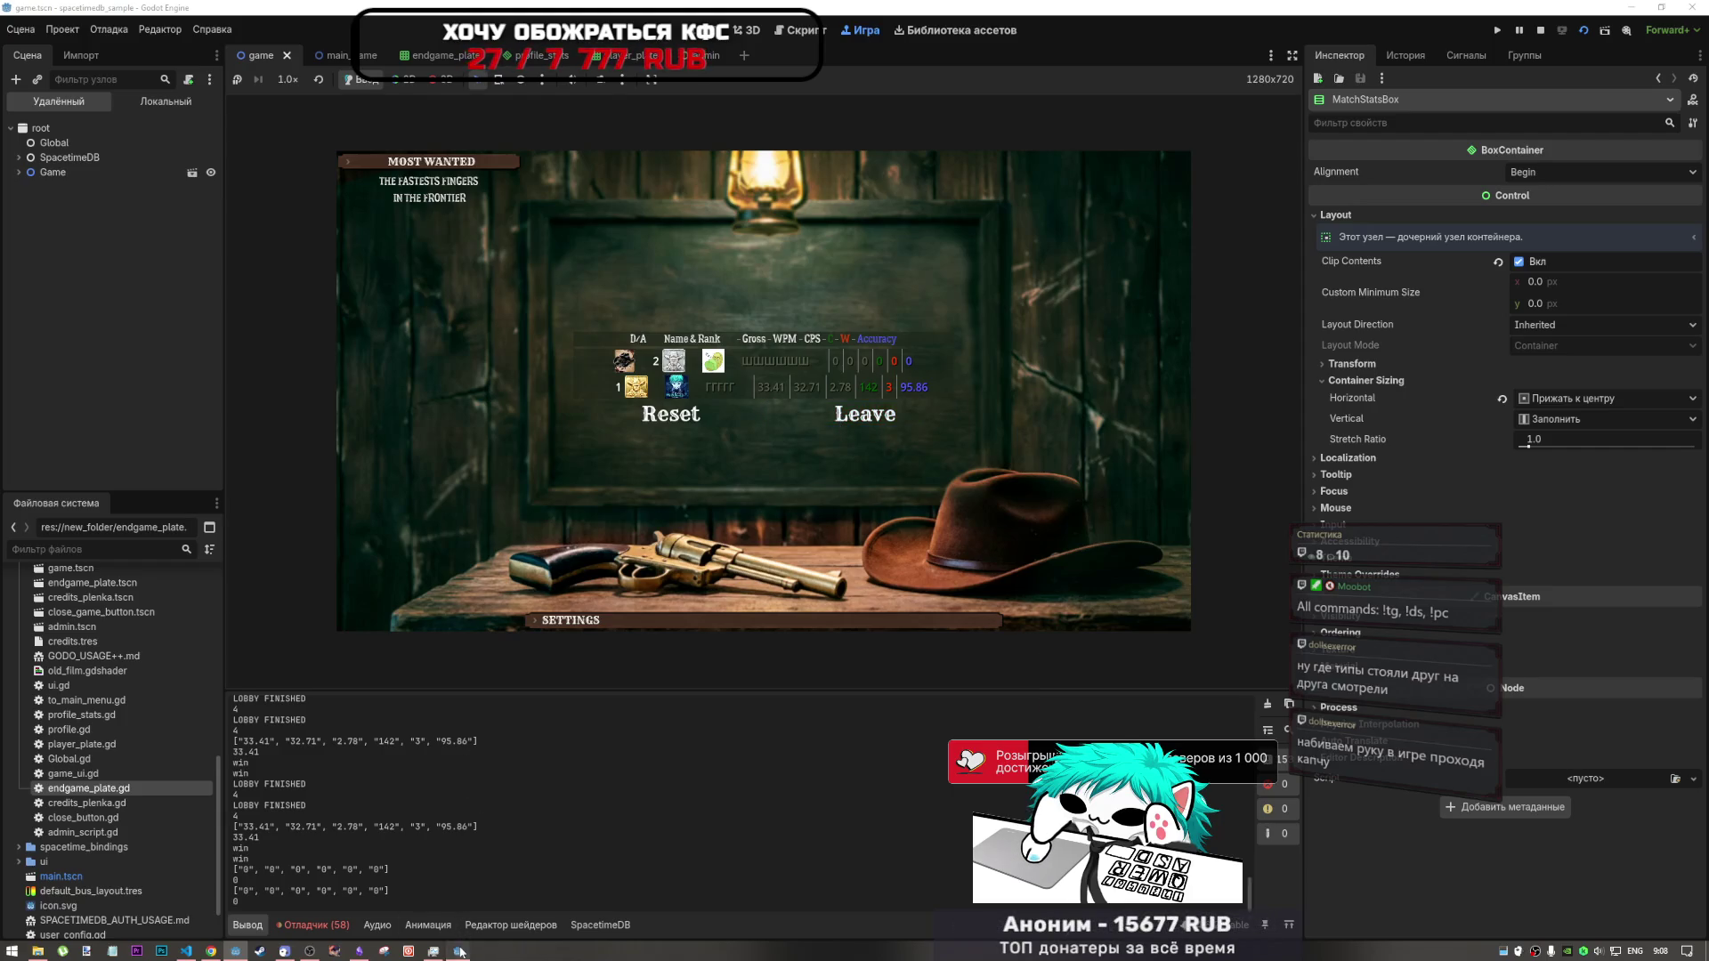
# - Leave the match in the second instance, raise the editor, and stop the running game
pyautogui.click(1459, 523)
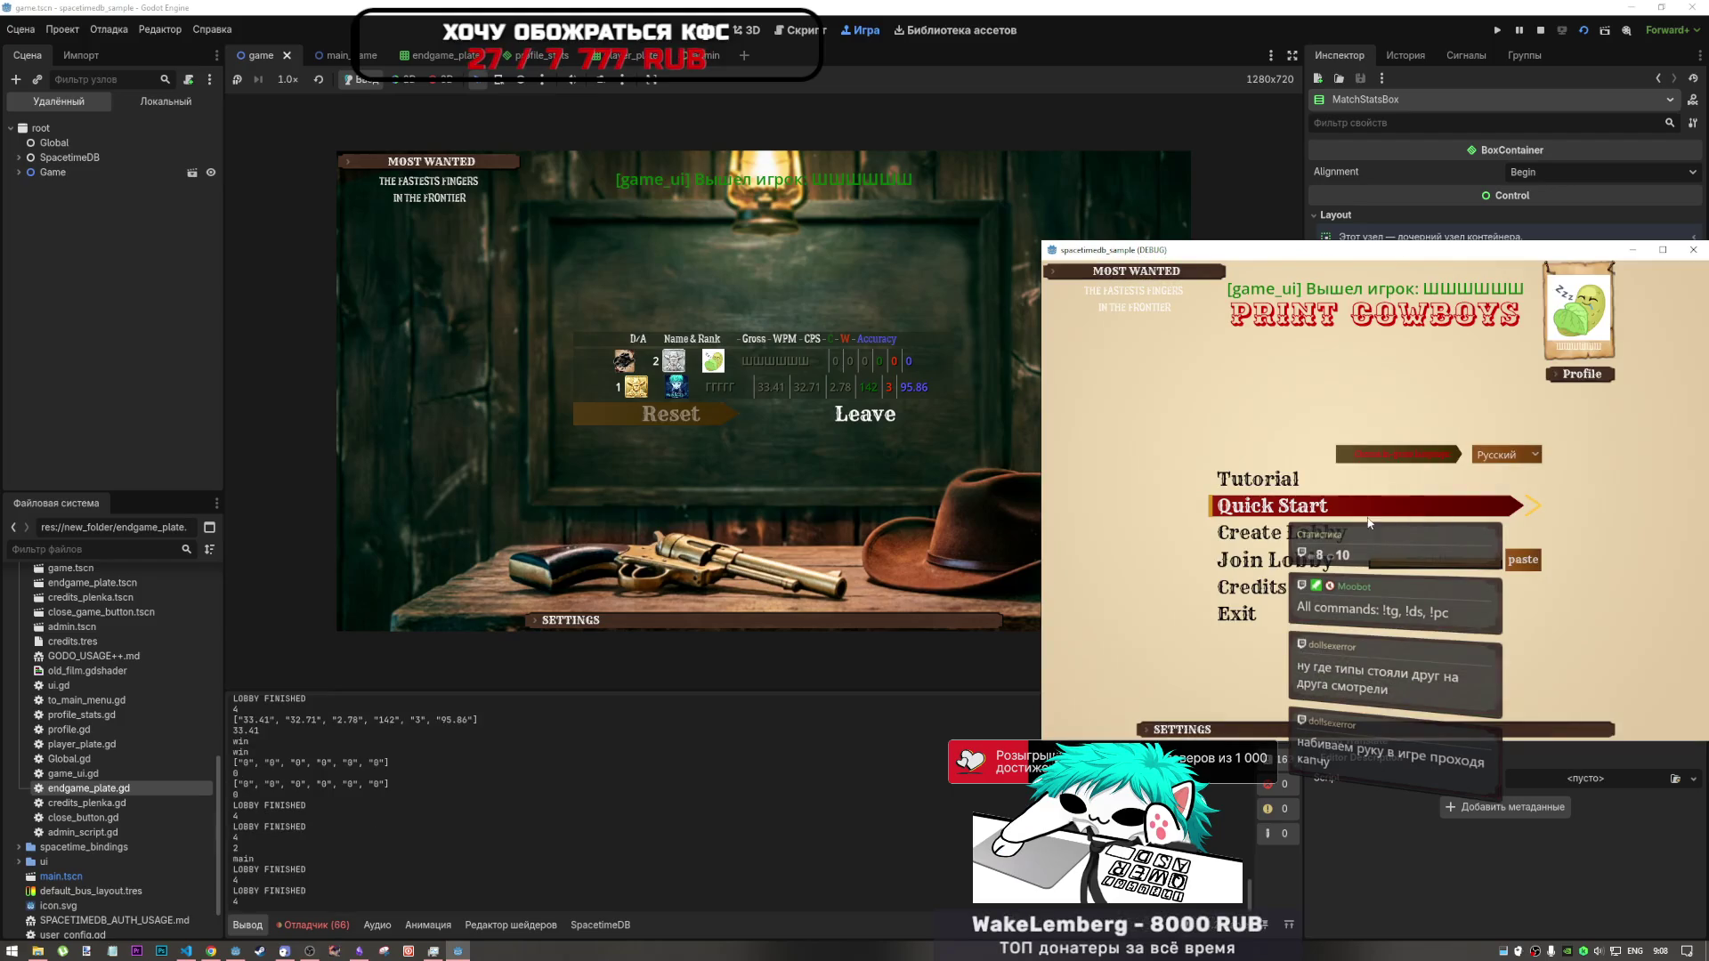
pyautogui.click(933, 405)
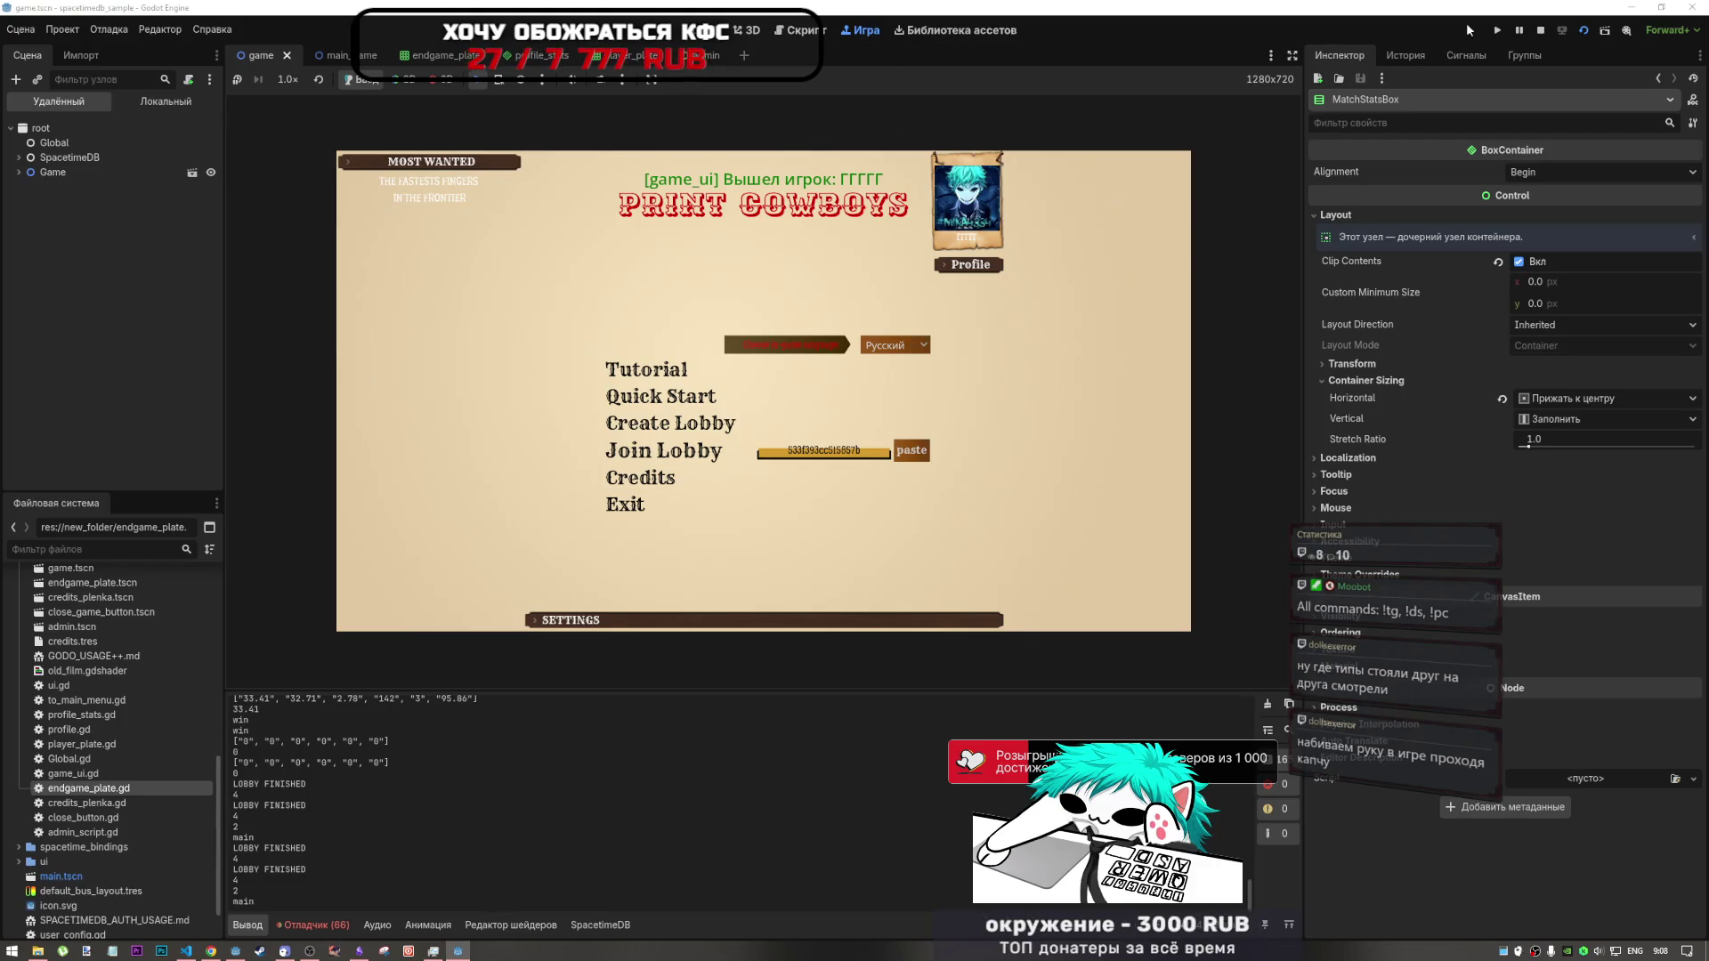
pyautogui.click(1542, 32)
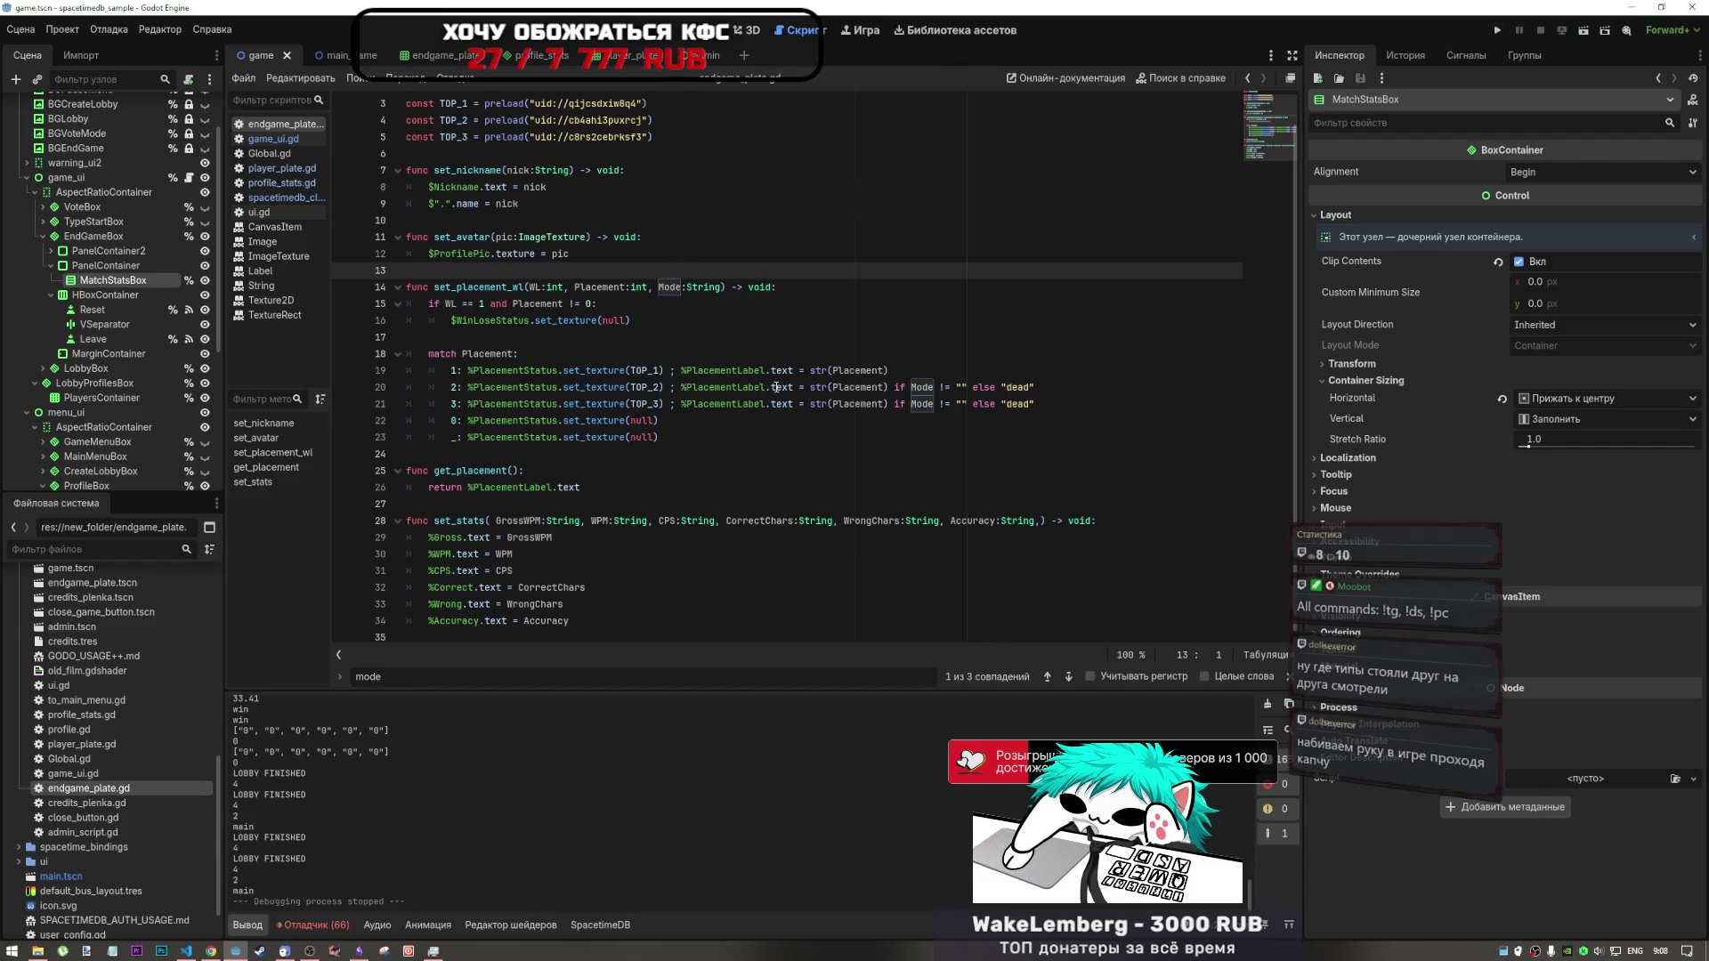
# - Look through profile_stats.gd, player_plate.gd and spacetimedb_client.gd
pyautogui.click(837, 388)
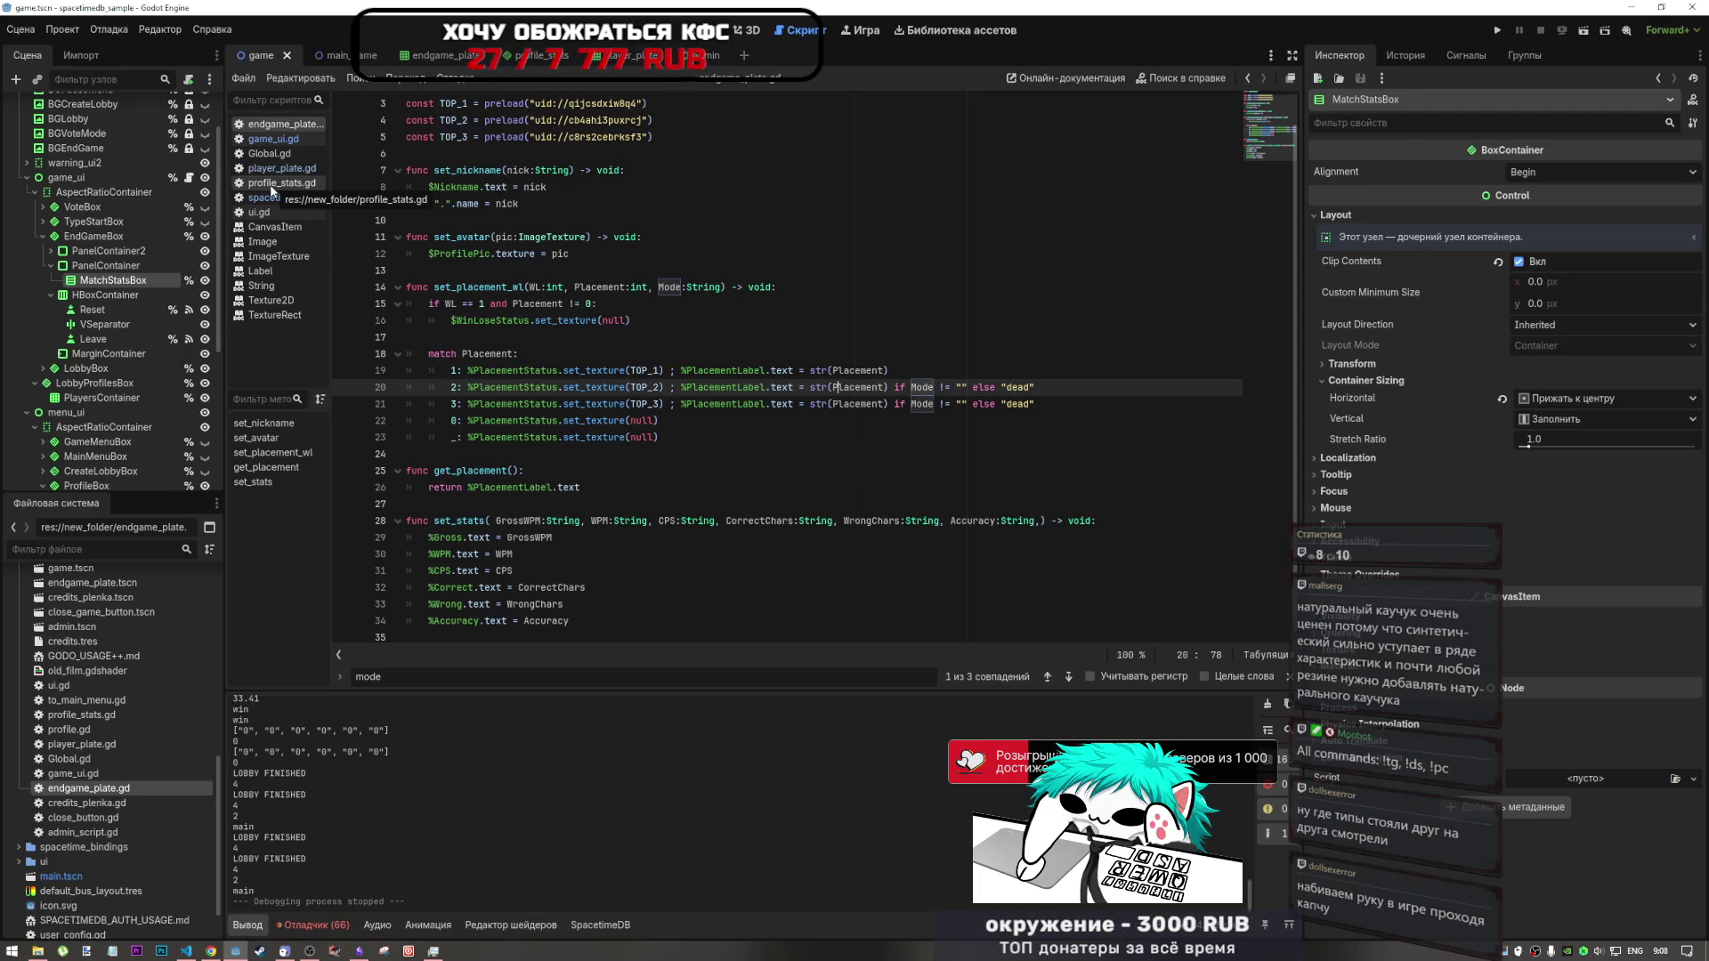
pyautogui.click(276, 183)
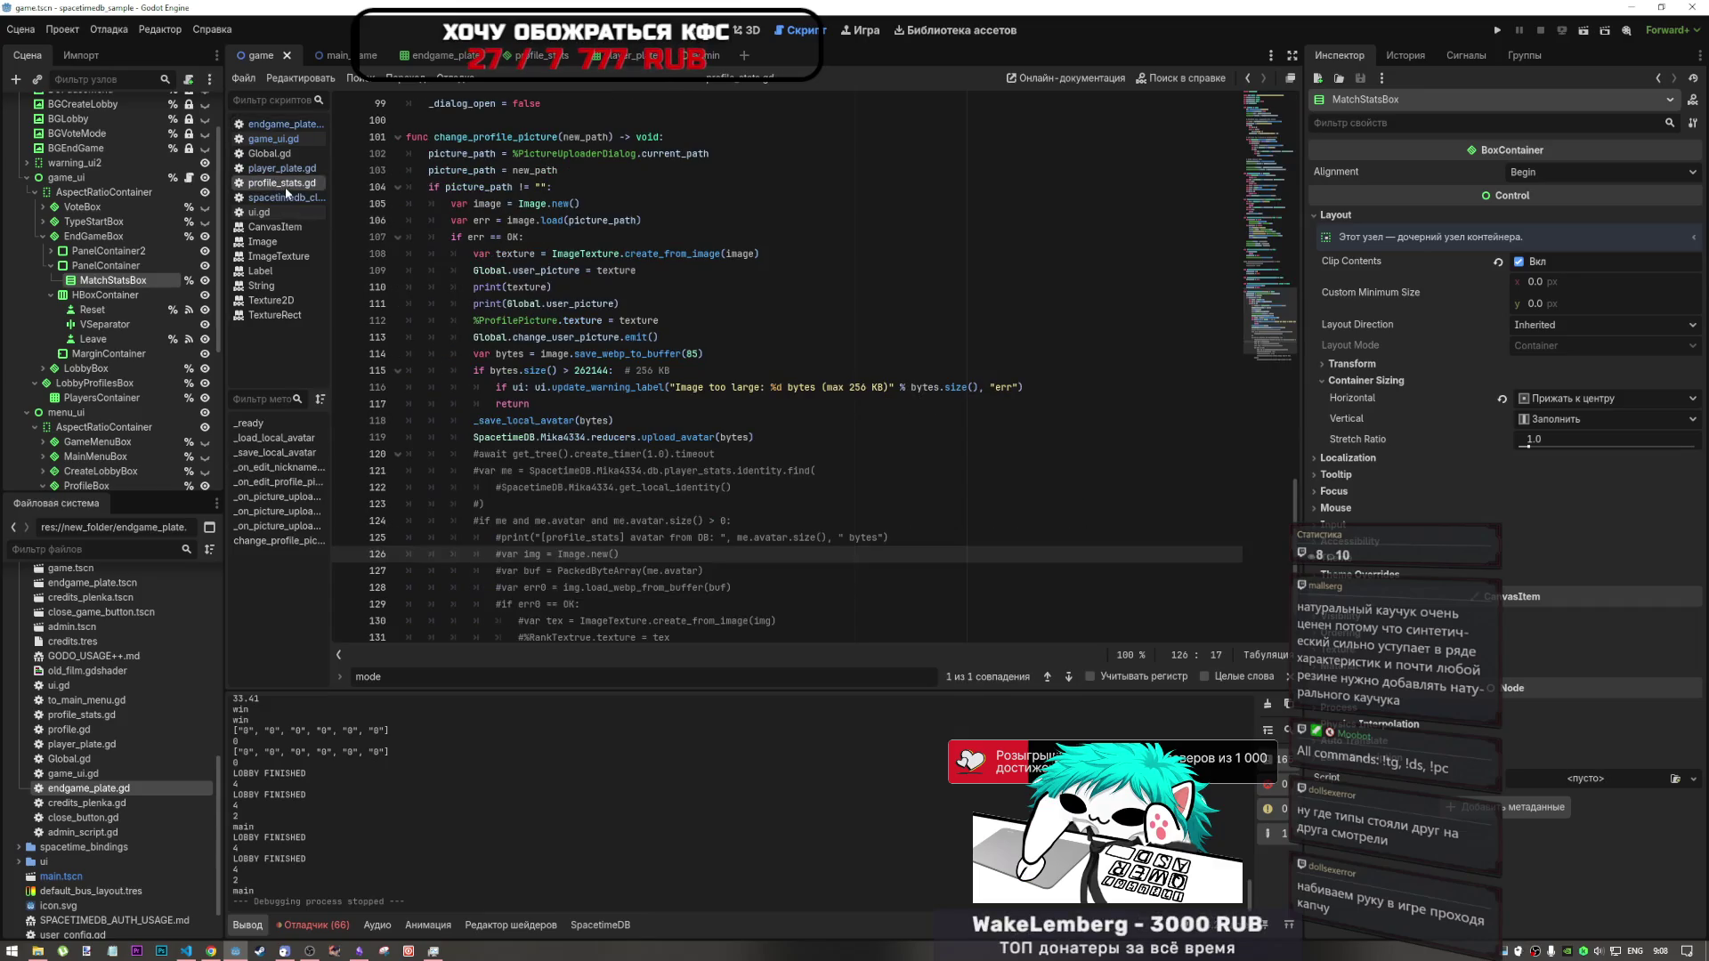
pyautogui.click(290, 194)
pyautogui.click(294, 169)
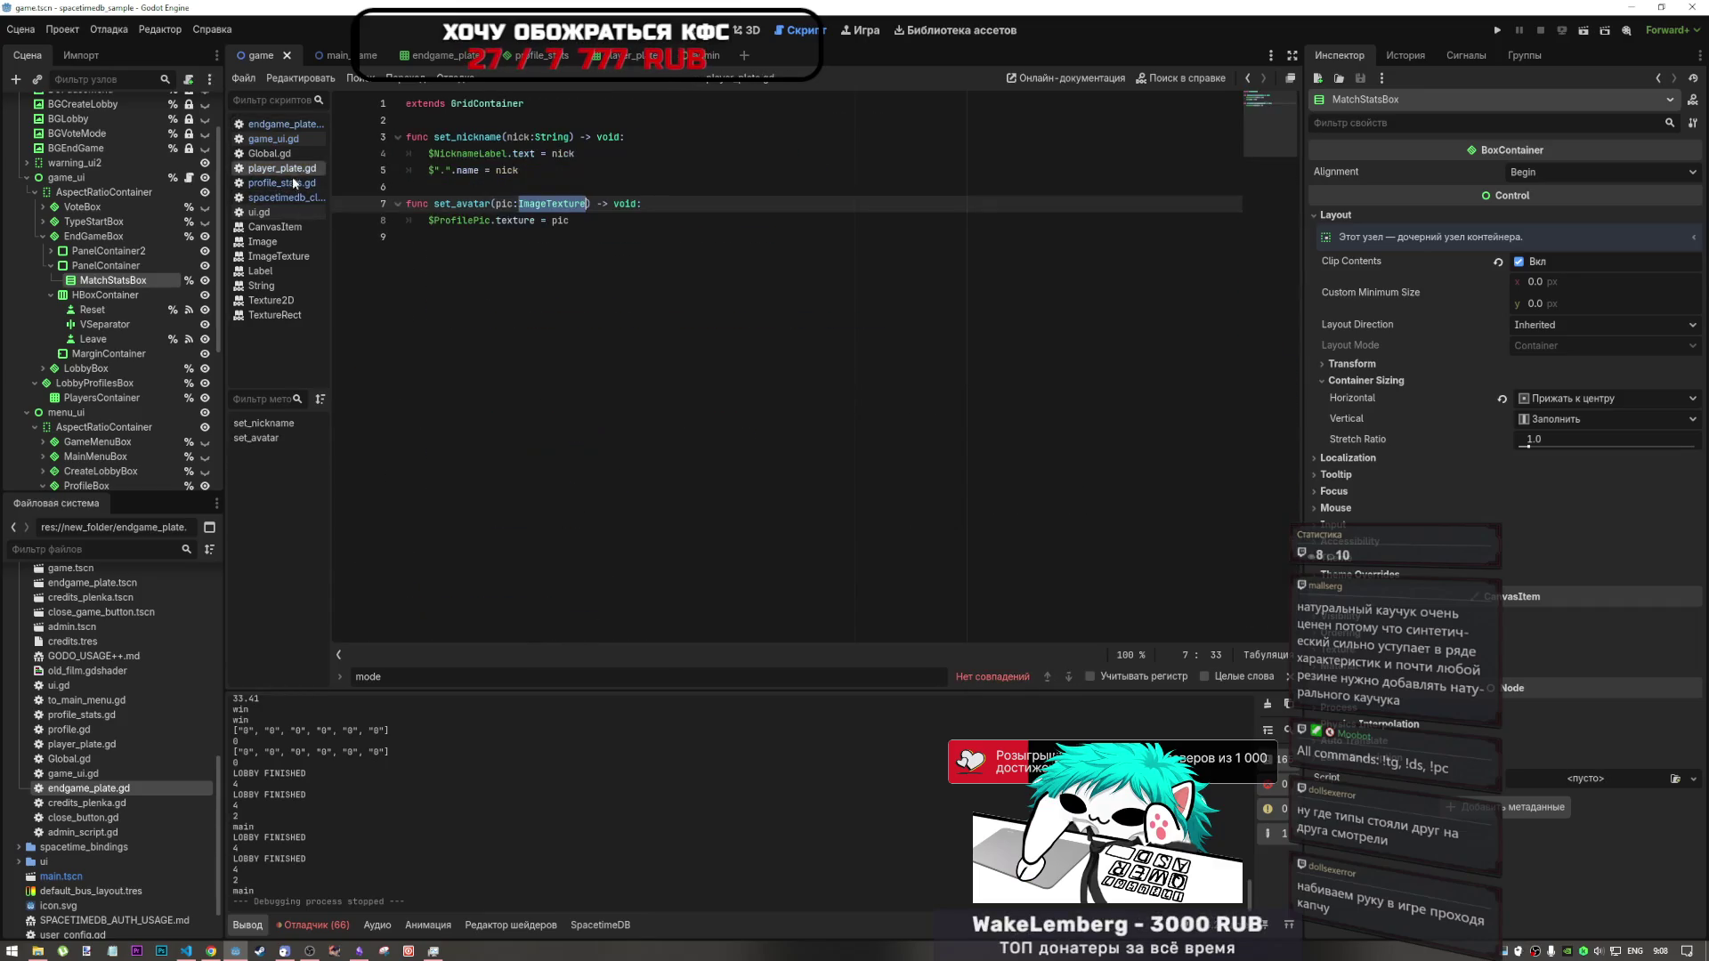
pyautogui.click(292, 183)
pyautogui.click(294, 197)
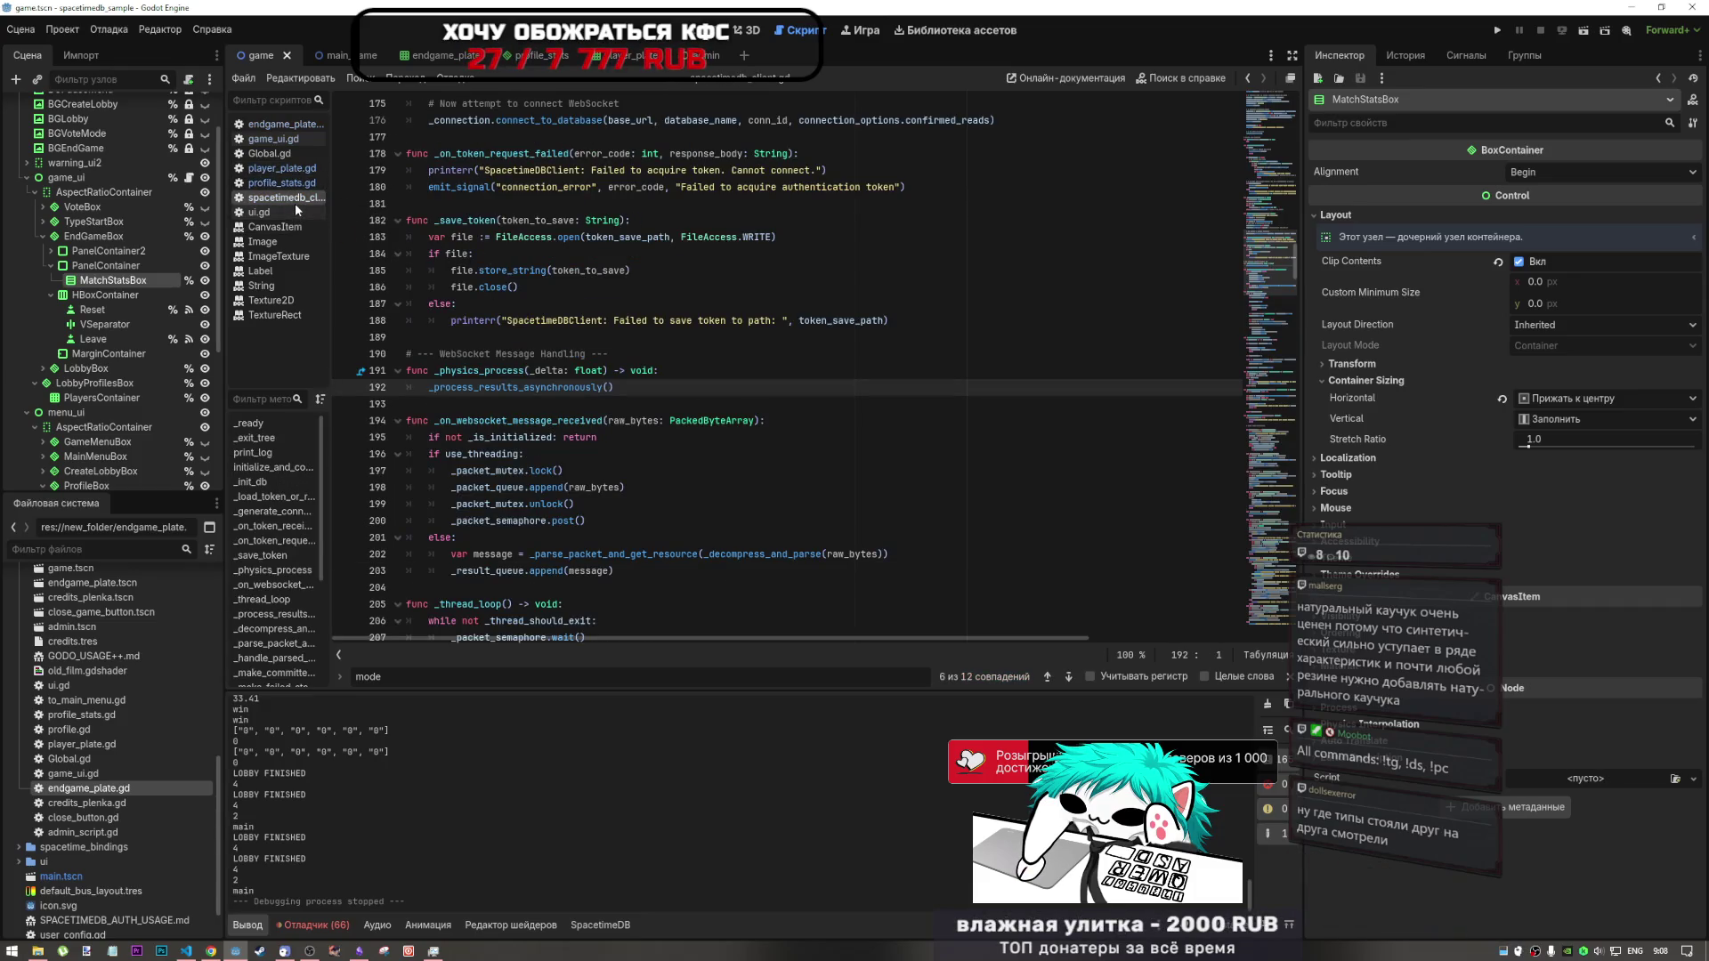
# - In game_ui.gd, select the placement and got_mode arguments and show the debugger's Errors list
pyautogui.click(298, 140)
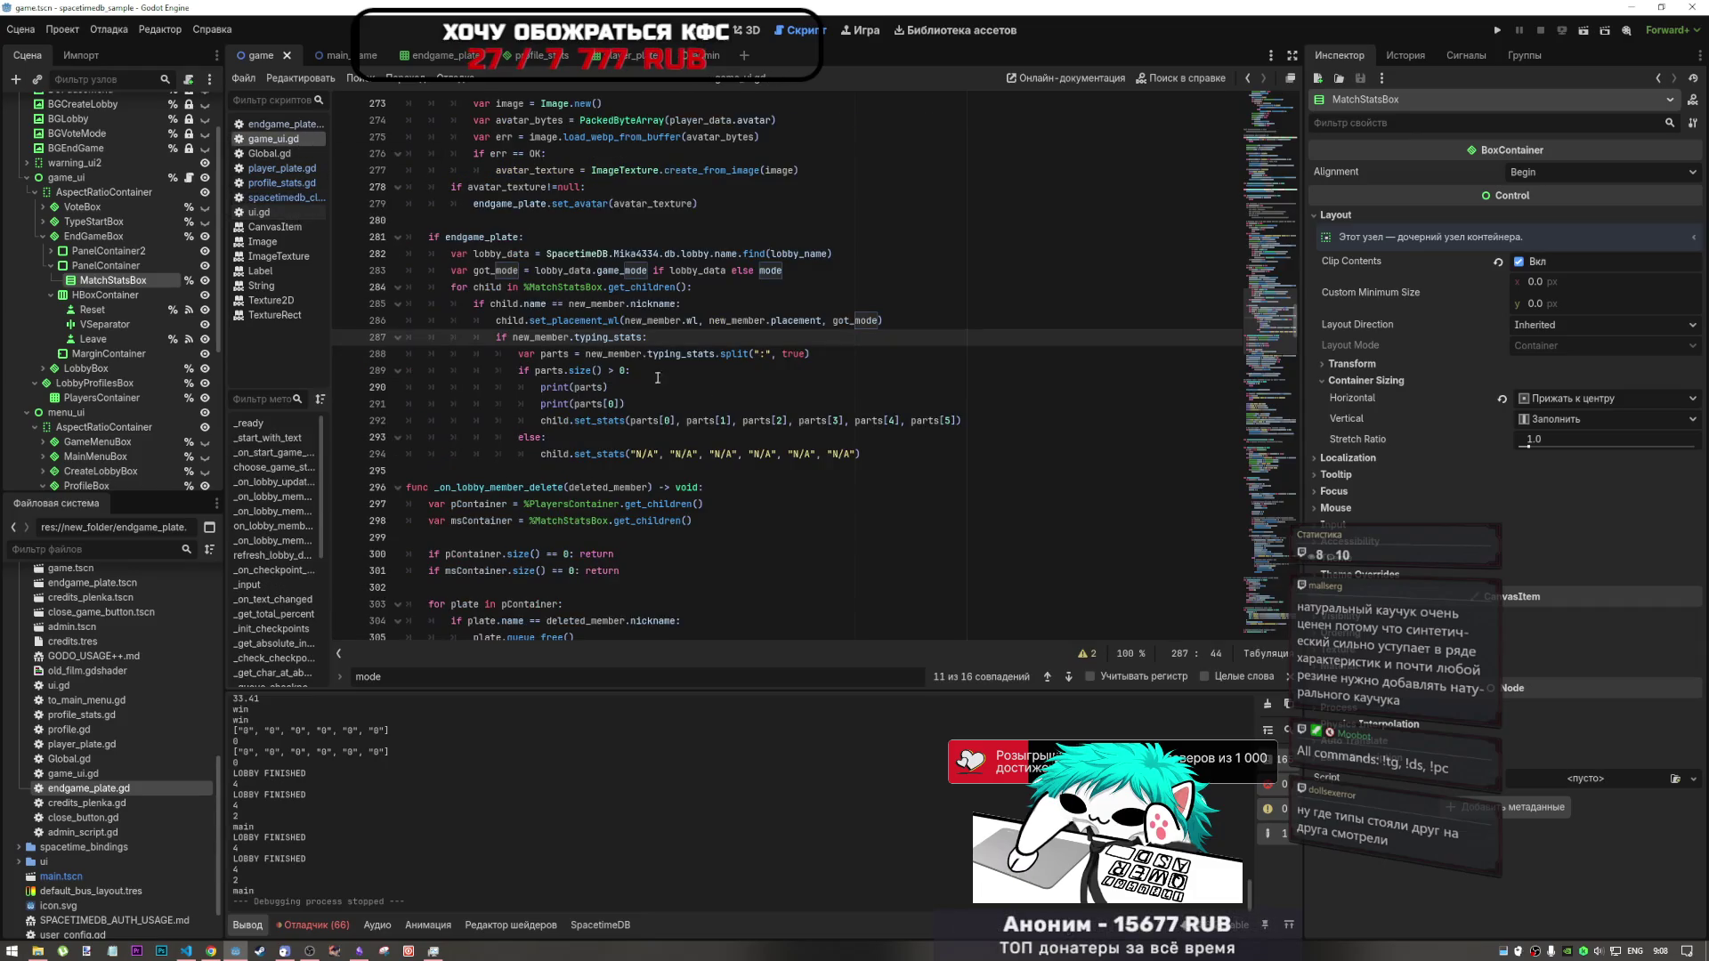
pyautogui.moveTo(872, 321); pyautogui.dragTo(810, 322)
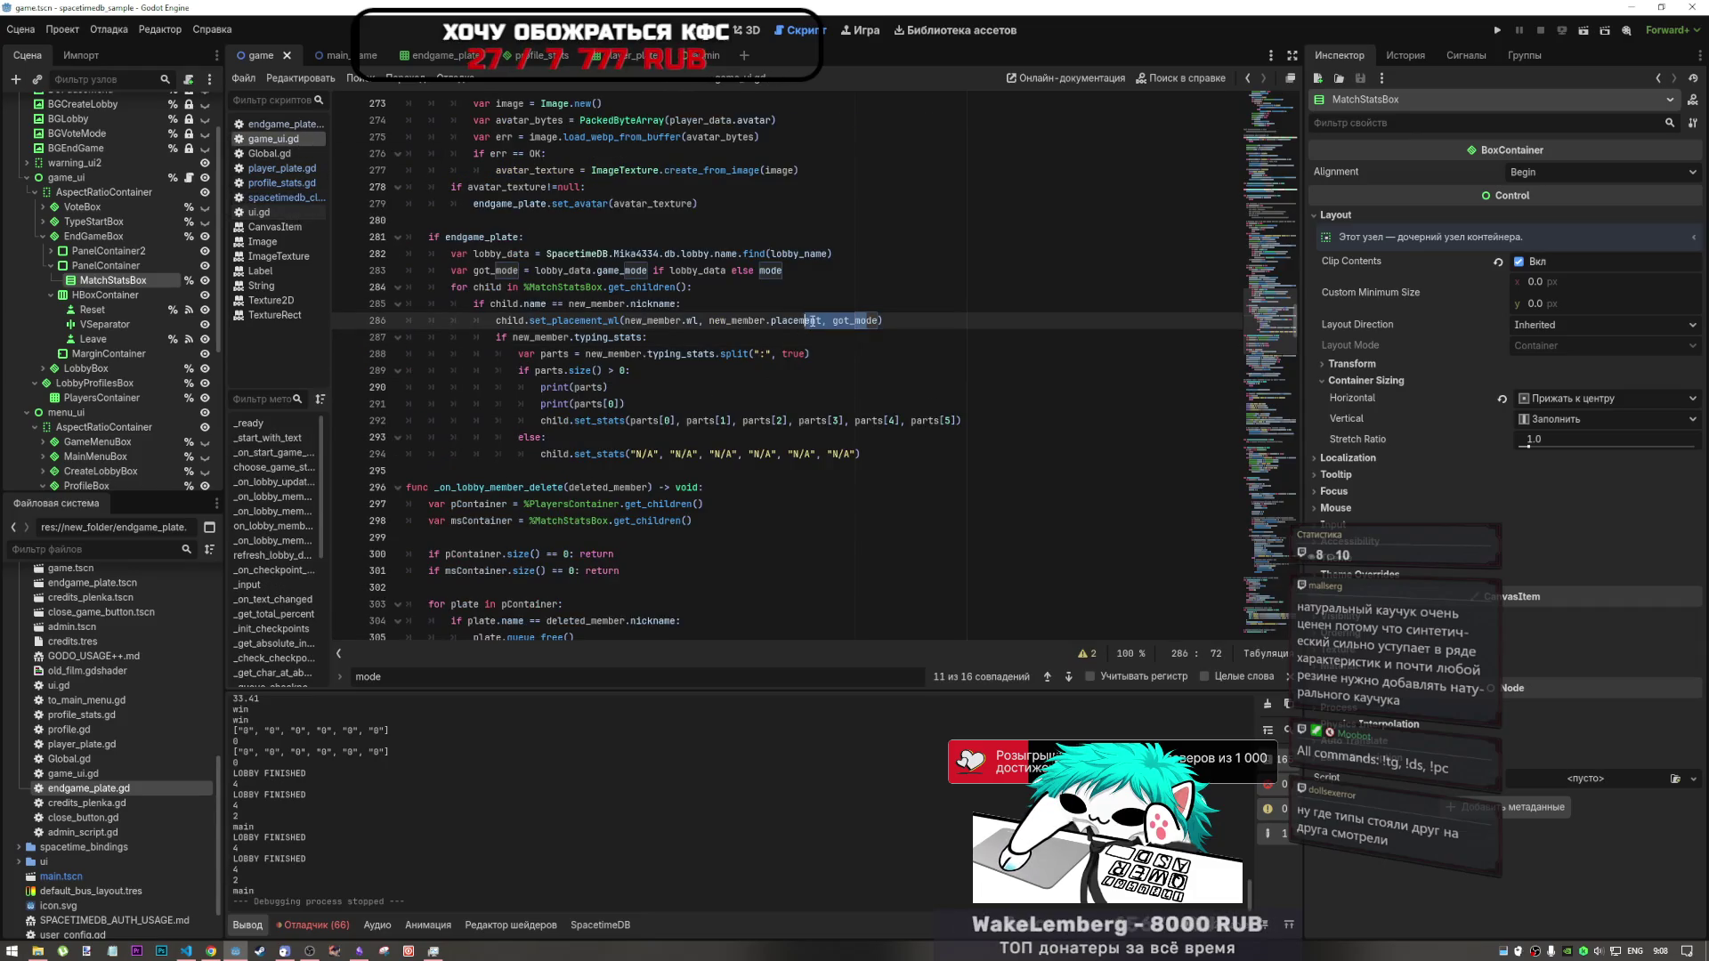
pyautogui.click(330, 926)
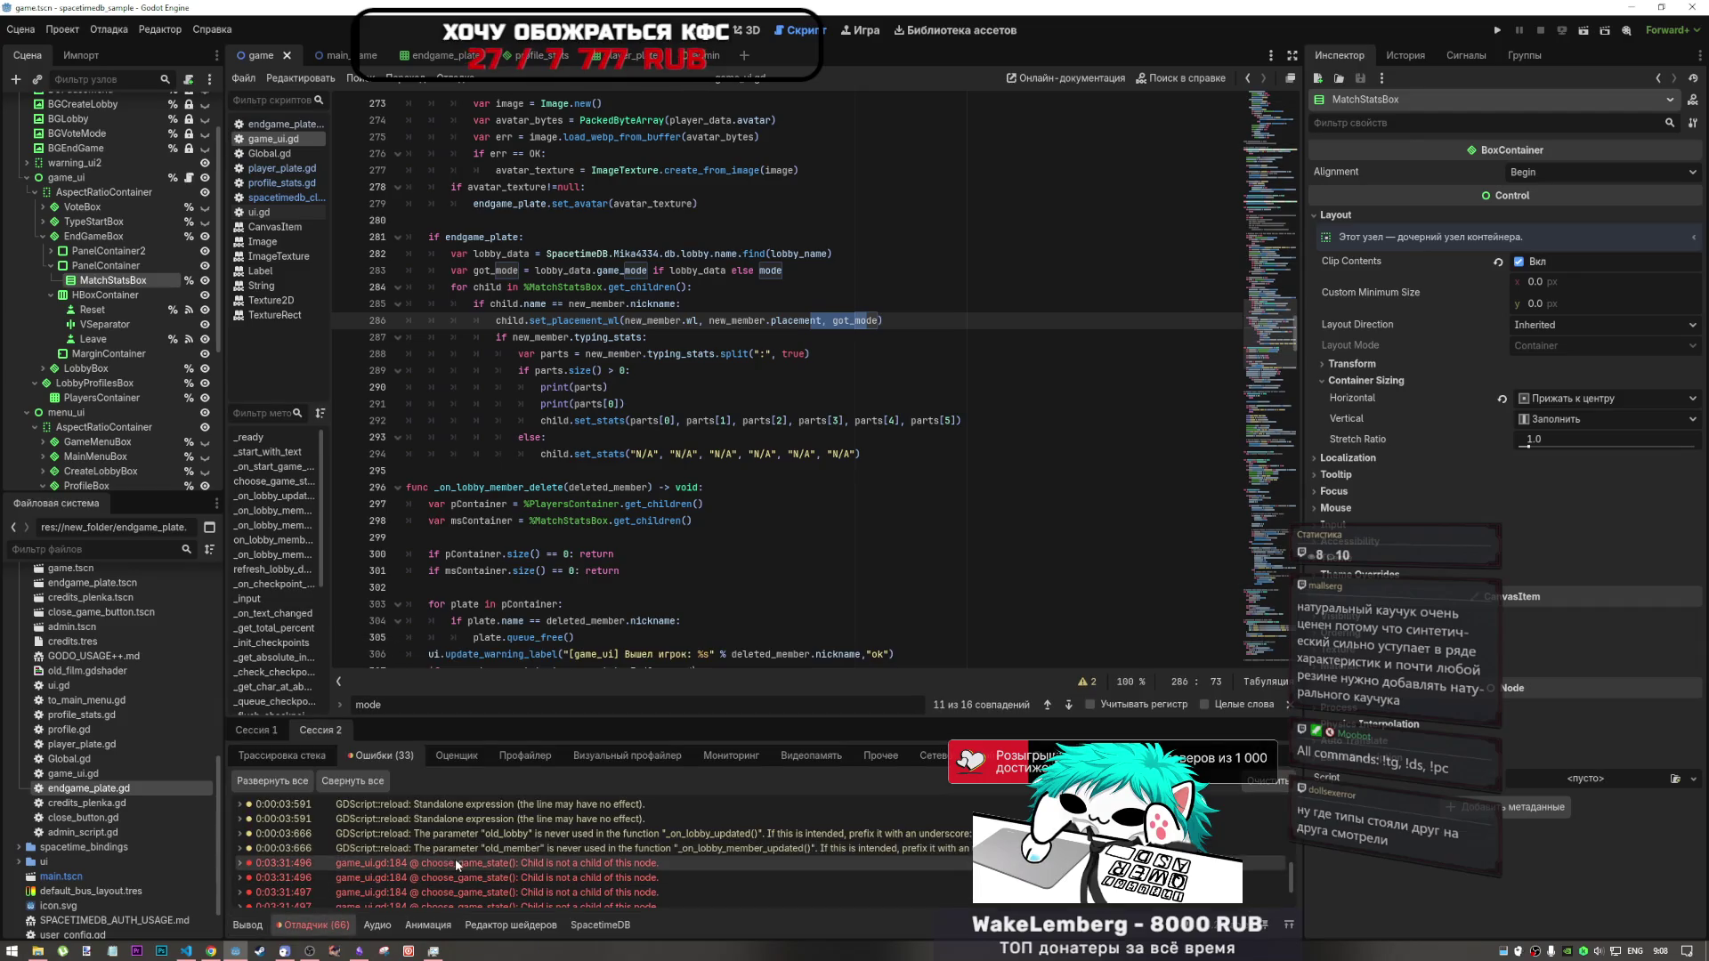
# - Go to game_ui.gd line 184's move_child call from the error row and view its stack trace
pyautogui.click(456, 858)
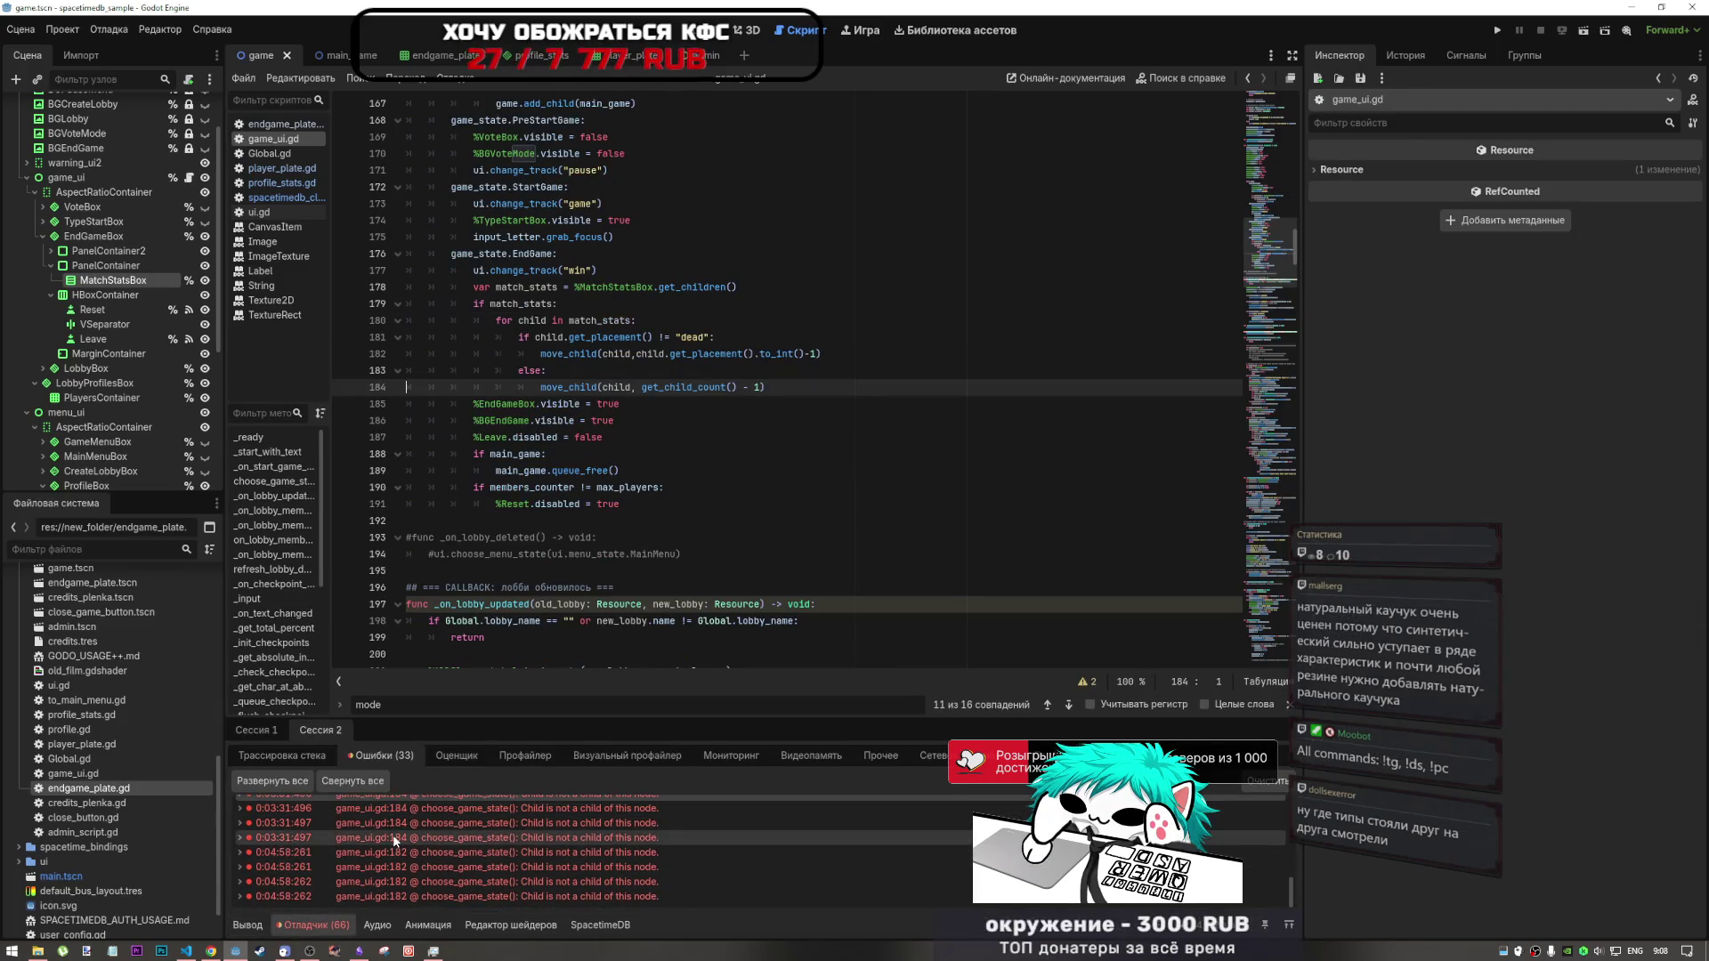
pyautogui.scroll(2, 392, 835)
pyautogui.moveTo(570, 842)
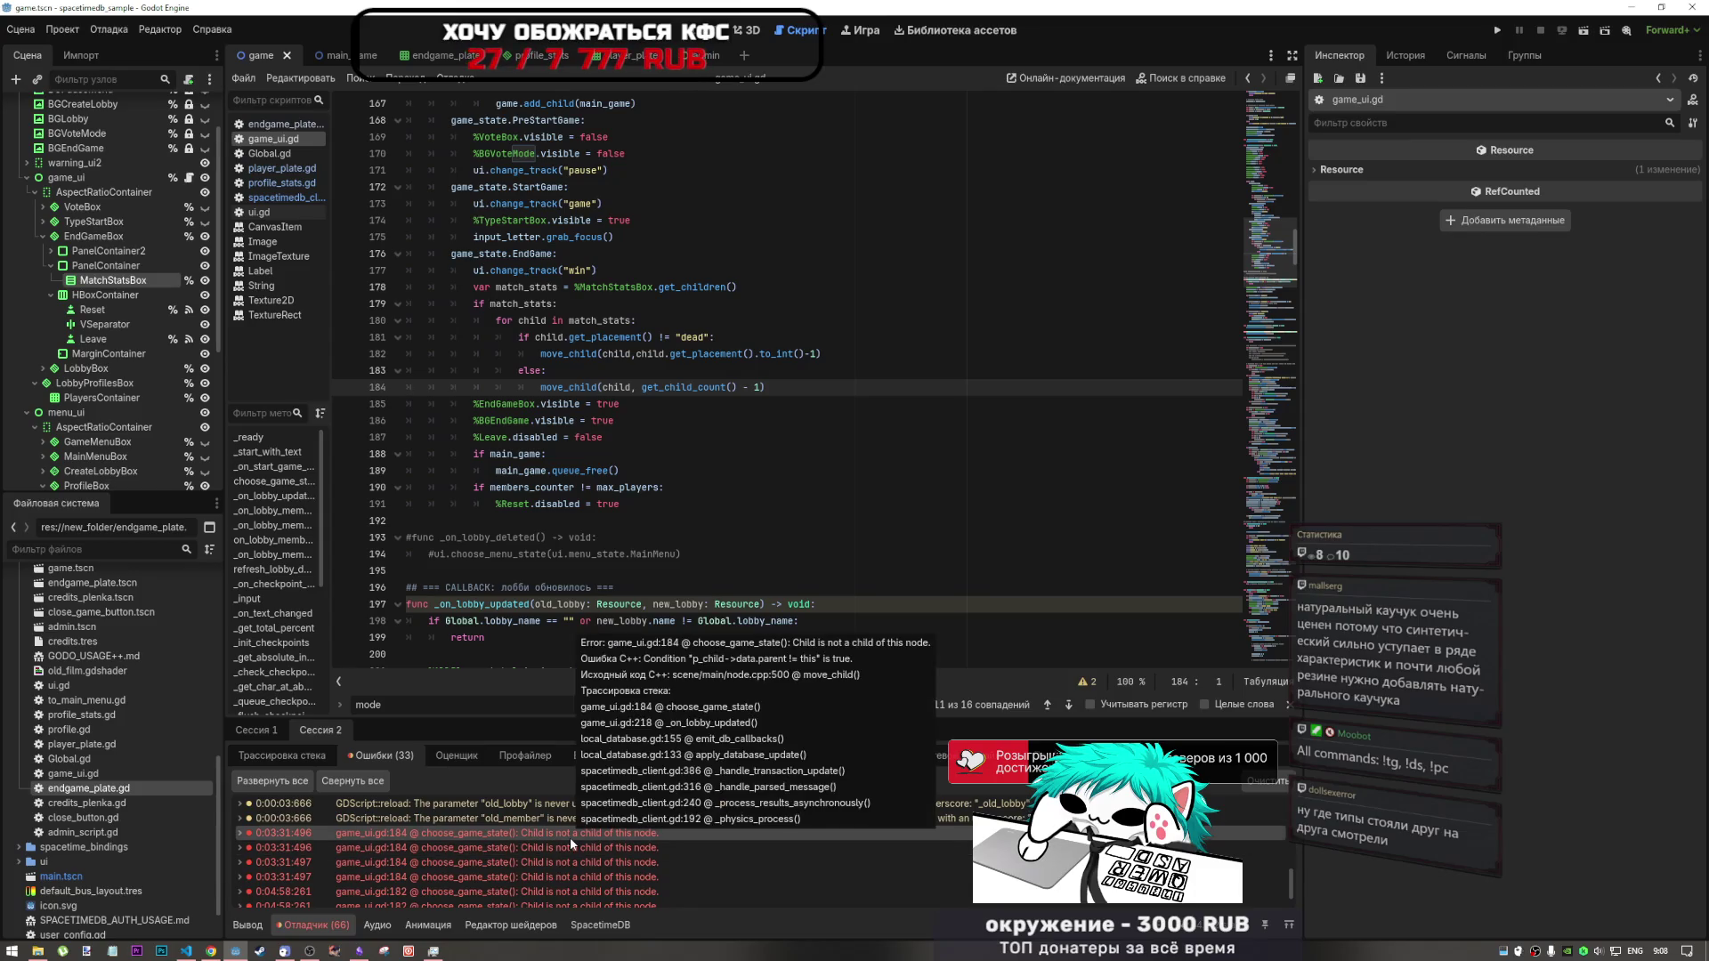
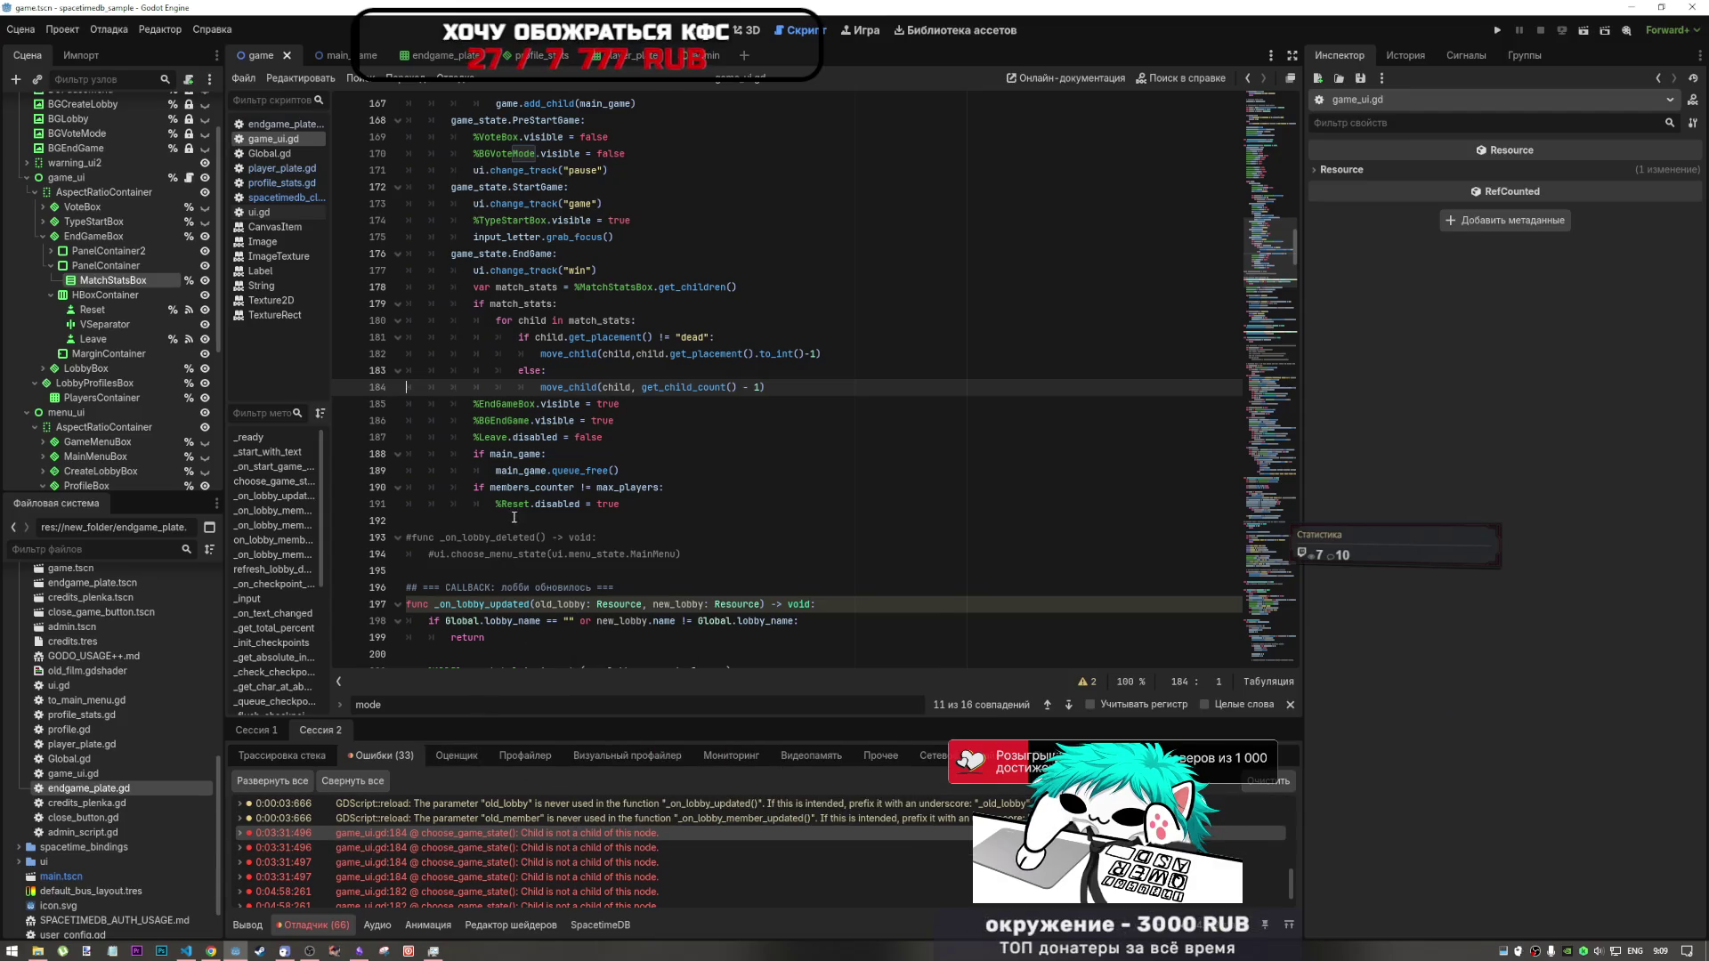
# - Inspect line 184's move_child call and the child arguments of line 182's move_child
pyautogui.moveTo(604, 489)
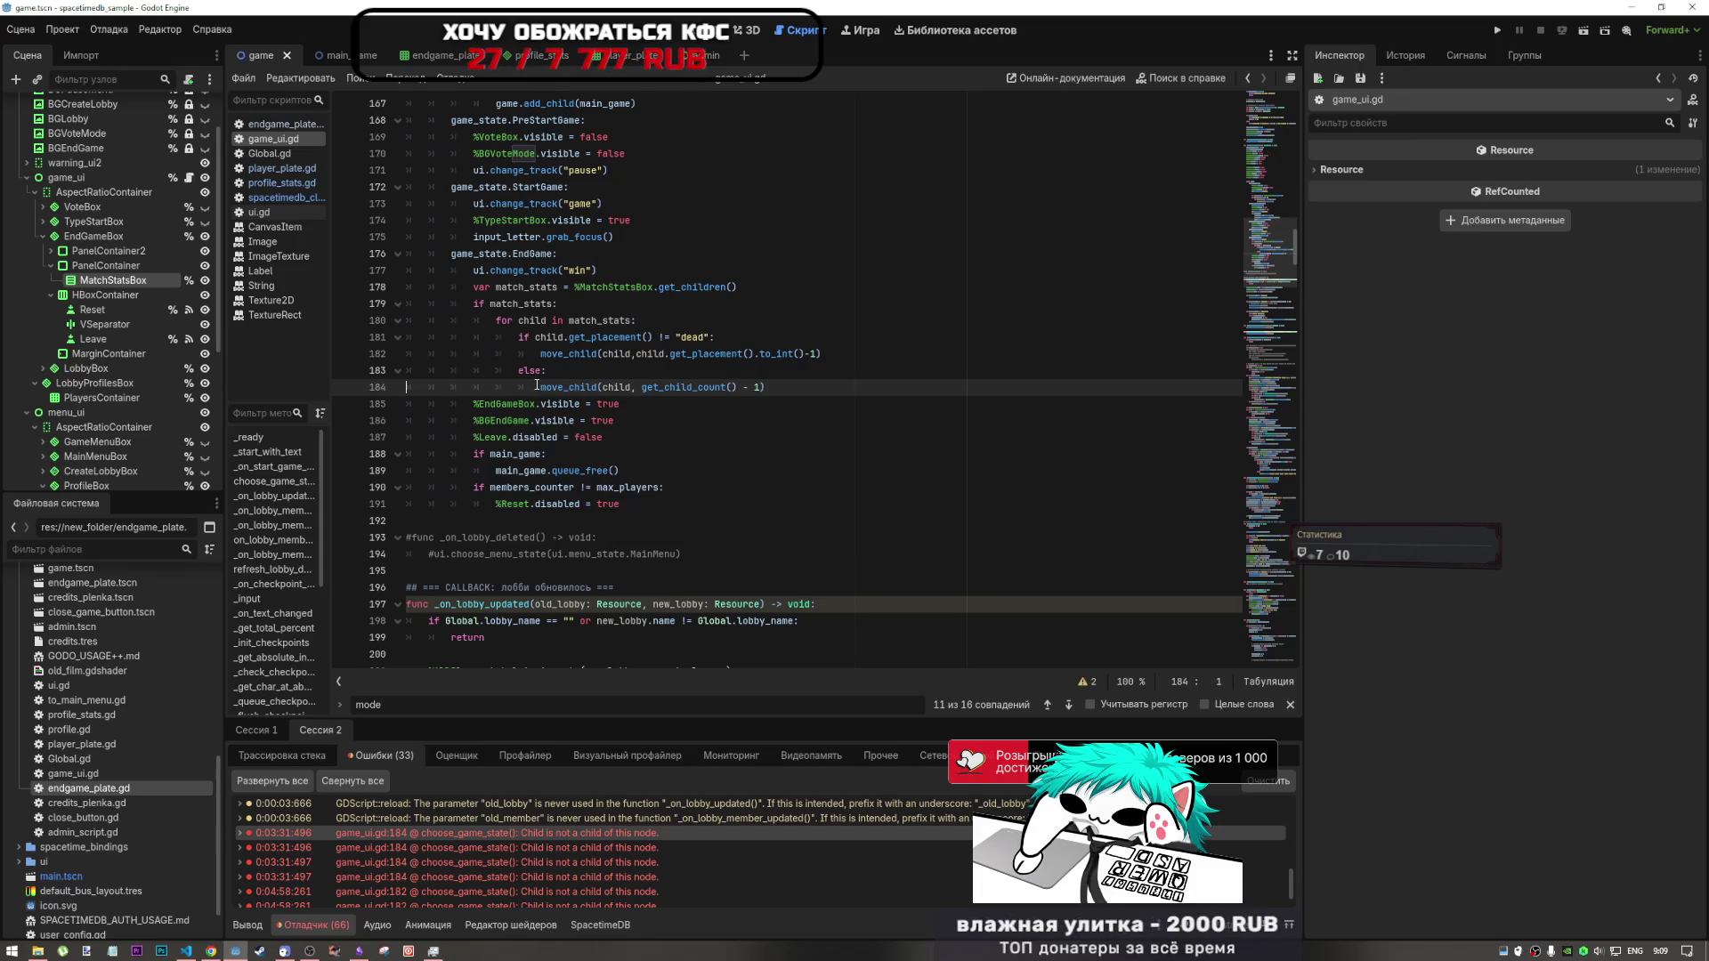
pyautogui.click(563, 387)
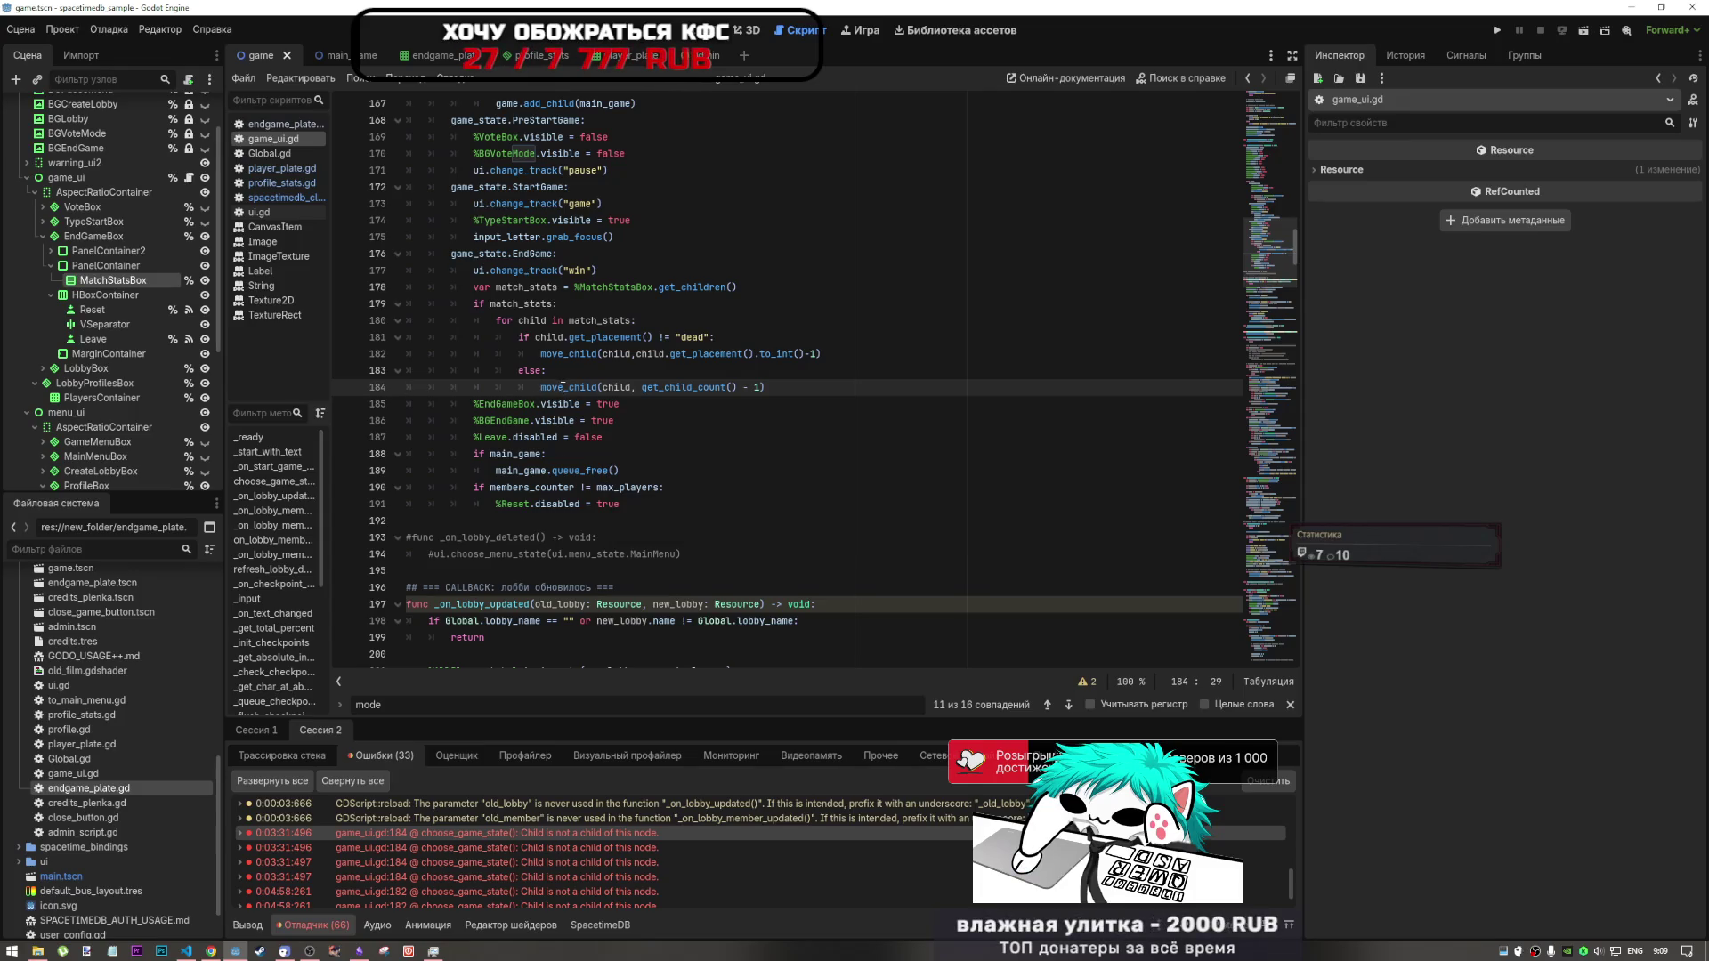
pyautogui.click(792, 389)
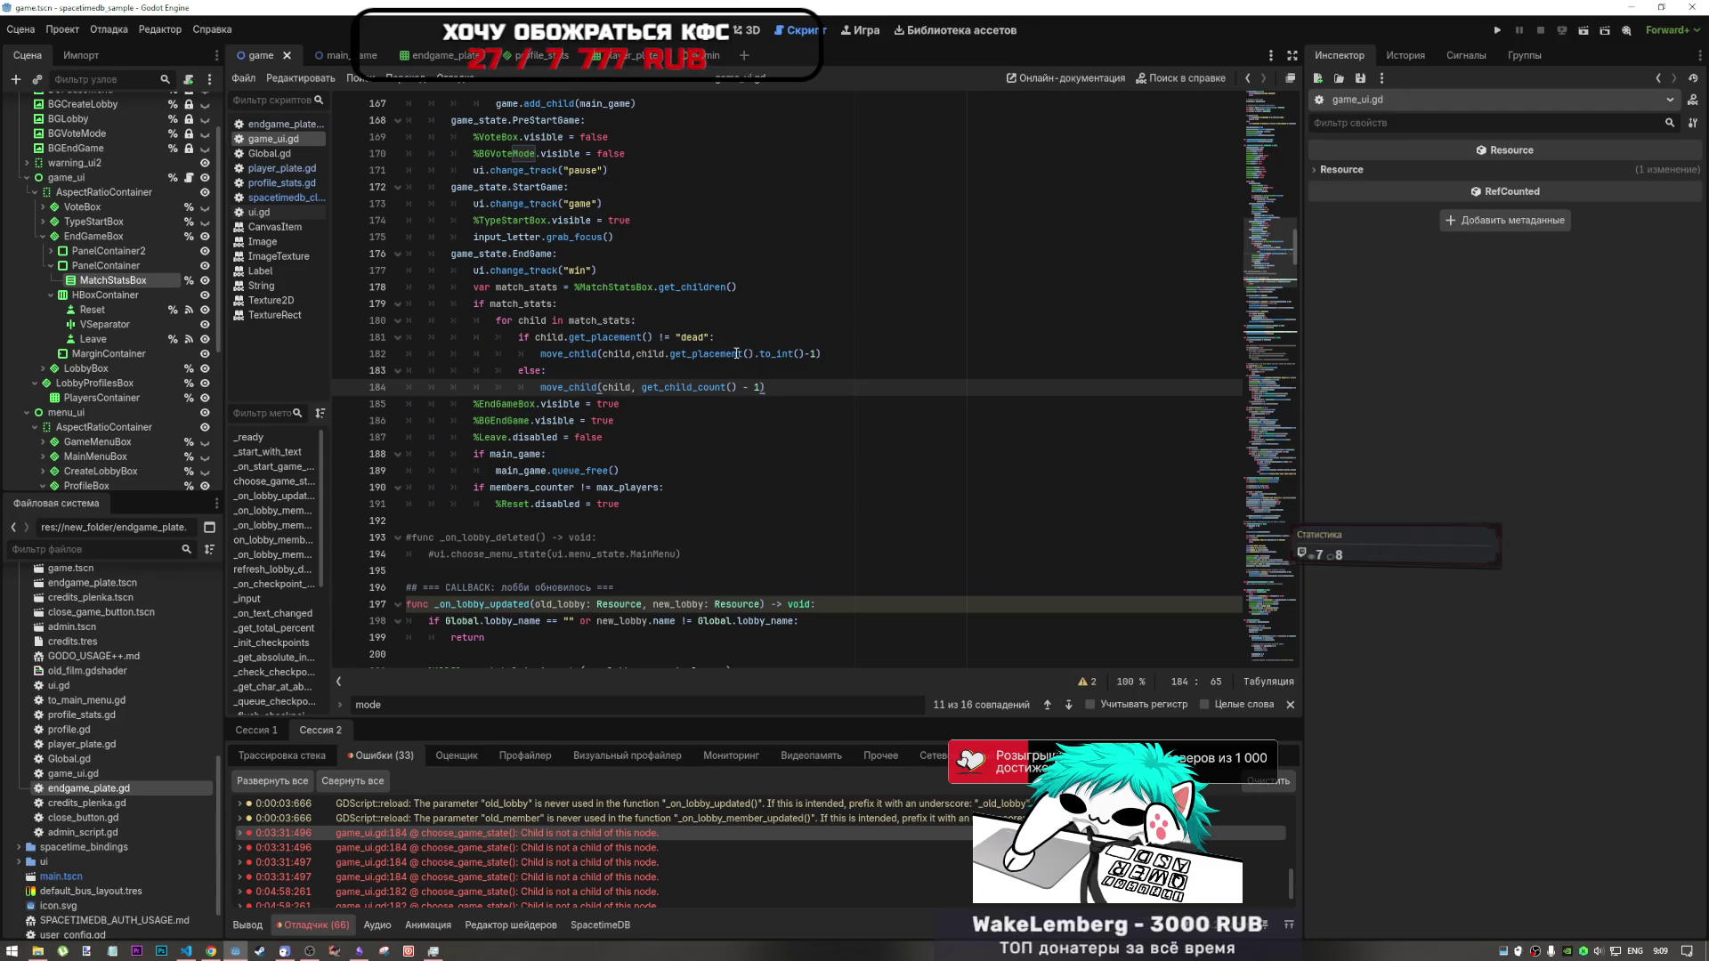
pyautogui.click(799, 353)
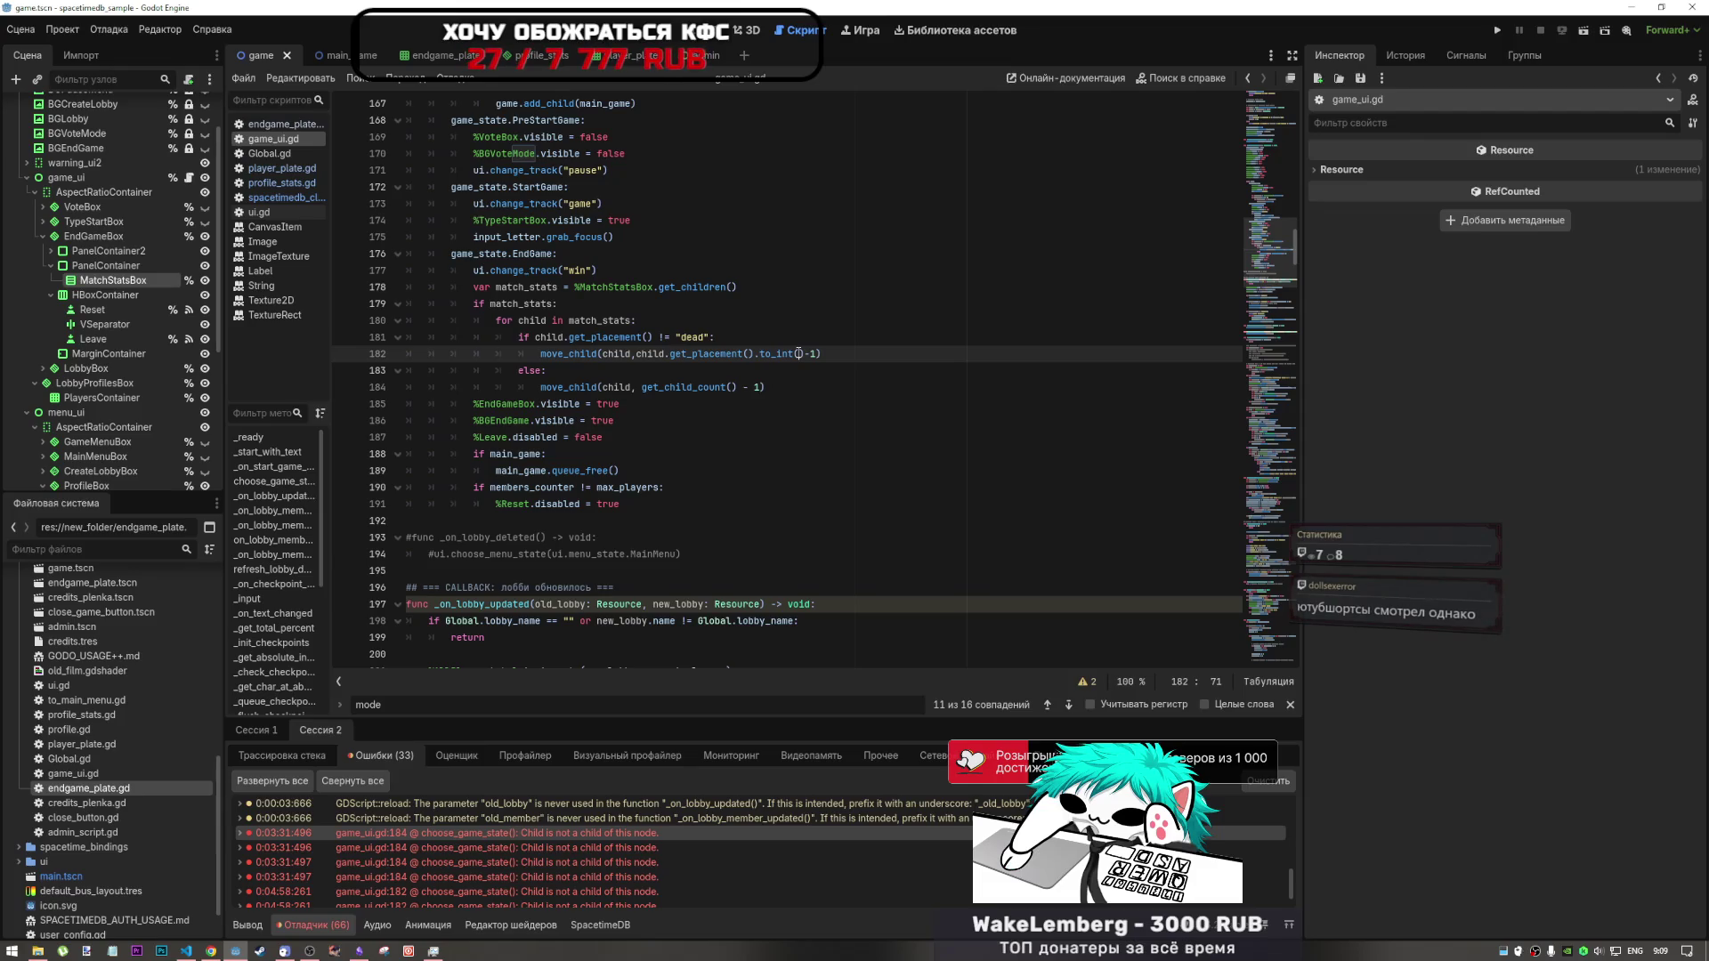
pyautogui.moveTo(613, 354); pyautogui.dragTo(665, 353)
pyautogui.click(738, 353)
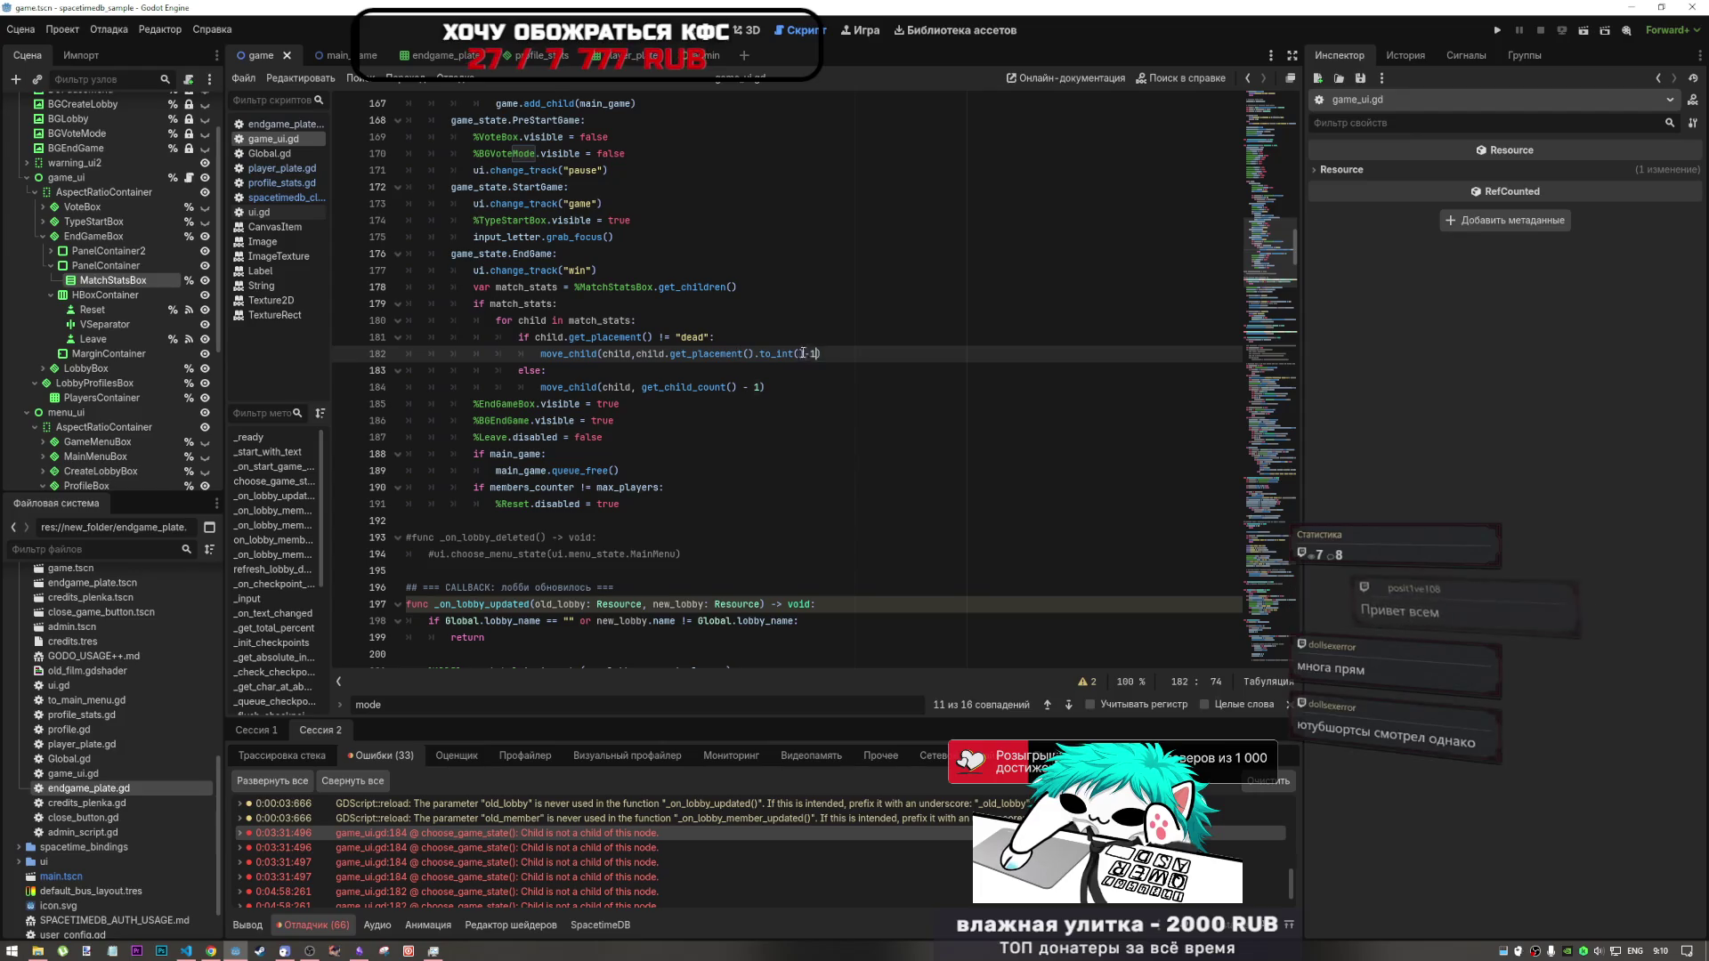
# - Examine the to_int()-1 placement index on line 182 and the dead comparison on line 181
pyautogui.moveTo(818, 354); pyautogui.dragTo(764, 353)
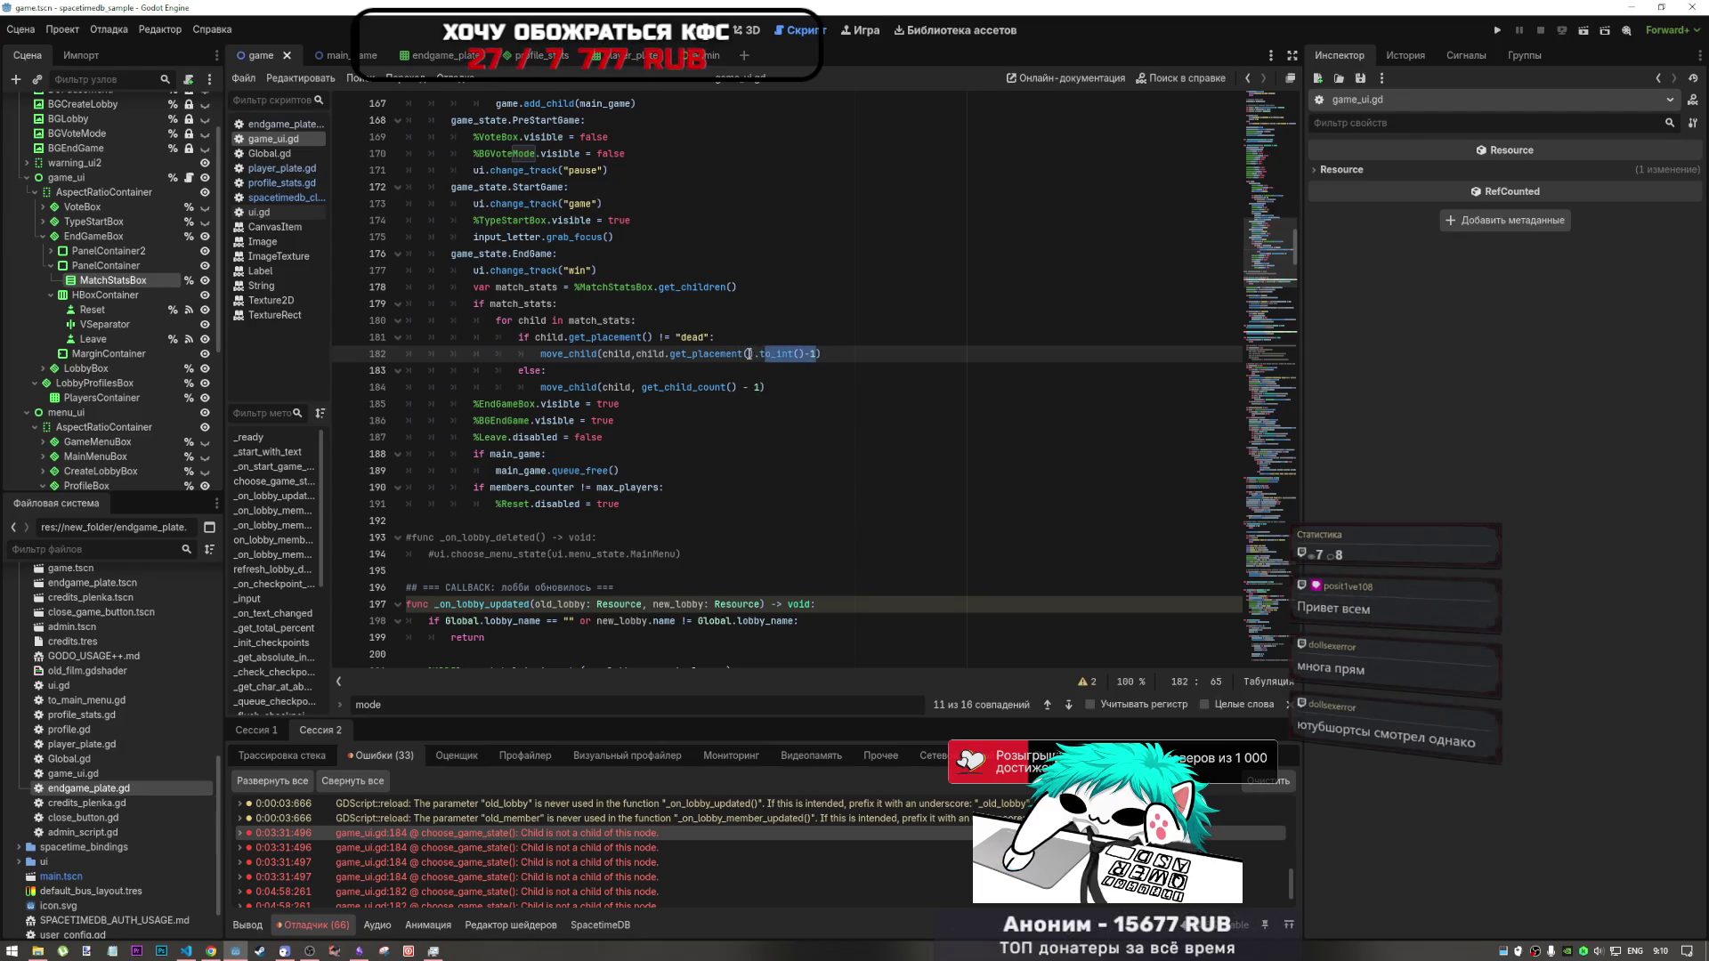
pyautogui.moveTo(820, 353); pyautogui.dragTo(807, 354)
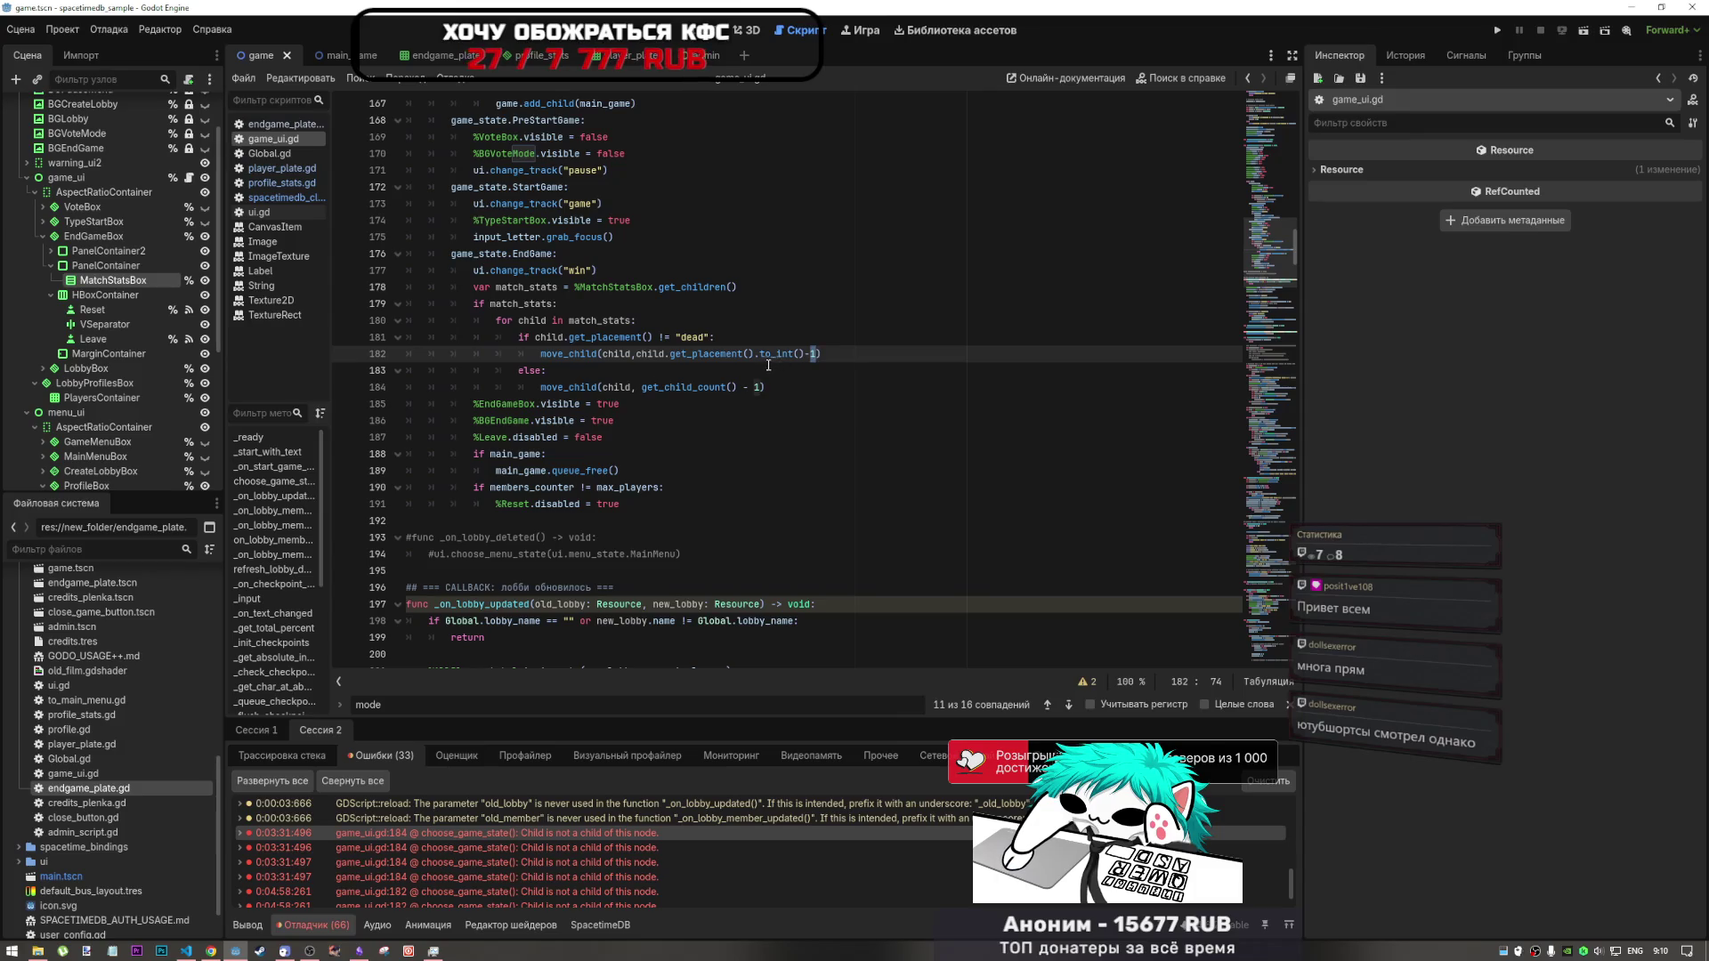
pyautogui.click(664, 338)
pyautogui.click(667, 337)
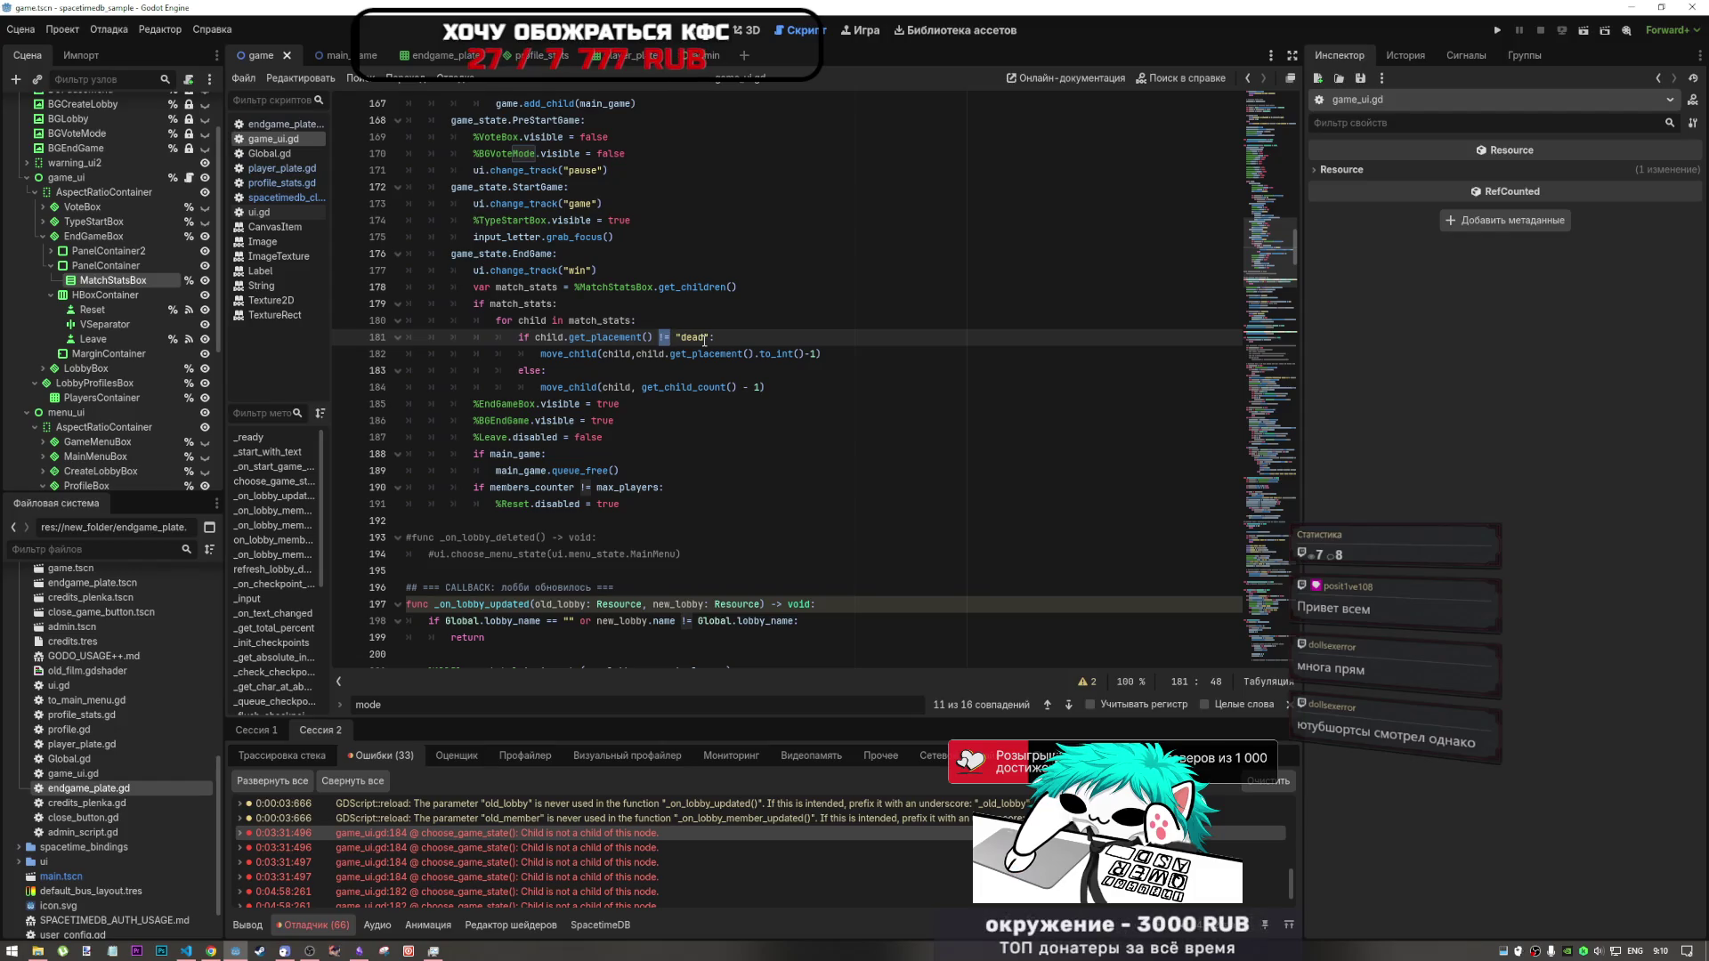
pyautogui.click(586, 338)
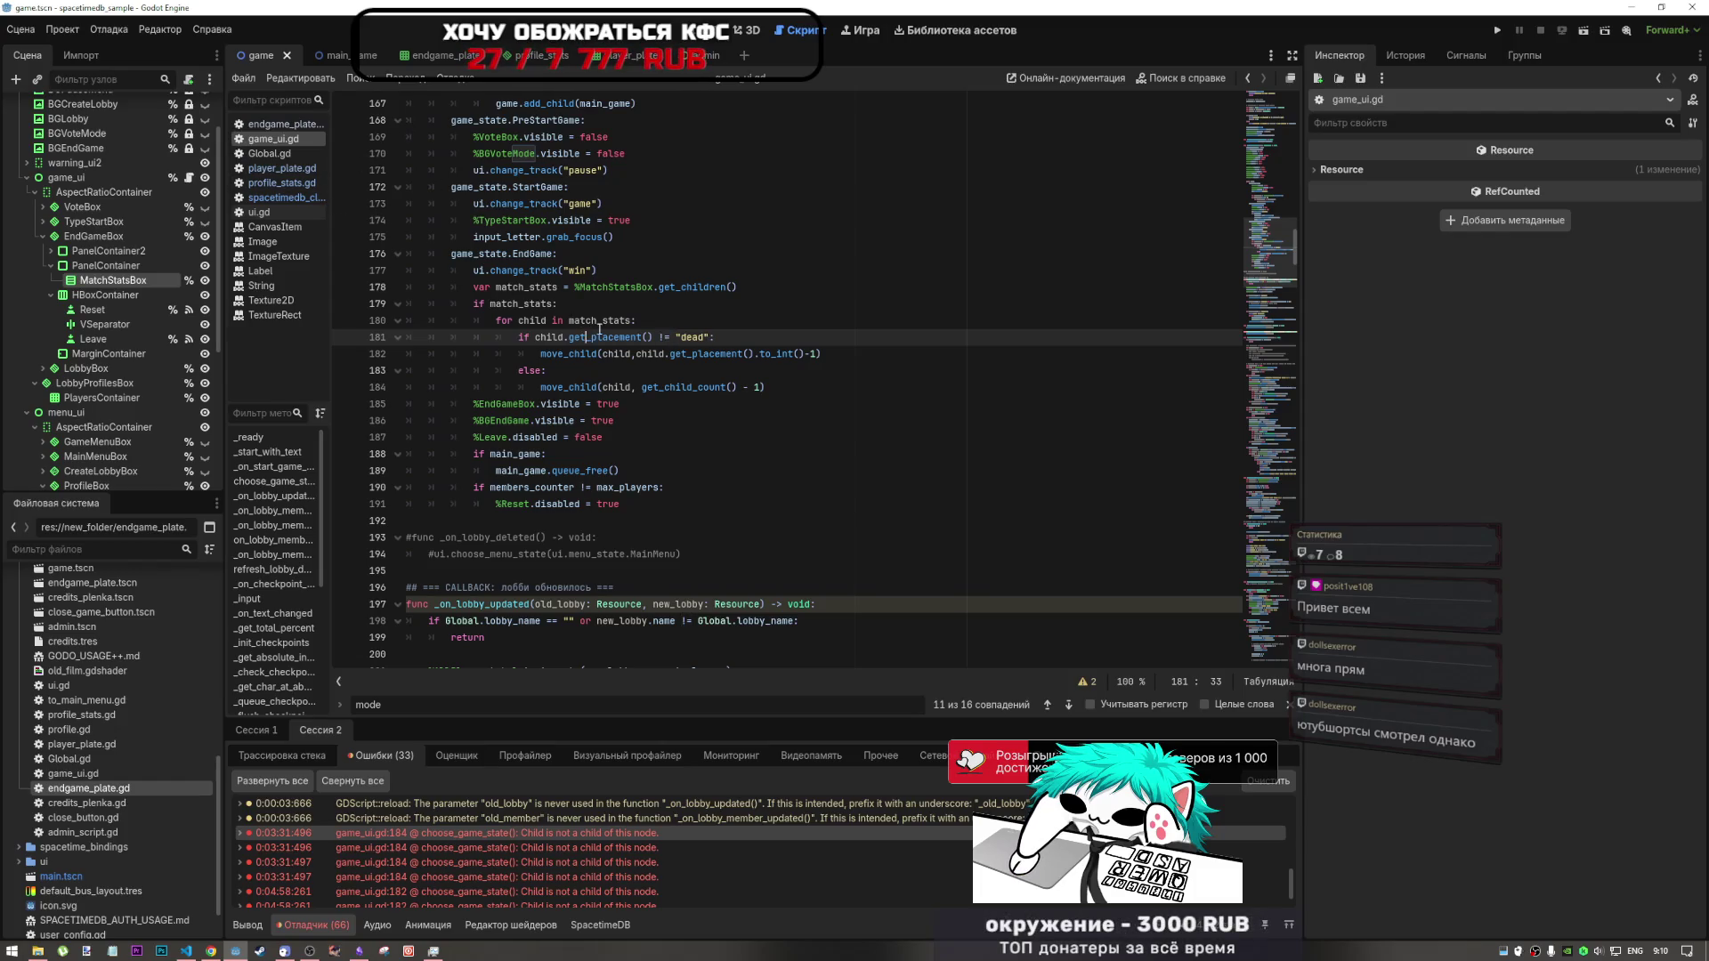
# - Close the spacetimedb_client.gd script from the script list
pyautogui.click(285, 183)
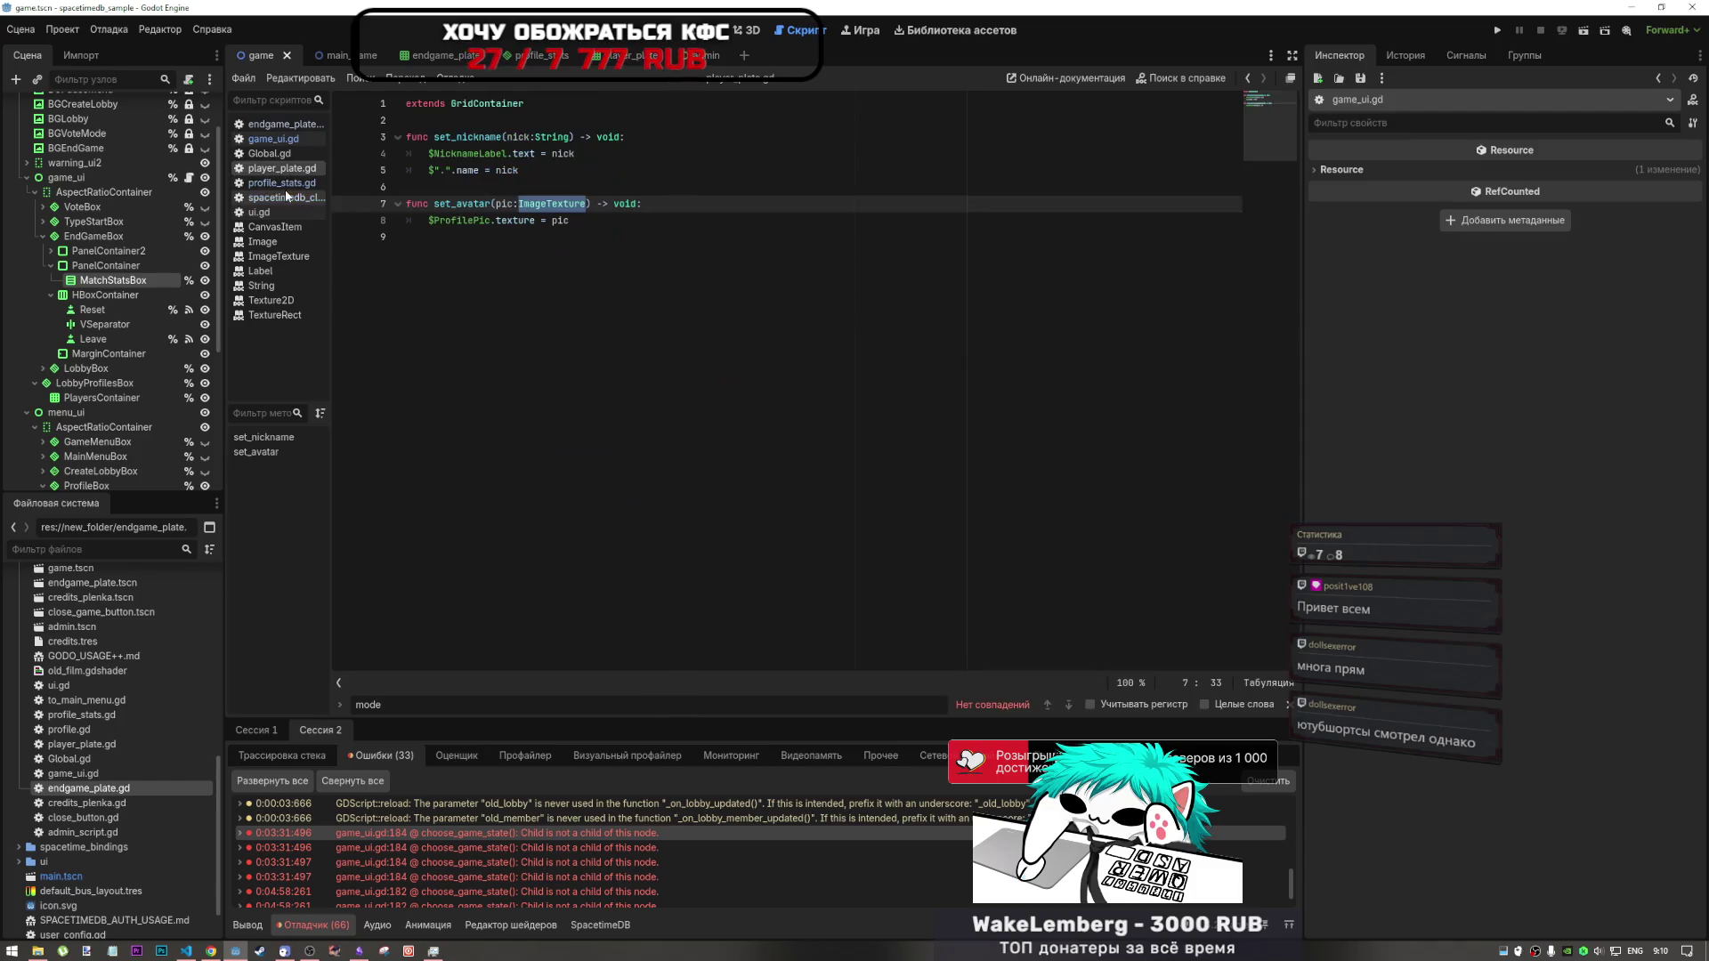
pyautogui.click(287, 198)
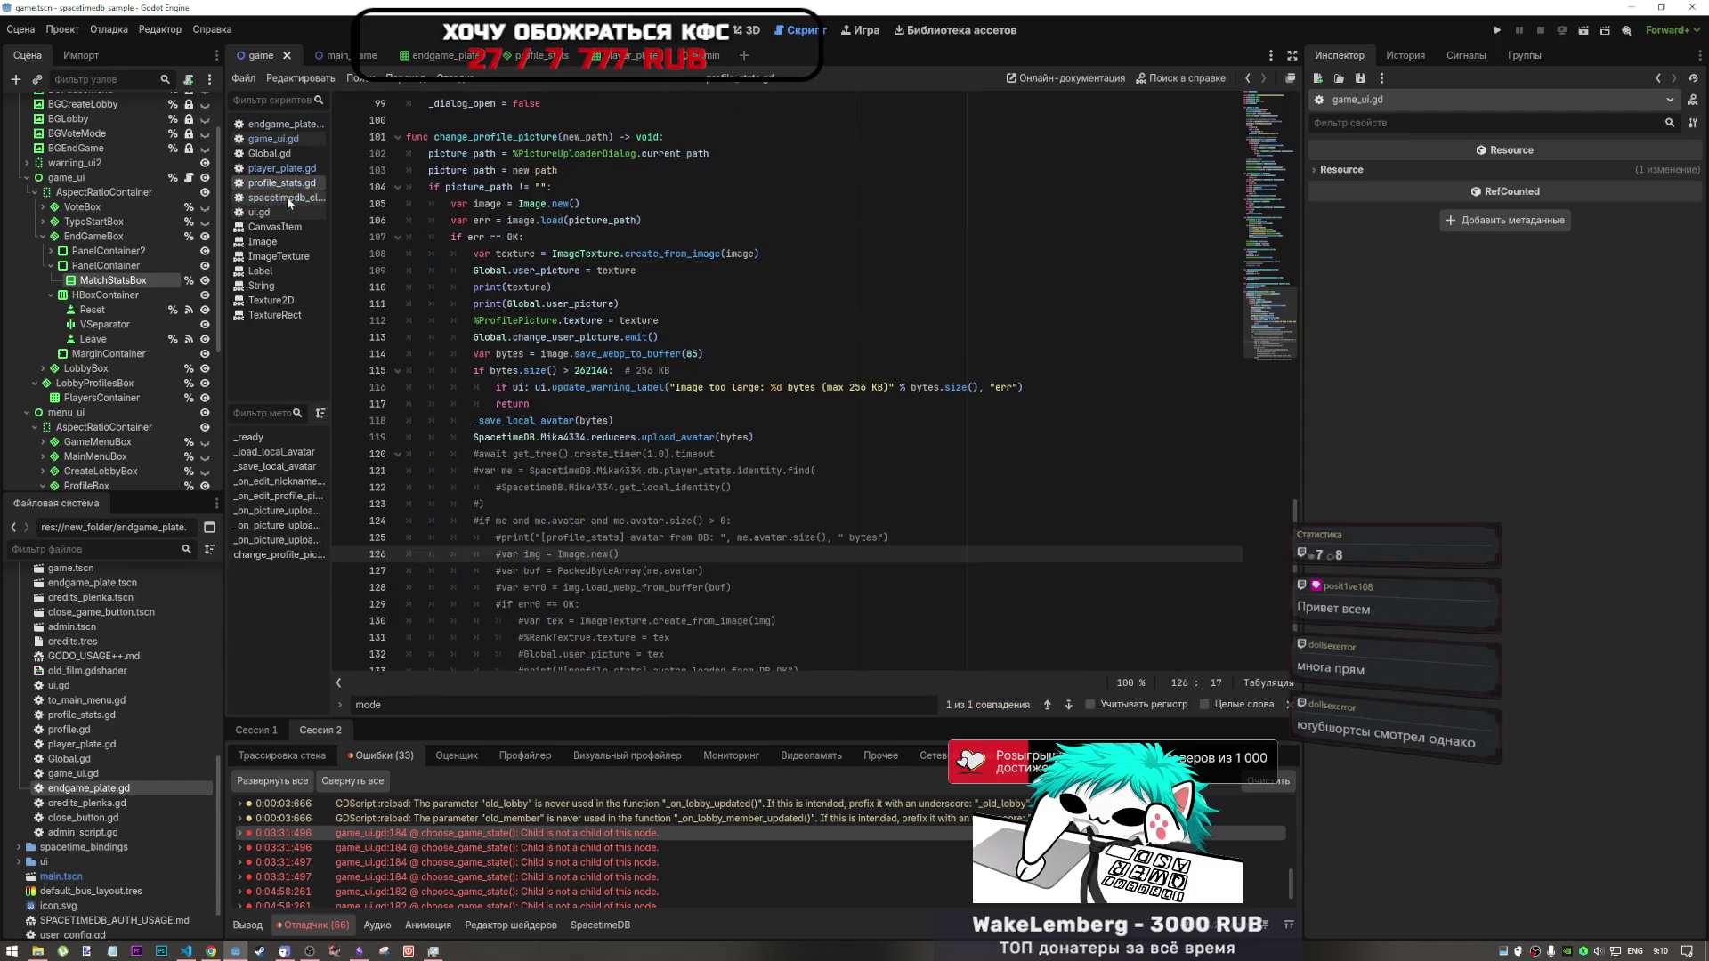
pyautogui.rightClick(294, 202)
pyautogui.click(314, 240)
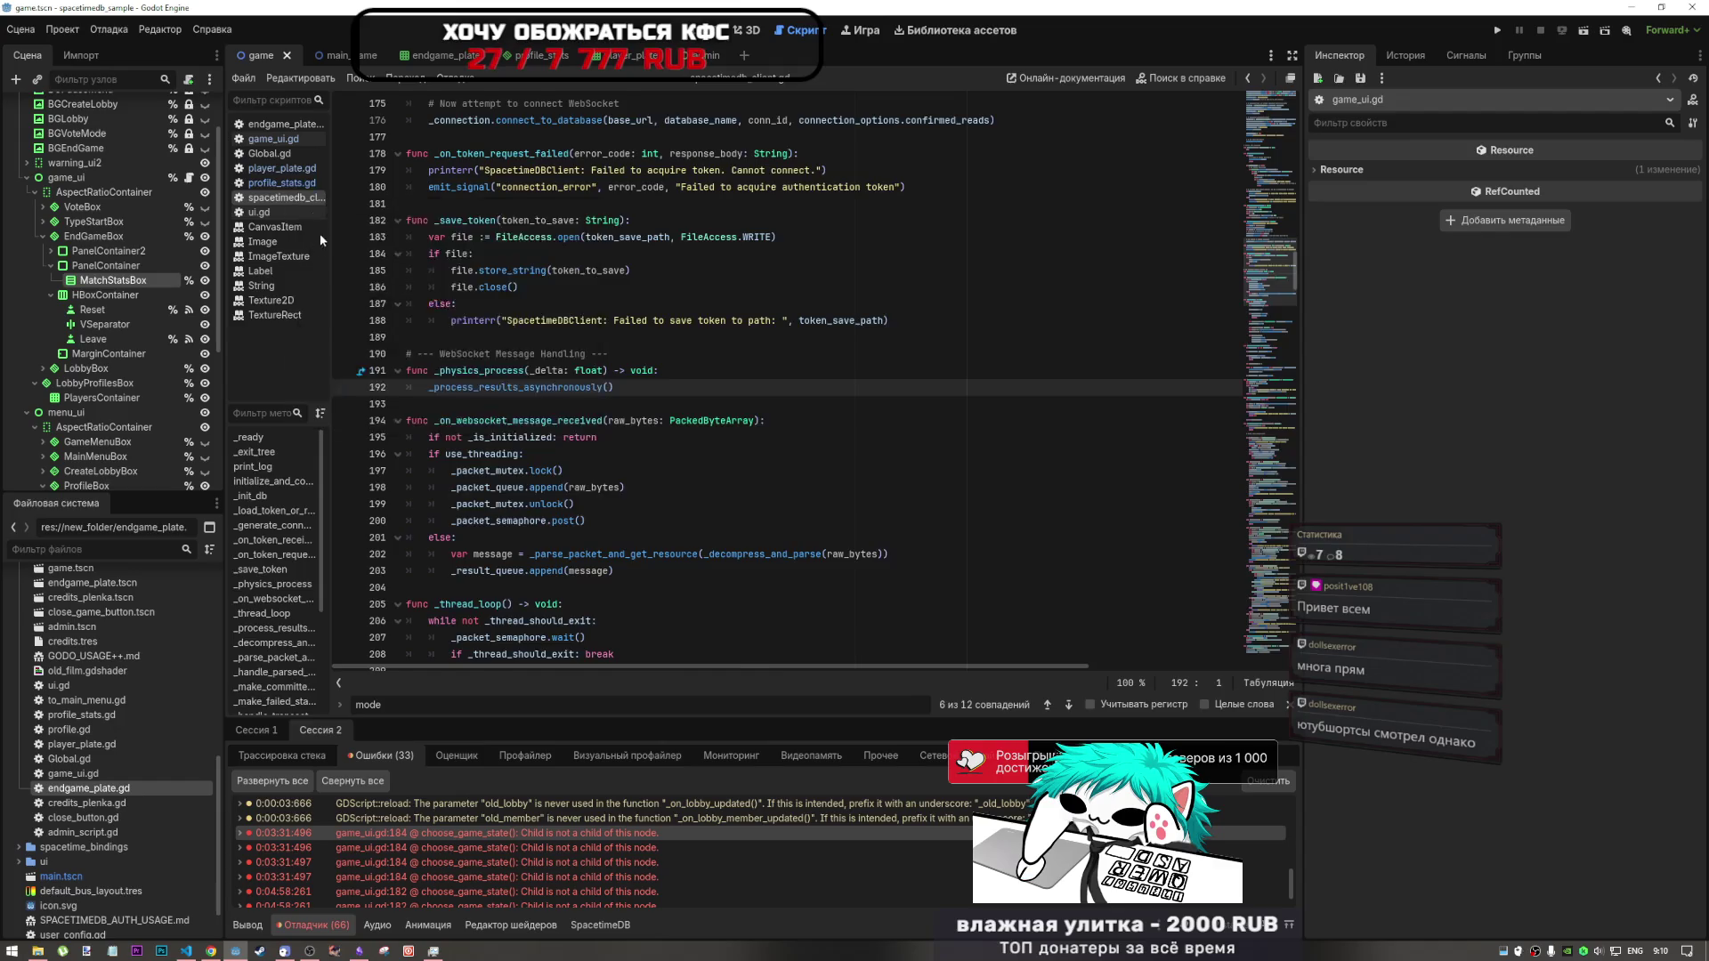
# - Check endgame_plate.gd and highlight the label text that get_placement returns
pyautogui.click(291, 168)
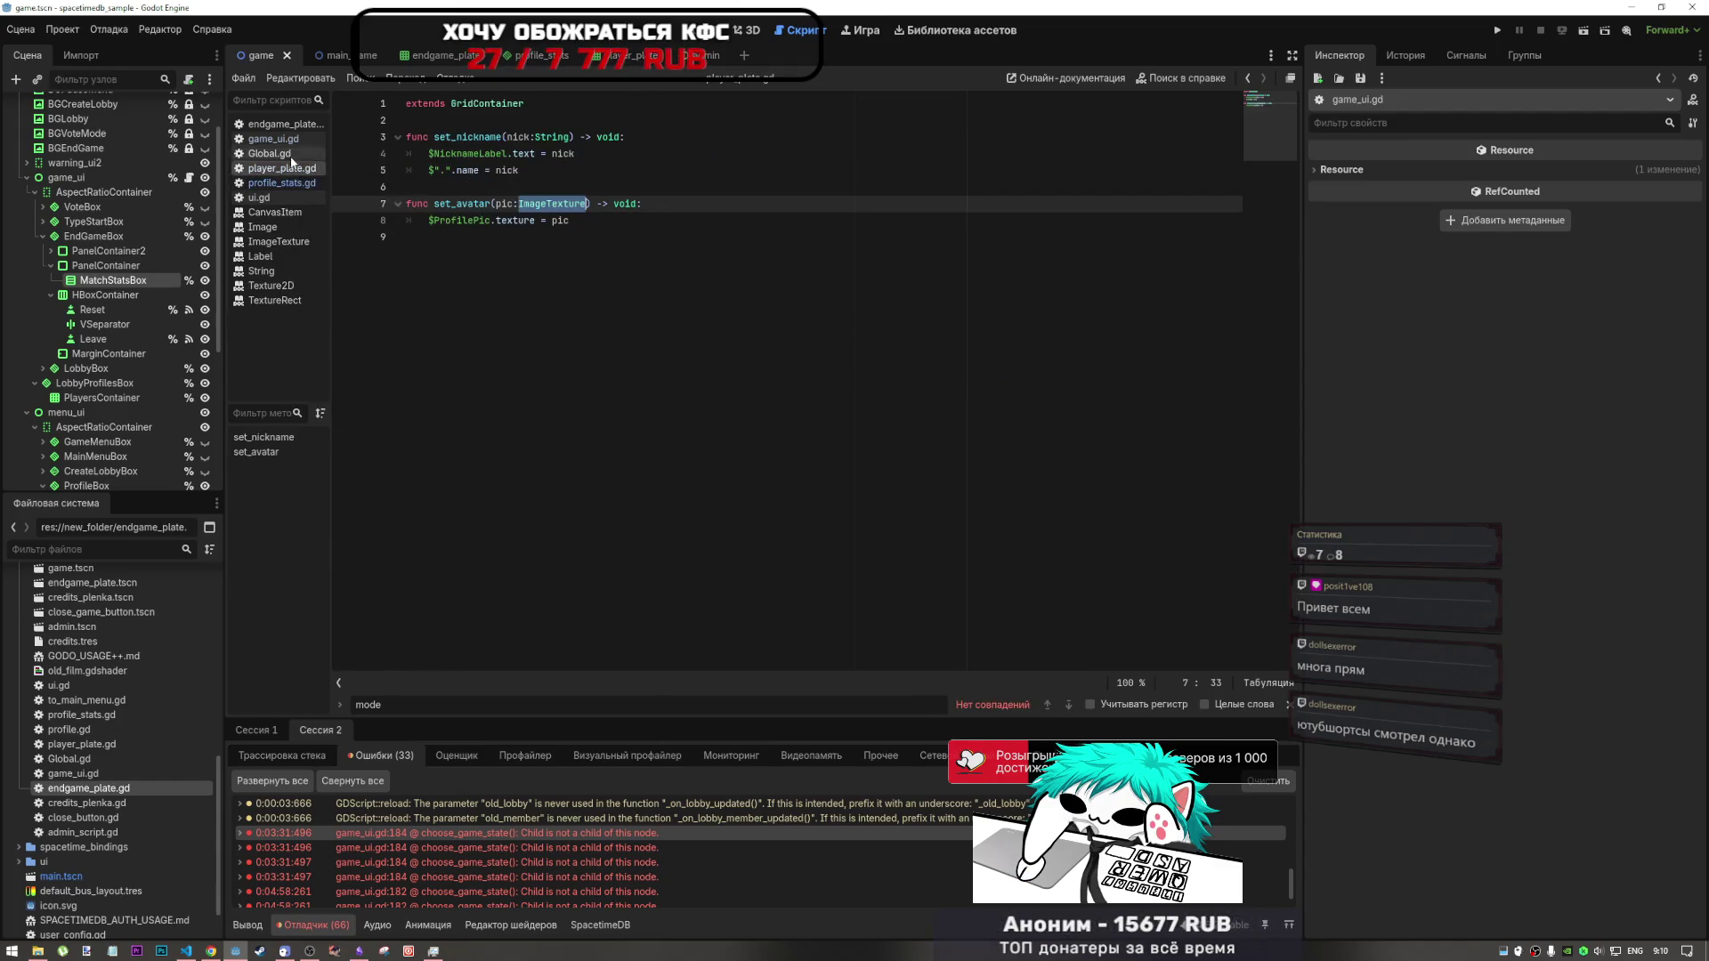
pyautogui.click(291, 155)
pyautogui.click(293, 139)
pyautogui.click(301, 123)
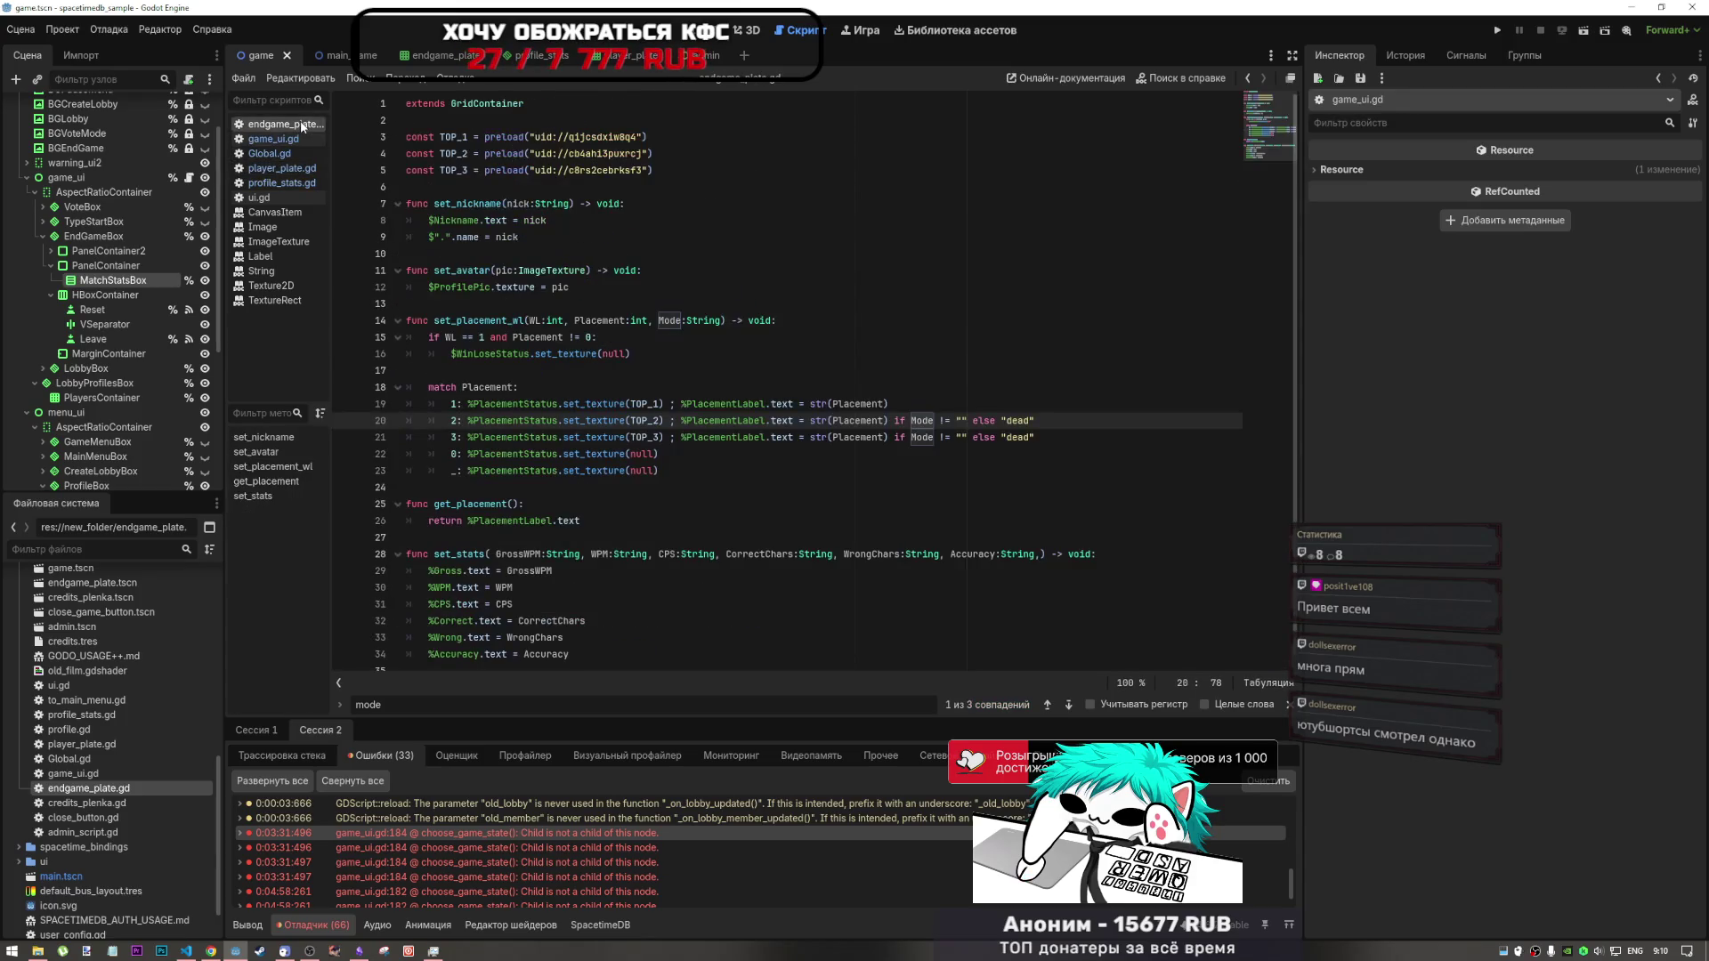
pyautogui.moveTo(579, 521); pyautogui.dragTo(469, 522)
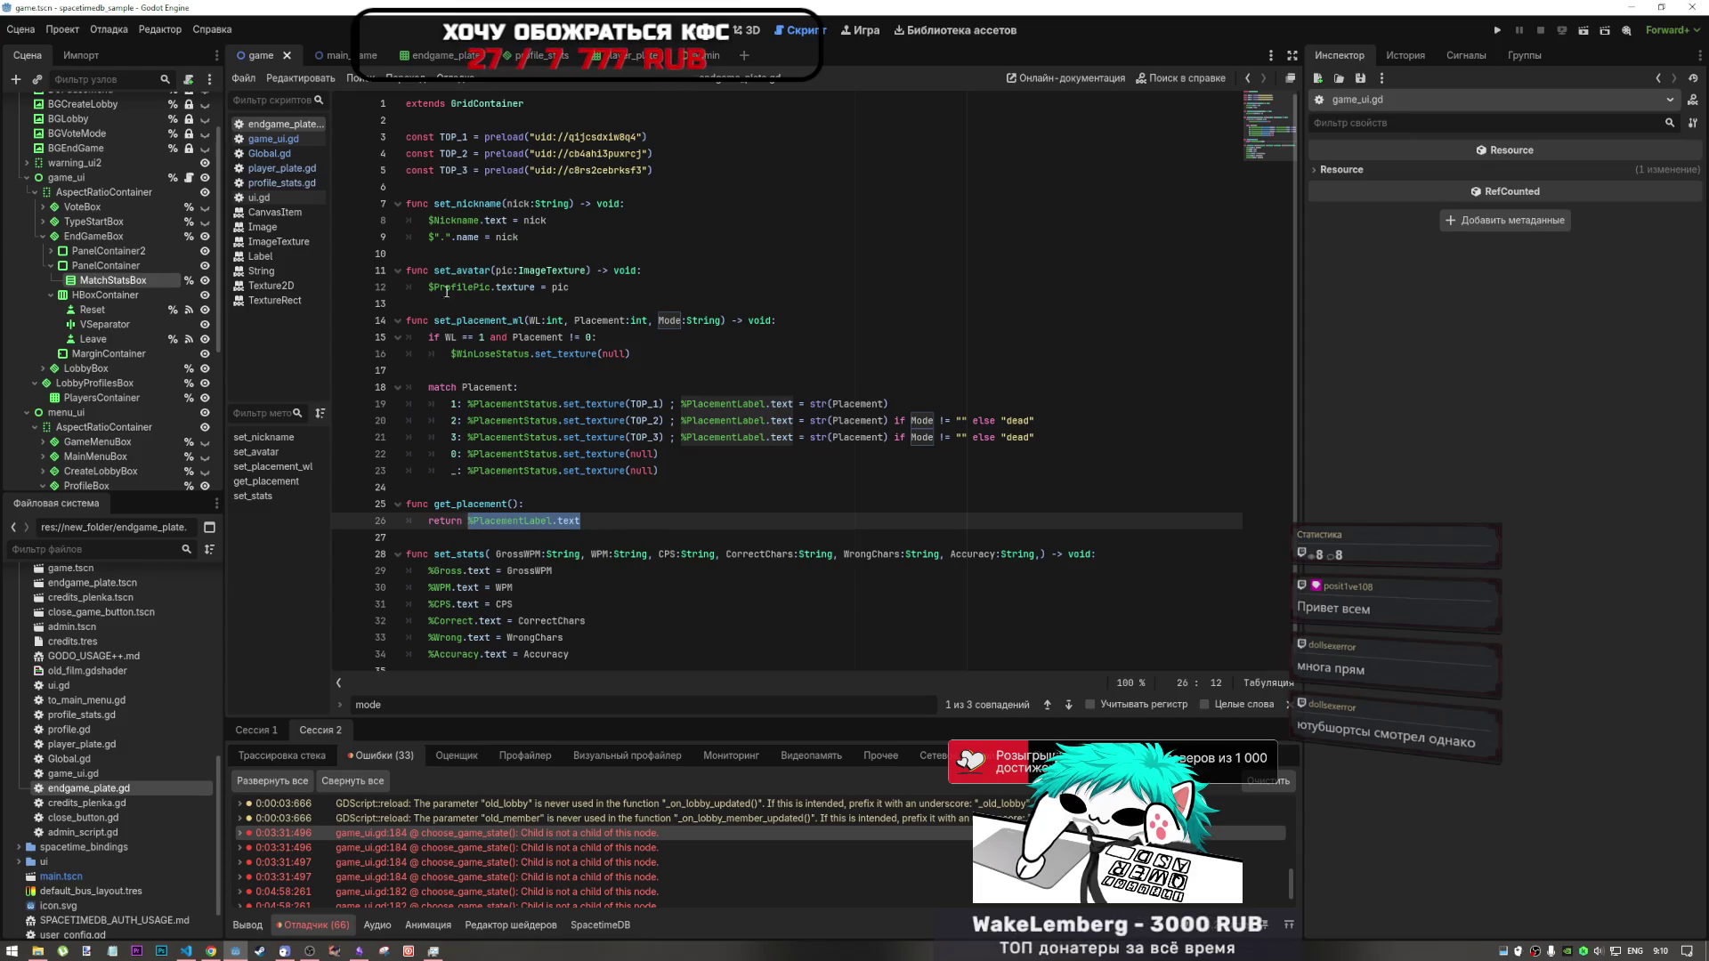
# - Browse profile_stats.gd, ui.gd, Global.gd and player_plate.gd, ending back on game_ui.gd
pyautogui.click(283, 182)
pyautogui.click(299, 198)
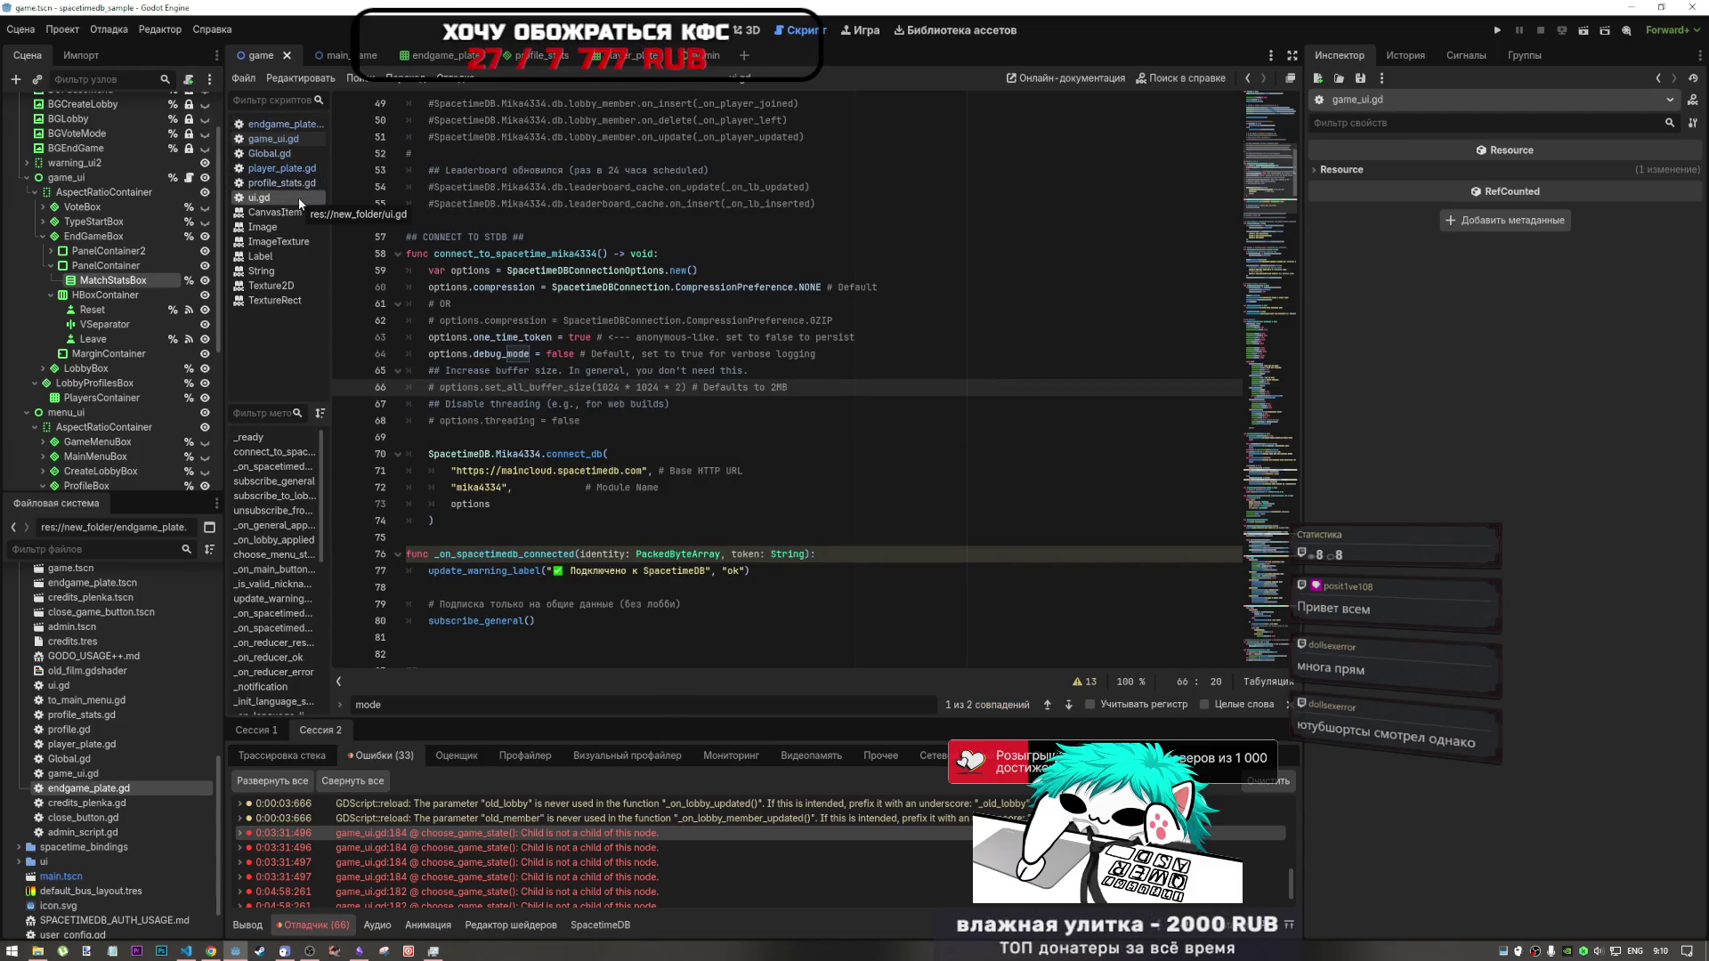
pyautogui.click(291, 149)
pyautogui.click(285, 169)
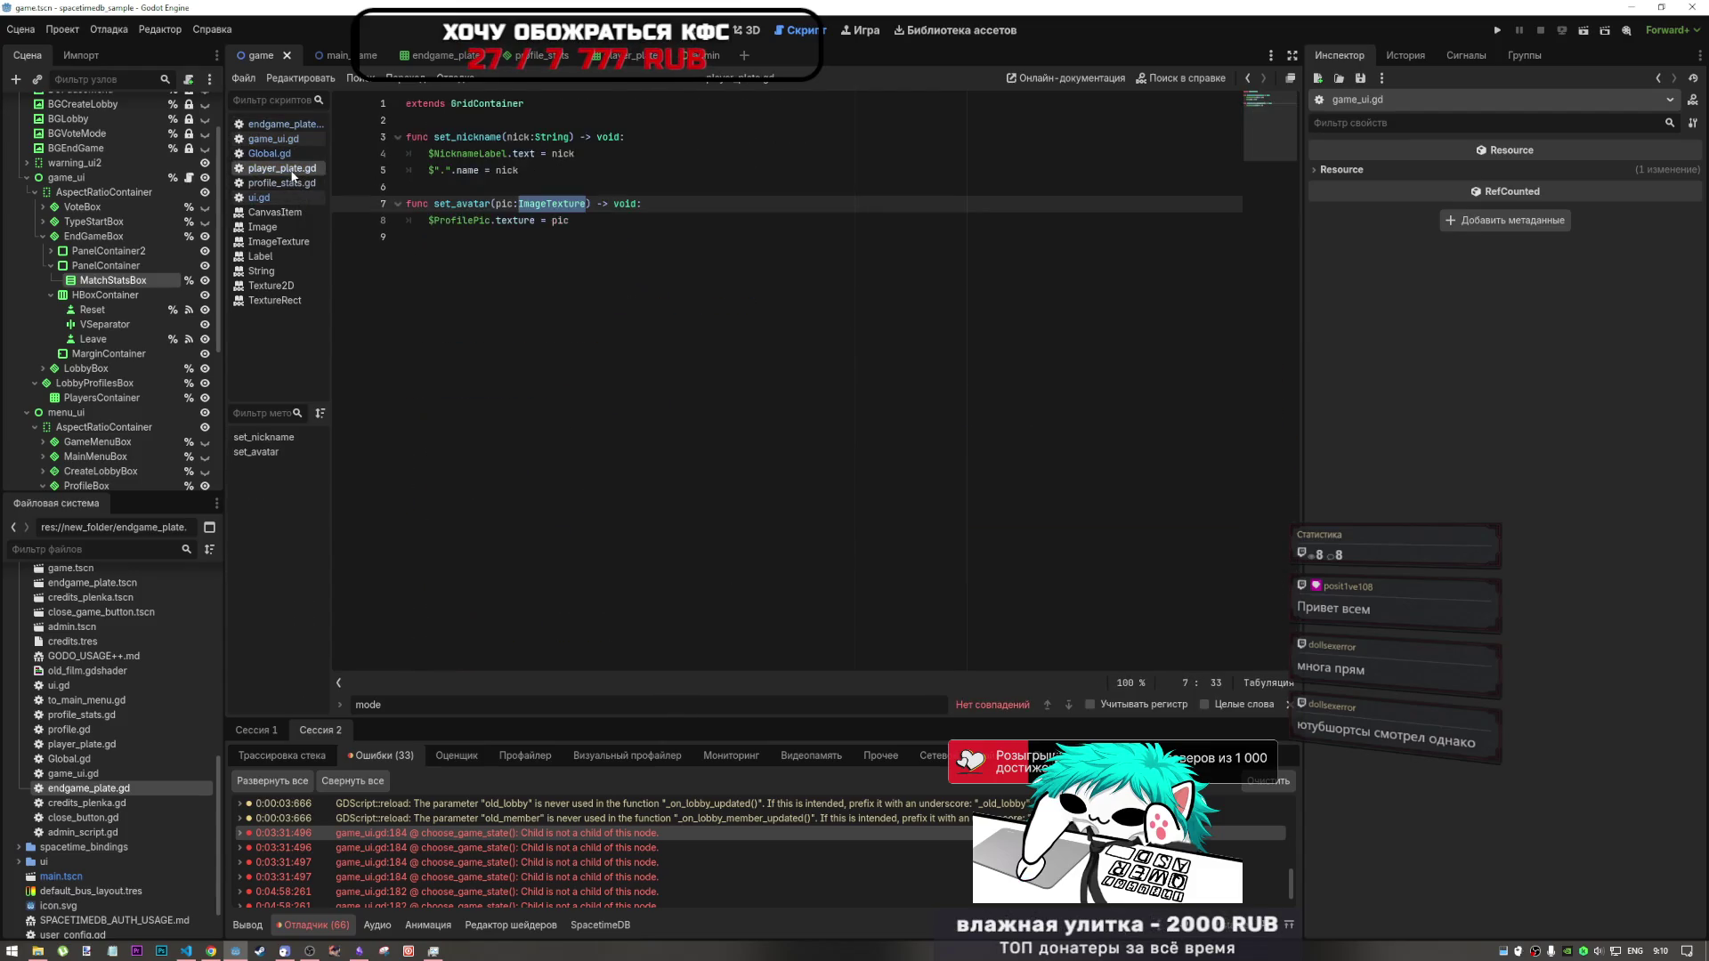
pyautogui.click(274, 139)
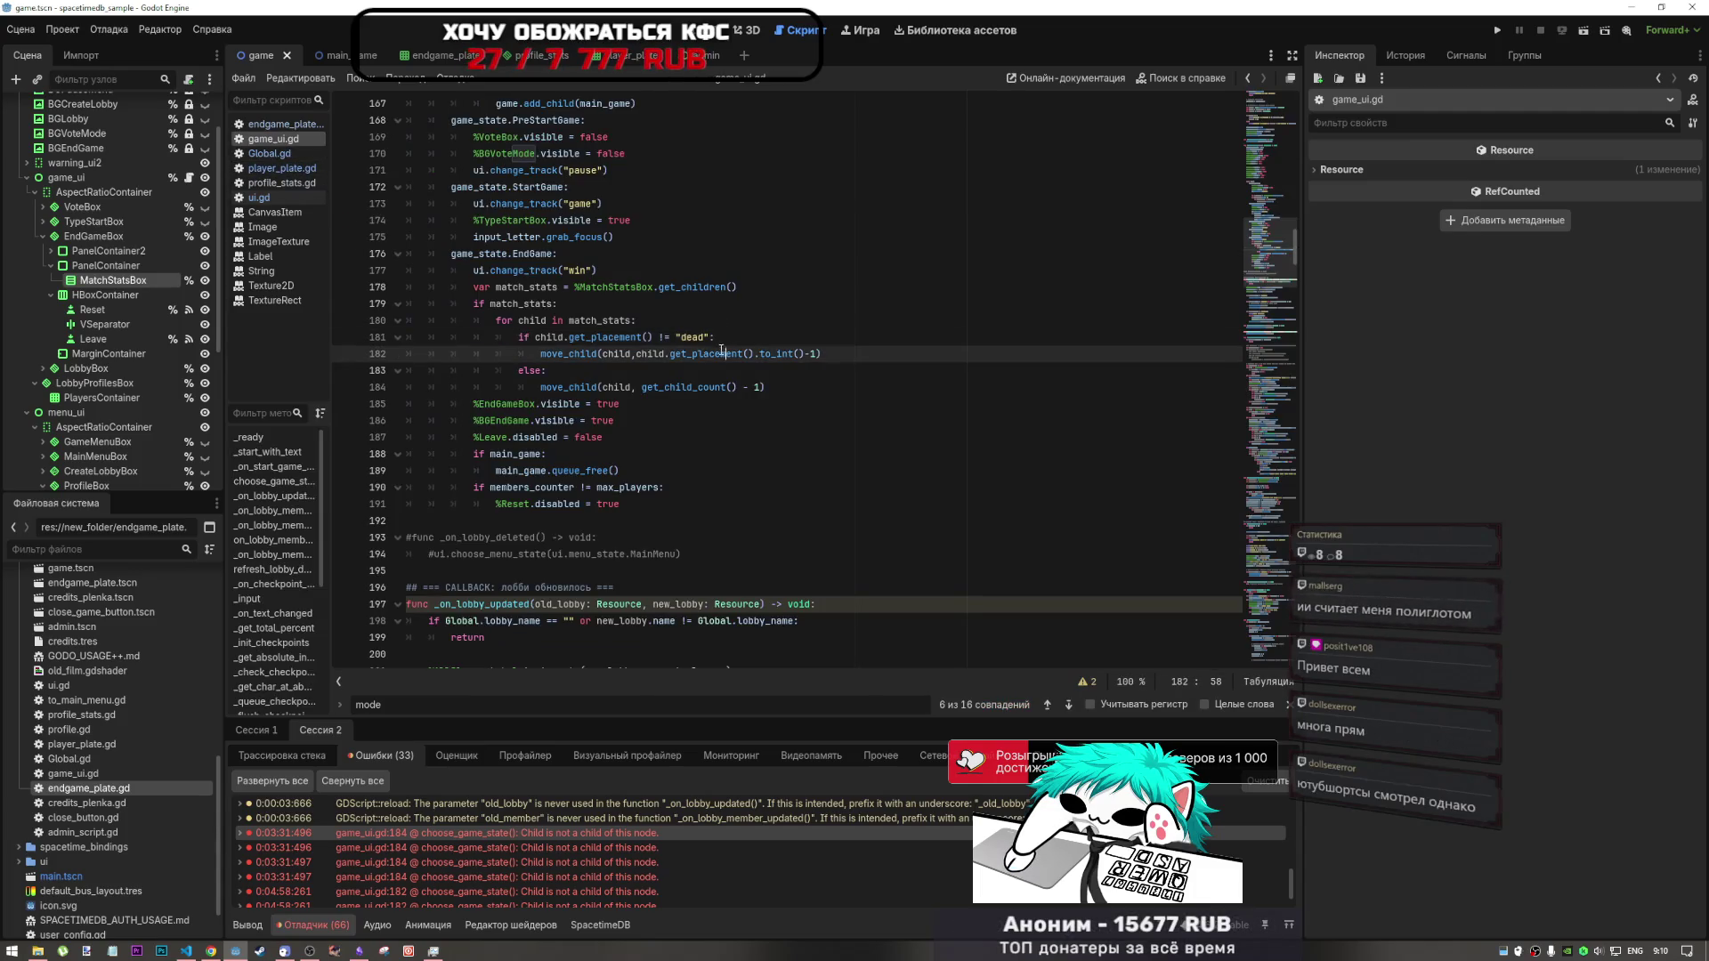
# - Highlight line 181's dead-placement comparison and the move_child call on line 182
pyautogui.moveTo(616, 337); pyautogui.dragTo(687, 338)
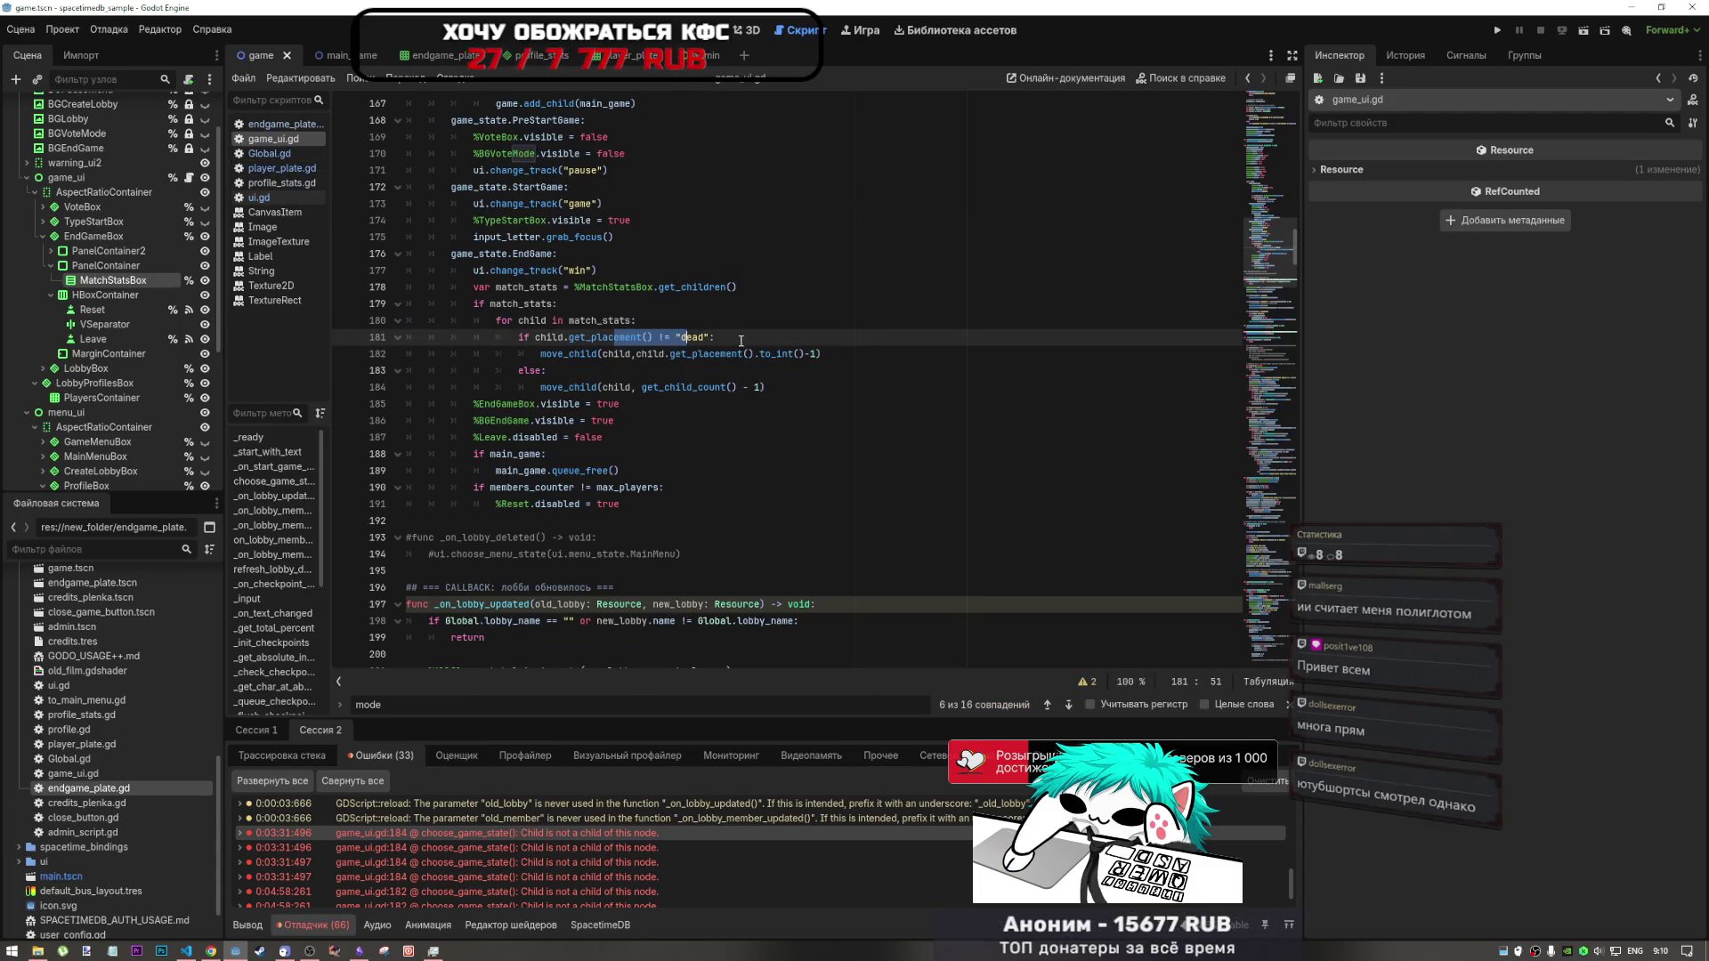
pyautogui.click(686, 337)
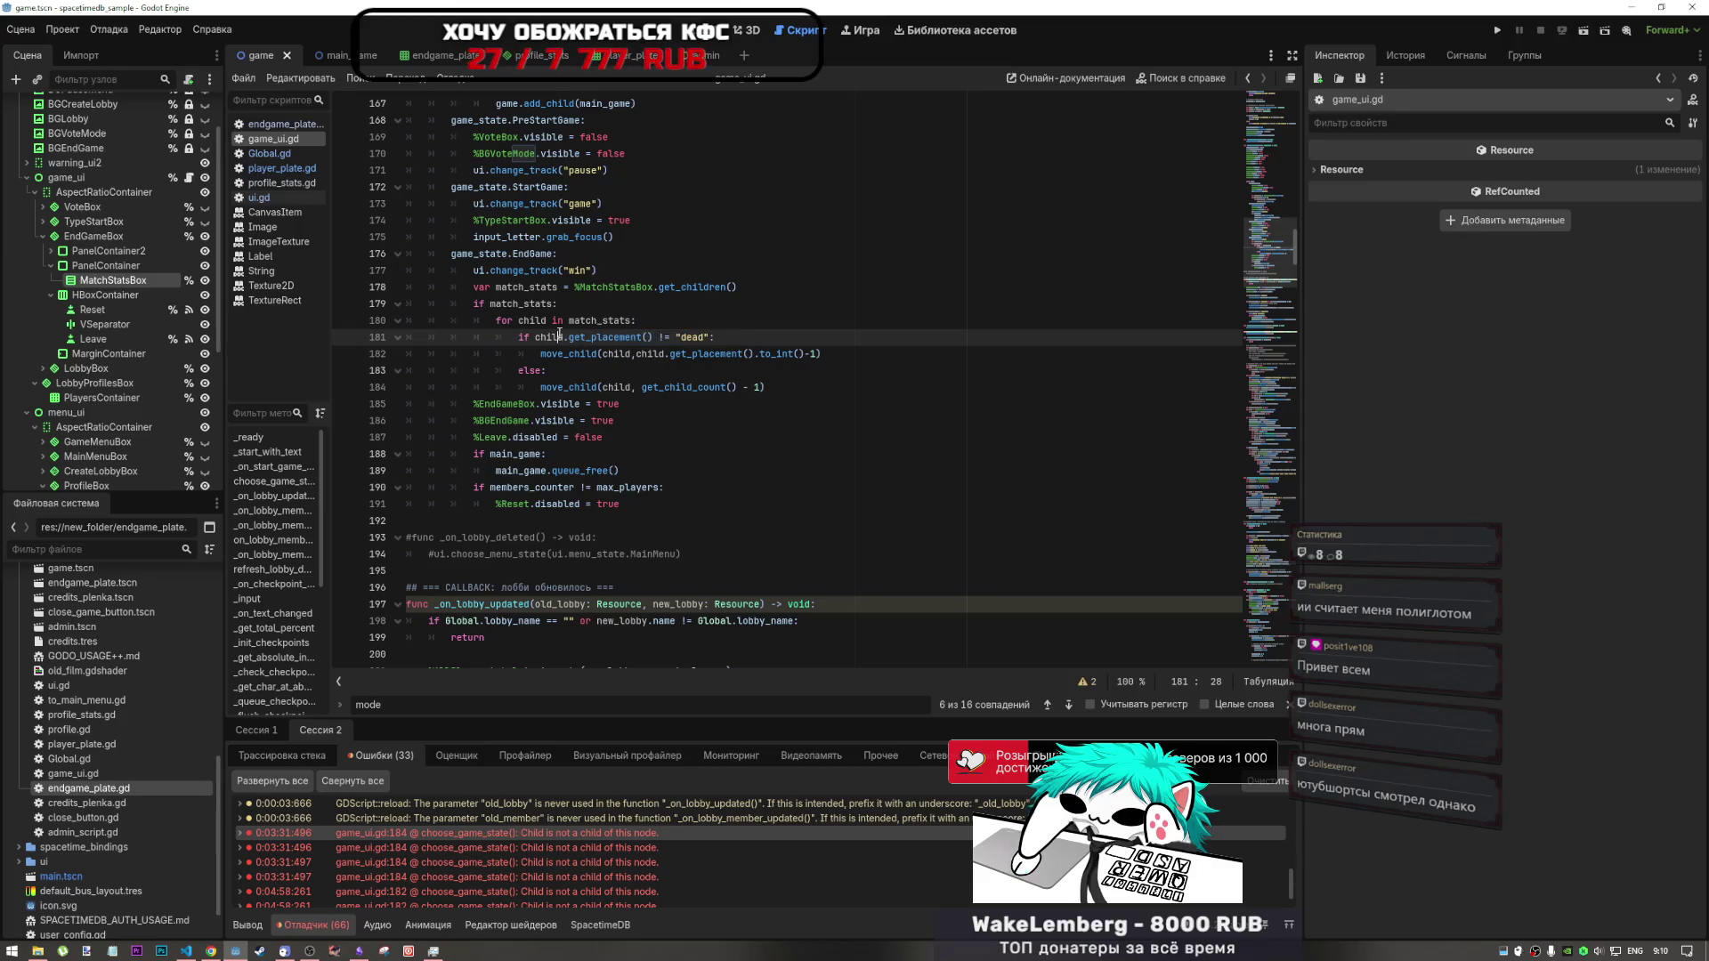
pyautogui.moveTo(686, 337); pyautogui.dragTo(715, 337)
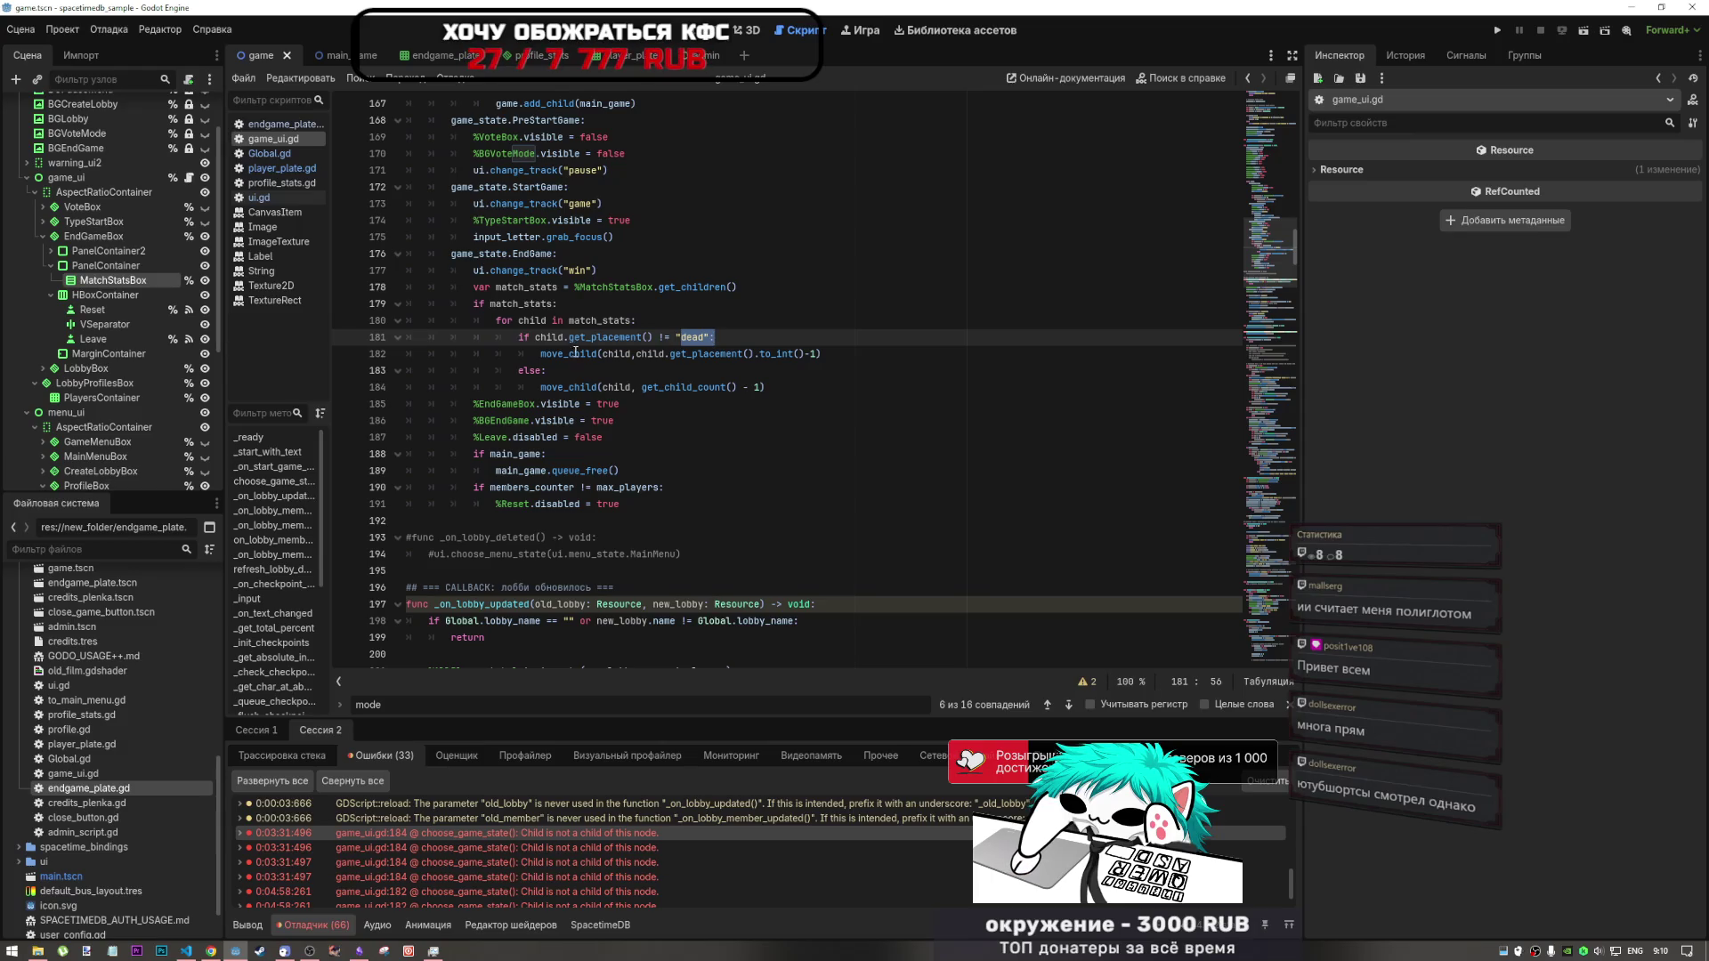
pyautogui.moveTo(549, 353); pyautogui.dragTo(628, 355)
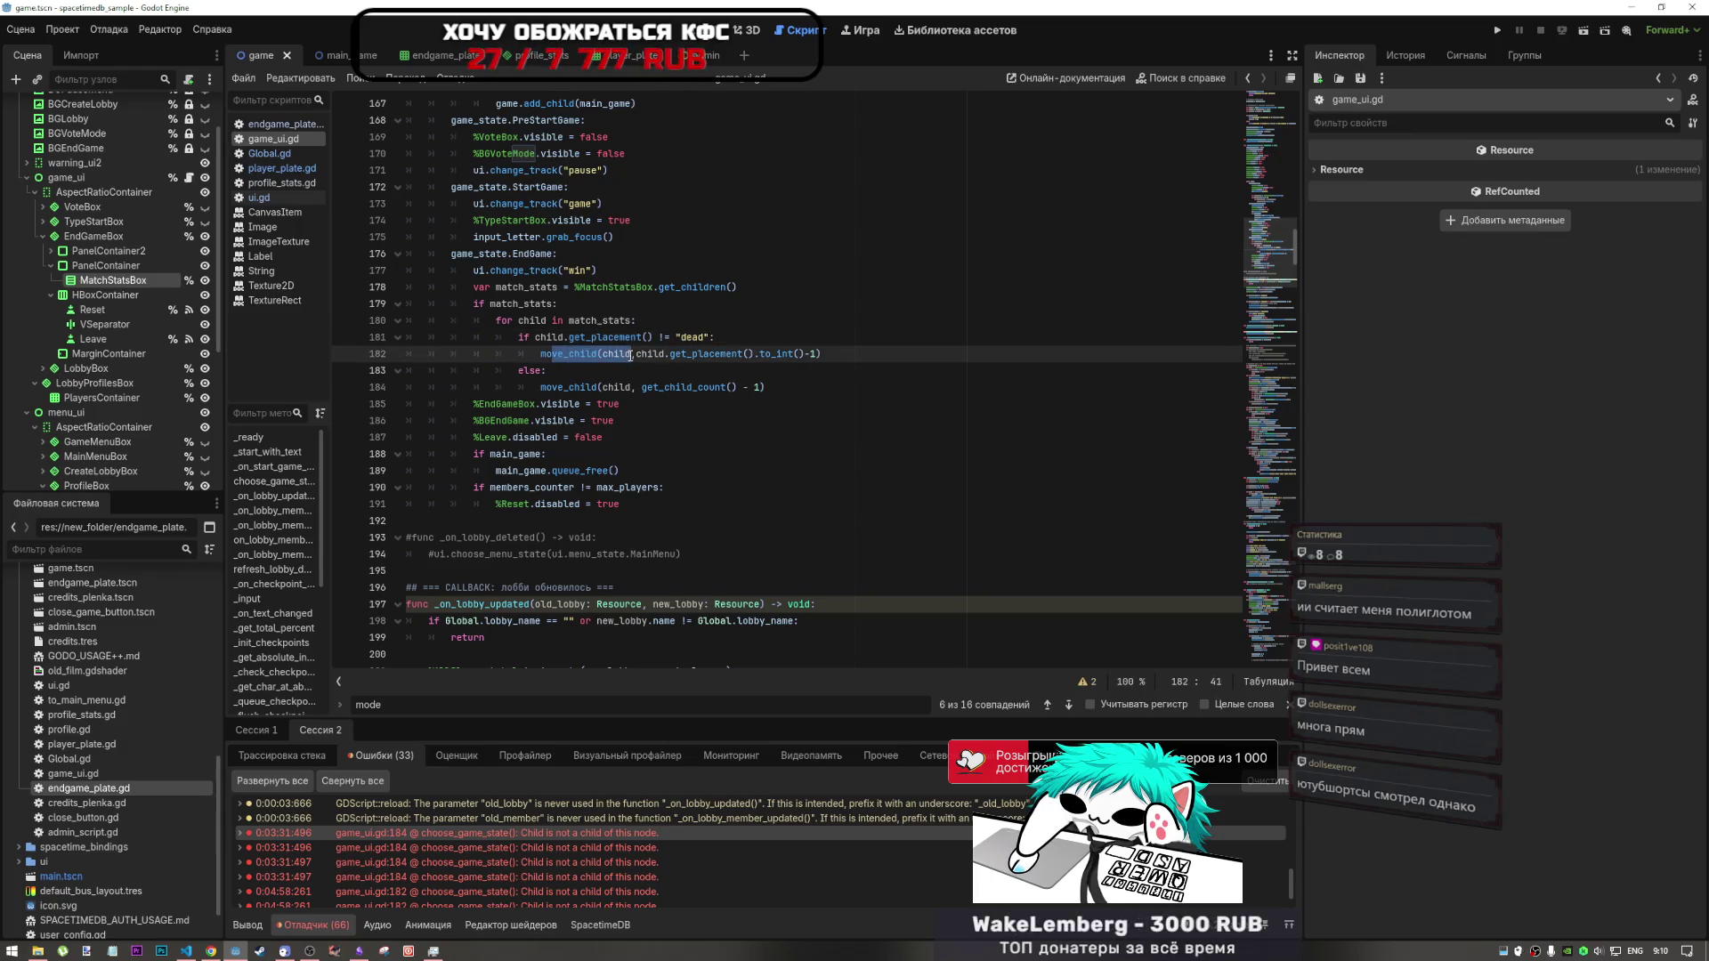
pyautogui.moveTo(631, 355); pyautogui.dragTo(813, 355)
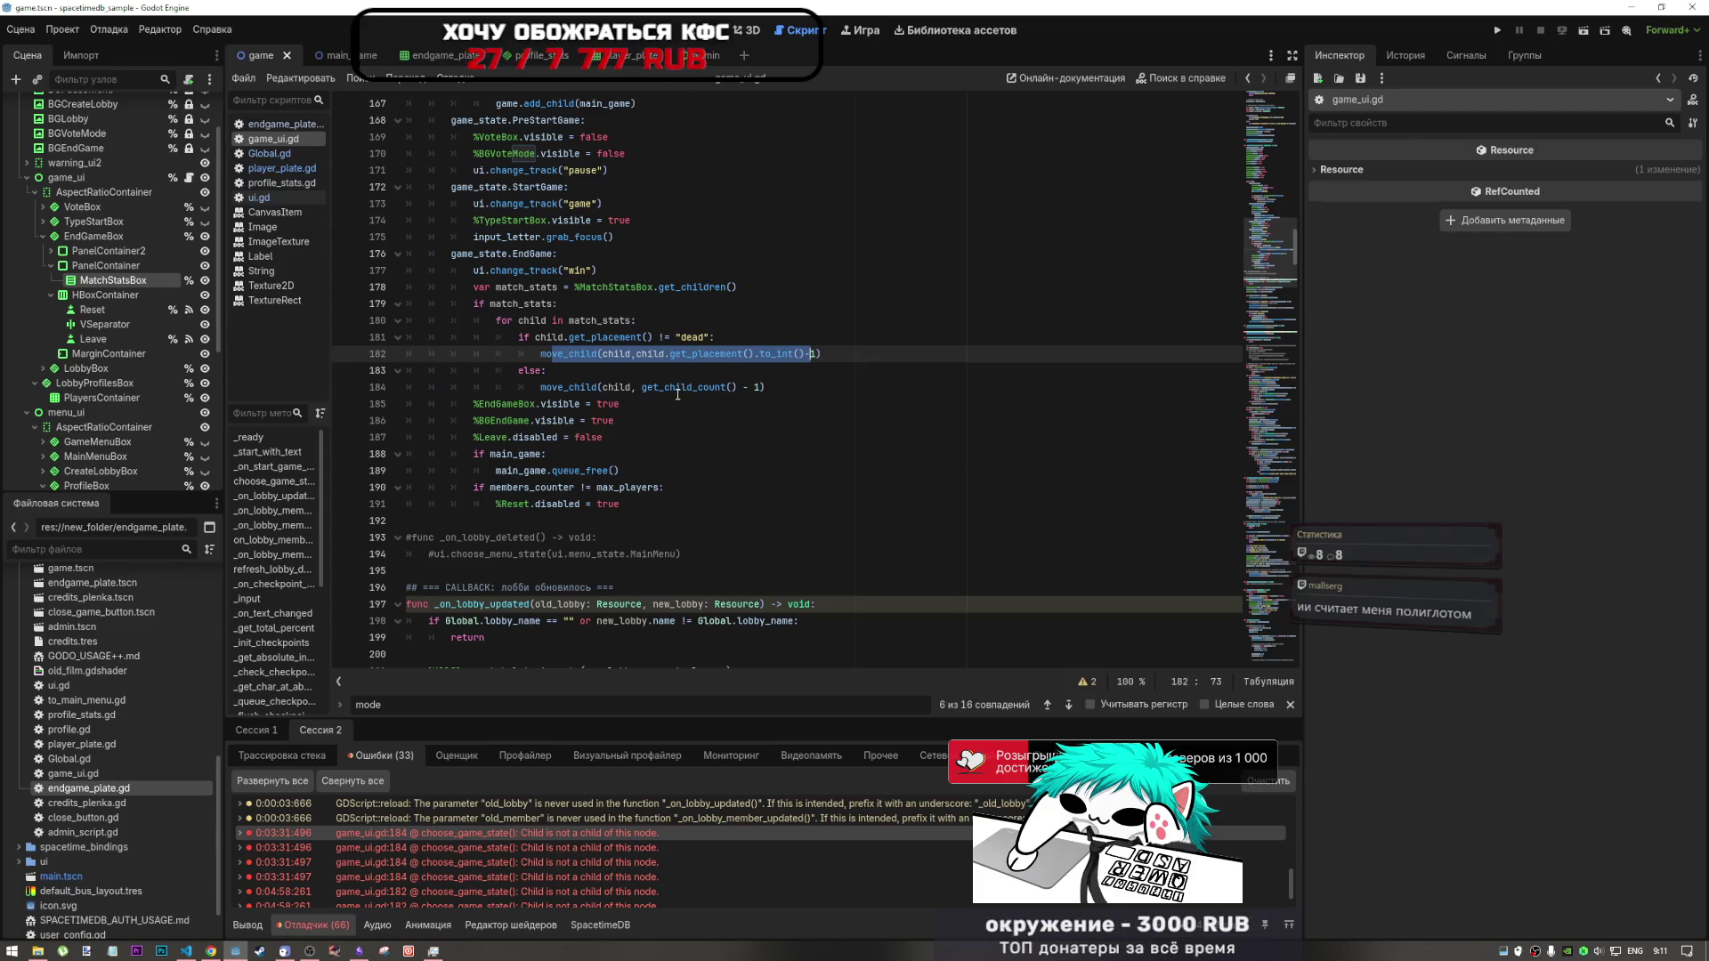
# - Open the Node class reference for move_child from line 182
pyautogui.moveTo(821, 353); pyautogui.dragTo(537, 354)
pyautogui.click(563, 353)
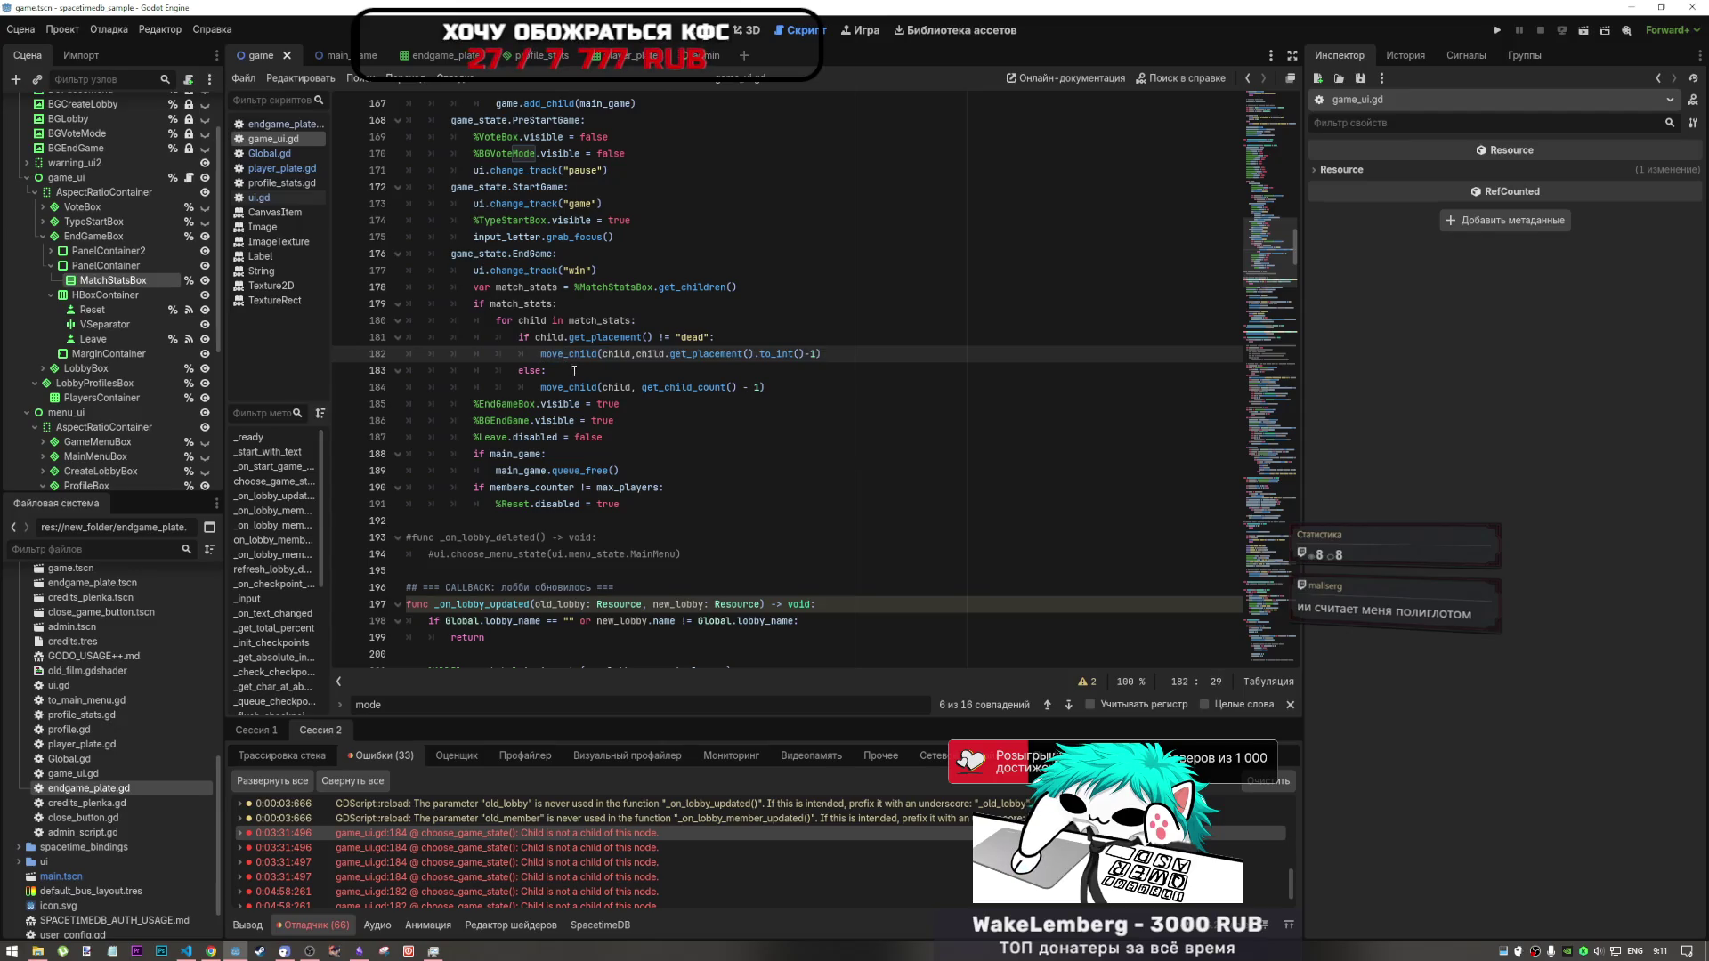
pyautogui.click(572, 354)
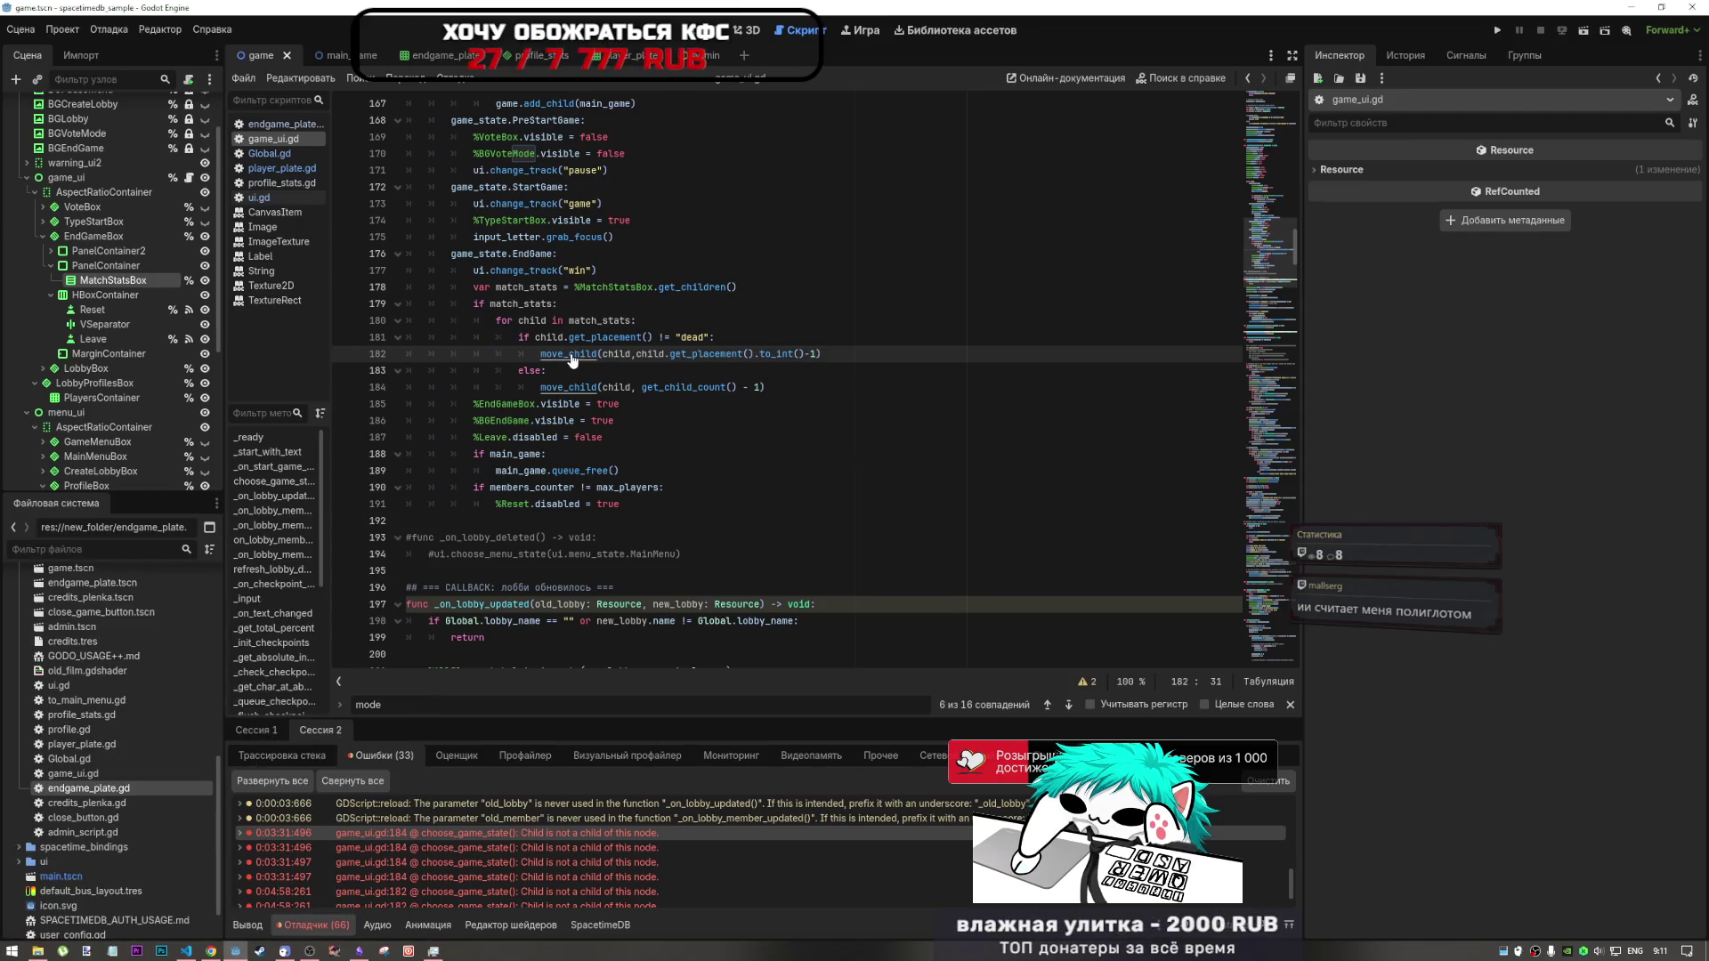
pyautogui.keyDown('ctrl'); pyautogui.click(572, 354); pyautogui.keyUp('ctrl')
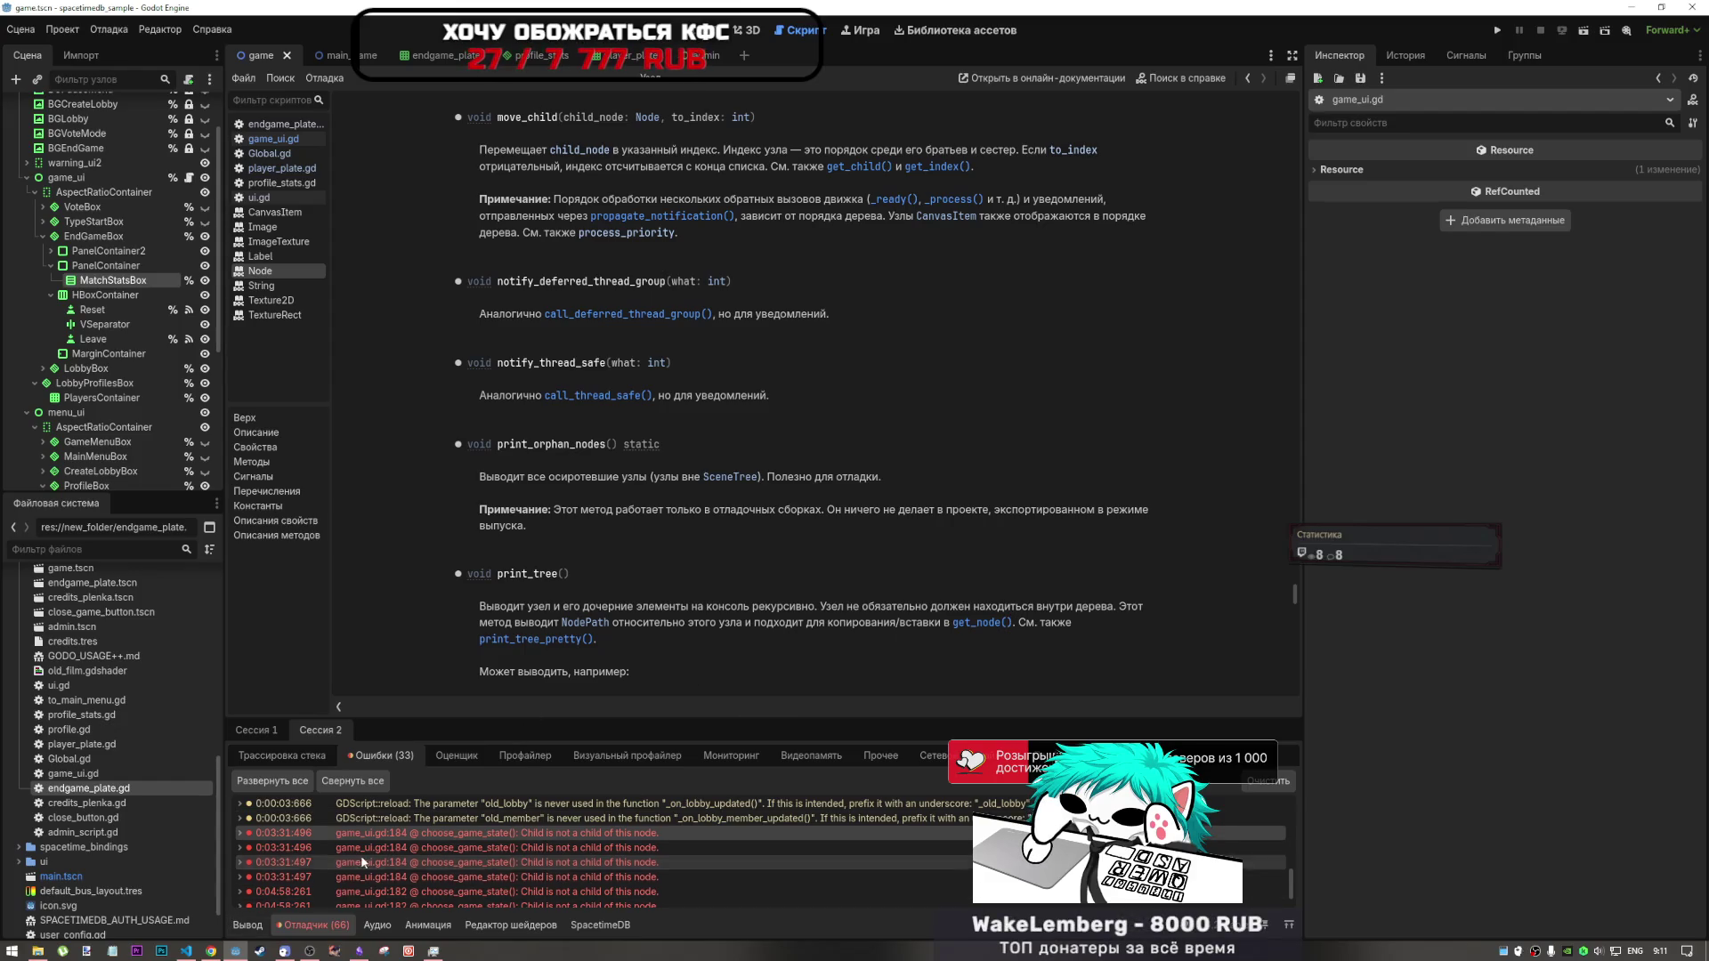
# - Switch to YouTube, skip to the next Mix video and seek ahead in it
pyautogui.hotkey('alt', 'Tab')
pyautogui.hotkey('shift', 'n')
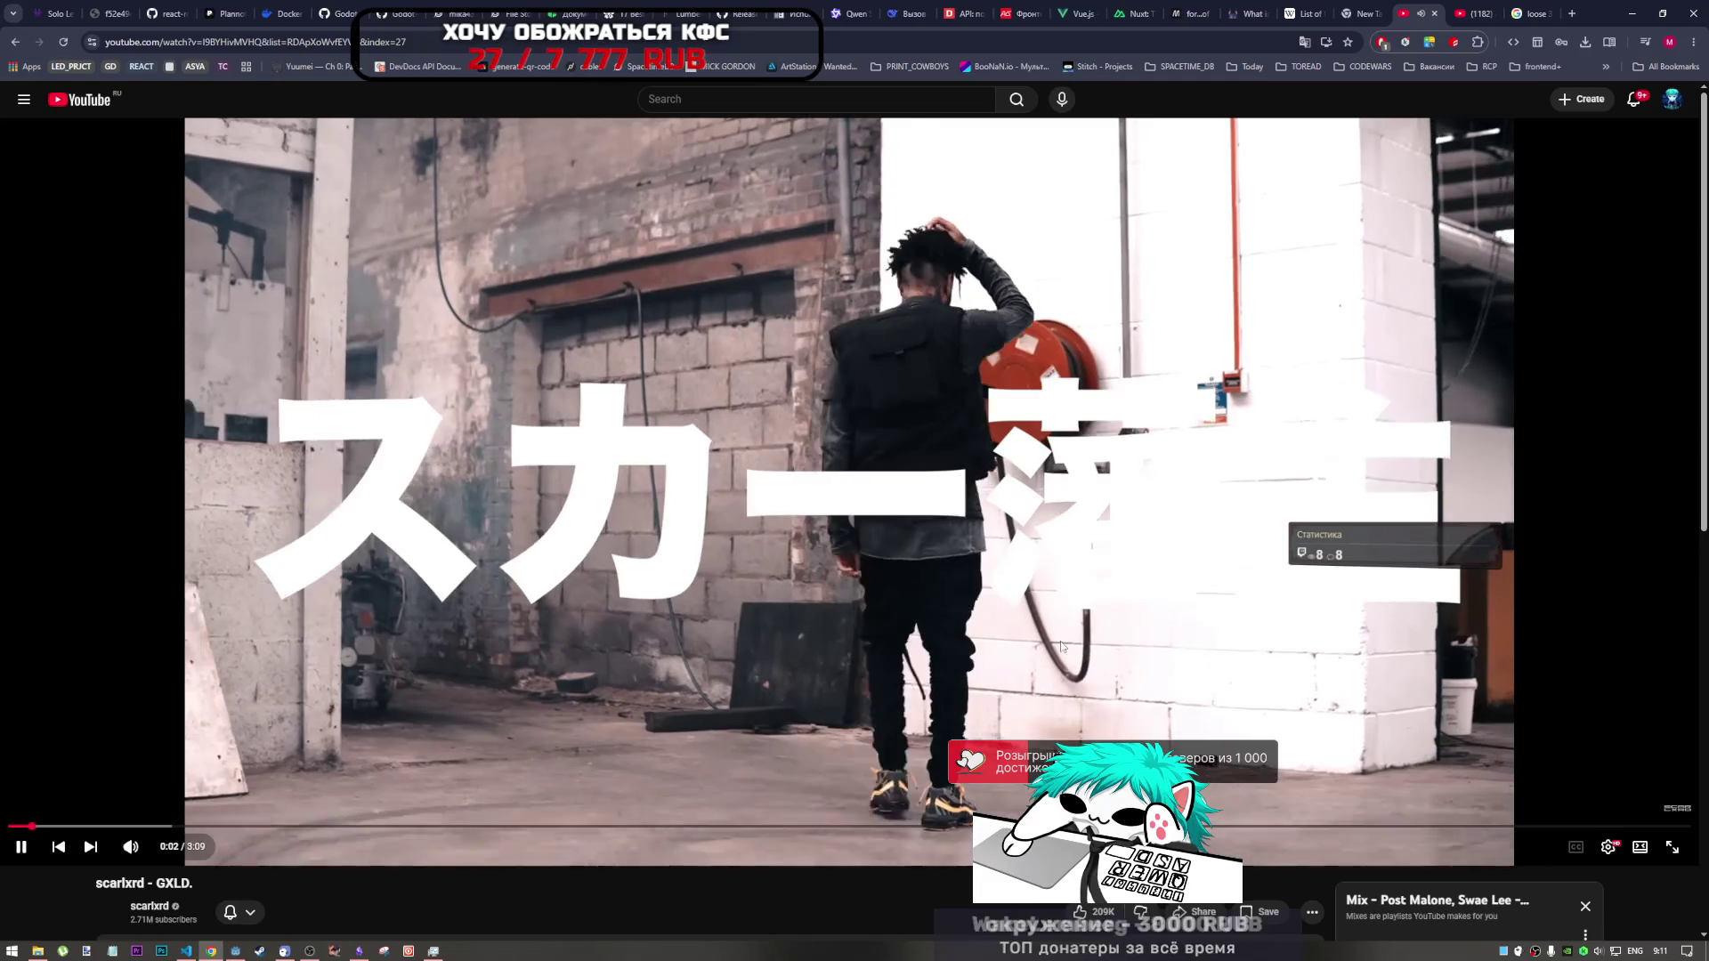
pyautogui.scroll(-6, 1131, 682)
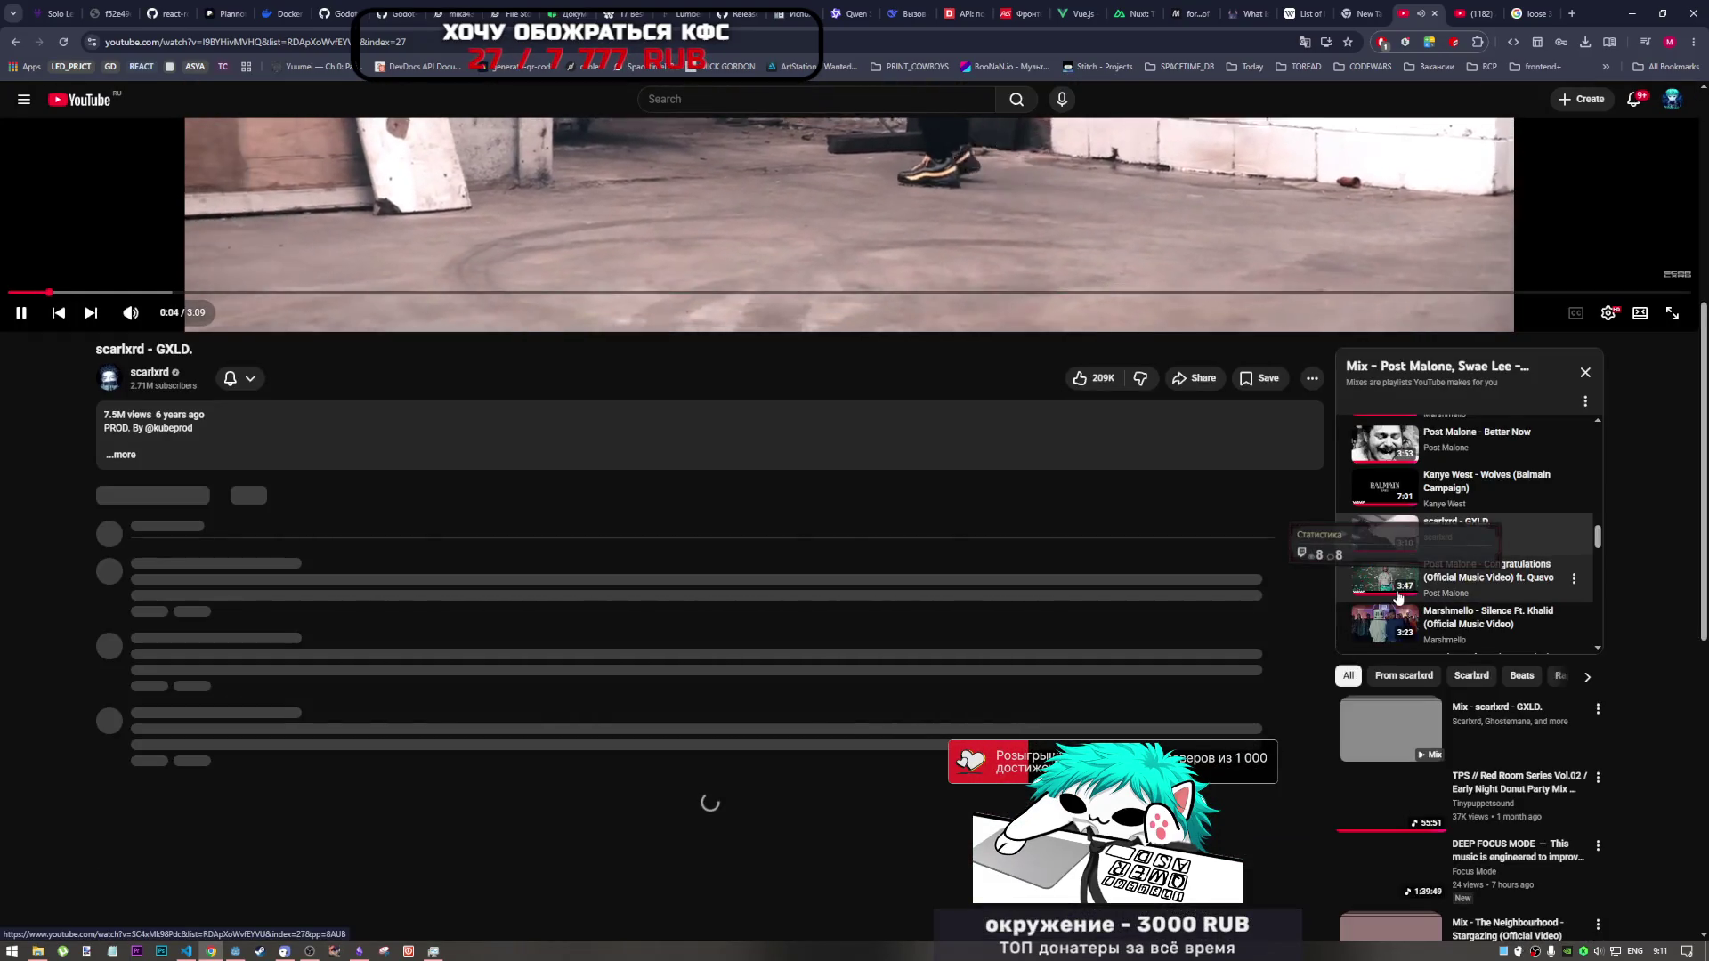
pyautogui.scroll(2, 624, 535)
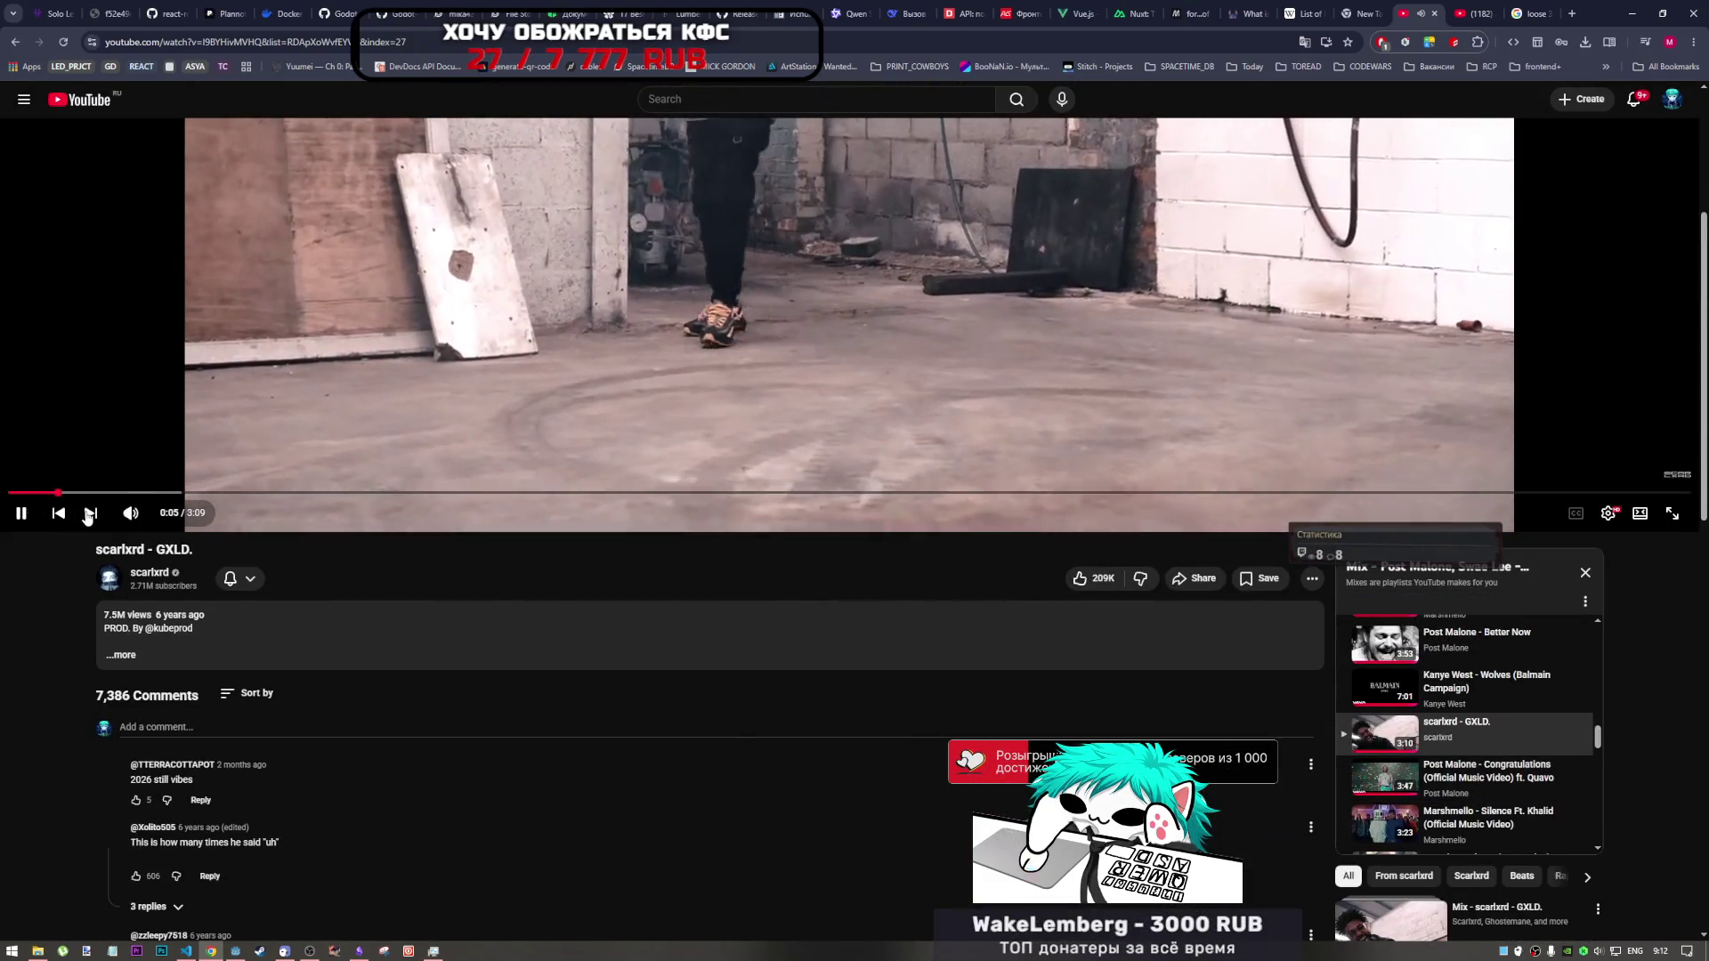
pyautogui.click(88, 515)
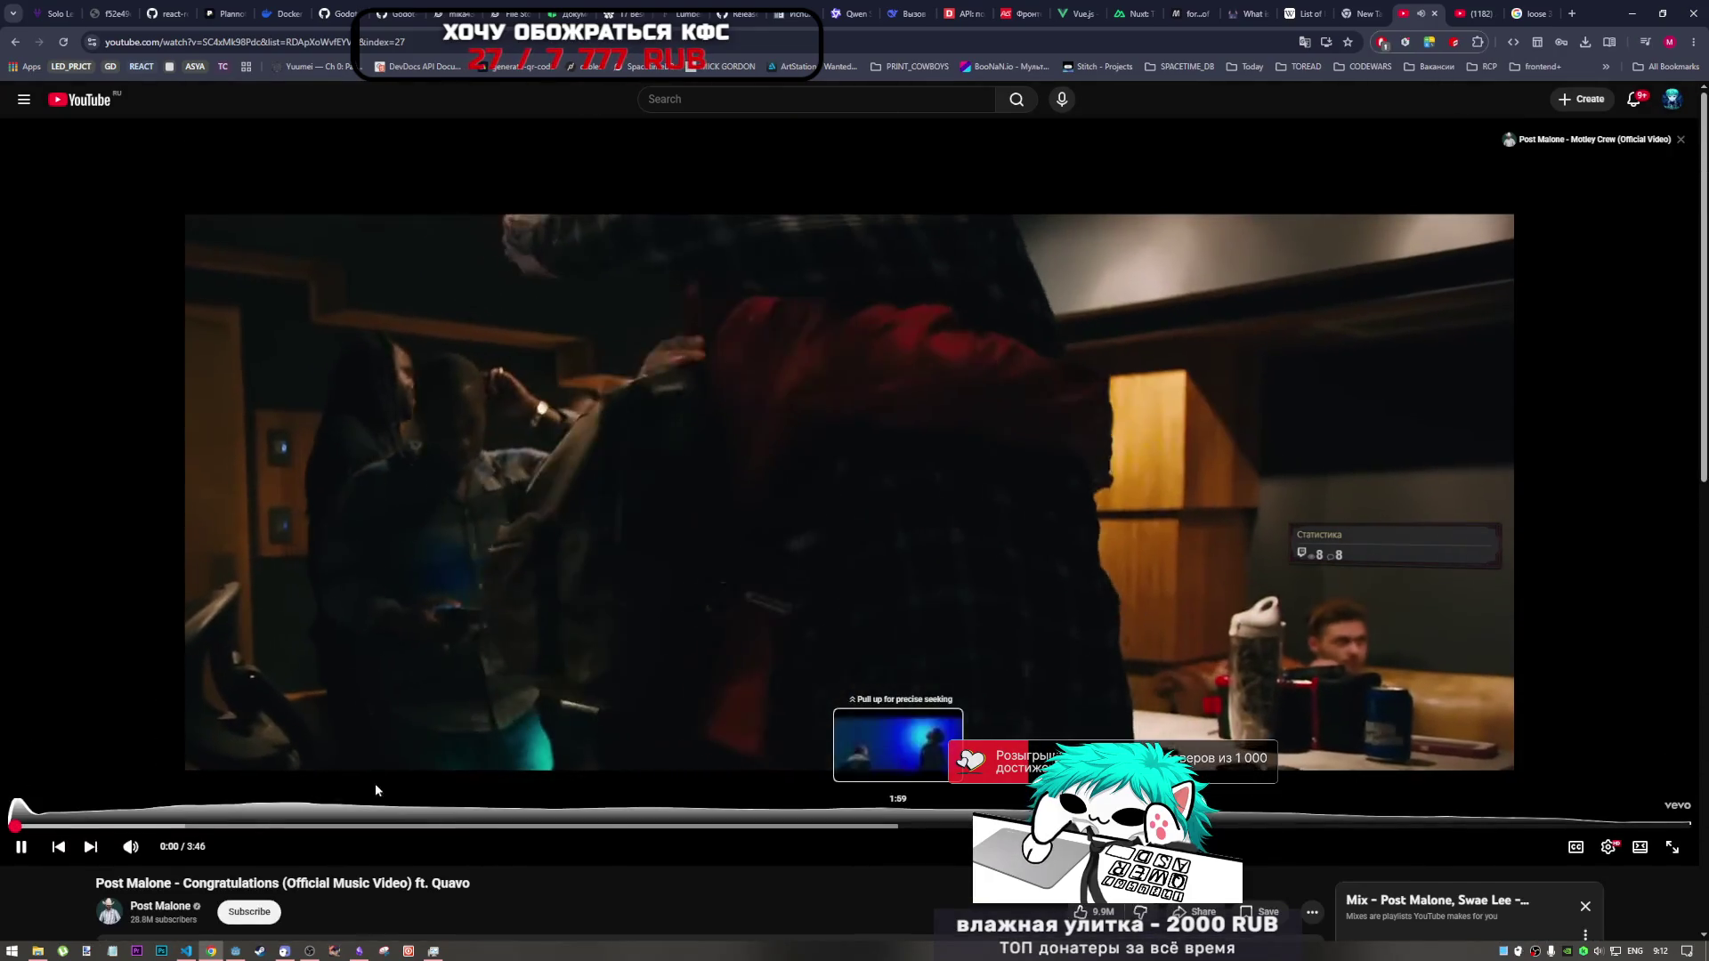
pyautogui.click(148, 827)
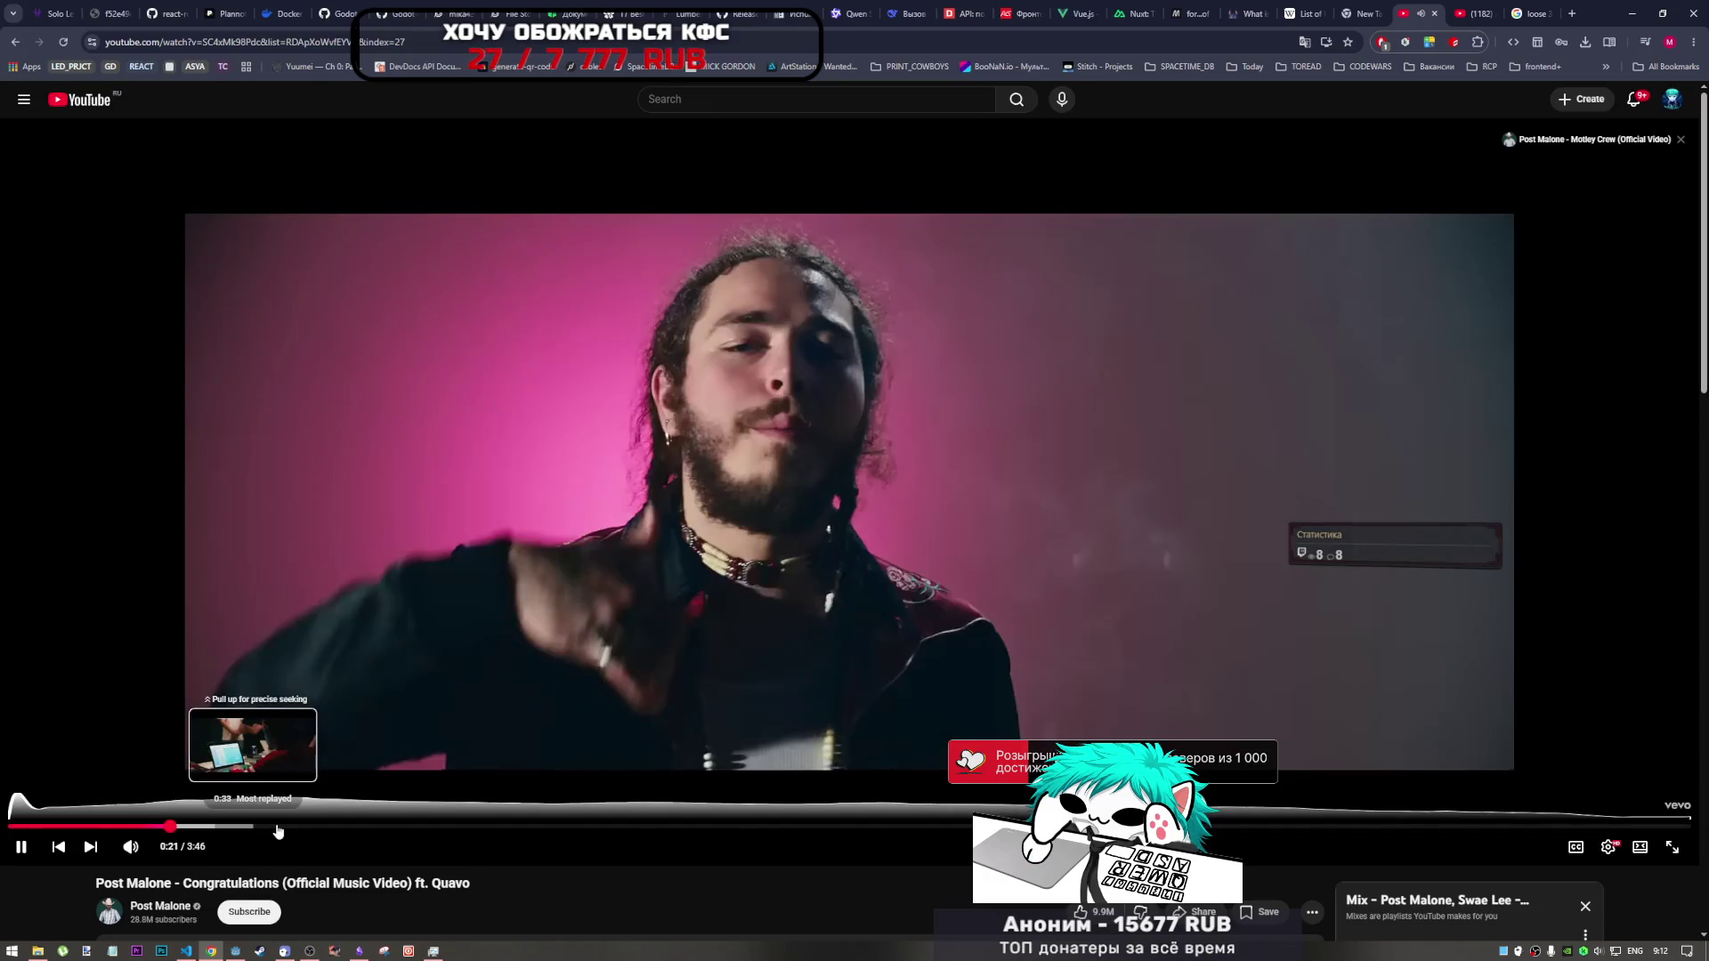
pyautogui.click(277, 827)
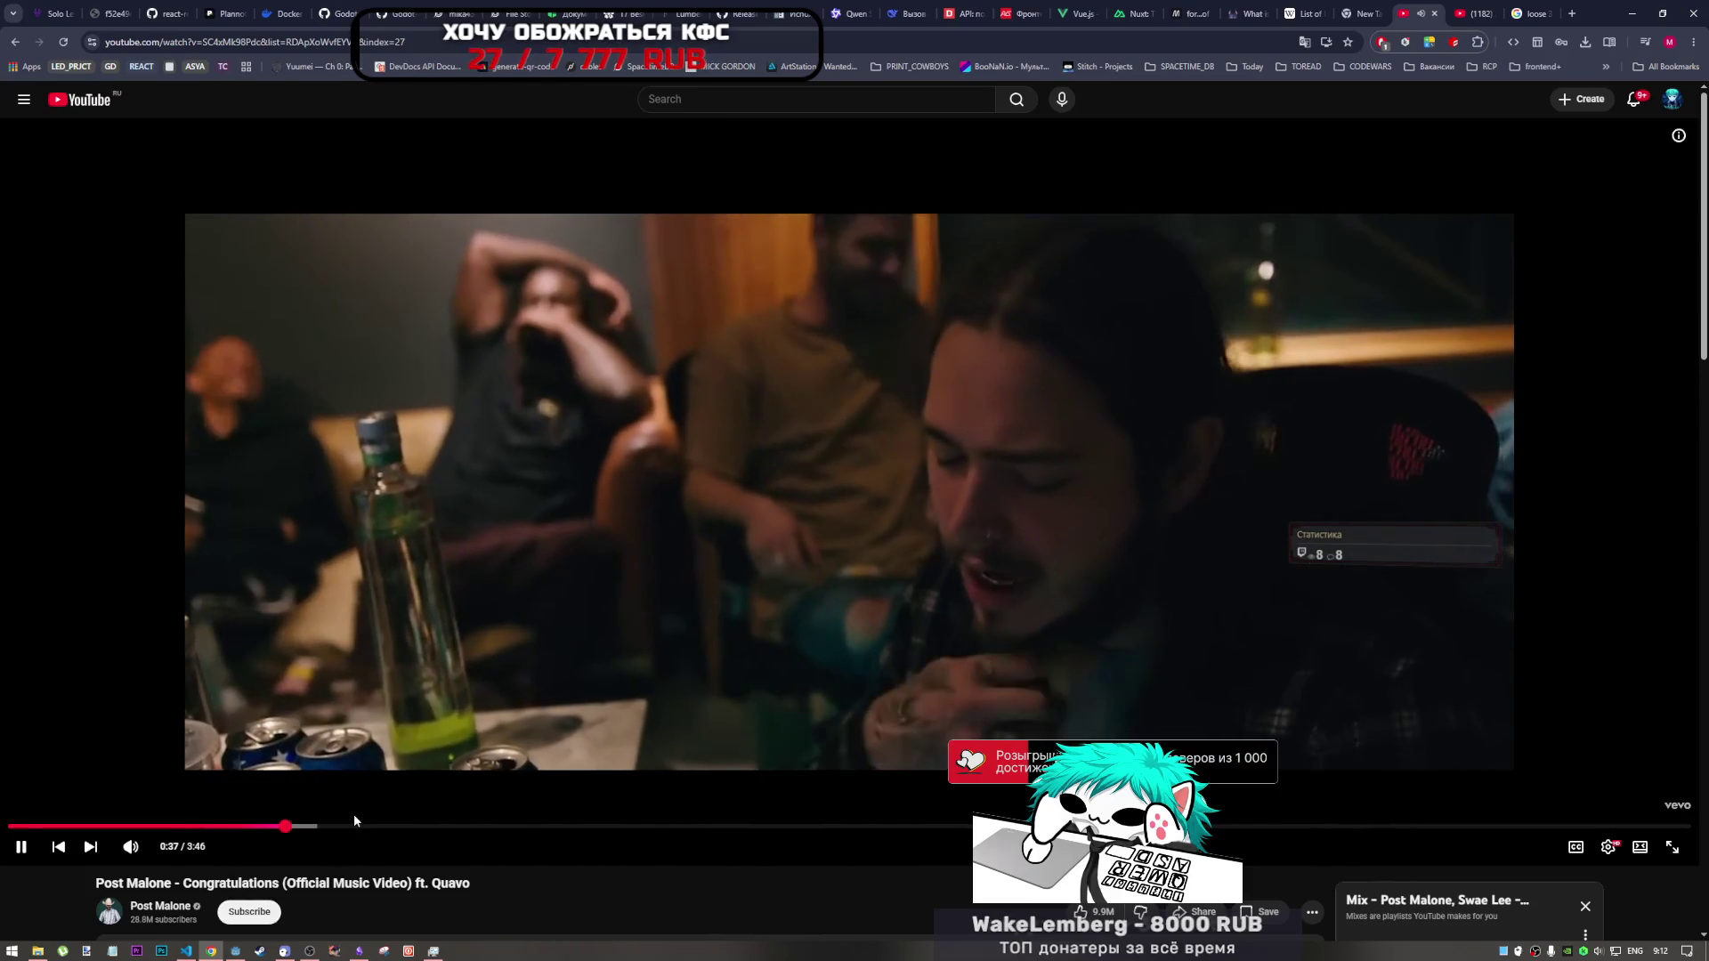
# - Play 'Lemaitre - Closer' from the Mix playlist, then return to Godot via the taskbar
pyautogui.scroll(-5, 629, 867)
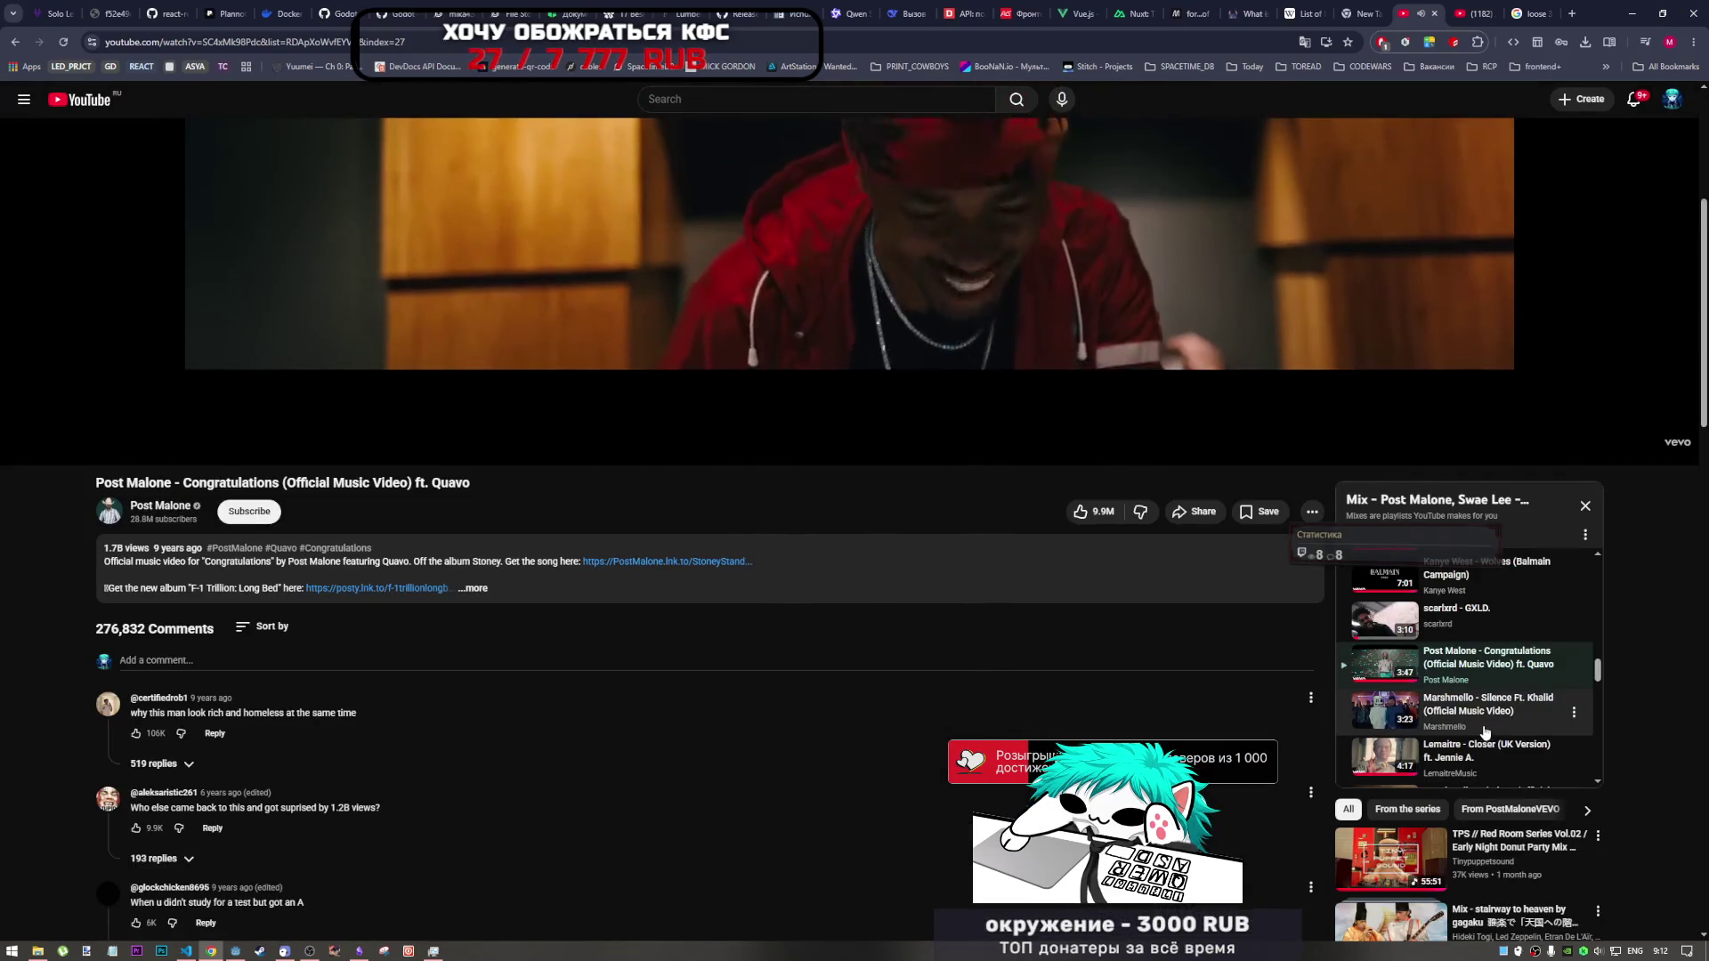
pyautogui.scroll(-3, 1487, 712)
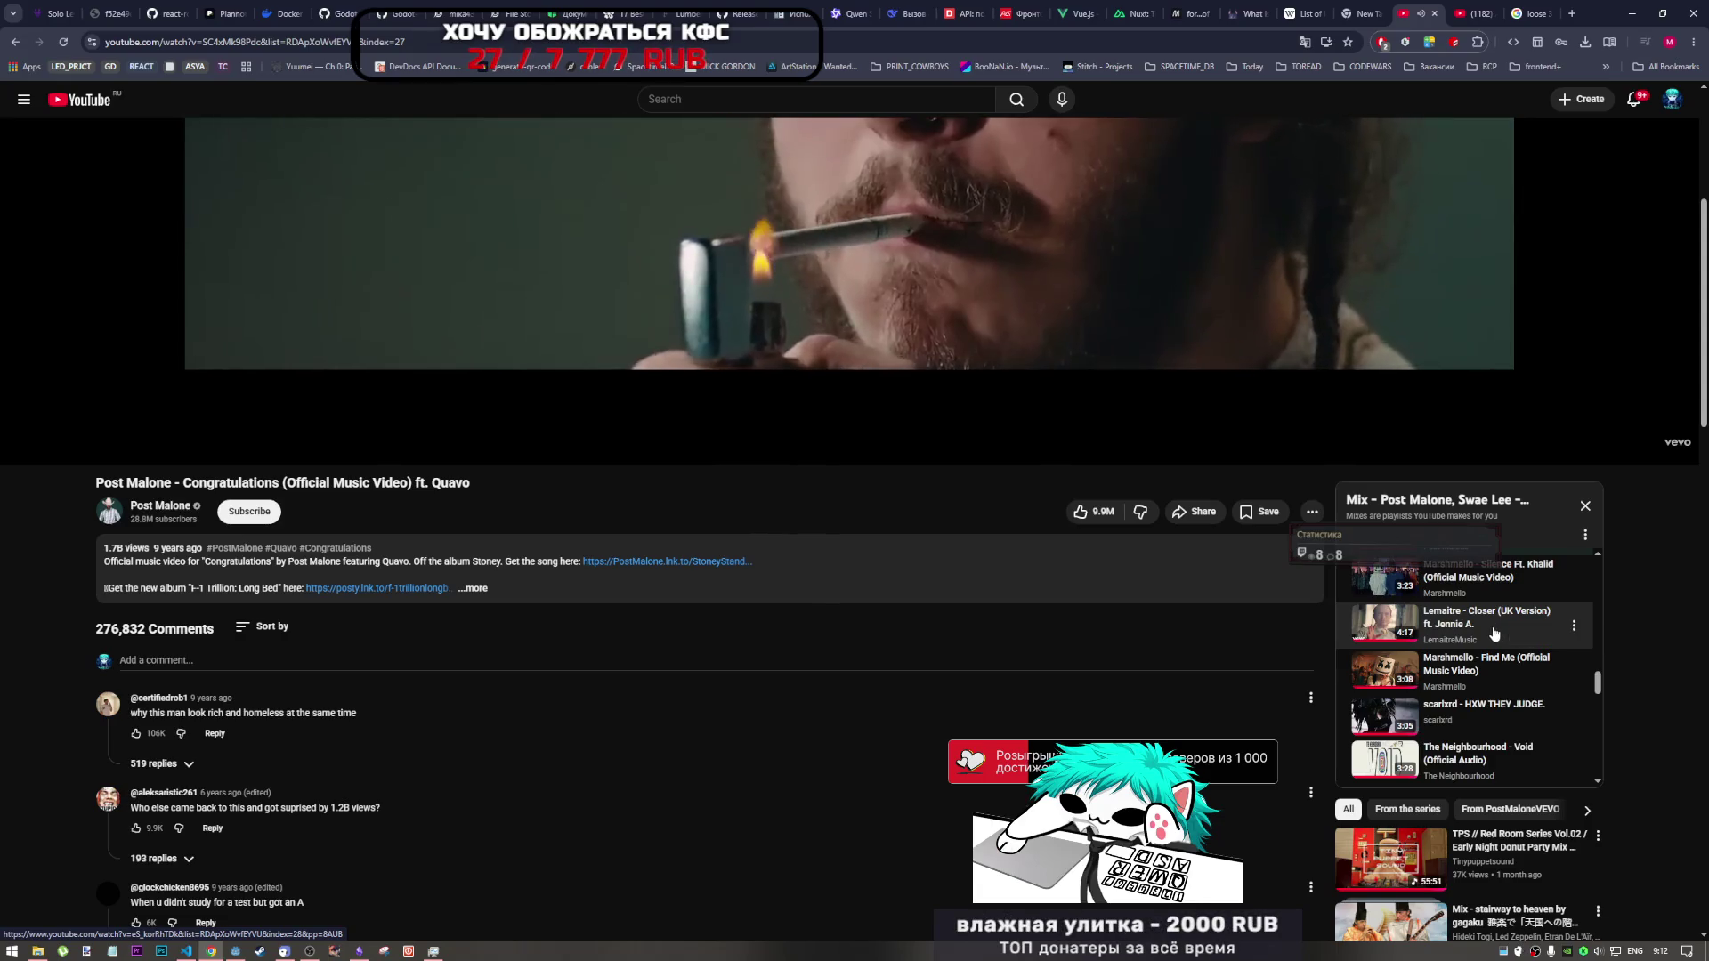
pyautogui.click(1495, 634)
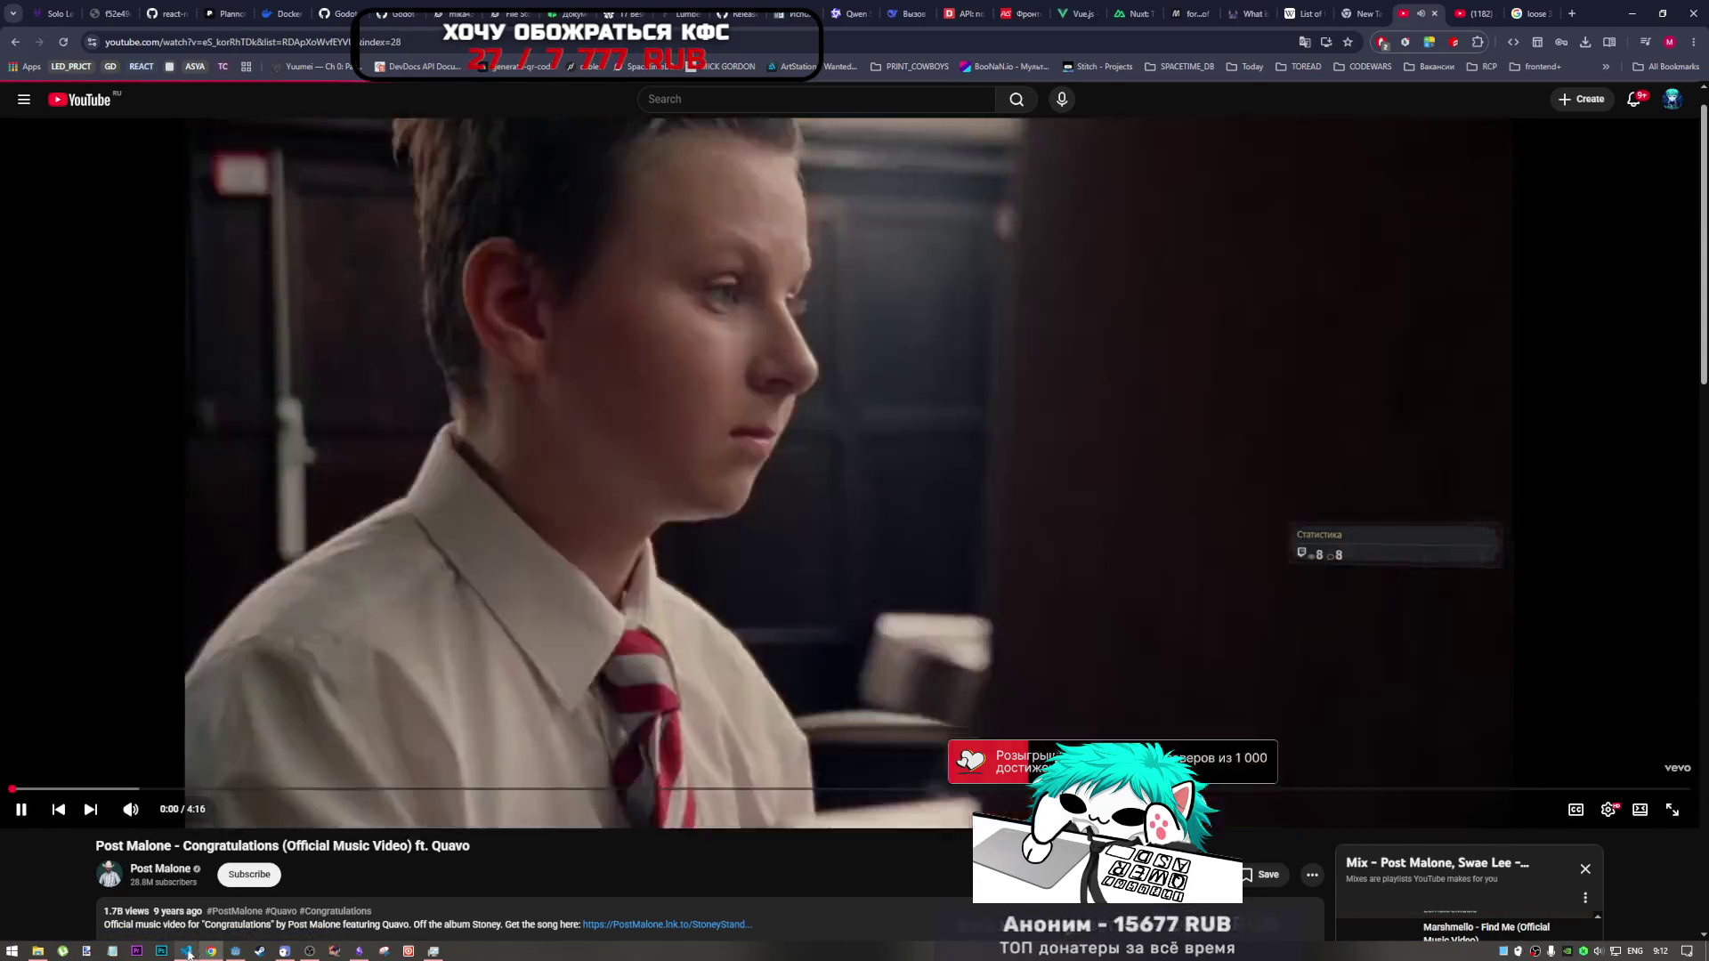
pyautogui.click(186, 951)
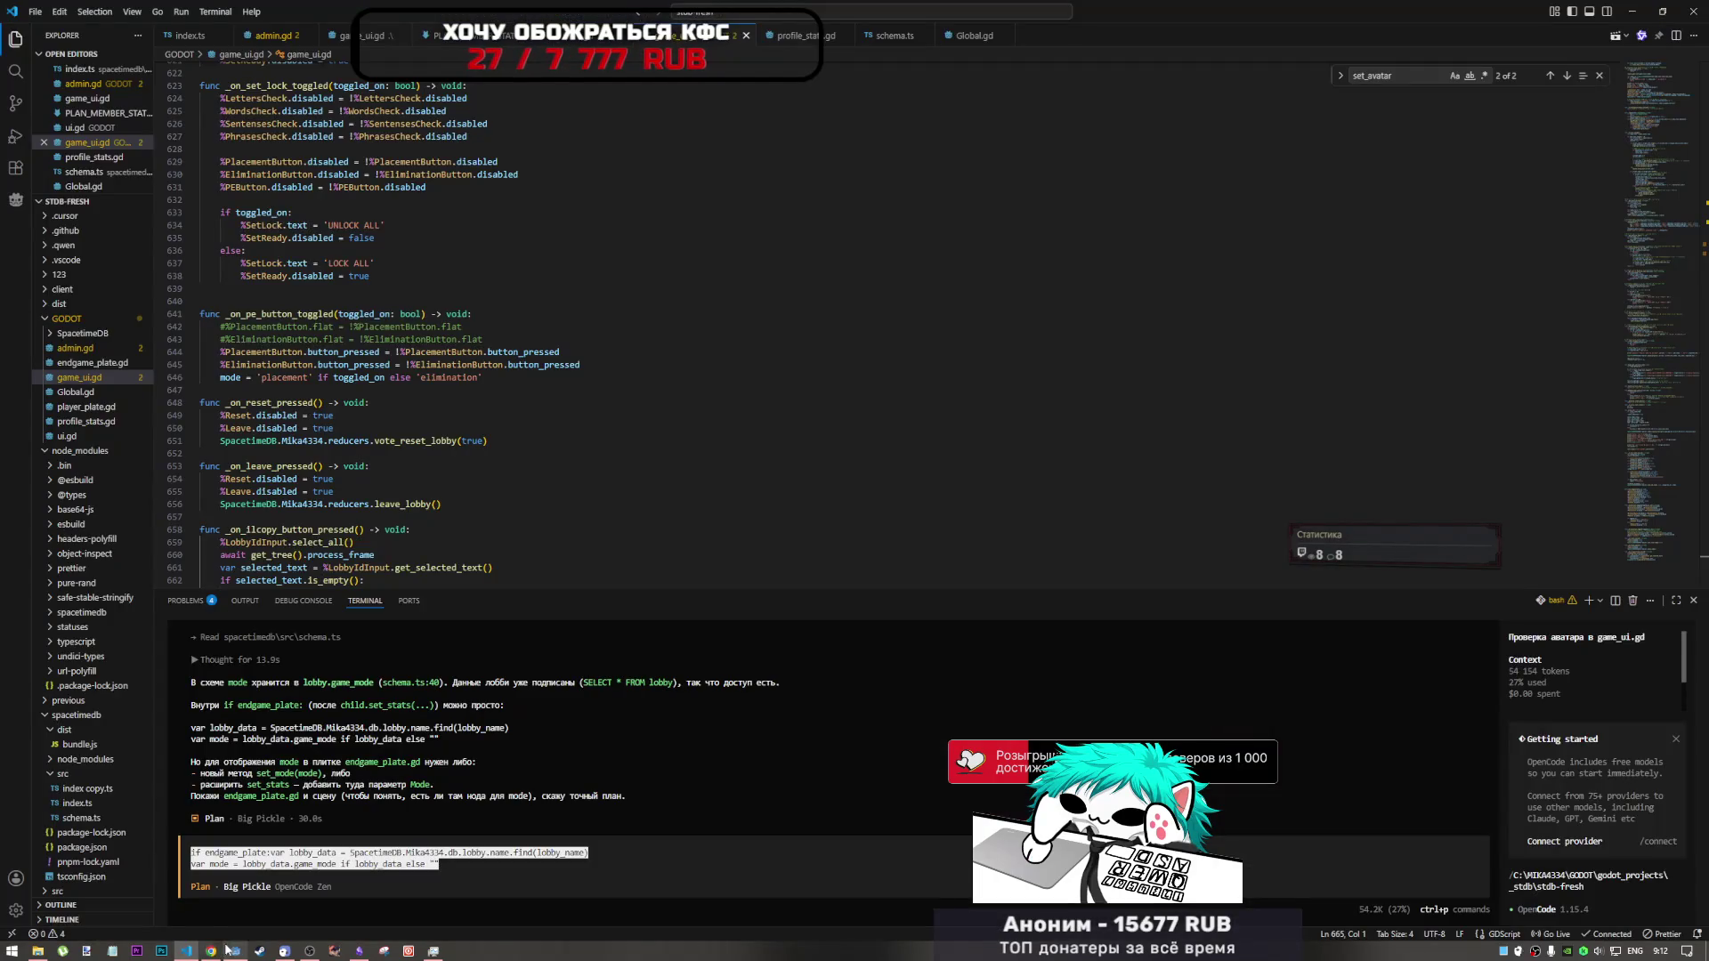
pyautogui.click(233, 951)
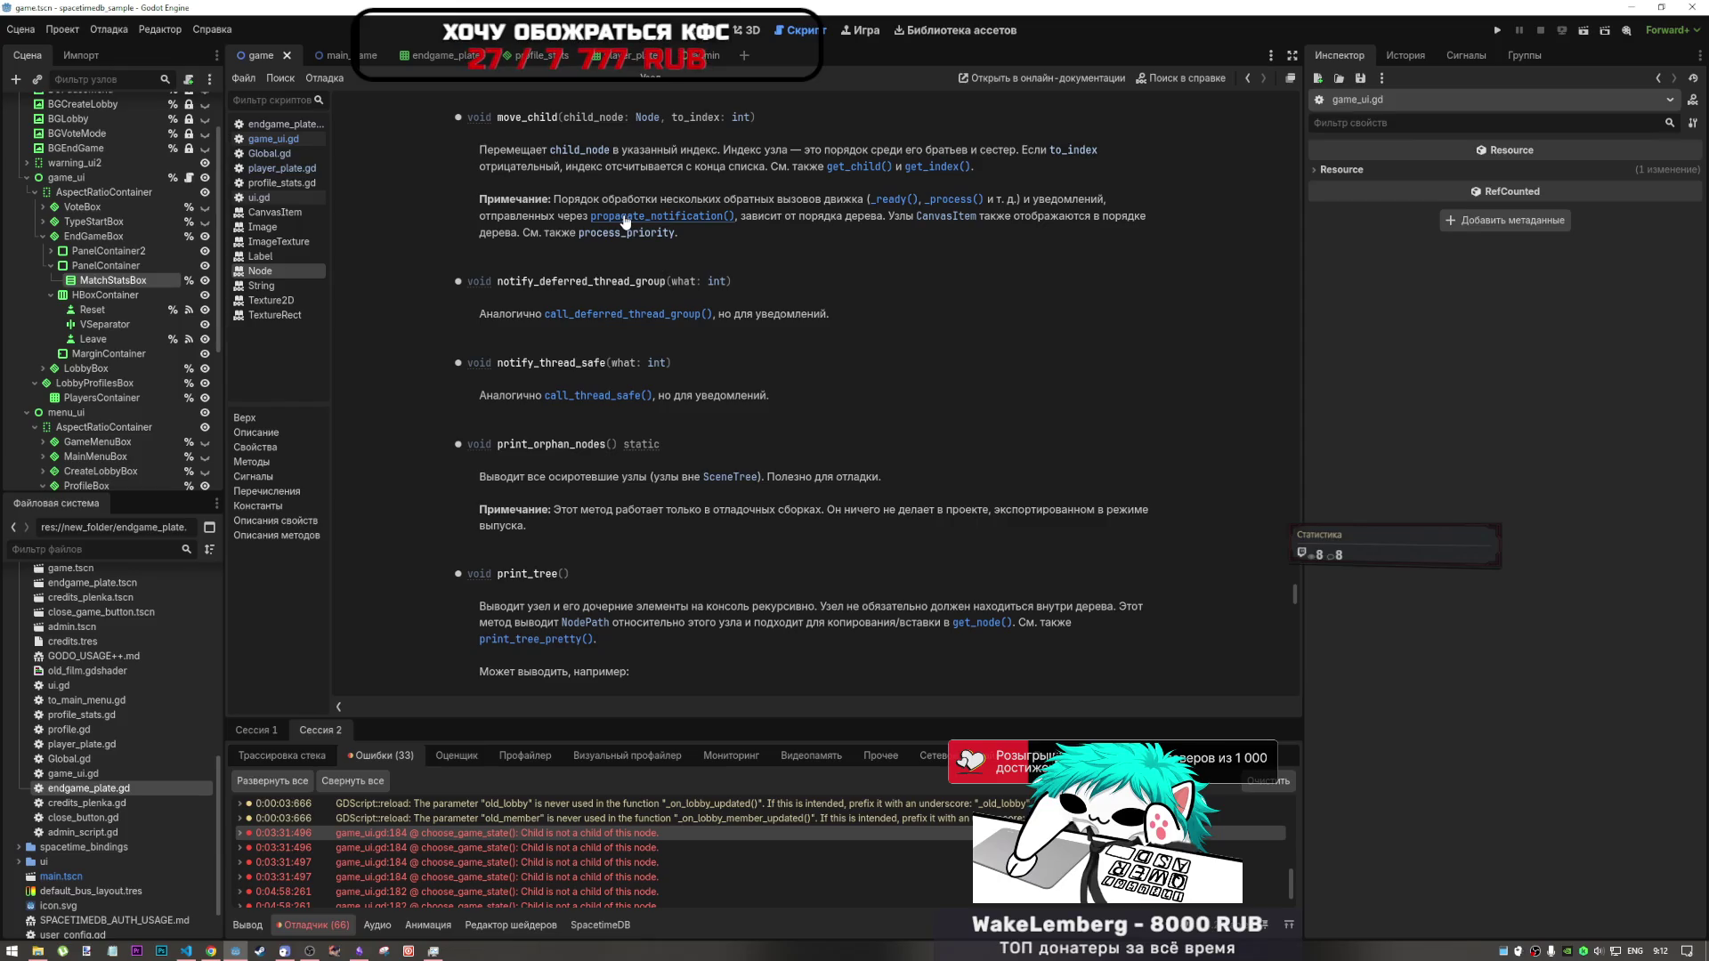
# - Return to the Script editor and open game_ui.gd
pyautogui.click(728, 36)
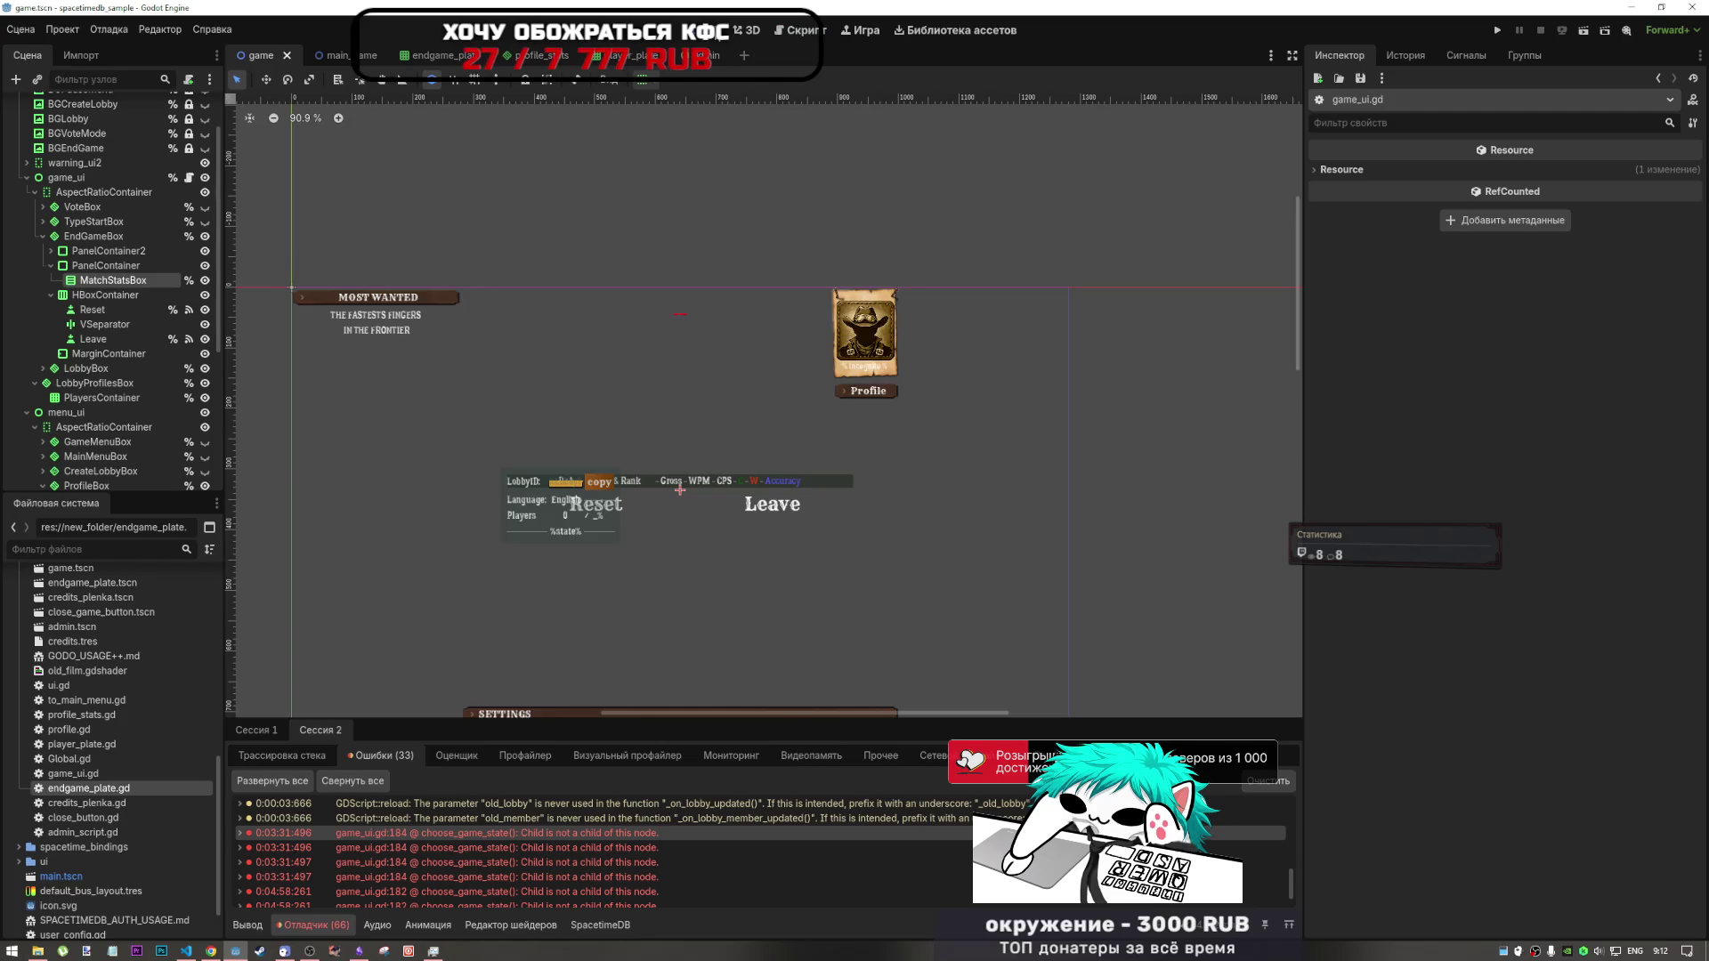
pyautogui.click(746, 32)
pyautogui.click(791, 32)
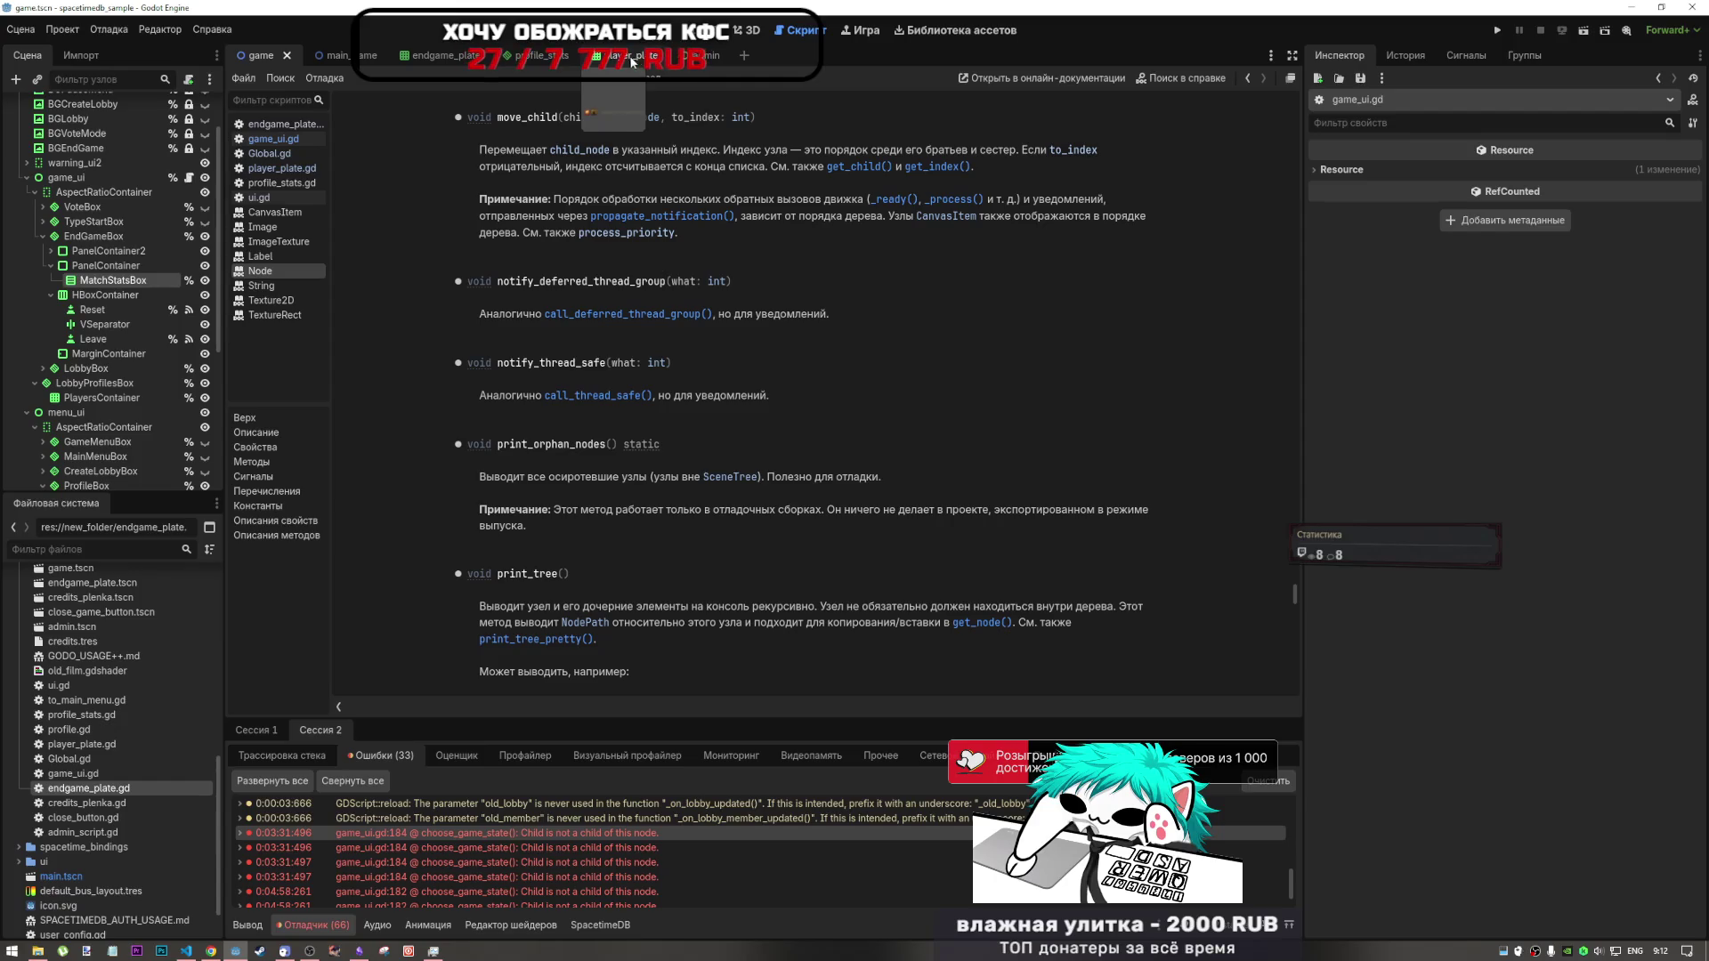
pyautogui.click(280, 138)
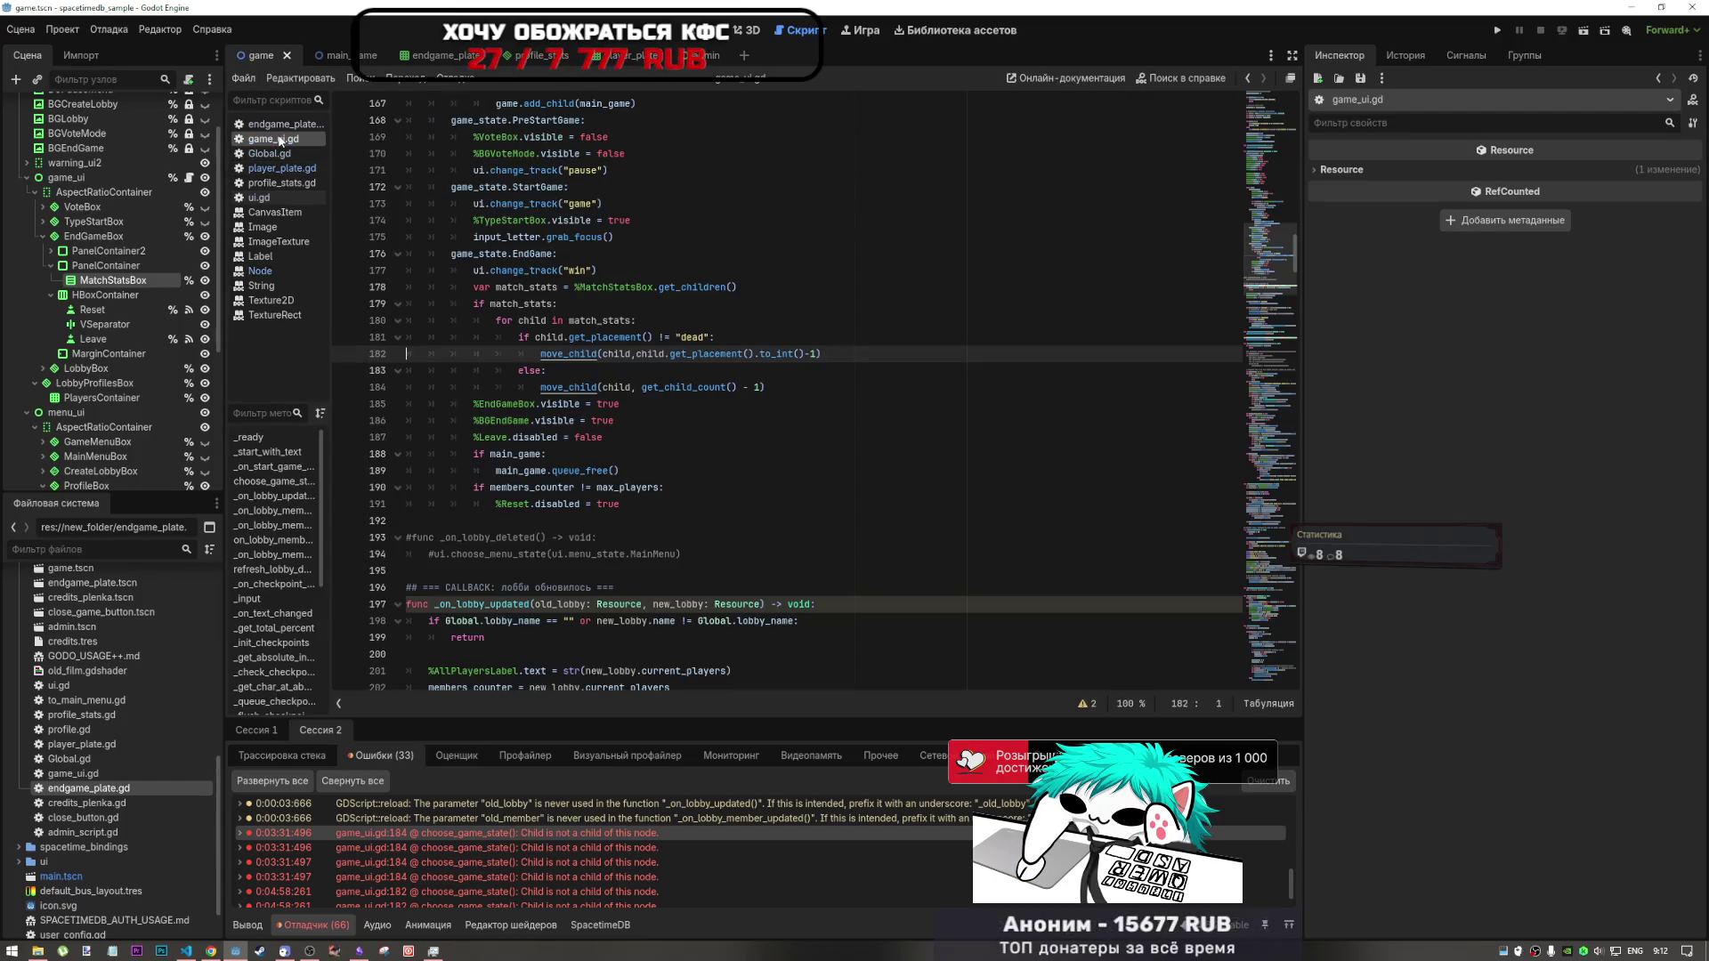
# - Add a closing parenthesis to the end of line 182
pyautogui.click(698, 388)
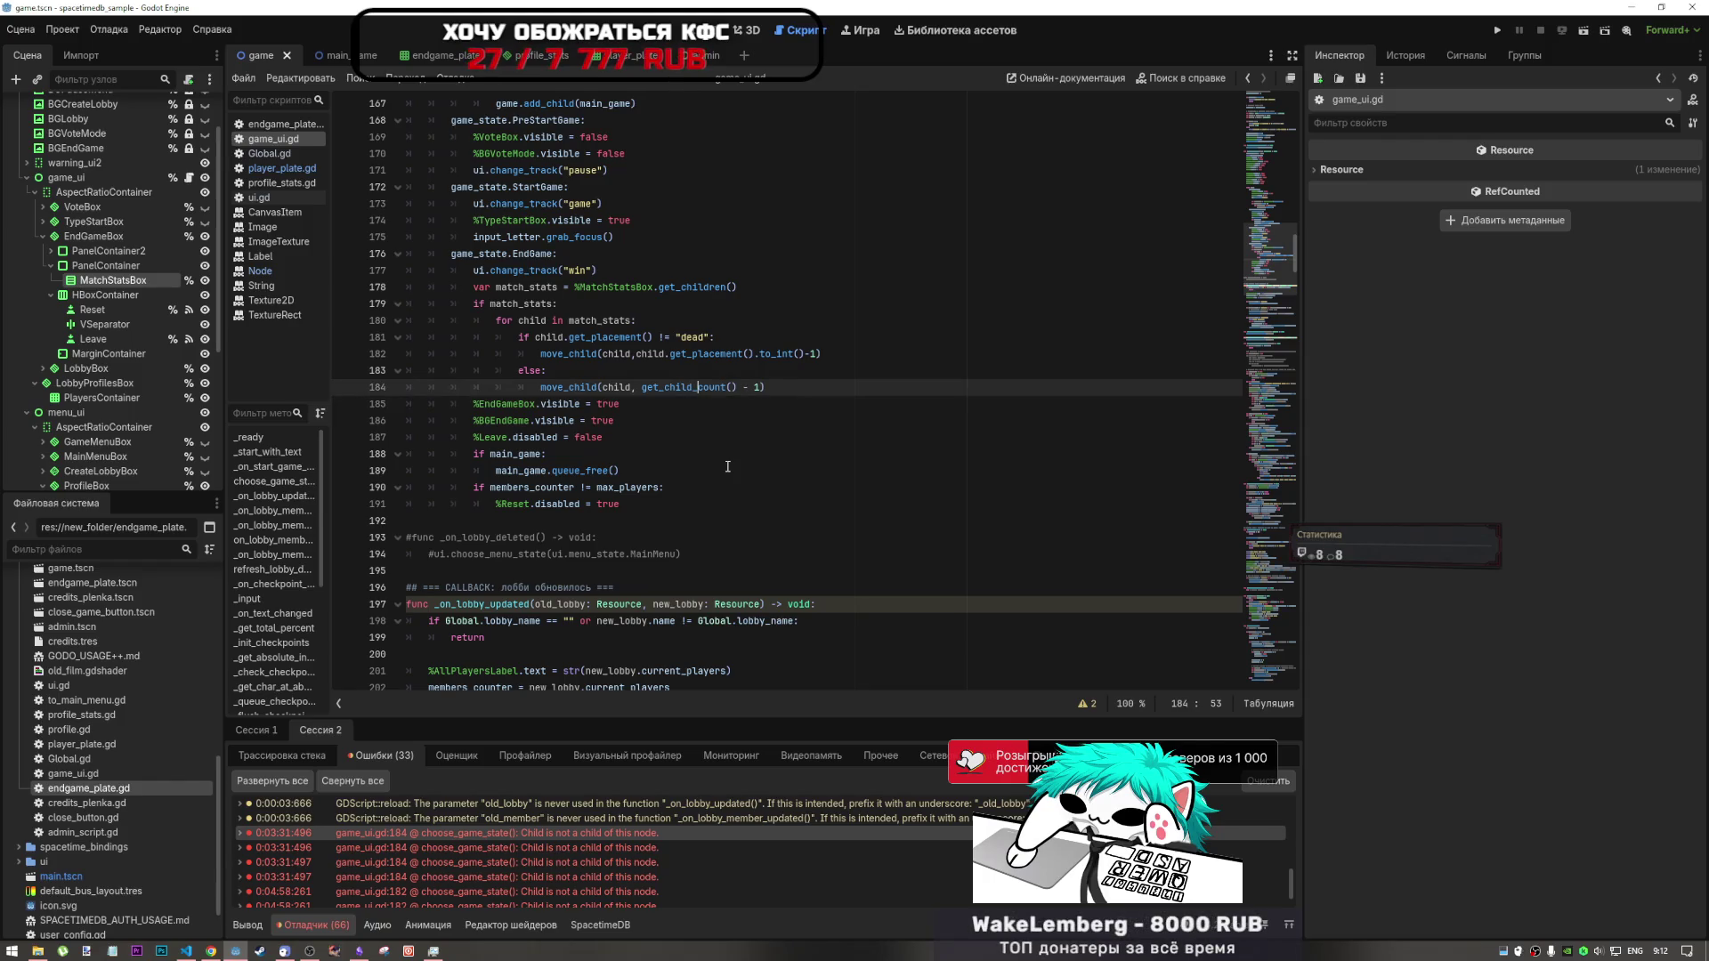
pyautogui.click(817, 354)
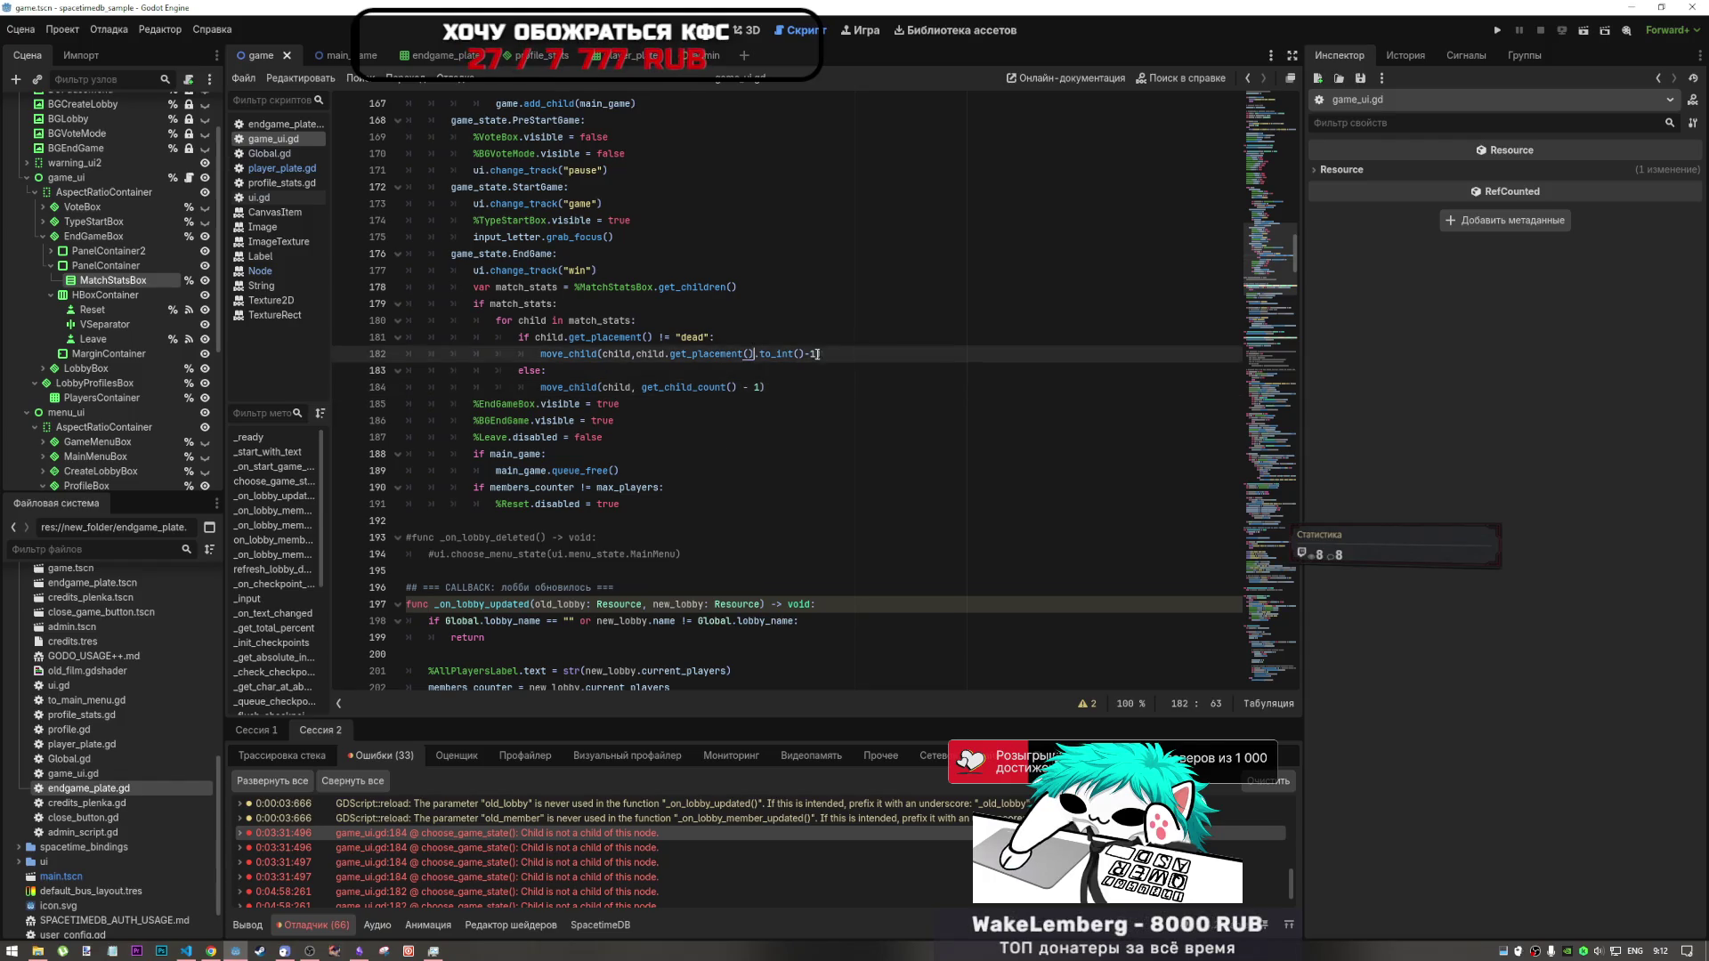
pyautogui.click(817, 353)
pyautogui.write(')')
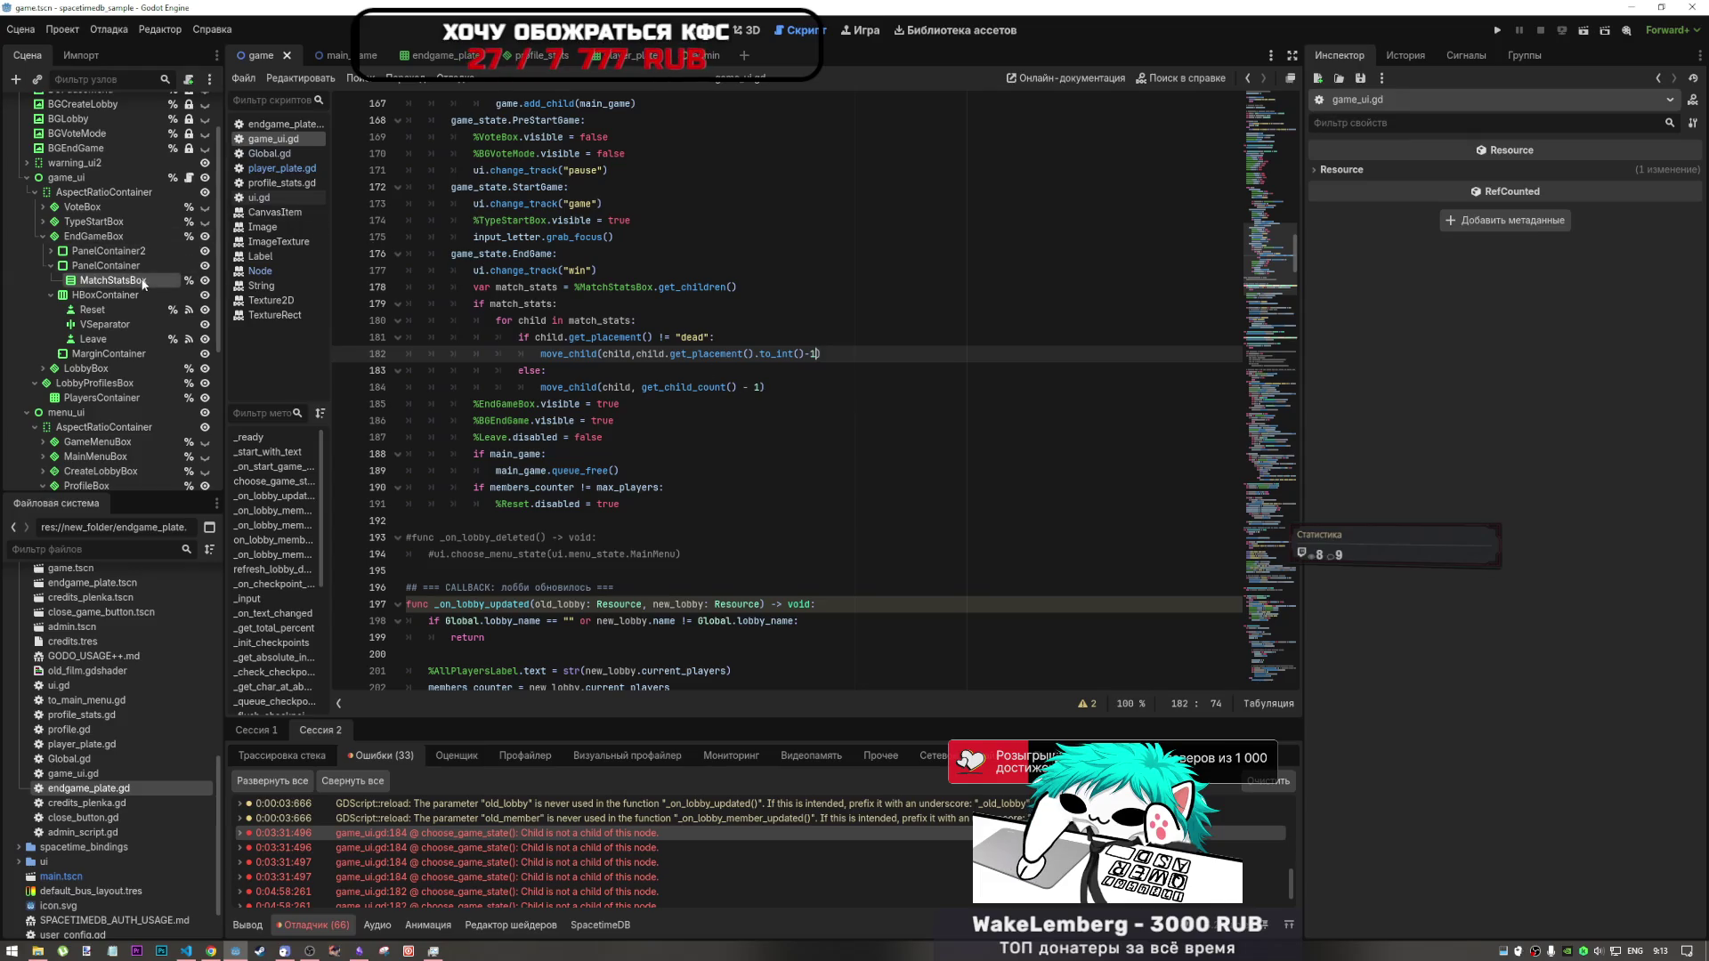
# - Follow the line 184 error and open the Node reference for get_children()
pyautogui.click(615, 835)
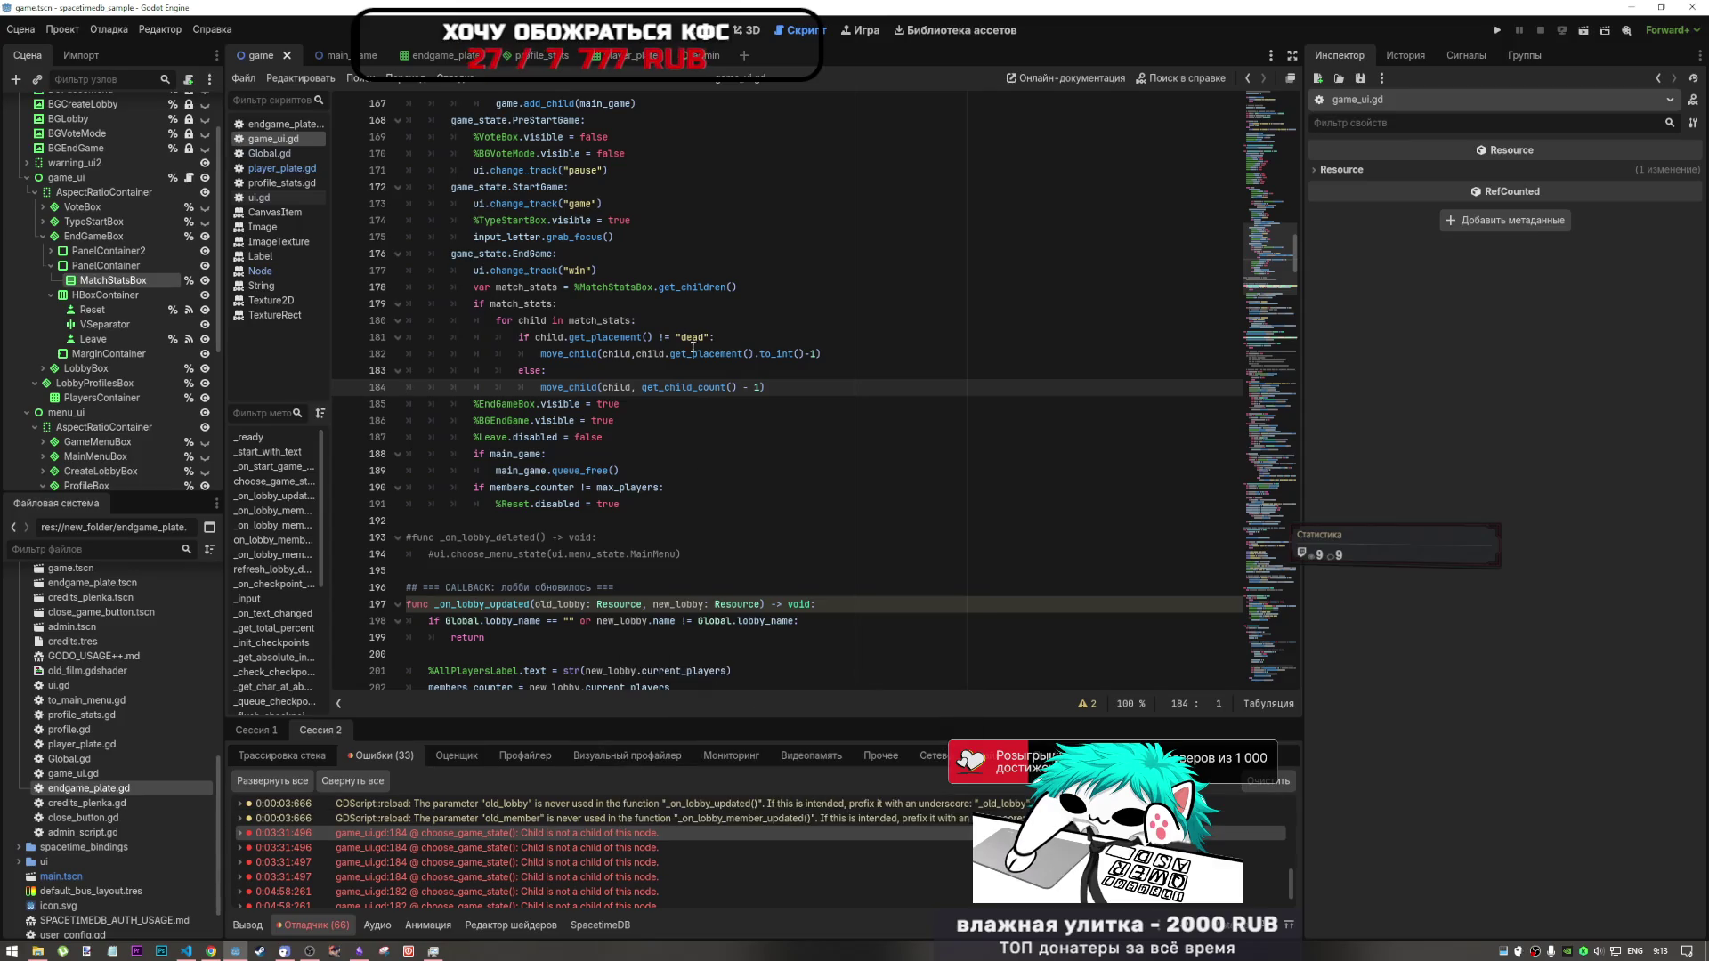
pyautogui.click(693, 287)
pyautogui.keyDown('ctrl'); pyautogui.click(693, 287); pyautogui.keyUp('ctrl')
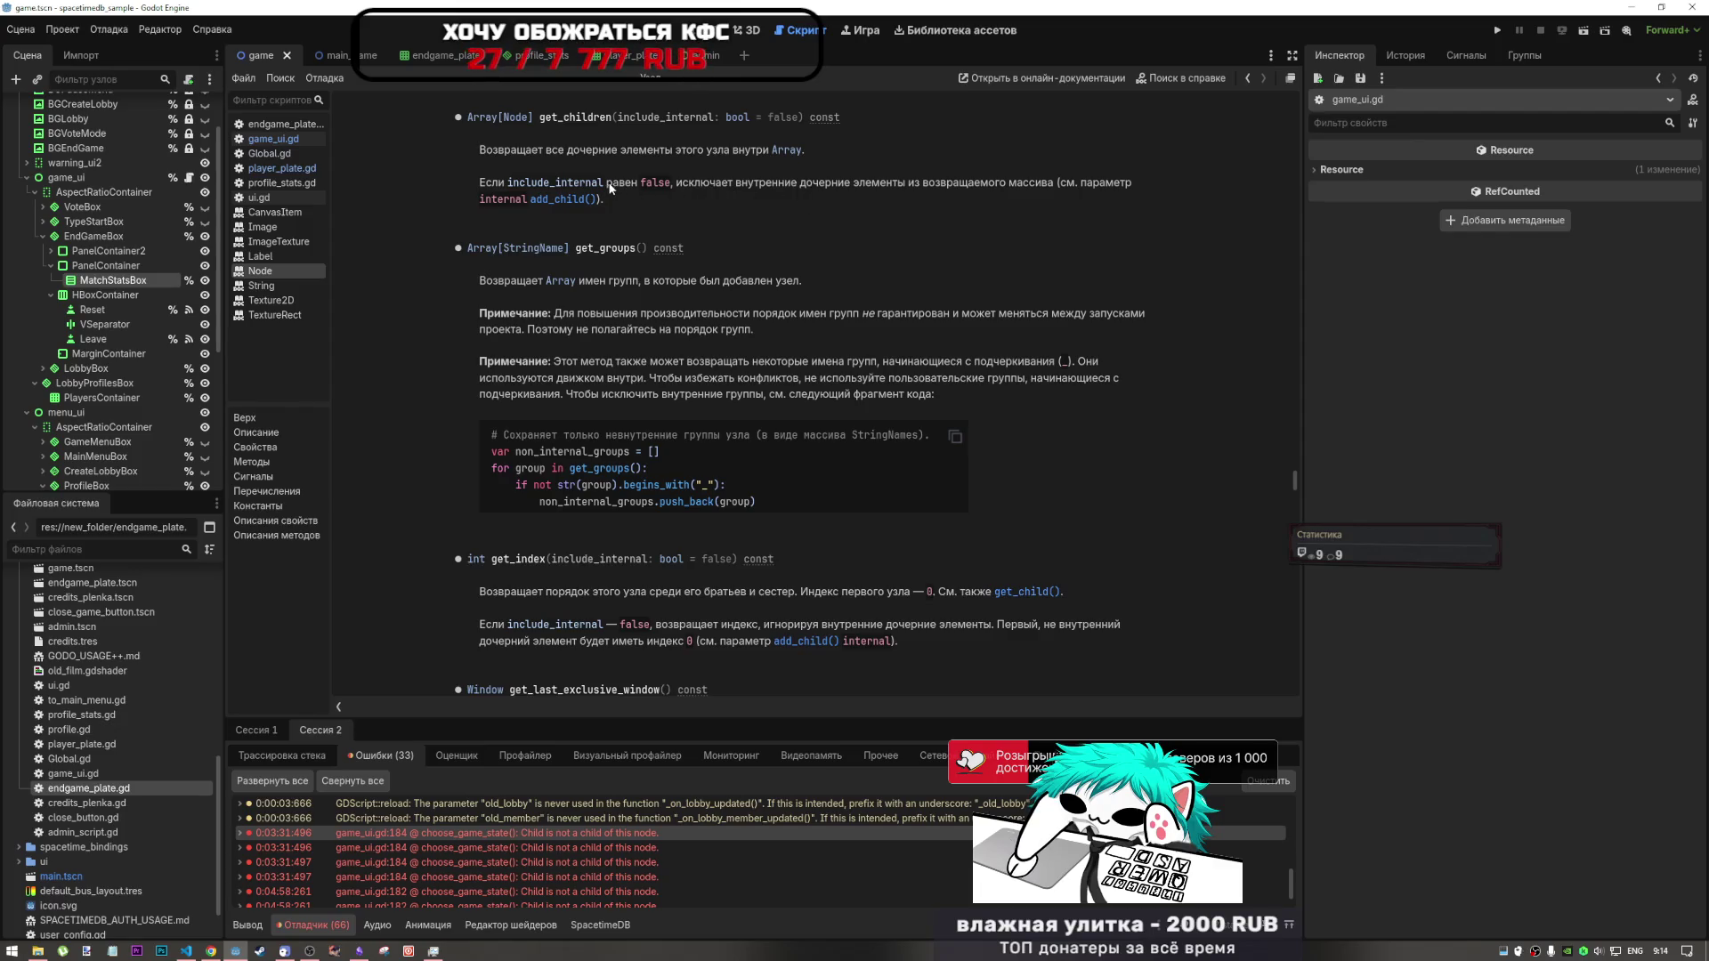
# - Highlight include_internal in get_children's signature, then return to game_ui.gd at line 178's end
pyautogui.moveTo(785, 116); pyautogui.dragTo(708, 116)
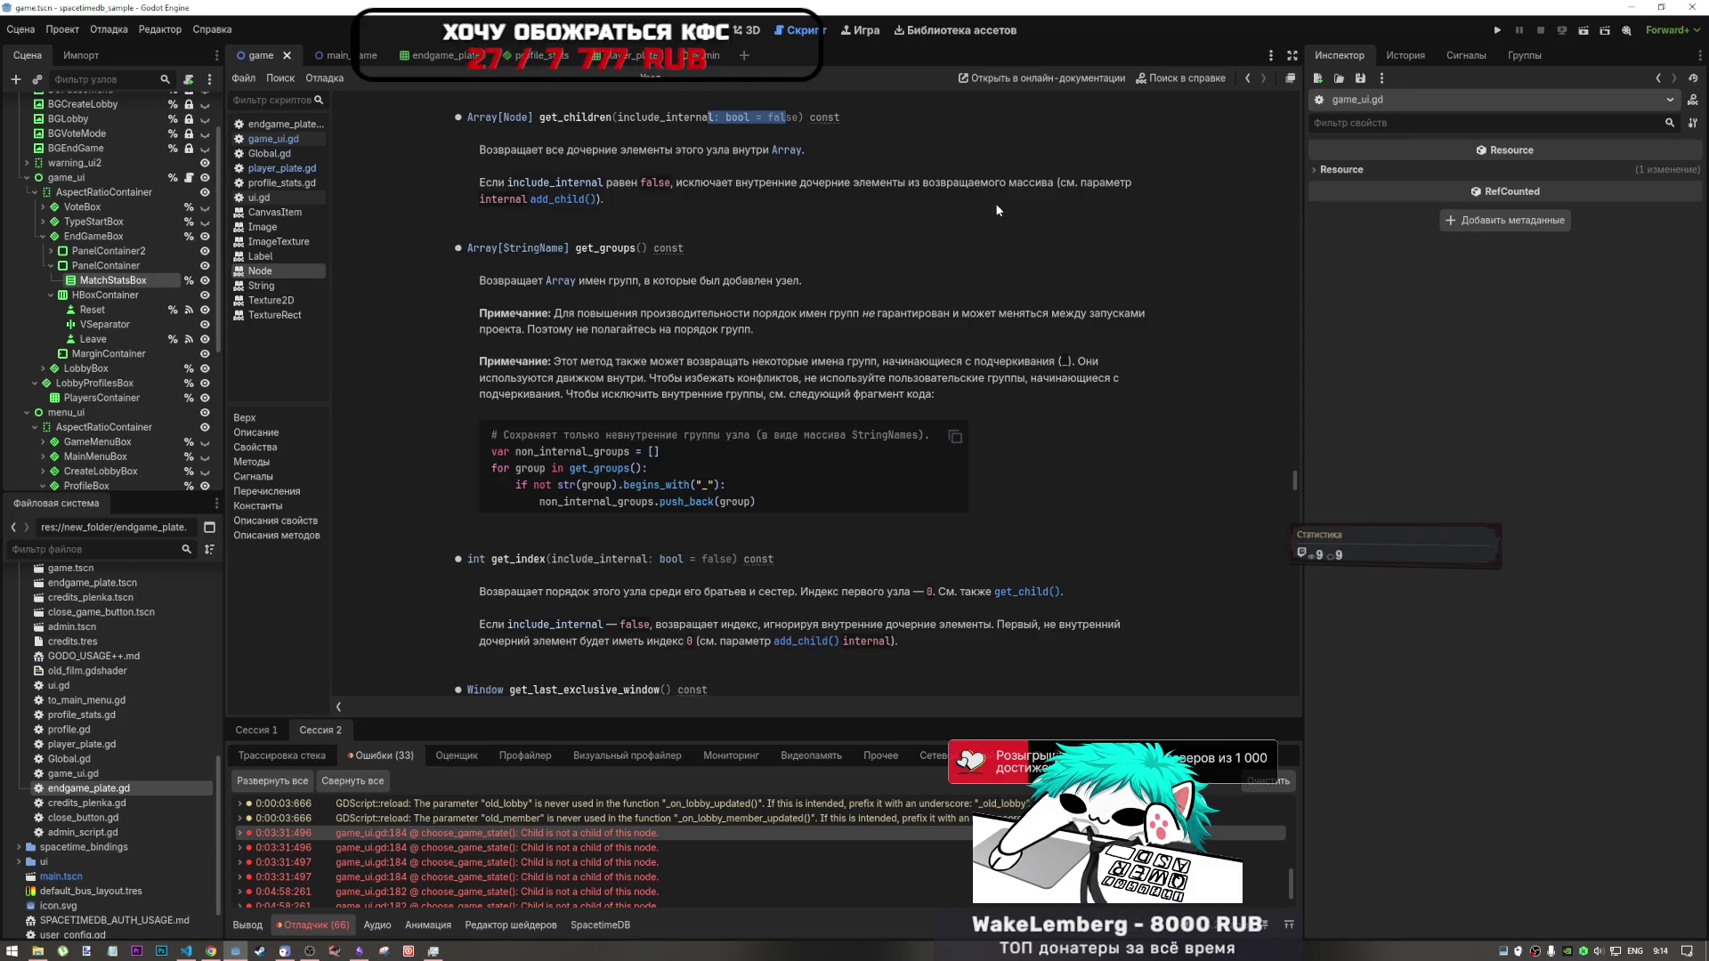
pyautogui.click(1247, 78)
pyautogui.click(601, 304)
pyautogui.press('Up')
pyautogui.press('End')
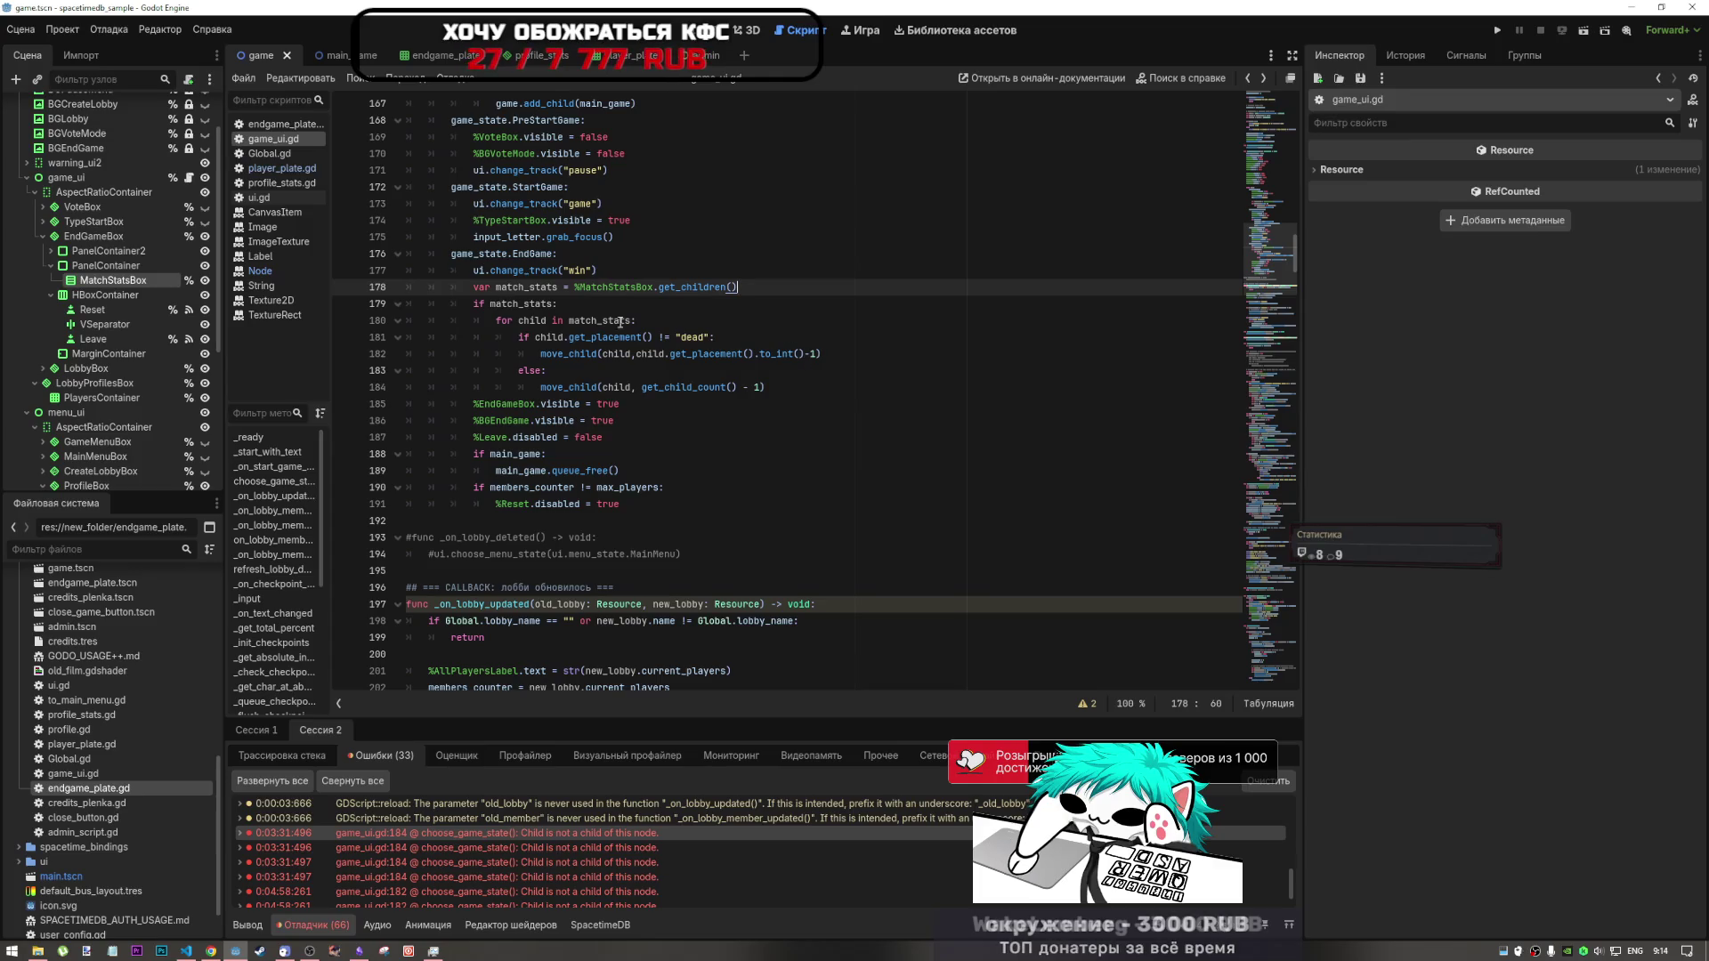
# - Insert print(match_stats) on a new line above the match_stats check
pyautogui.doubleClick(525, 304)
pyautogui.hotkey('ctrl', 'c')
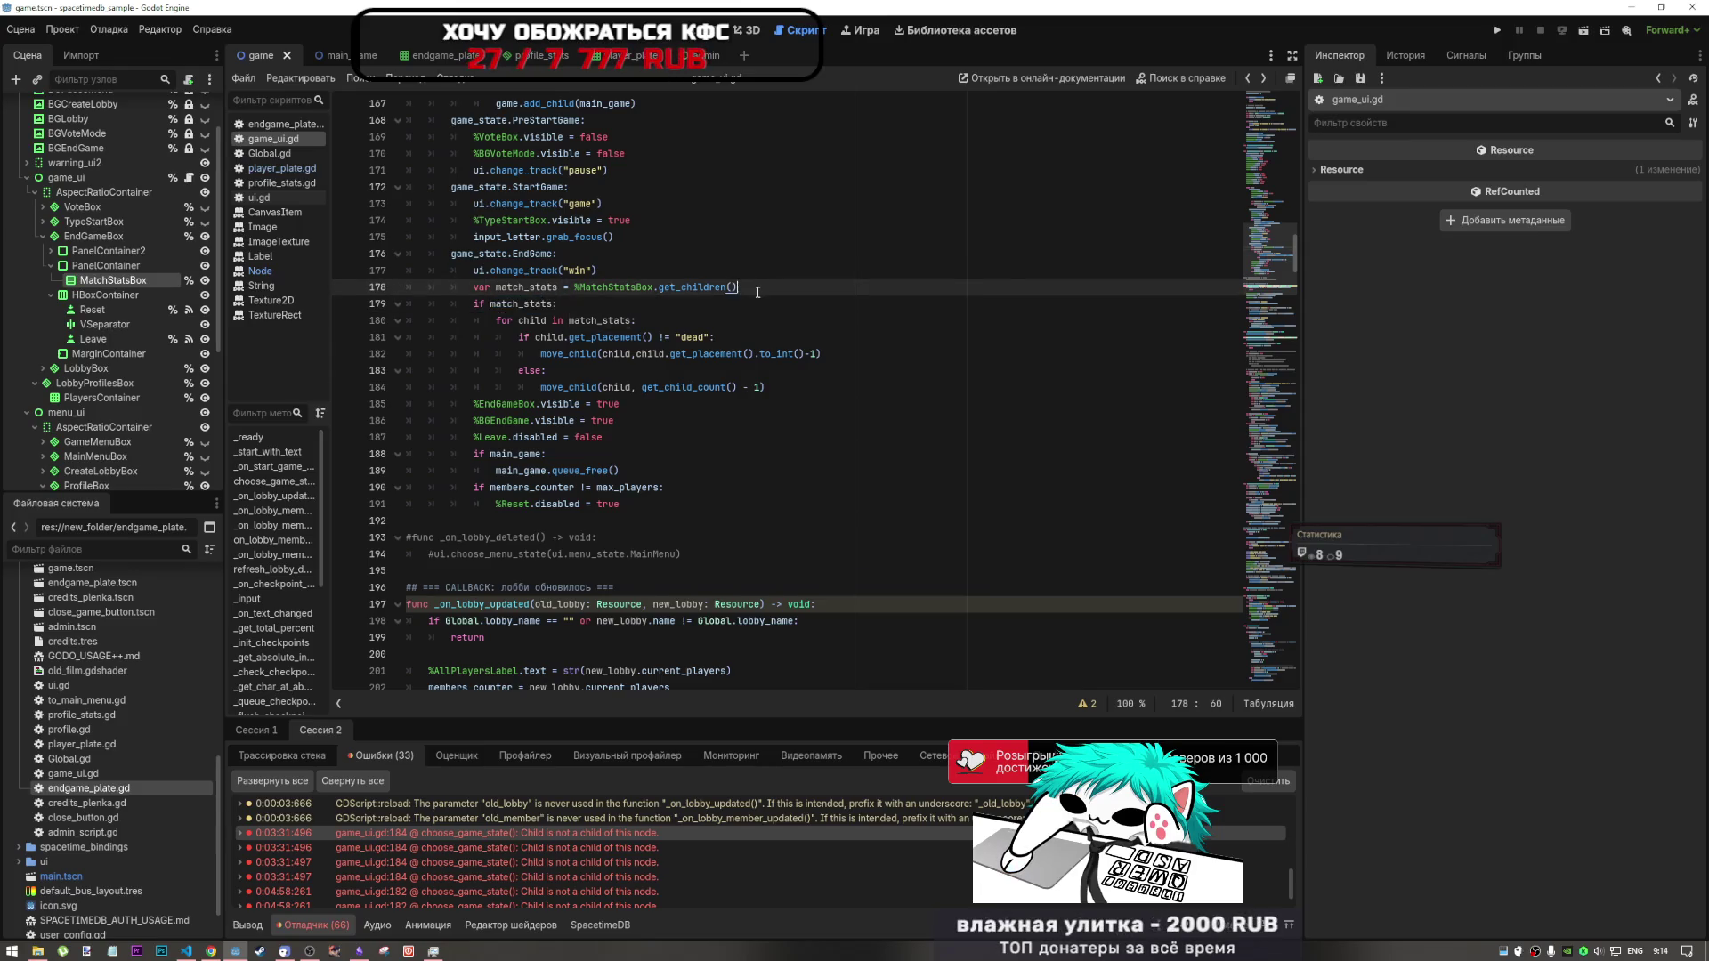
pyautogui.hotkey('ctrl', 'shift', 'Return')
pyautogui.write('print(')
pyautogui.hotkey('ctrl', 'v')
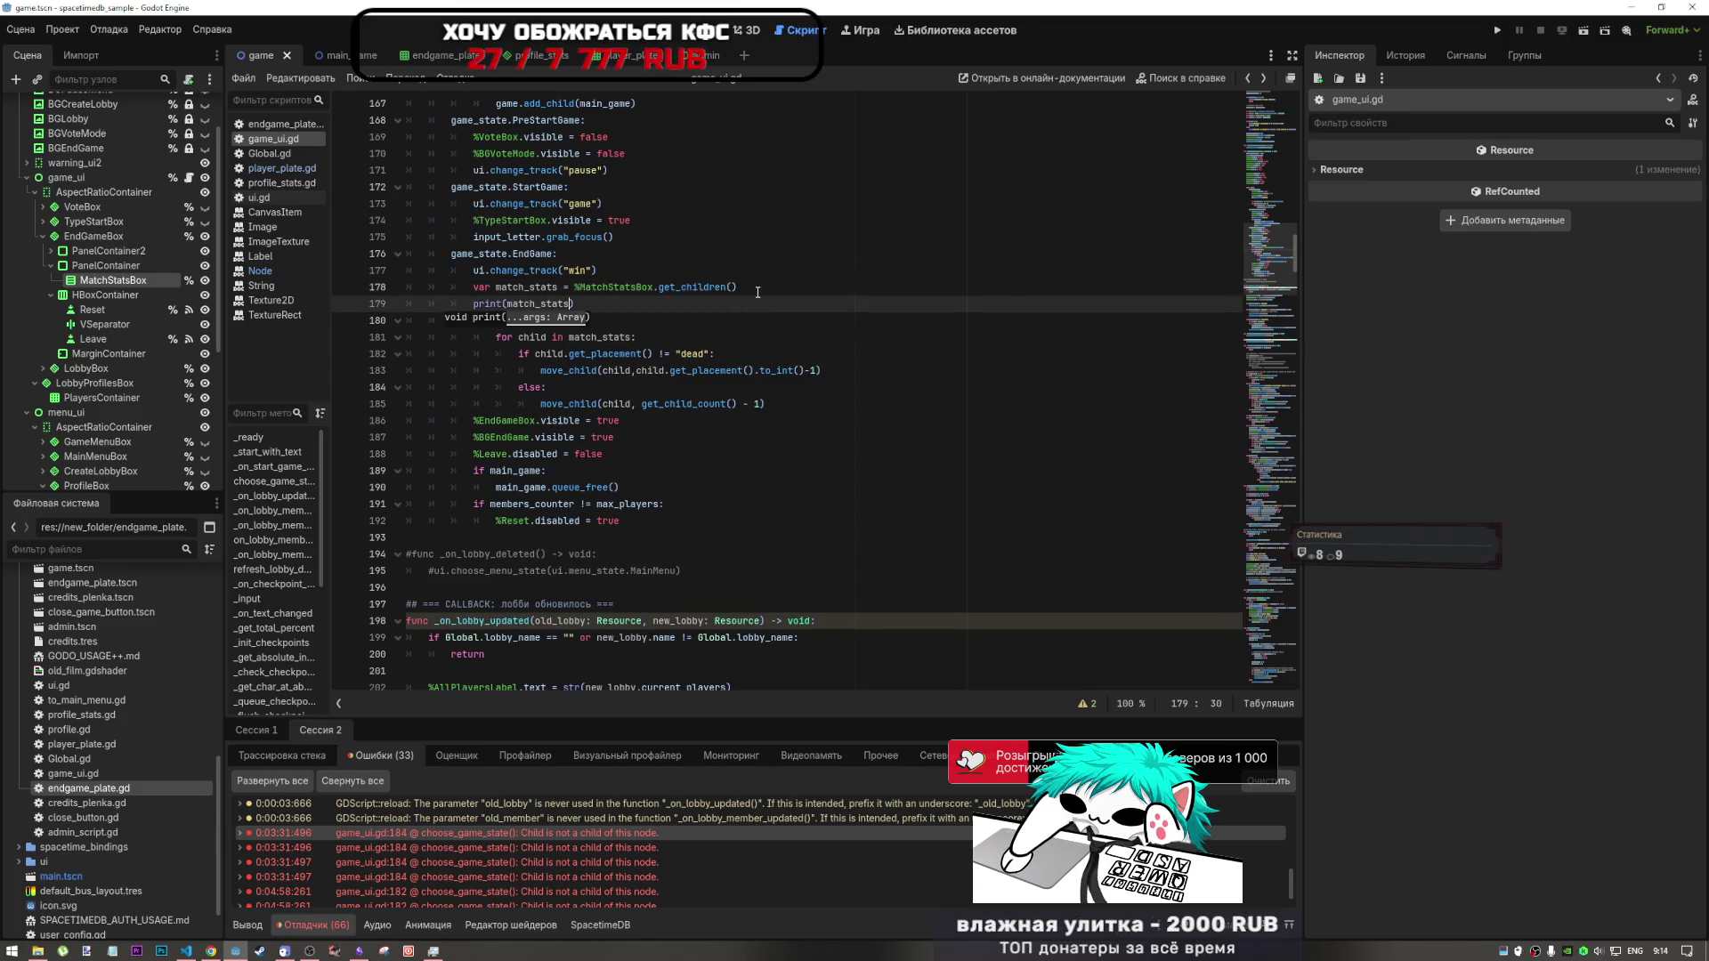
# - Try changing the placement offset on line 183 from -1 to -3, then restore -1
pyautogui.click(603, 353)
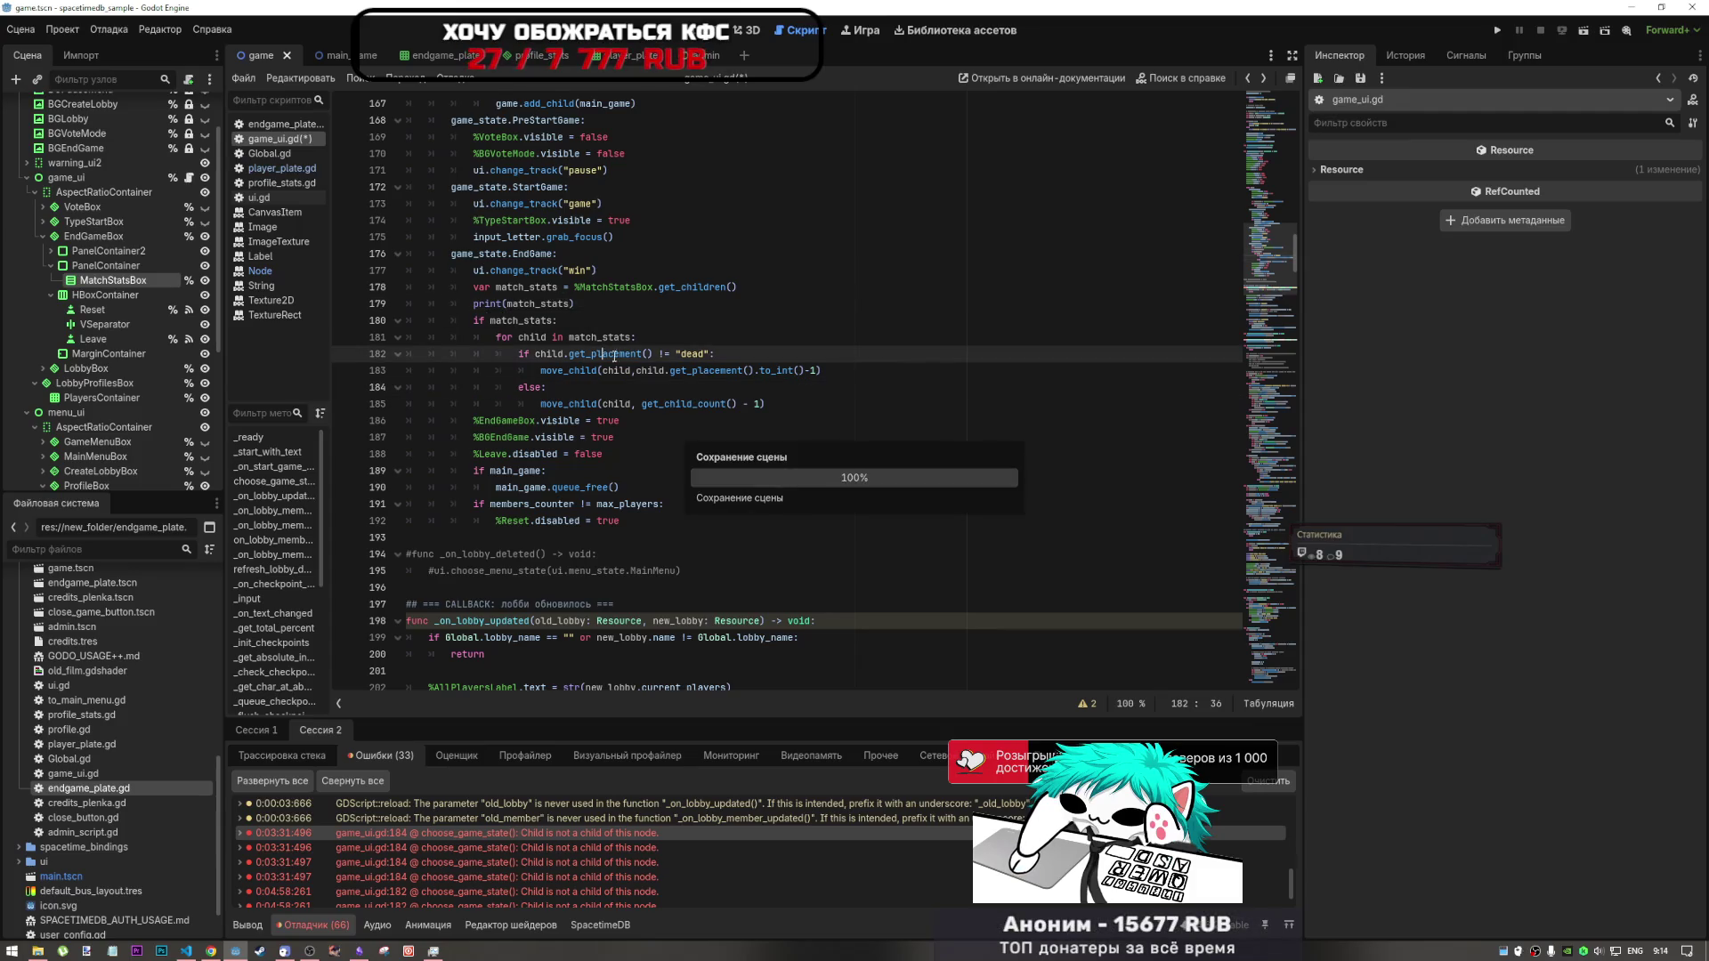
pyautogui.click(754, 371)
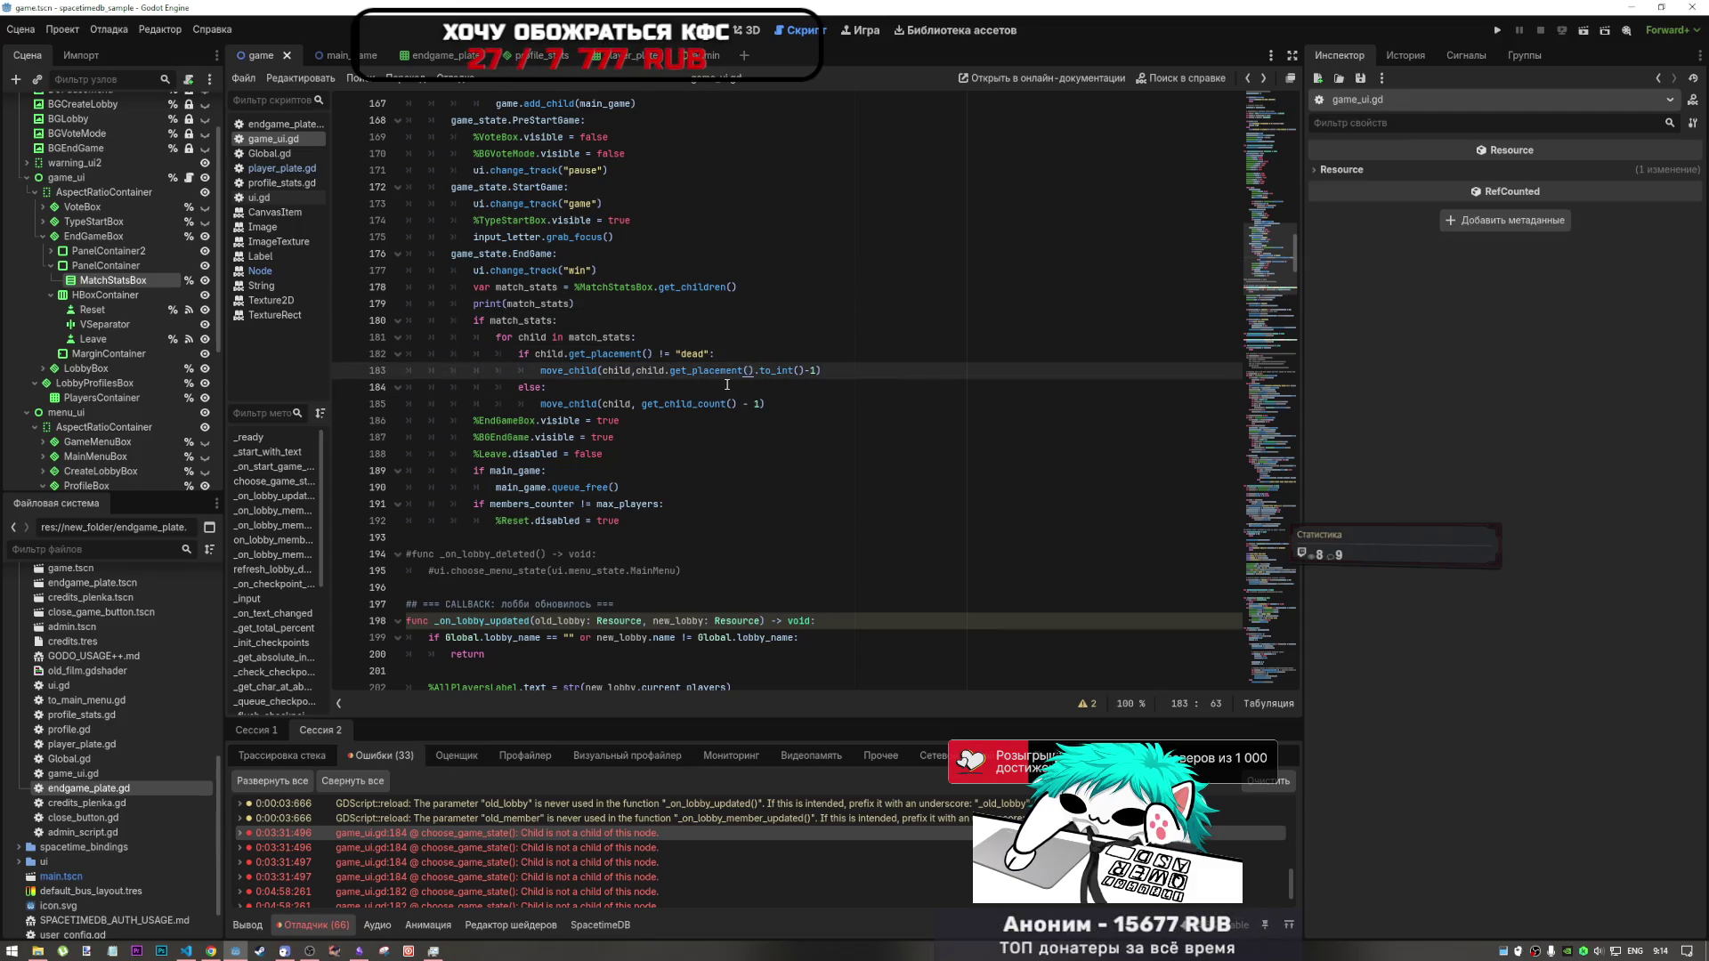
pyautogui.moveTo(737, 403); pyautogui.dragTo(651, 405)
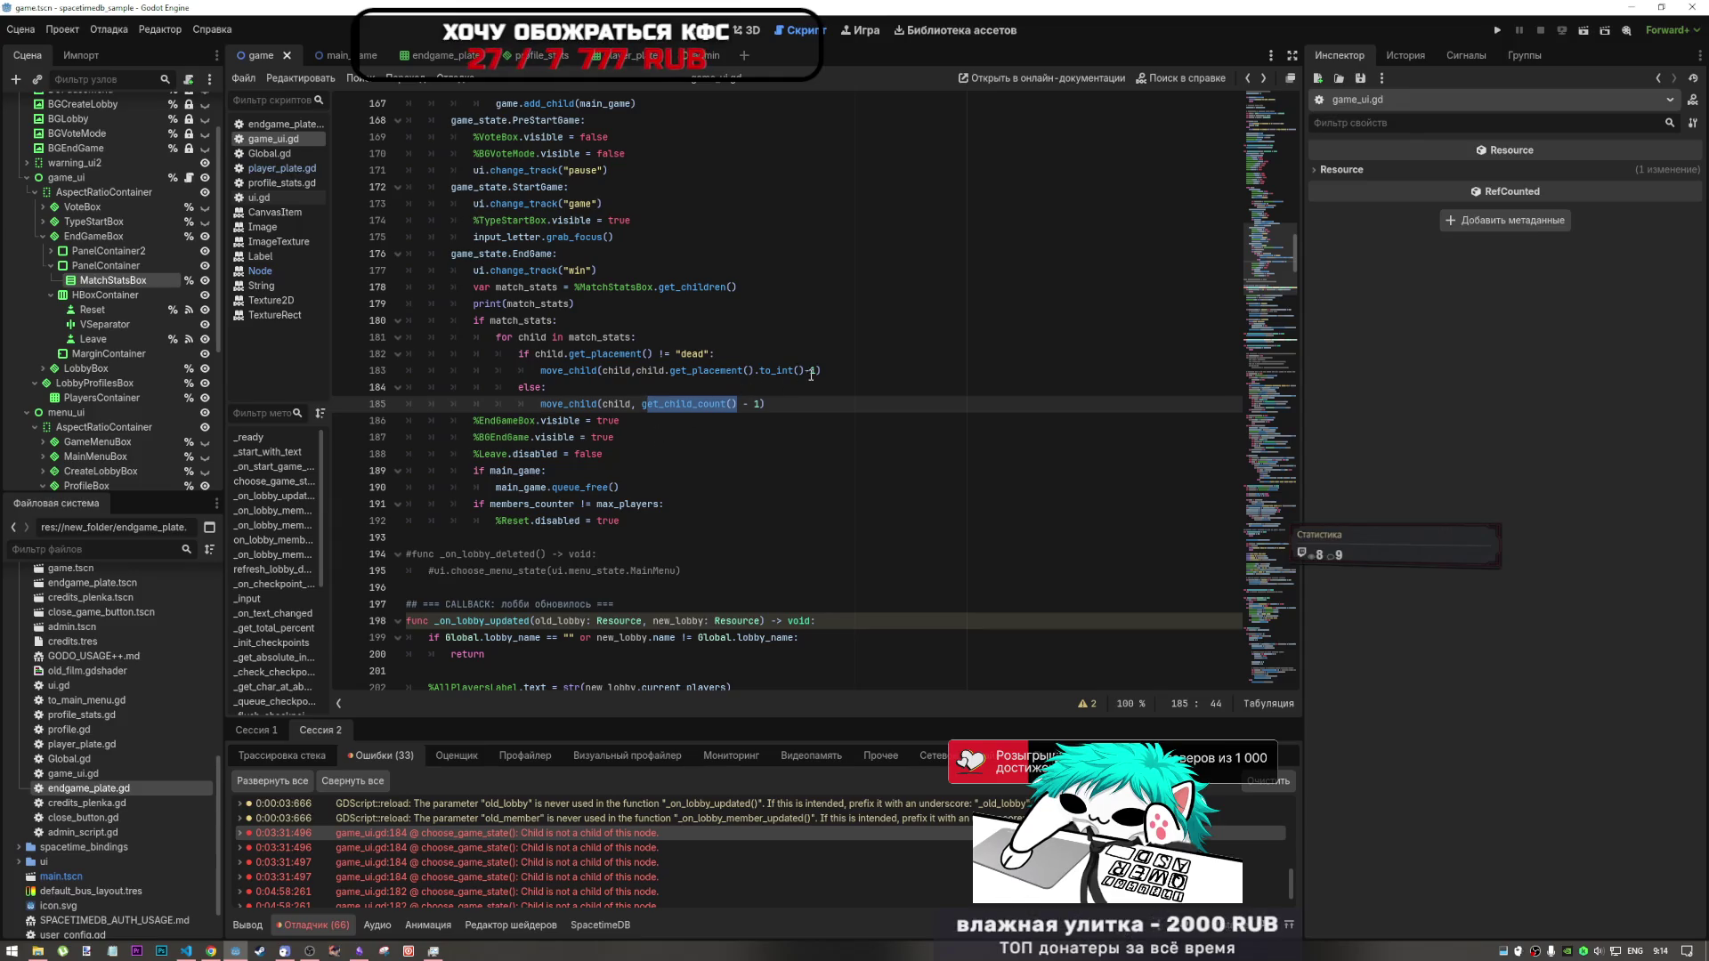
pyautogui.moveTo(820, 370); pyautogui.dragTo(669, 372)
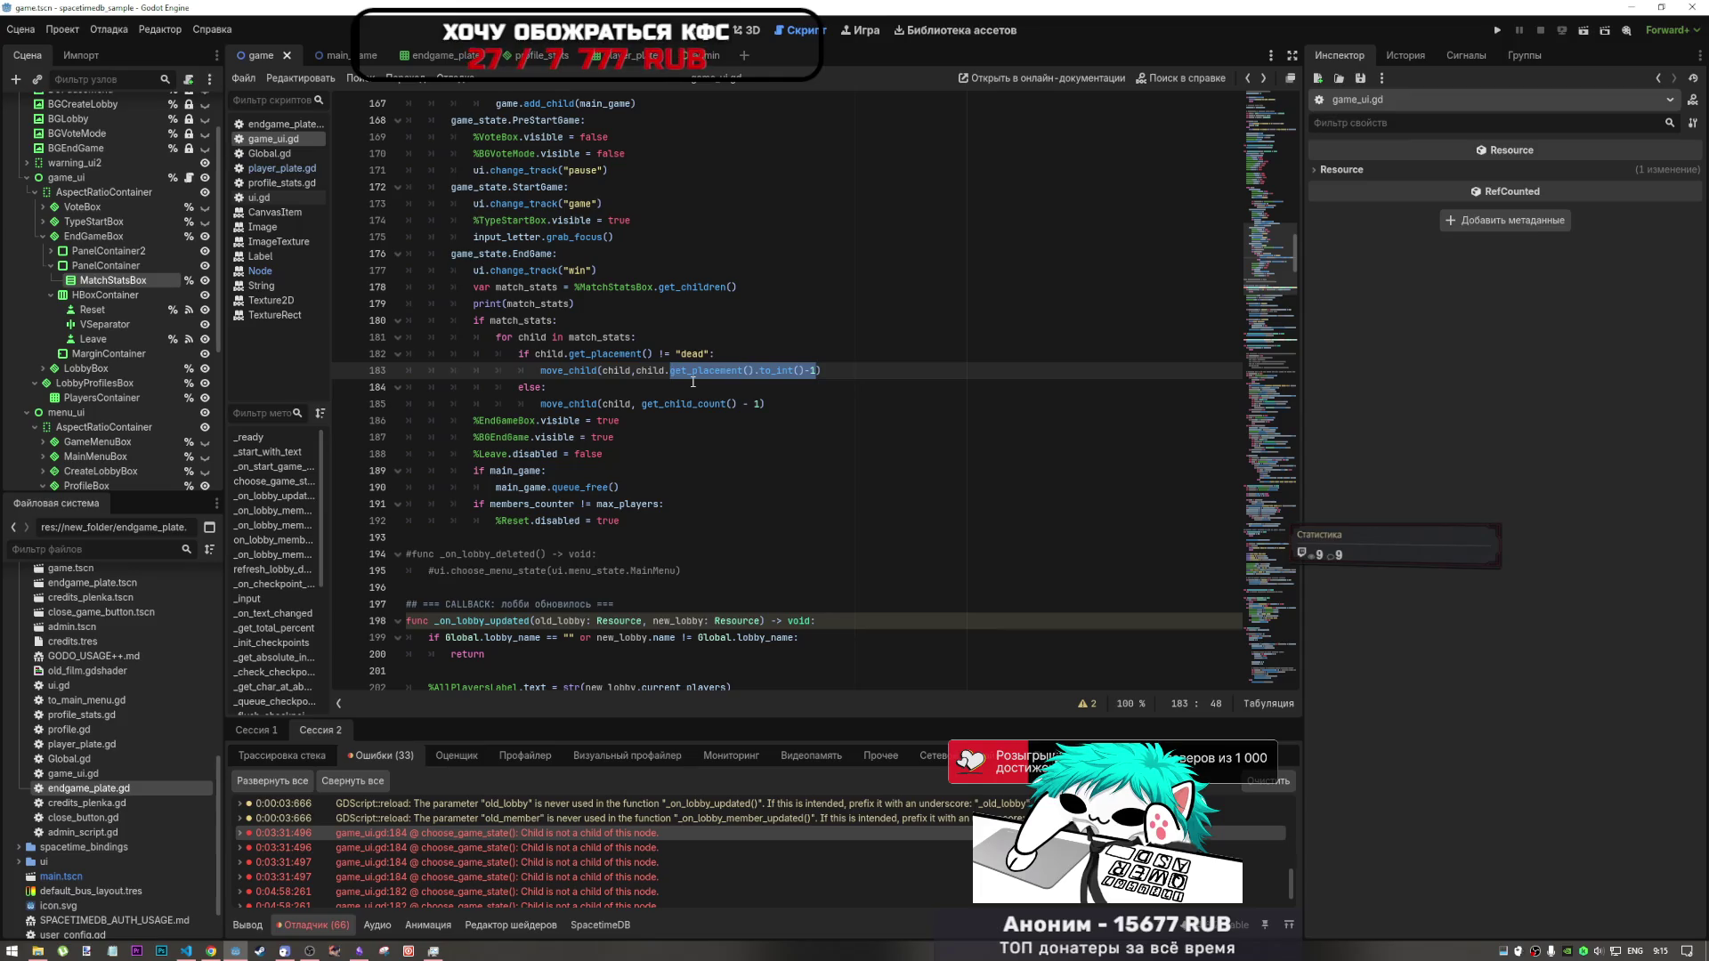
pyautogui.click(811, 371)
pyautogui.write('3')
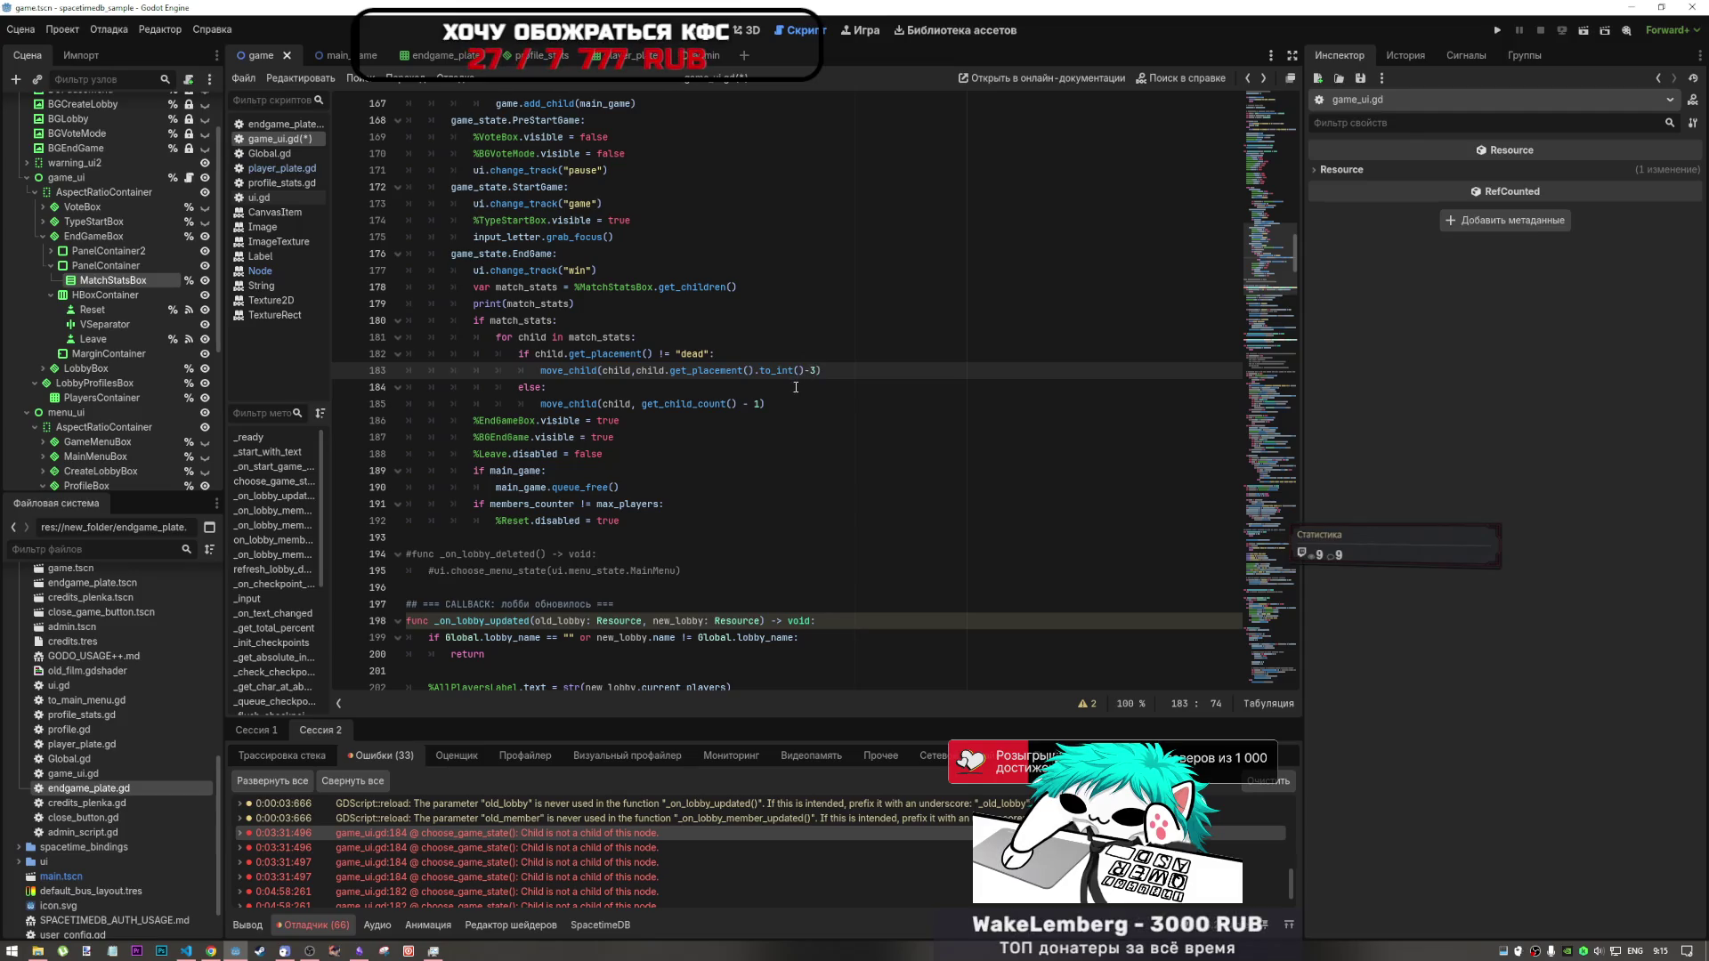
pyautogui.press('BackSpace')
pyautogui.write('1')
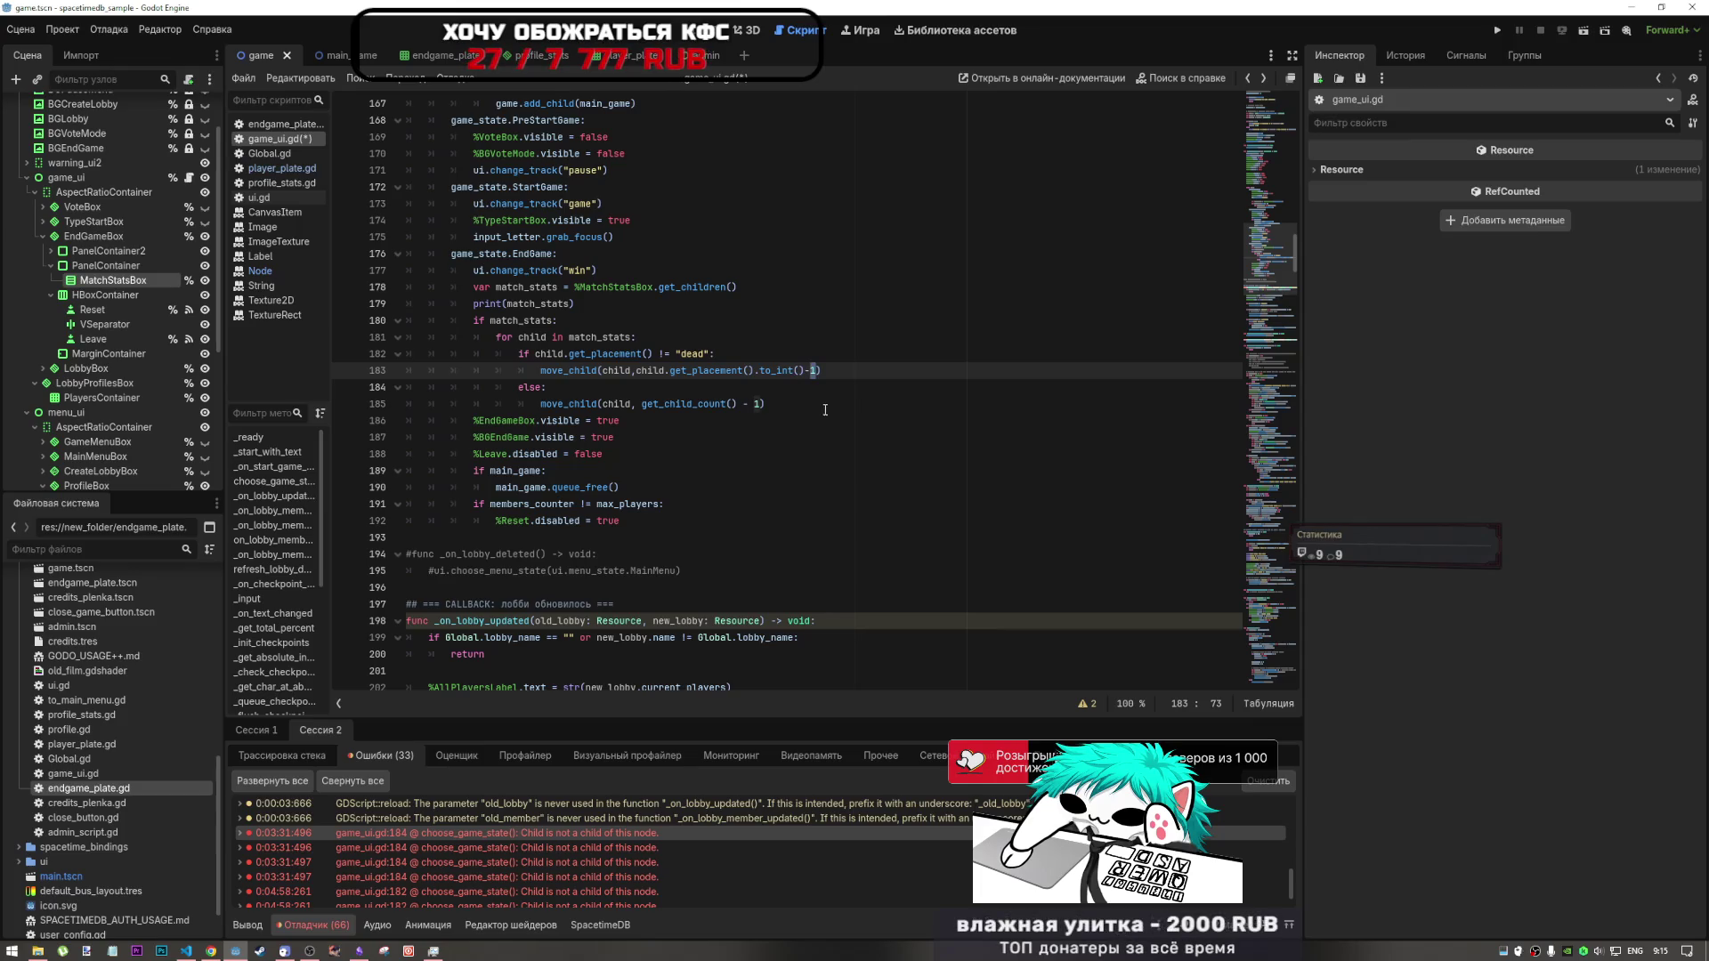
# - Select the placement-sorting loop on lines 180–185 for copying
pyautogui.click(849, 393)
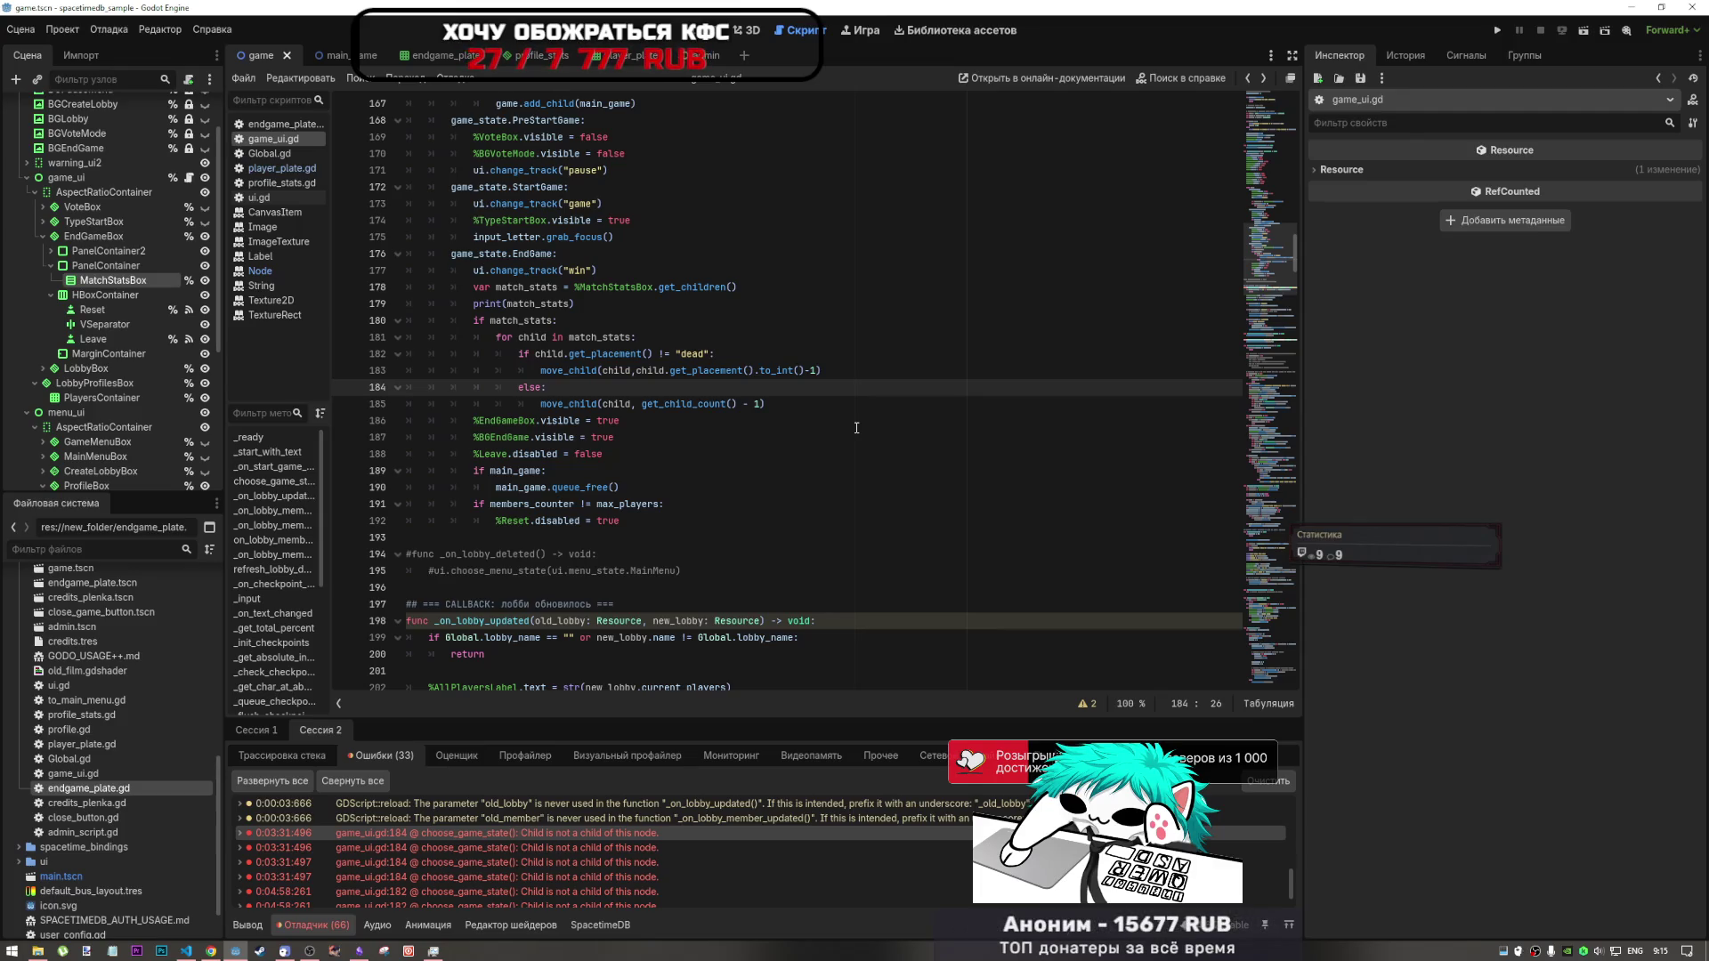
pyautogui.moveTo(783, 404)
pyautogui.mouseDown()
pyautogui.moveTo(641, 392)
pyautogui.moveTo(472, 321)
pyautogui.mouseUp()
pyautogui.hotkey('alt', 'Tab')
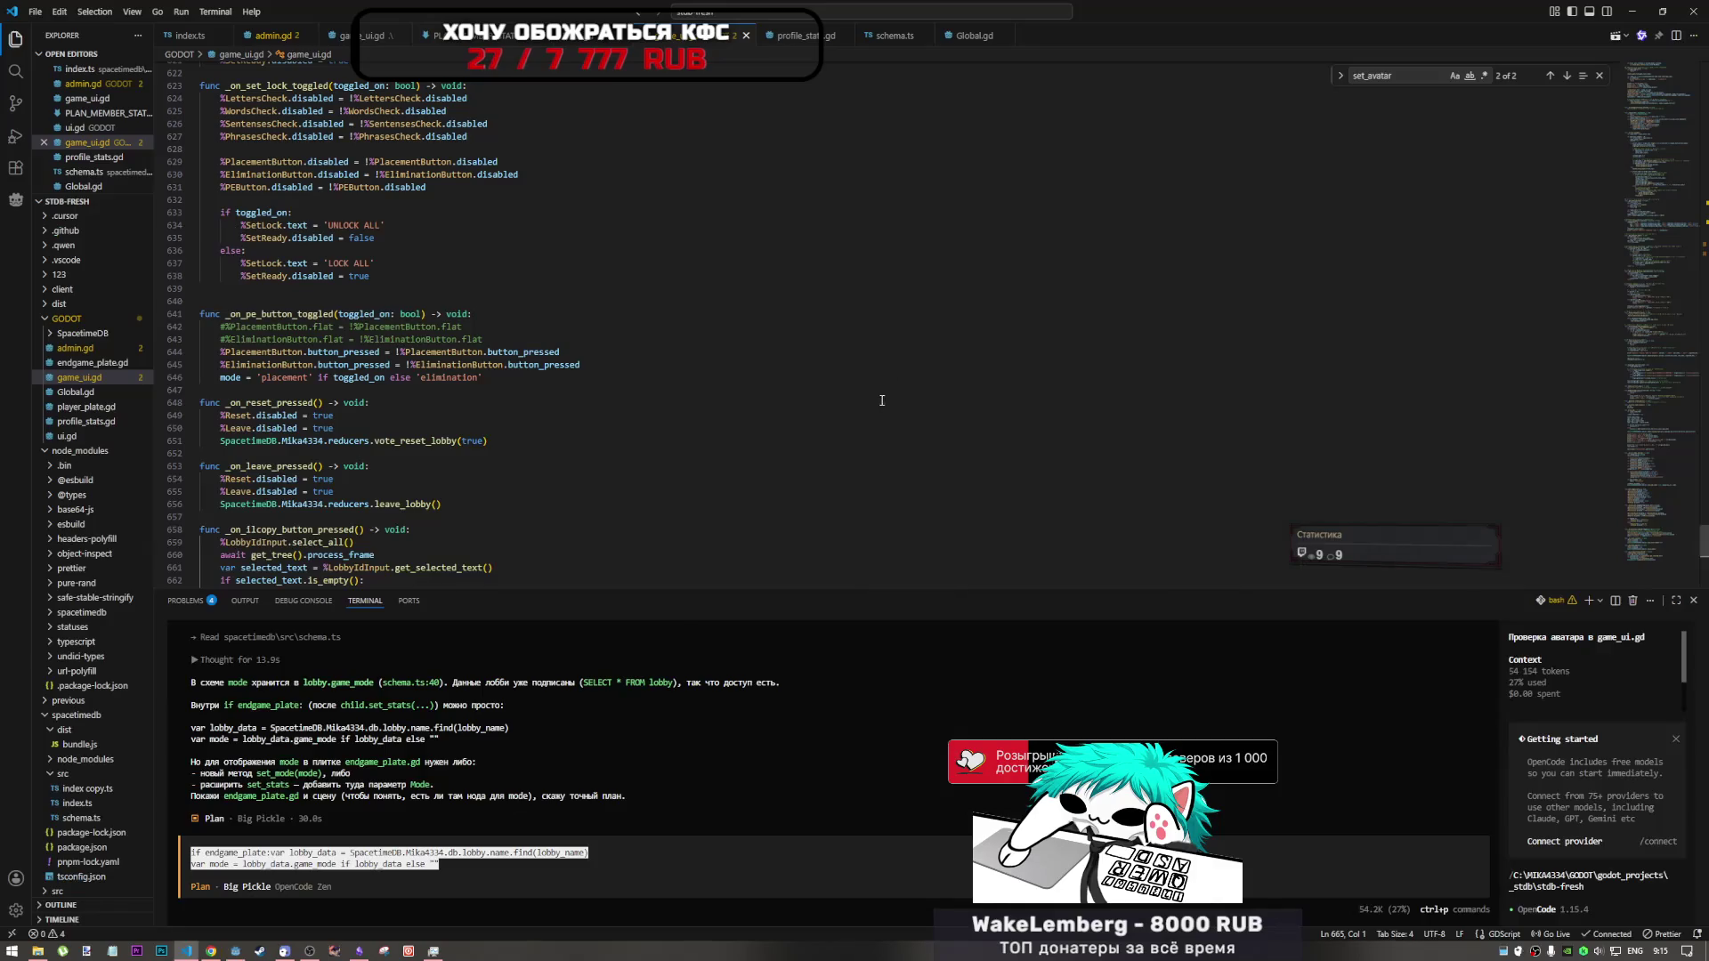
# - Switch to the browser's DeepSeek chat about the ternary-type error
pyautogui.hotkey('alt', 'Tab')
pyautogui.hotkey('alt', 'Tab')
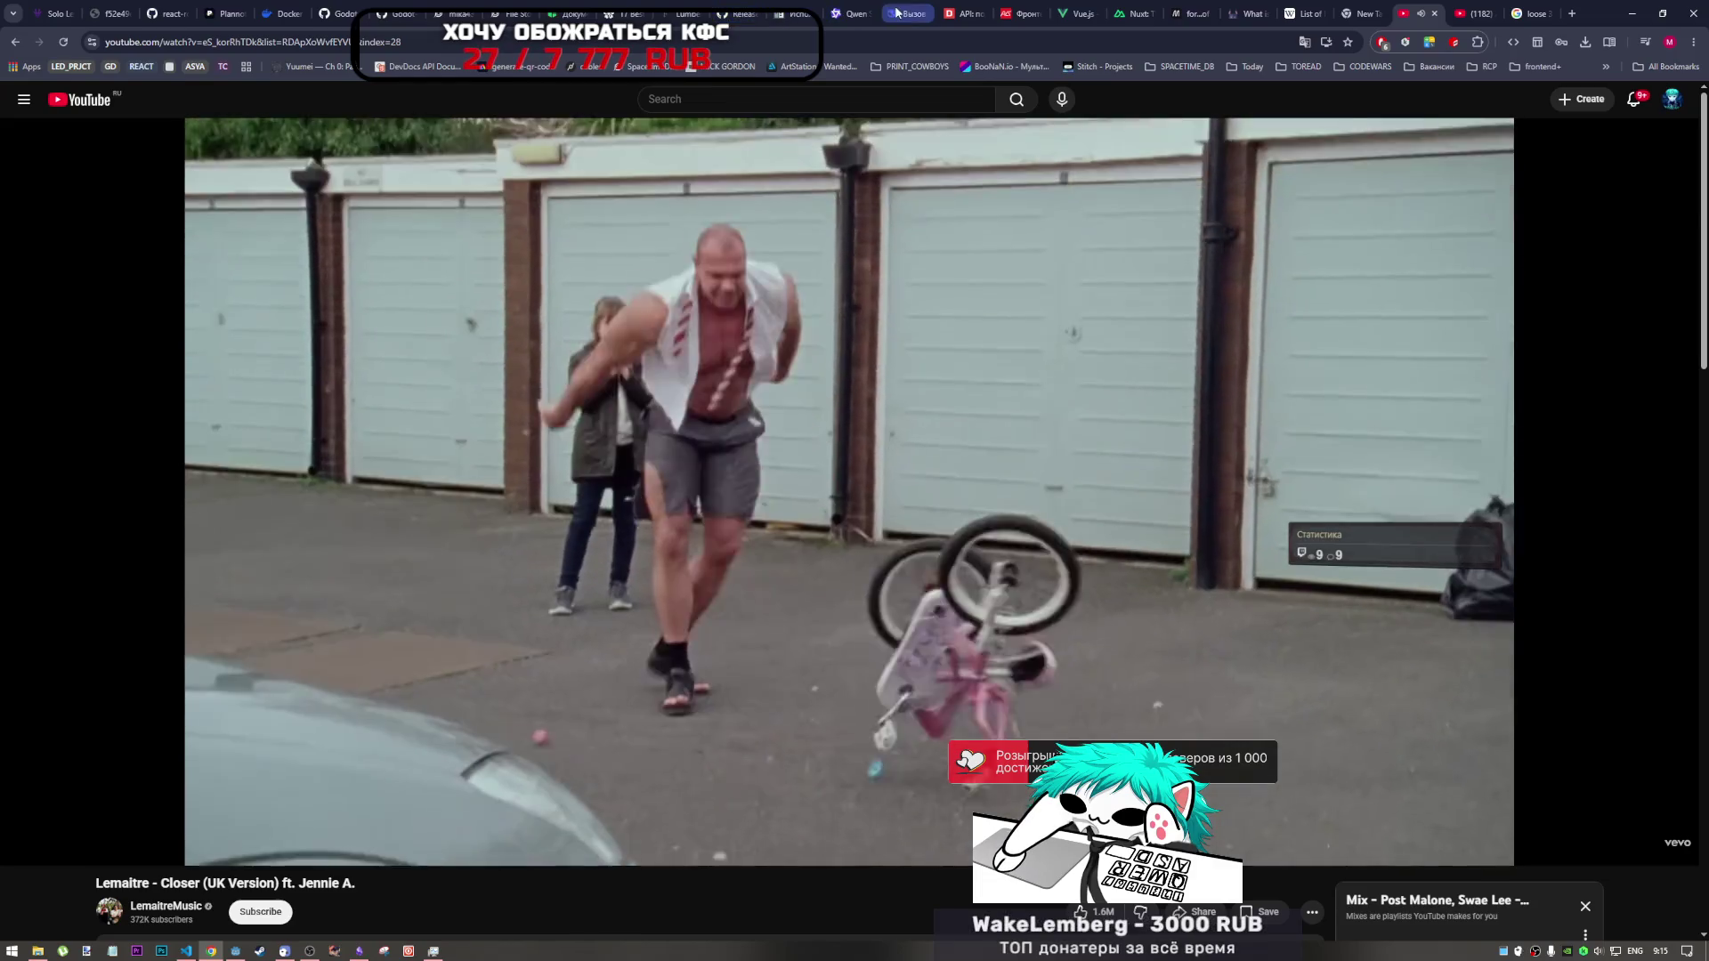
pyautogui.click(897, 13)
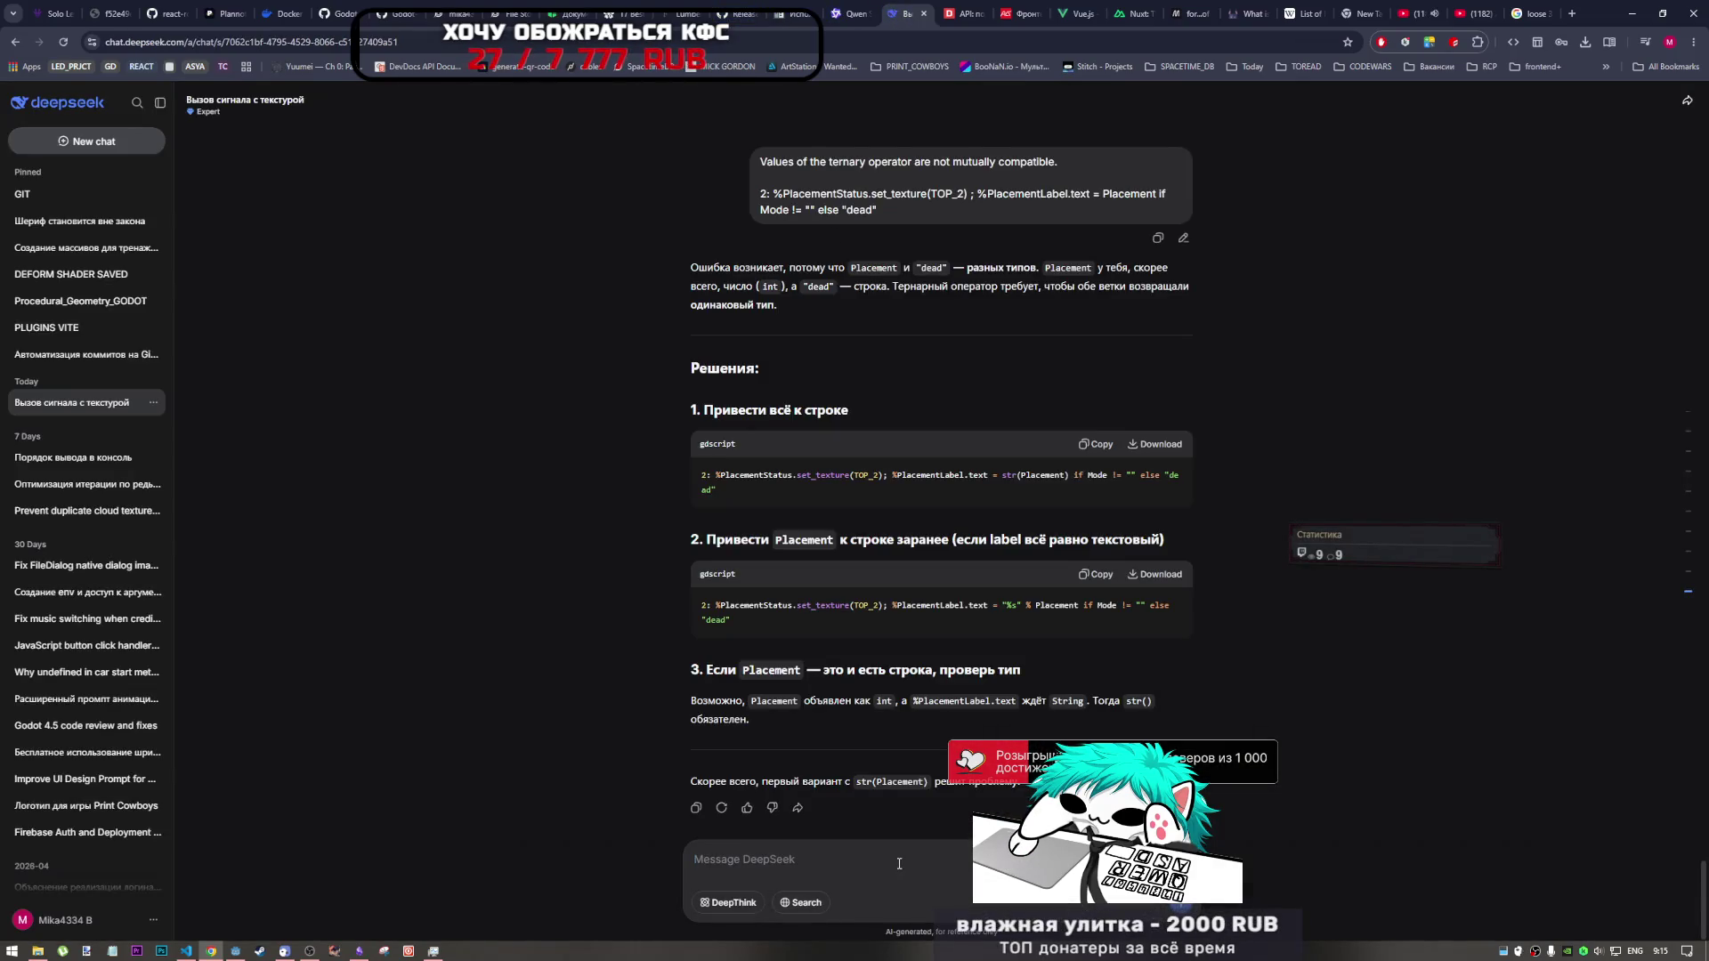
pyautogui.write('e')
# - Write in Russian that control-node order is reversed with only 3 places, and paste the loop code
pyautogui.hotkey('alt', 'shift')
pyautogui.write('т')
pyautogui.press('BackSpace')
pyautogui.write('у нас ко')
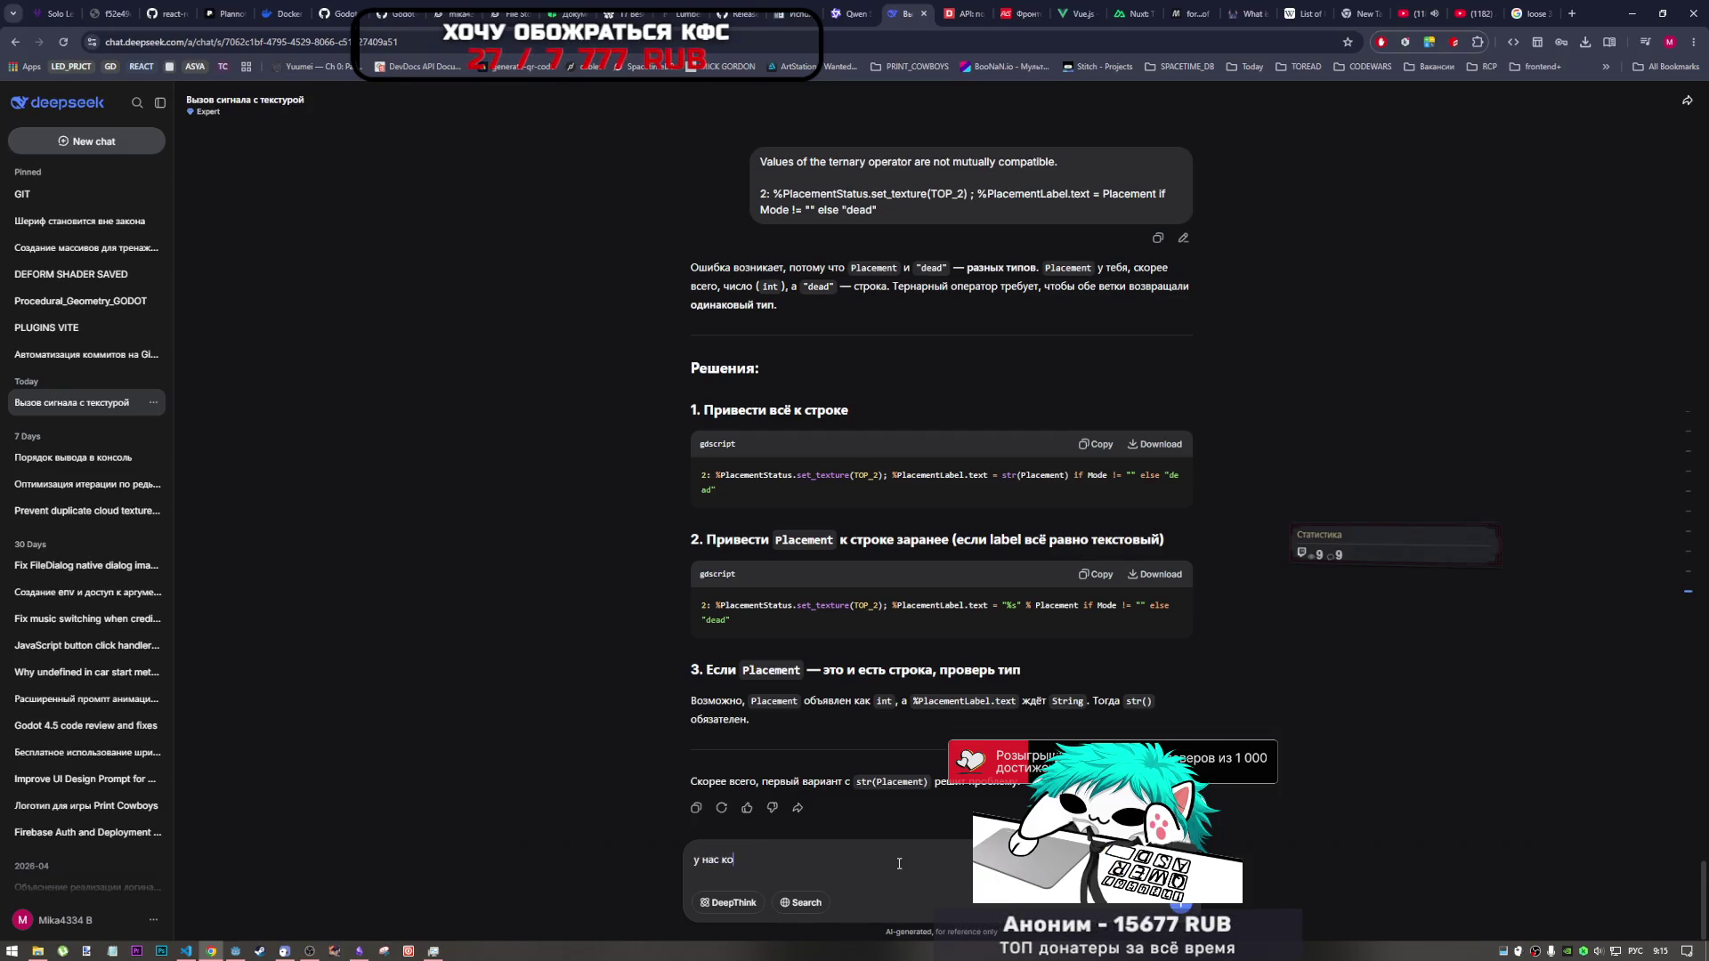
pyautogui.write('нтрол ноды поря')
pyautogui.write('док обрат')
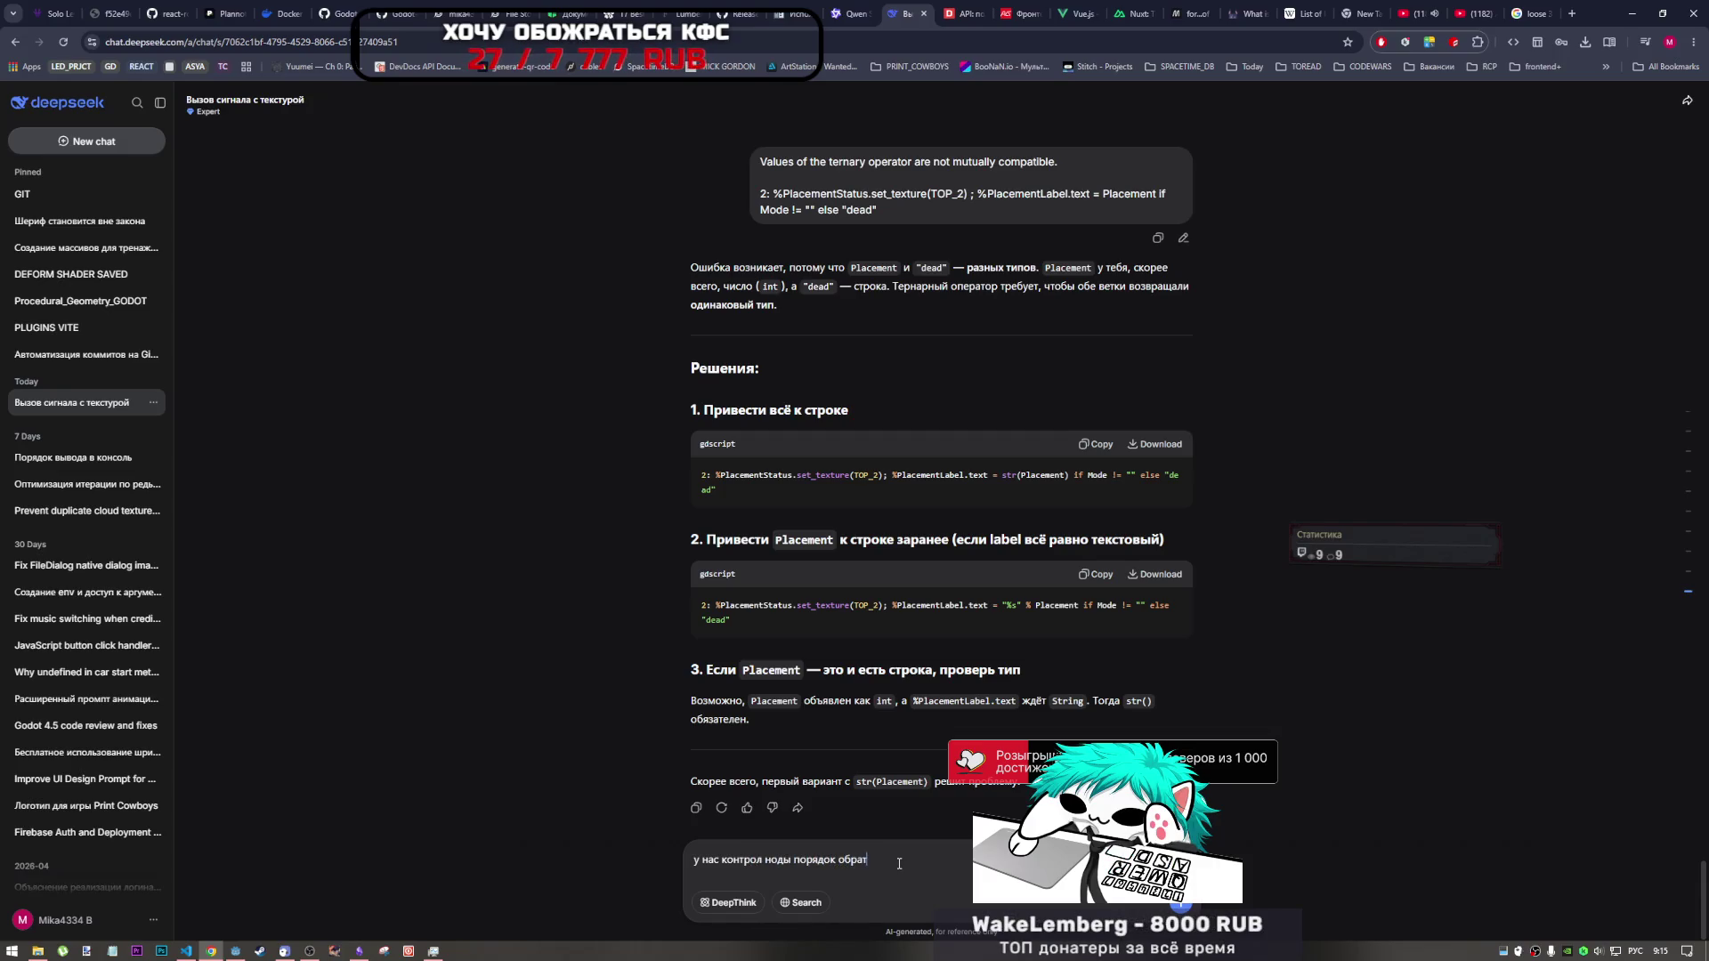
pyautogui.write('ный всего 3 мес')
pyautogui.write('та')
pyautogui.hotkey('ctrl', 'v')
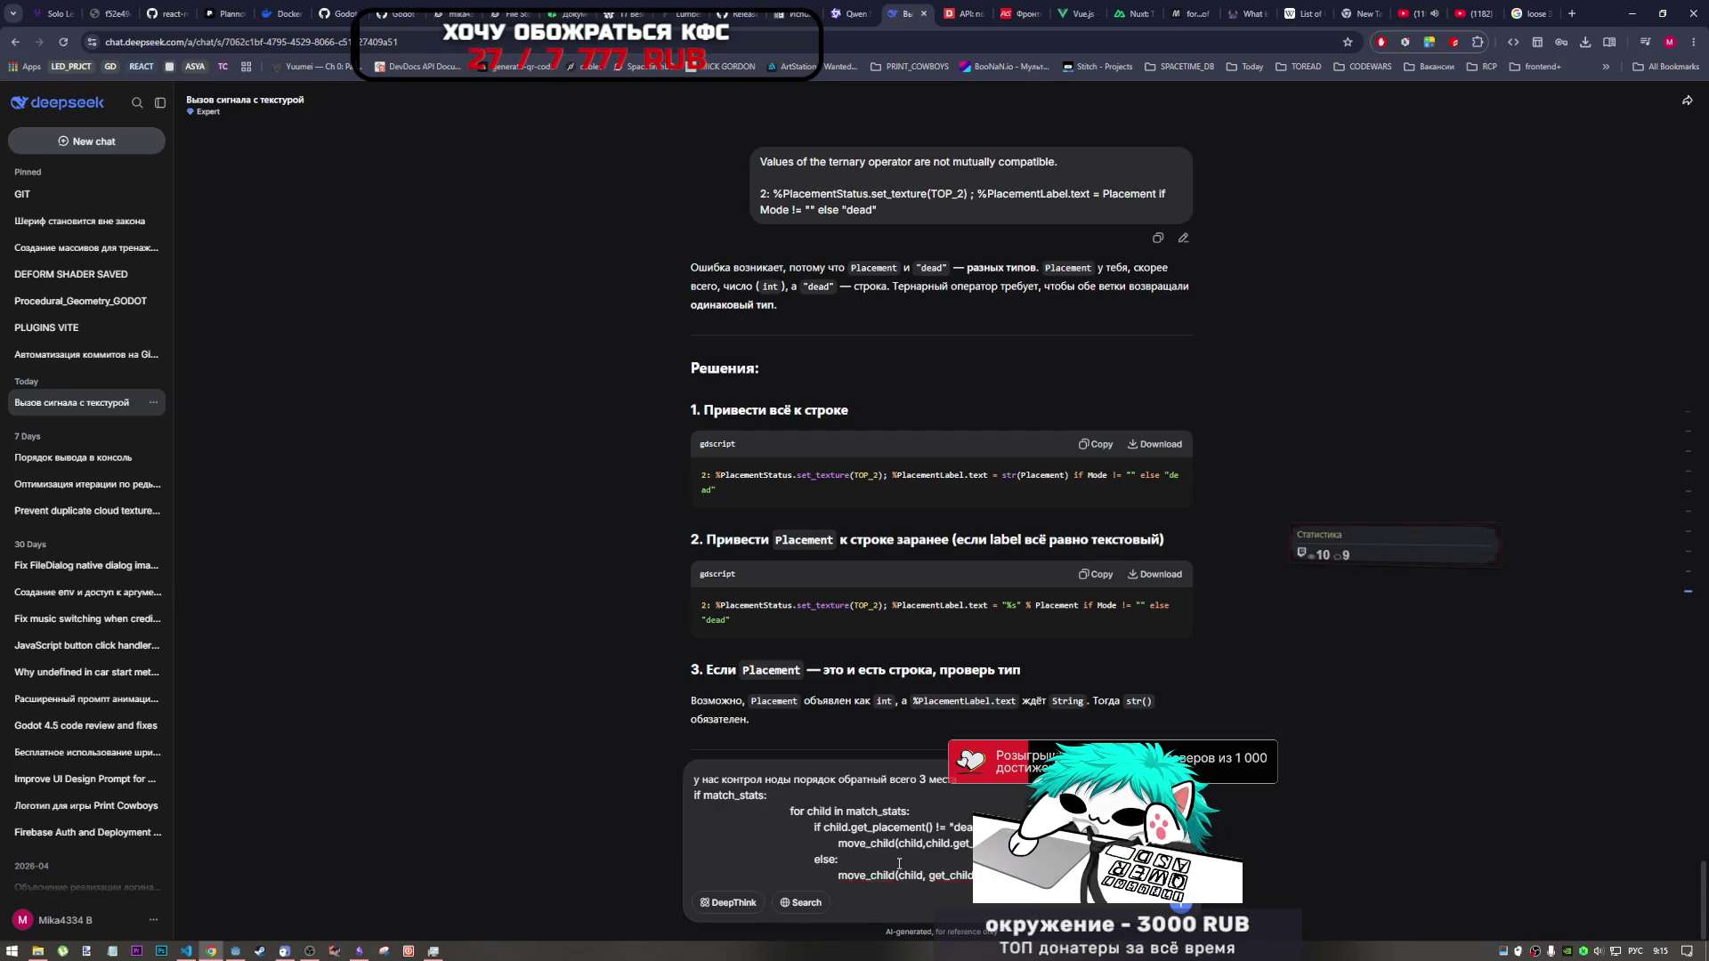
# - Add that first place goes at the end of the list and the rest at the start, then send
pyautogui.click(978, 788)
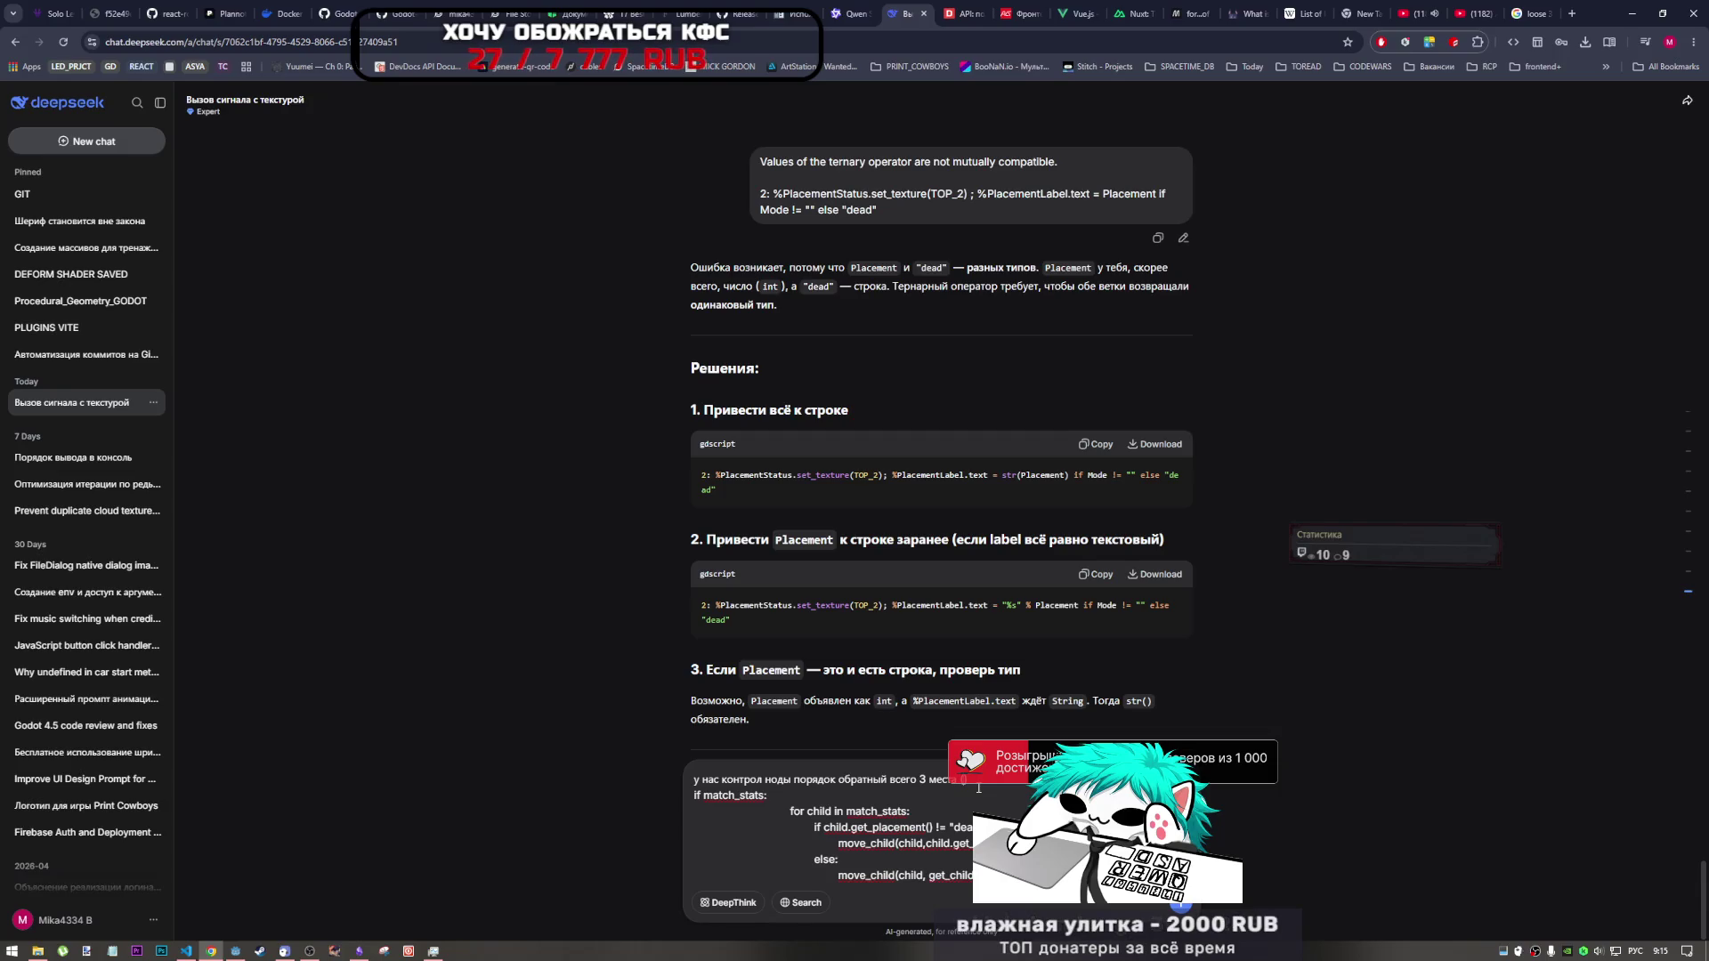
pyautogui.write('из возможно')
pyautogui.press('BackSpace')
pyautogui.write('ы')
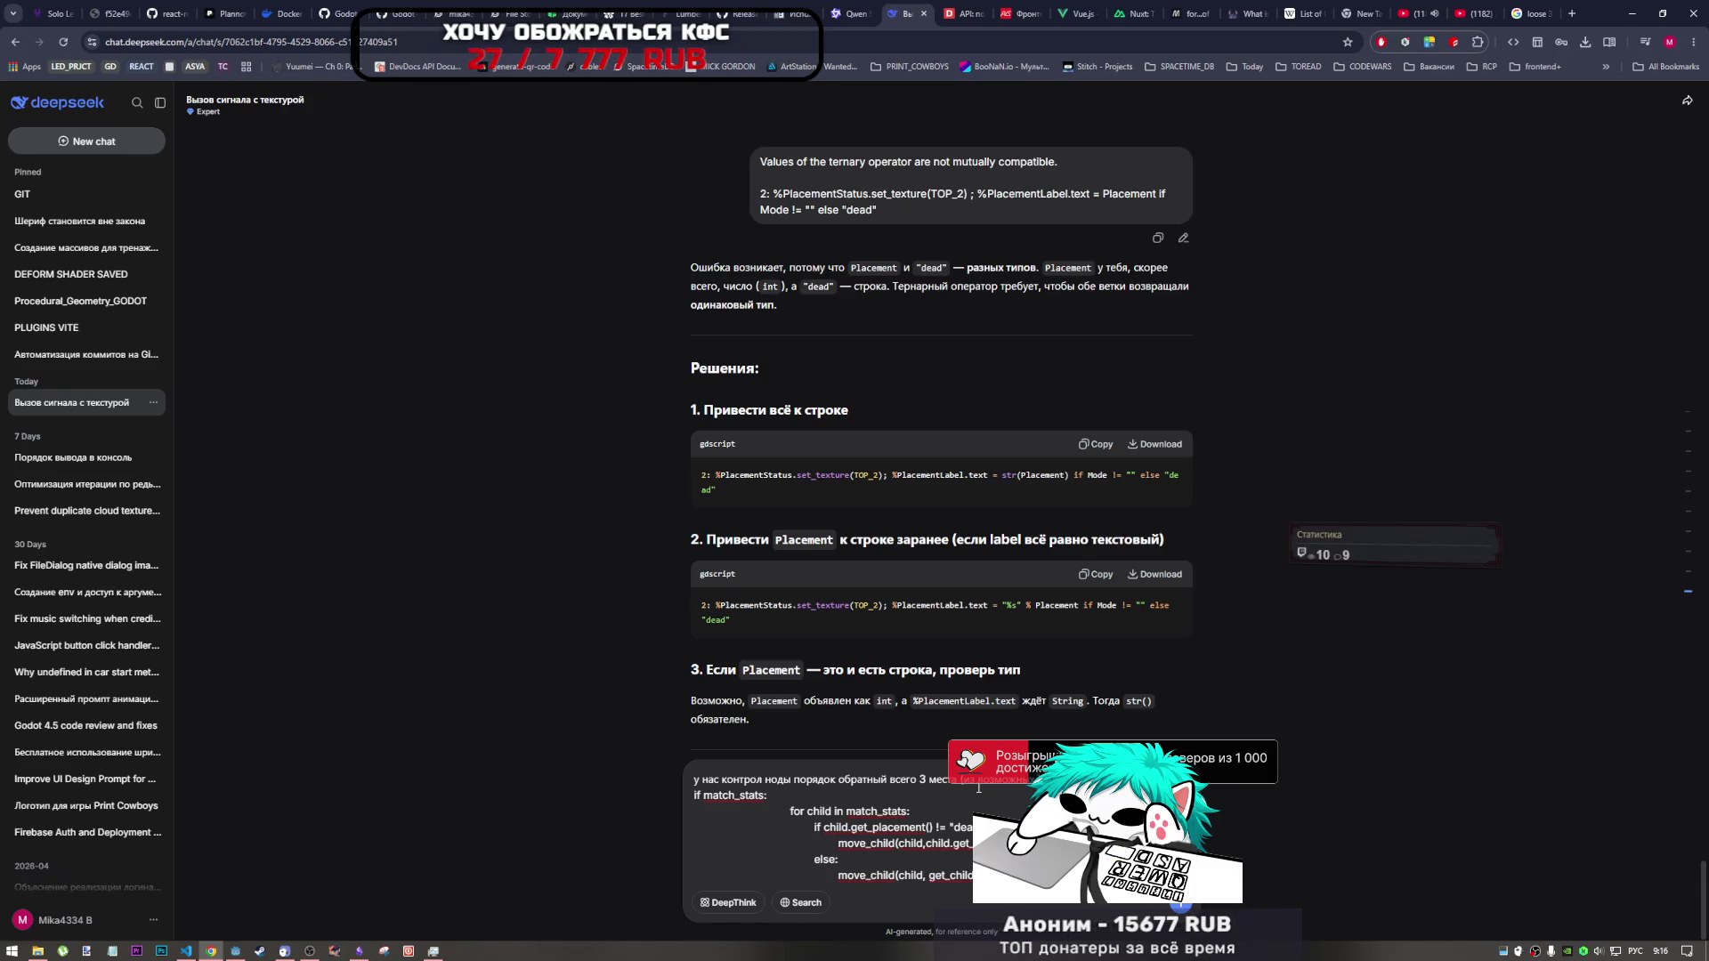
pyautogui.hotkey('alt', 'shift')
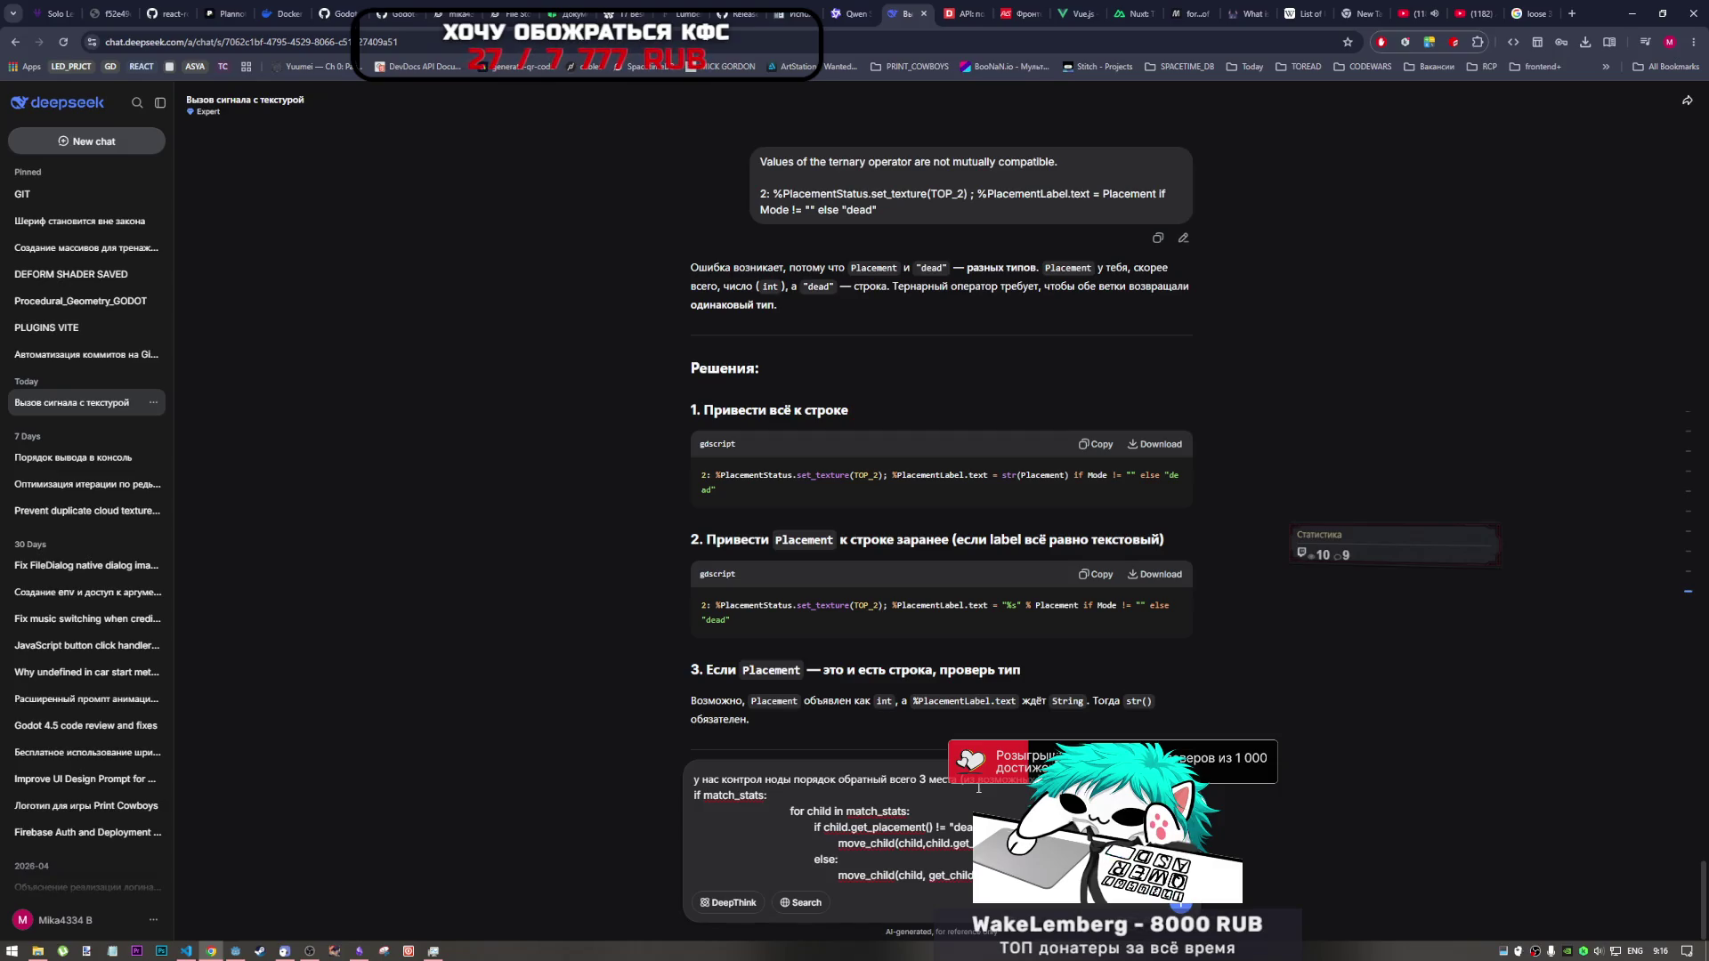
pyautogui.hotkey('alt', 'shift')
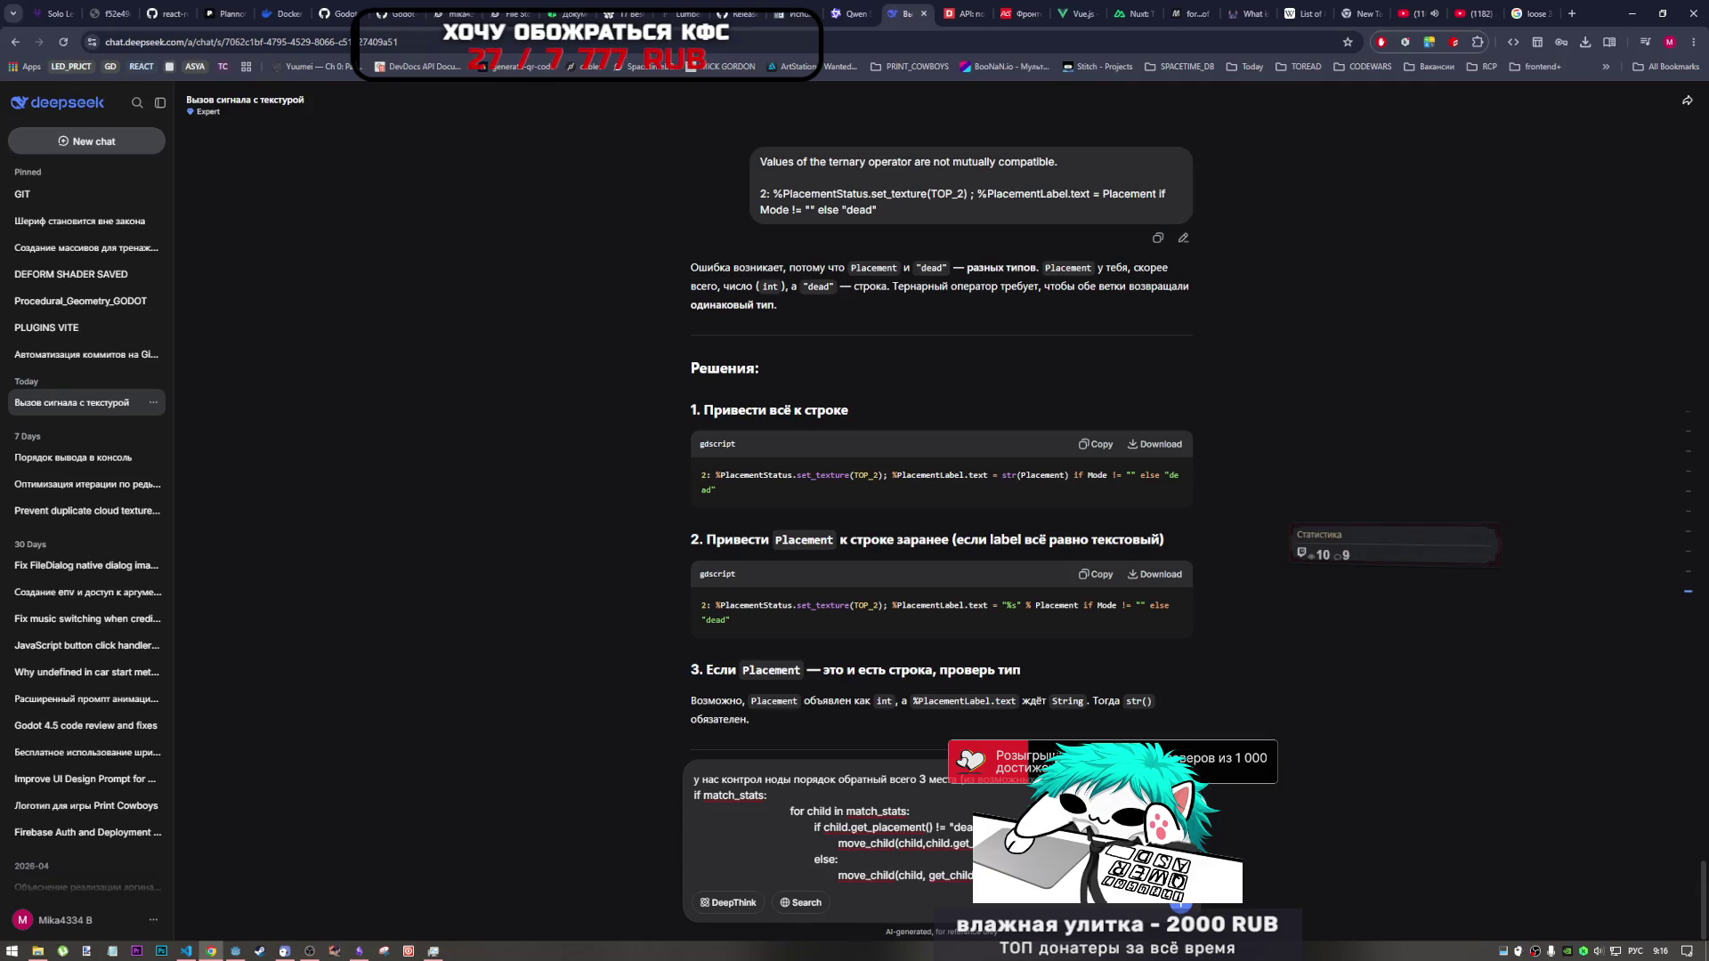
pyautogui.write('бы')
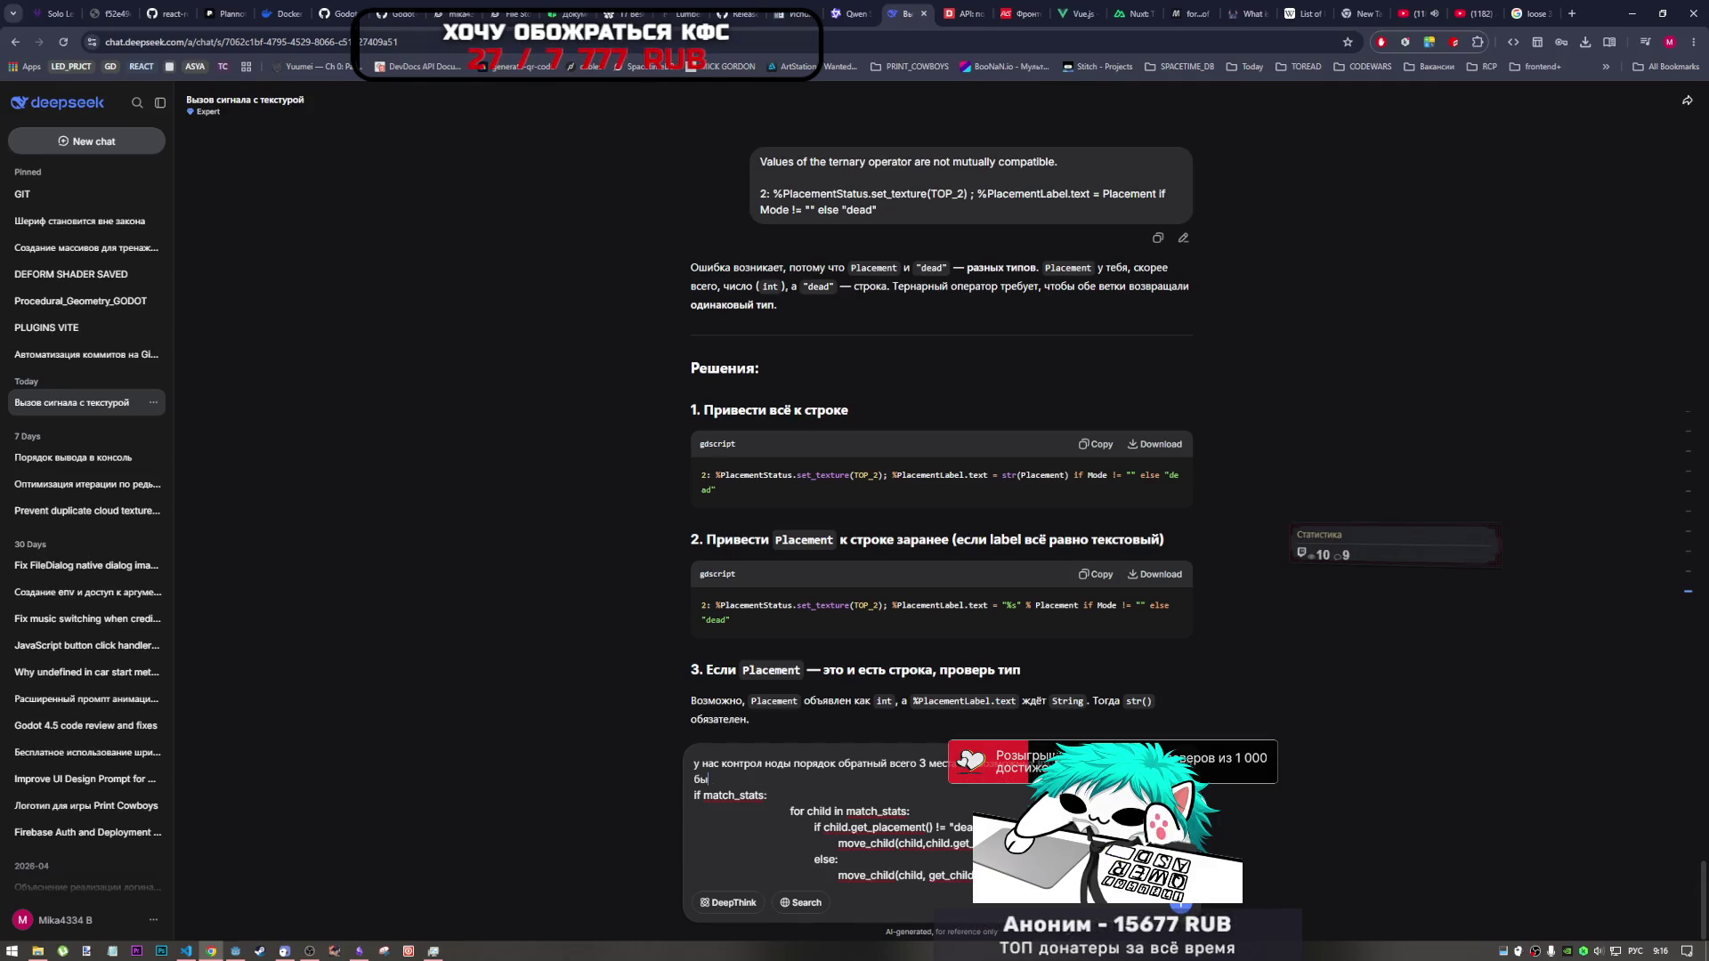
pyautogui.write('ть в конце списка')
pyautogui.write(' ло')
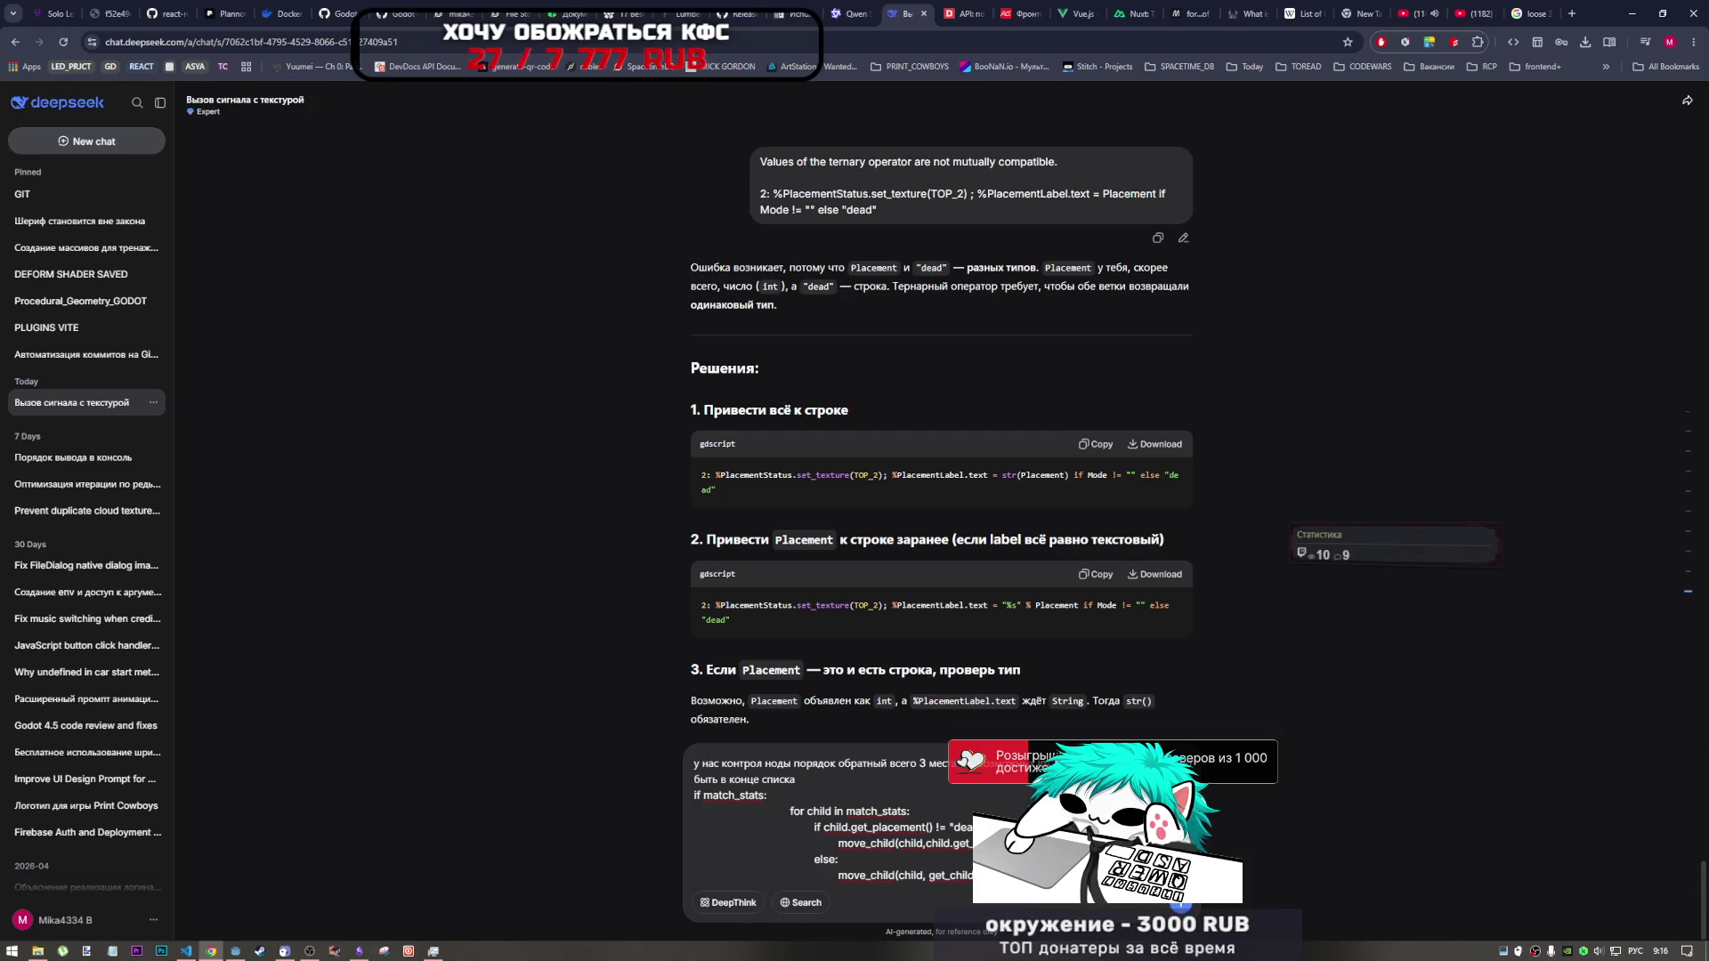
pyautogui.write(' отсальные')
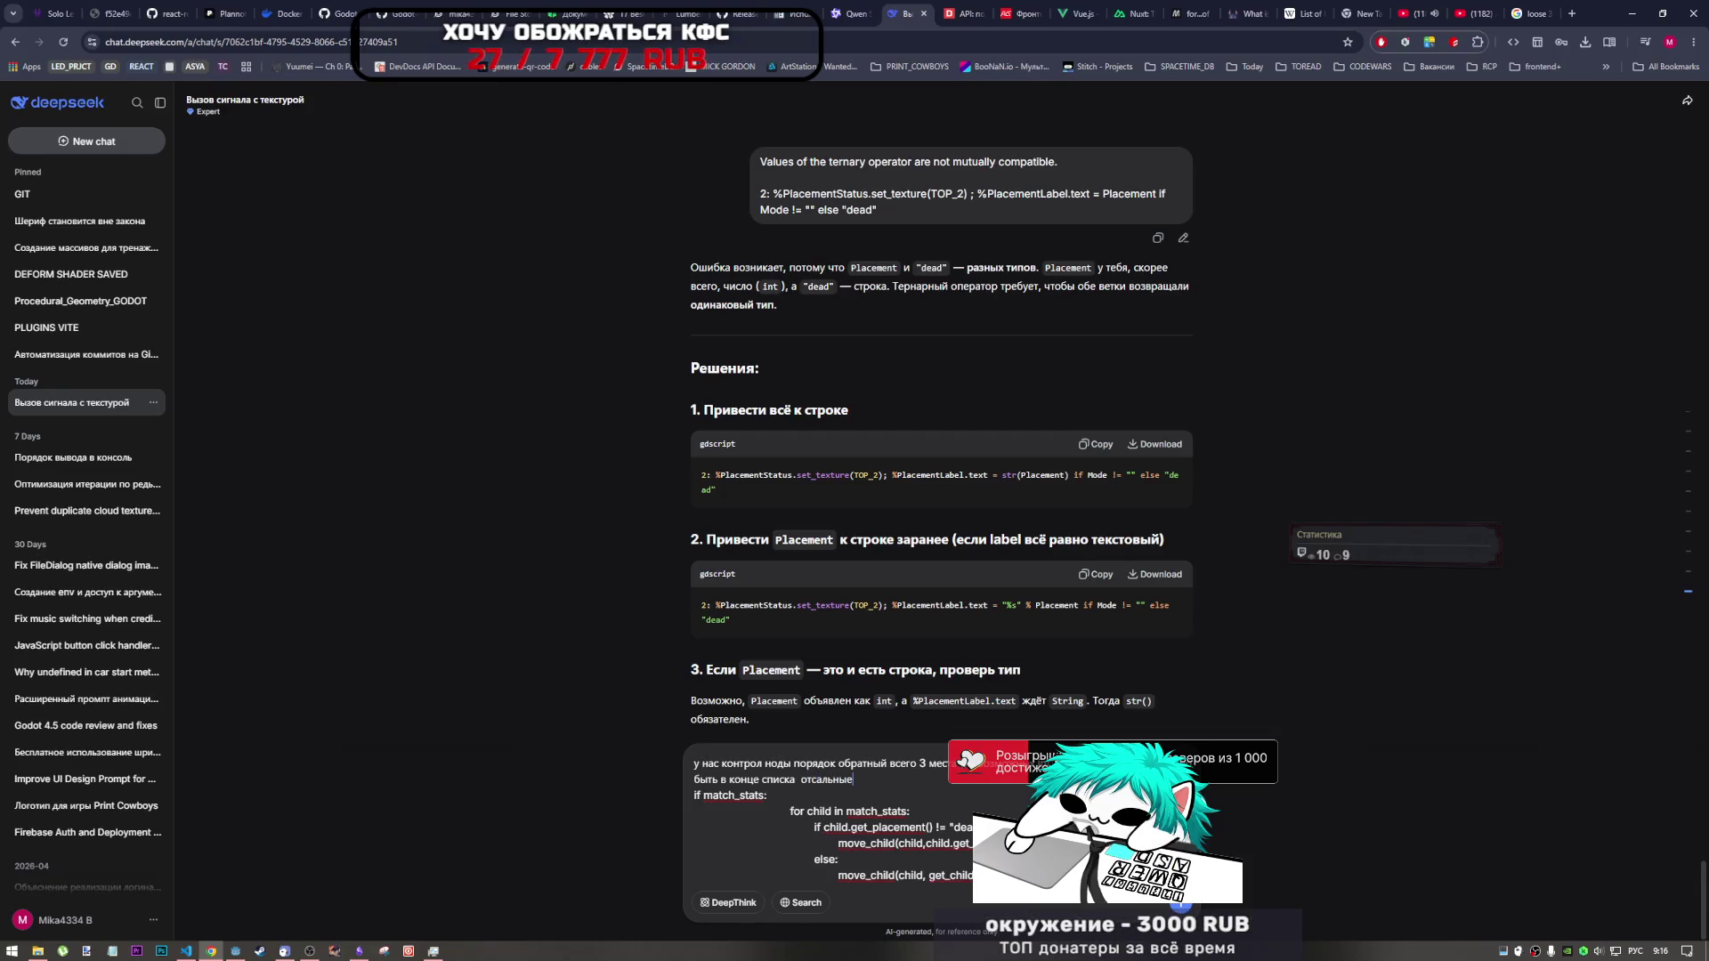
pyautogui.write(' в начало')
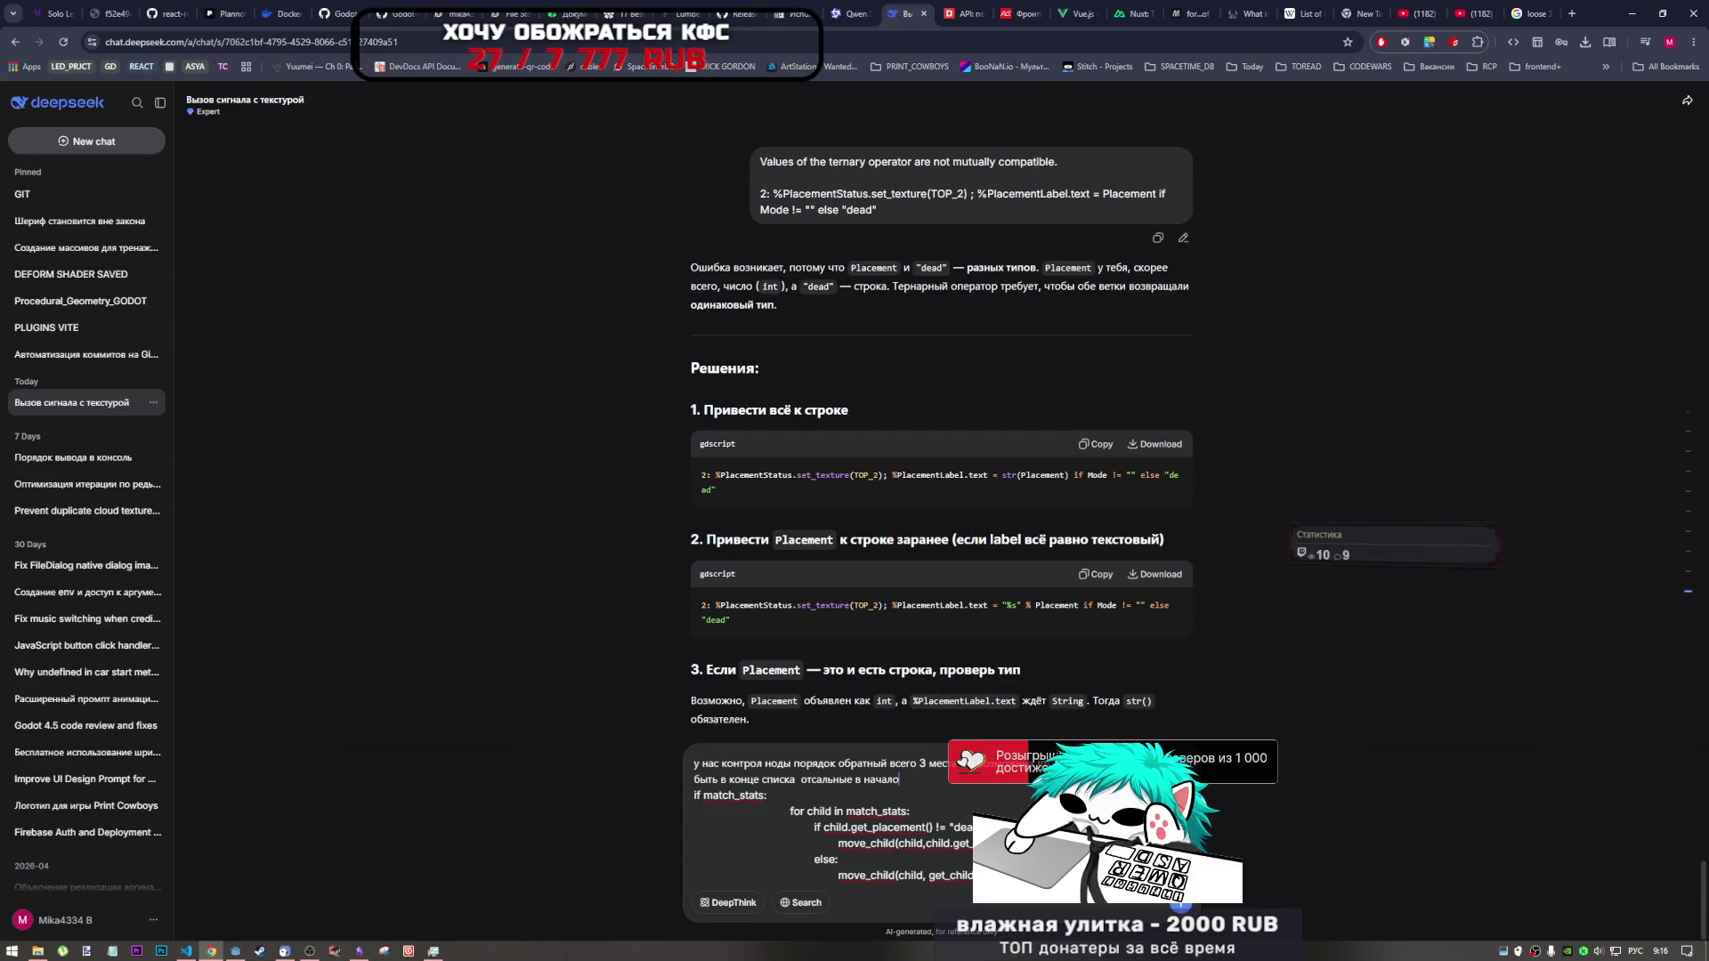
pyautogui.press('Return')
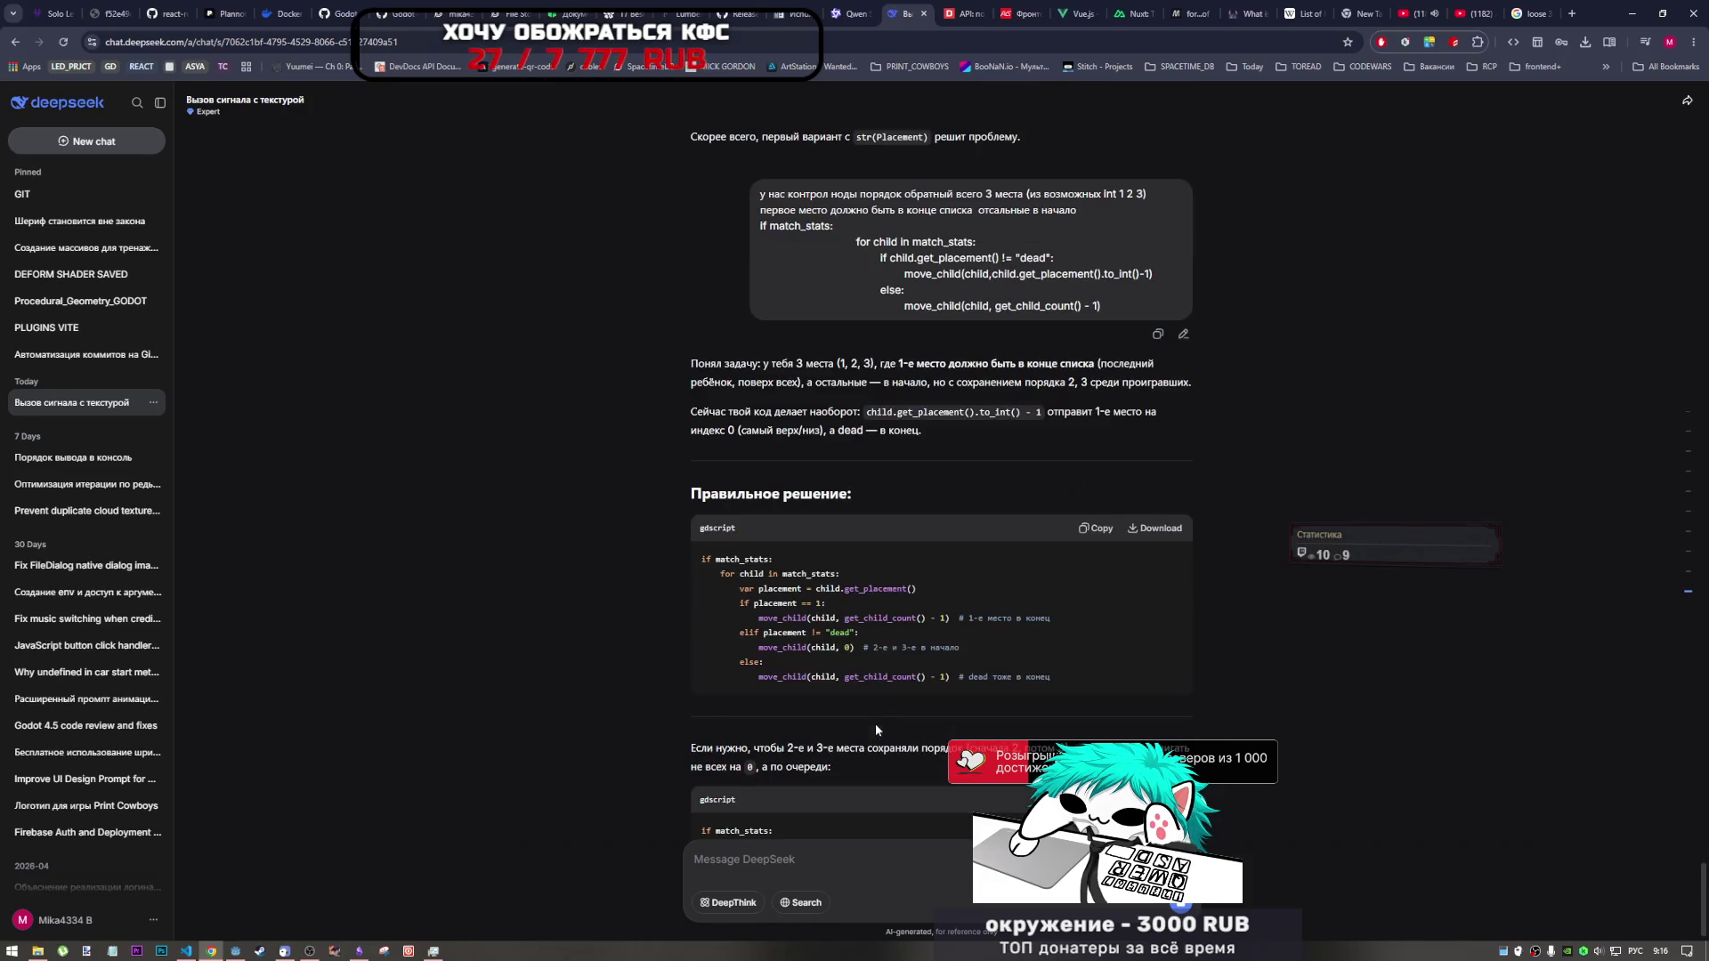
pyautogui.moveTo(745, 605); pyautogui.dragTo(830, 606)
pyautogui.click(816, 631)
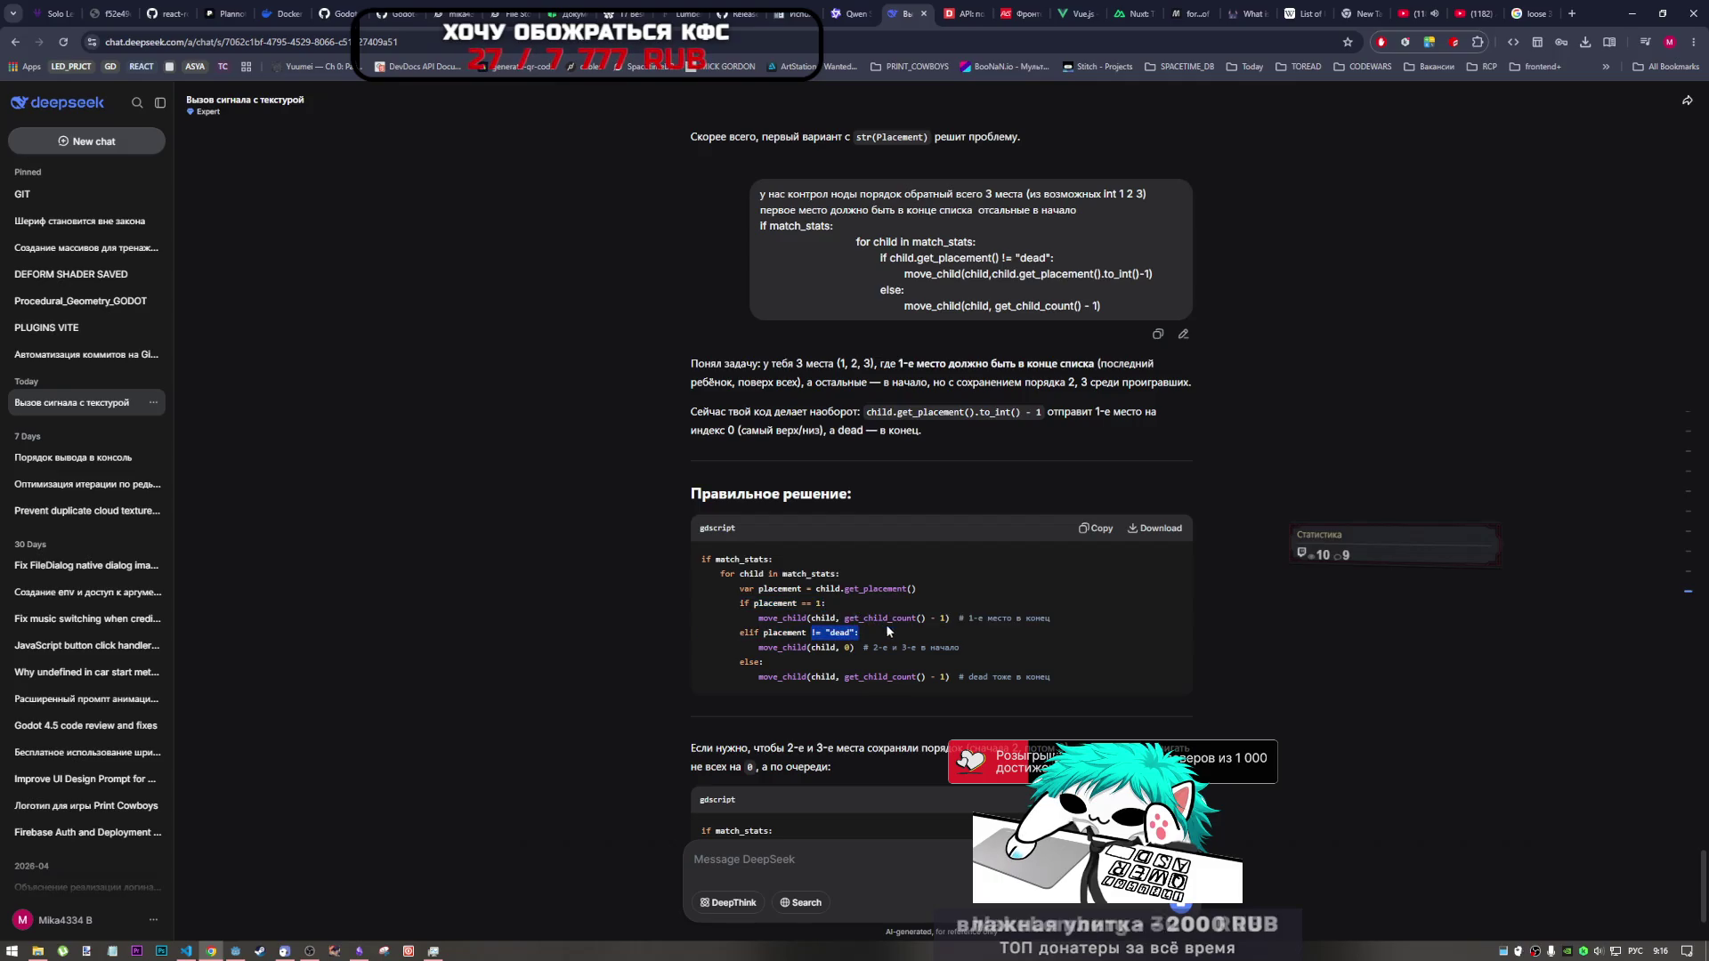
pyautogui.moveTo(993, 621); pyautogui.dragTo(1047, 620)
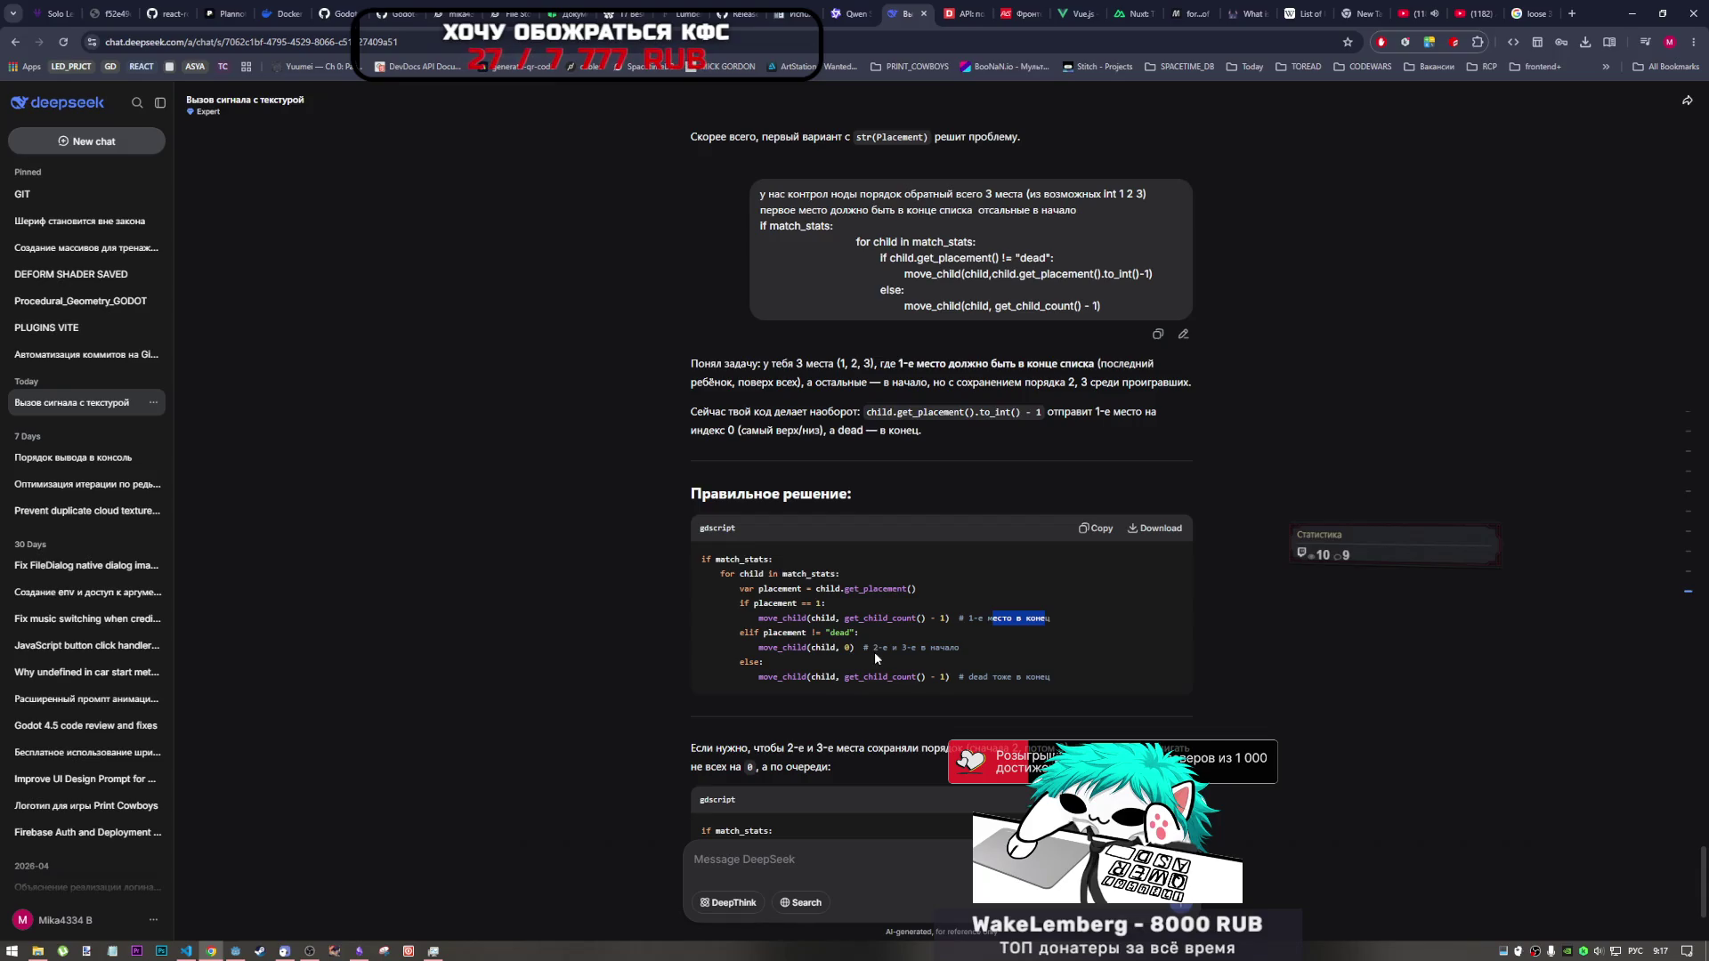
pyautogui.moveTo(968, 676); pyautogui.dragTo(1065, 677)
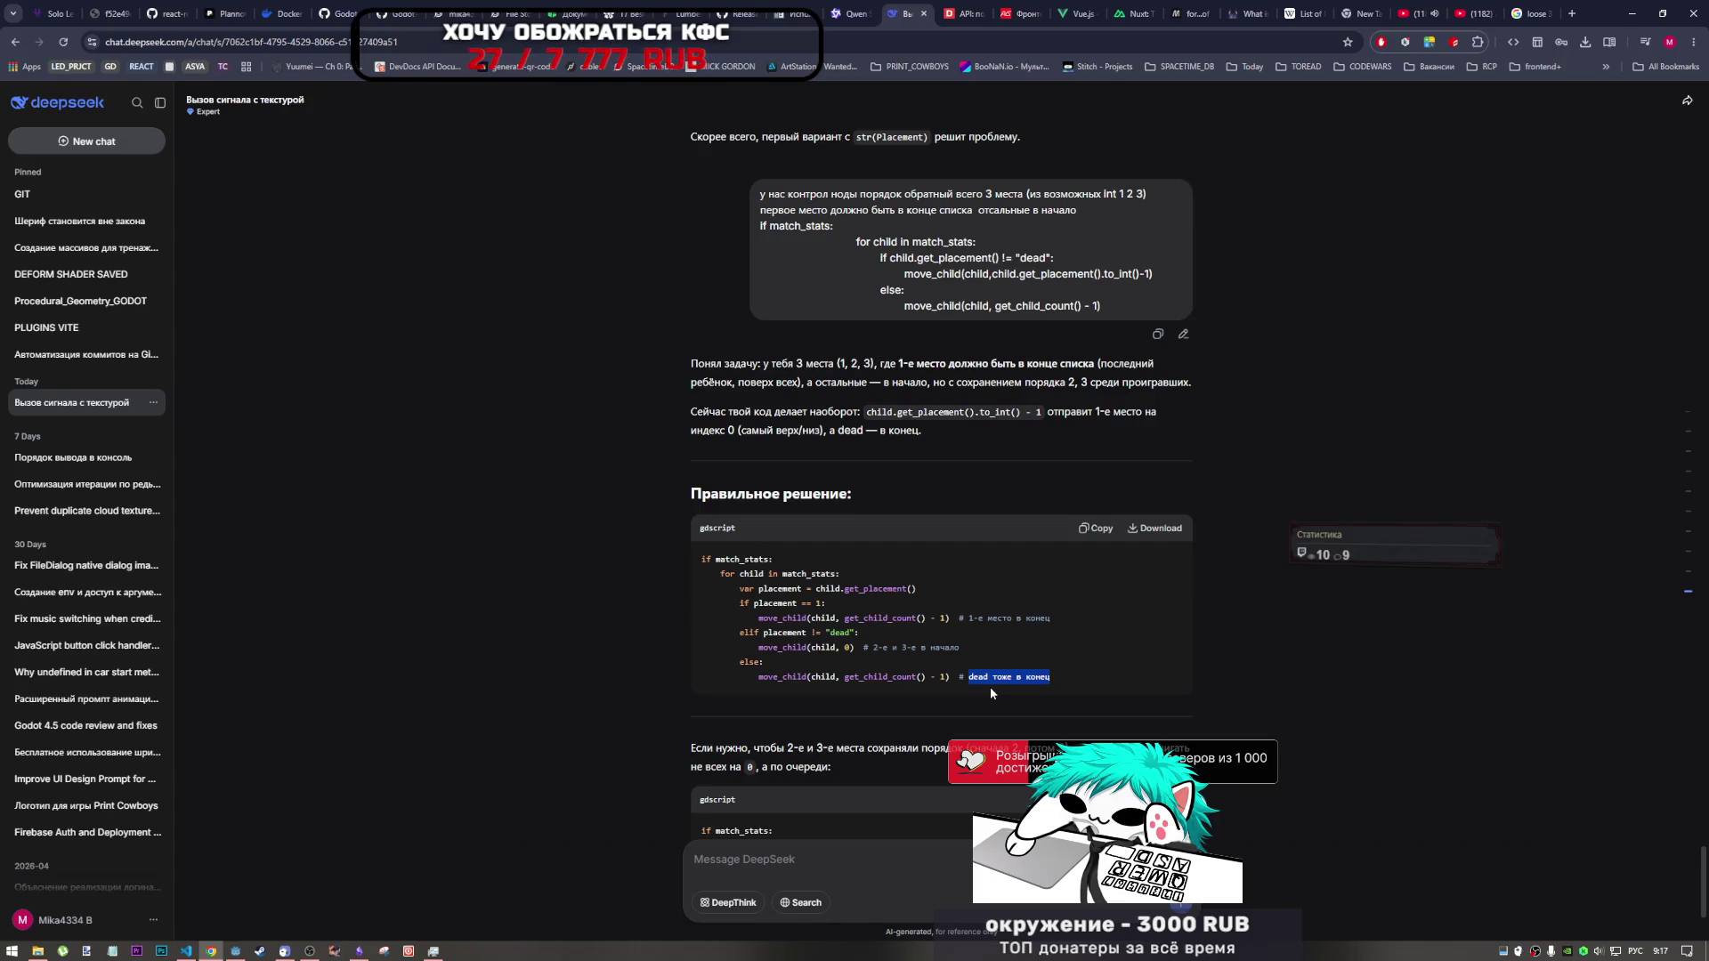
pyautogui.scroll(-2, 962, 699)
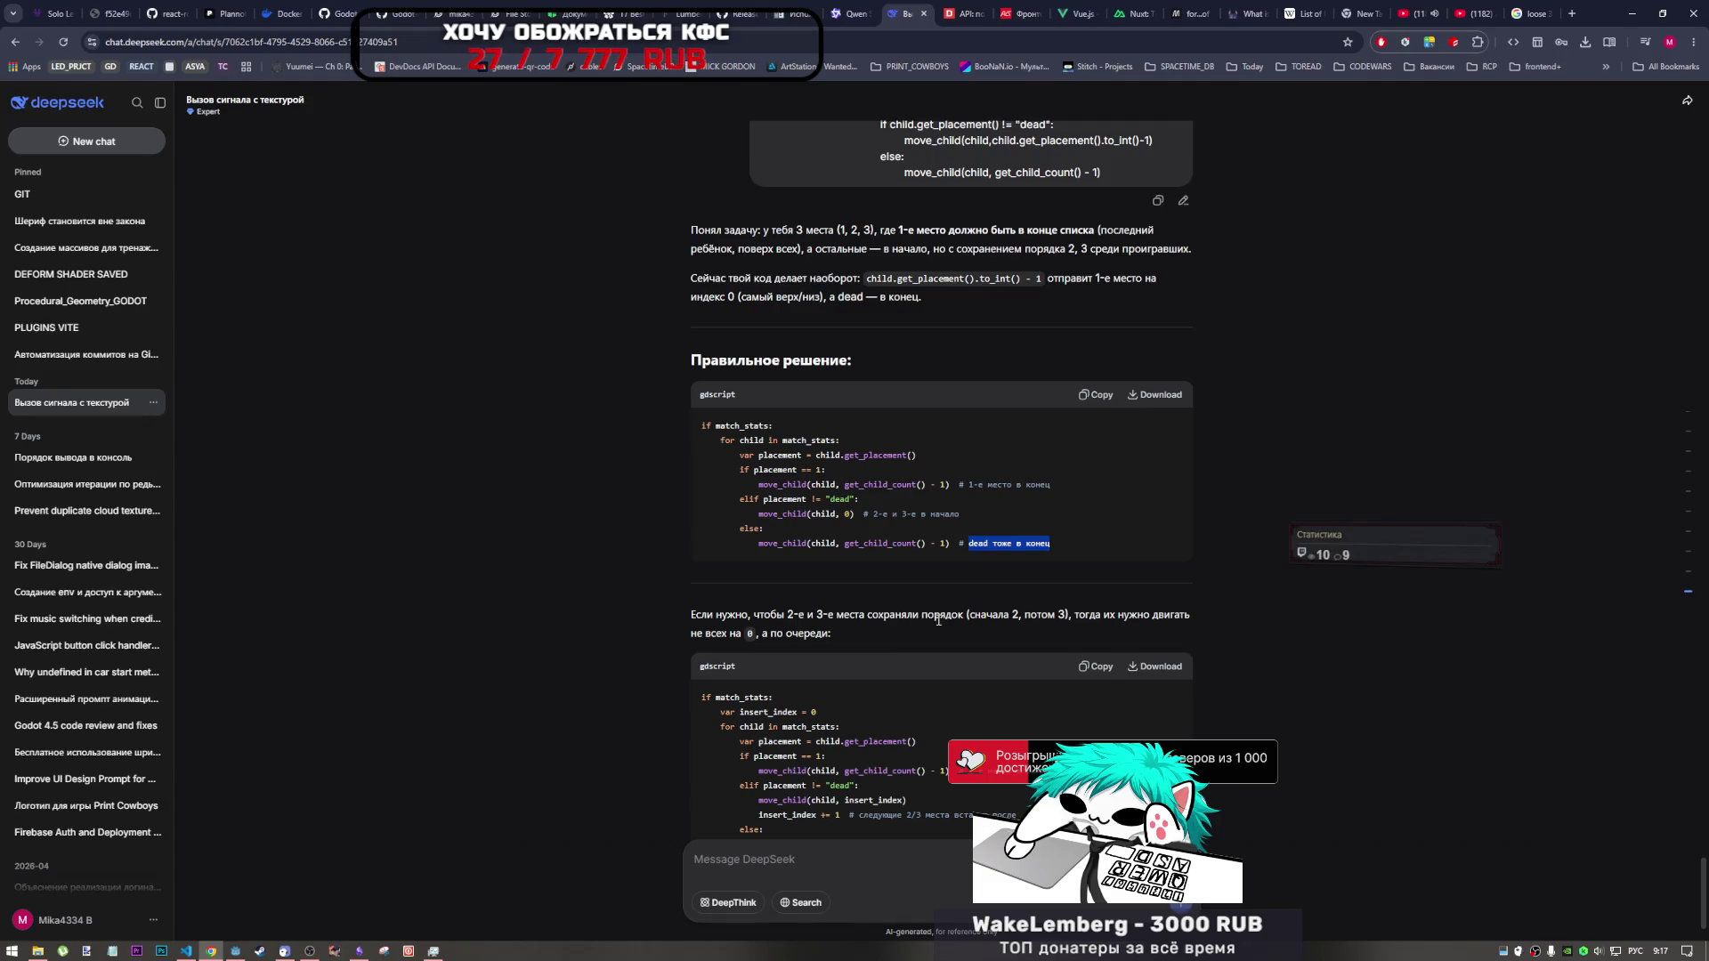
pyautogui.scroll(-2, 939, 620)
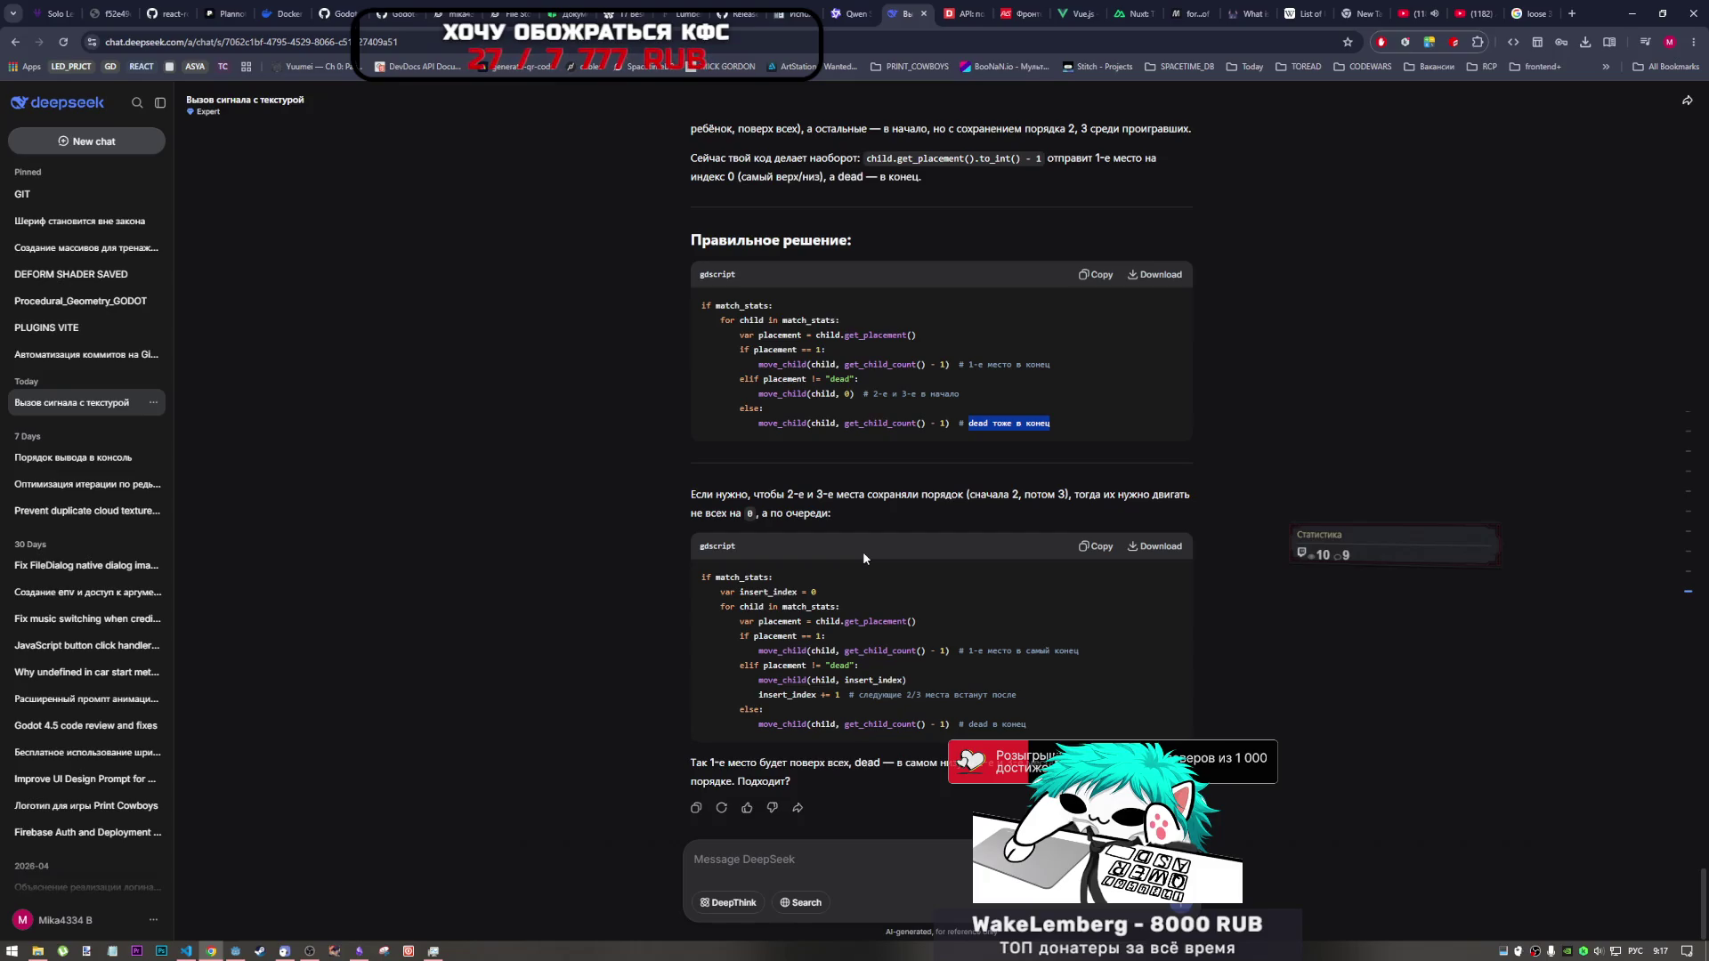
pyautogui.click(881, 865)
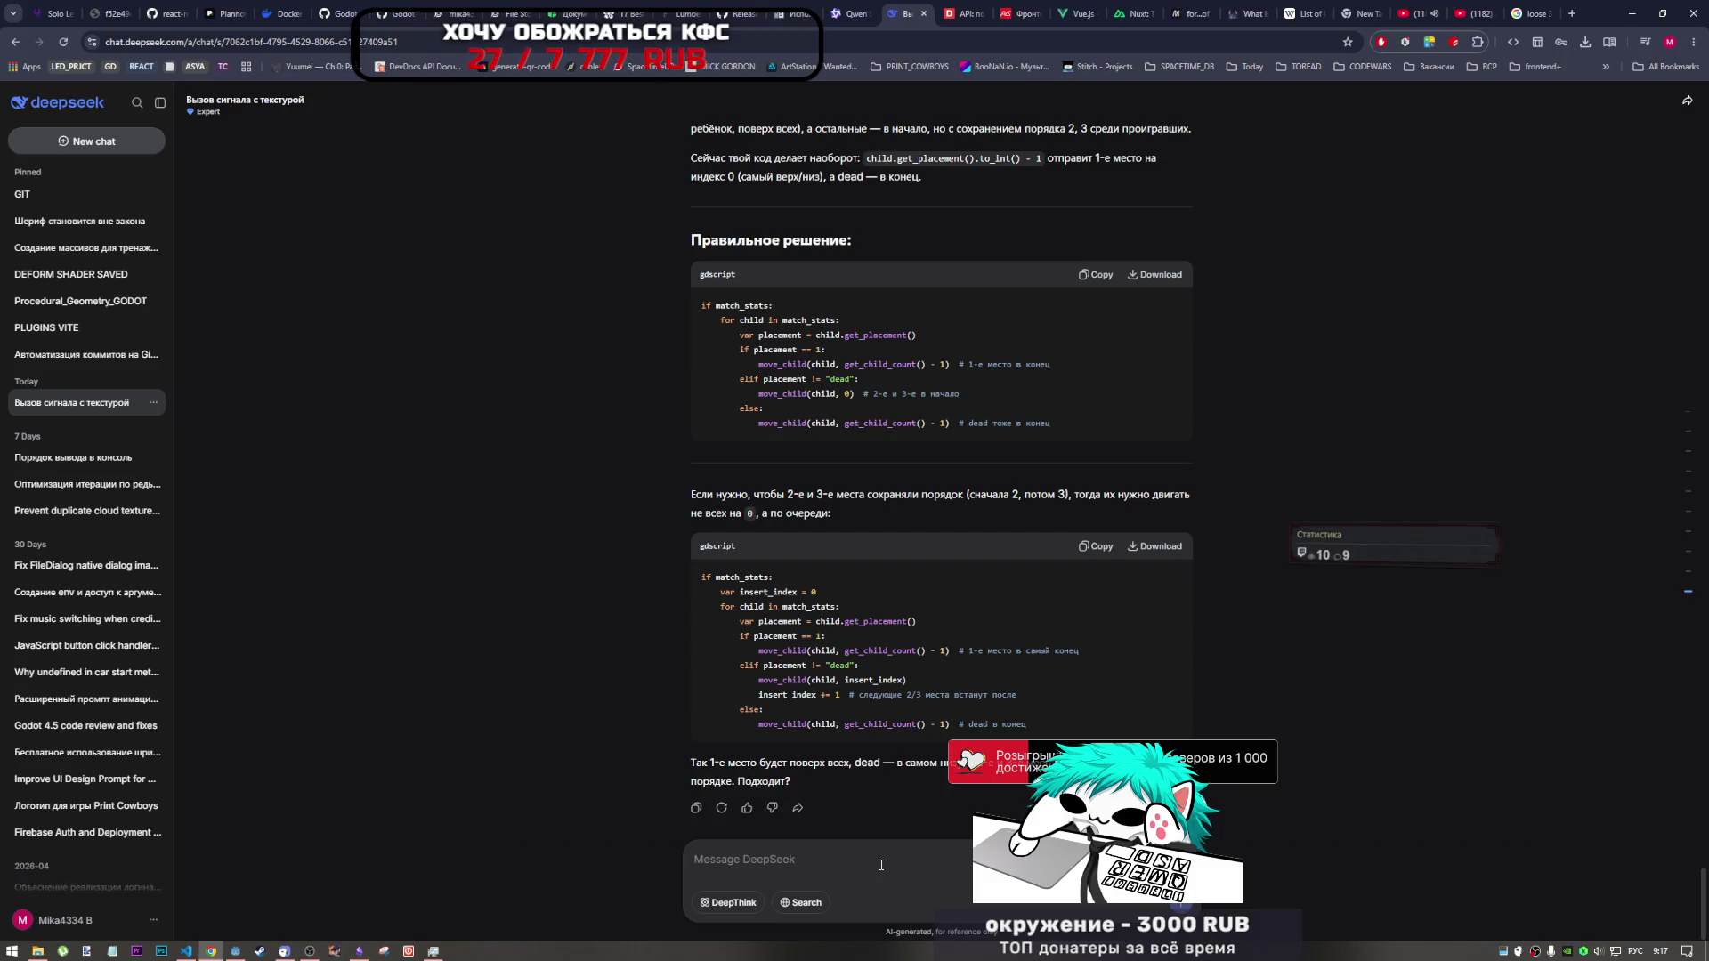
# - Send 'остальные в начало а не в конец' and review the revised code moving other plates to index 0
pyautogui.write('осталь')
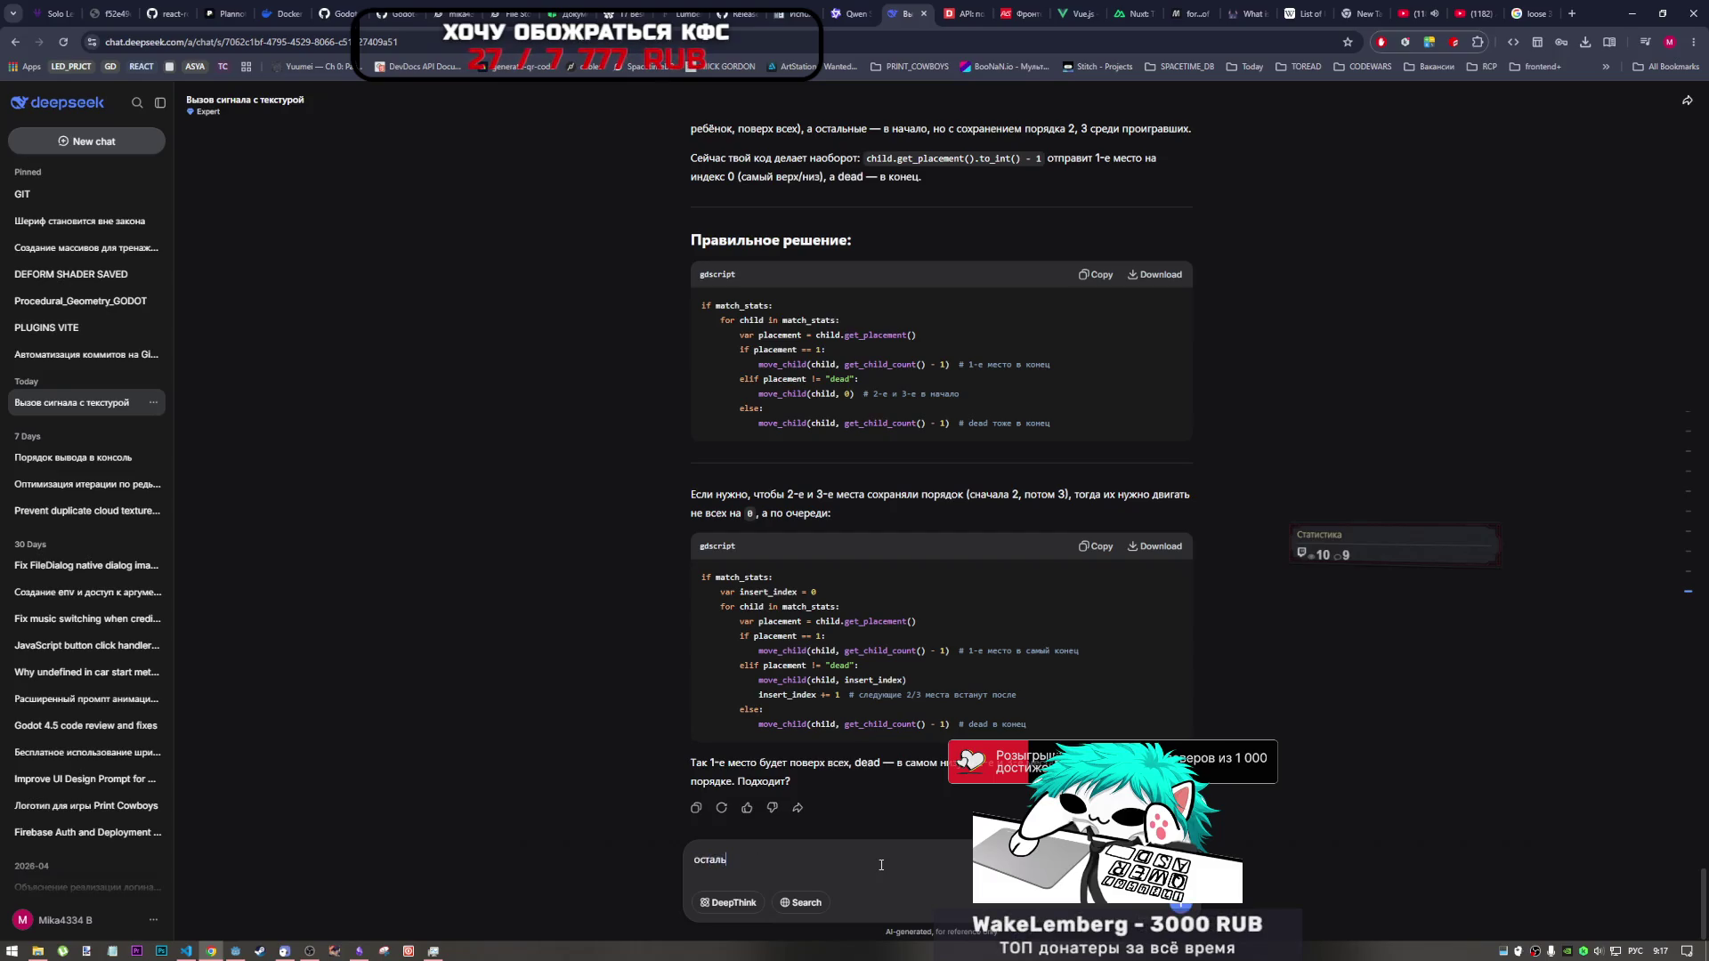
pyautogui.write('ные в начало ')
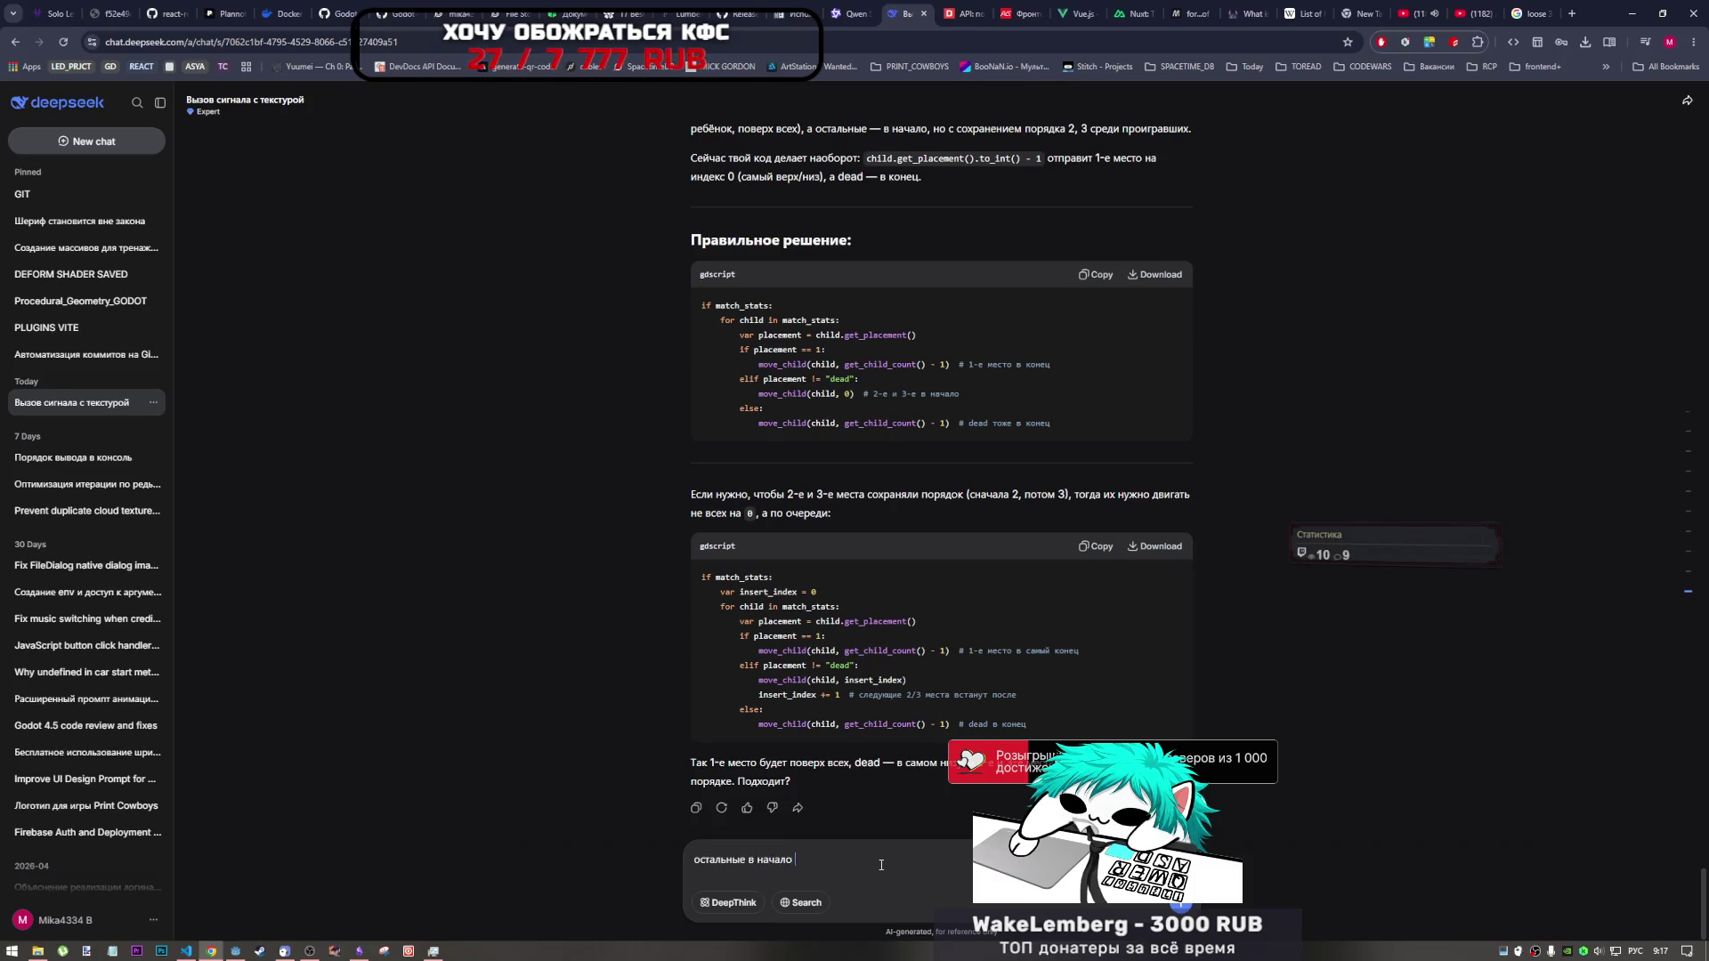
pyautogui.write('а не в конец')
pyautogui.press('Return')
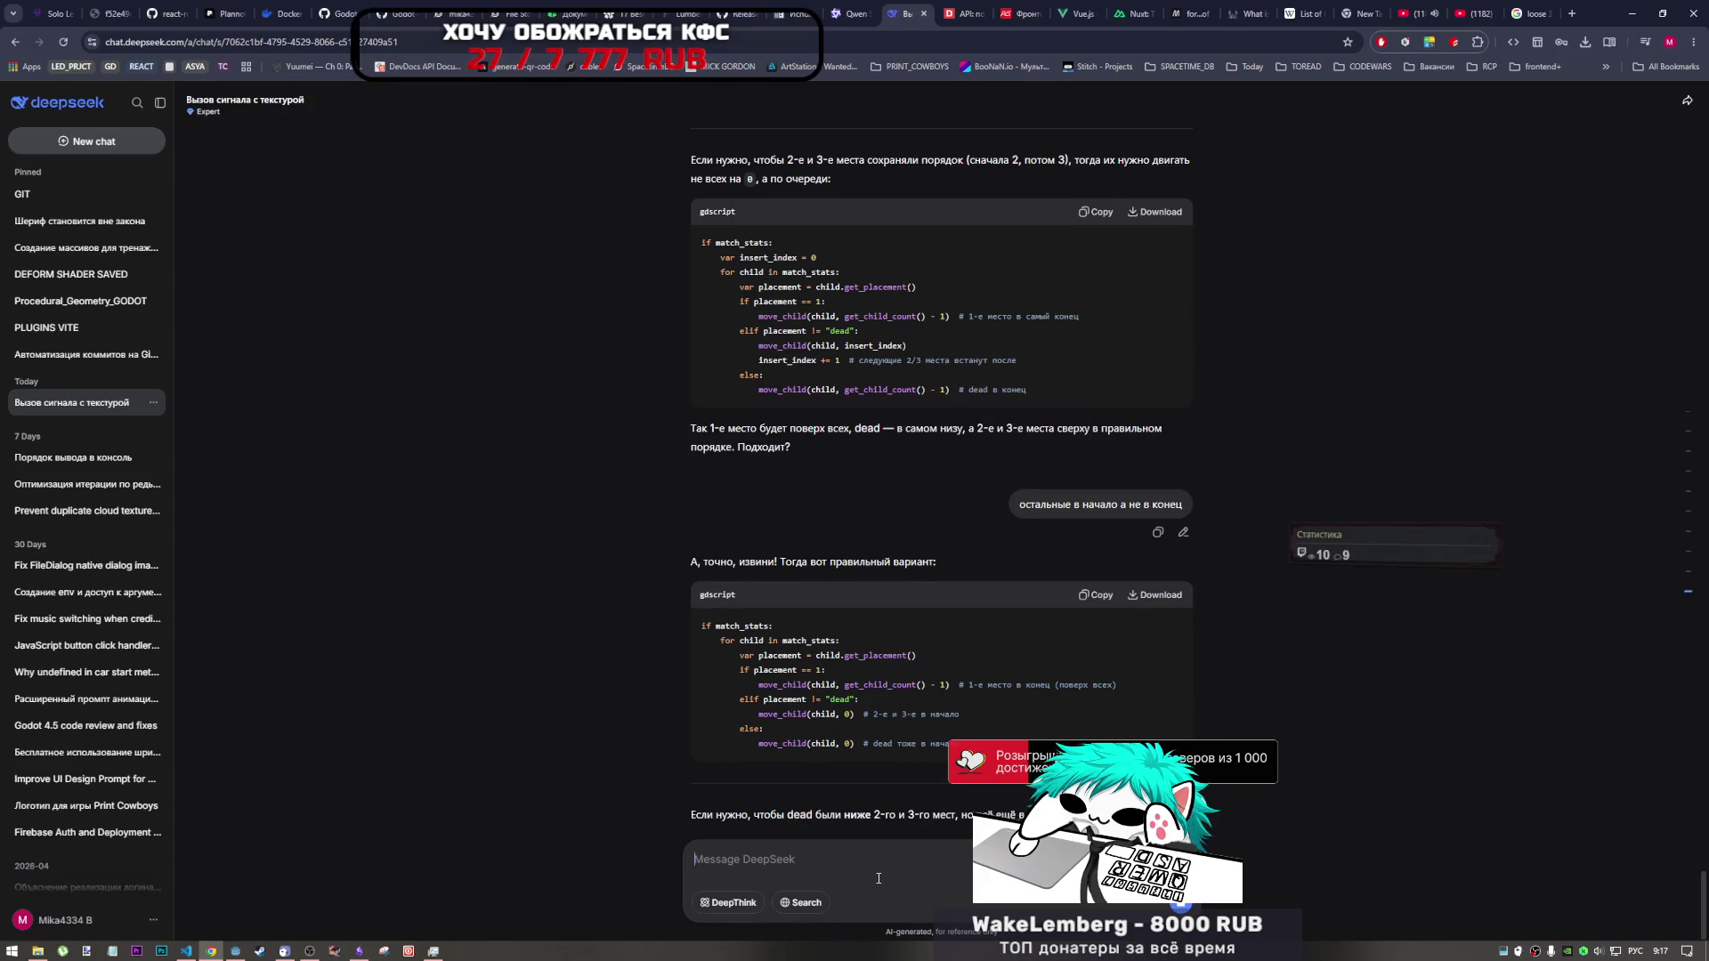
pyautogui.scroll(2, 915, 713)
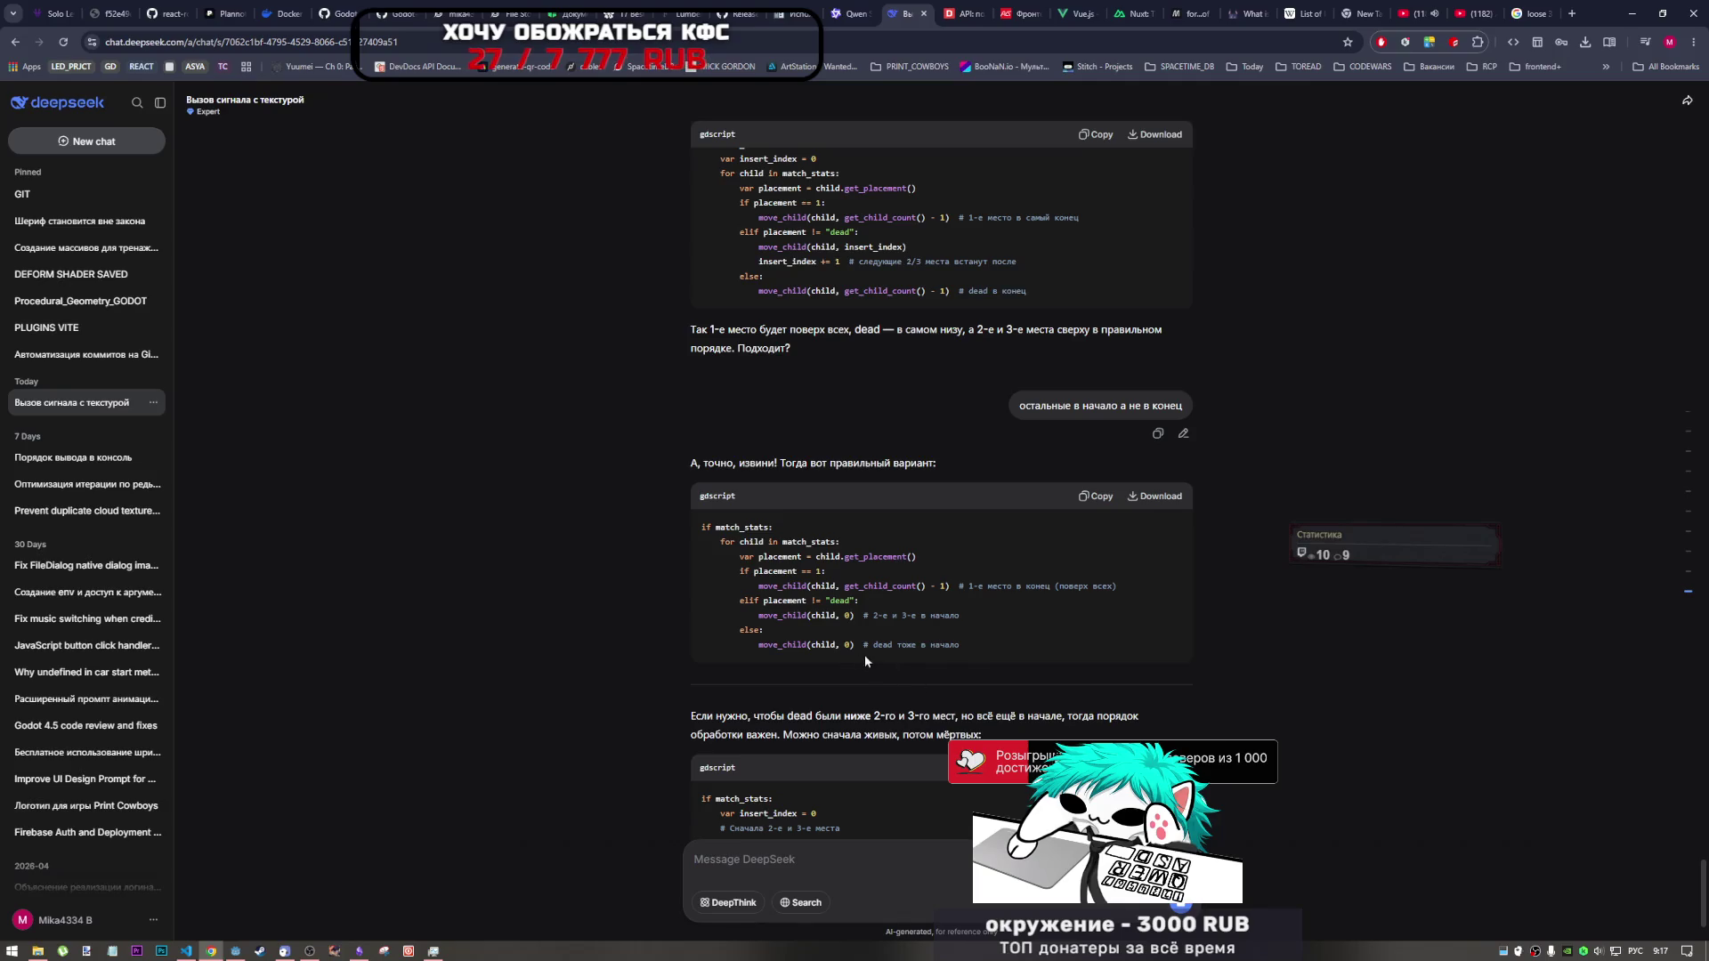
pyautogui.moveTo(851, 647); pyautogui.dragTo(788, 617)
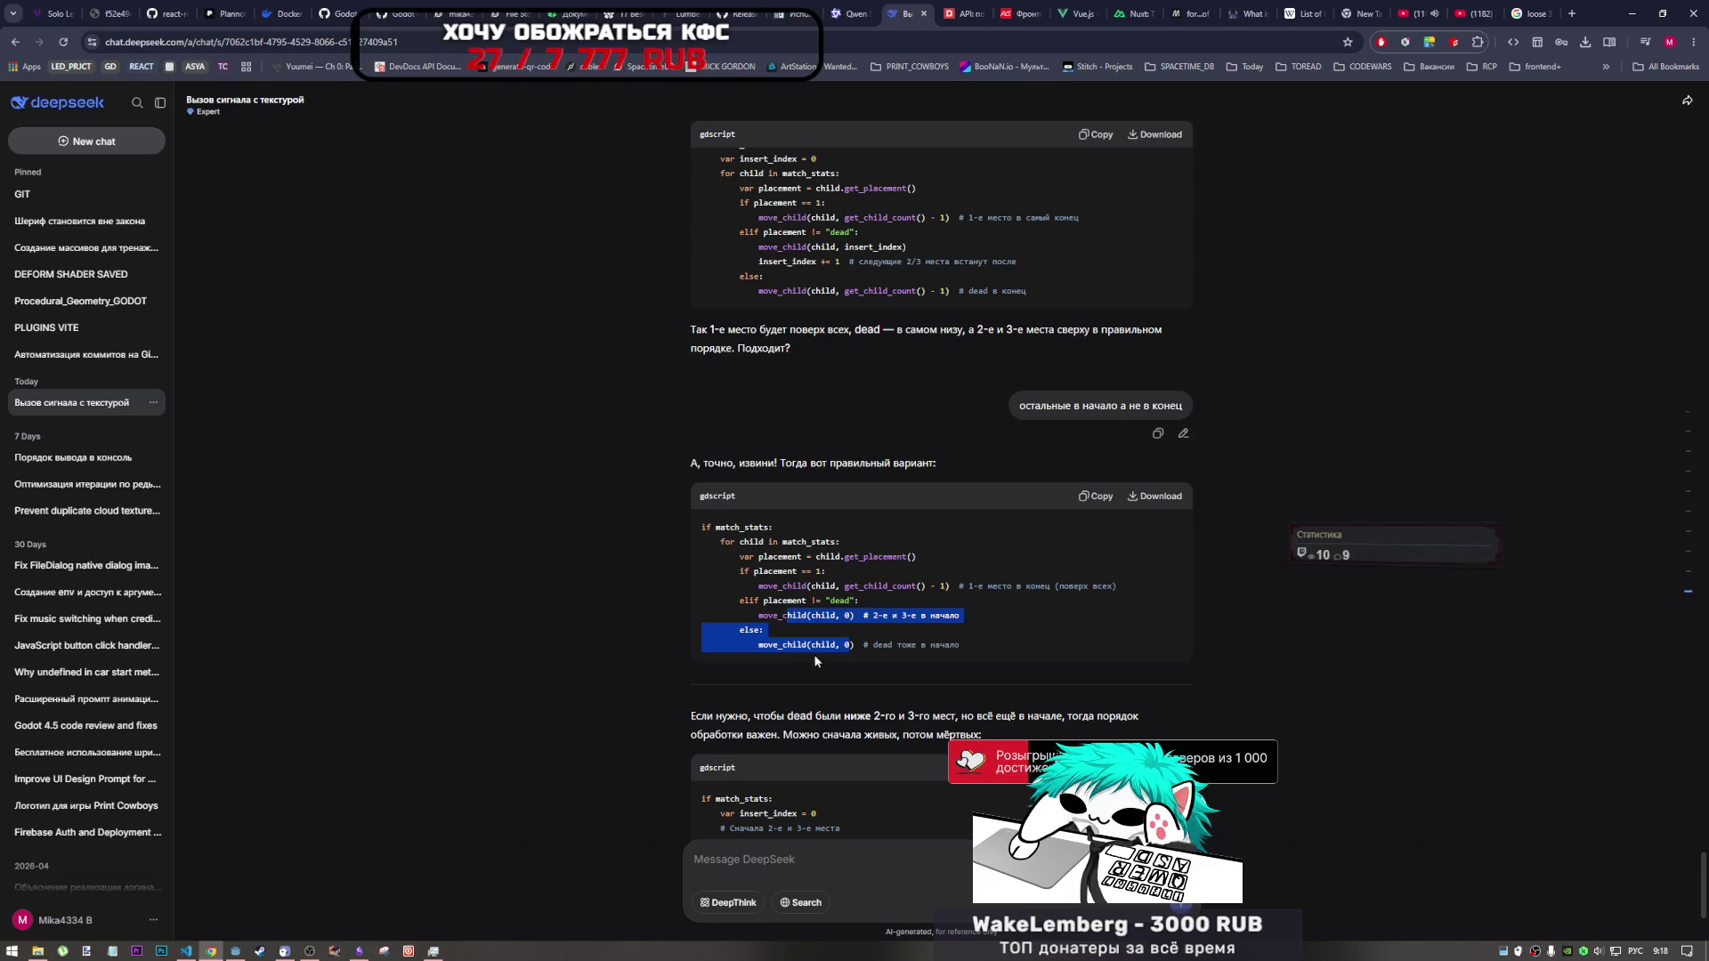
pyautogui.scroll(-2, 917, 659)
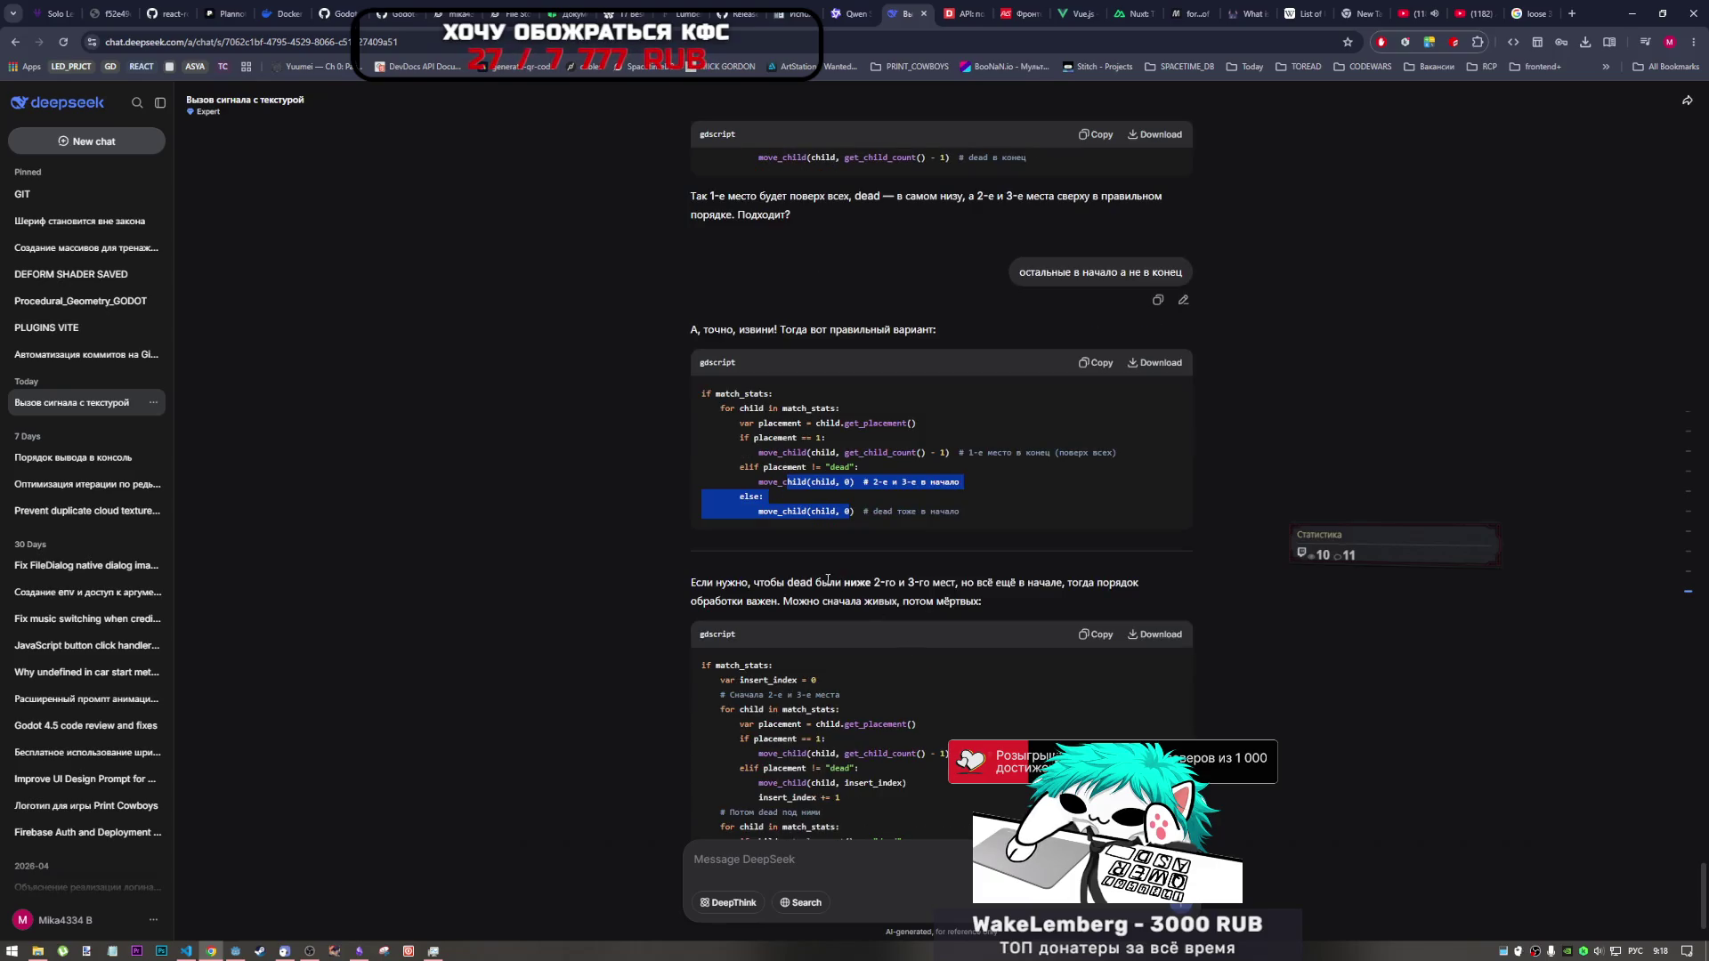
pyautogui.scroll(-1, 834, 587)
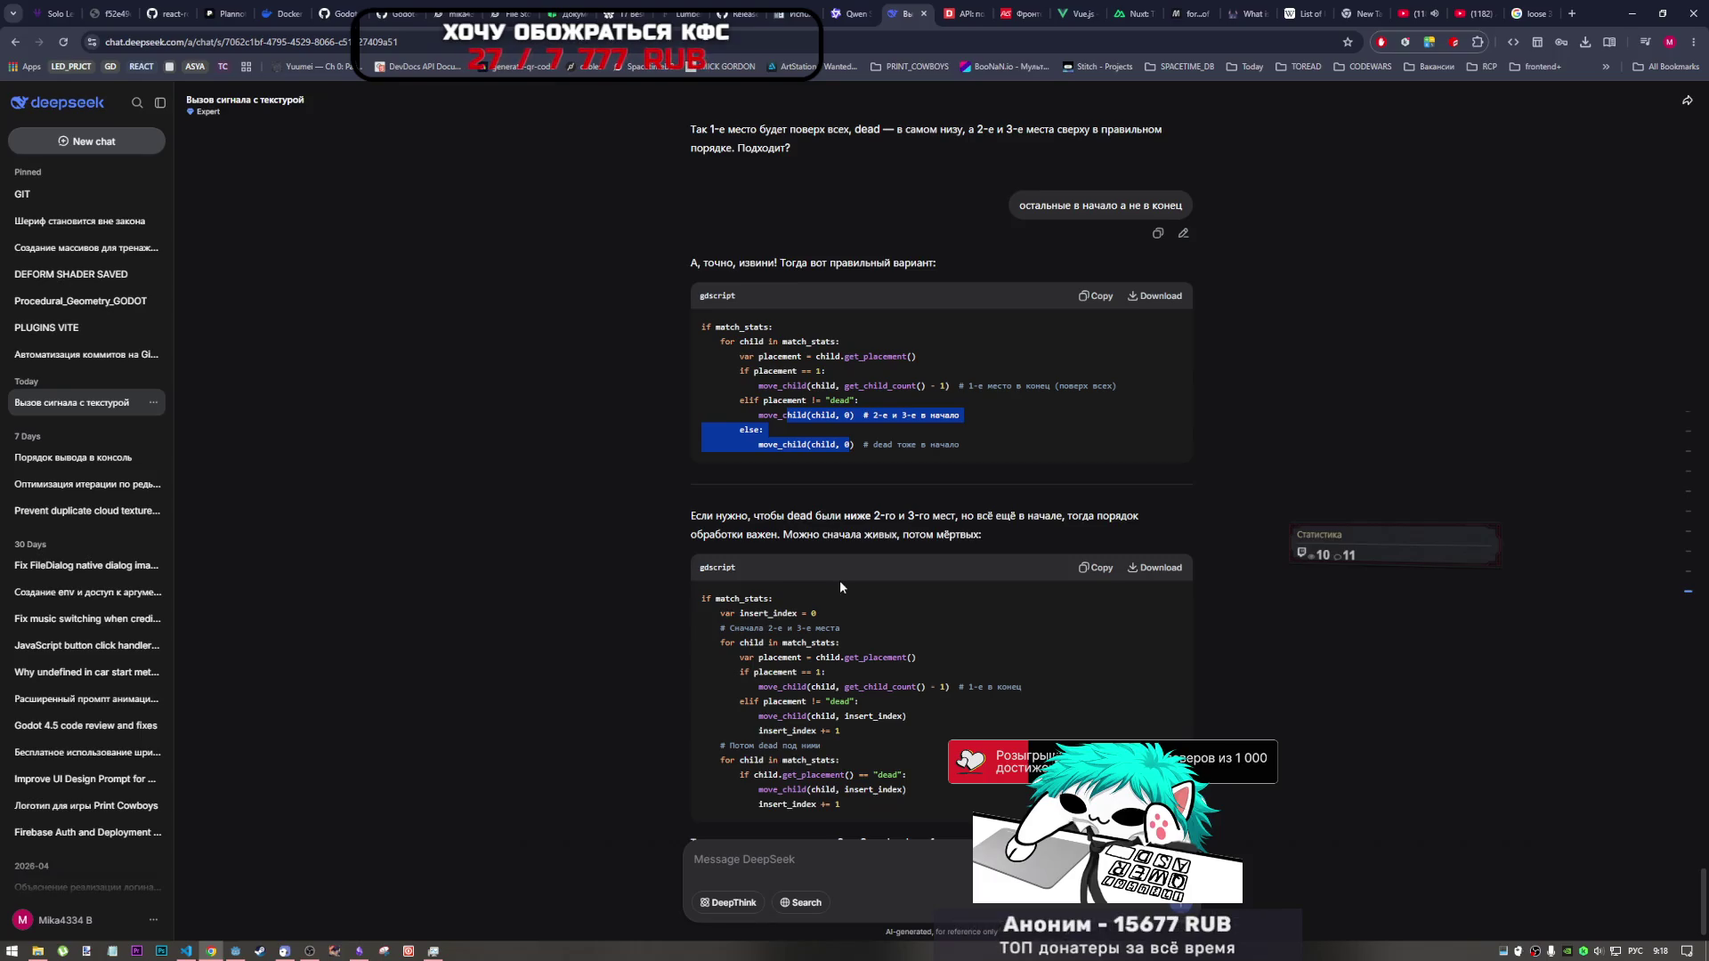
pyautogui.scroll(-1, 841, 589)
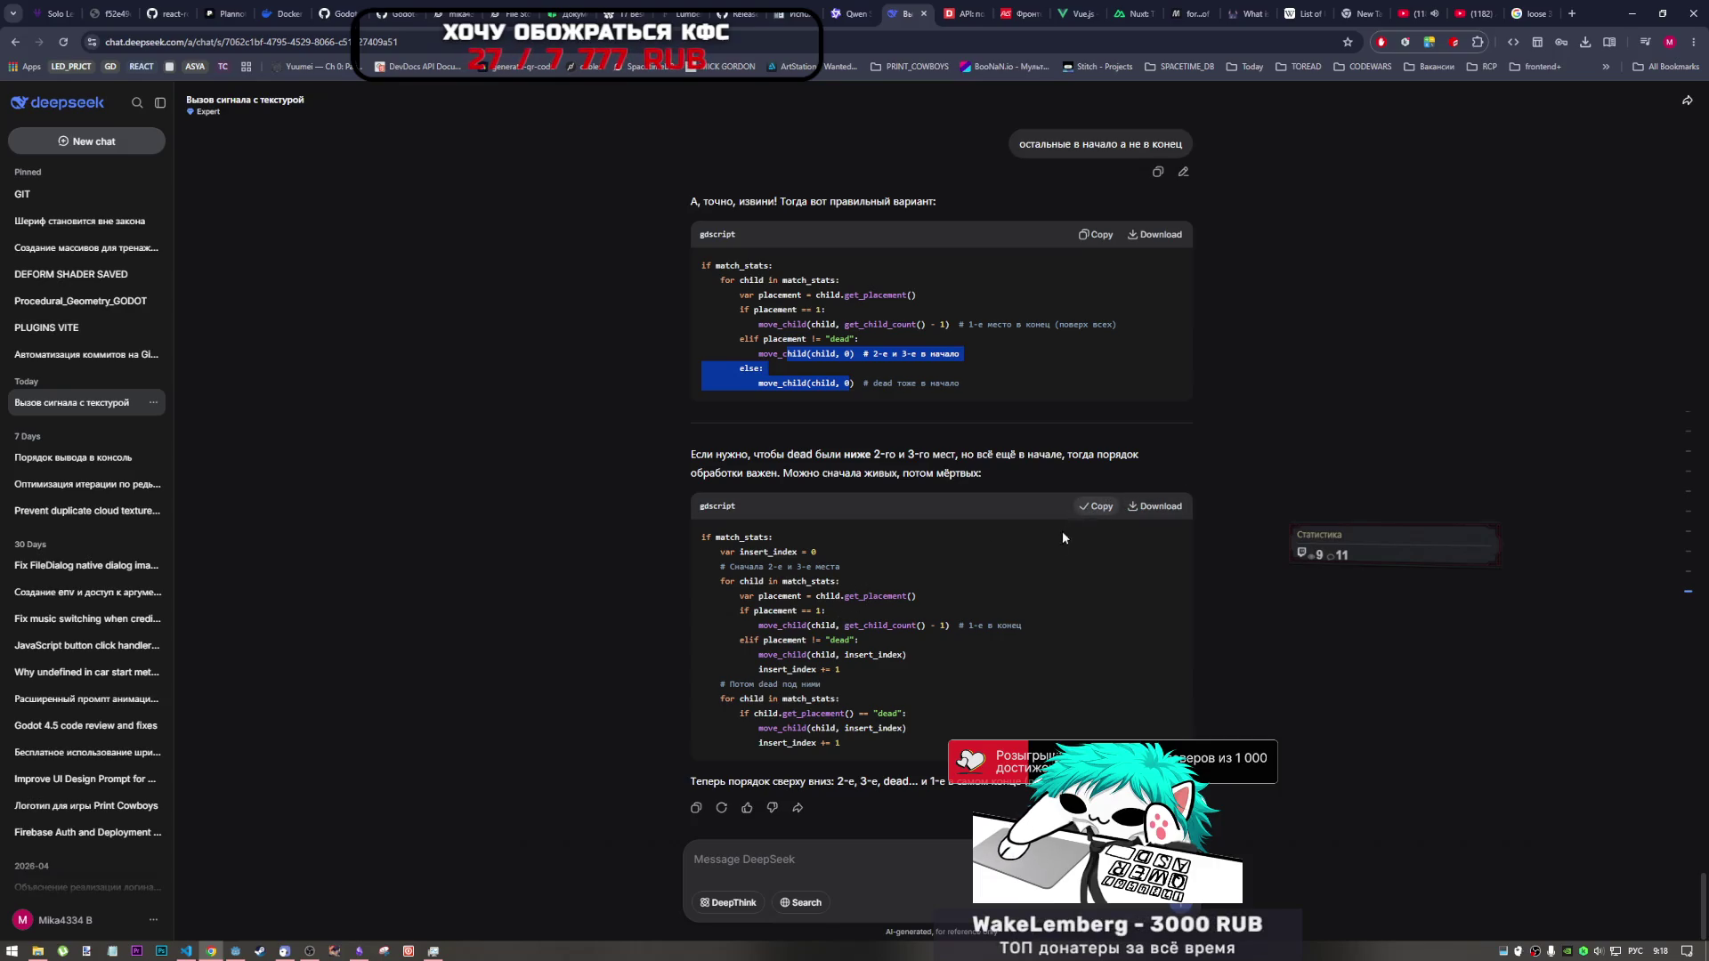
pyautogui.click(921, 866)
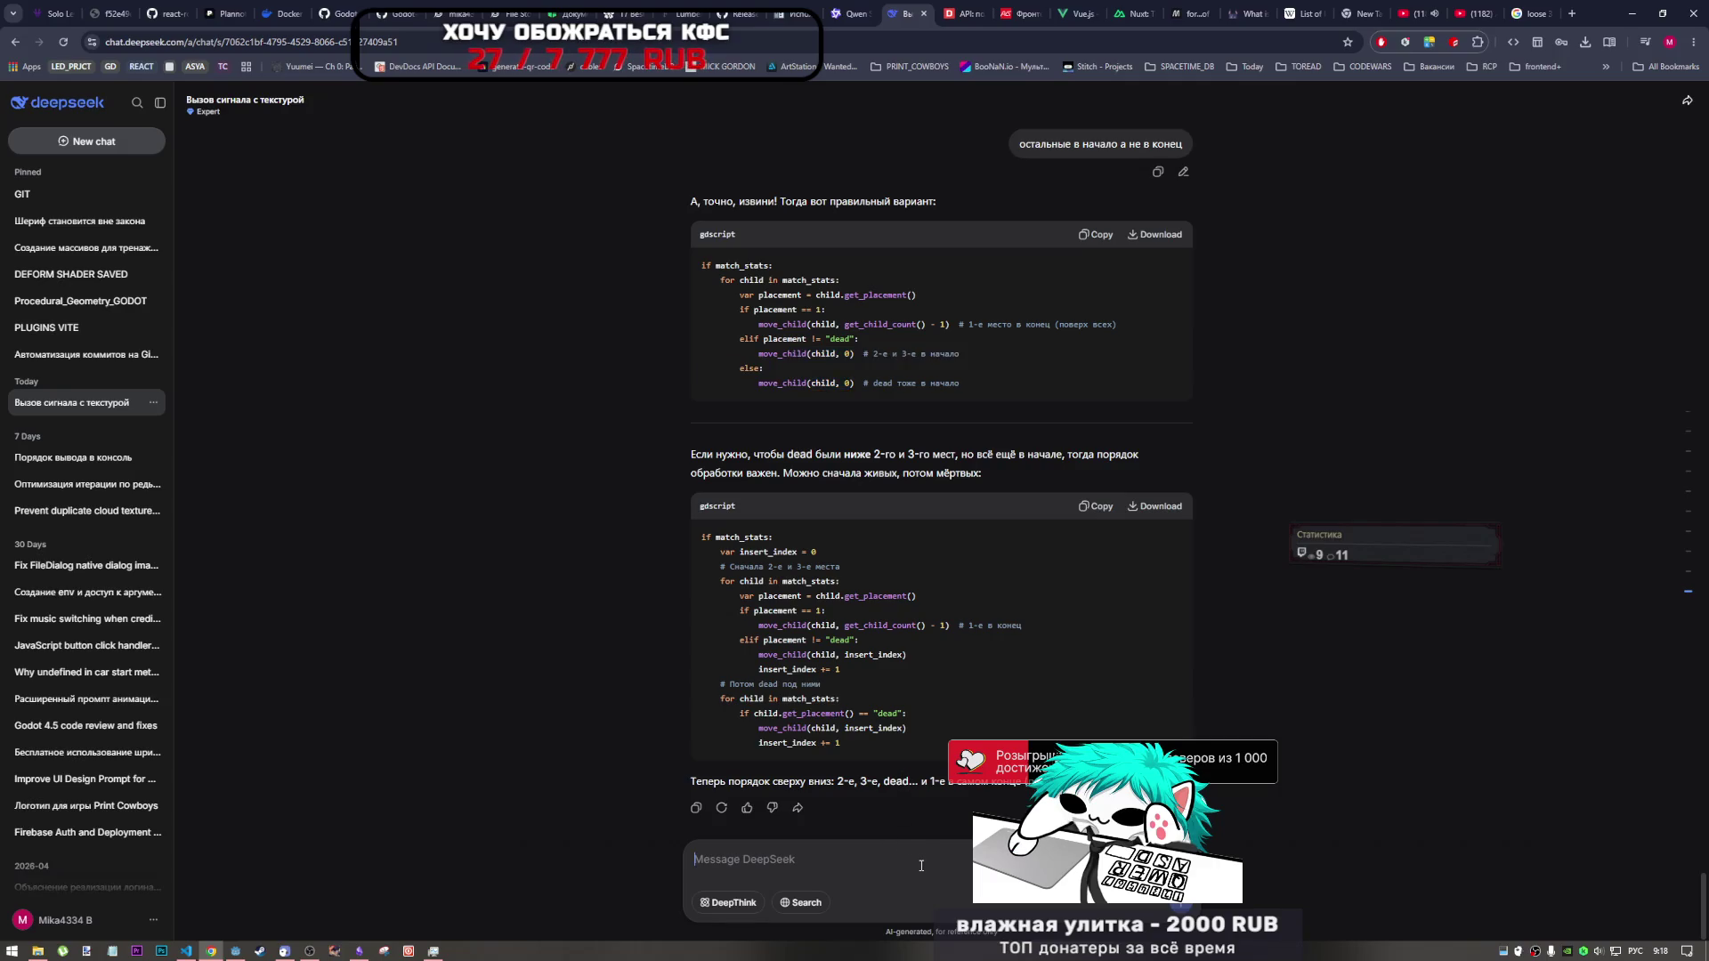
# - Send DeepSeek 'упрости с сохранением функционала' with the pasted sorting code and get its reply
pyautogui.write('упрости с охран')
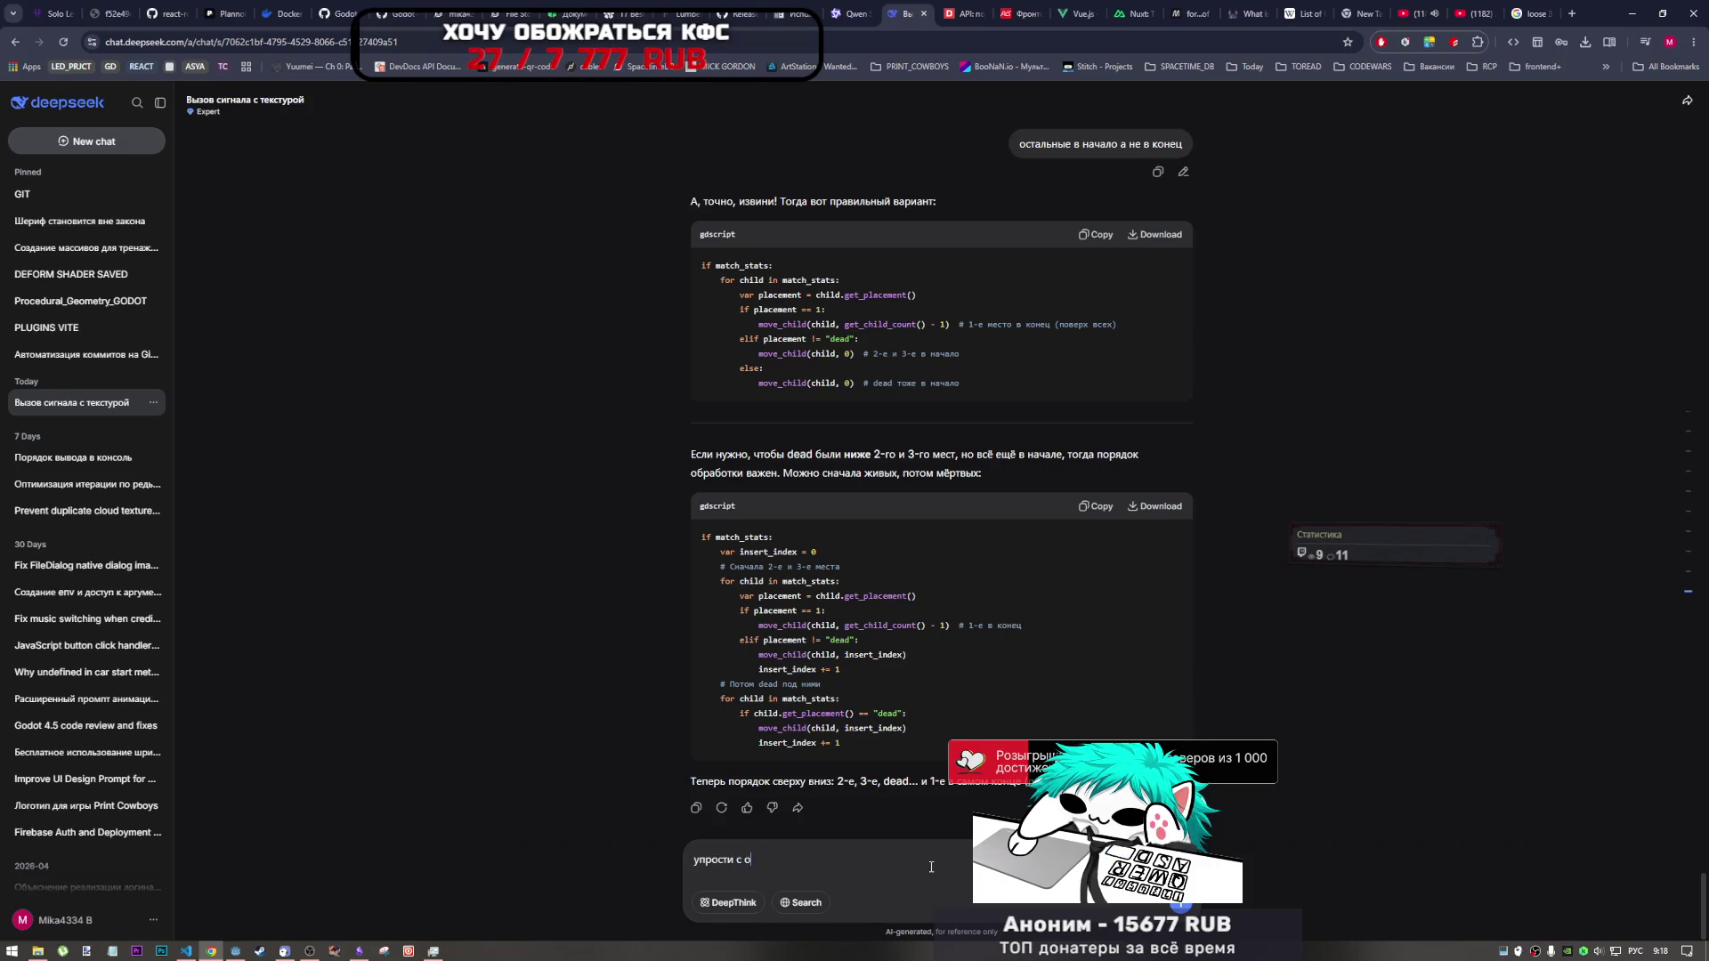
pyautogui.write('ением ')
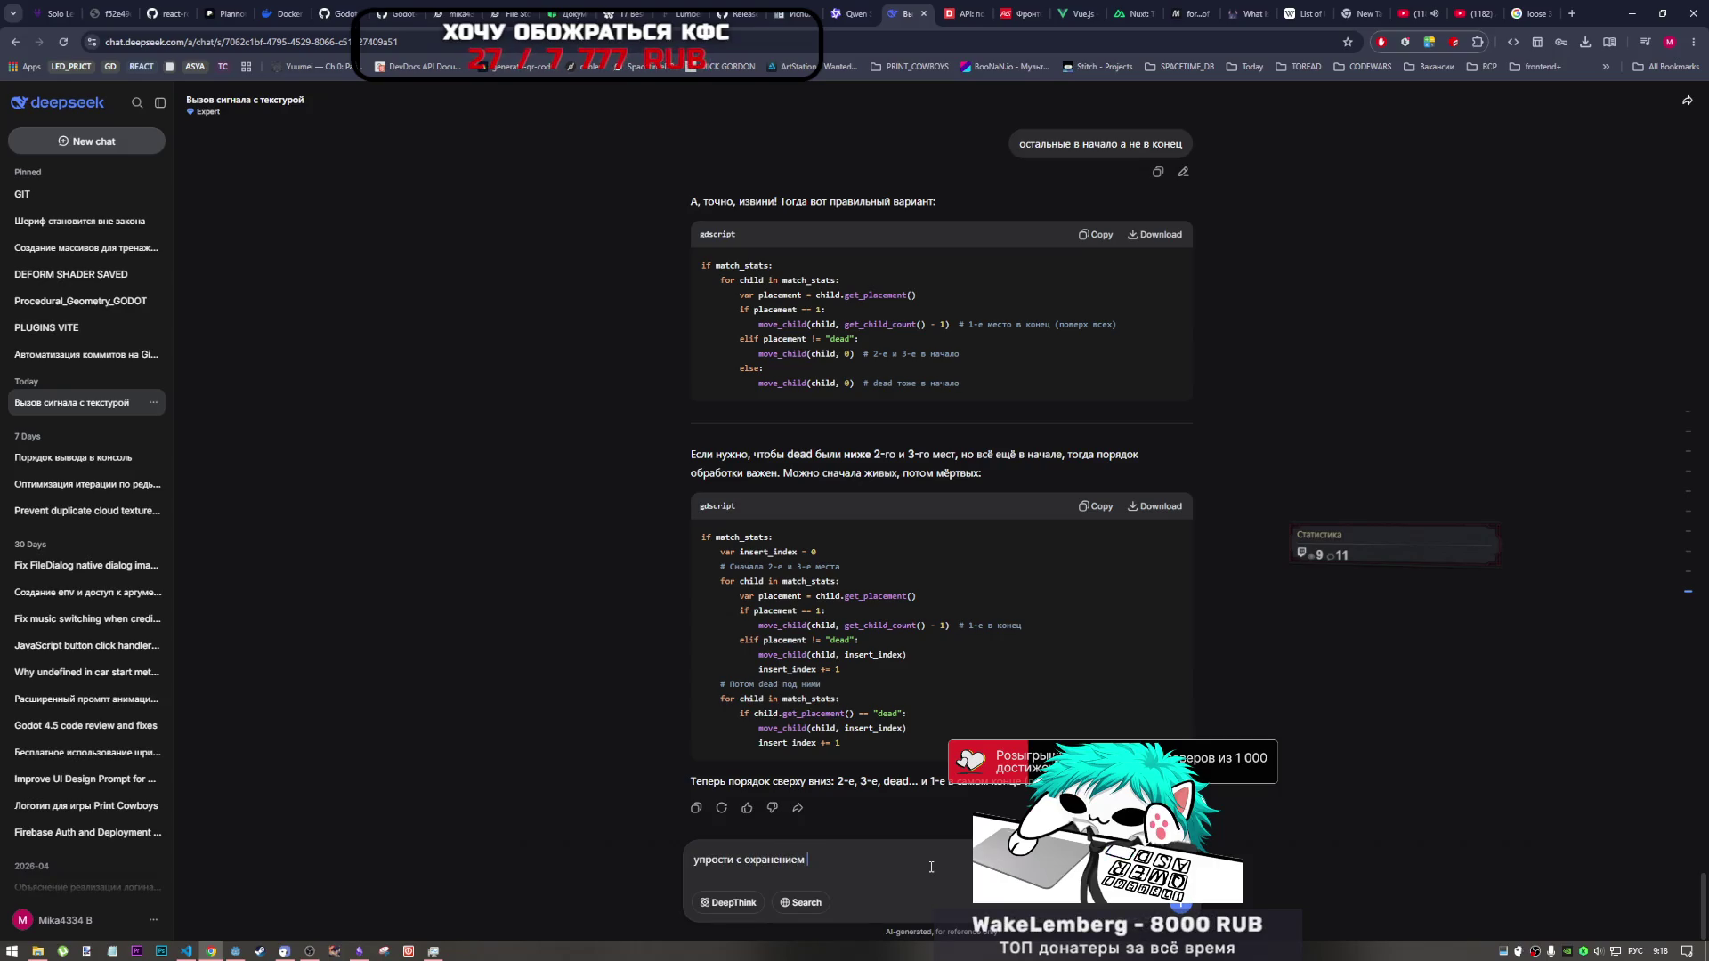
pyautogui.write('функционала')
pyautogui.hotkey('ctrl', 'v')
pyautogui.press('Return')
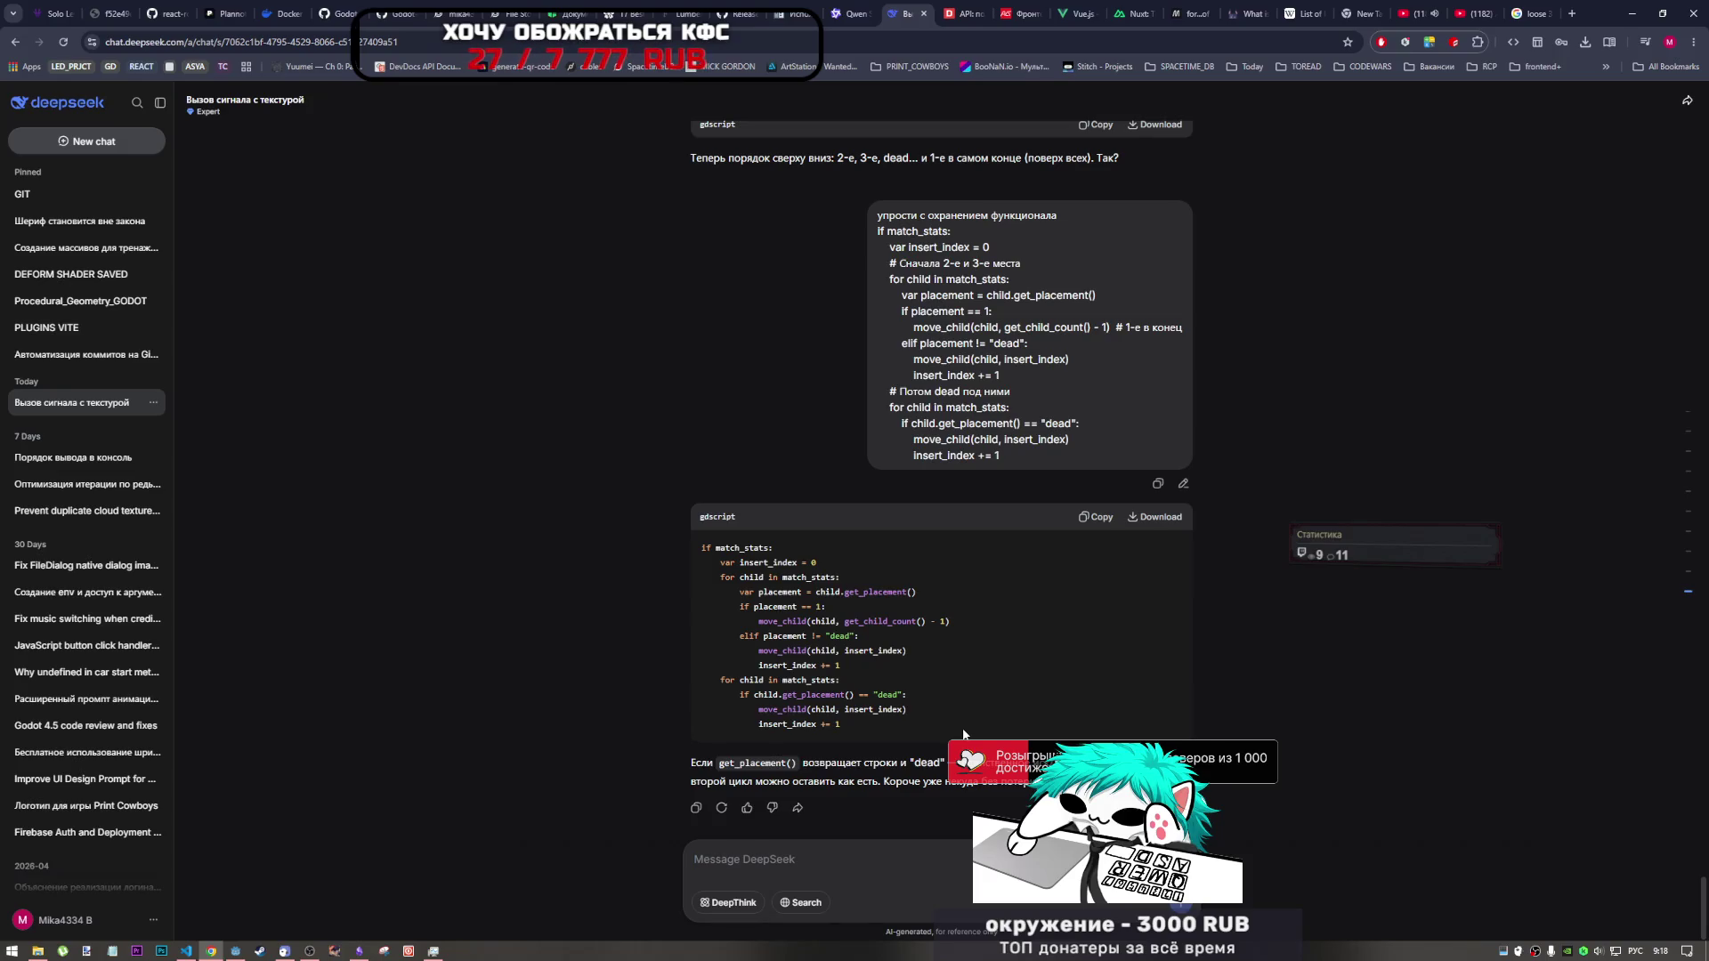
pyautogui.hotkey('alt', 'Tab')
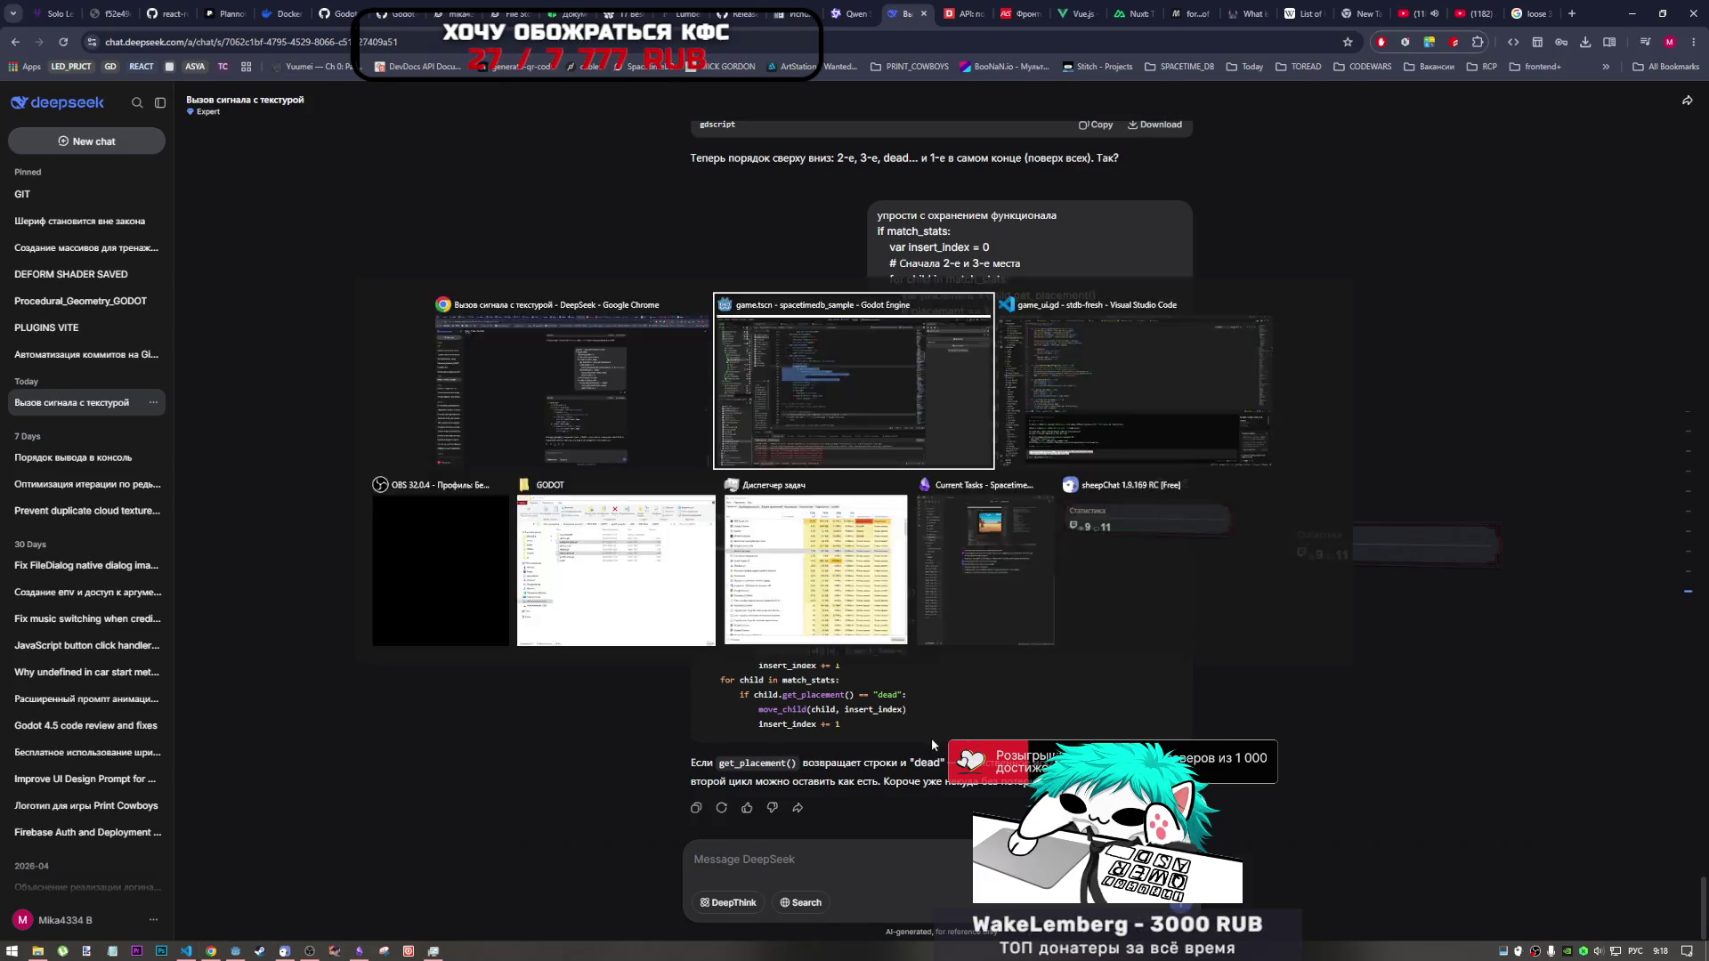
# - Comment out the old sorting loop on lines 180–185 and add an empty line below it
pyautogui.click(757, 353)
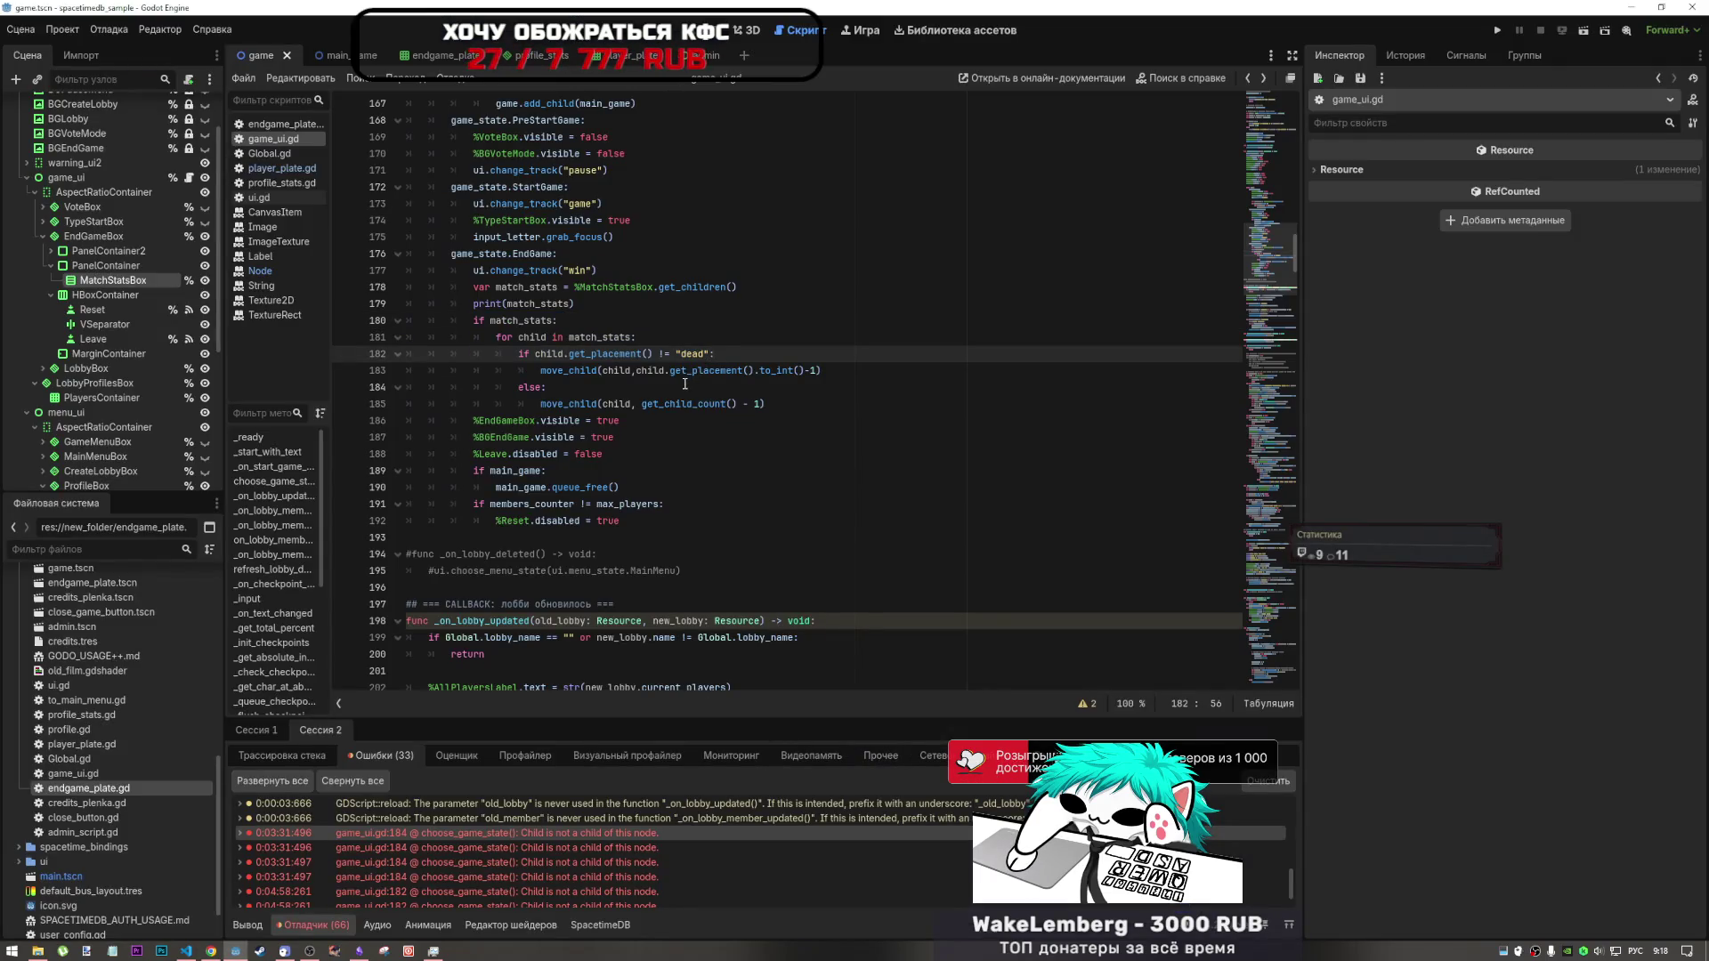
pyautogui.hotkey('alt', 'Tab')
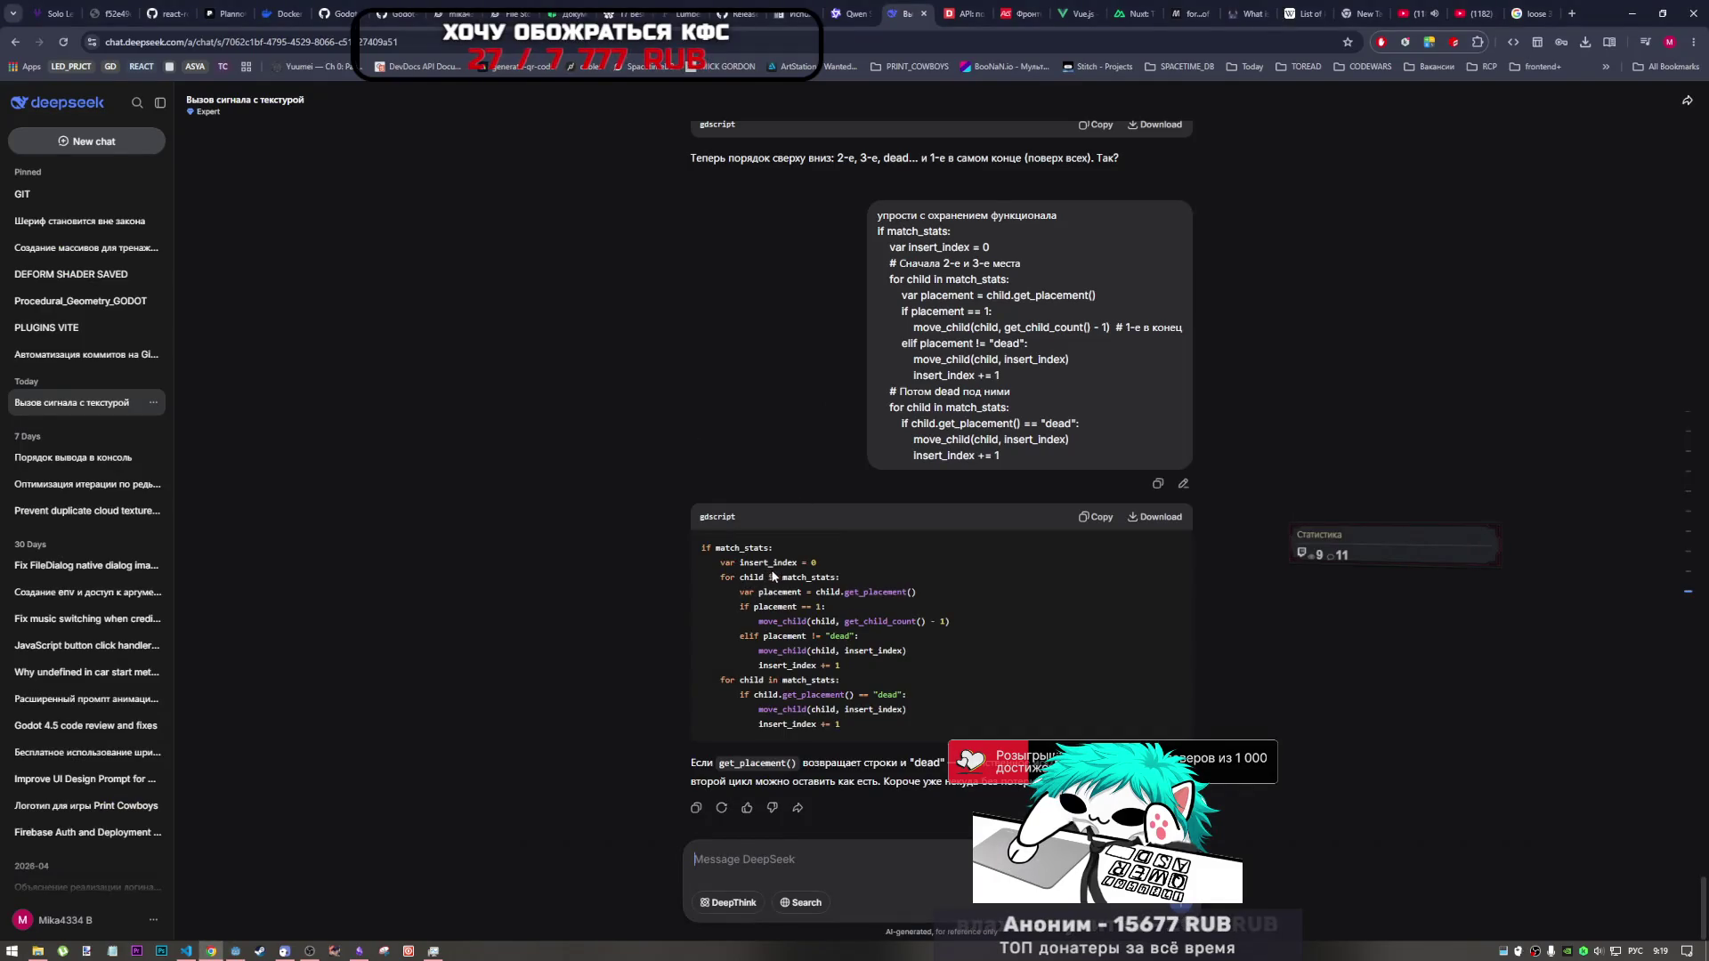
pyautogui.hotkey('alt', 'Tab')
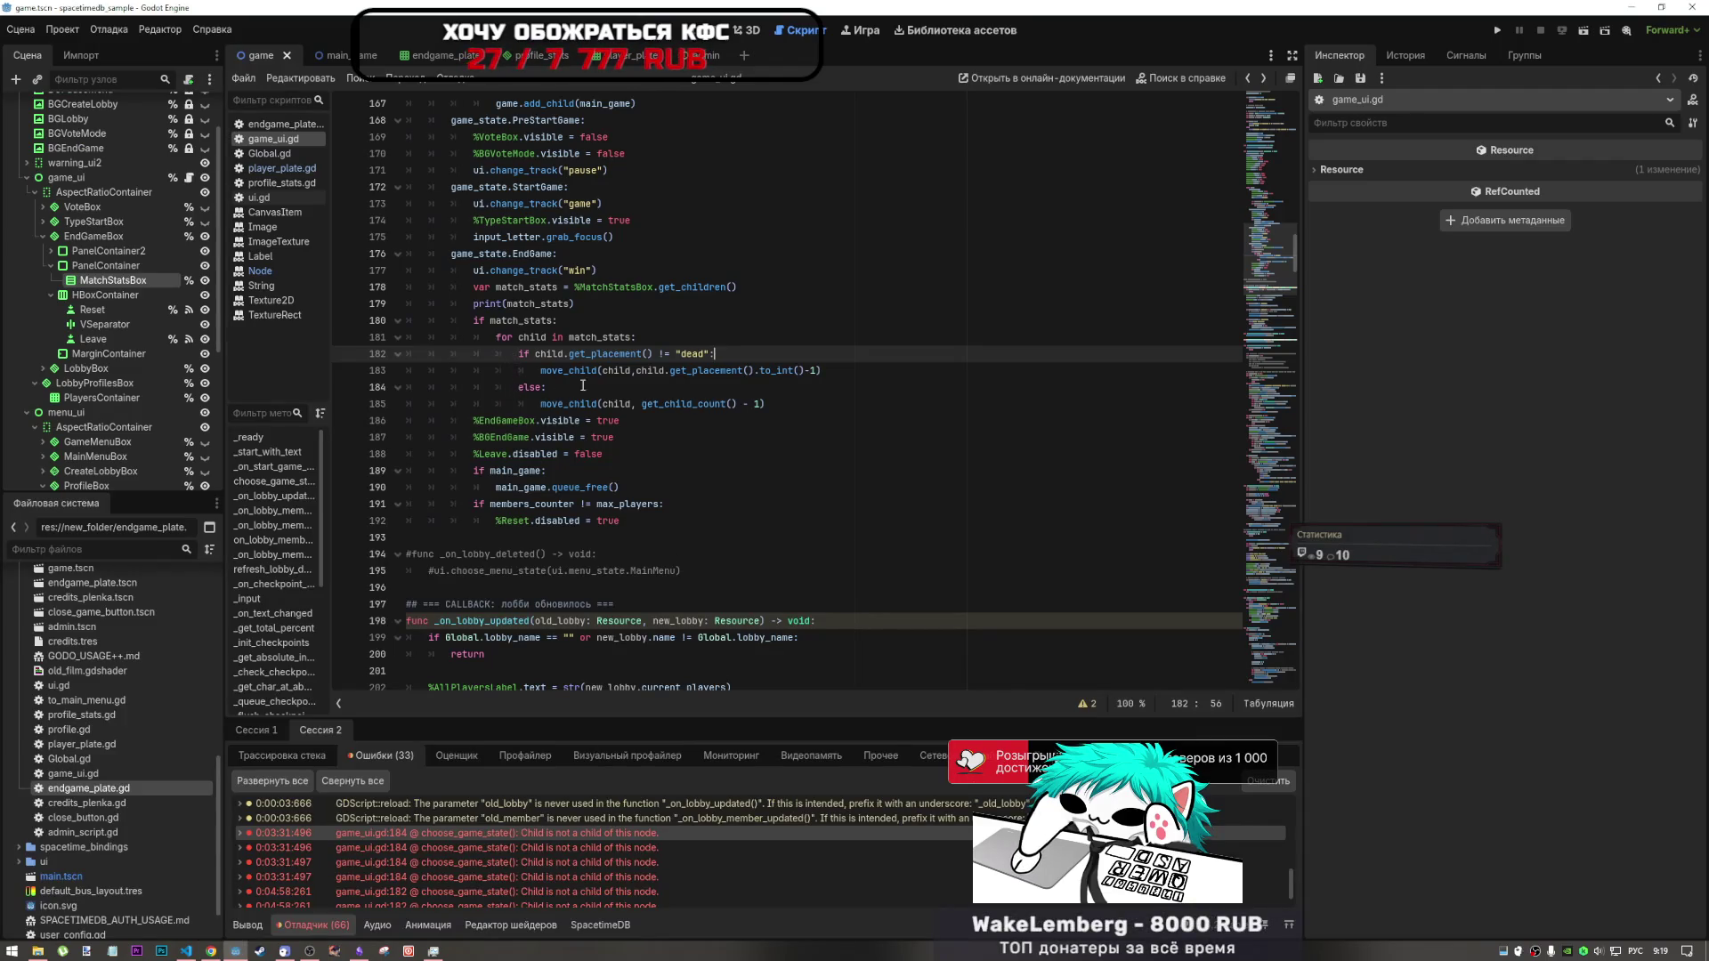
pyautogui.moveTo(784, 401); pyautogui.dragTo(535, 325)
pyautogui.hotkey('alt', 'shift')
pyautogui.hotkey('ctrl', 'k')
pyautogui.click(781, 403)
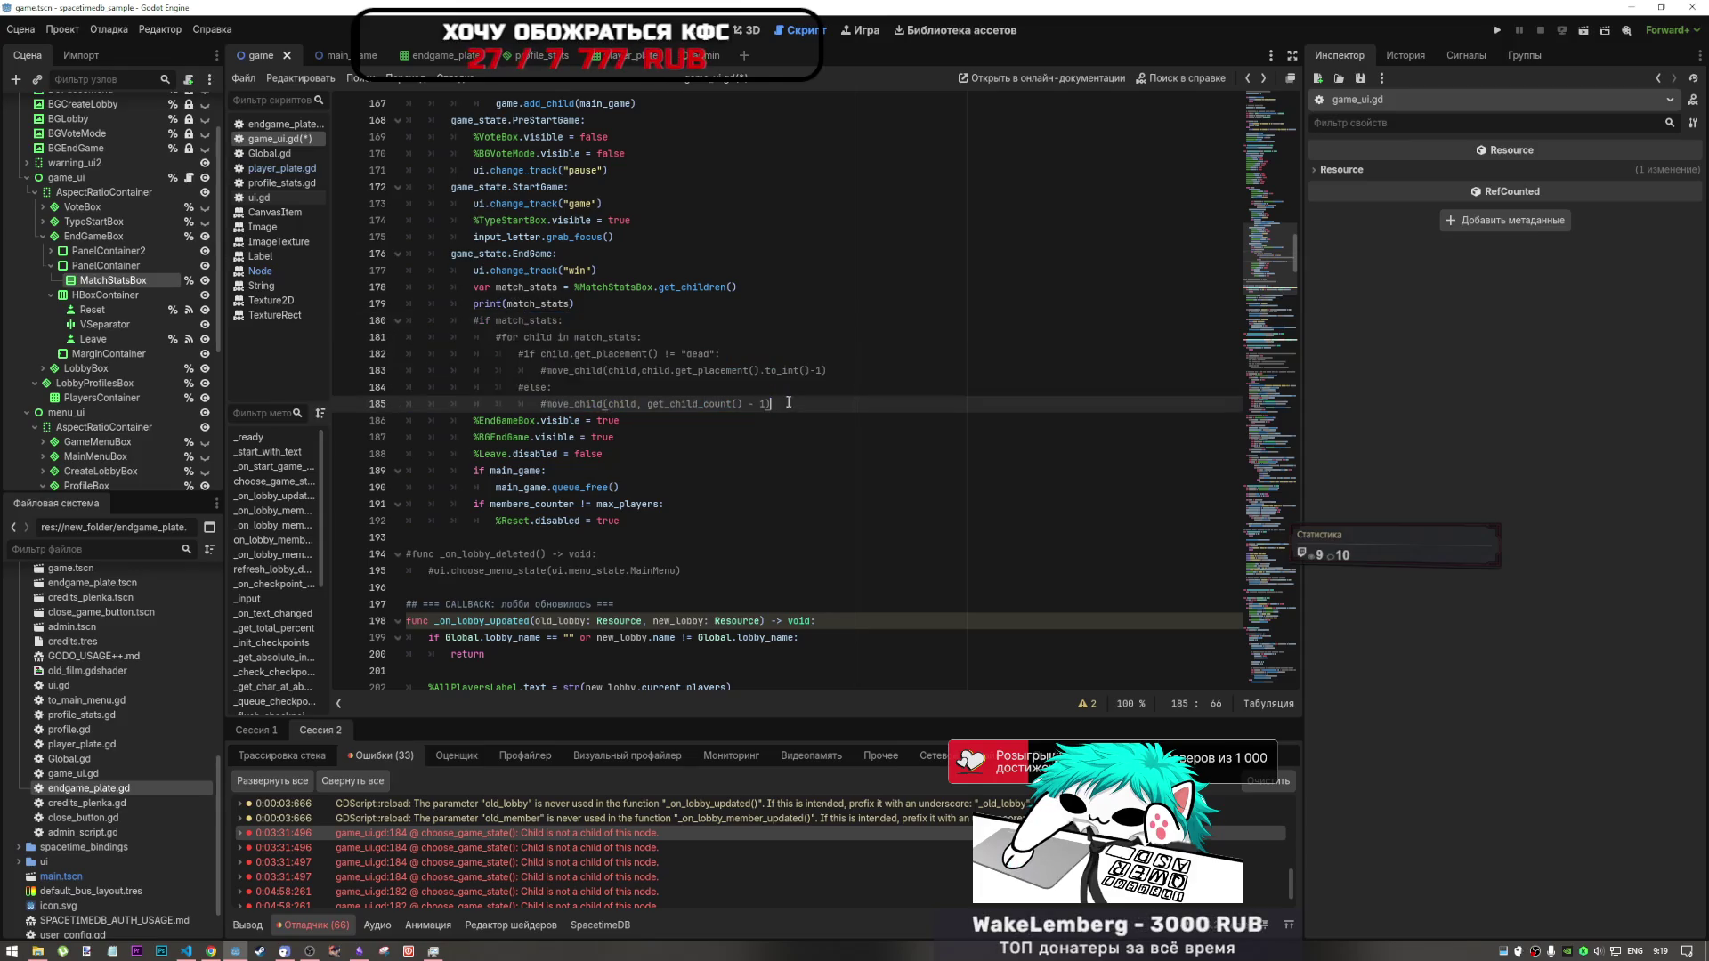
pyautogui.press('Return')
# - Paste DeepSeek's insert_index sorting code, indent it under if match_stats, and save
pyautogui.hotkey('alt', 'Tab')
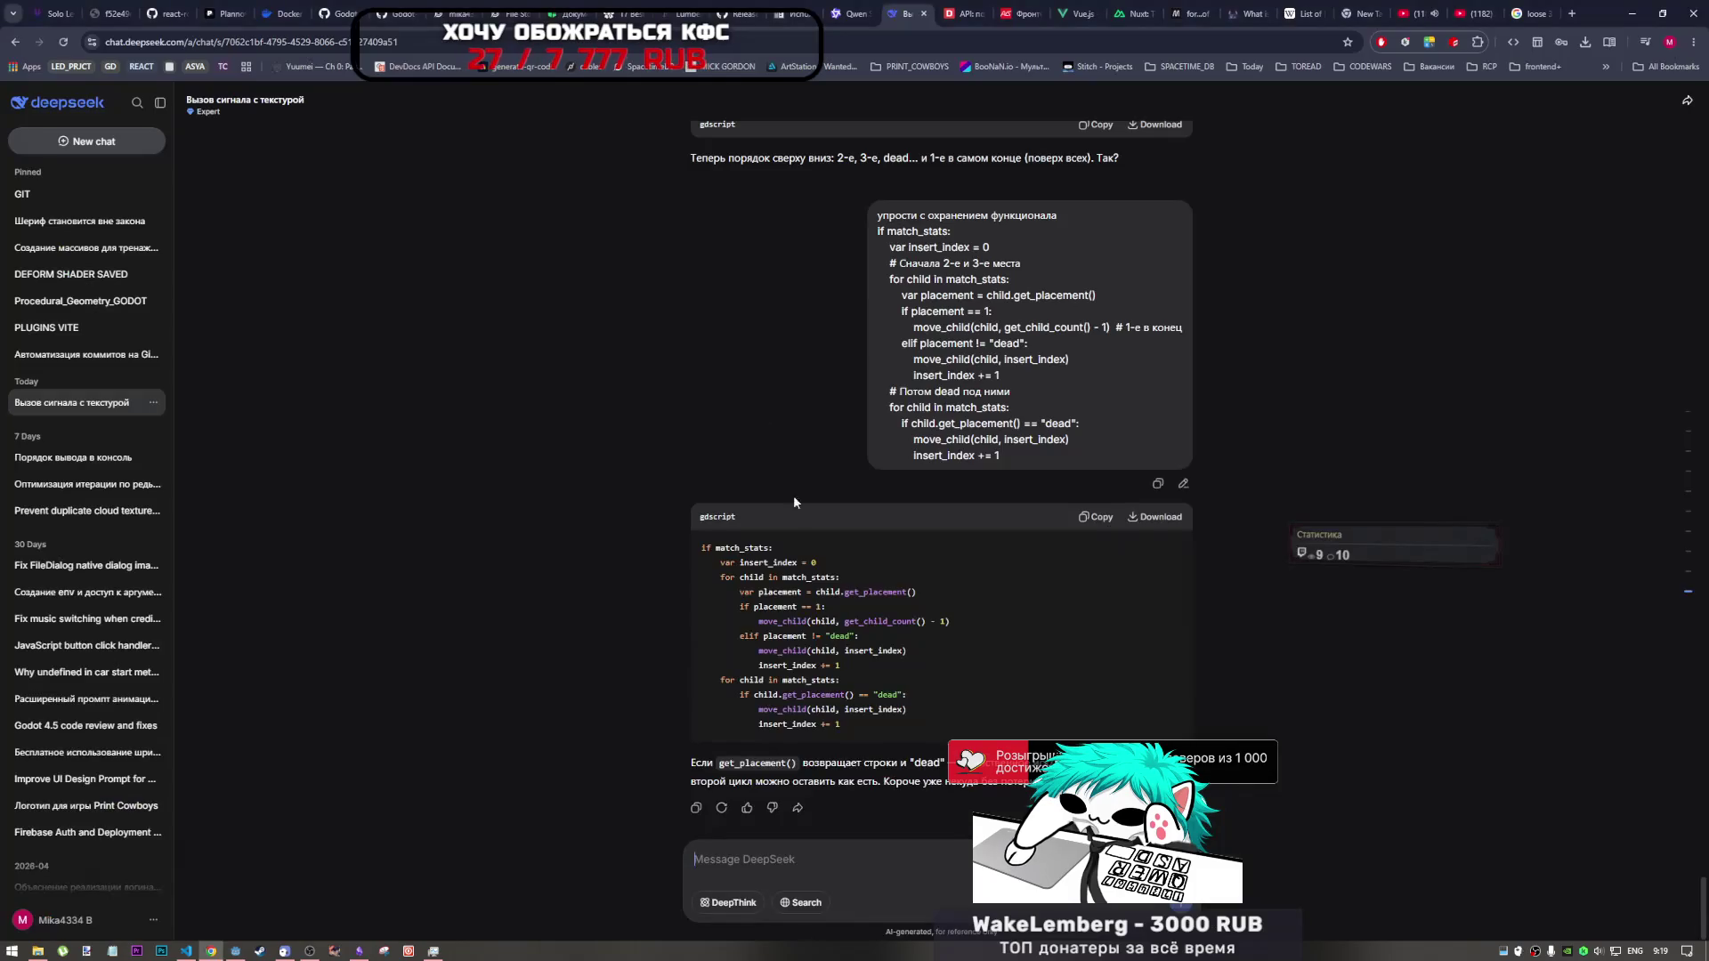
pyautogui.hotkey('alt', 'Tab')
pyautogui.write('if match_stats:     var insert_index = 0     for child in match_stats:         var placement = child.get_placement()         if placement == 1:             move_child(child, get_child_count() - 1)         elif placement != "dead":             move_child(child, insert_index)             insert_index += 1     for child in match_stats:         if child.get_placement() == "dead":             move_child(child, insert_index)             insert_index += 1')
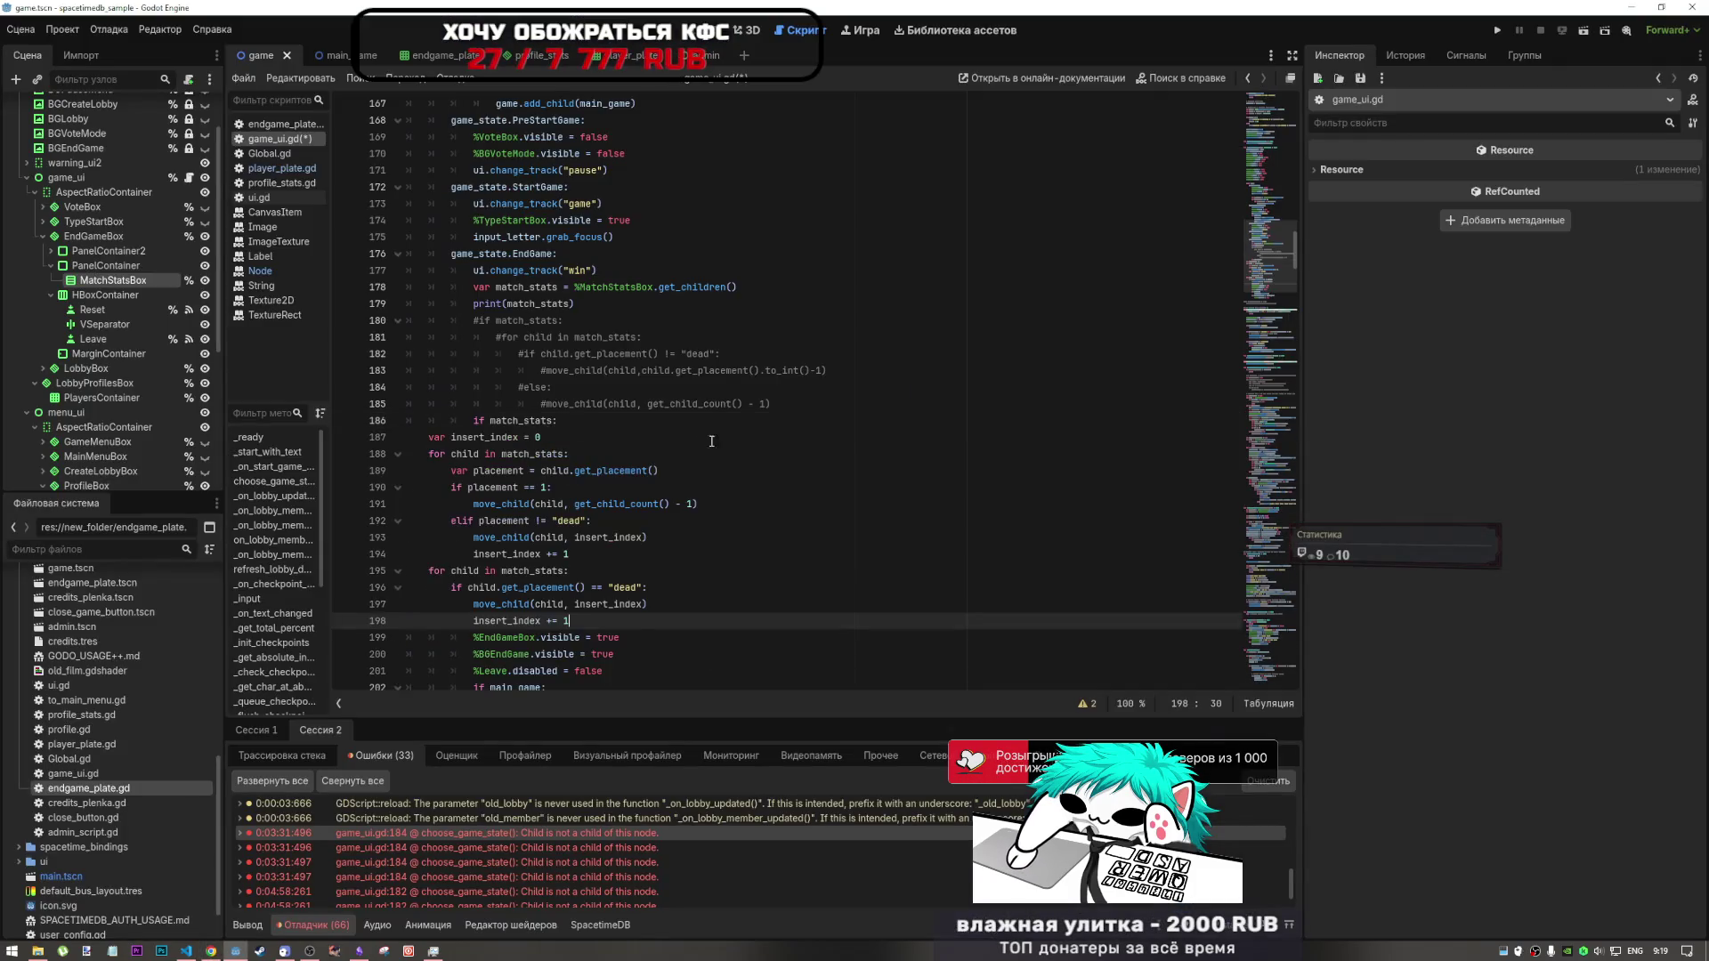
pyautogui.moveTo(554, 604); pyautogui.dragTo(473, 437)
pyautogui.hotkey('shift', 'Tab')
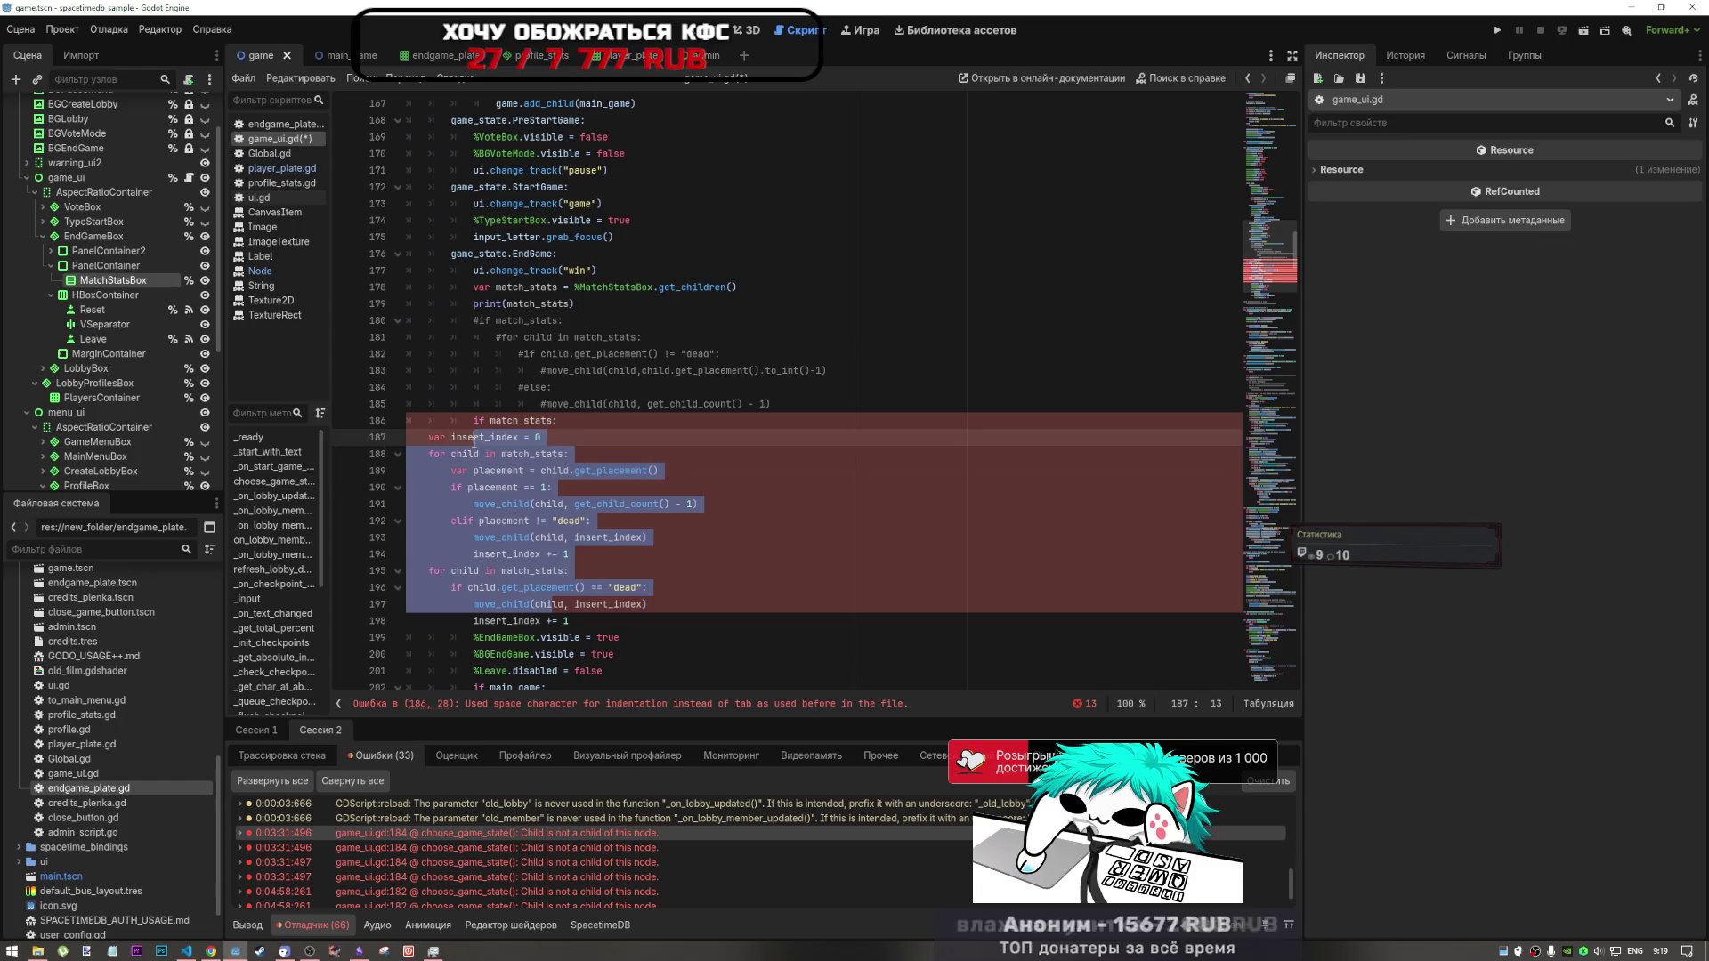
pyautogui.press('Tab')
pyautogui.press('Tab')
pyautogui.press('Tab')
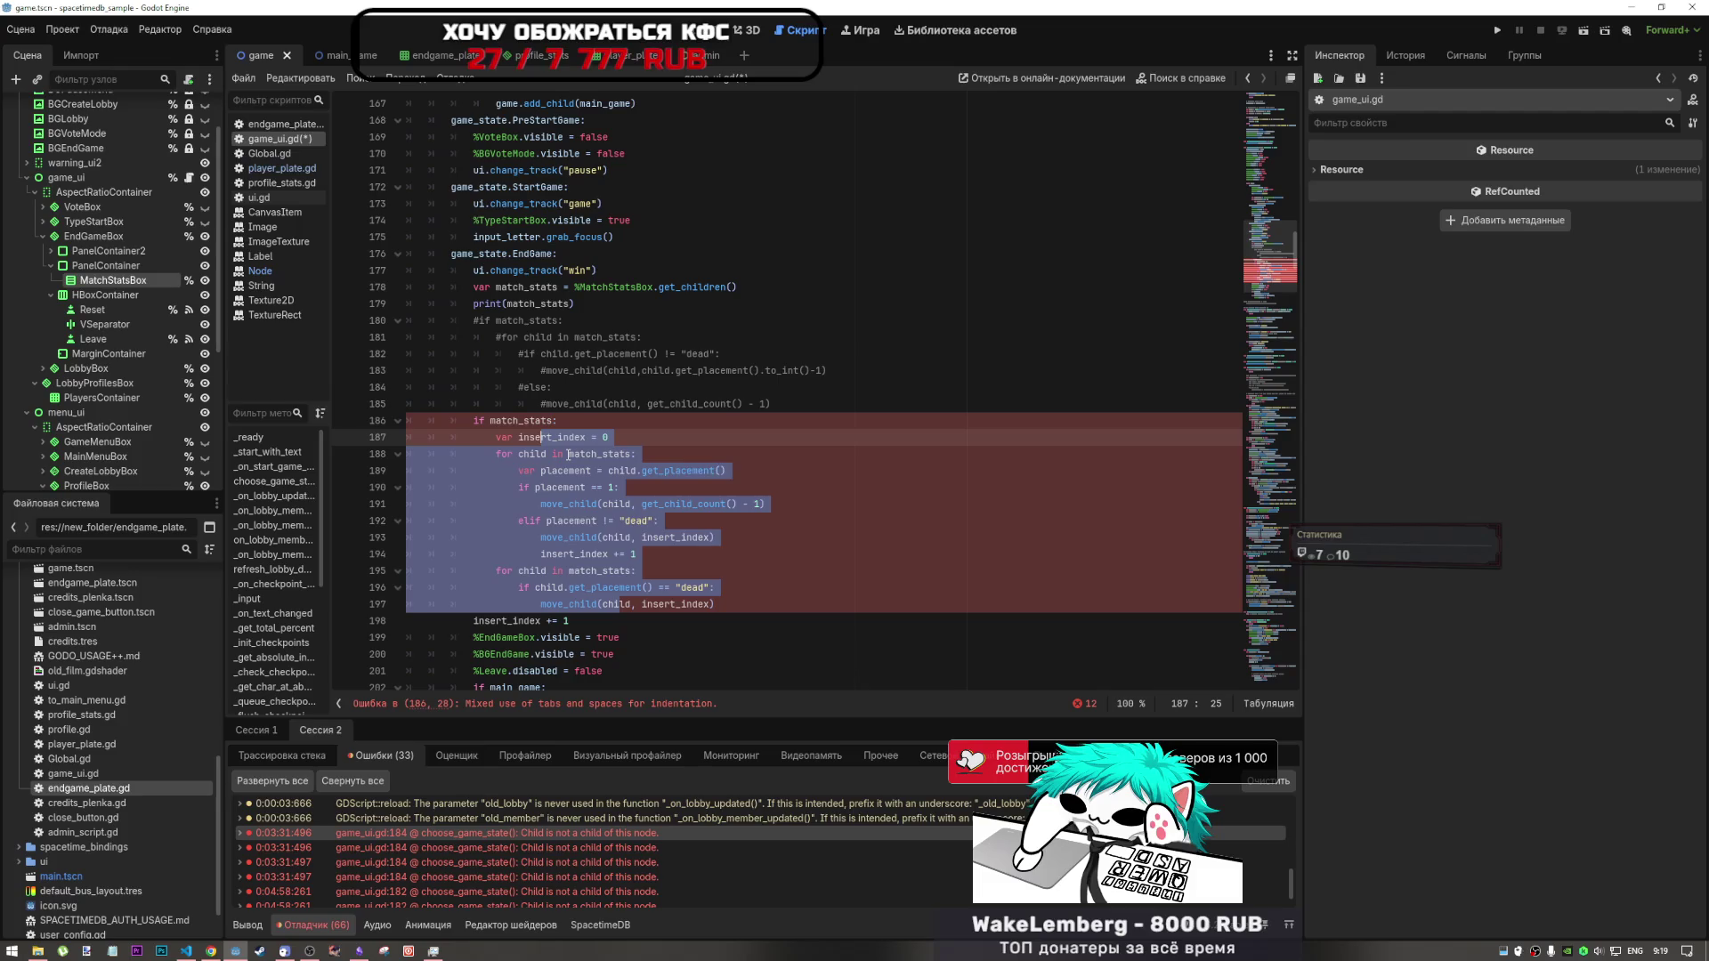
pyautogui.hotkey('ctrl', 's')
# - Indent the insert_index increment on line 198 into its loop and save the script
pyautogui.click(554, 620)
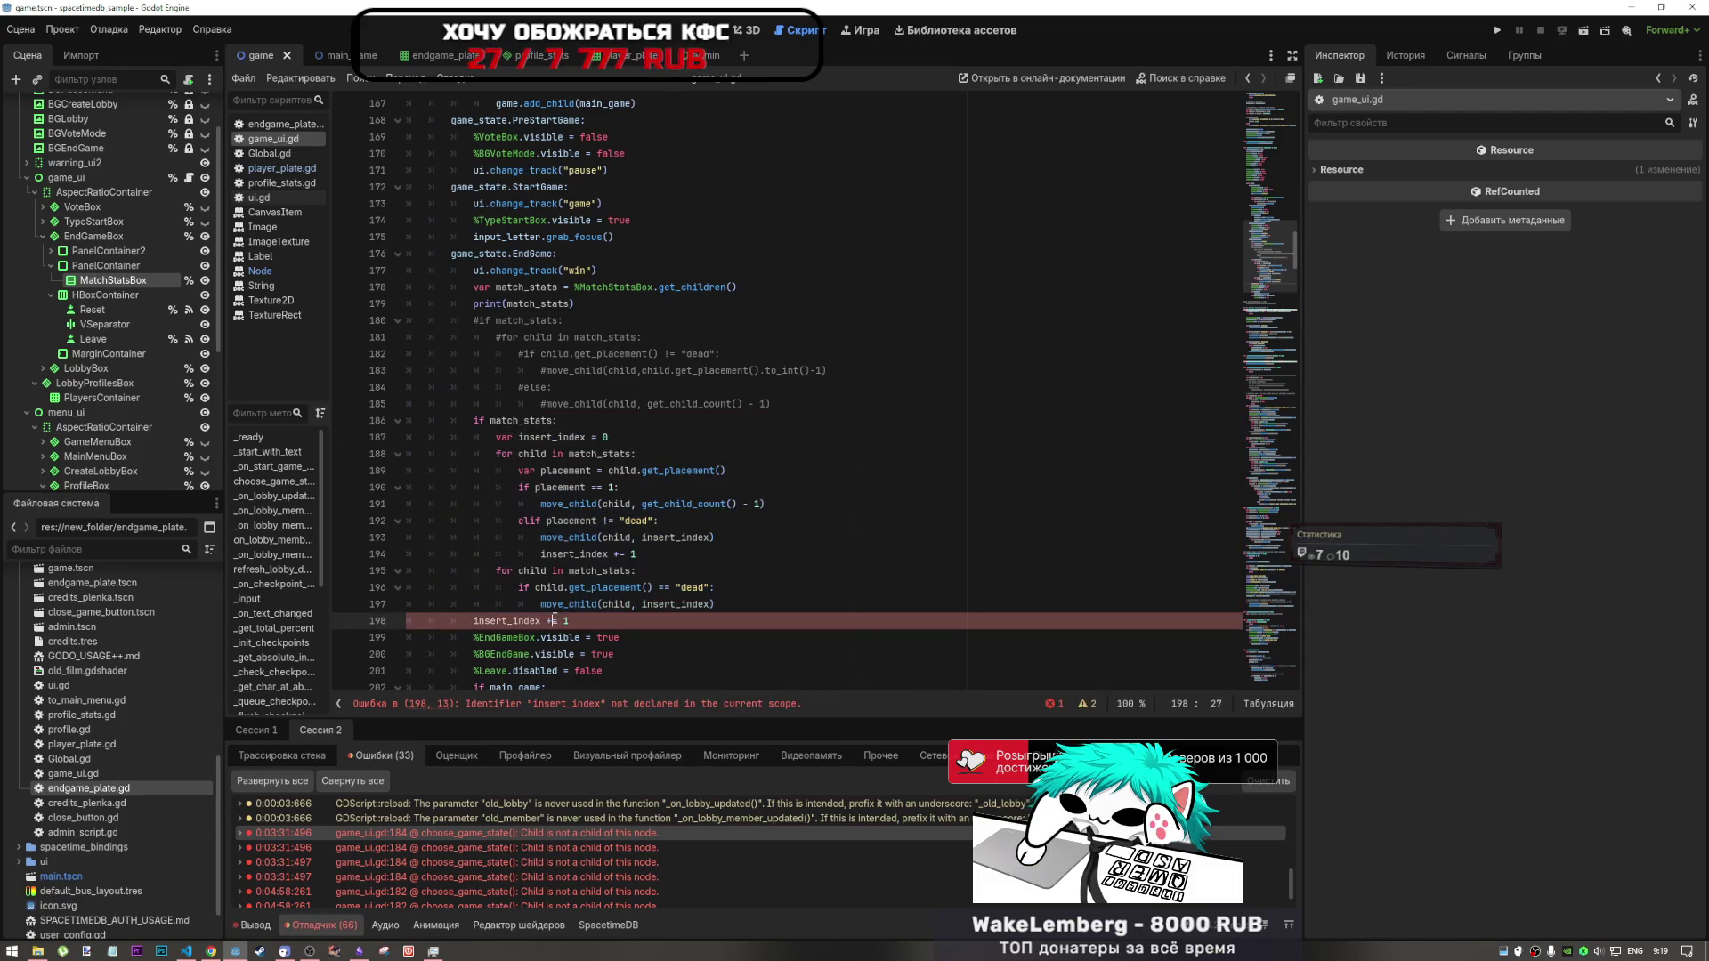
pyautogui.scroll(-3, 634, 618)
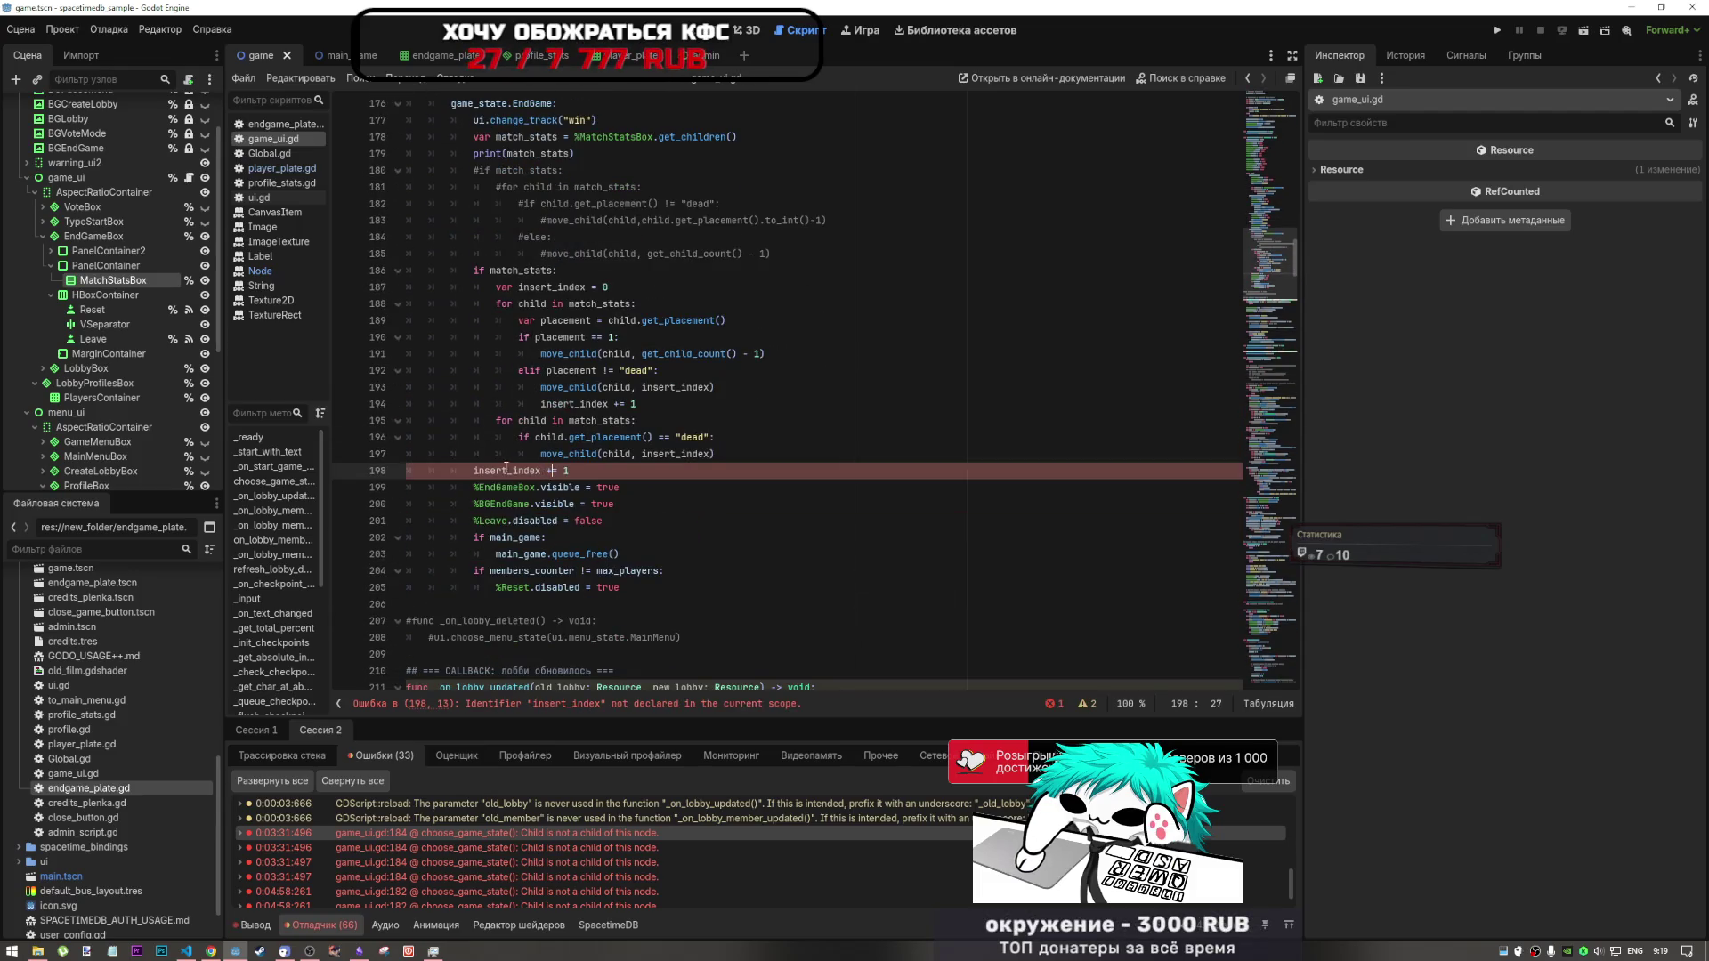
pyautogui.hotkey('alt', 'Tab')
pyautogui.hotkey('alt', 'Tab')
pyautogui.moveTo(520, 472); pyautogui.dragTo(570, 472)
pyautogui.press('Tab')
pyautogui.press('Tab')
pyautogui.press('Tab')
pyautogui.hotkey('ctrl', 's')
pyautogui.click(680, 454)
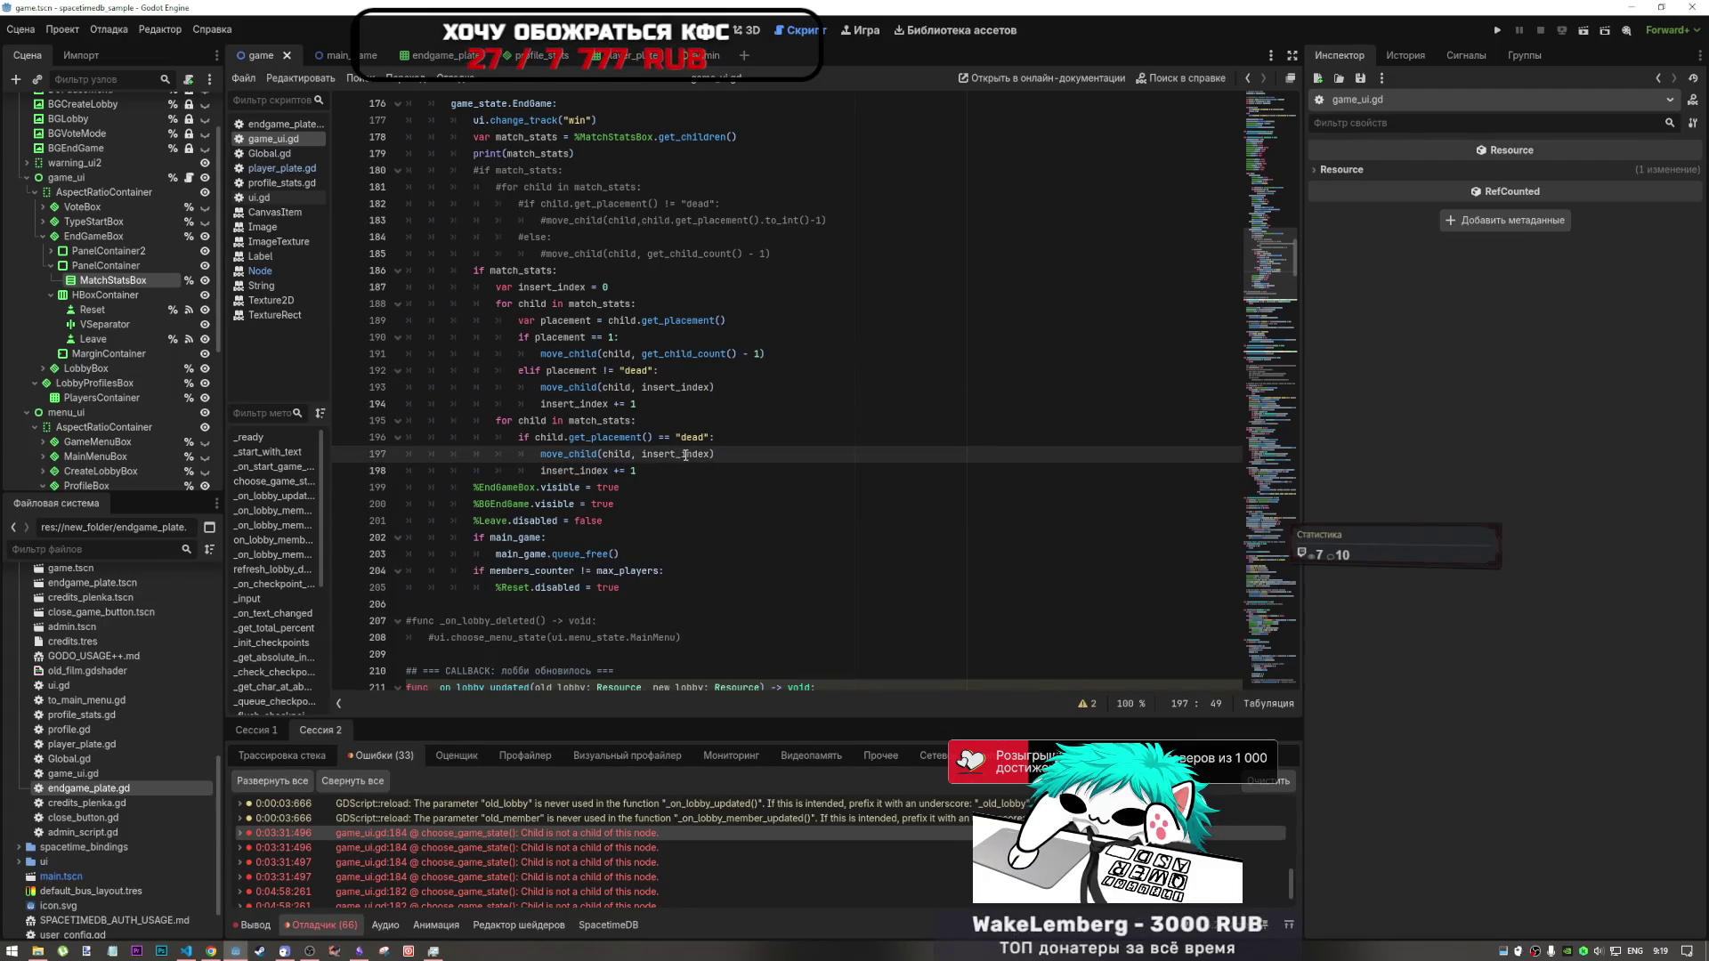
# - Remove the extra blank line after the insert_index increment
pyautogui.moveTo(686, 455)
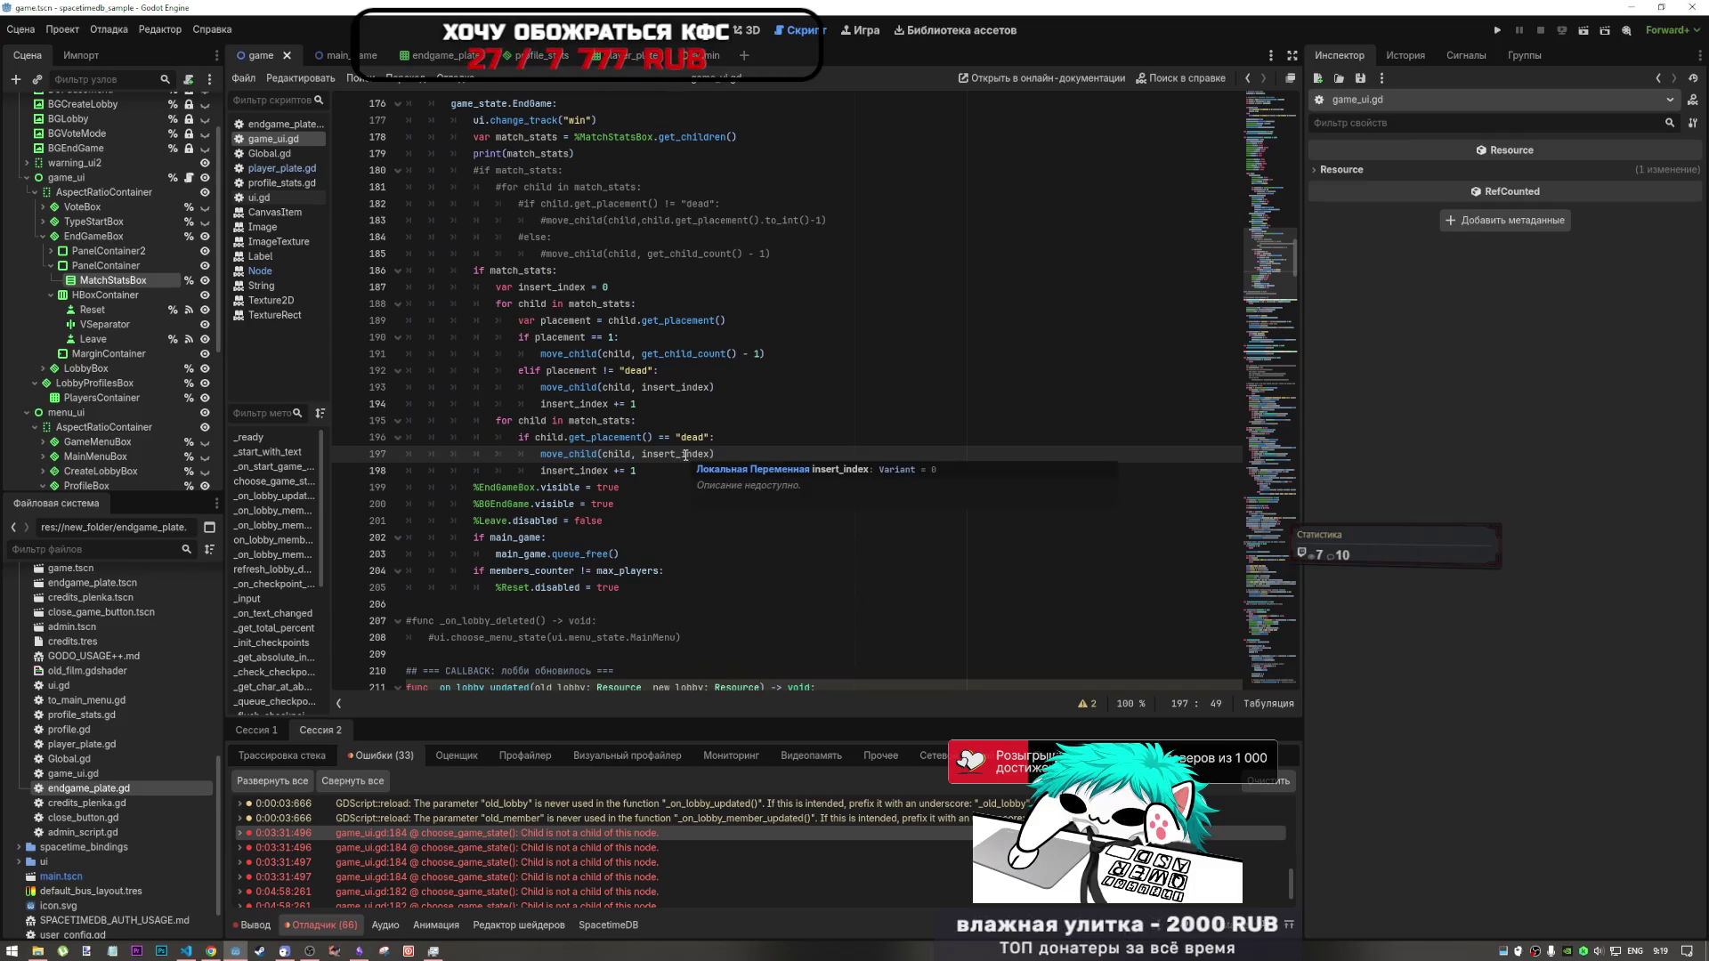
pyautogui.press('Down')
pyautogui.press('Return')
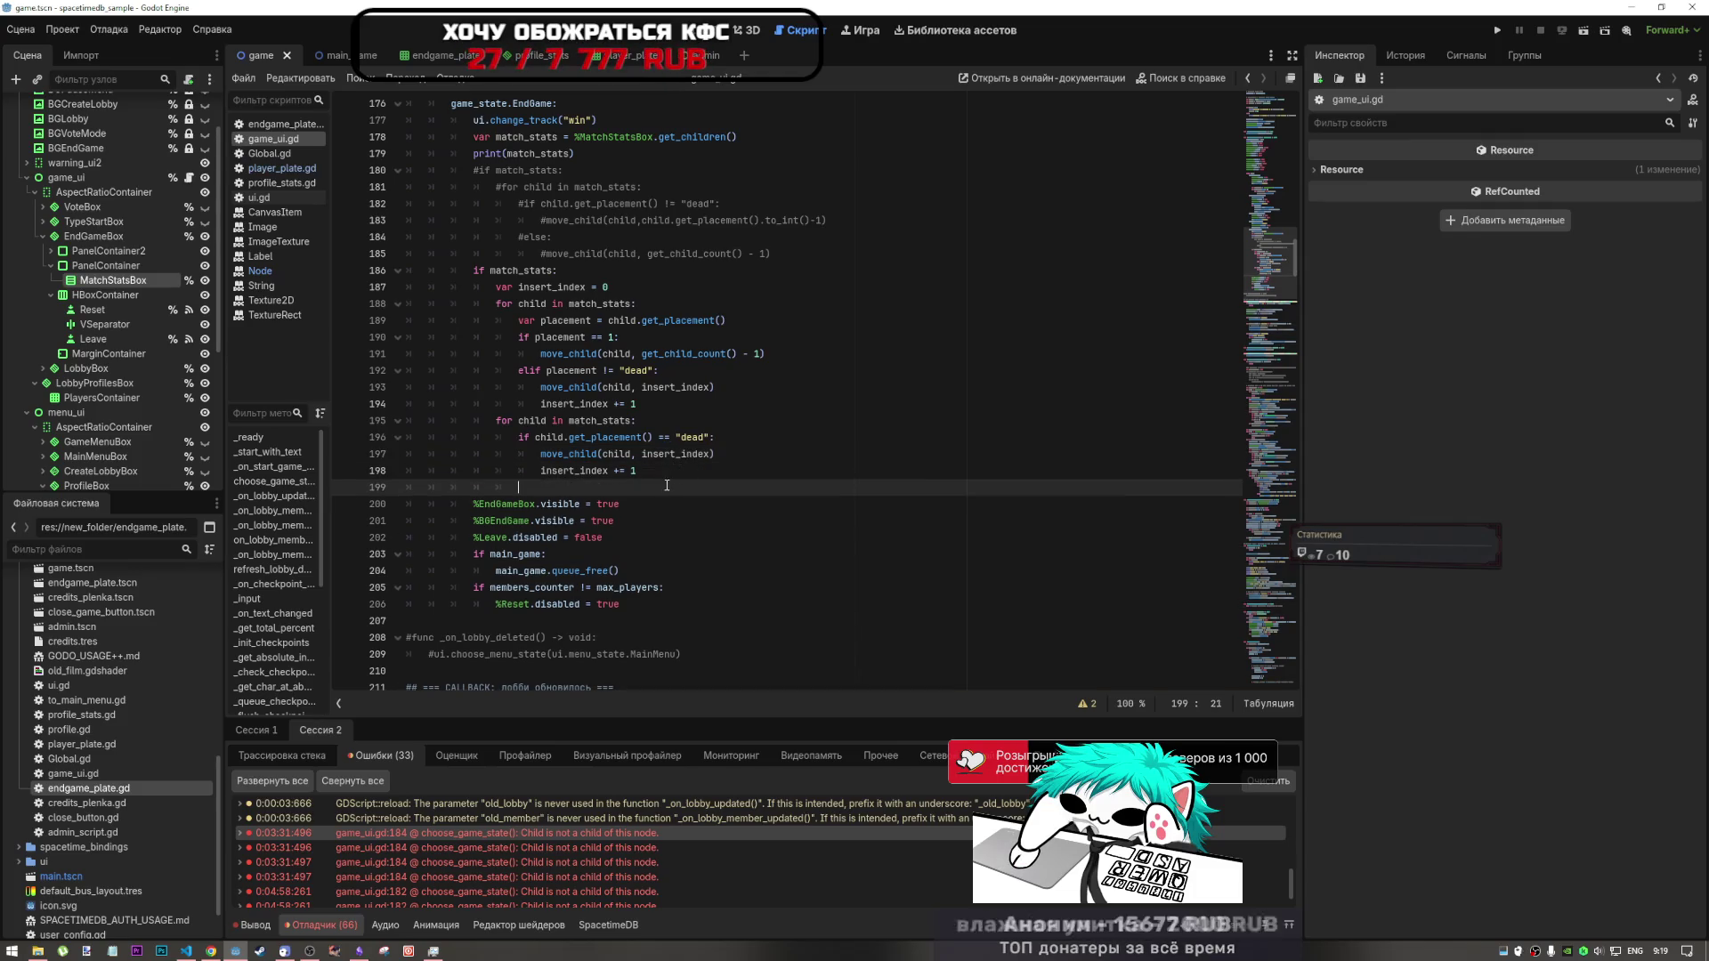
pyautogui.moveTo(474, 488); pyautogui.dragTo(397, 489)
pyautogui.press('BackSpace')
pyautogui.press('BackSpace')
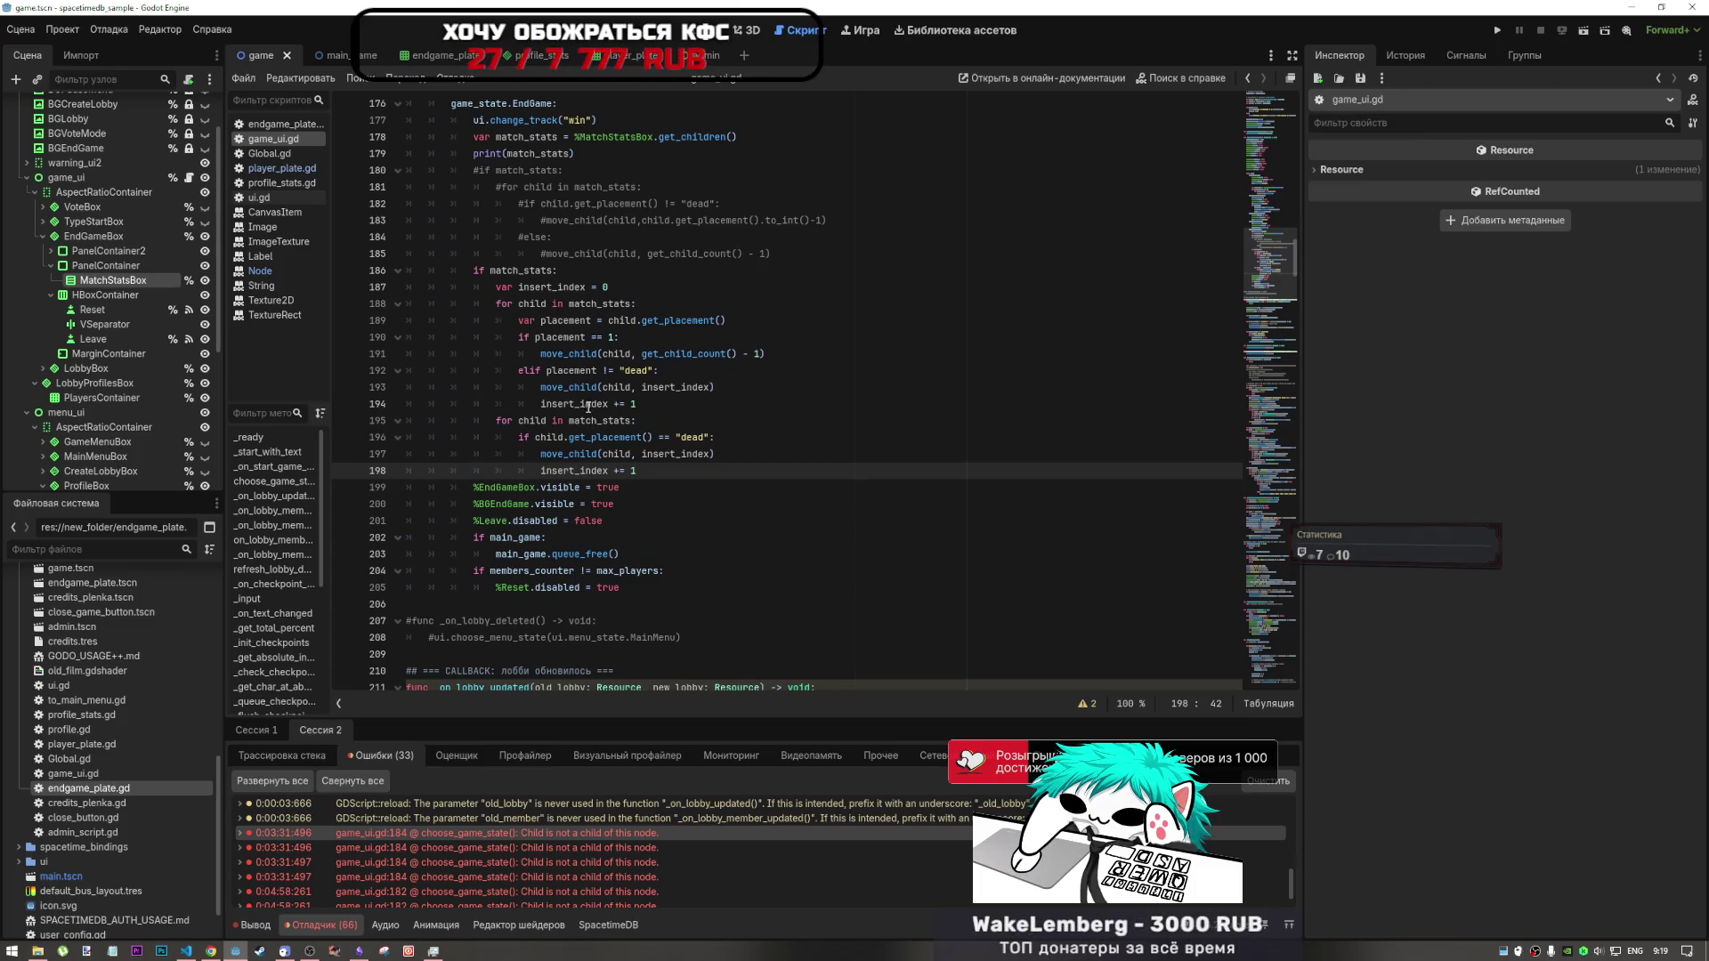
pyautogui.click(212, 951)
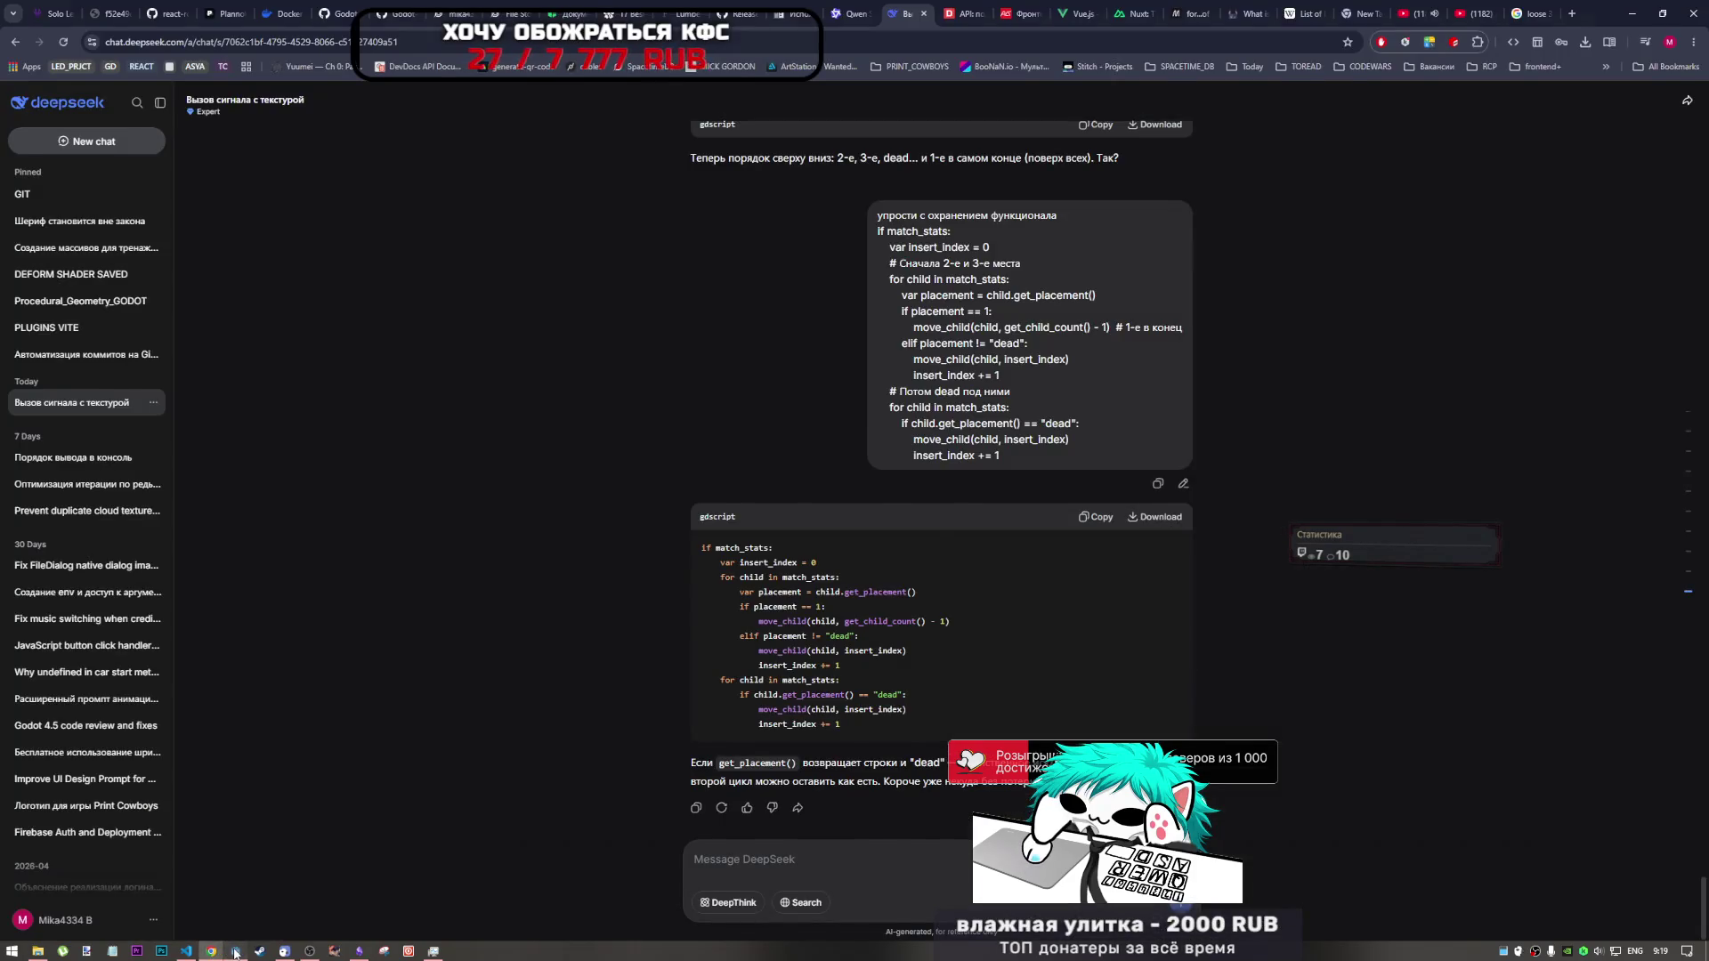
# - Skip the YouTube playlist to The Neighbourhood - Void, then go back to Godot
pyautogui.click(236, 951)
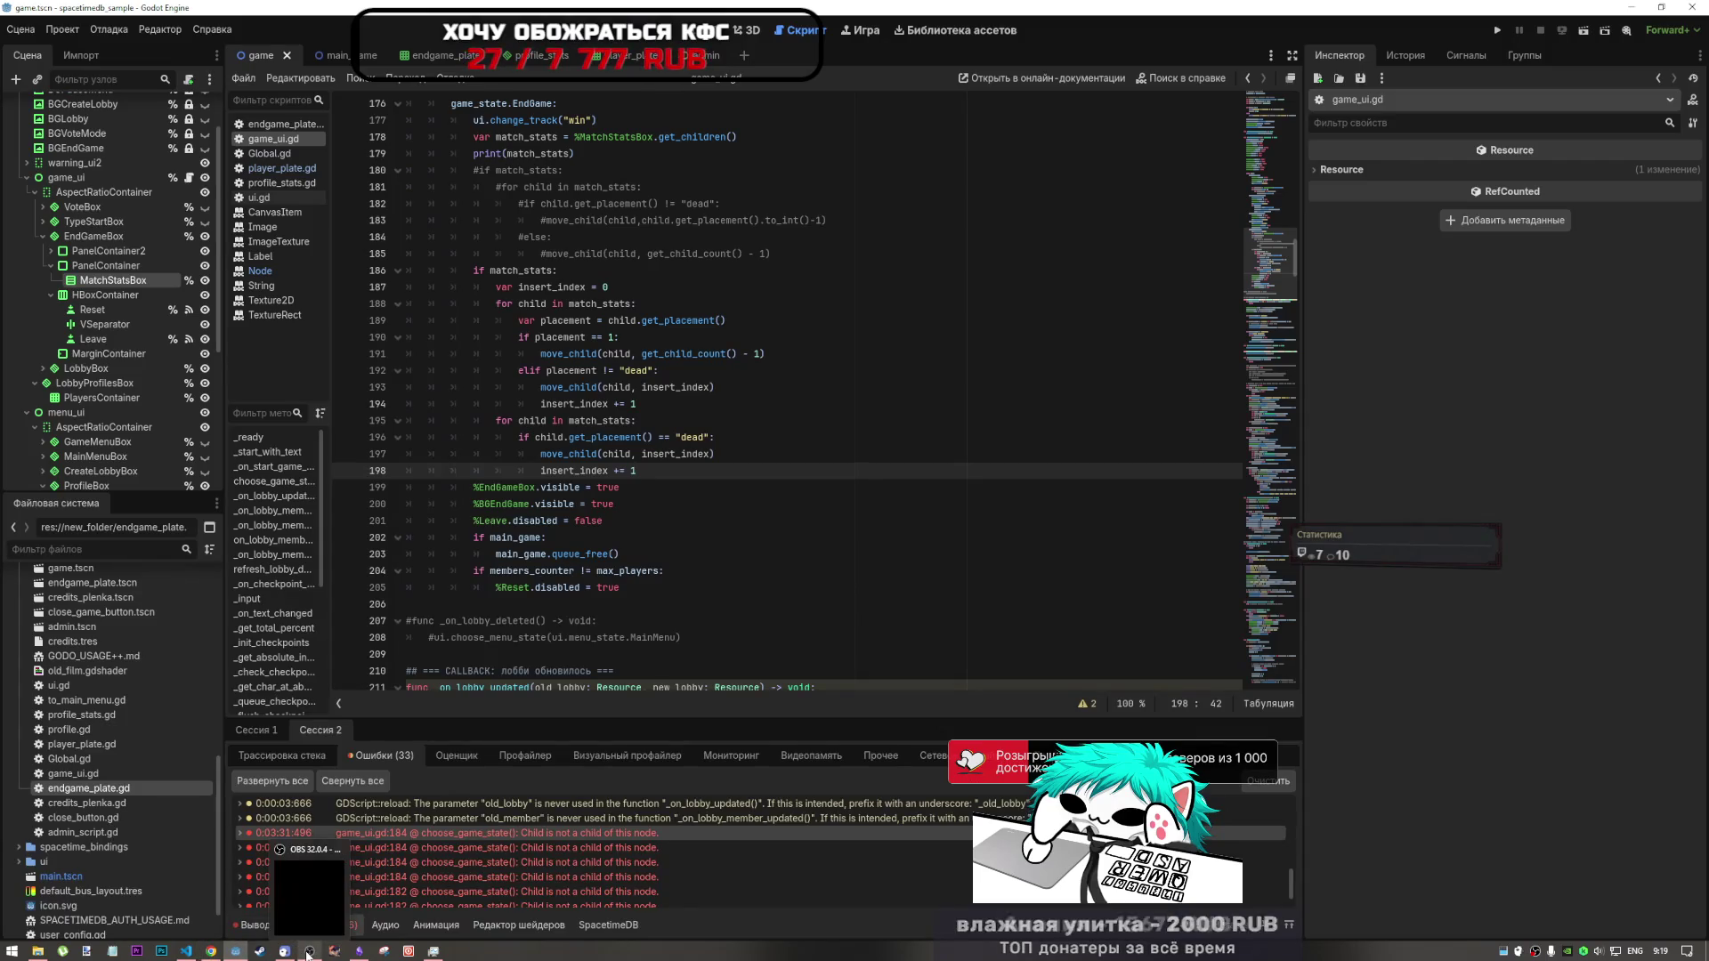
pyautogui.moveTo(195, 956)
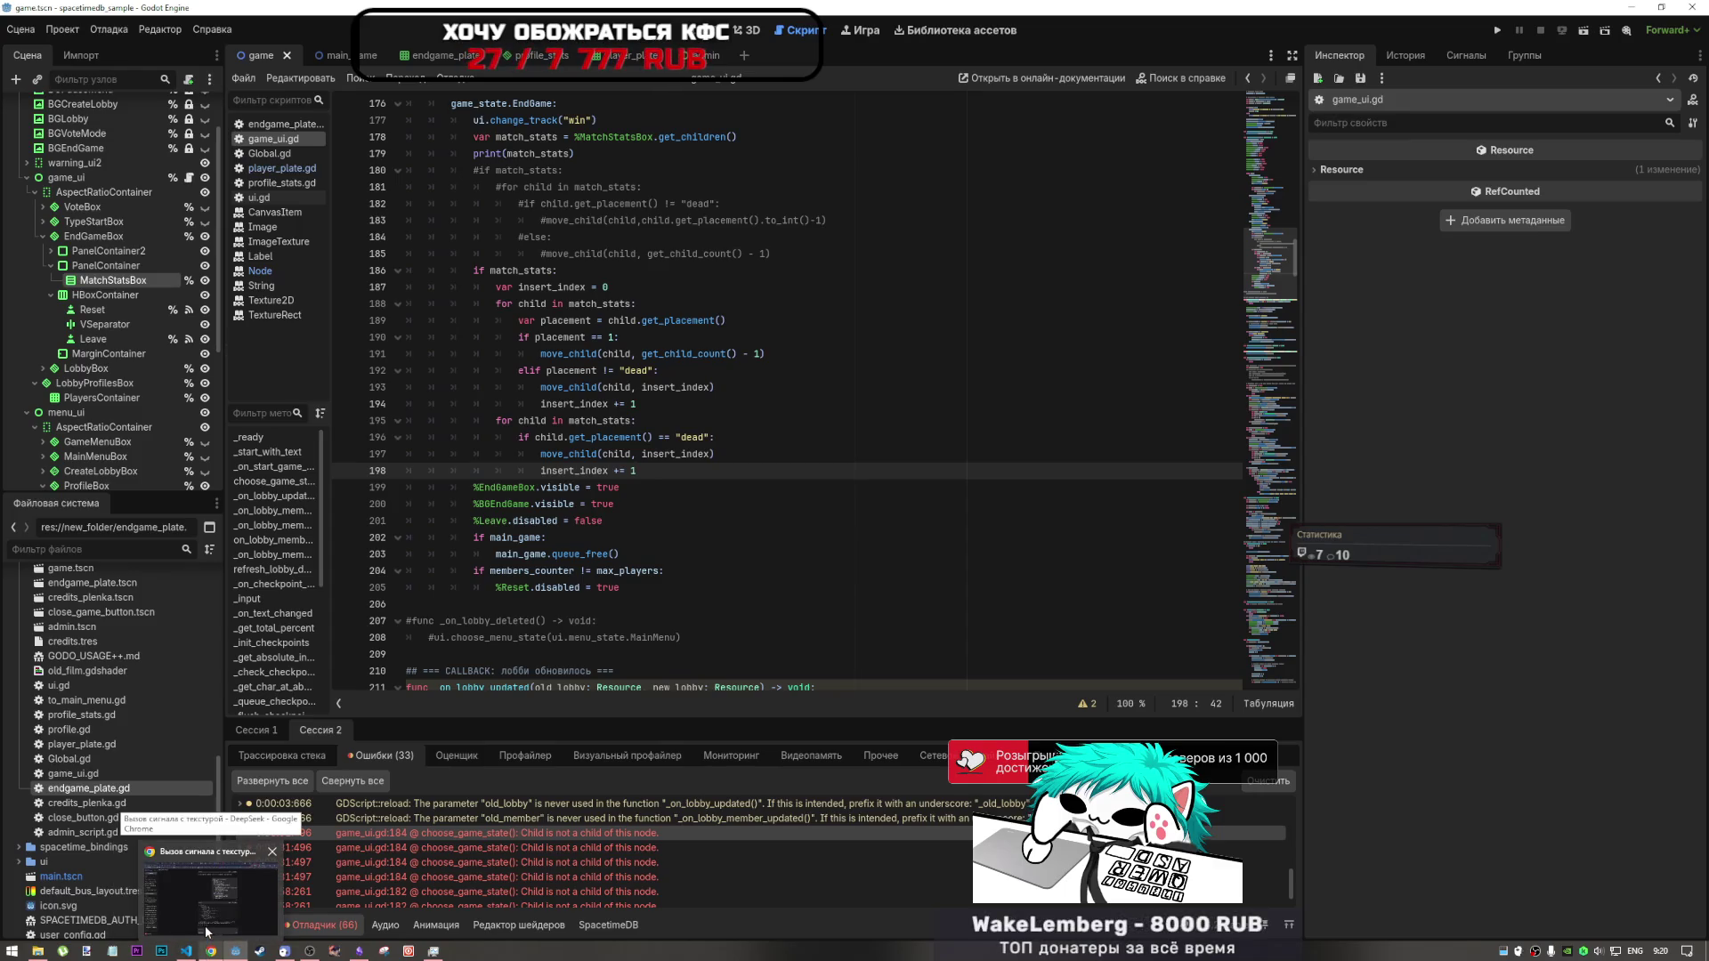
pyautogui.click(206, 930)
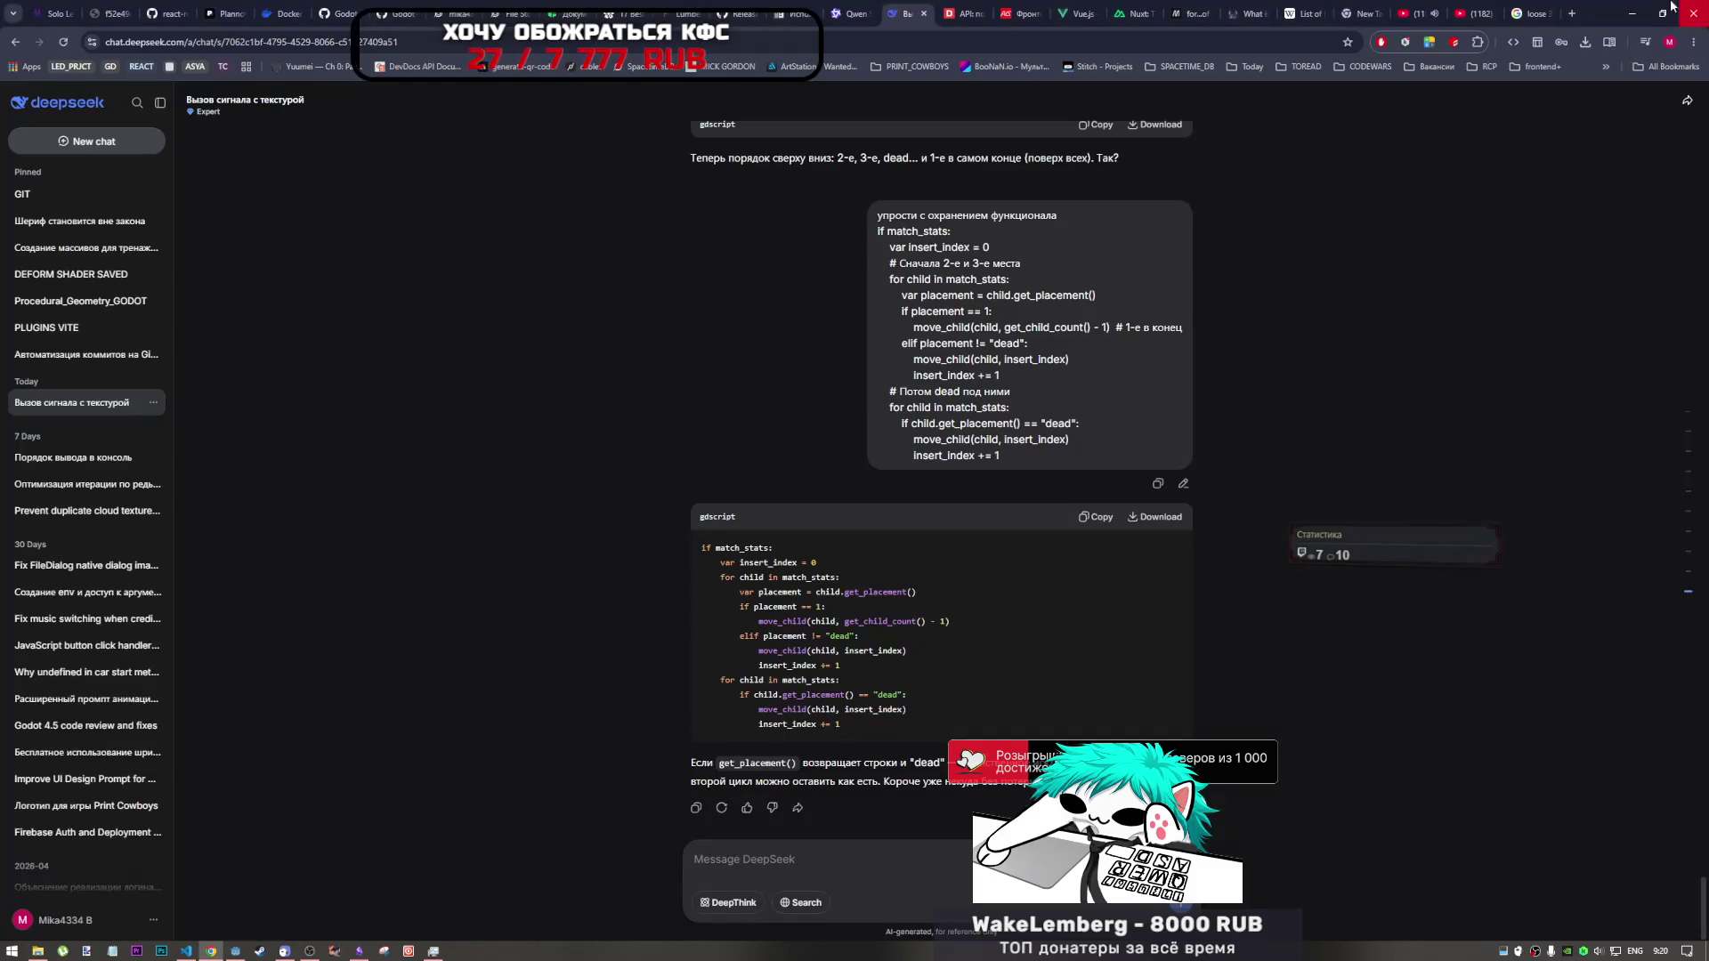
pyautogui.click(1411, 13)
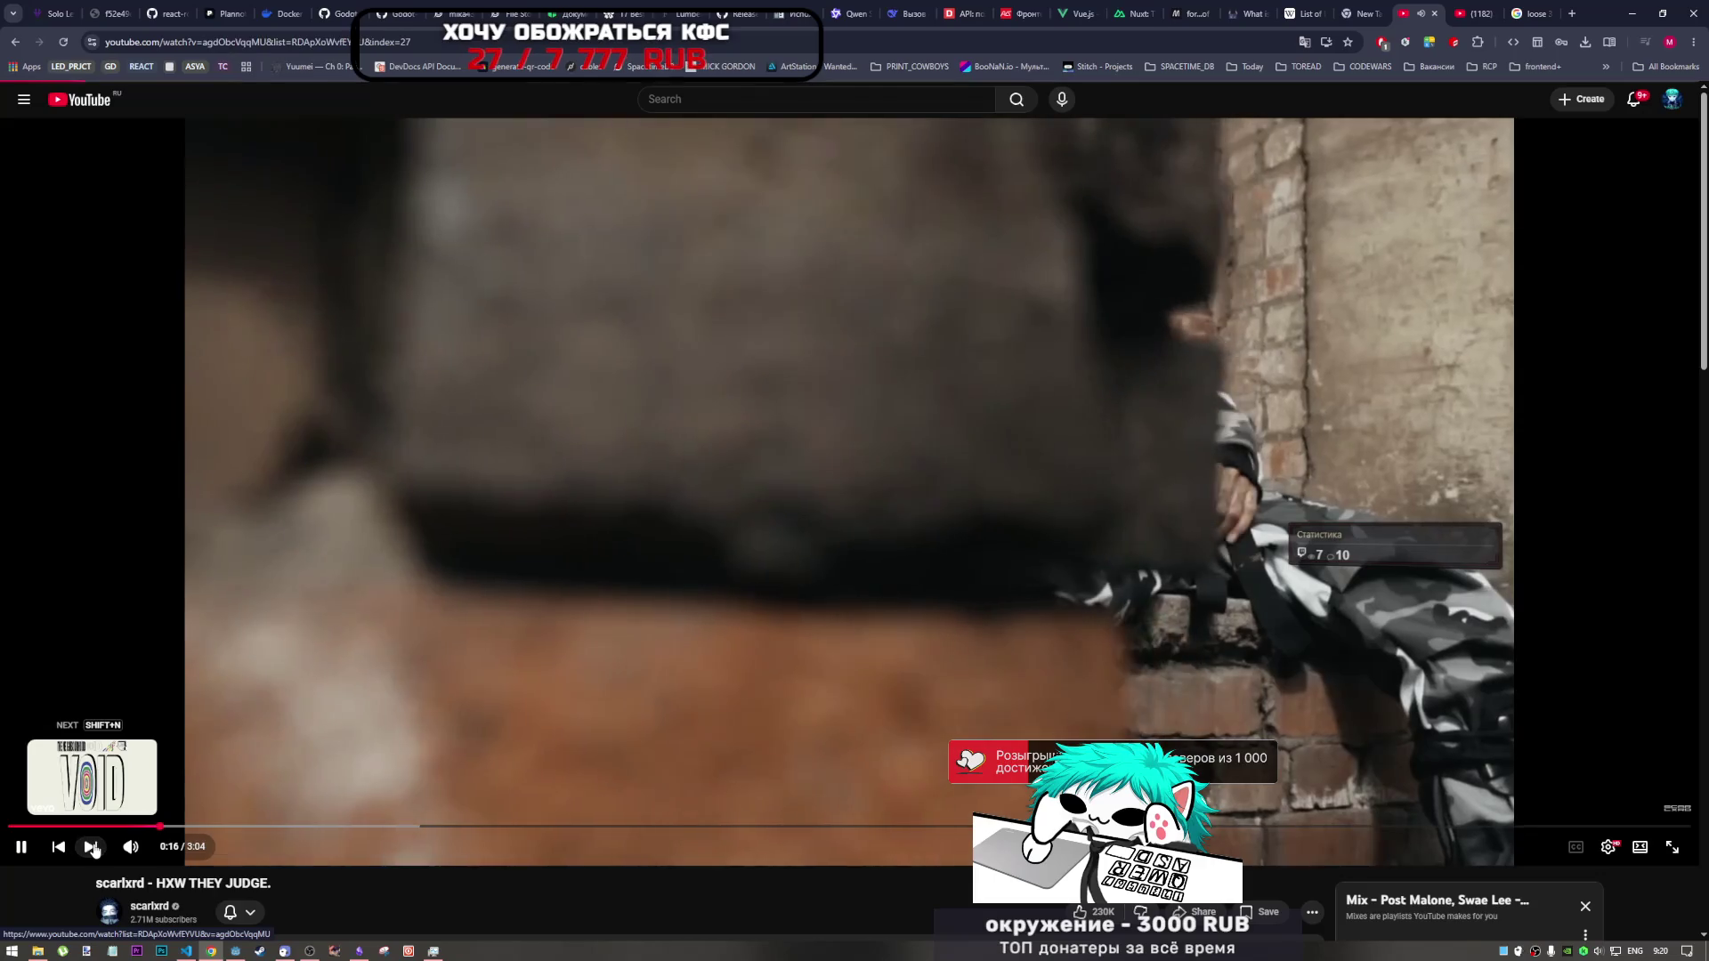
pyautogui.click(92, 848)
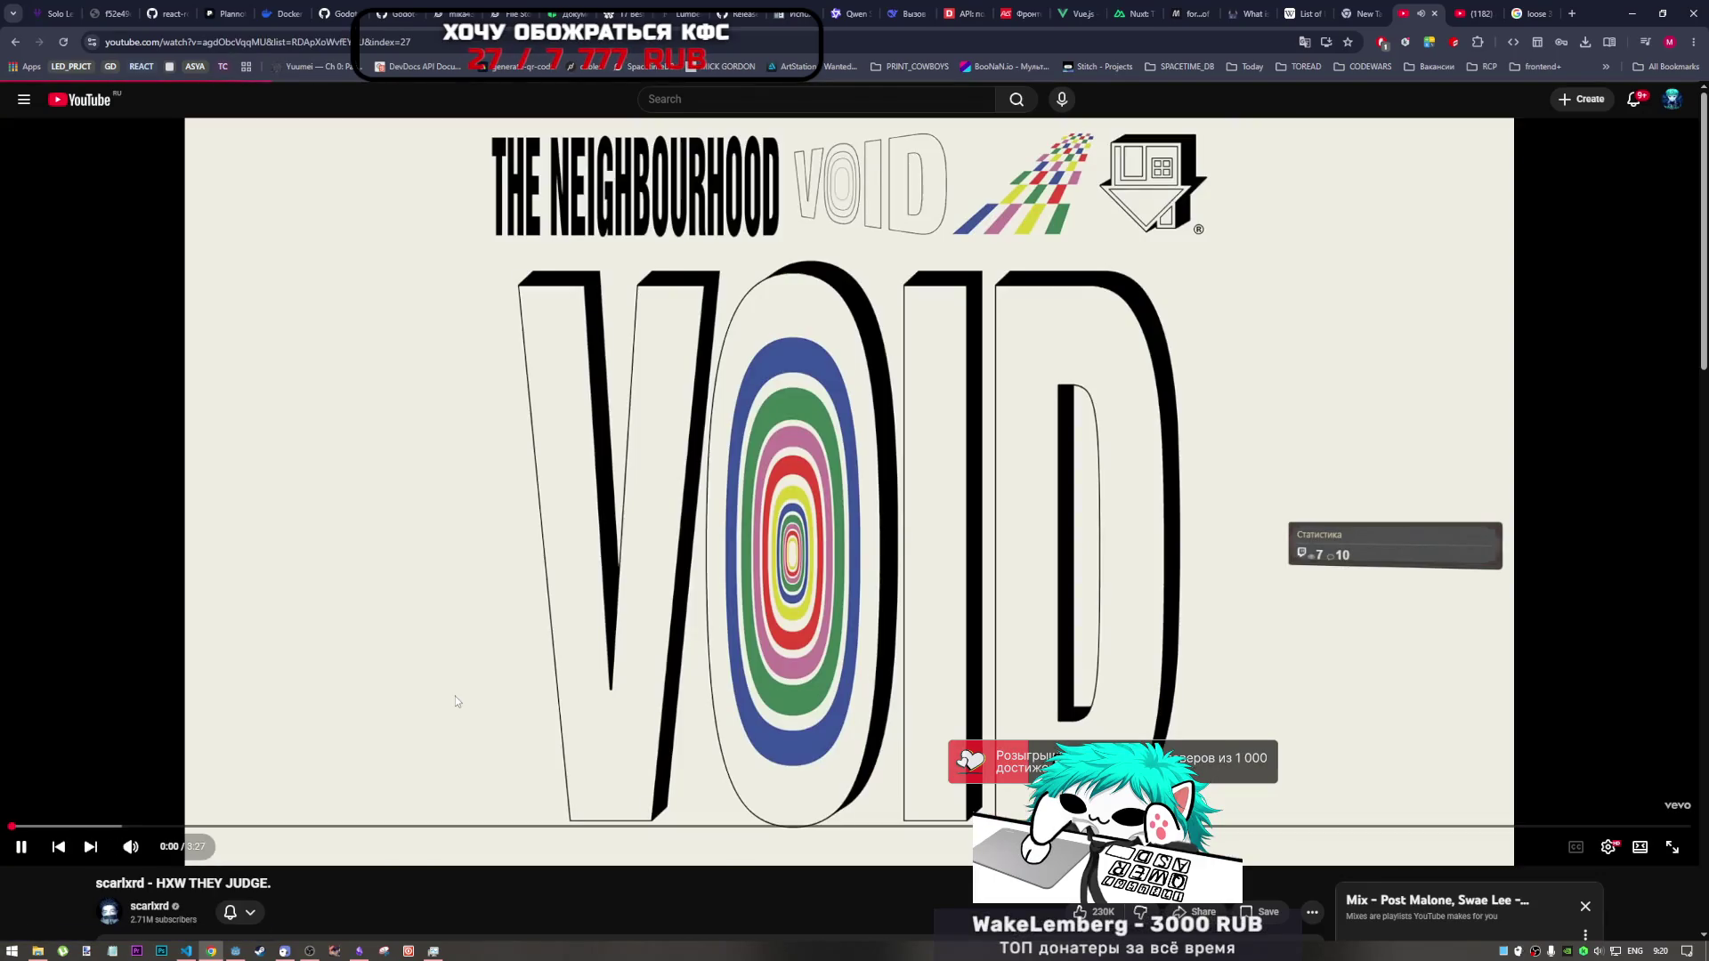
pyautogui.scroll(-5, 474, 718)
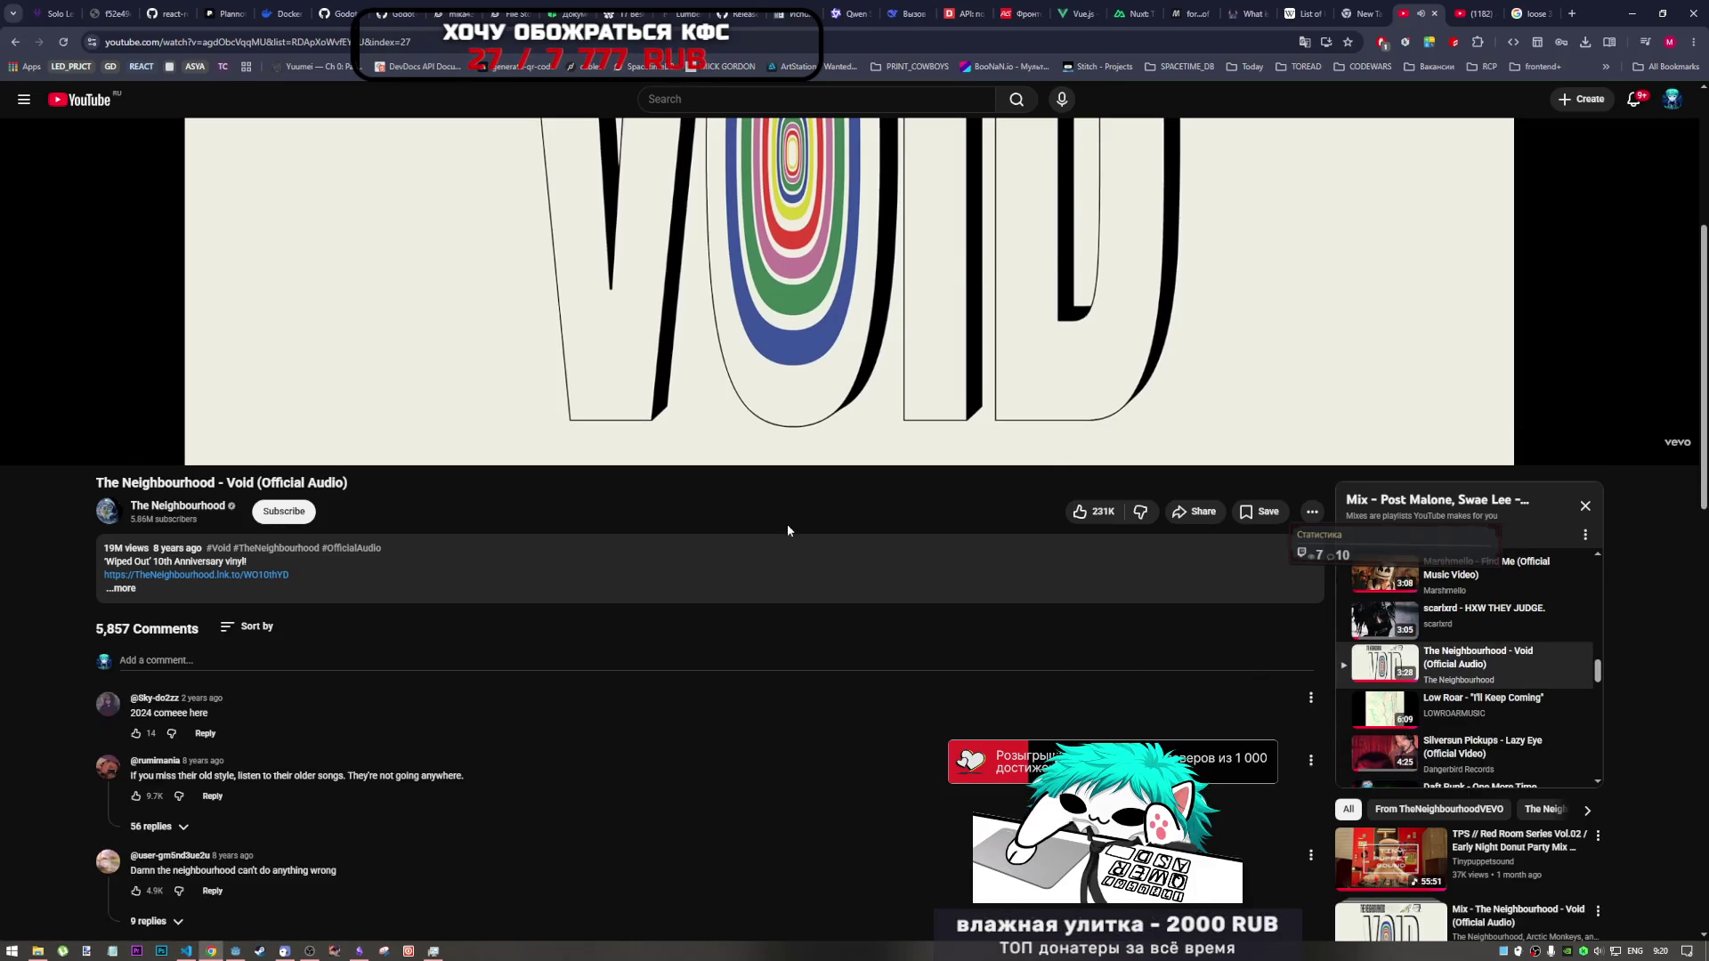
pyautogui.scroll(5, 787, 523)
pyautogui.click(910, 7)
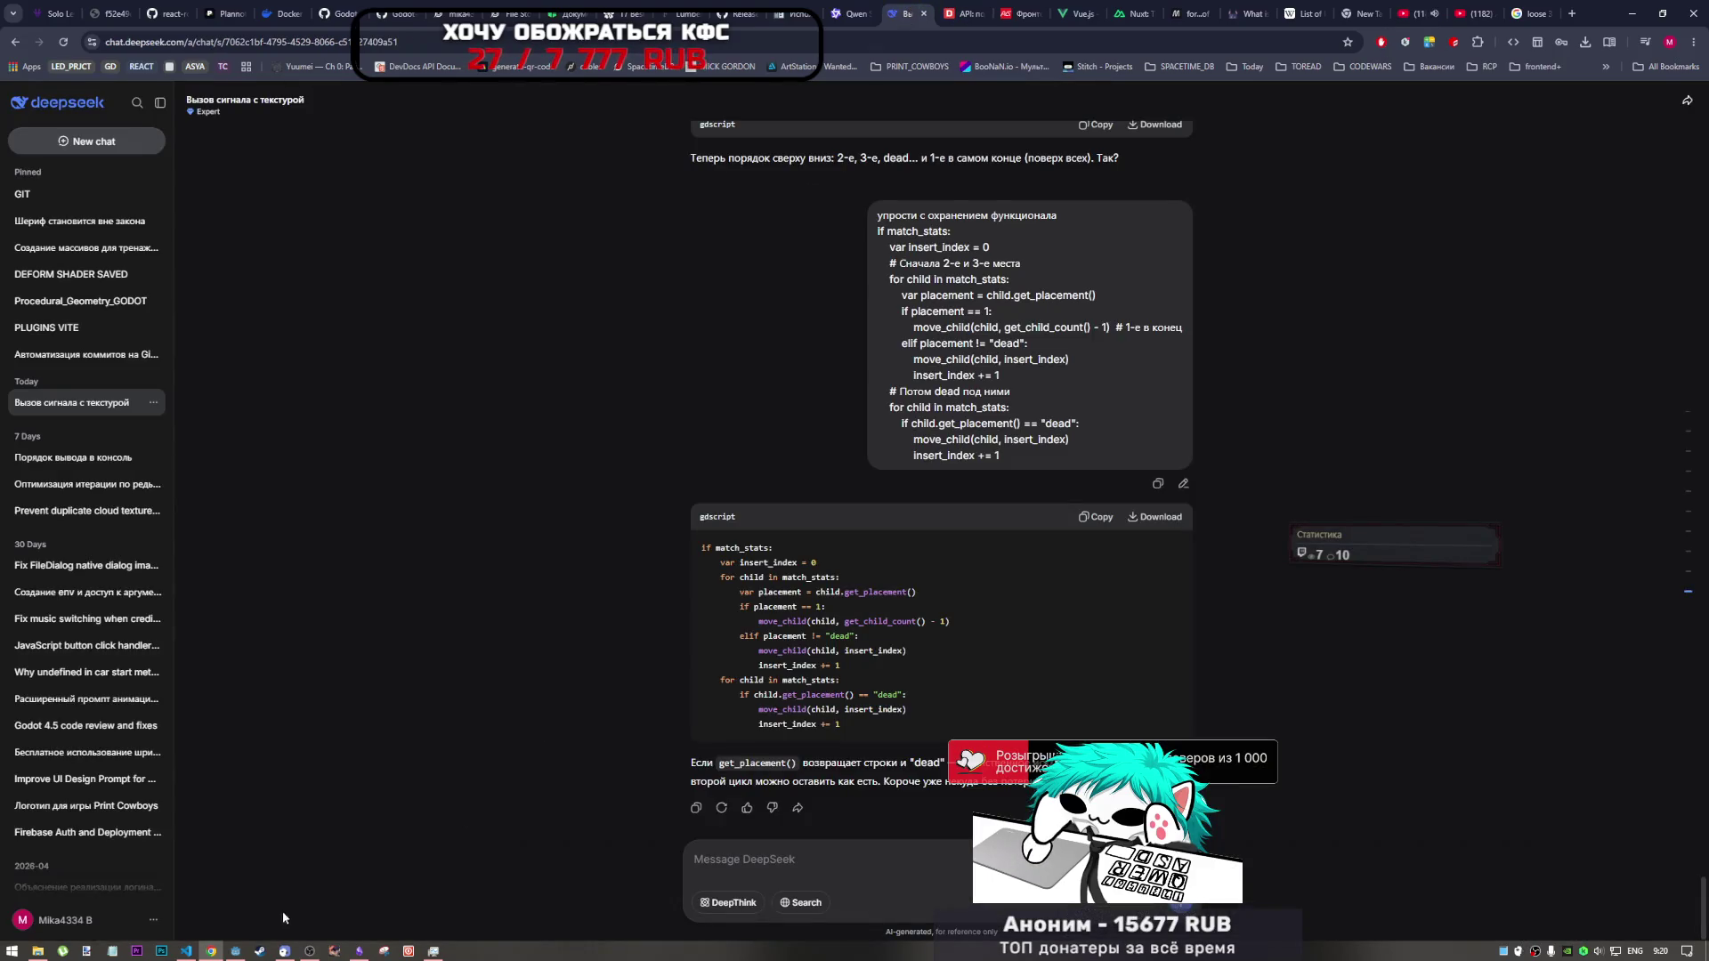
pyautogui.click(234, 951)
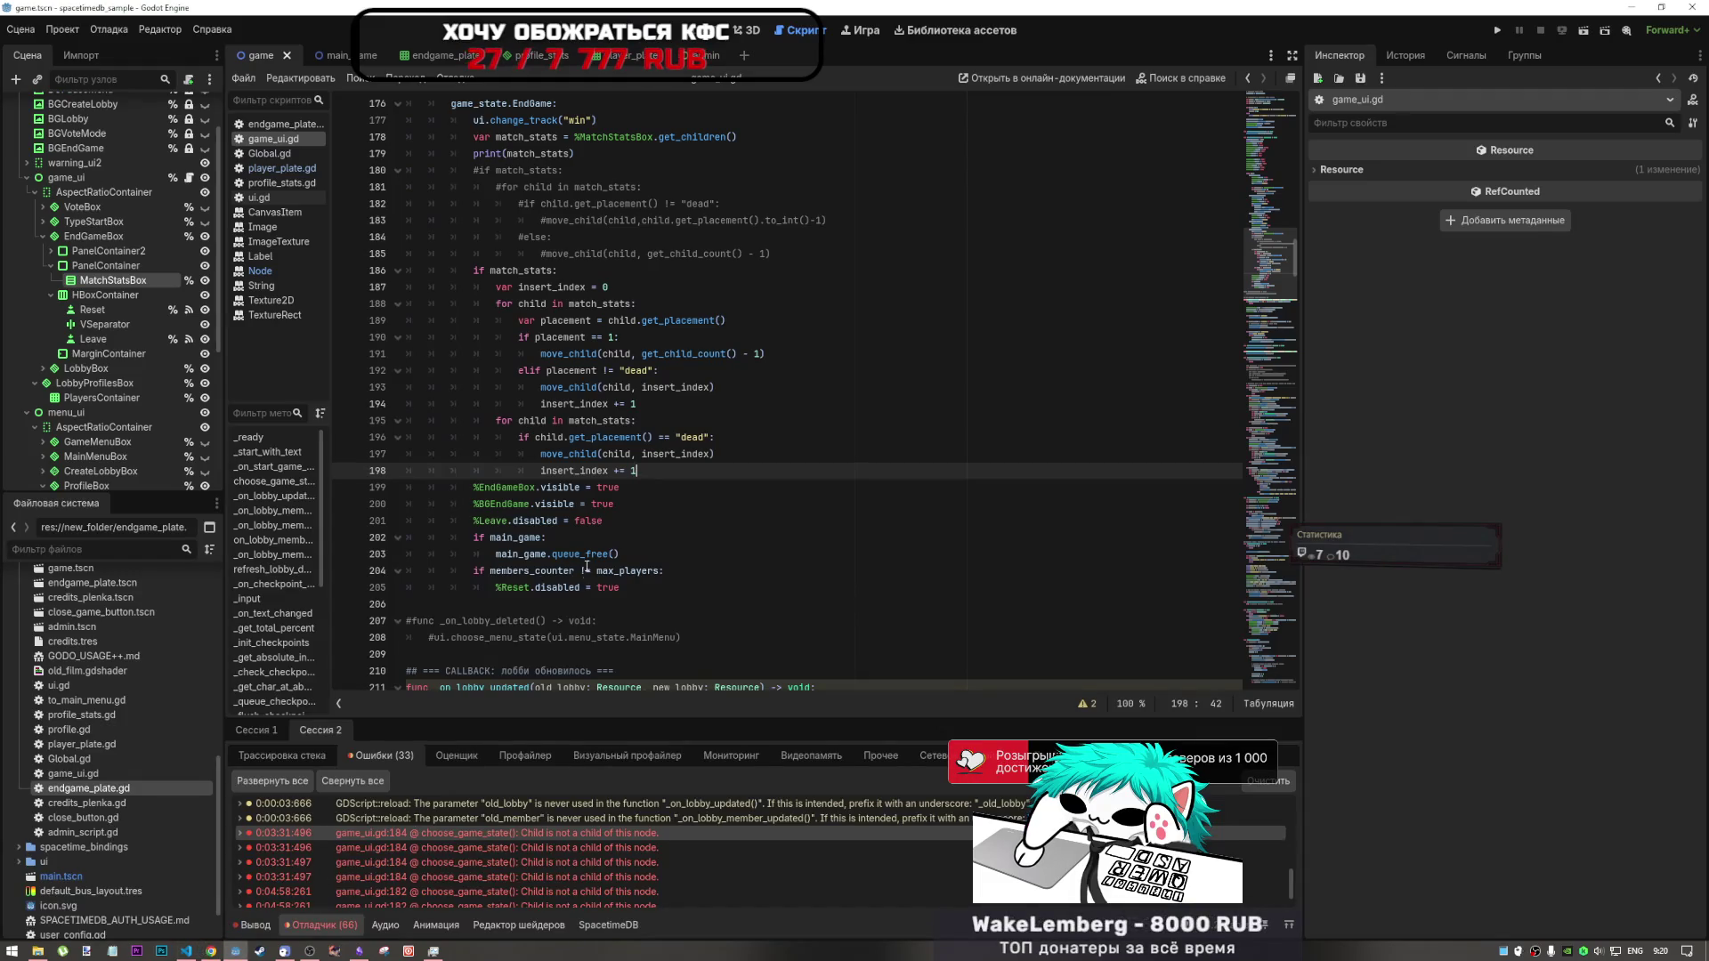
# - Start entering false as the get_children() argument on line 178
pyautogui.click(653, 504)
pyautogui.click(654, 472)
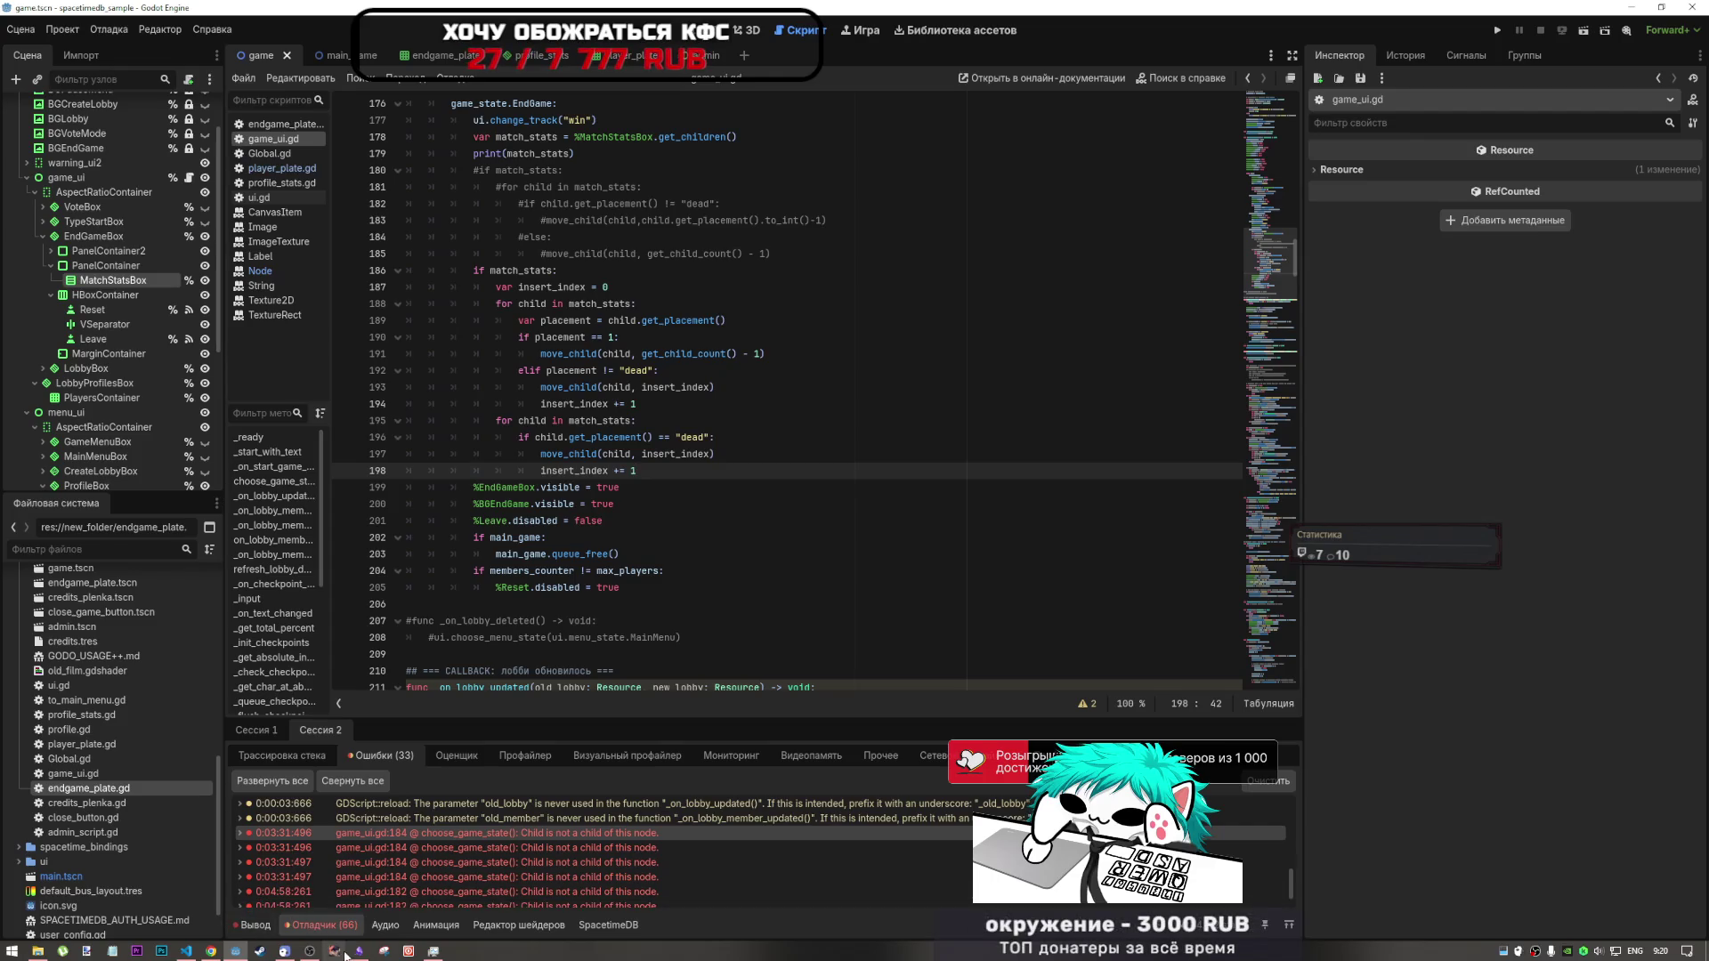
pyautogui.click(690, 398)
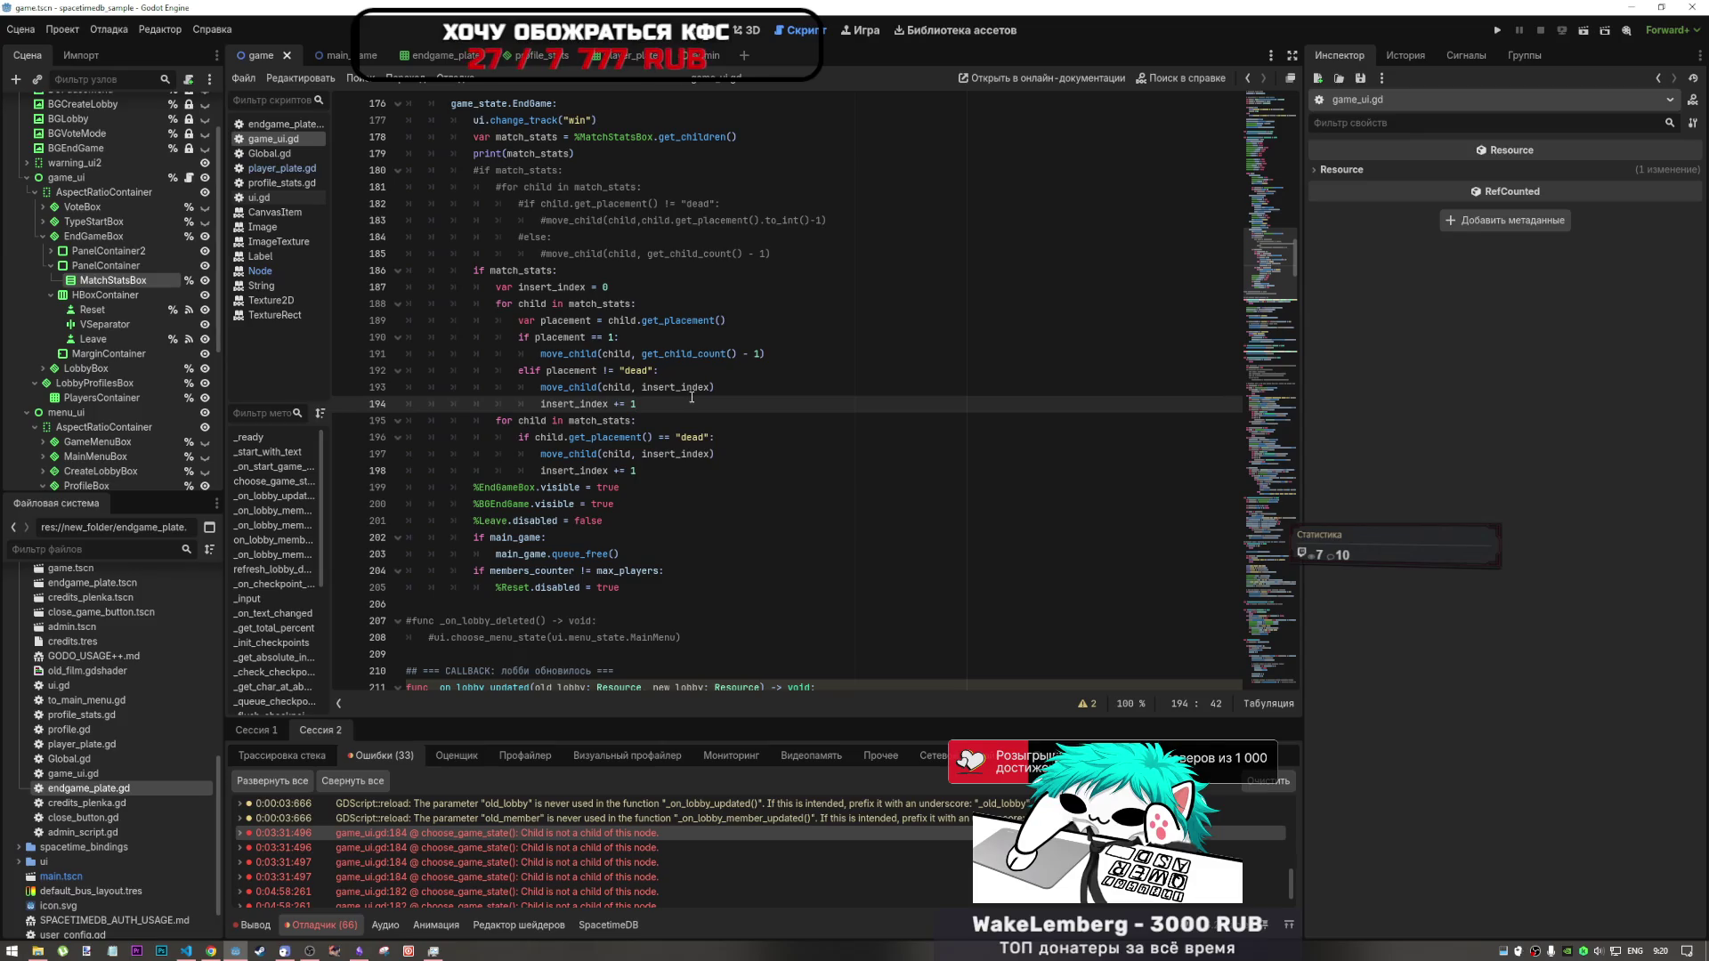
pyautogui.scroll(2, 640, 338)
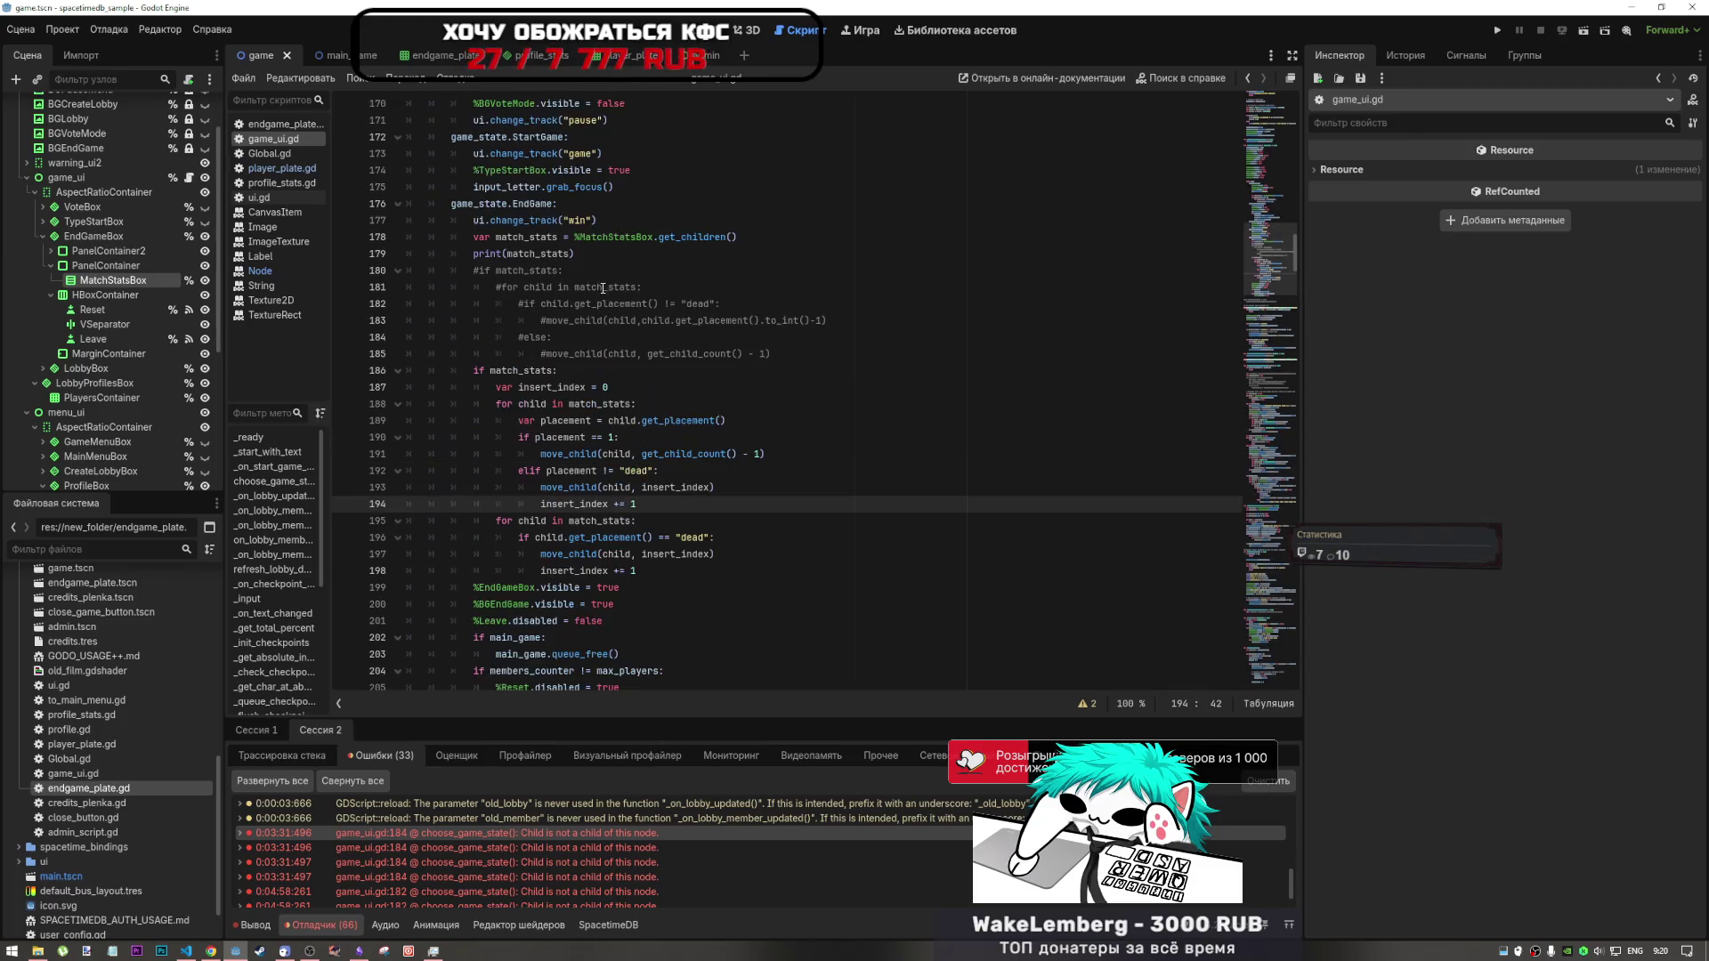
pyautogui.click(583, 269)
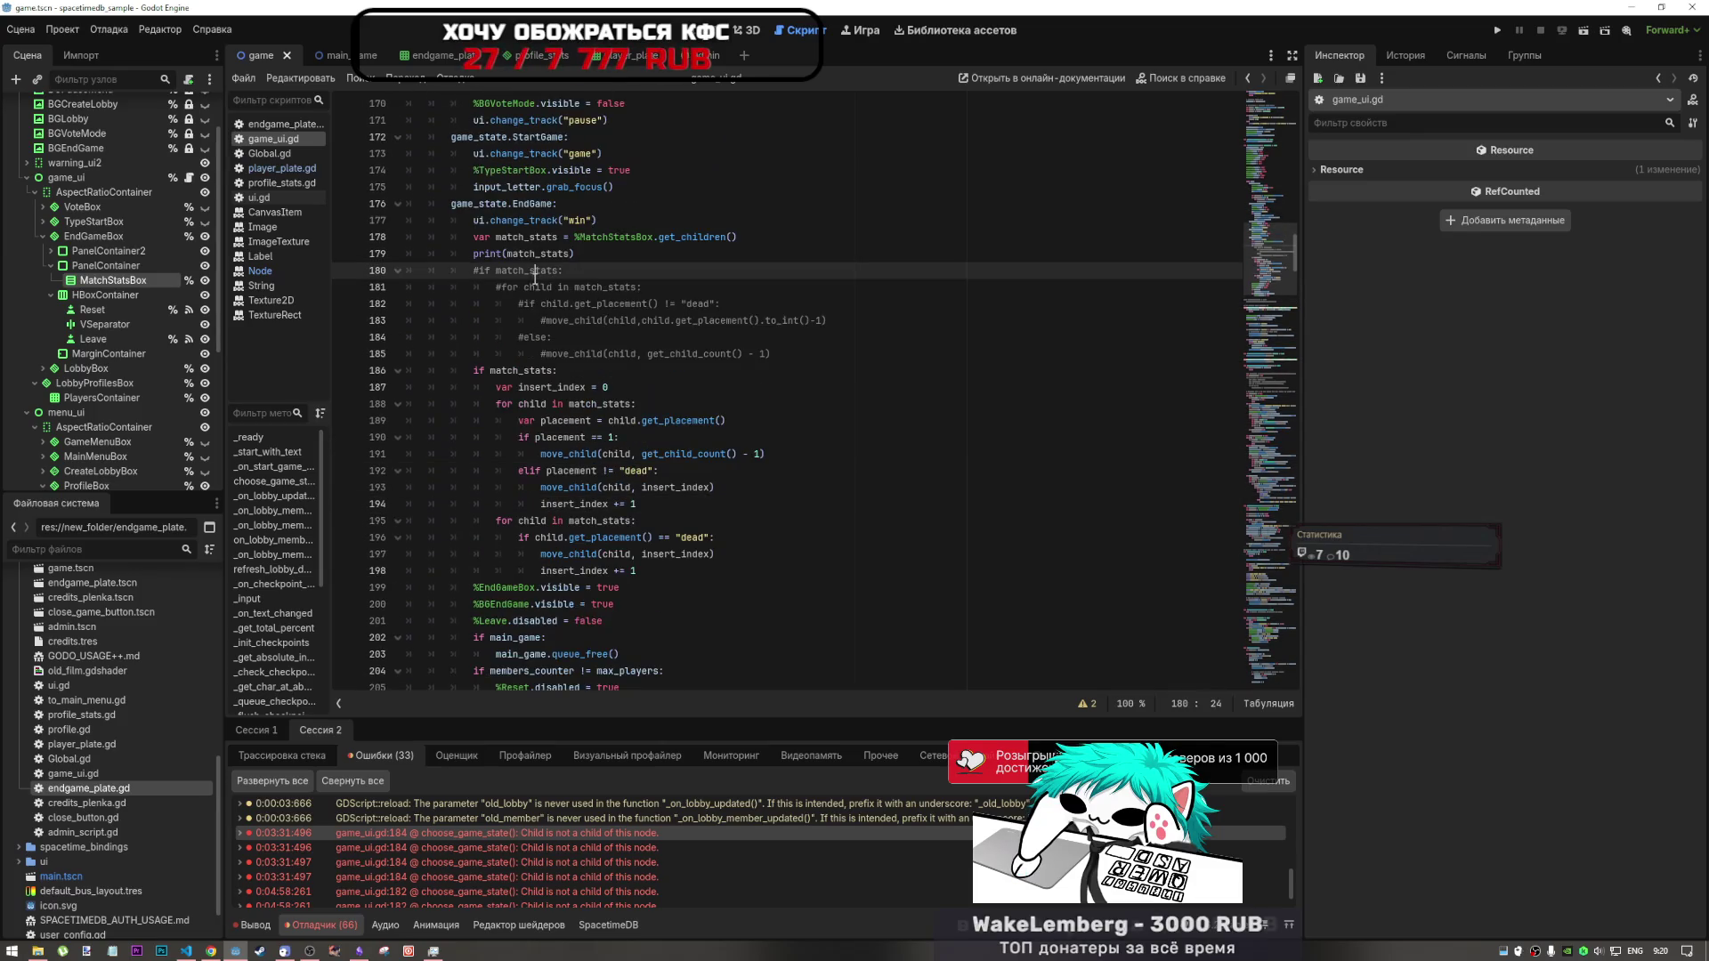
pyautogui.click(735, 237)
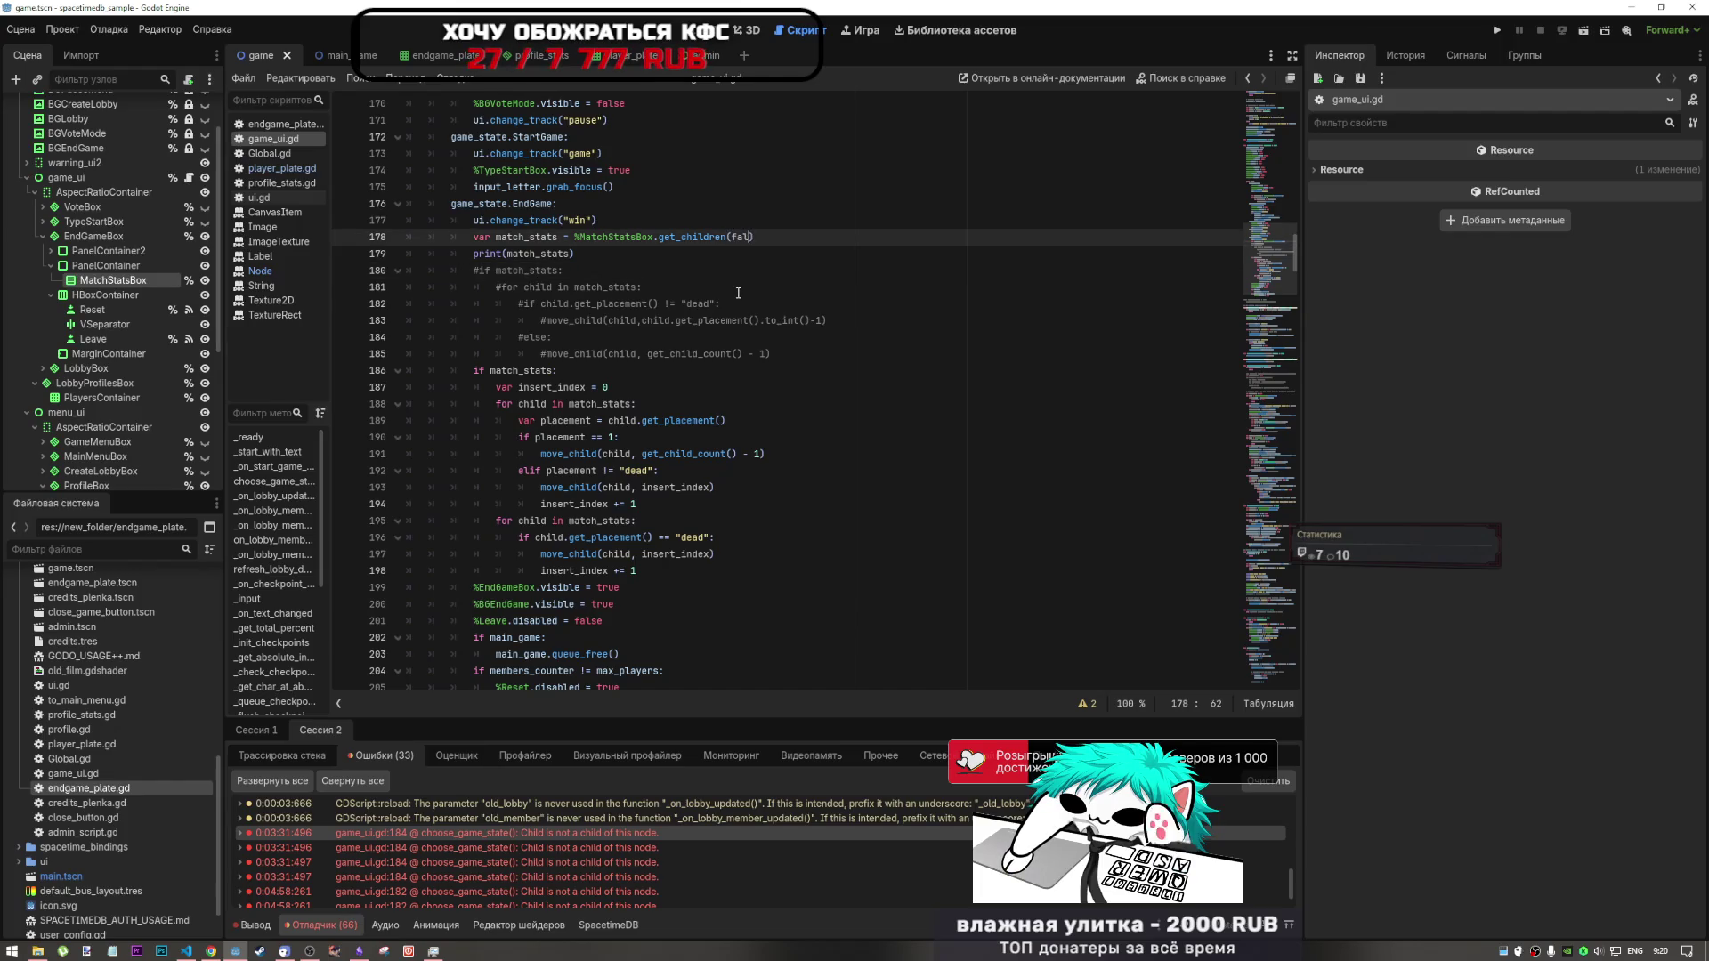
pyautogui.write('false')
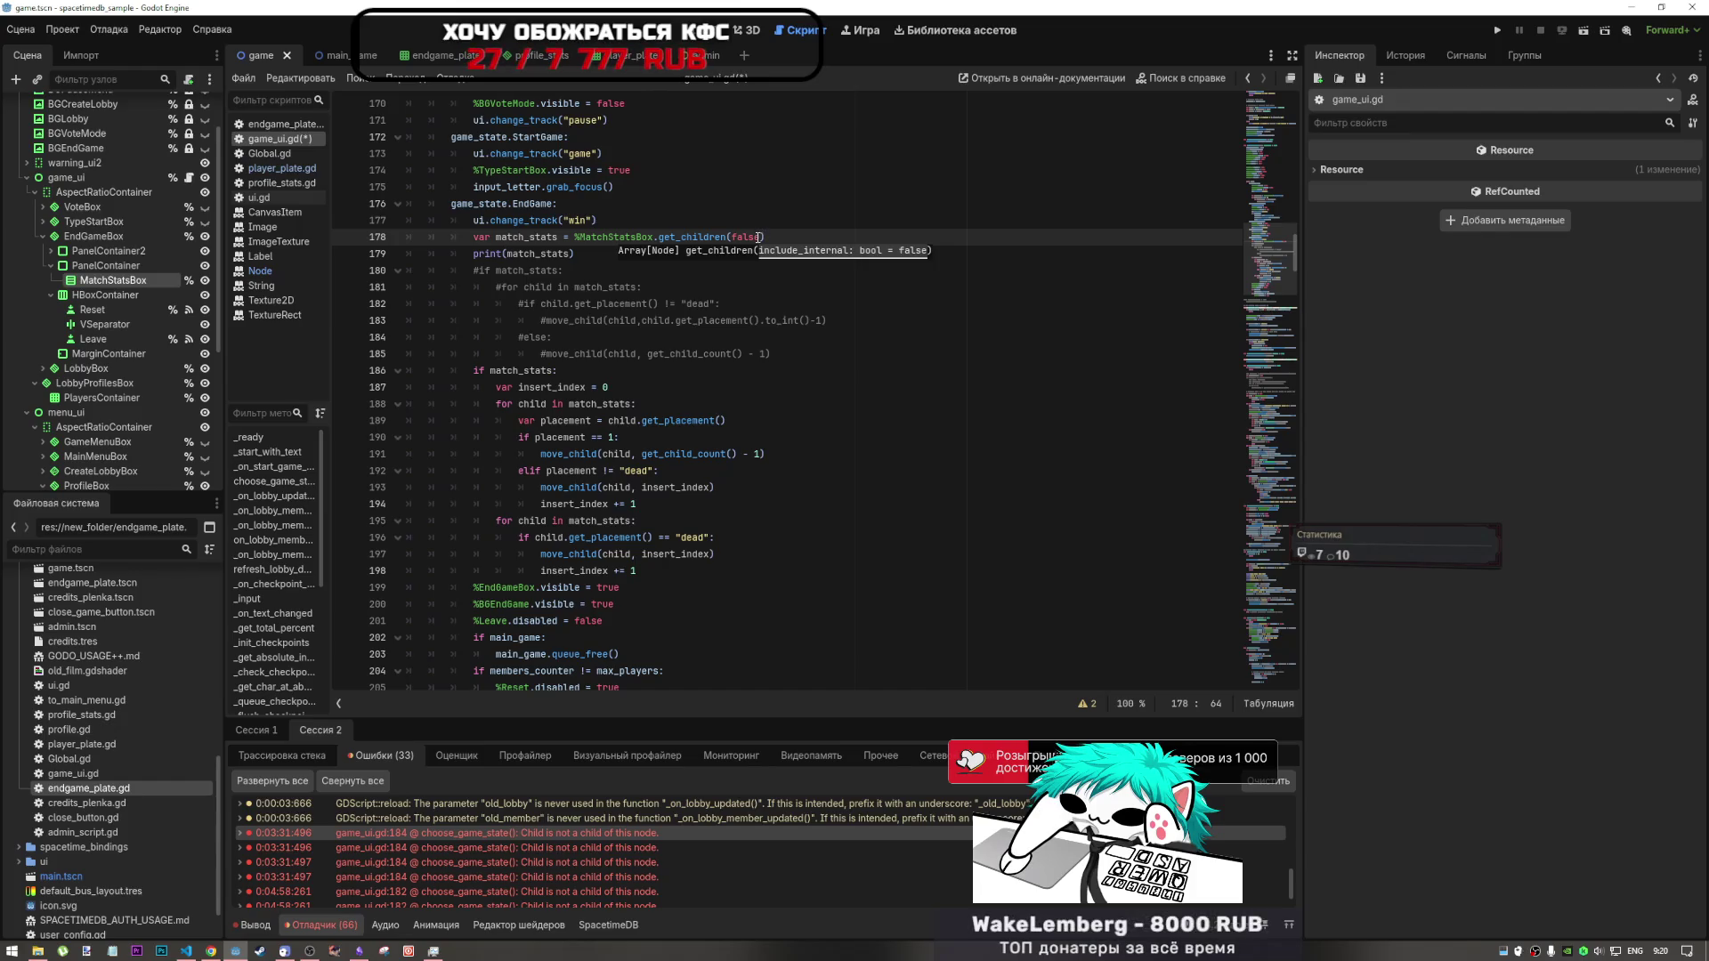
# - Open the Node.get_children documentation and read its Примечание note
pyautogui.keyDown('ctrl'); pyautogui.click(701, 237); pyautogui.keyUp('ctrl')
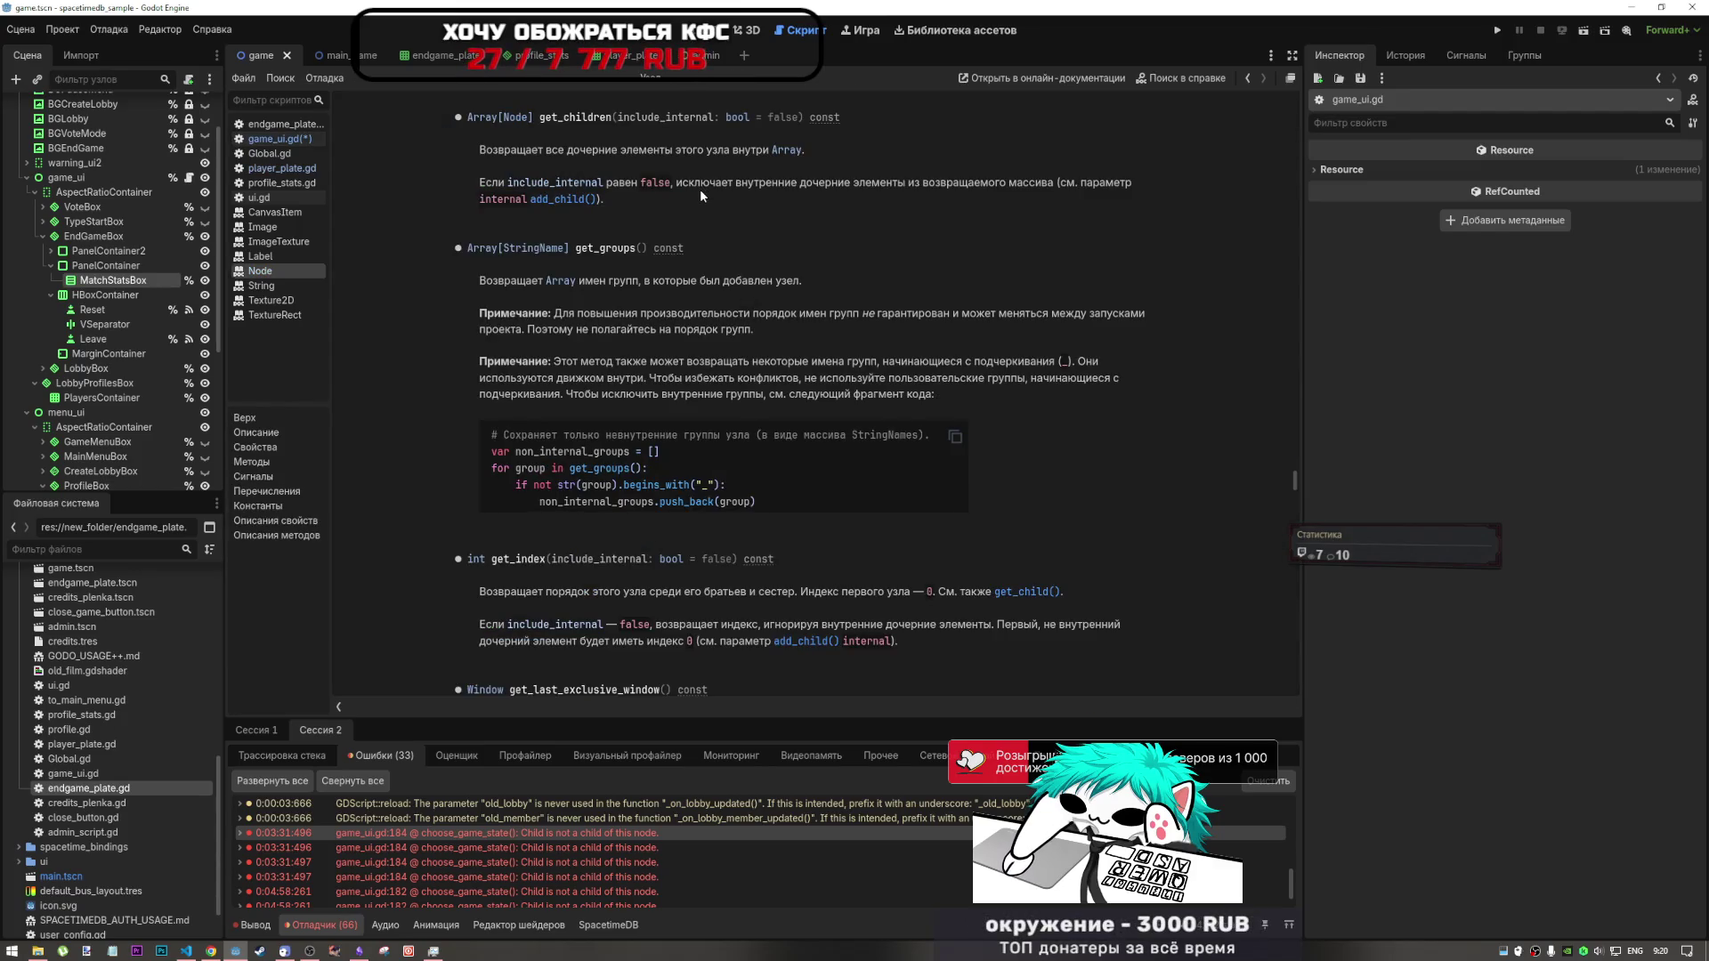
pyautogui.click(534, 834)
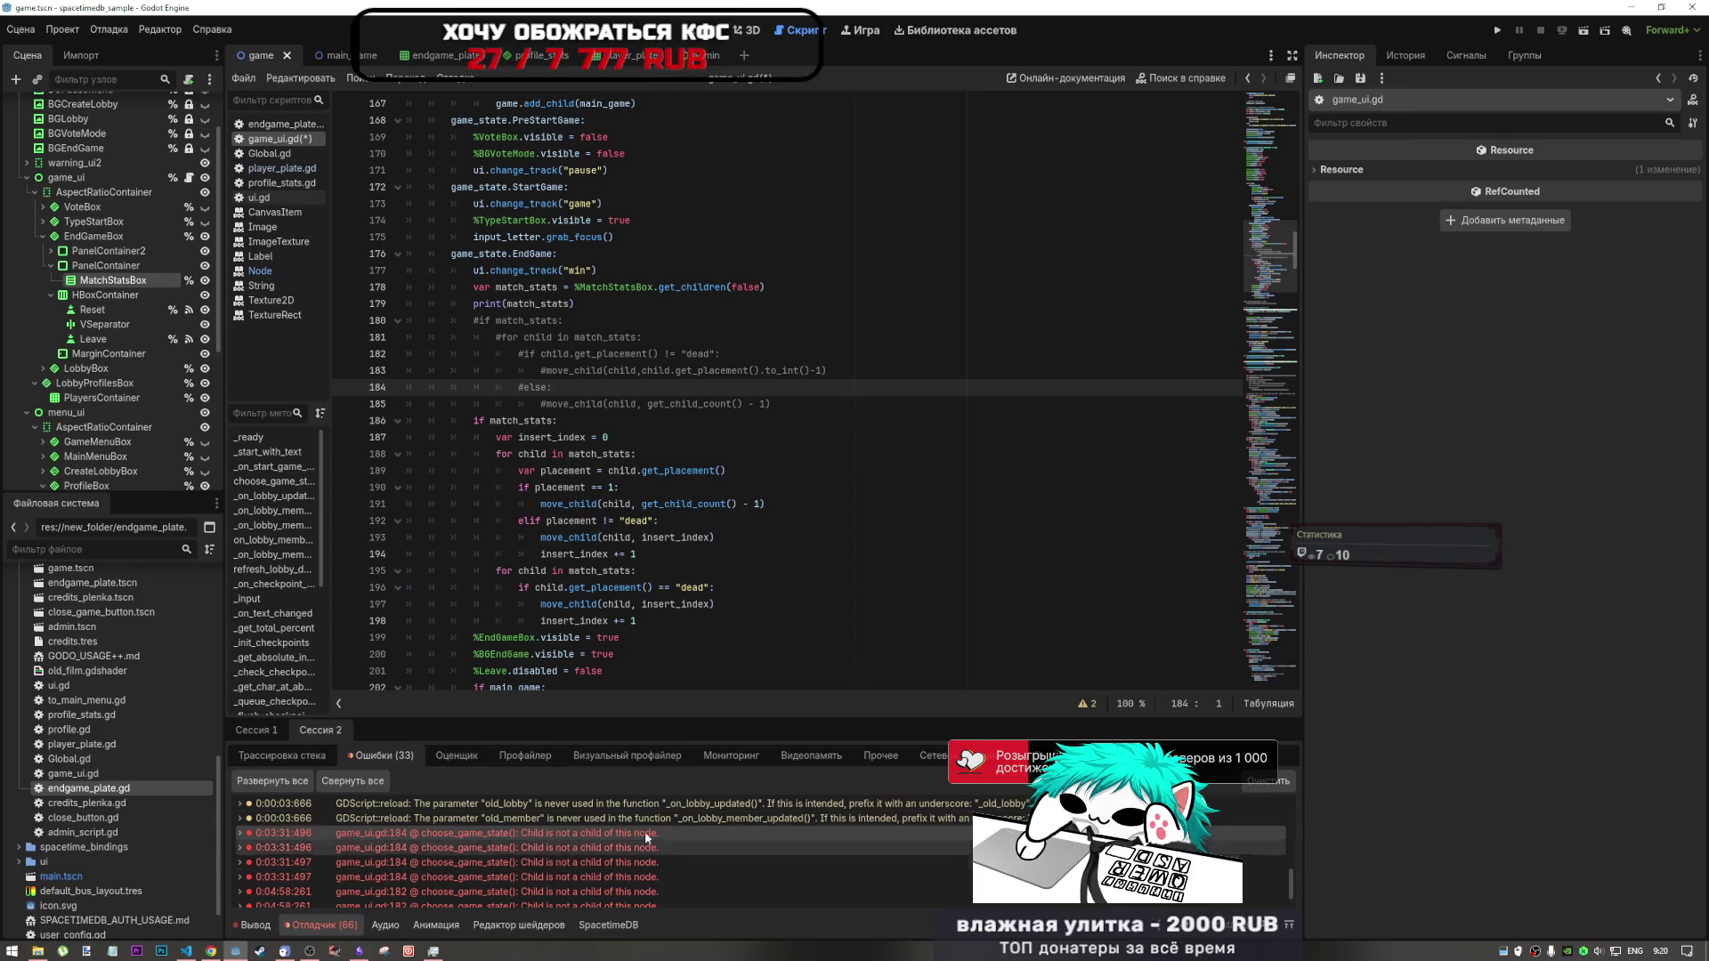
pyautogui.scroll(3, 640, 409)
pyautogui.click(670, 437)
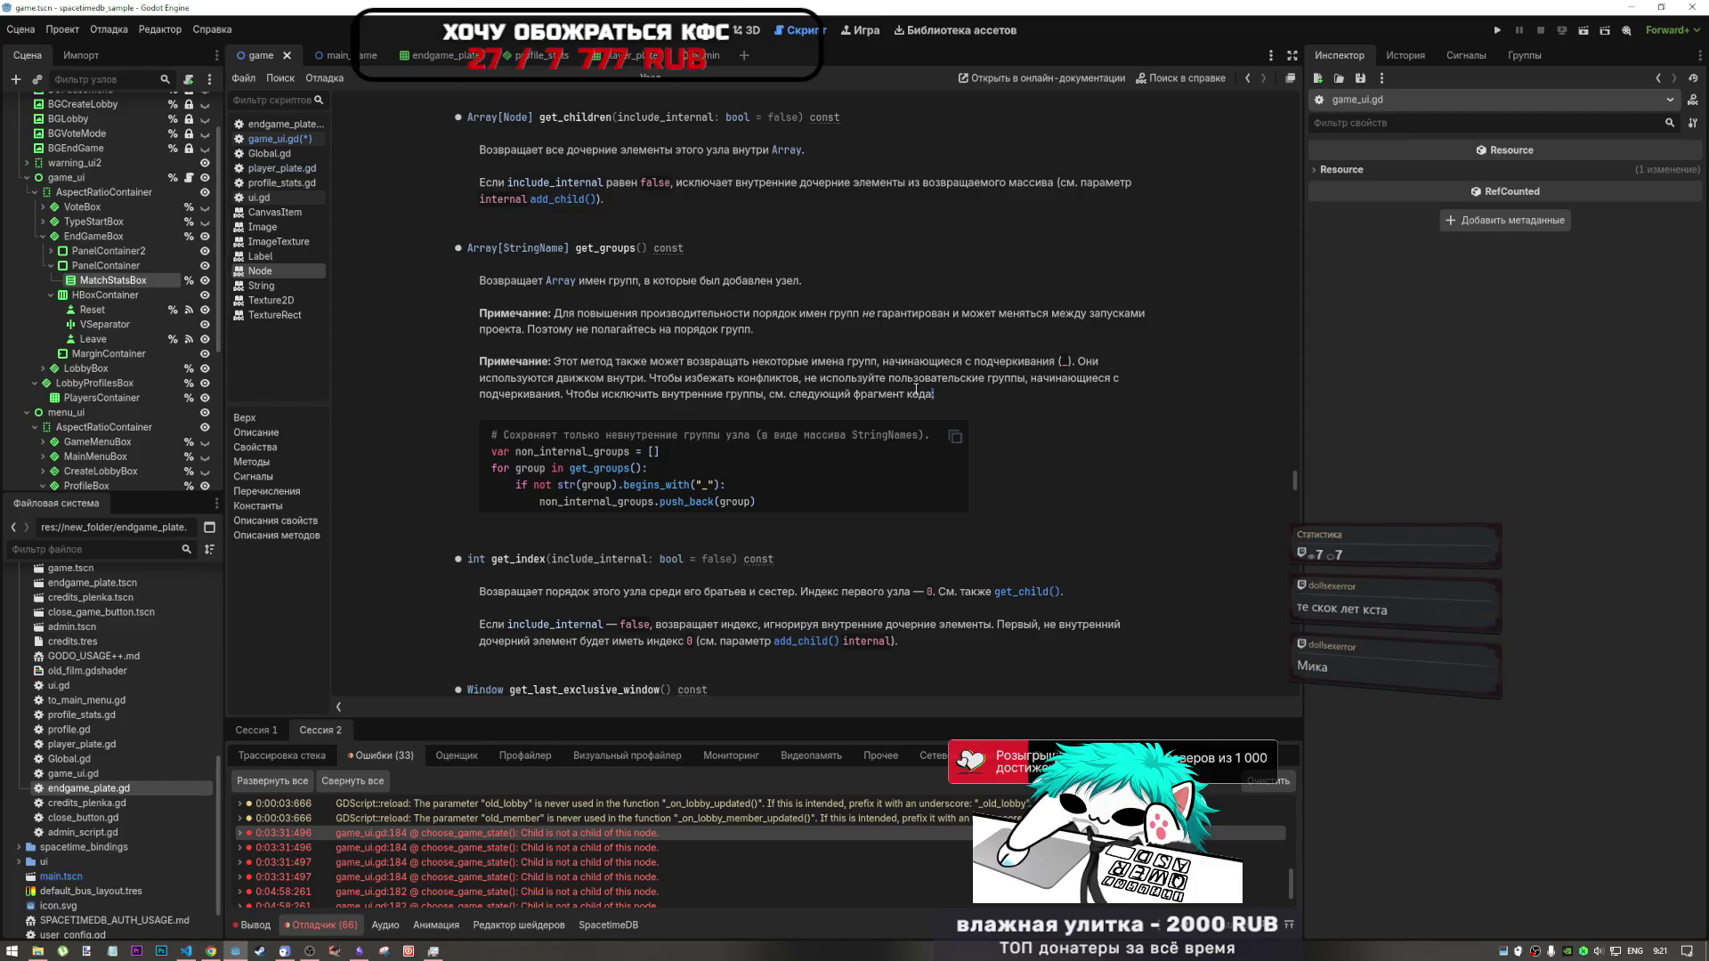
pyautogui.moveTo(935, 395); pyautogui.dragTo(568, 350)
pyautogui.click(484, 360)
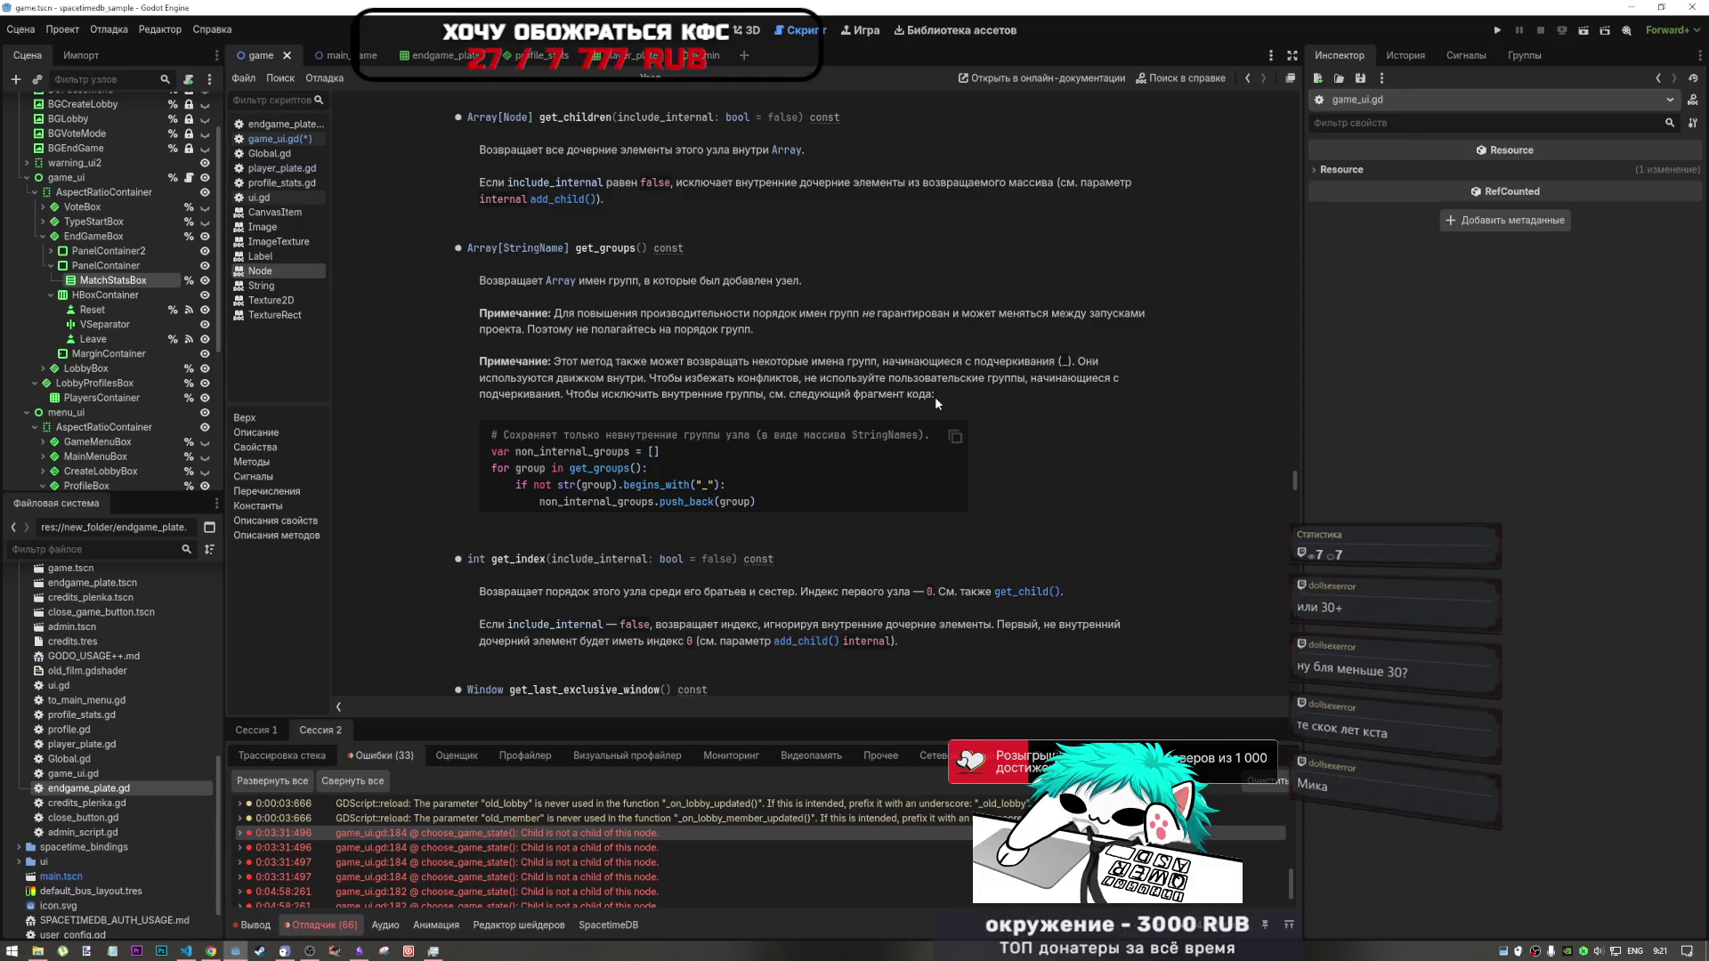
pyautogui.moveTo(935, 397); pyautogui.dragTo(482, 360)
pyautogui.click(476, 357)
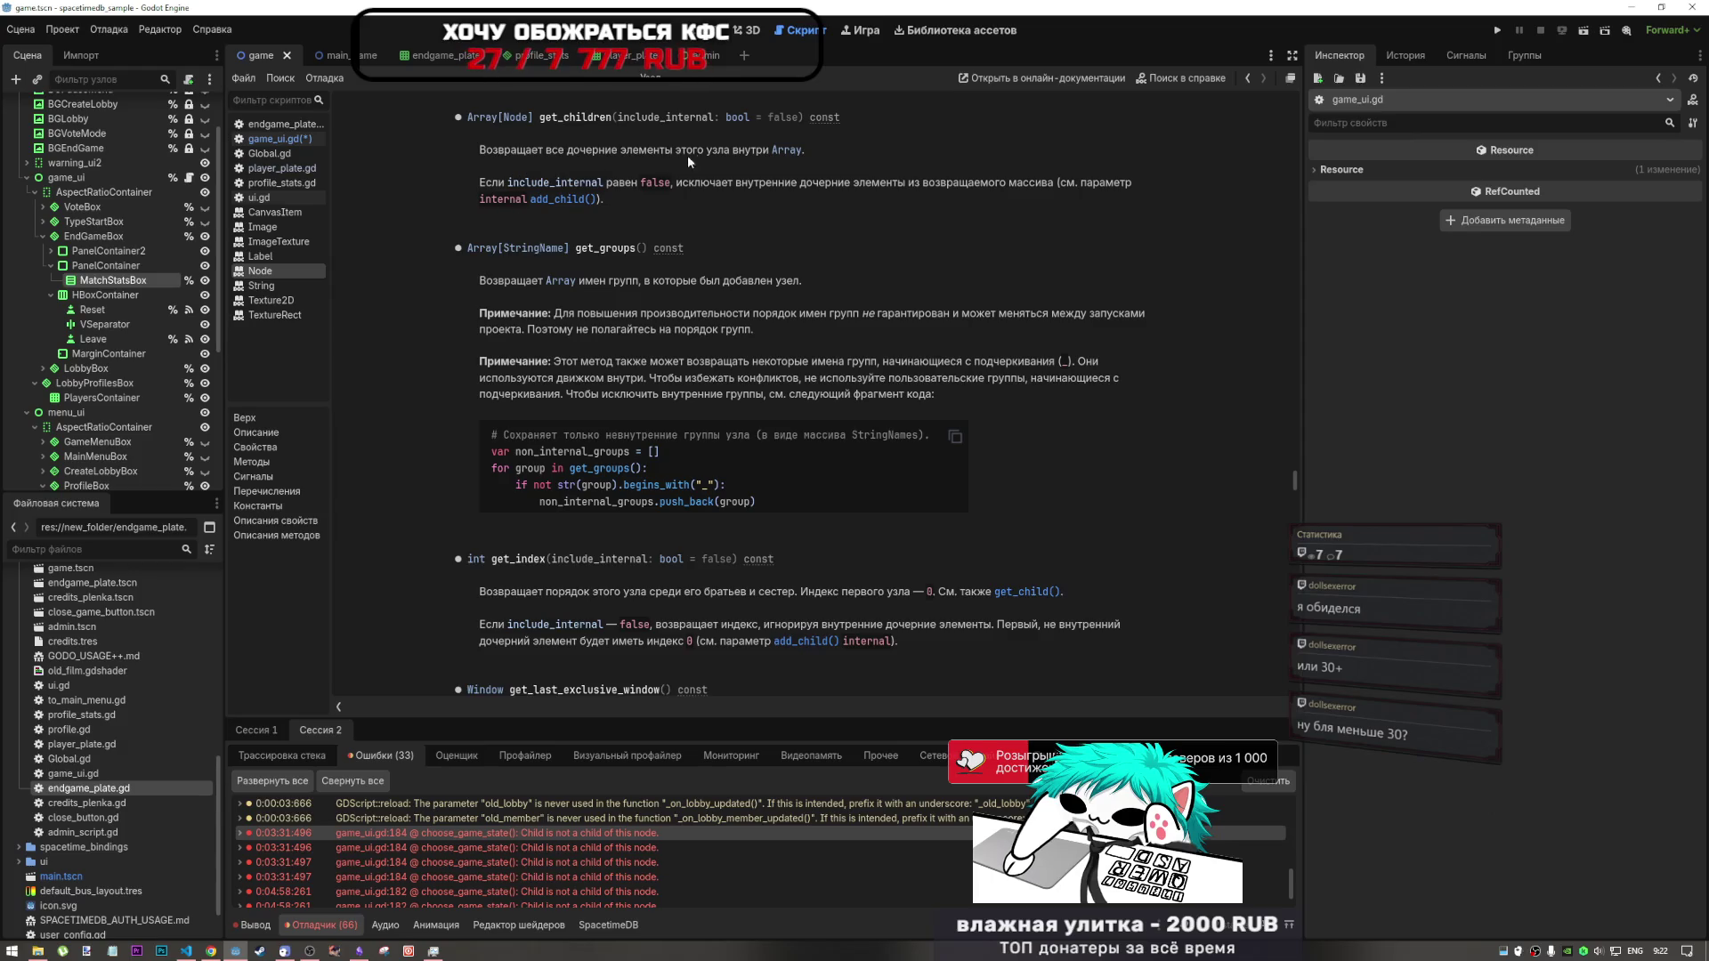
# - Read the include_internal explanation and signature, then return to line 178 of game_ui.gd
pyautogui.moveTo(509, 221); pyautogui.dragTo(481, 117)
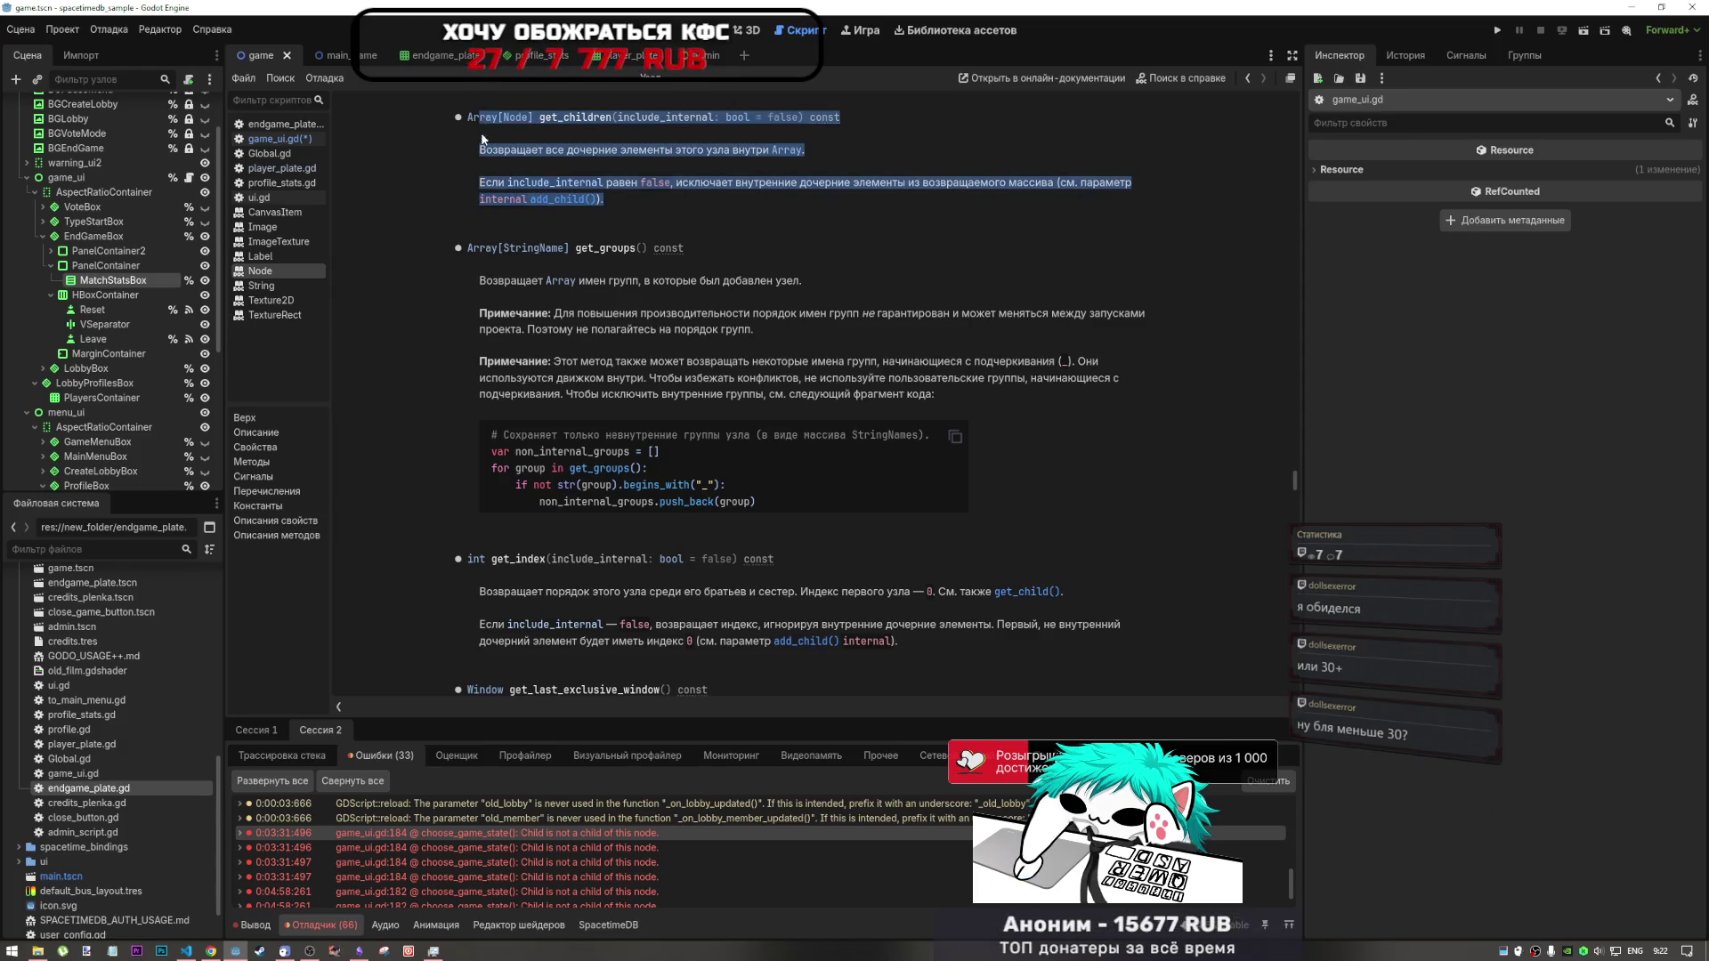
pyautogui.click(774, 214)
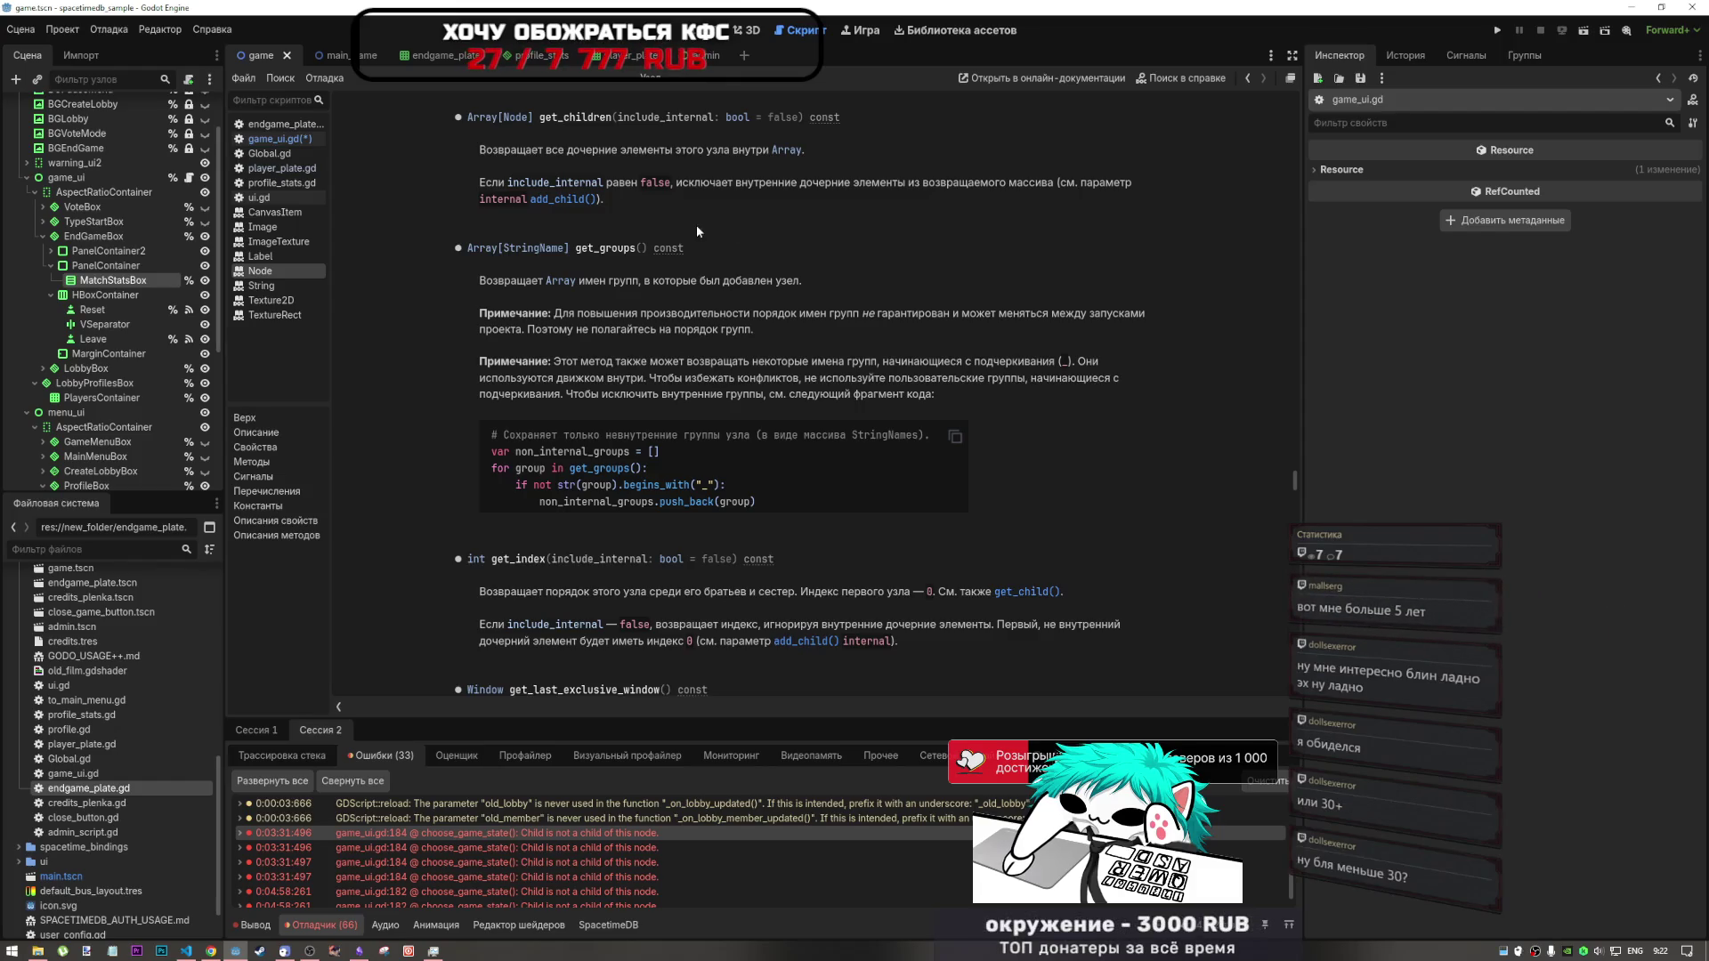
pyautogui.moveTo(606, 200)
pyautogui.mouseDown()
pyautogui.moveTo(527, 198)
pyautogui.moveTo(474, 169)
pyautogui.moveTo(482, 154)
pyautogui.mouseUp()
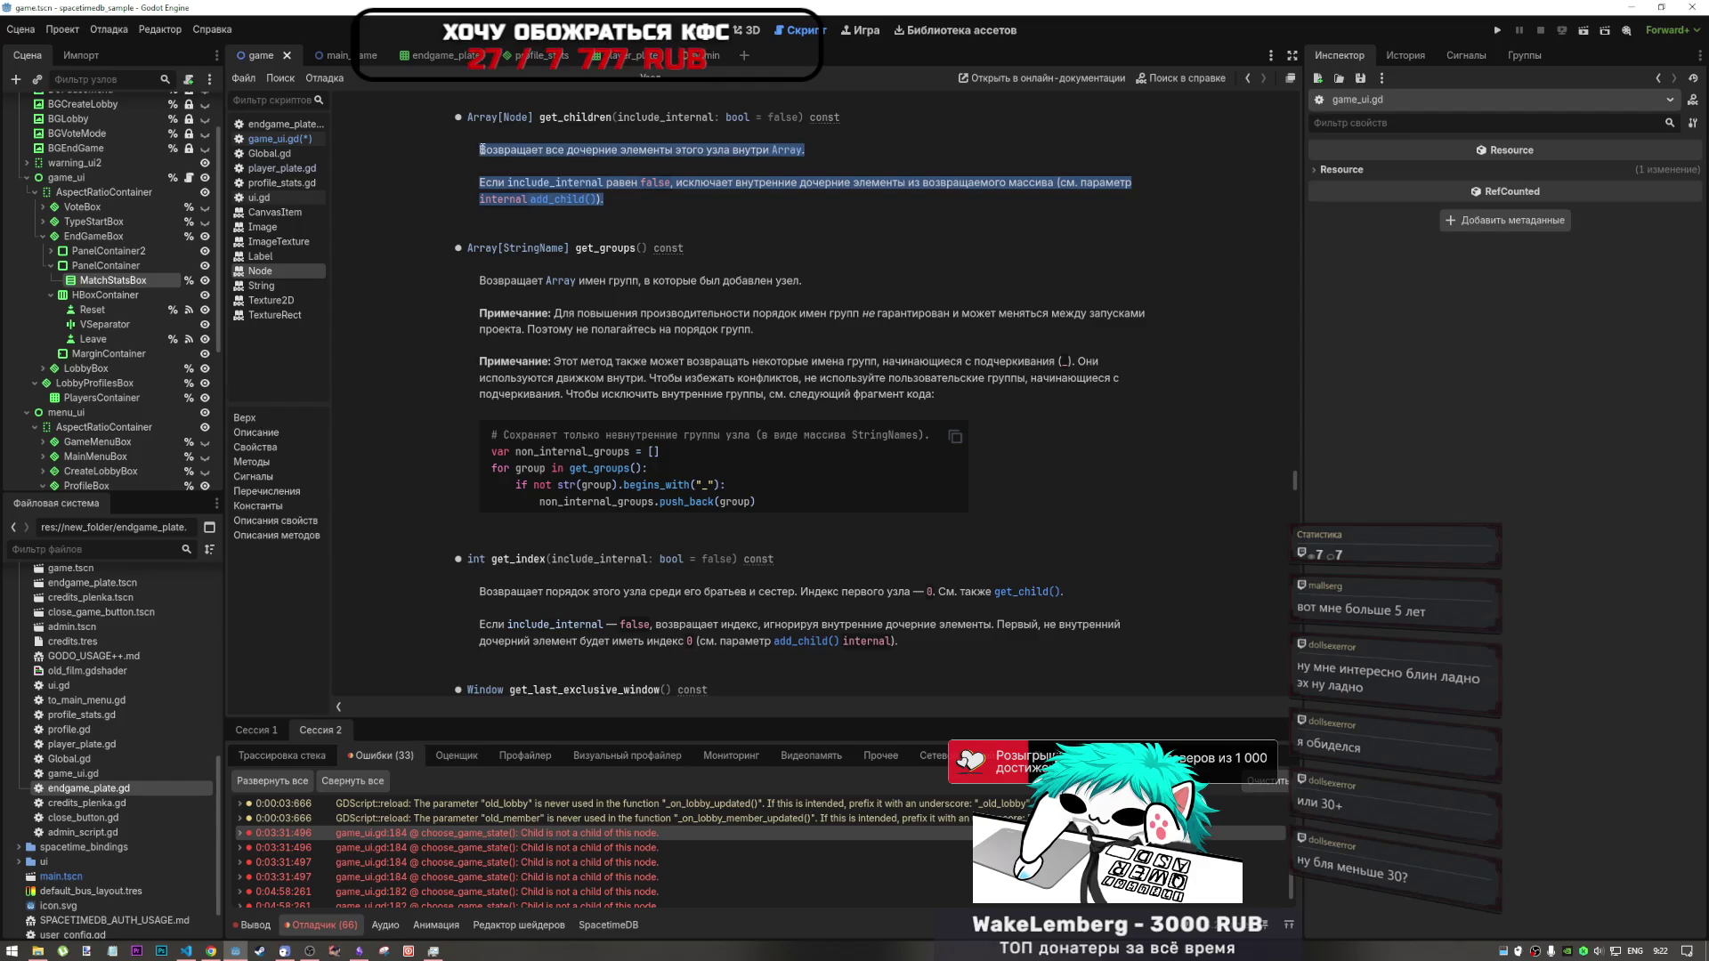
pyautogui.click(482, 156)
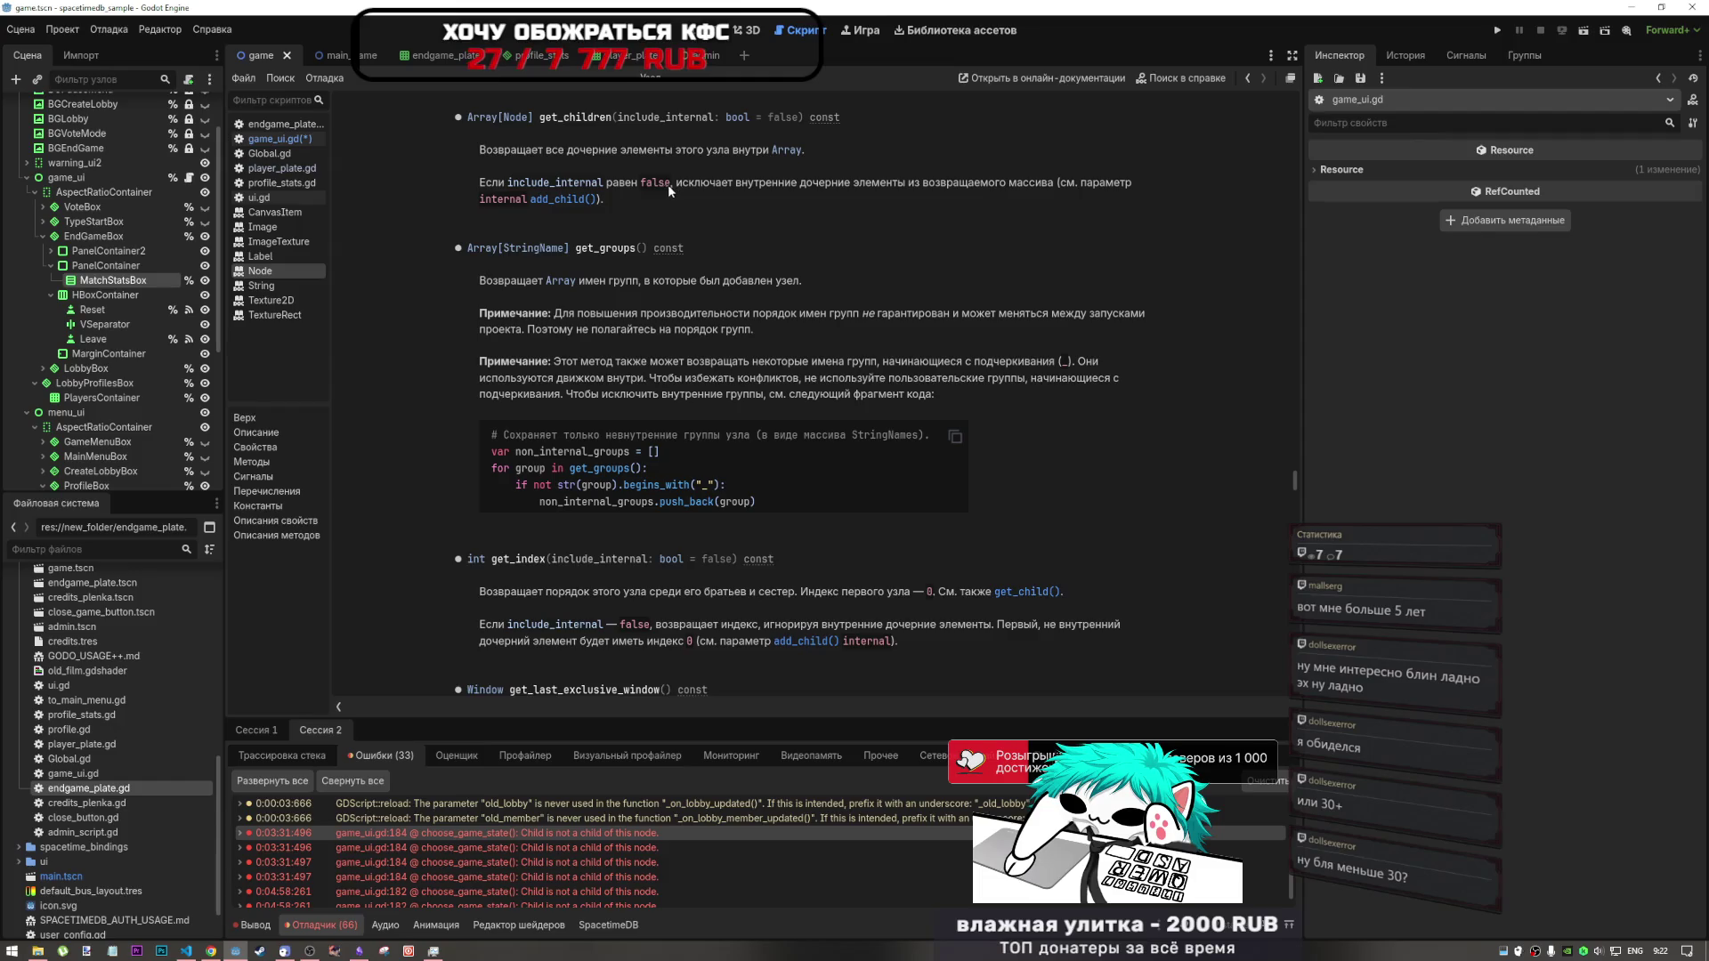
pyautogui.moveTo(669, 184); pyautogui.dragTo(485, 150)
pyautogui.click(742, 224)
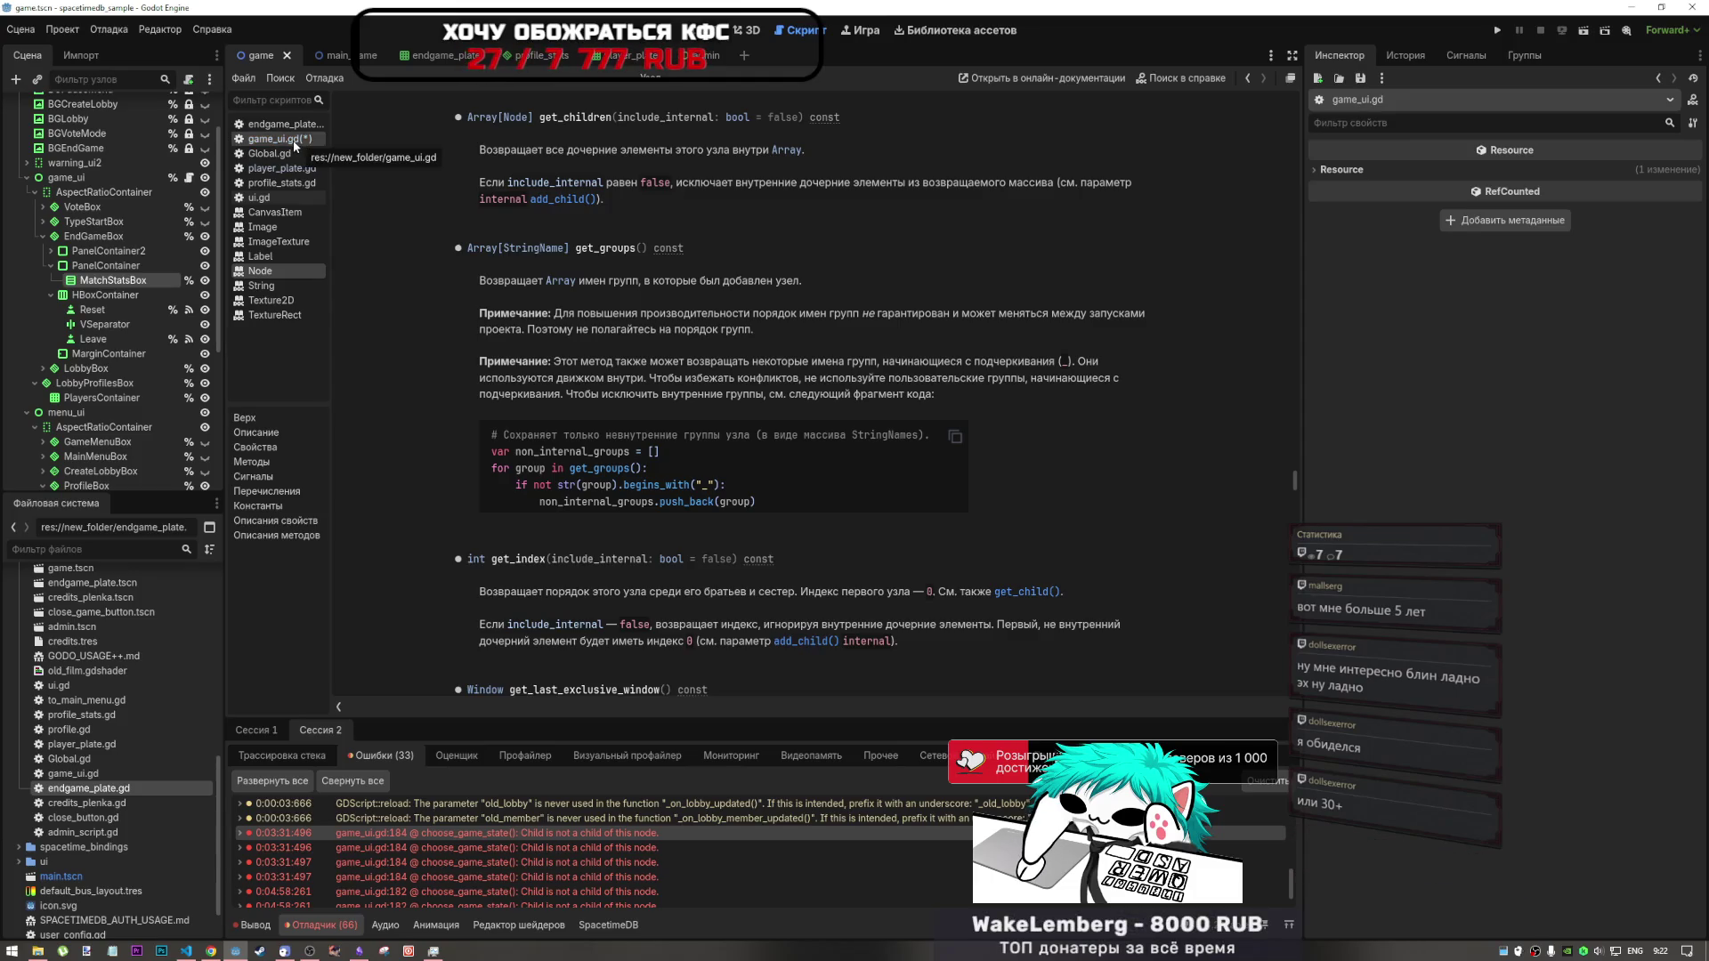
pyautogui.moveTo(790, 117); pyautogui.dragTo(765, 117)
pyautogui.moveTo(617, 117); pyautogui.dragTo(800, 114)
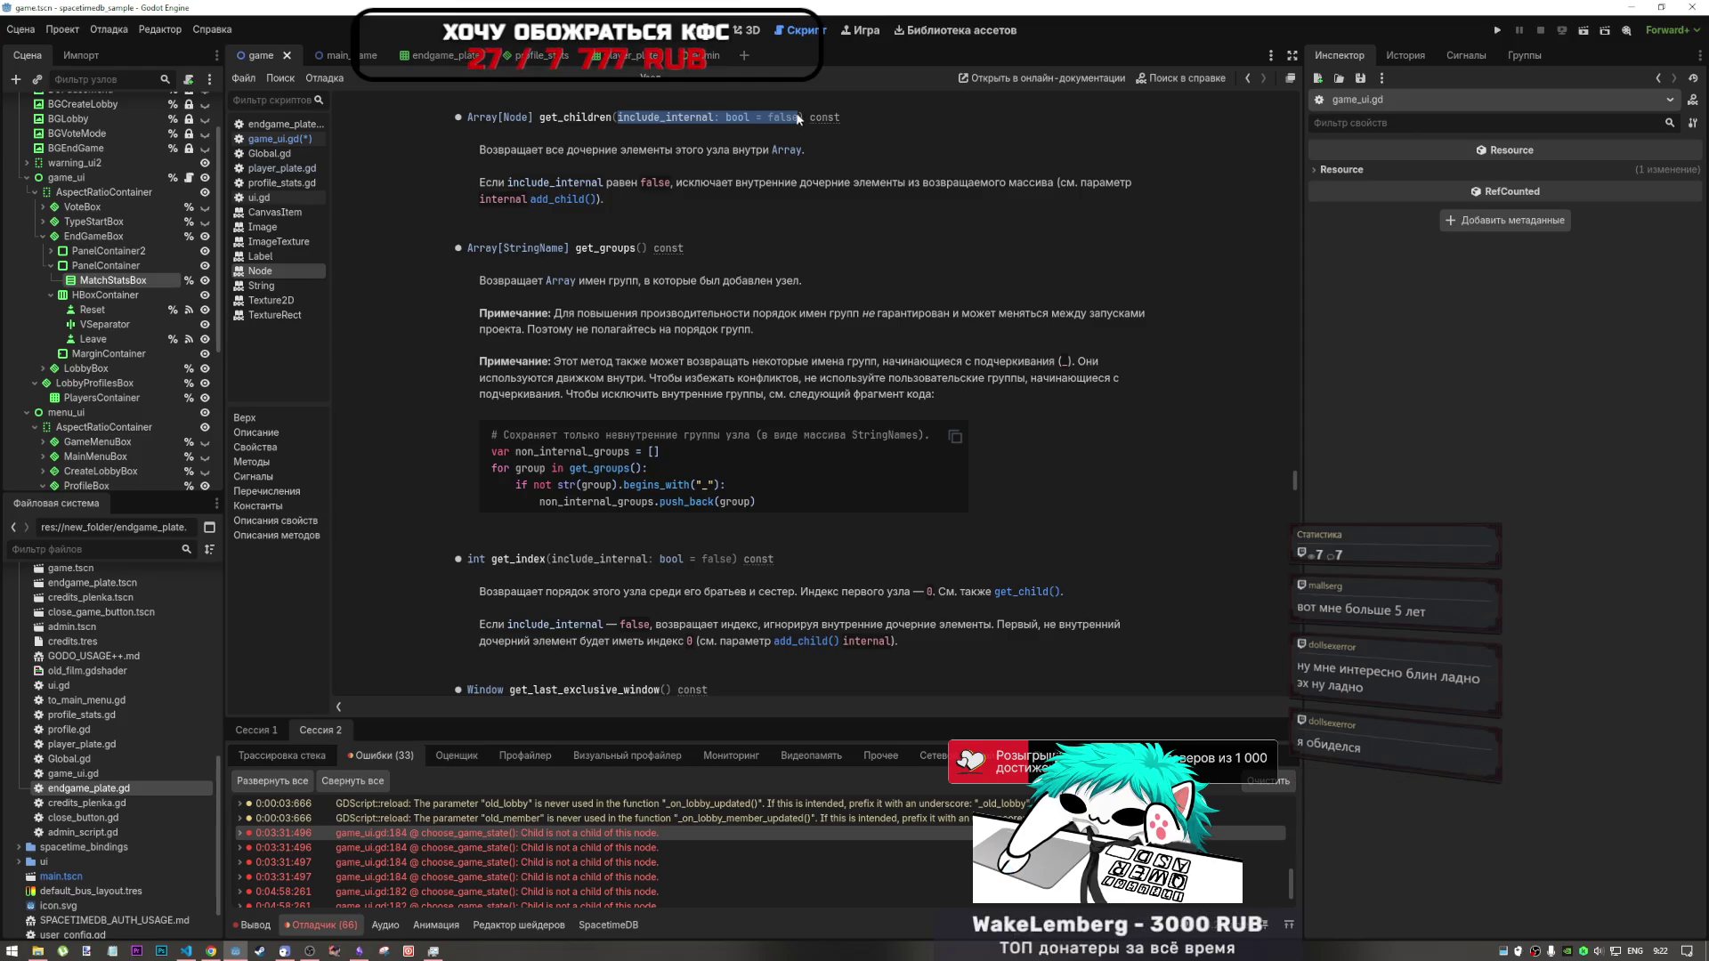
pyautogui.click(618, 119)
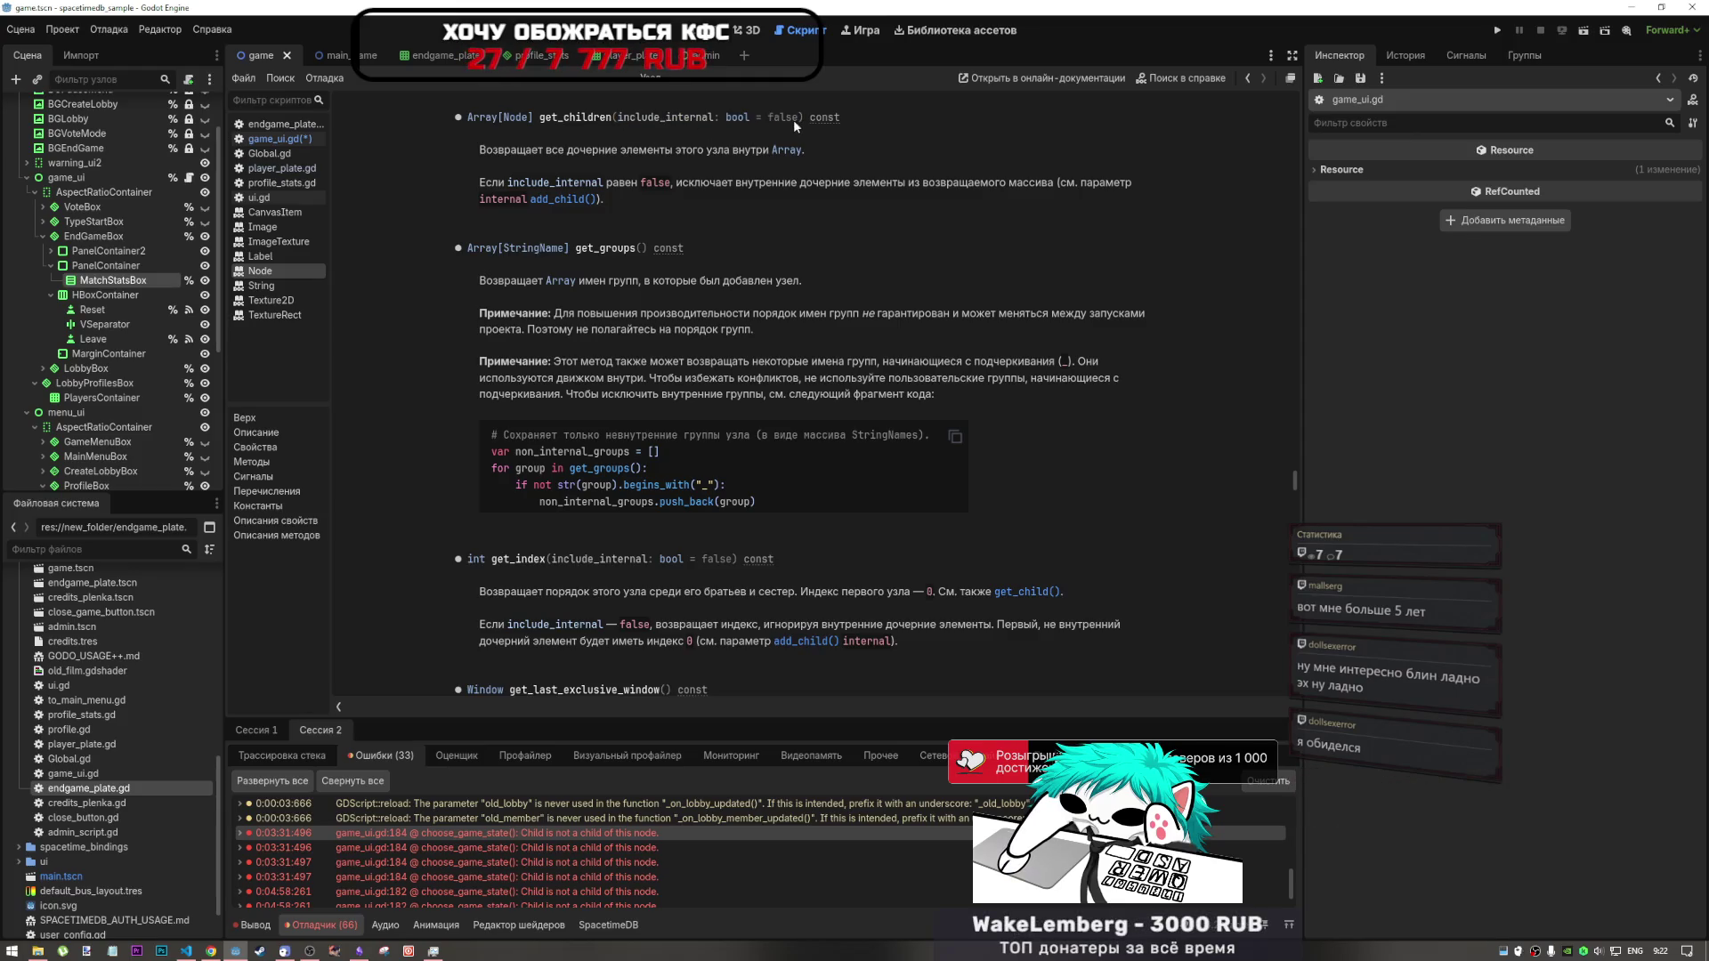
pyautogui.hotkey('alt', 'Left')
pyautogui.click(764, 437)
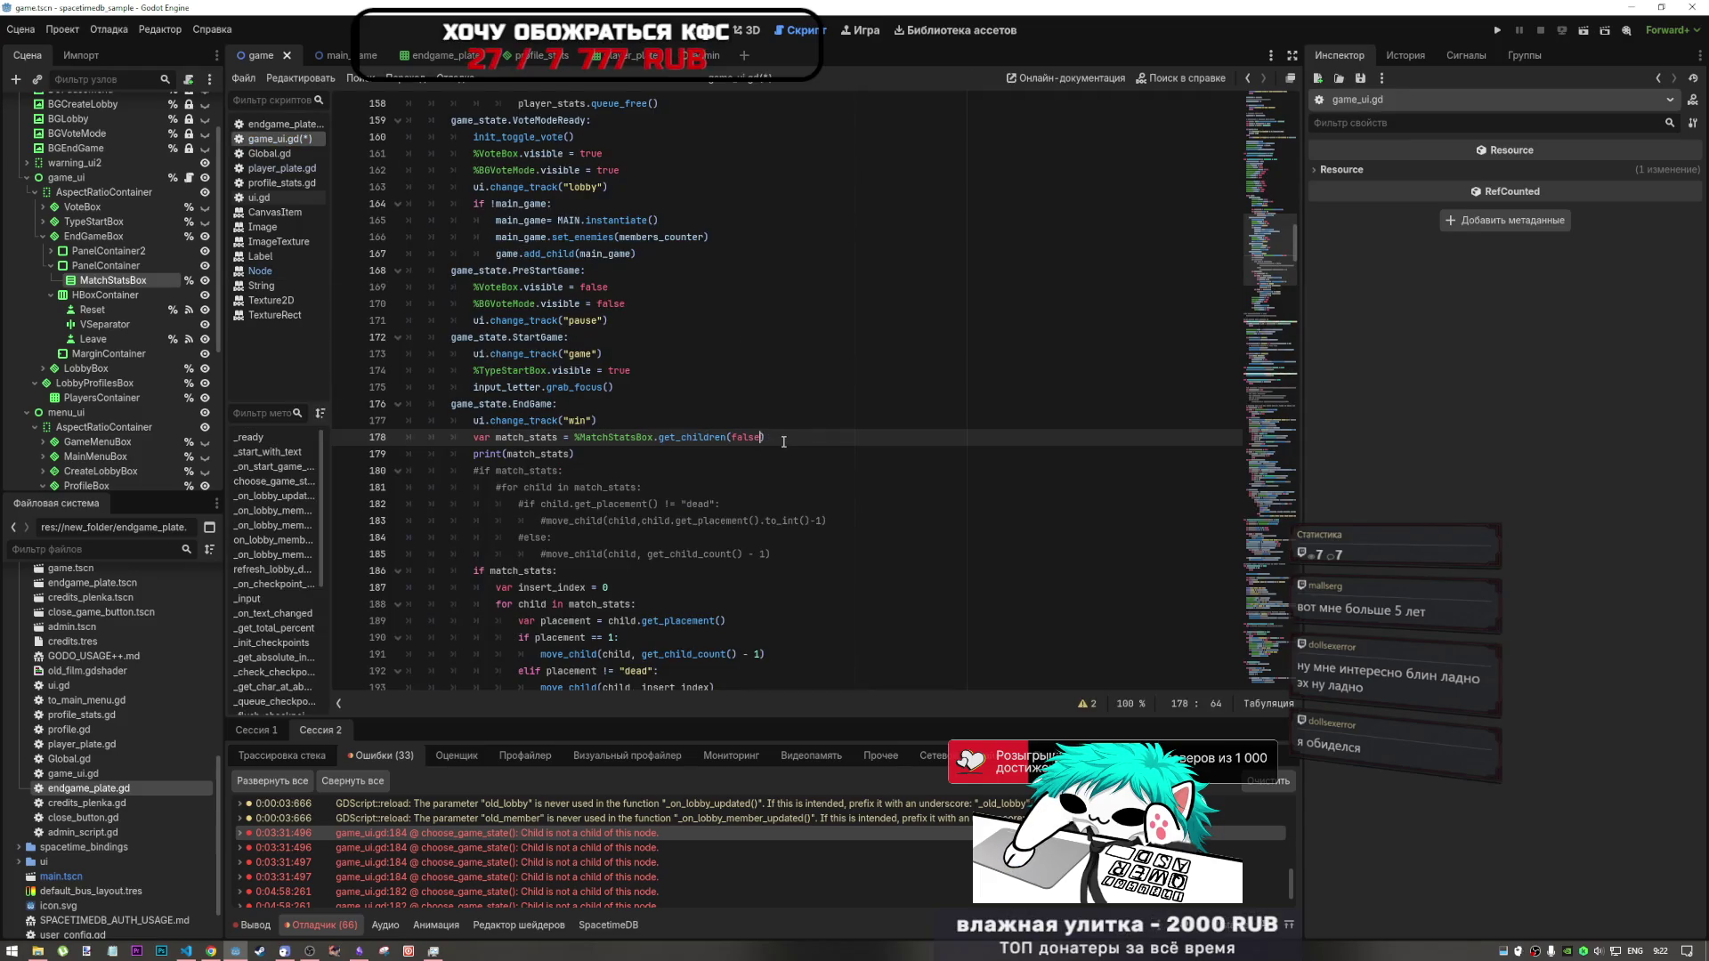
pyautogui.write(')')
# - Save game_ui.gd and run the project, launching two game instances
pyautogui.hotkey('ctrl', 's')
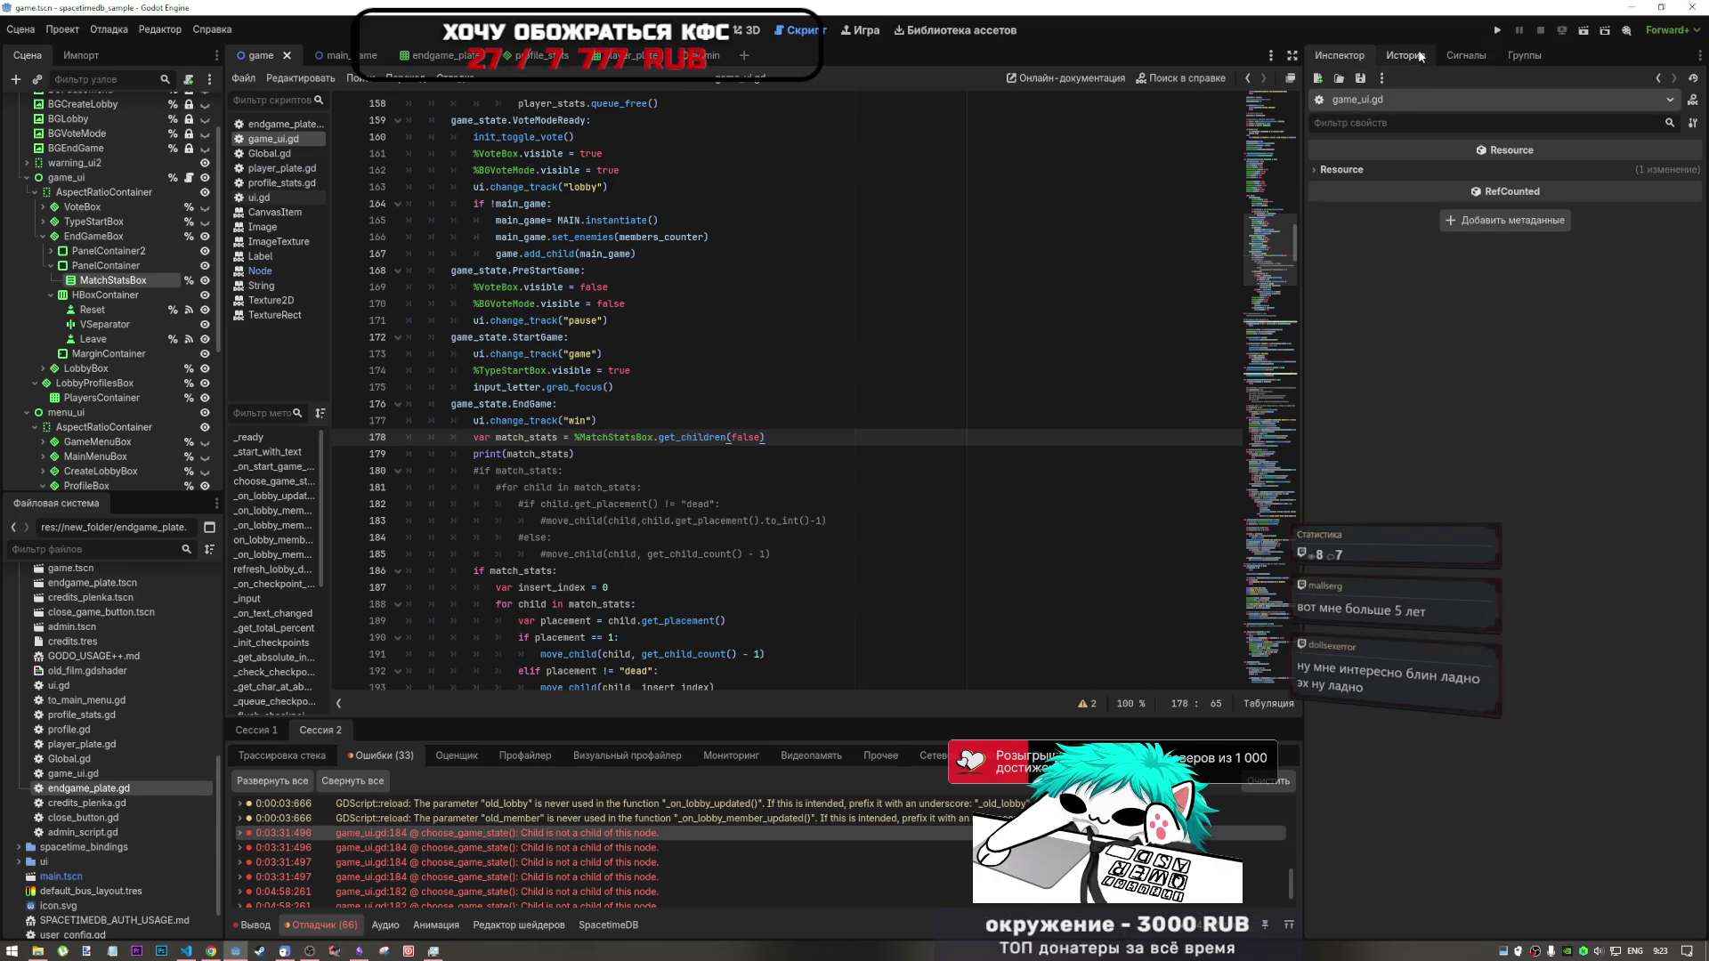
pyautogui.click(766, 454)
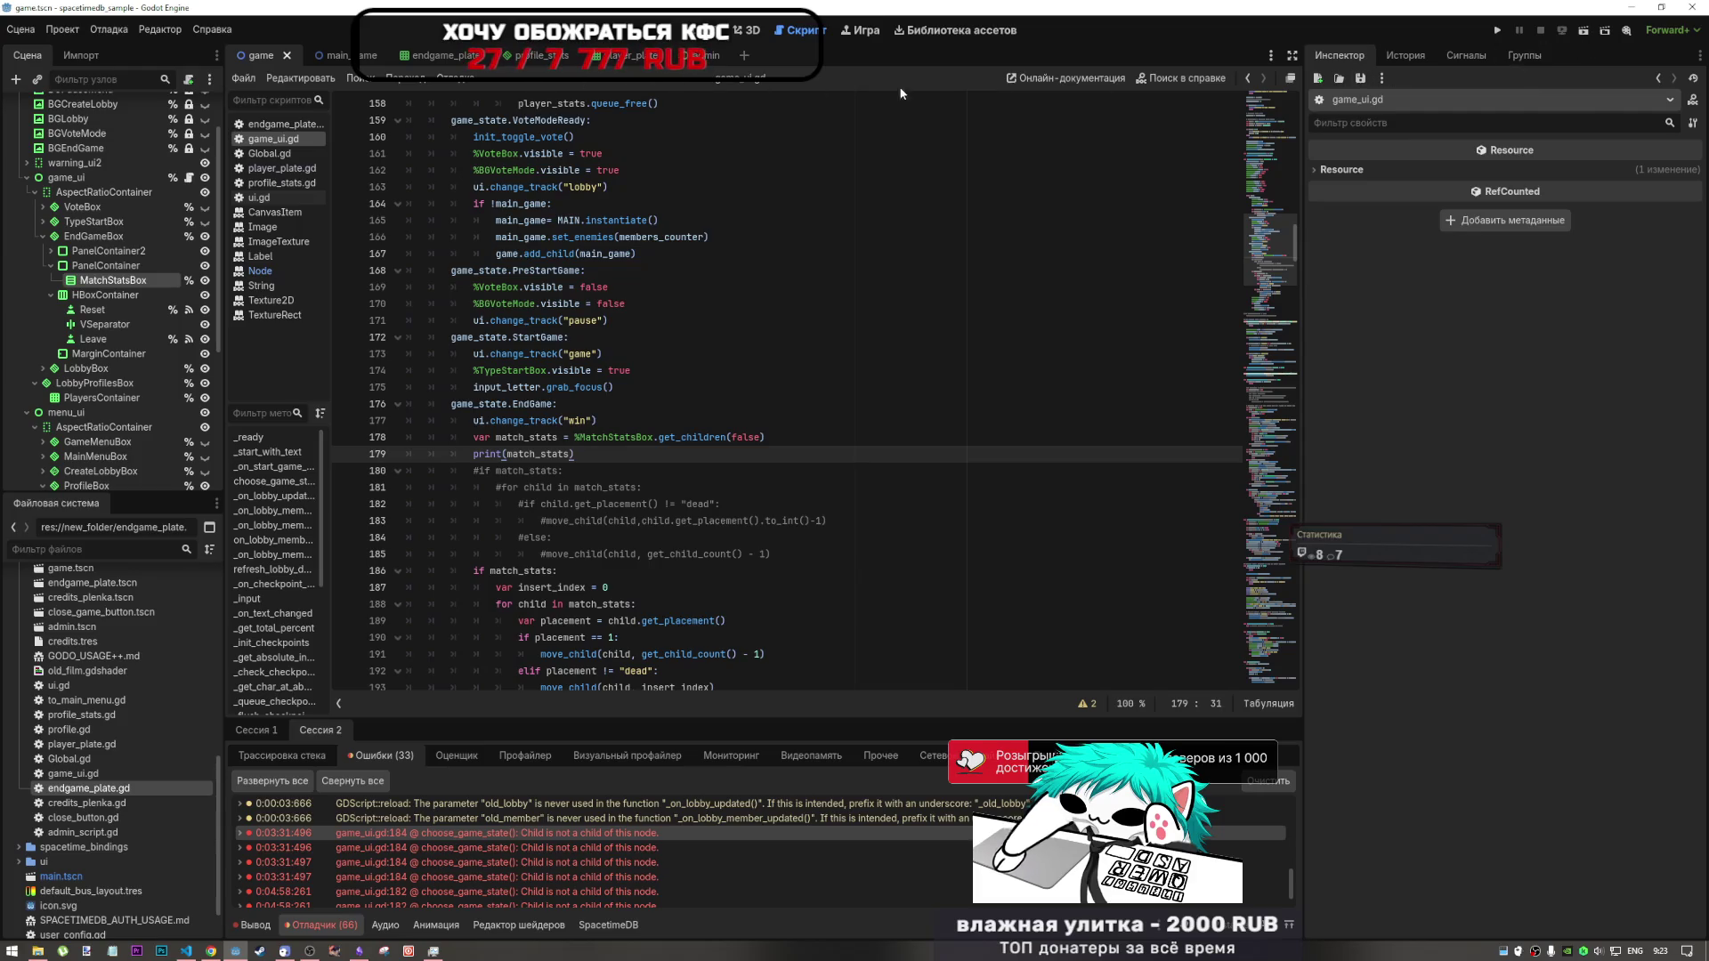
pyautogui.click(1580, 33)
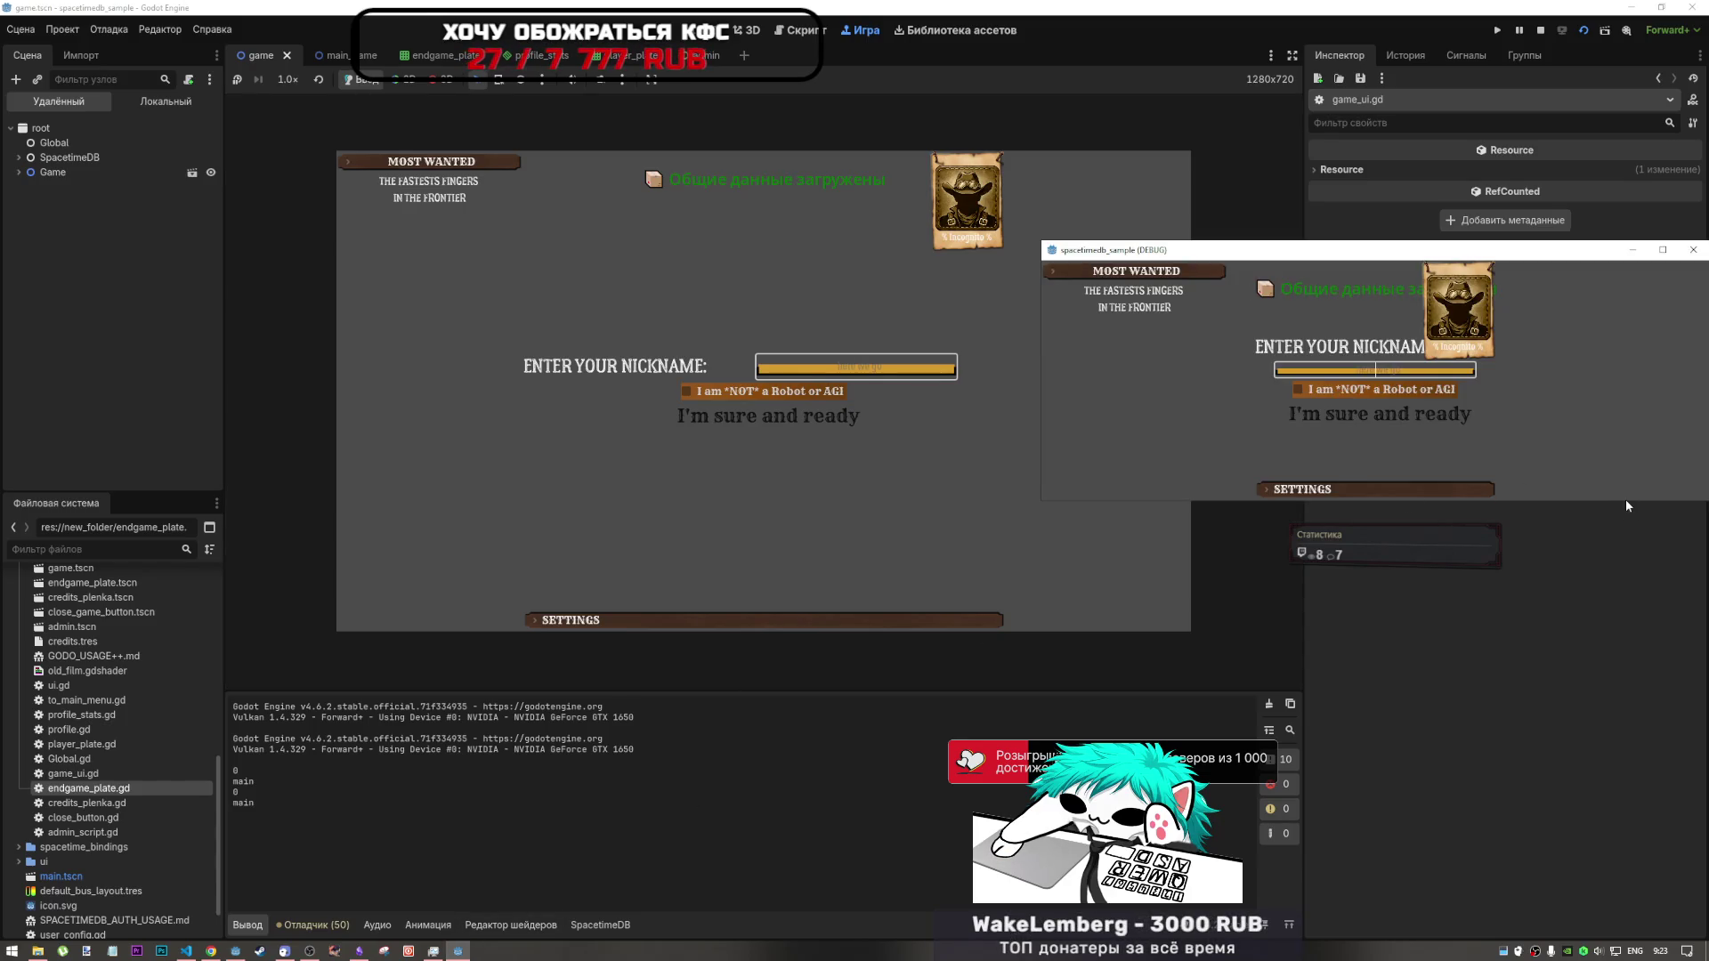
# - Make the second client's debug window taller, wider and move it left
pyautogui.moveTo(1626, 500); pyautogui.dragTo(1625, 746)
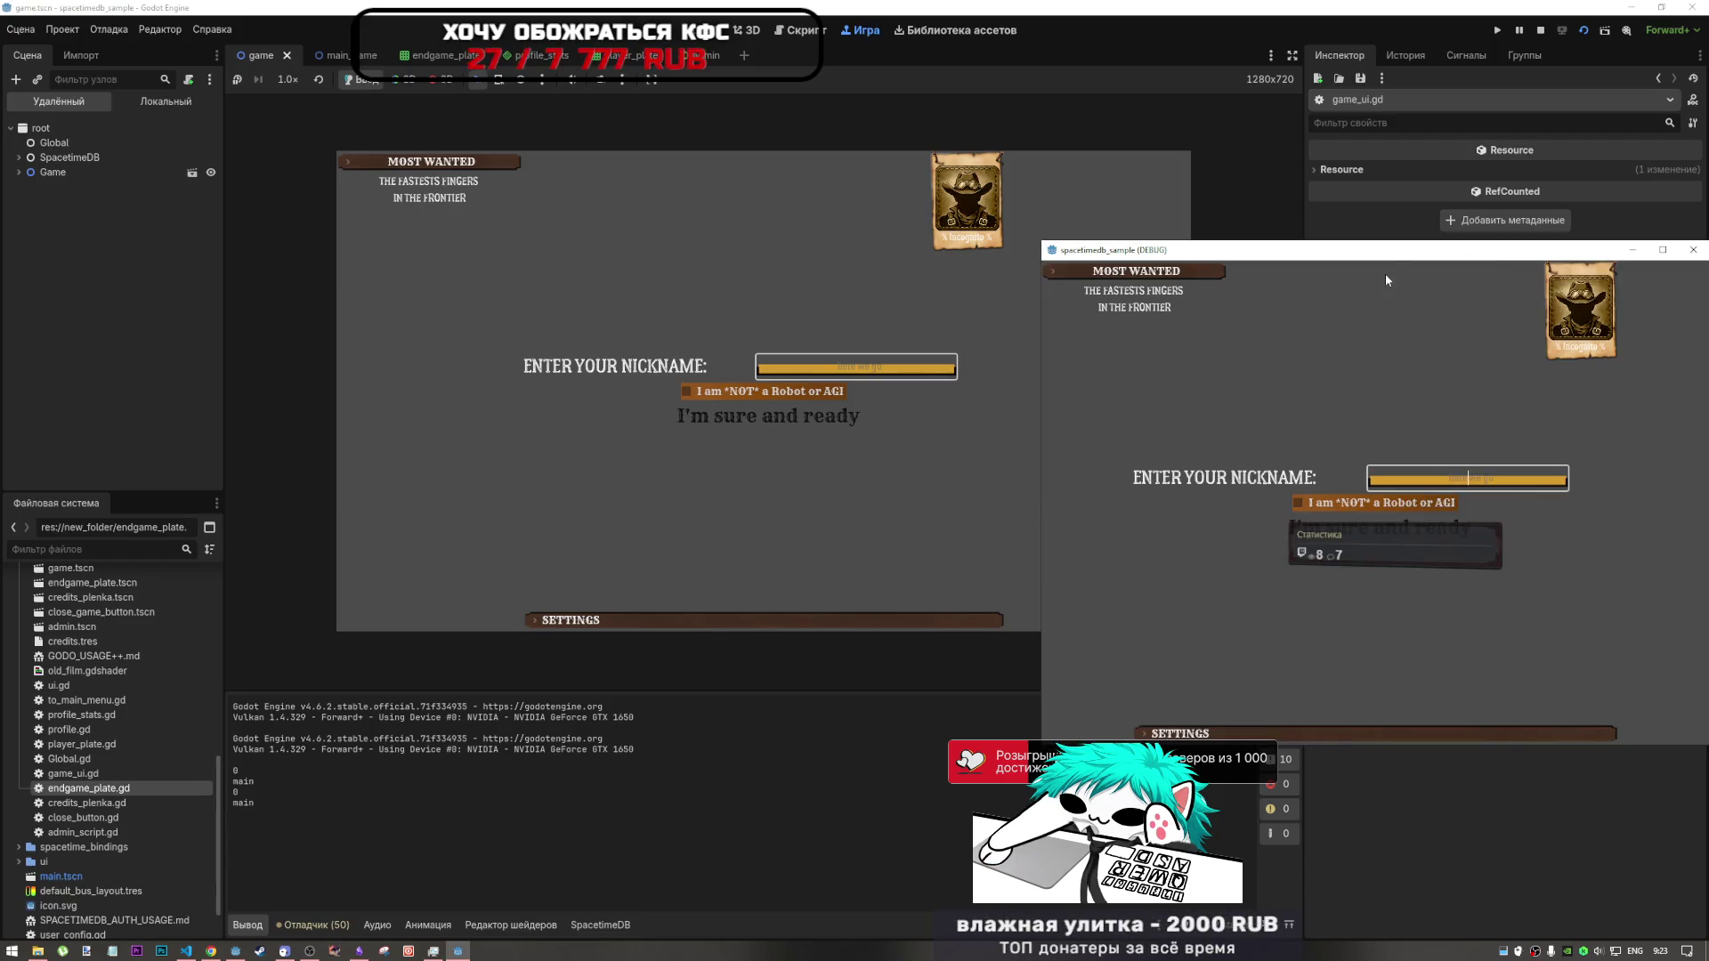
pyautogui.moveTo(1392, 253)
pyautogui.mouseDown()
pyautogui.moveTo(1286, 251)
pyautogui.moveTo(1335, 270)
pyautogui.mouseUp()
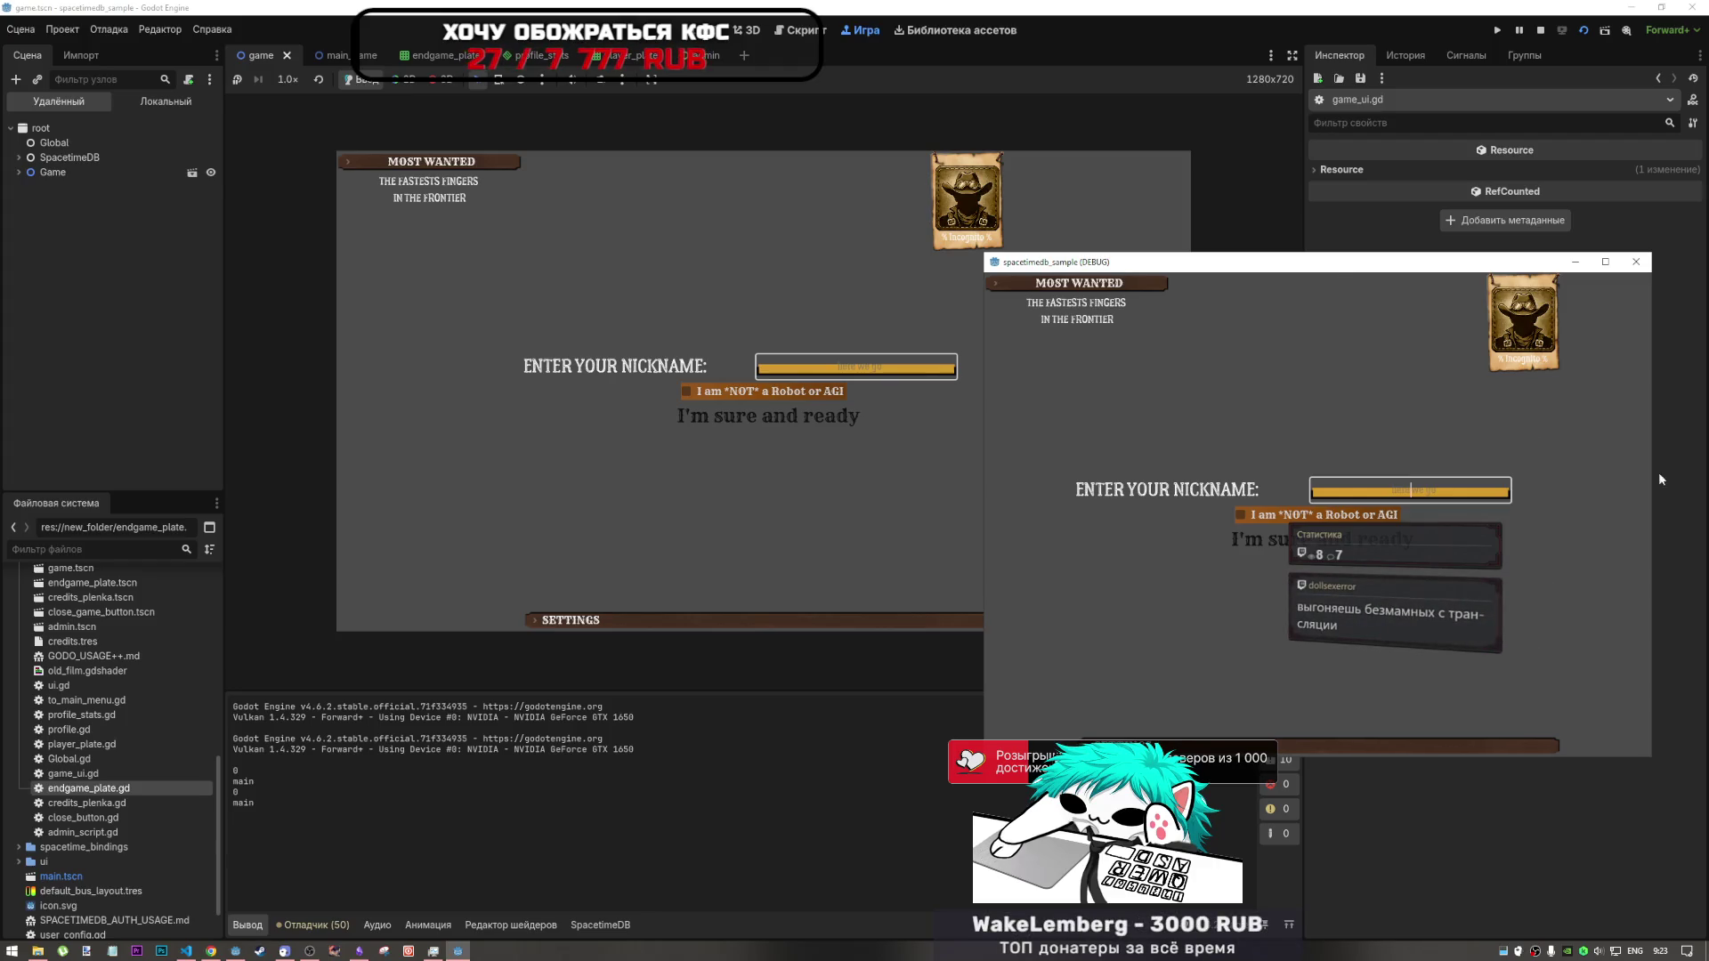
pyautogui.moveTo(1660, 491); pyautogui.dragTo(1706, 493)
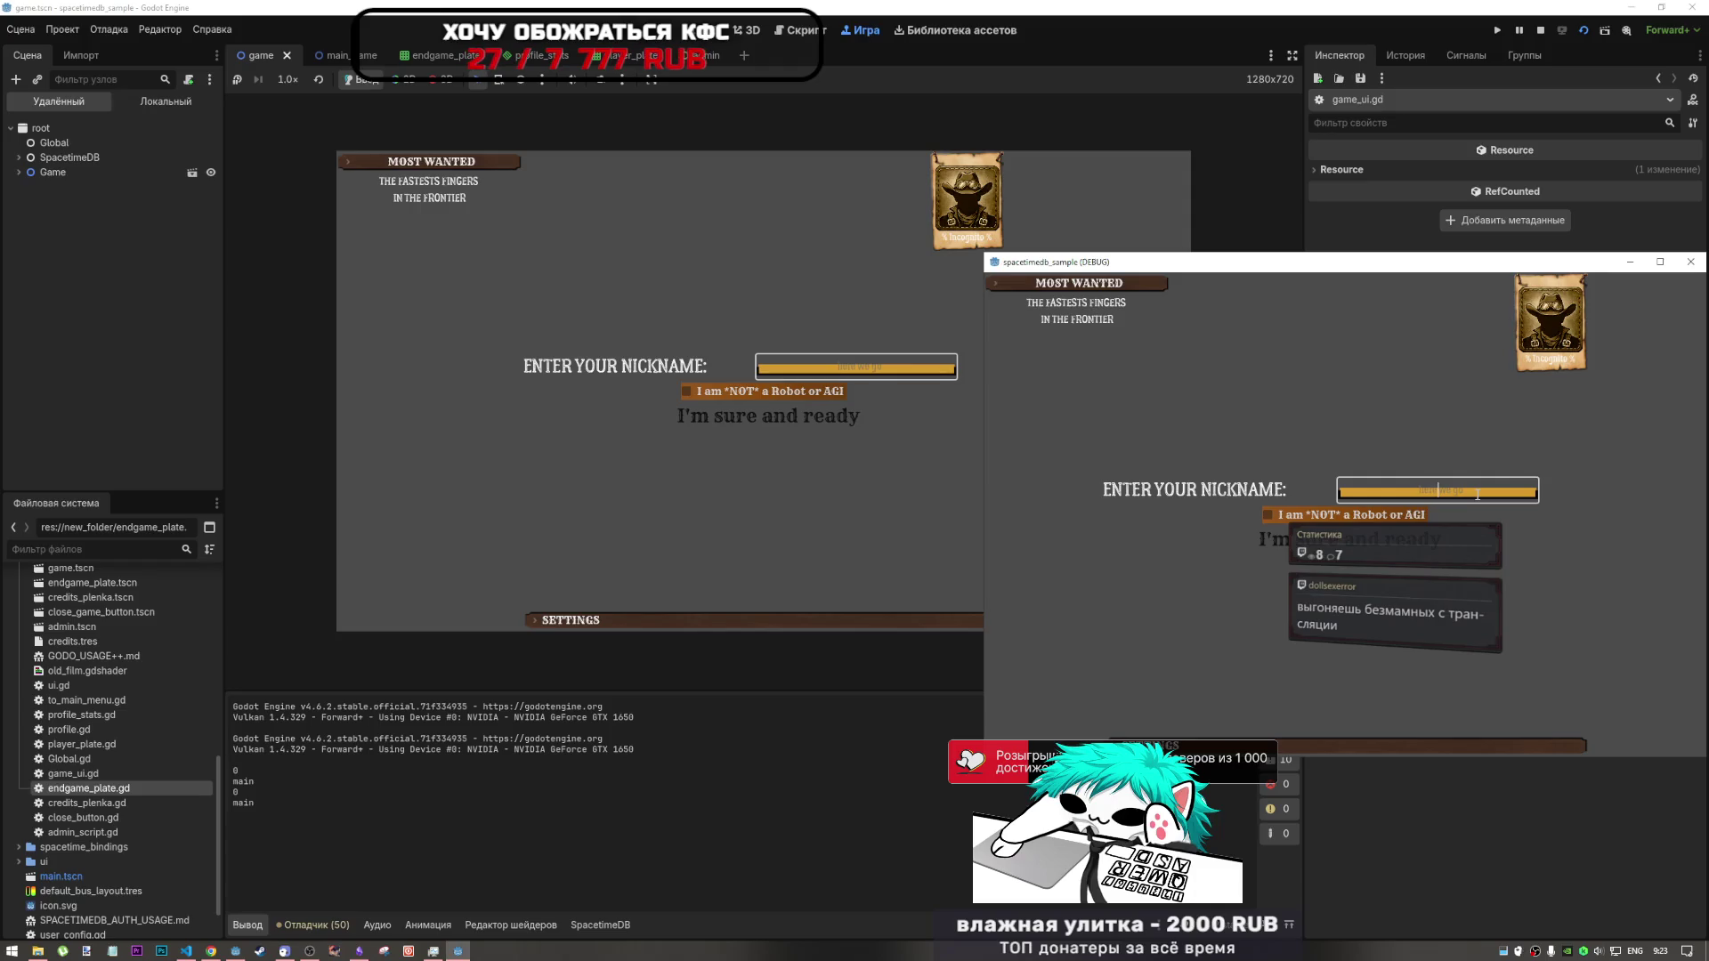
# - Enter a nickname and tick the I am *NOT* a Robot or AGI checkbox
pyautogui.write('ш')
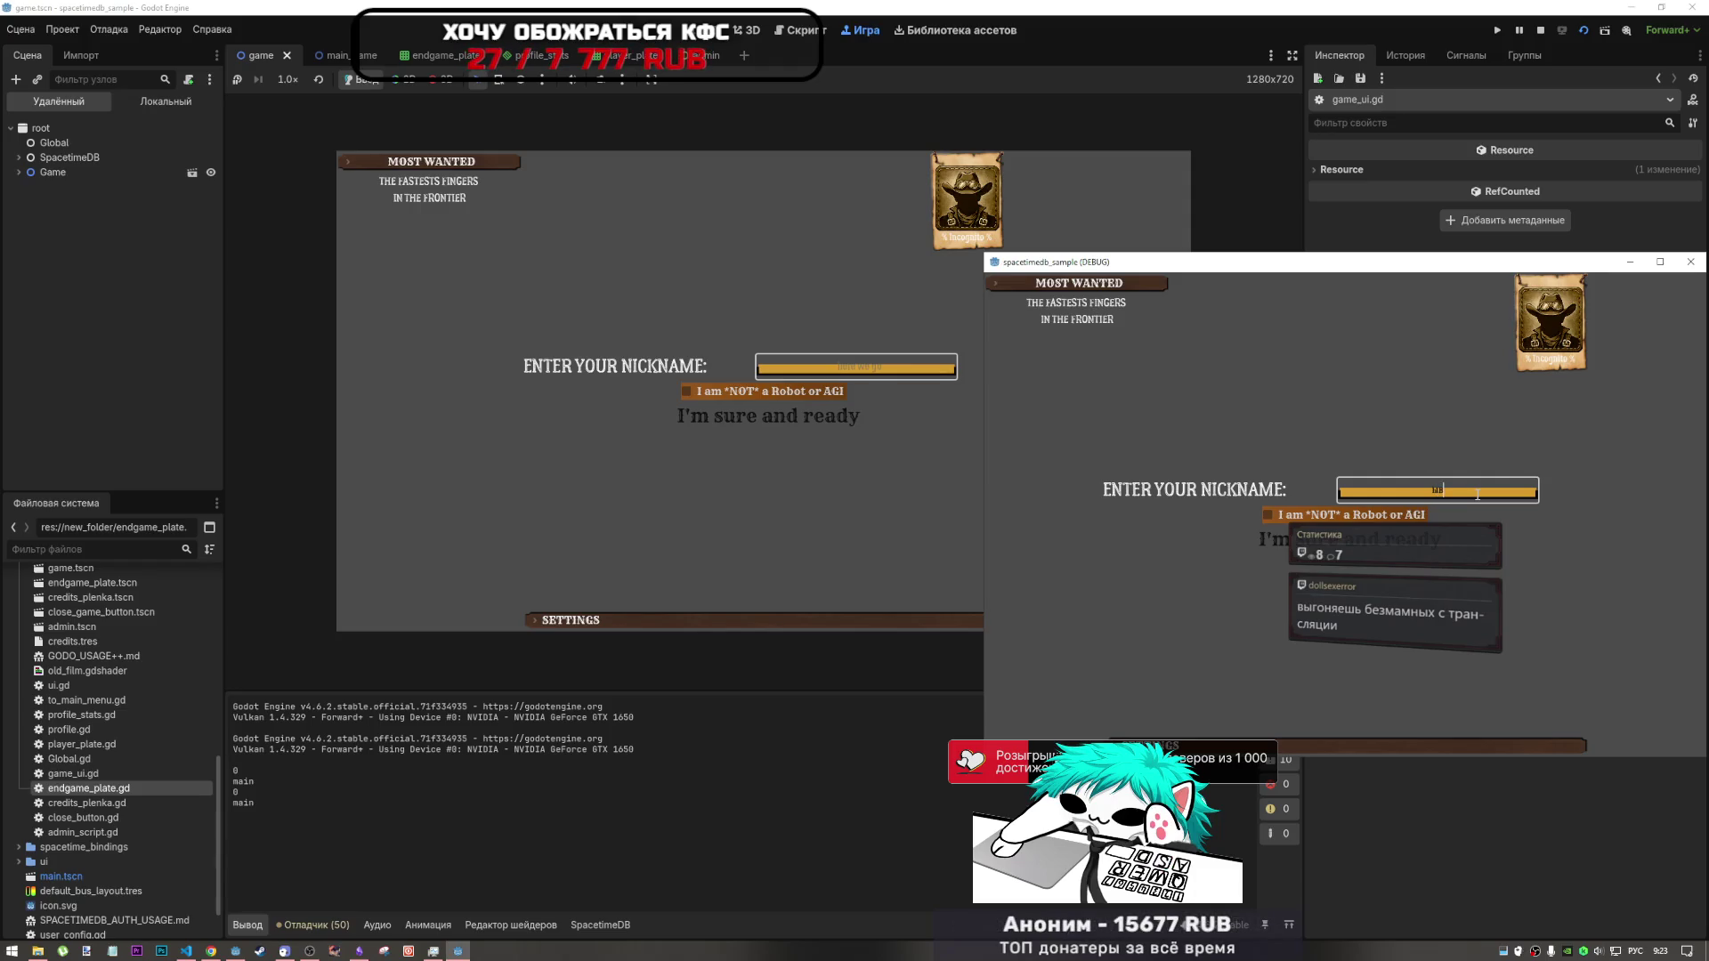
pyautogui.hotkey('alt', 'shift')
pyautogui.write('q')
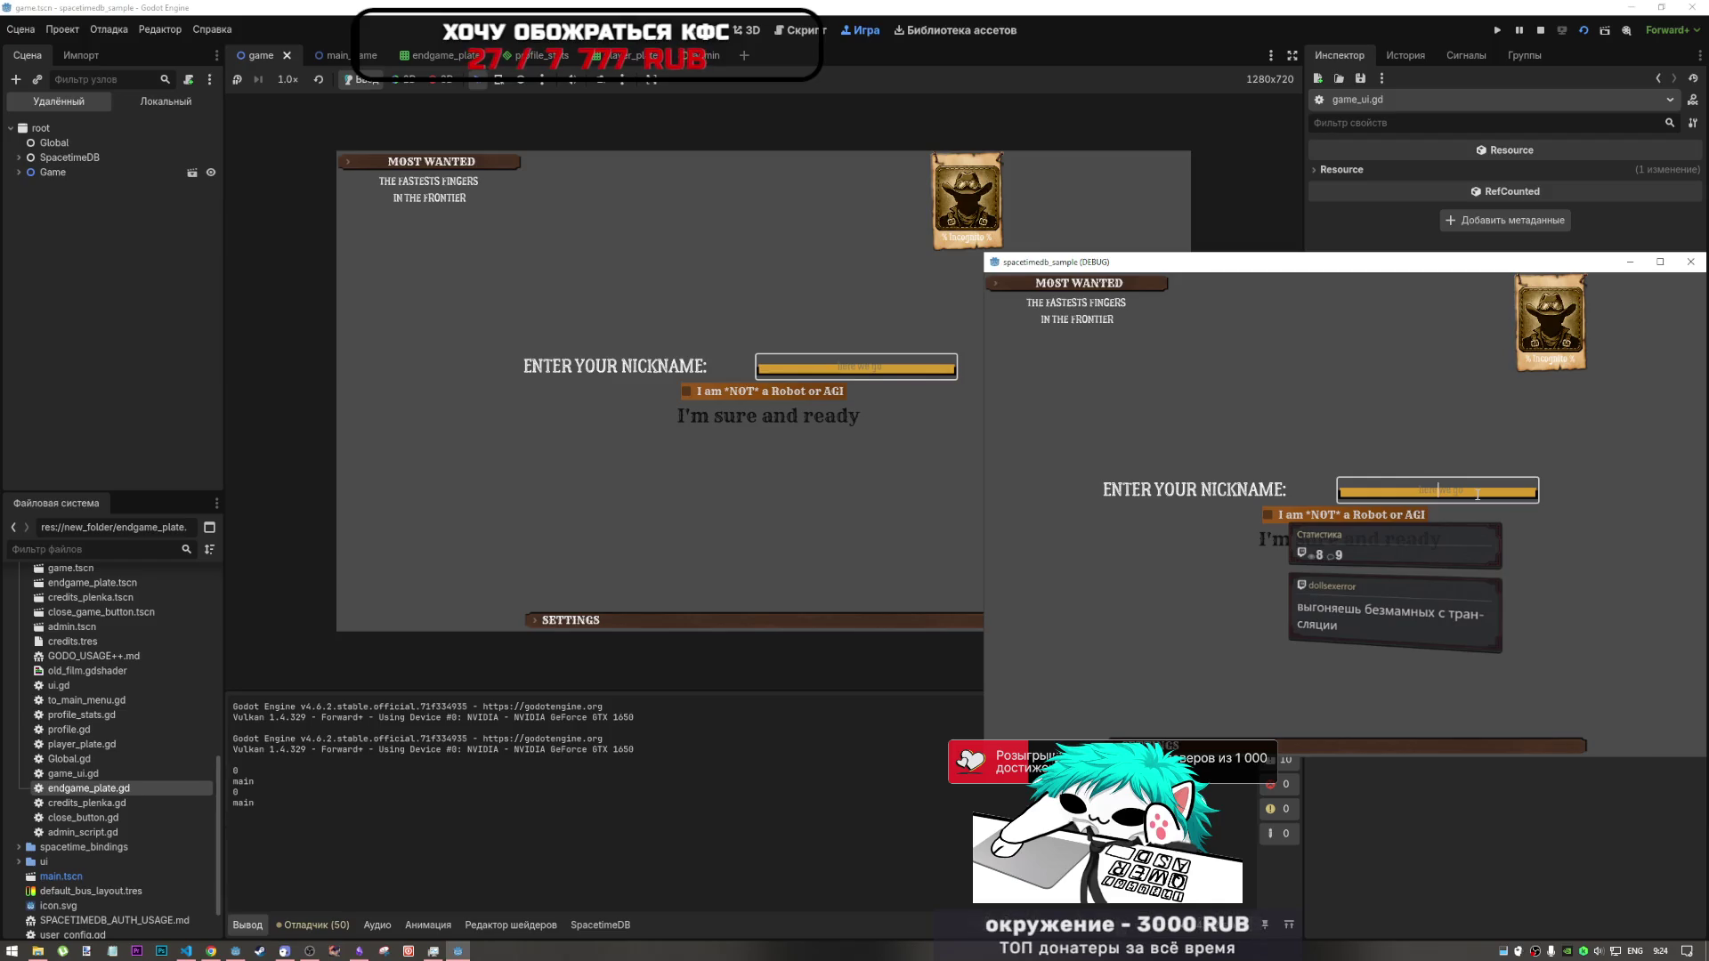
pyautogui.write('ttttt')
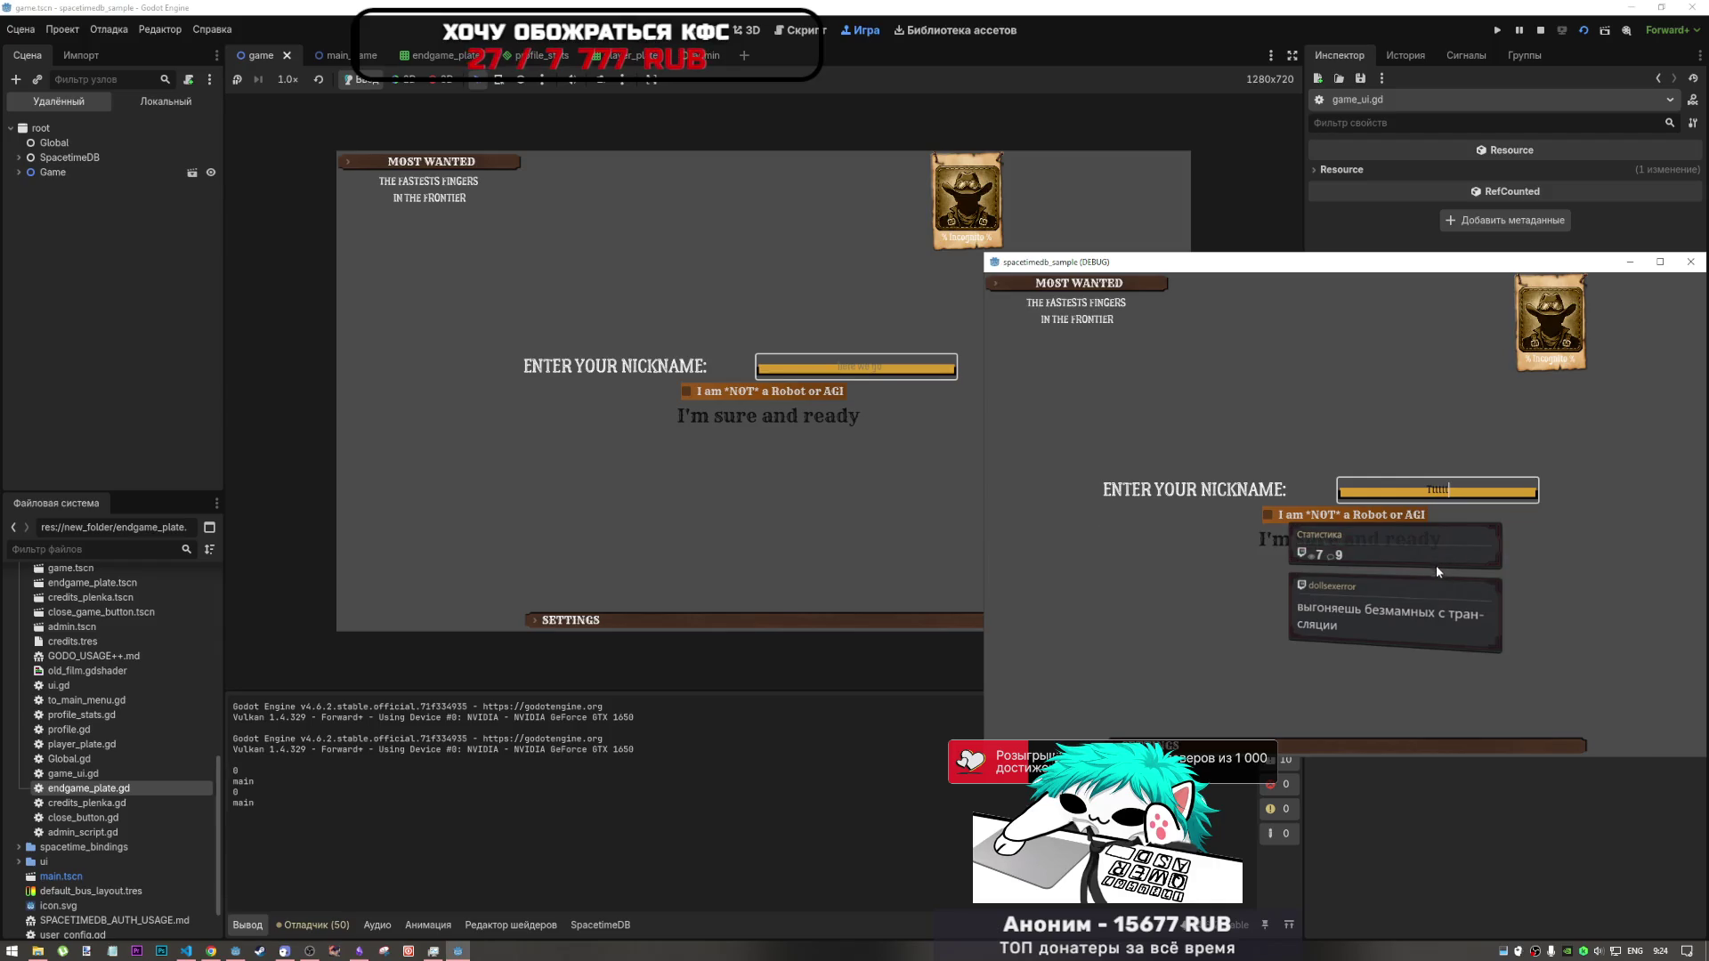
pyautogui.click(1369, 521)
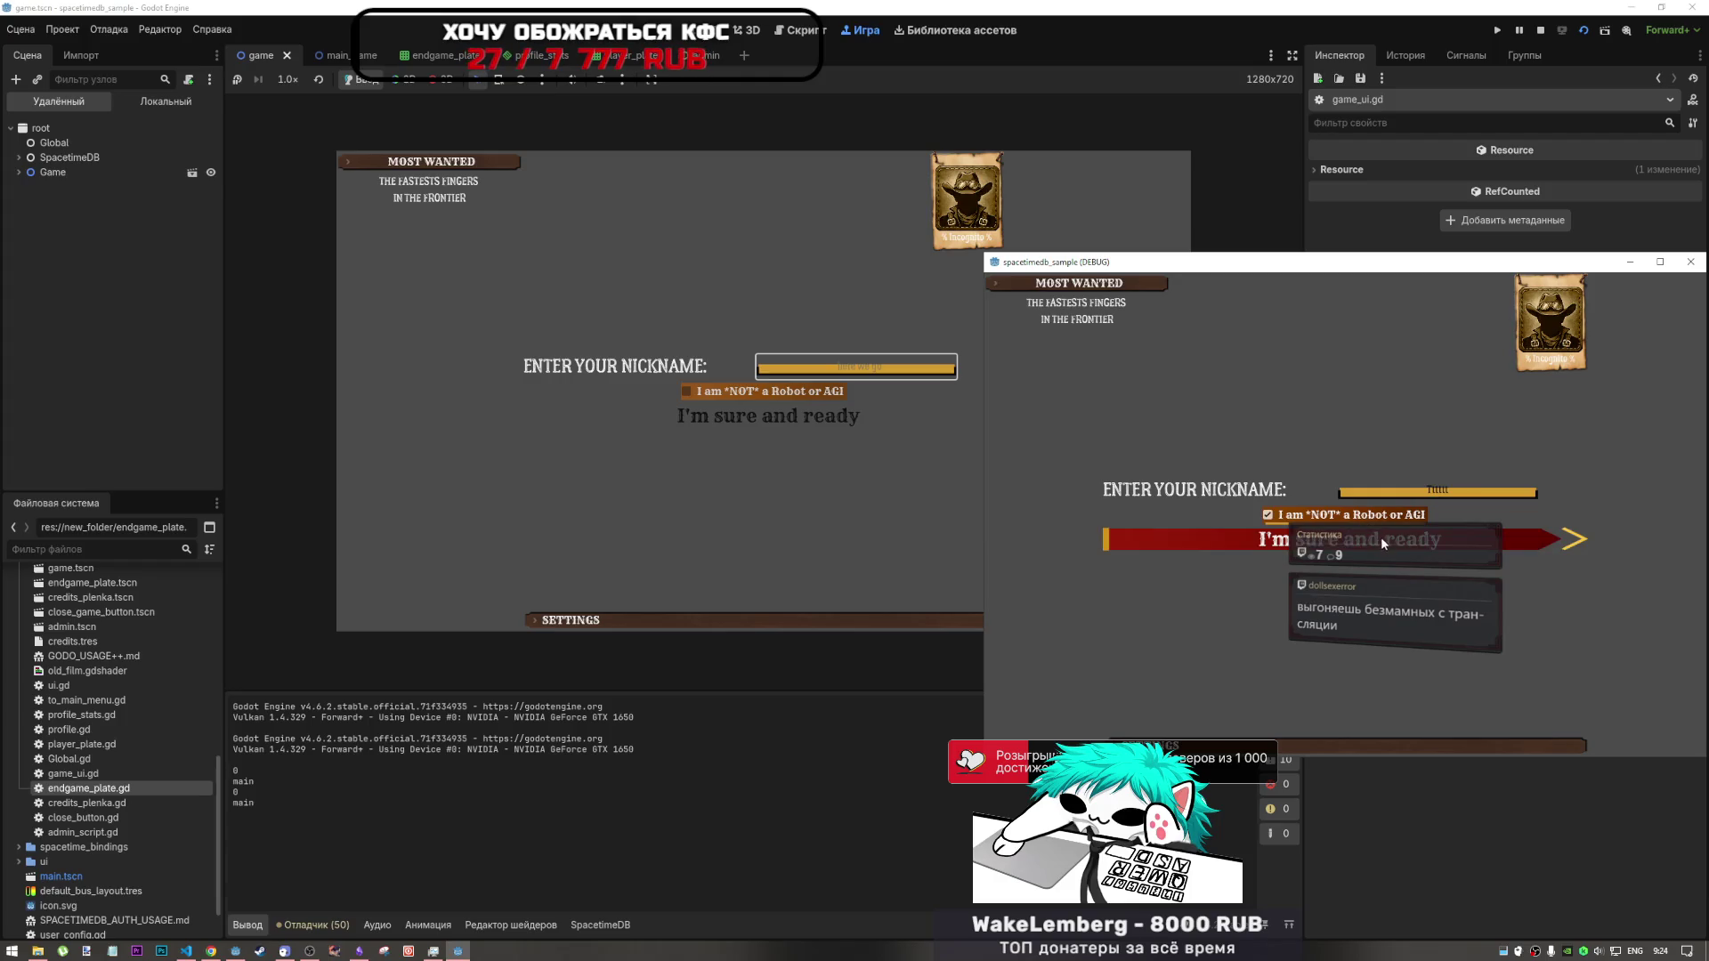
# - Log both clients into the main menu, giving the editor's game the nickname 'yyyyyy'
pyautogui.click(1402, 536)
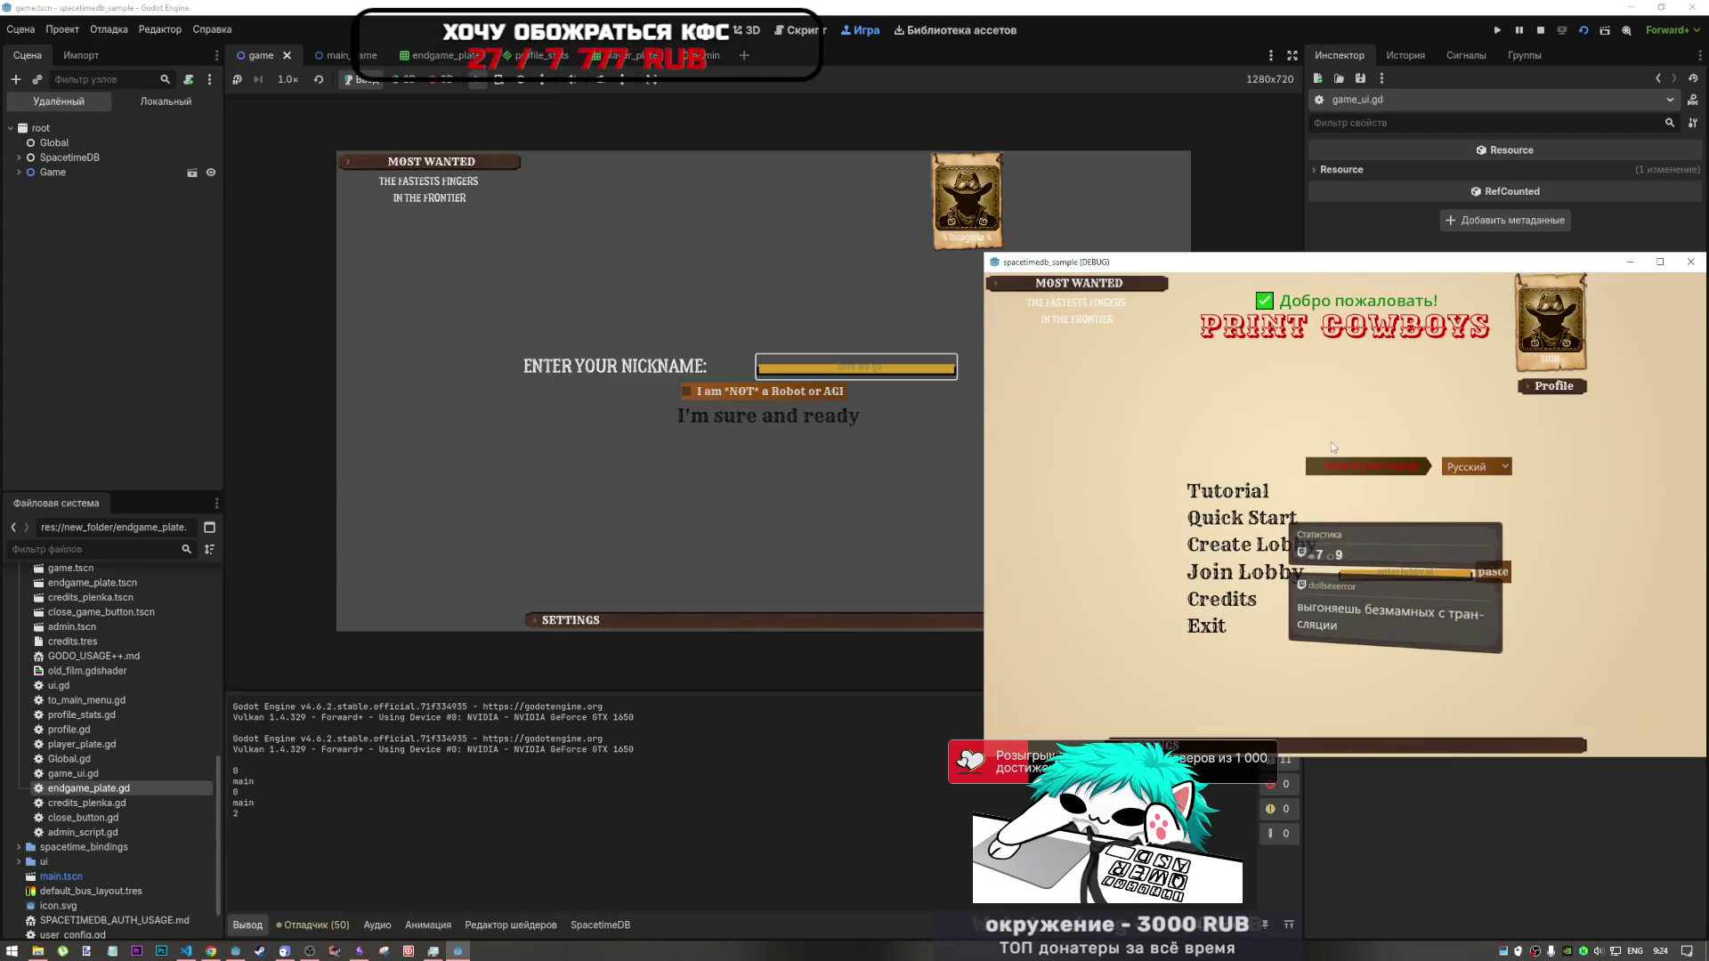
pyautogui.click(884, 367)
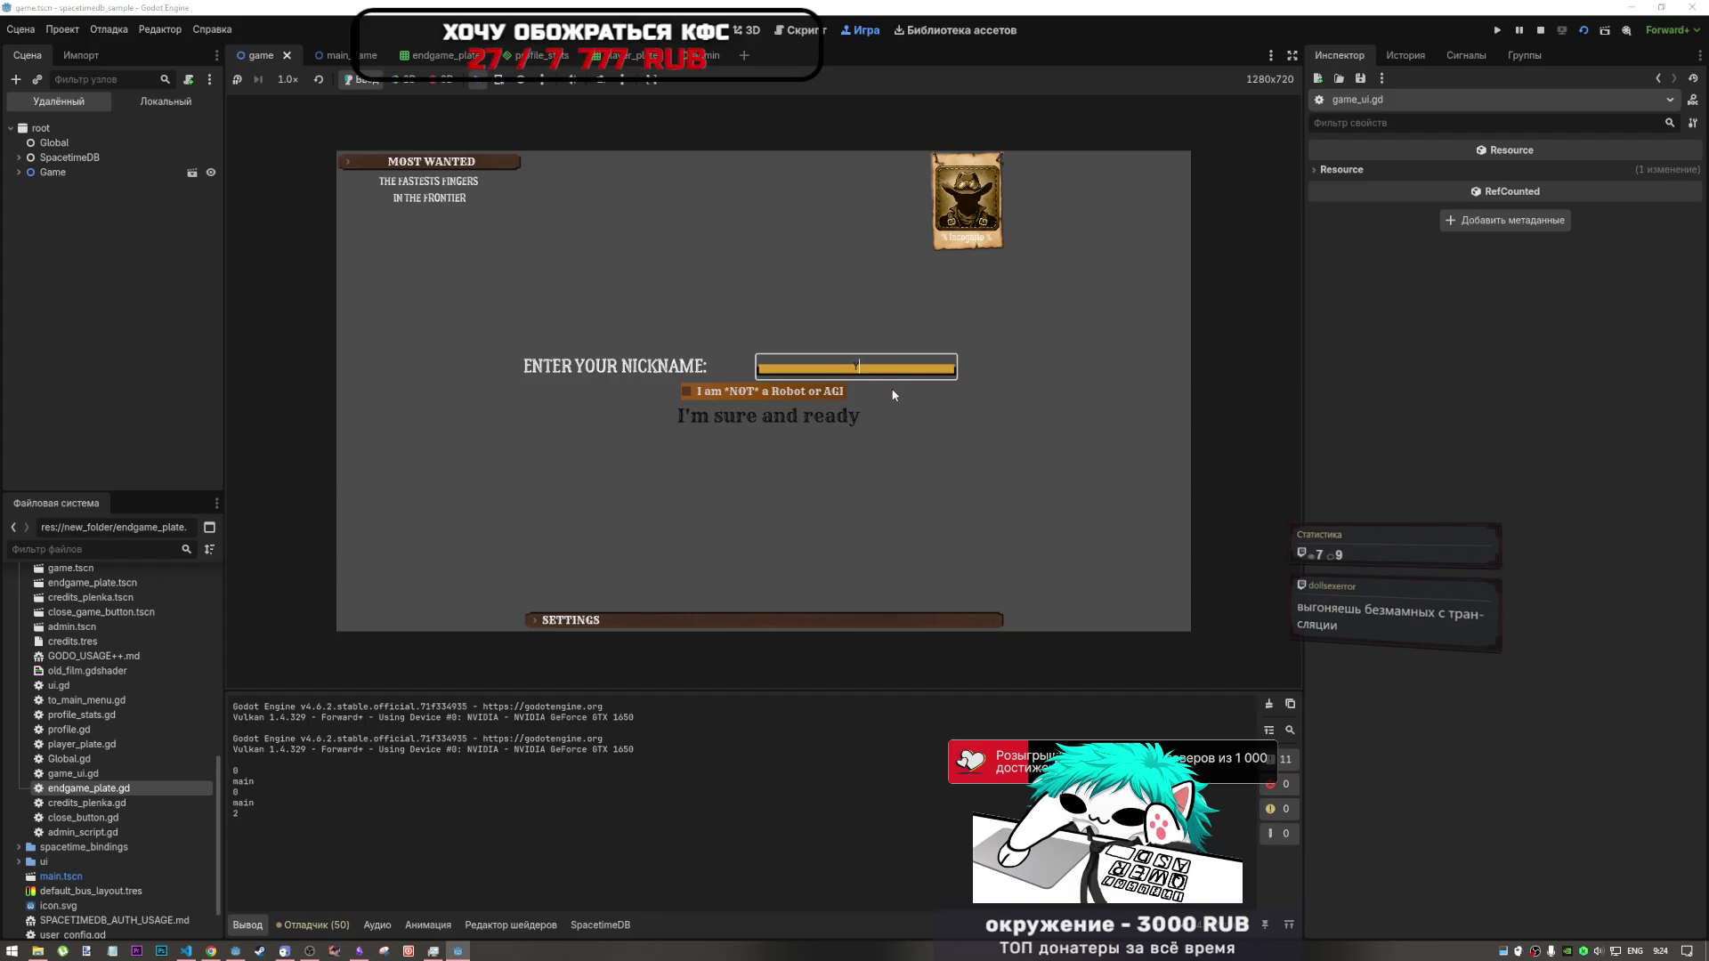
pyautogui.write('tyyyyyy')
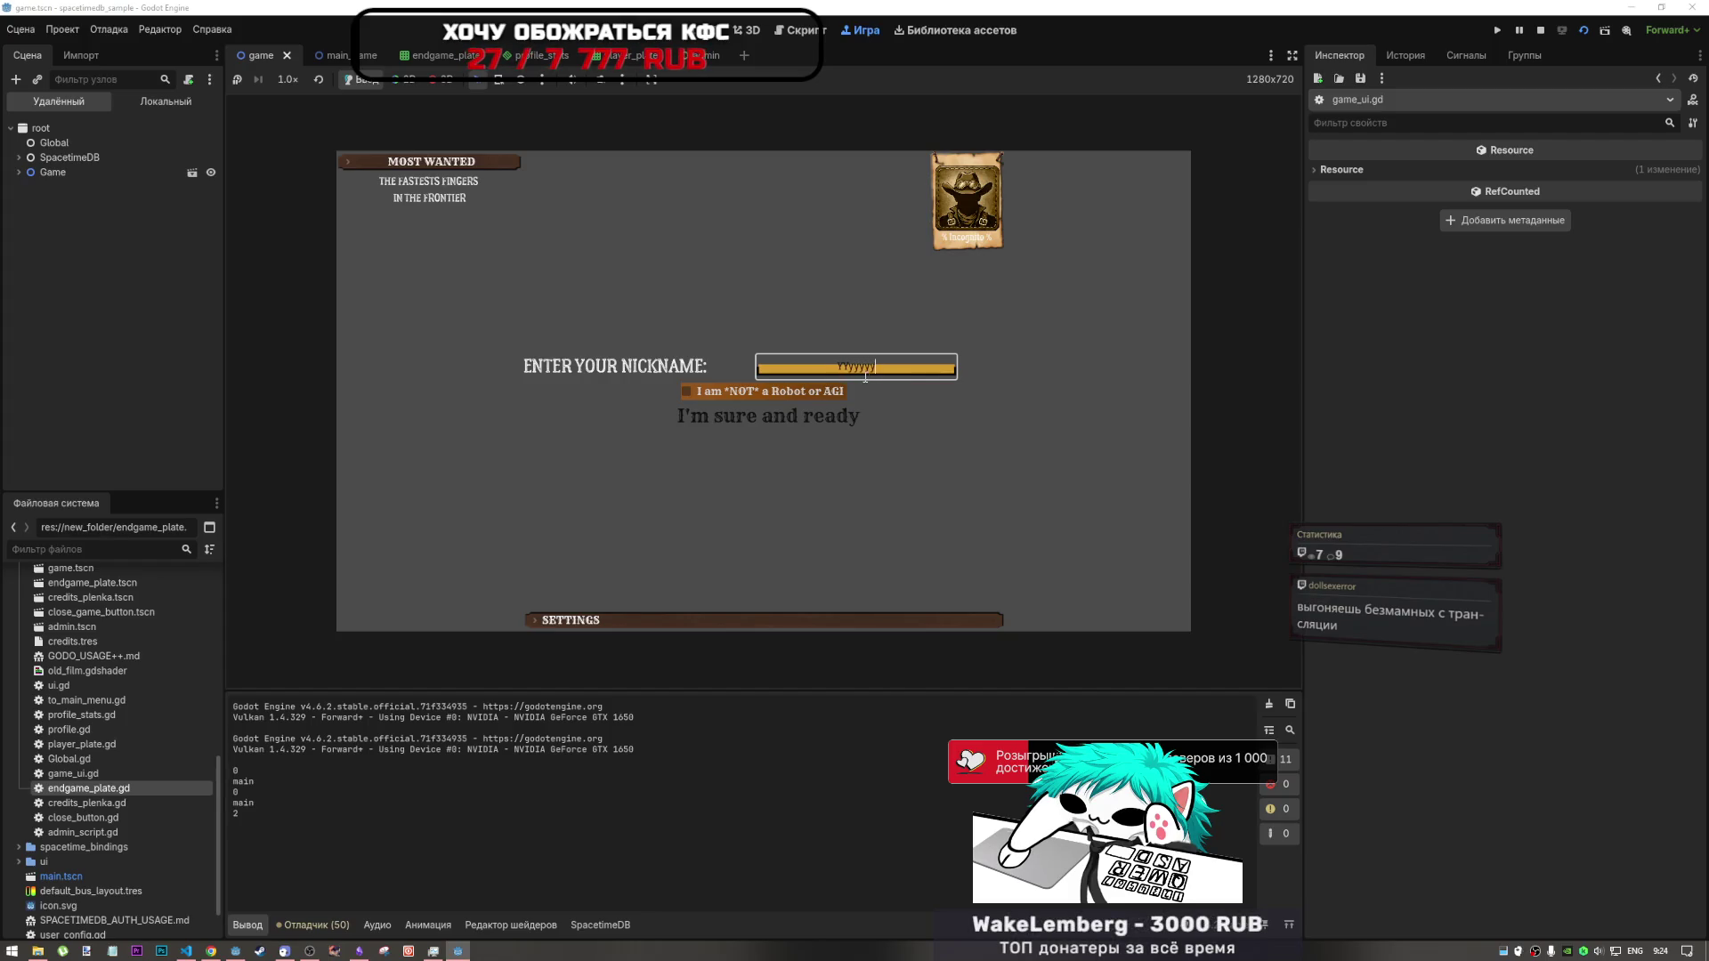
pyautogui.click(841, 394)
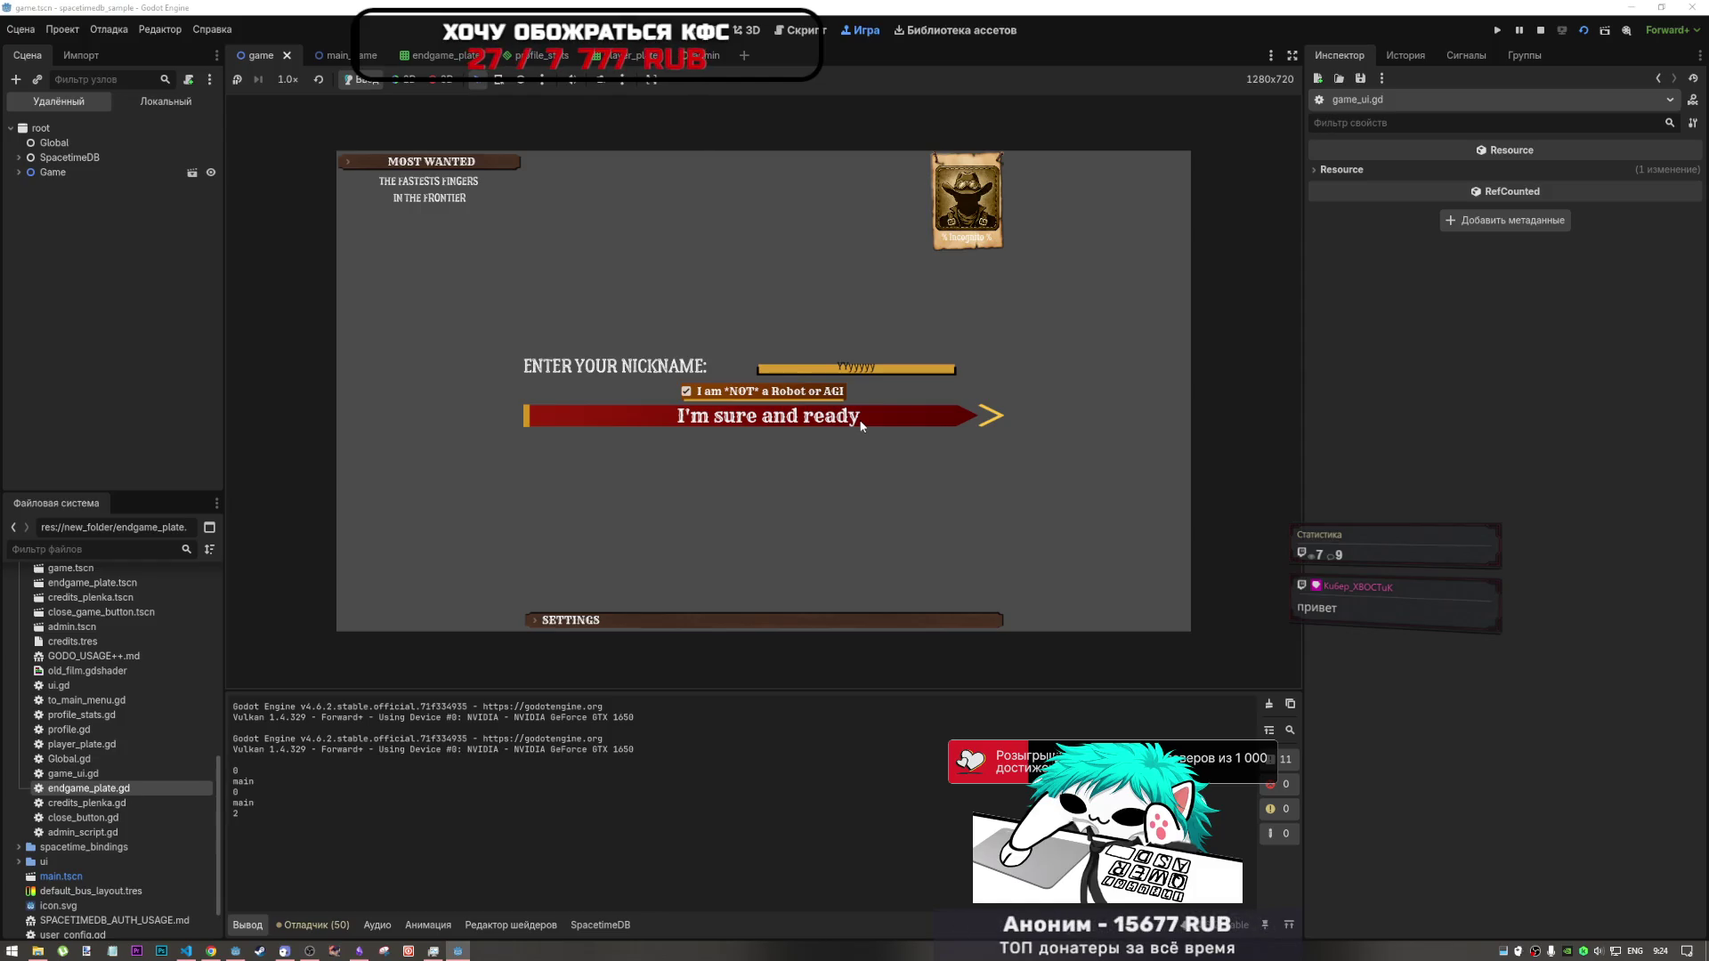
pyautogui.click(753, 419)
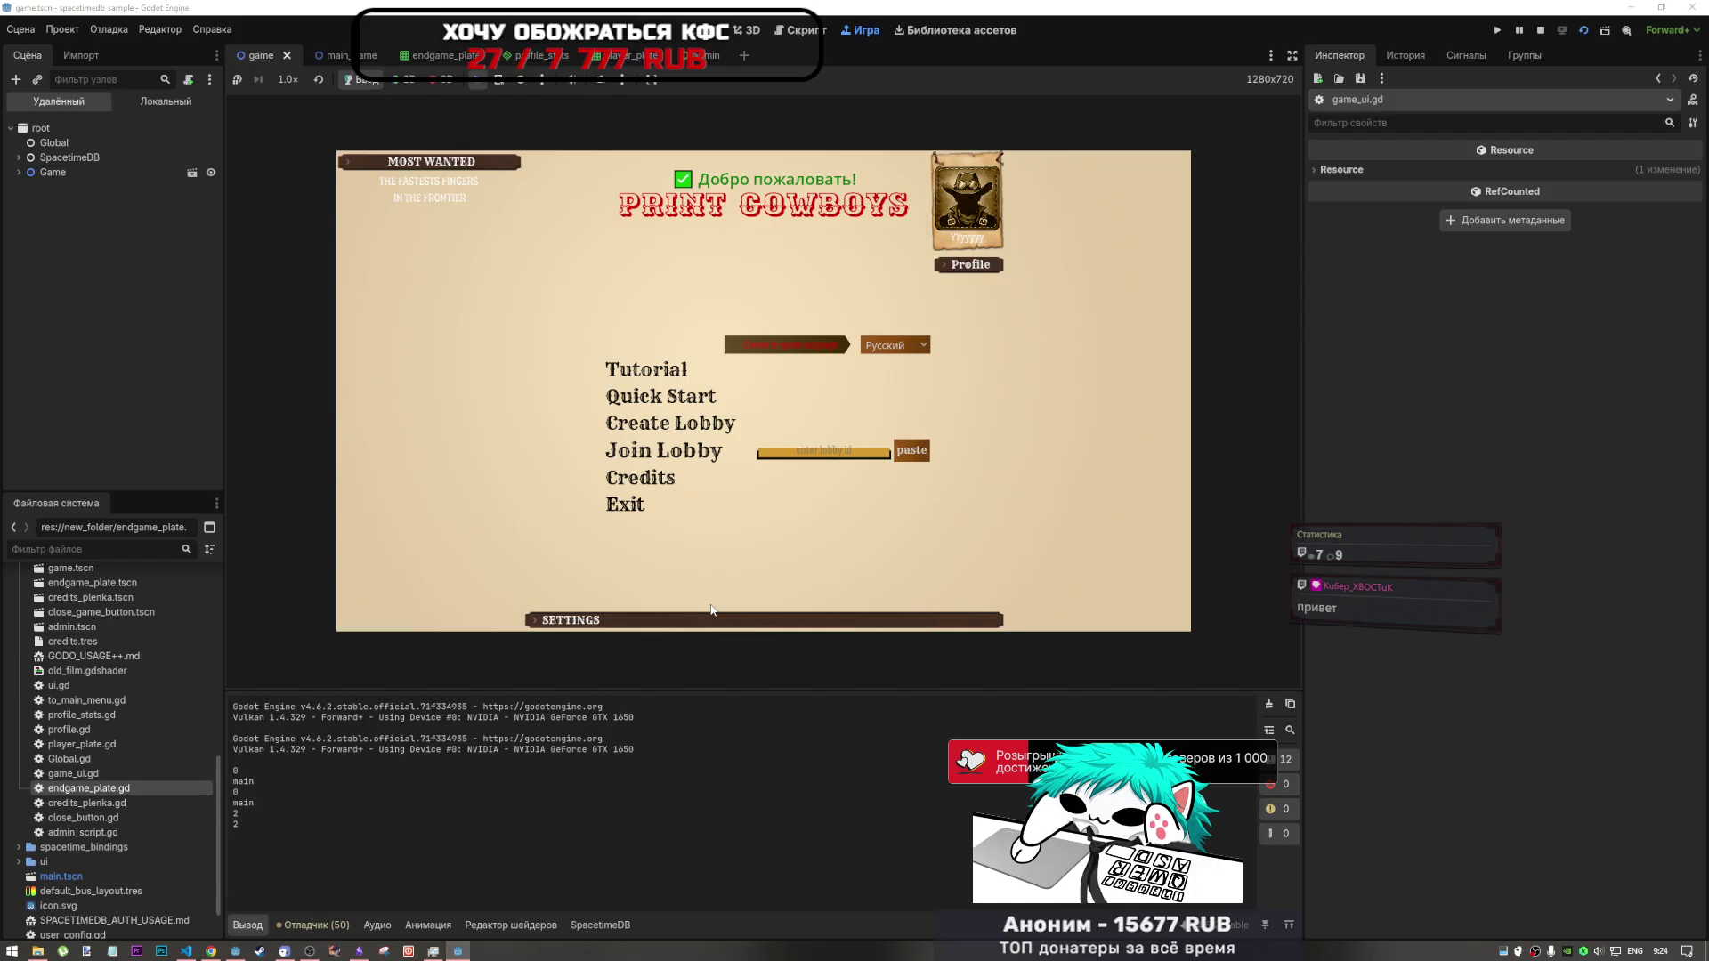
# - Set the first player's profile avatar to 111.jpg from the Desktop
pyautogui.click(970, 264)
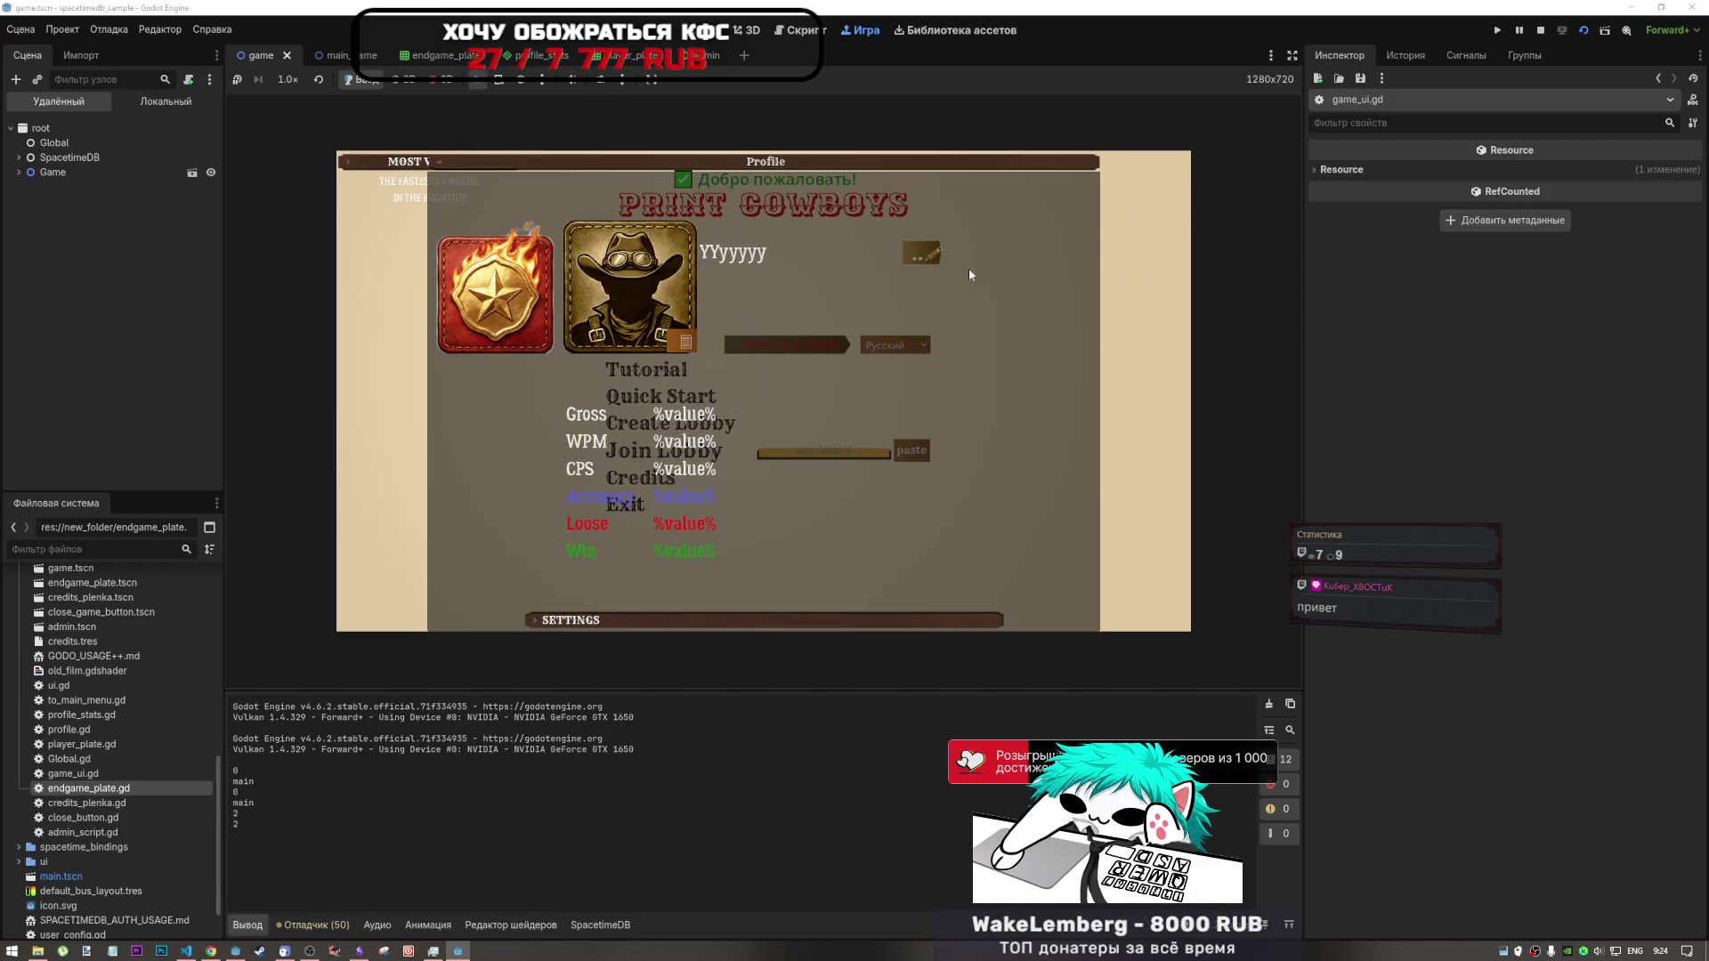
pyautogui.click(682, 341)
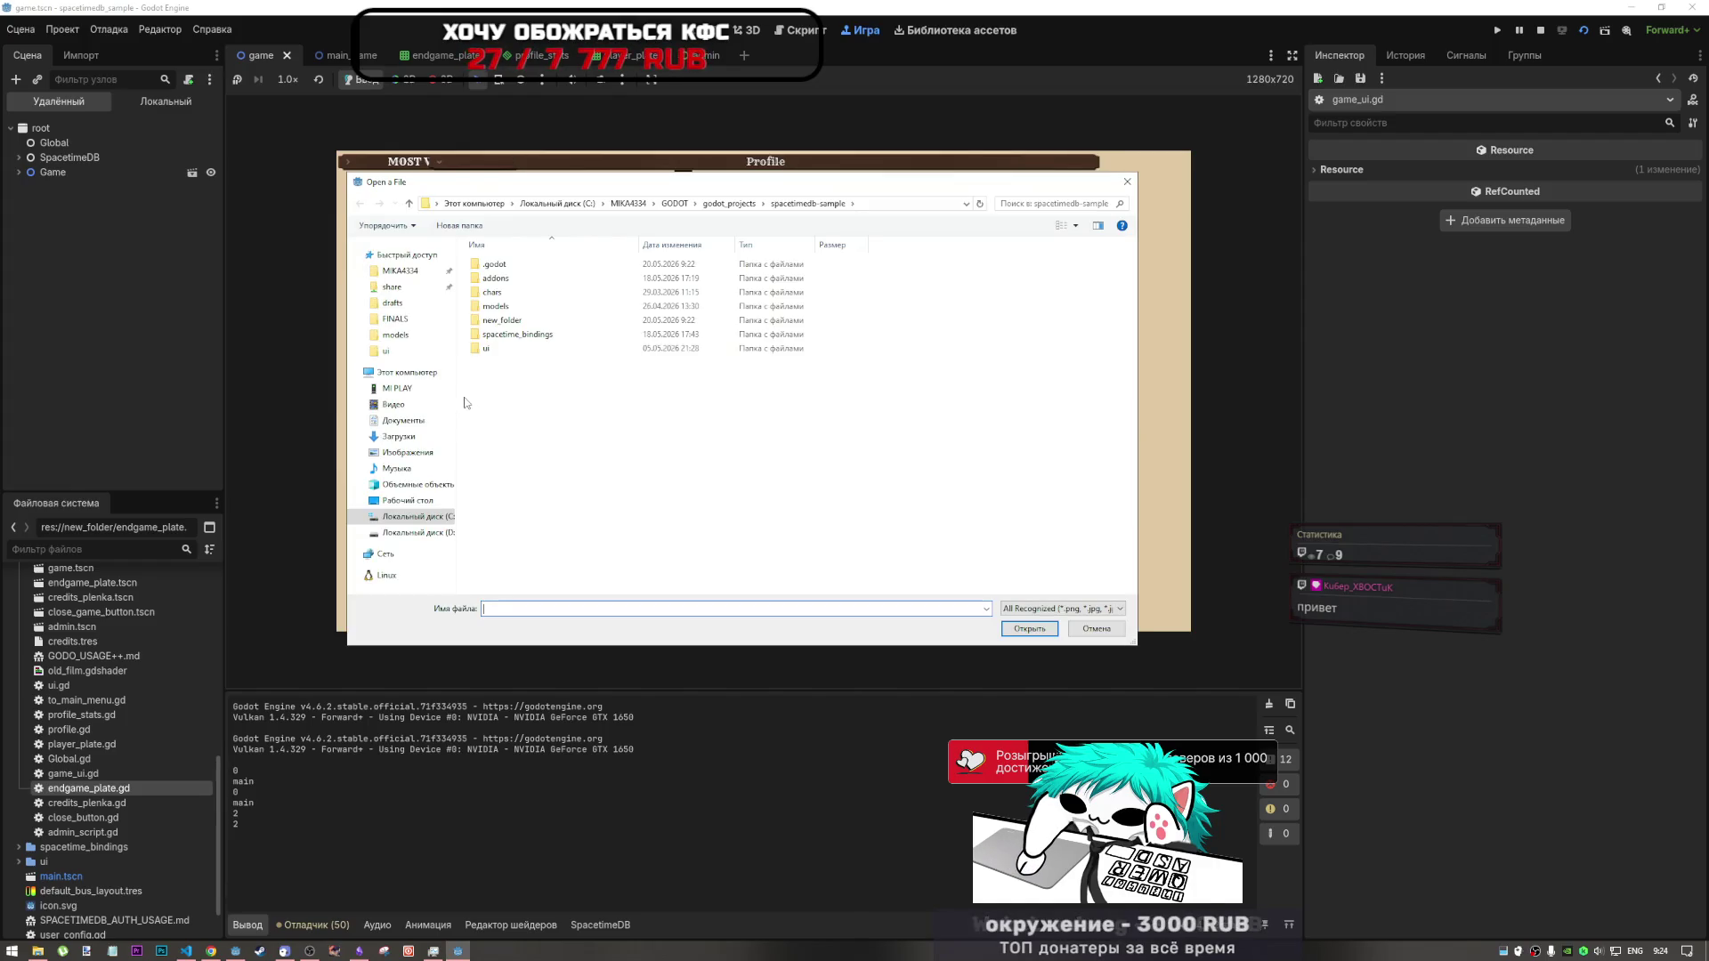
pyautogui.click(429, 501)
pyautogui.click(953, 261)
pyautogui.click(1008, 629)
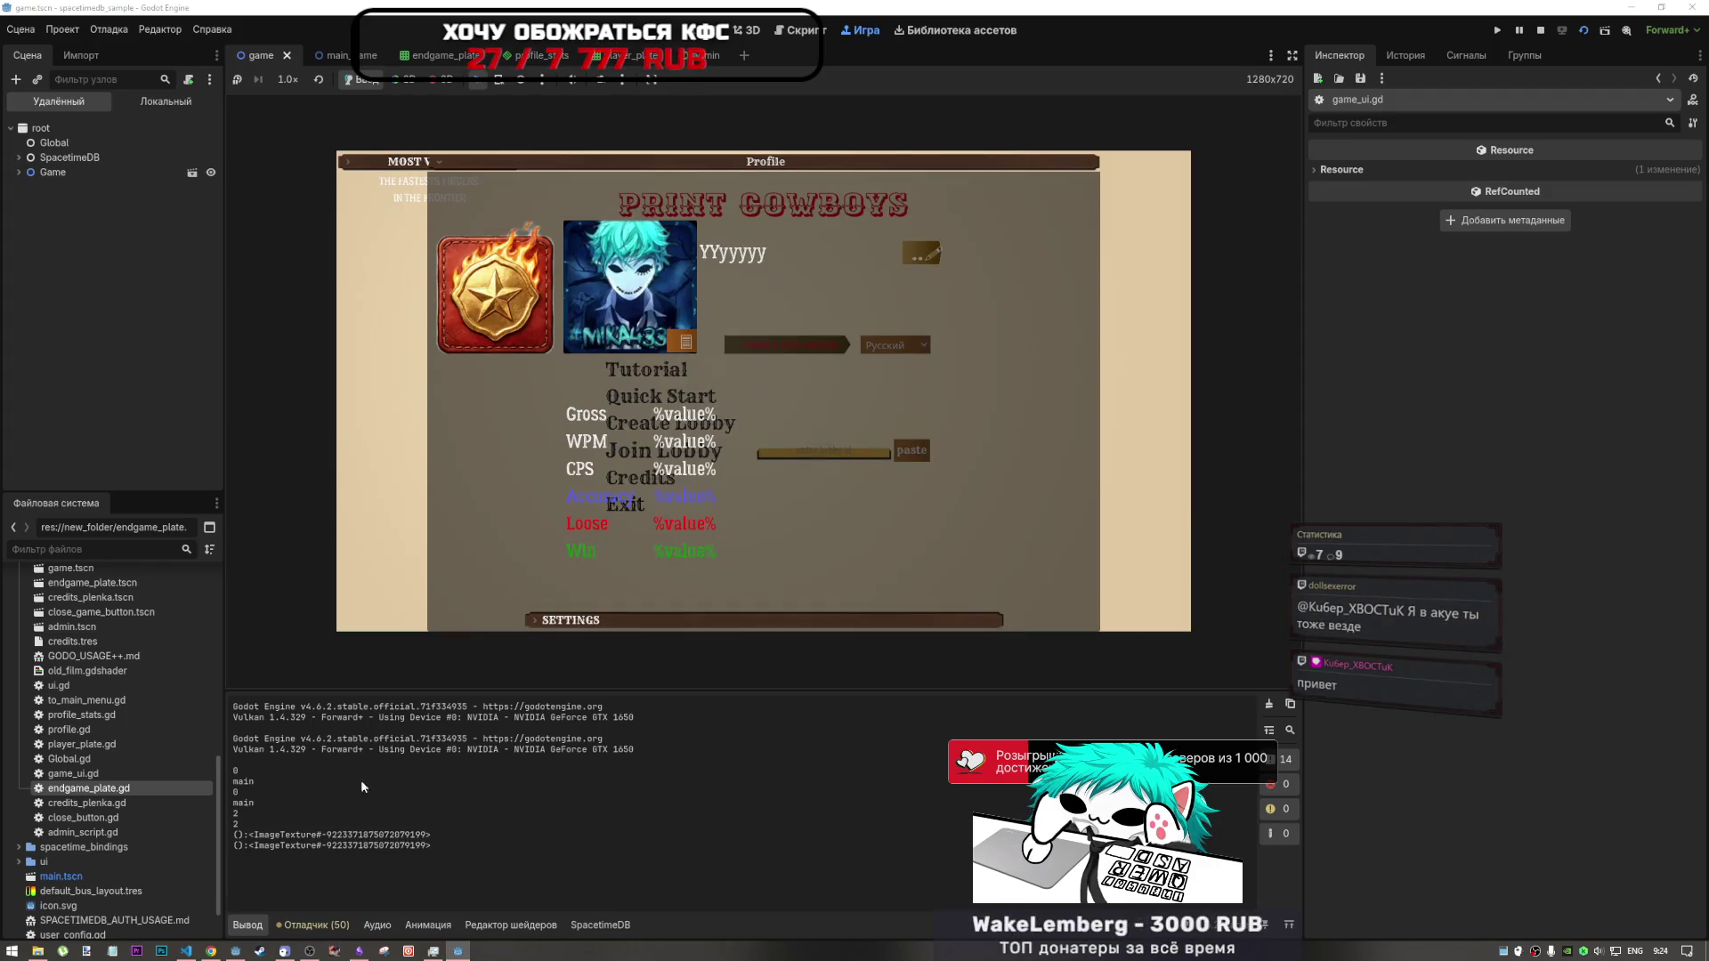
# - Bring the second client's window forward and open its Profile panel
pyautogui.click(458, 949)
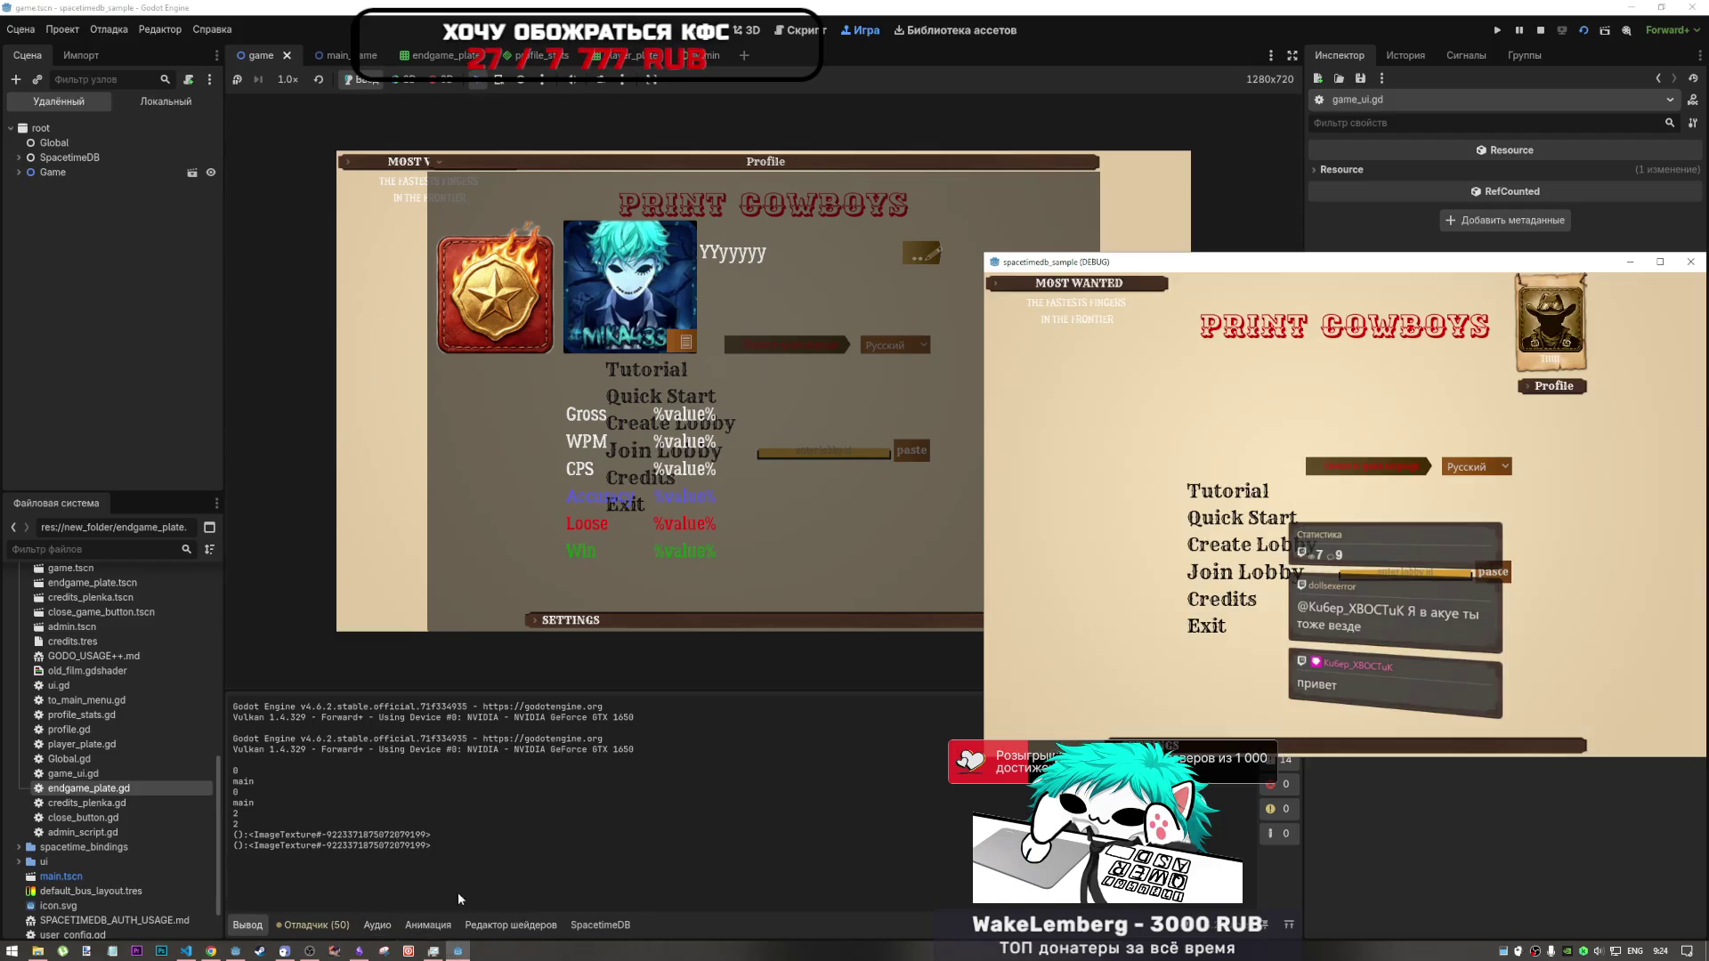
pyautogui.click(458, 949)
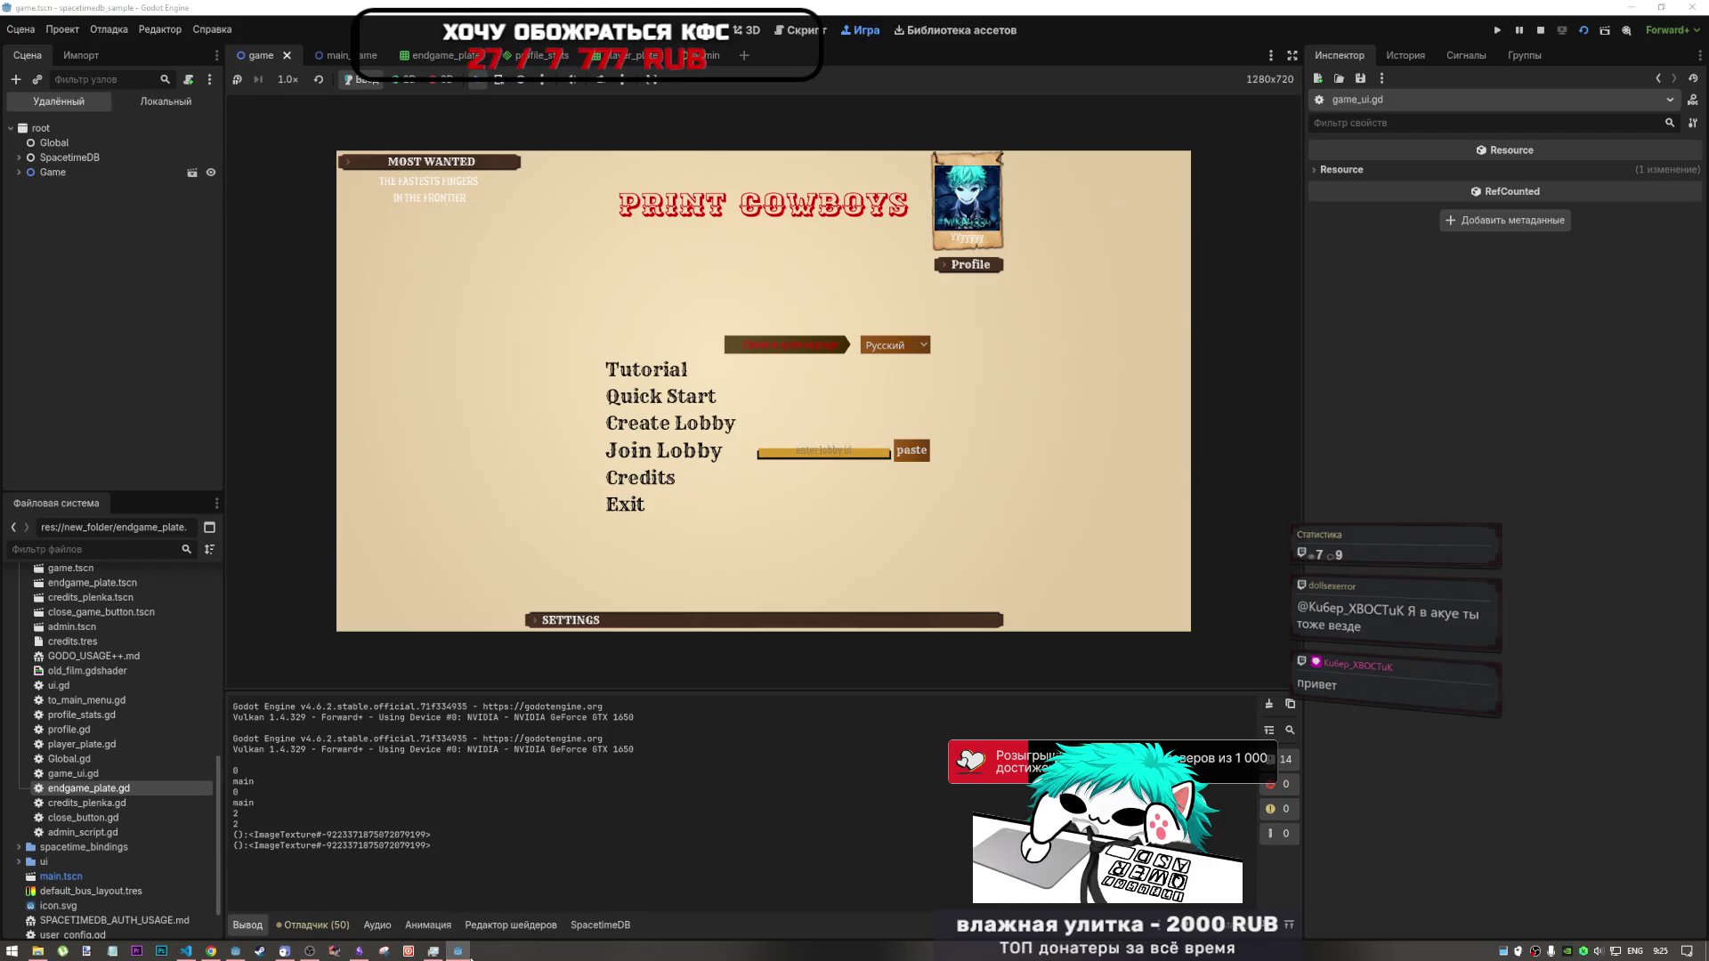
pyautogui.click(457, 949)
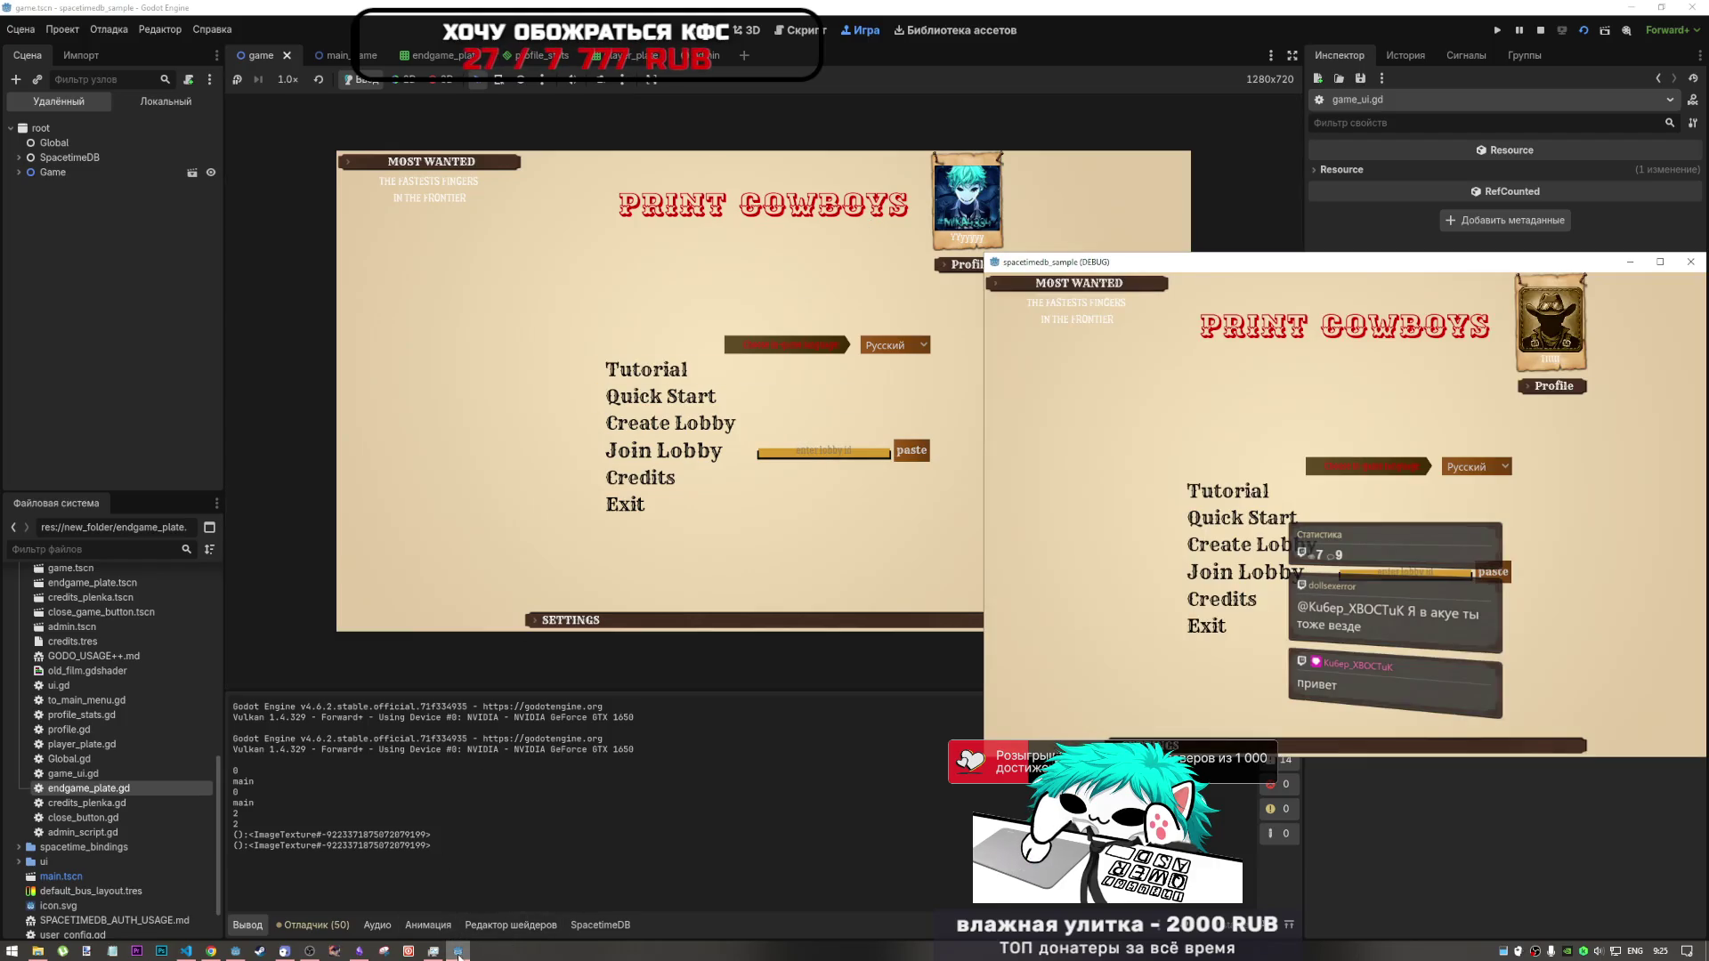
pyautogui.click(1560, 385)
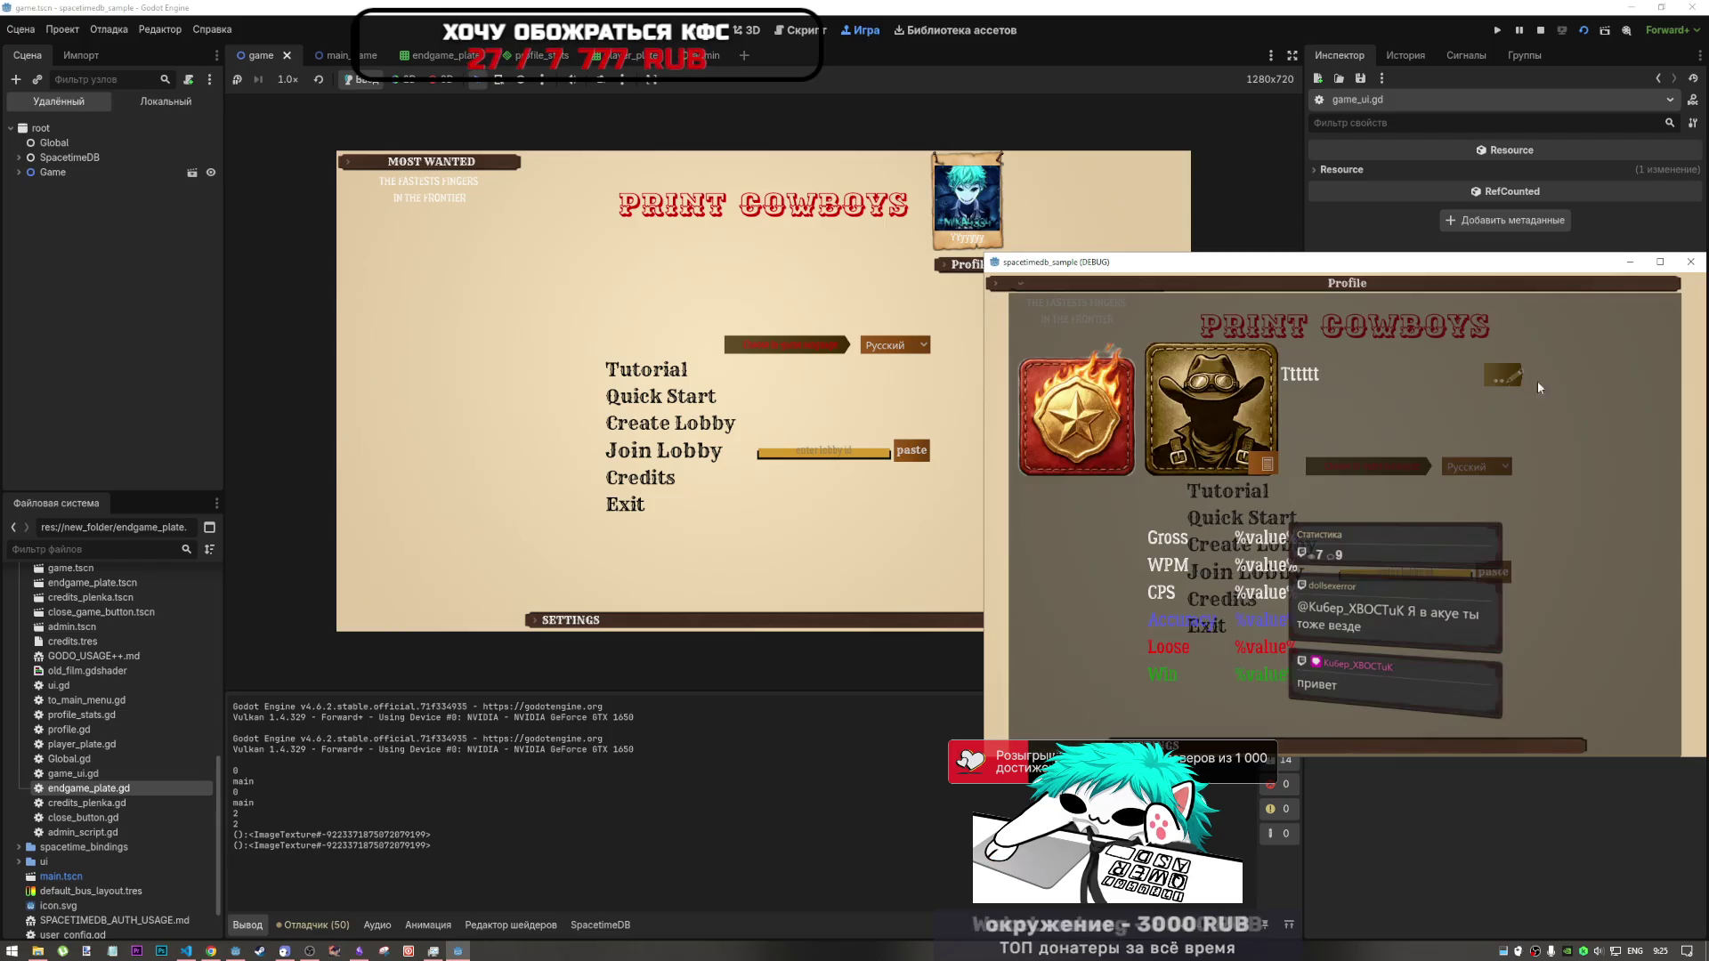
# - Set the second client's avatar to the sleeping potato Снимок.PNG, then close Profile
pyautogui.click(1131, 531)
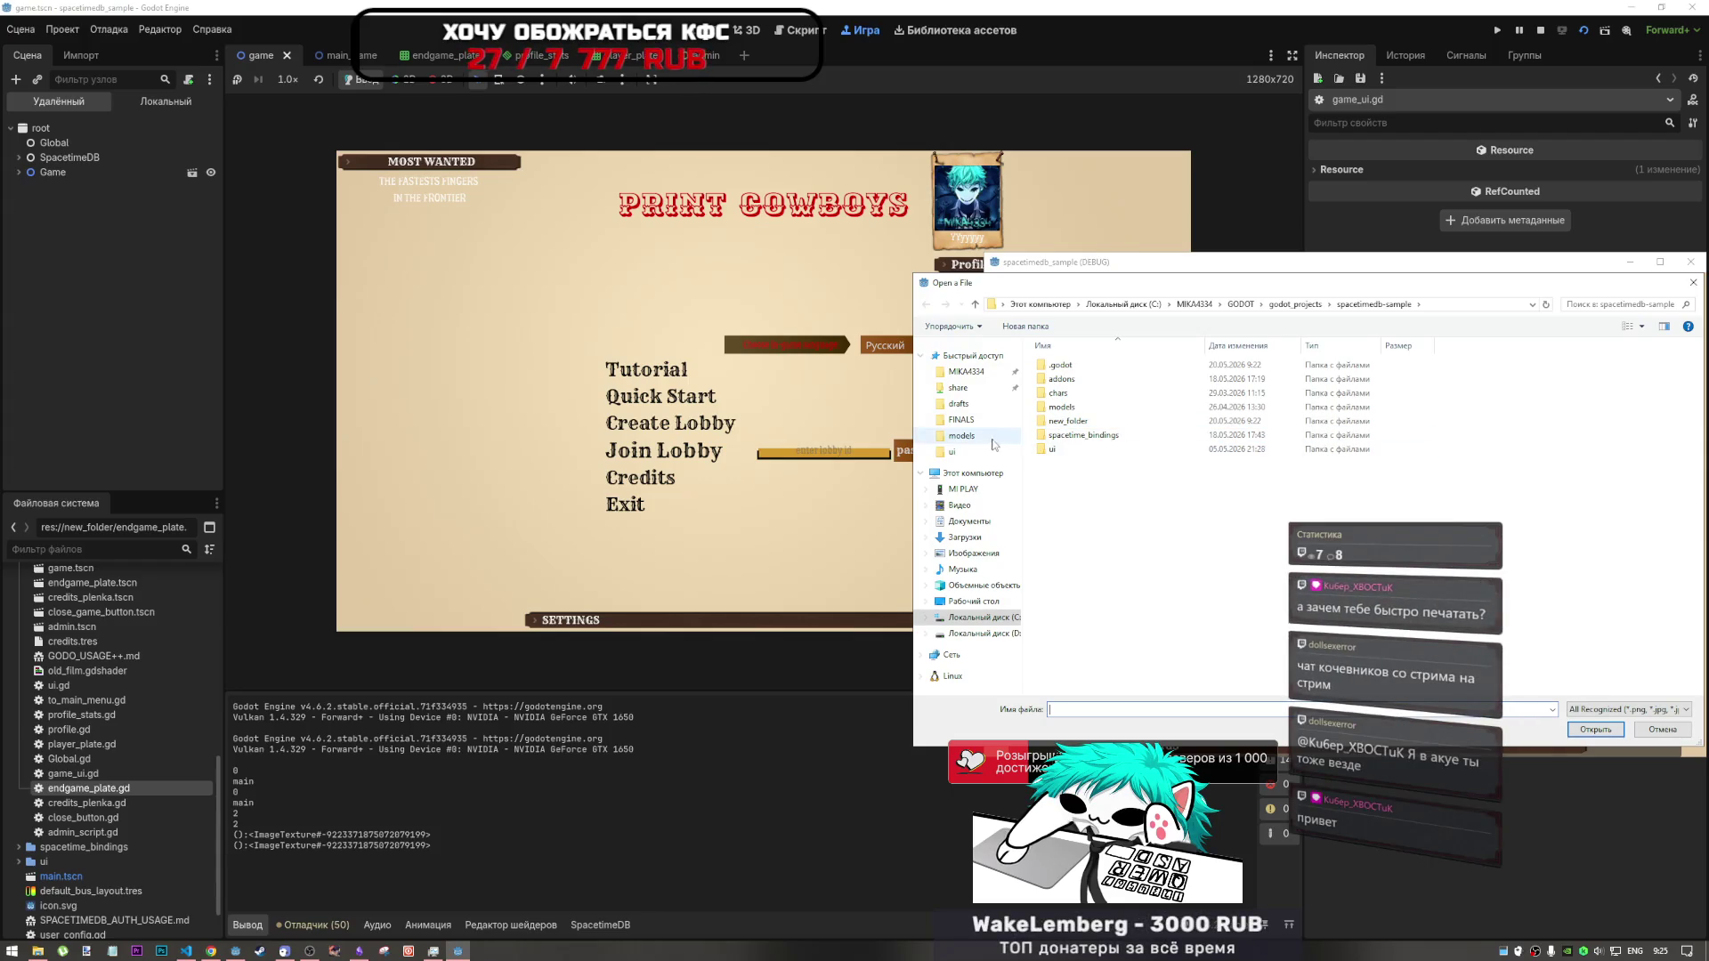
pyautogui.click(981, 605)
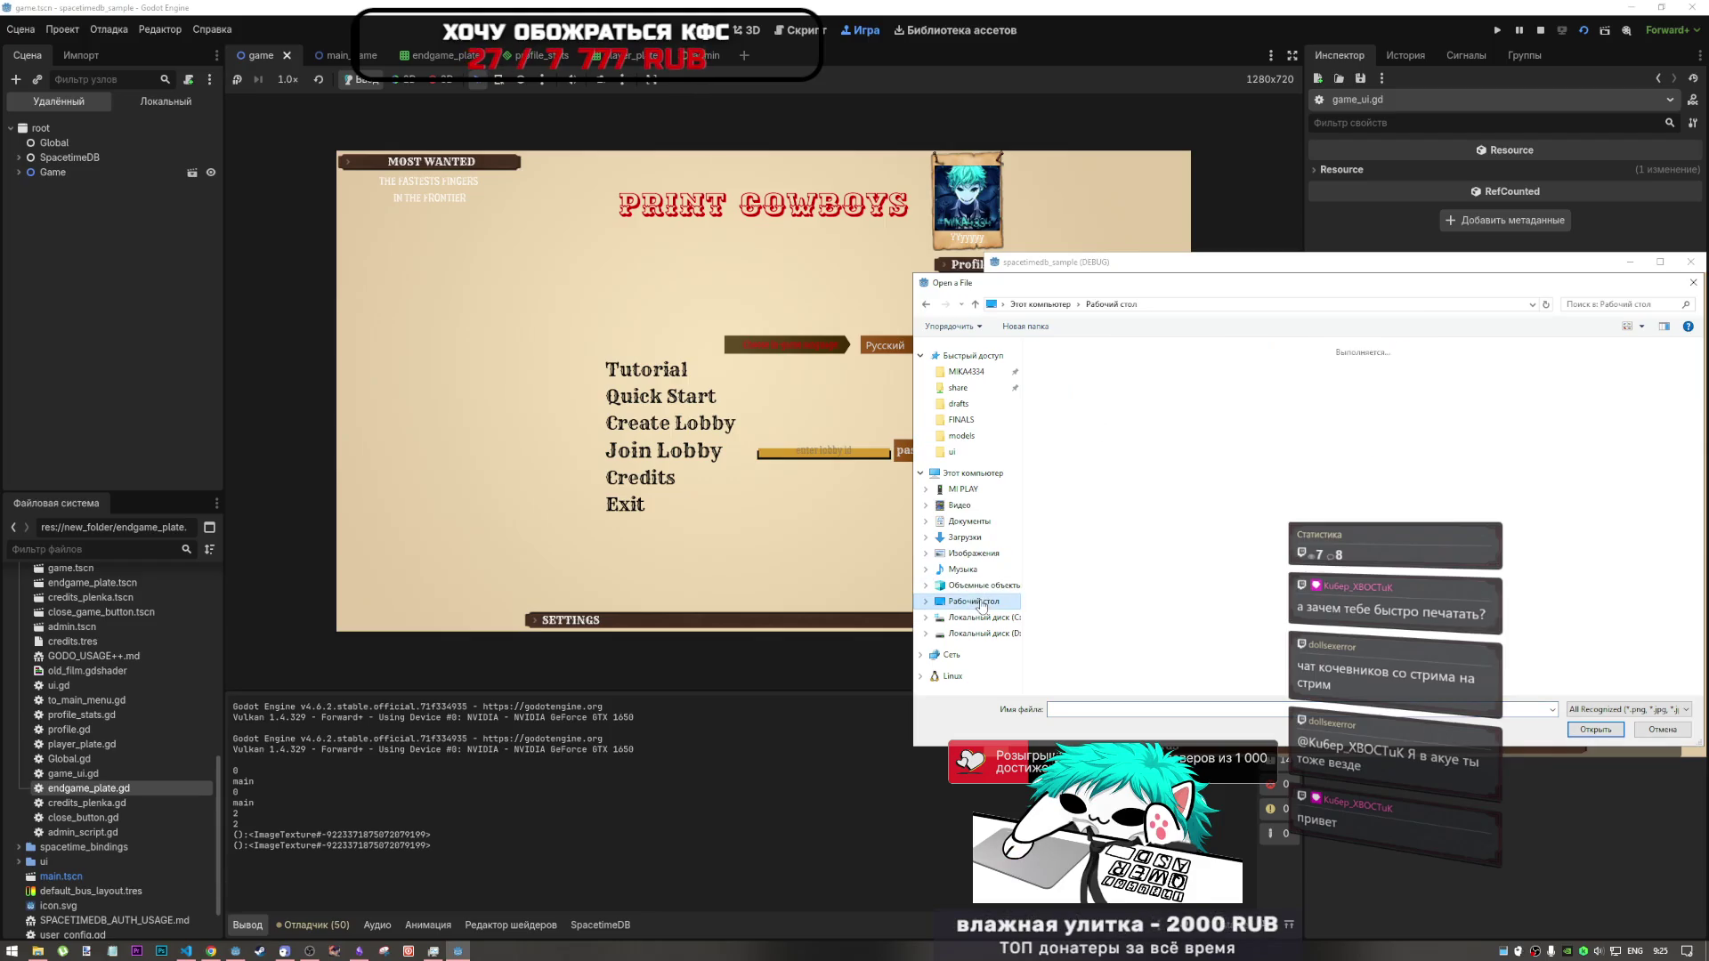
pyautogui.doubleClick(1064, 454)
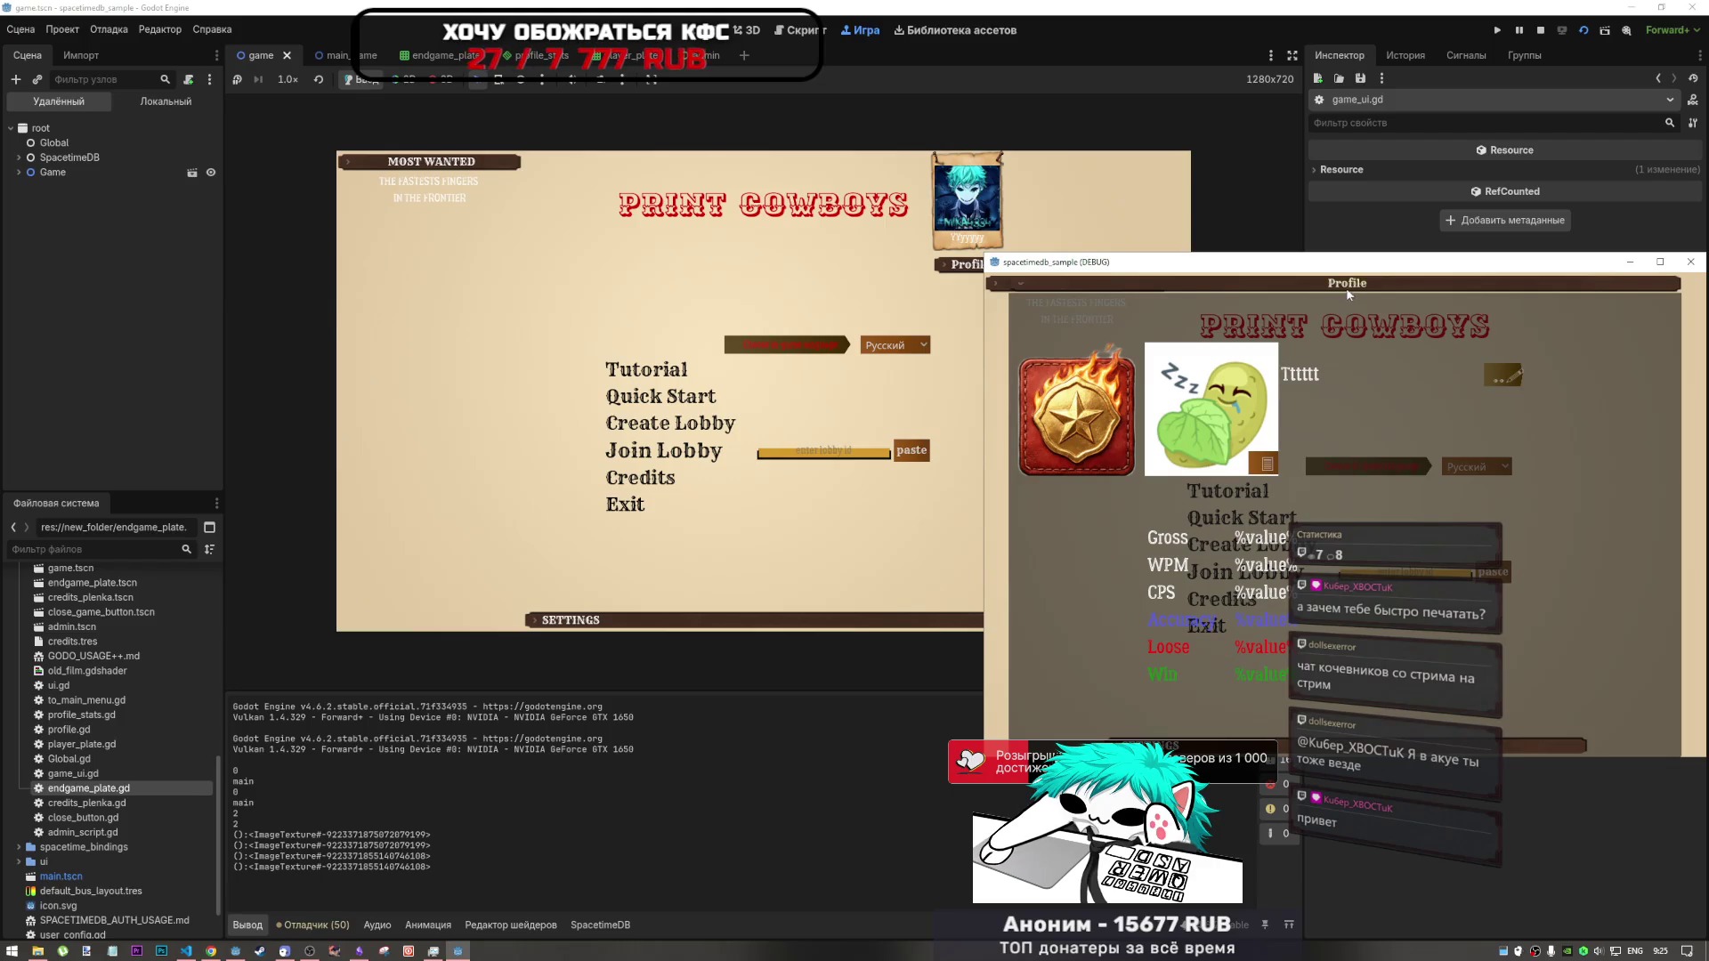
pyautogui.click(1353, 292)
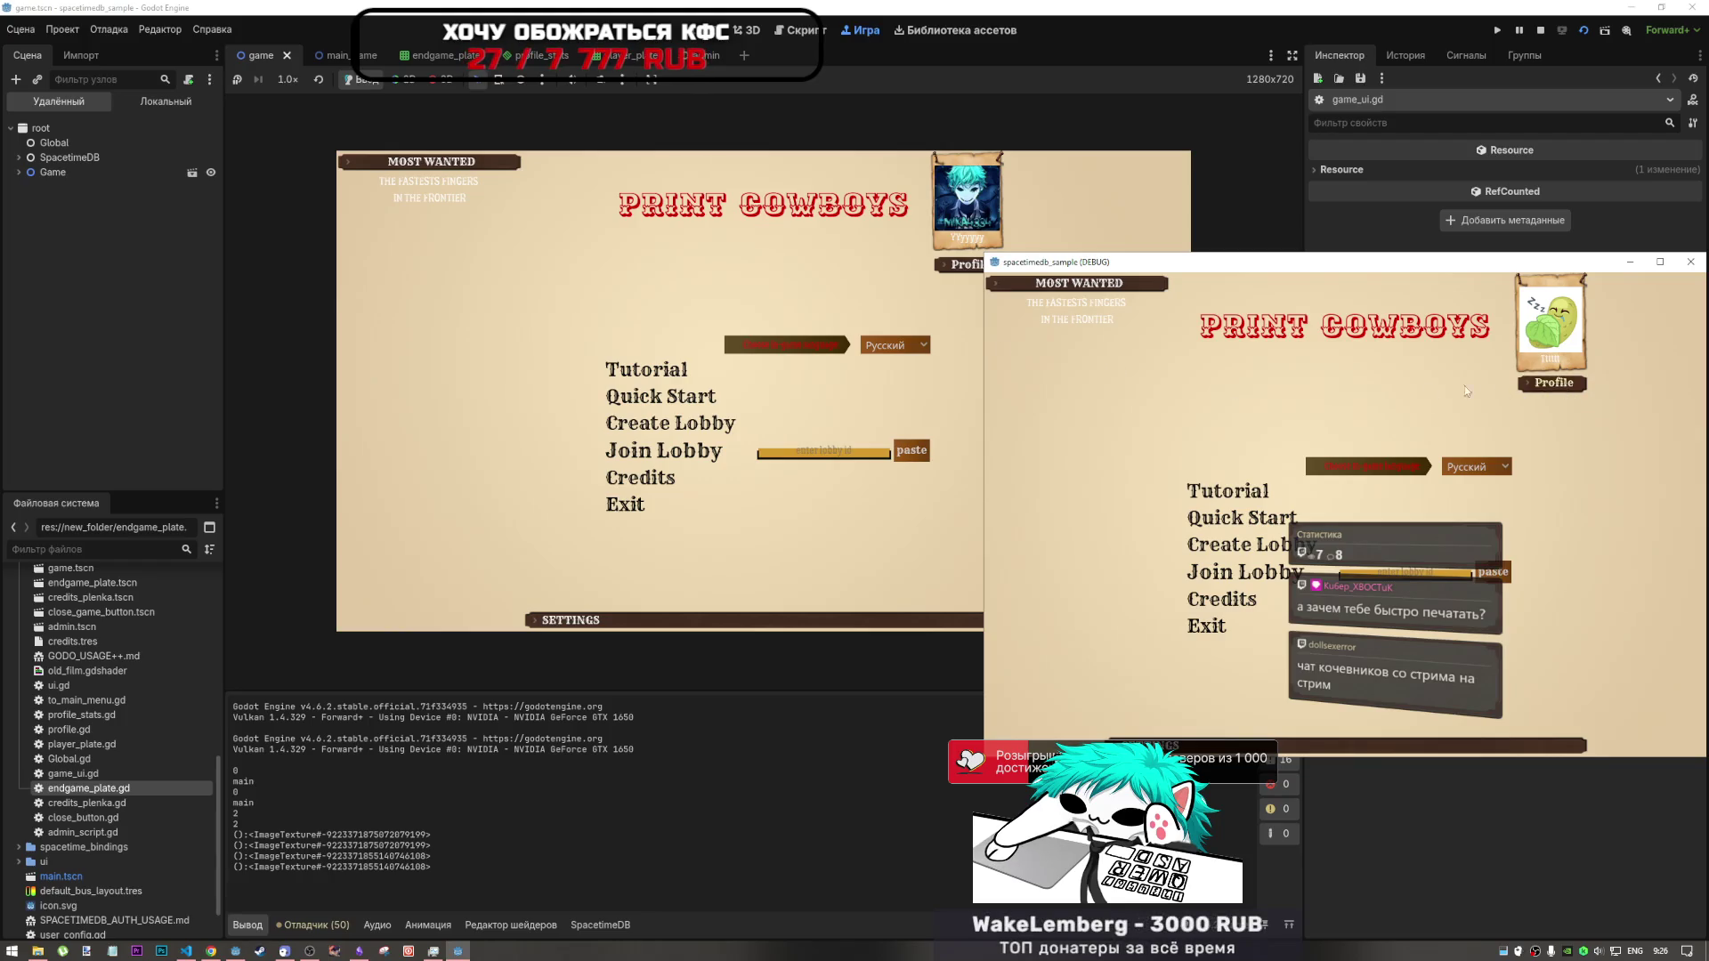
# - Create a lobby in one client and join it from the other with the pasted lobby ID
pyautogui.click(1242, 545)
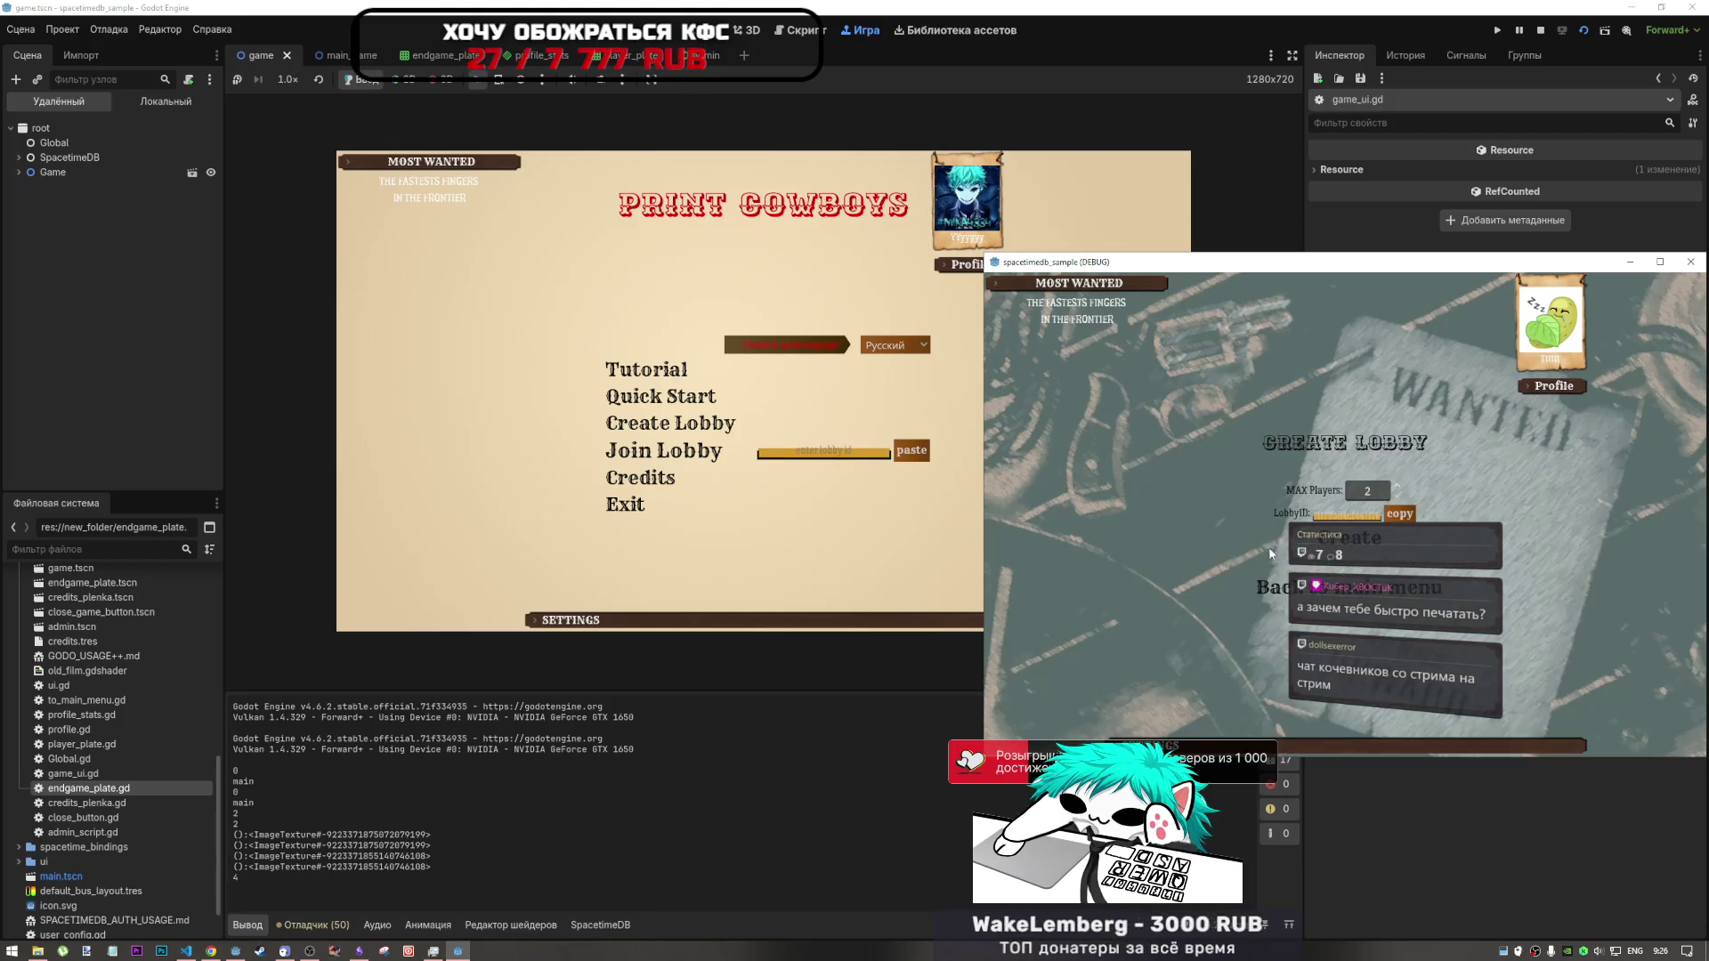
pyautogui.click(1371, 541)
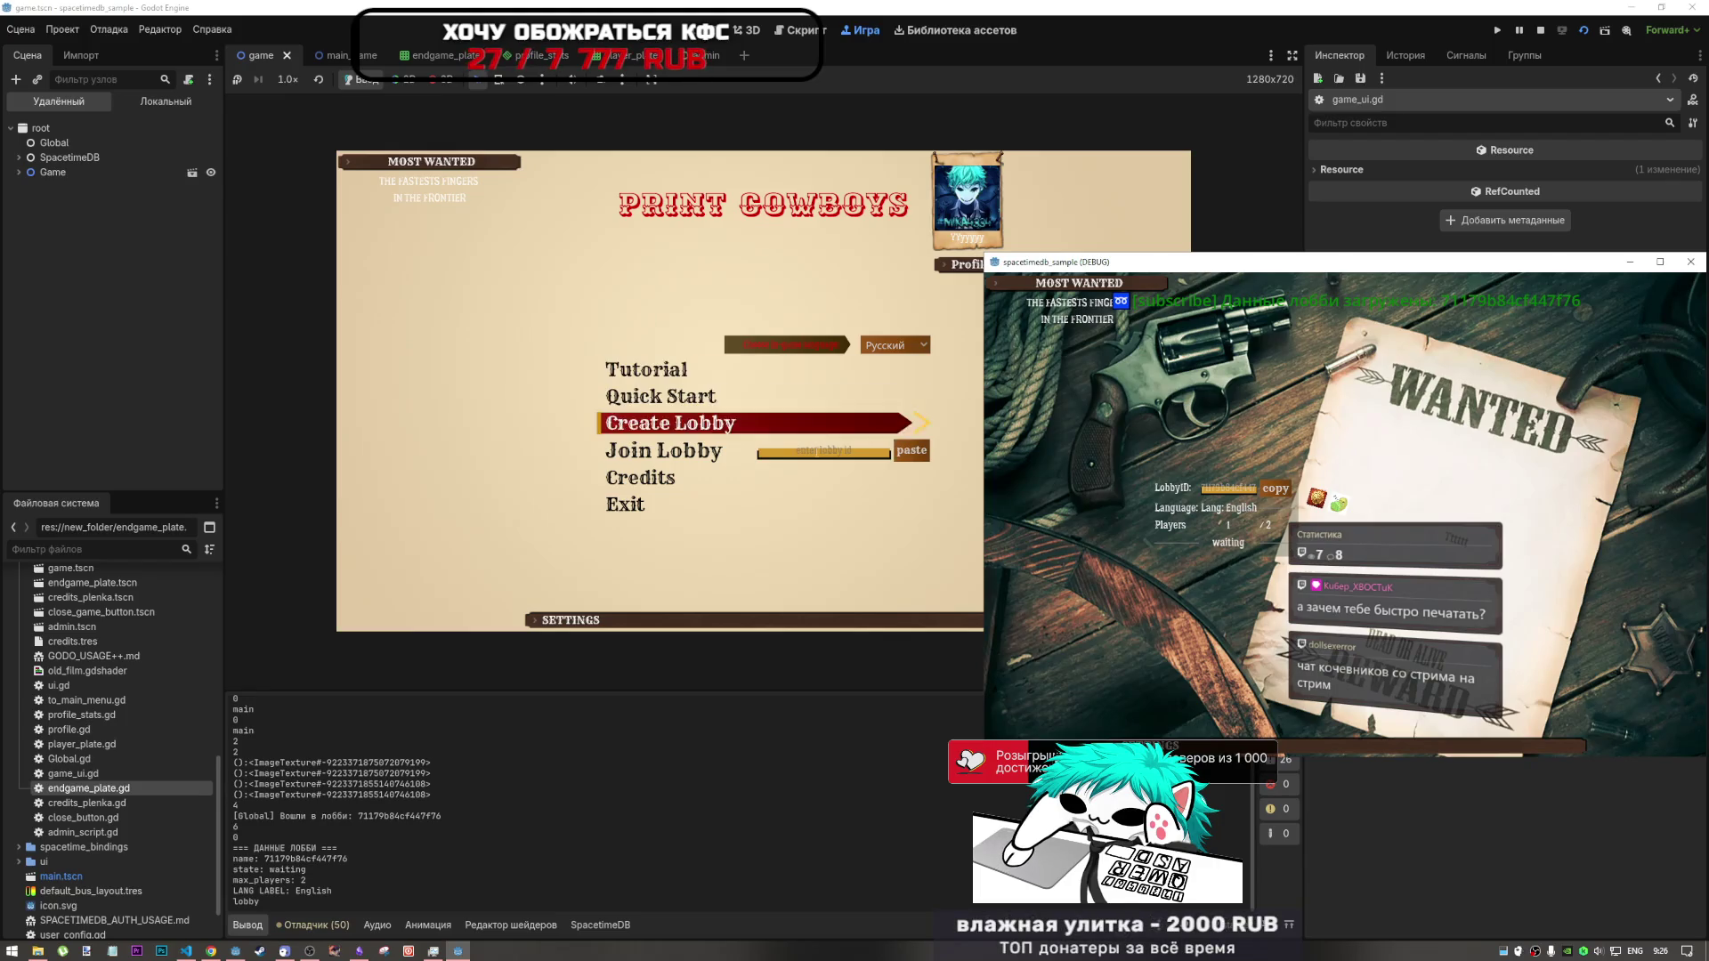
pyautogui.click(922, 452)
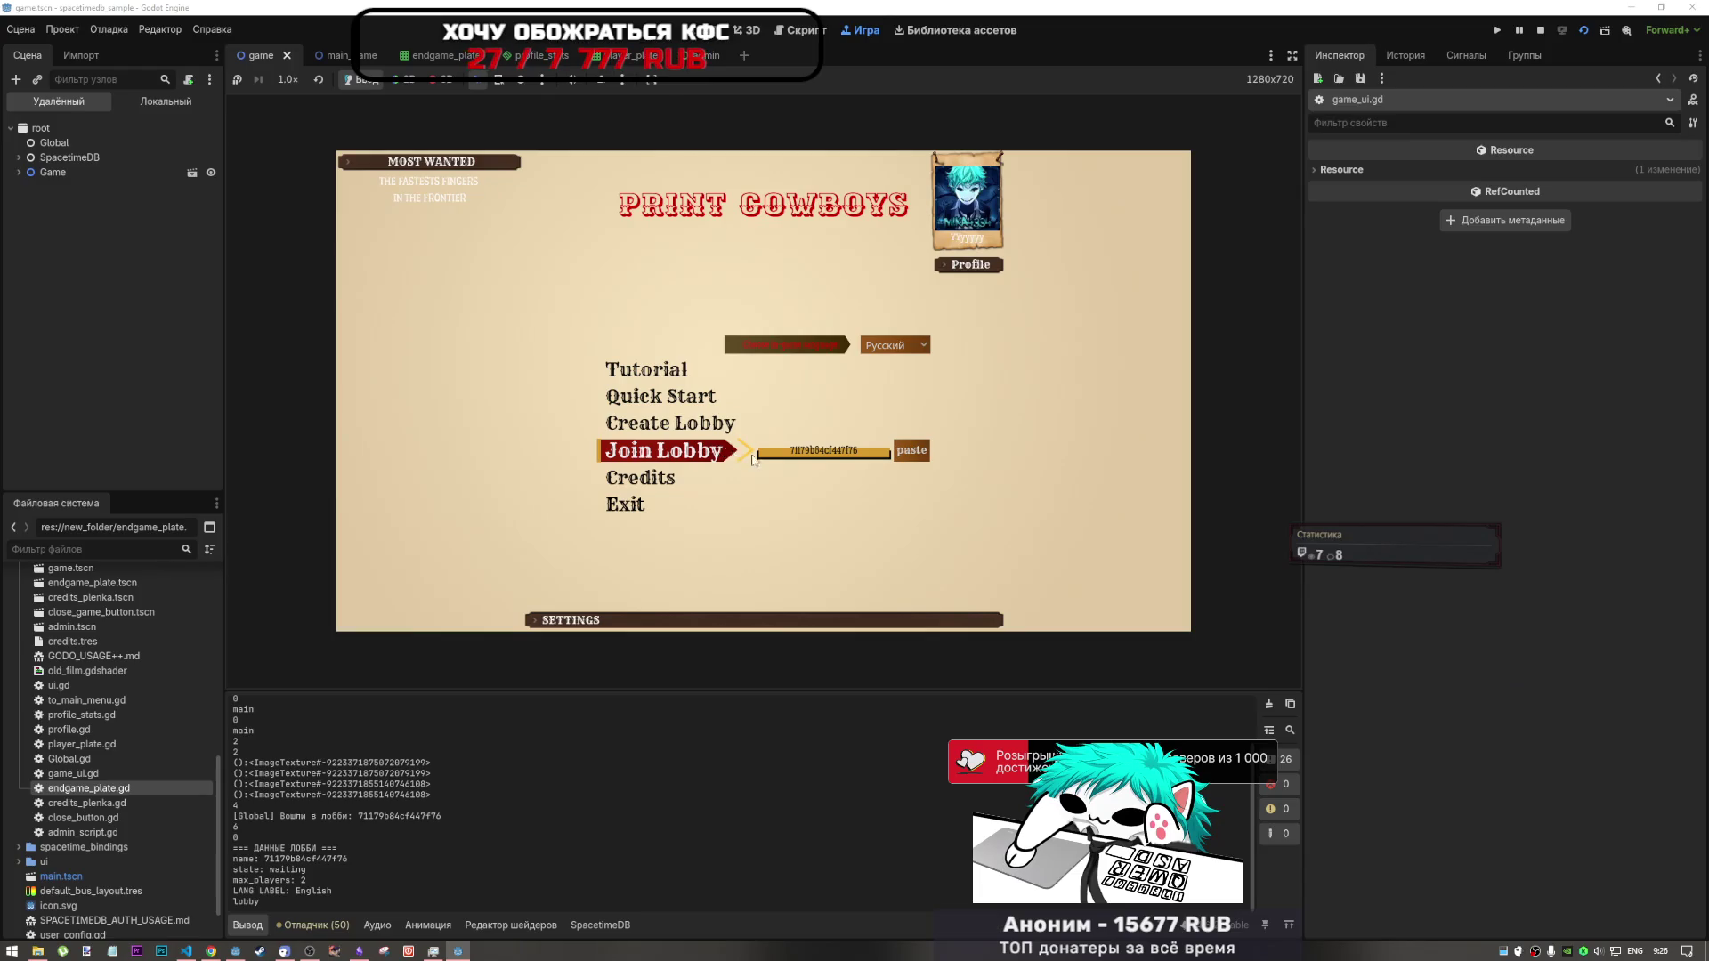
pyautogui.click(720, 452)
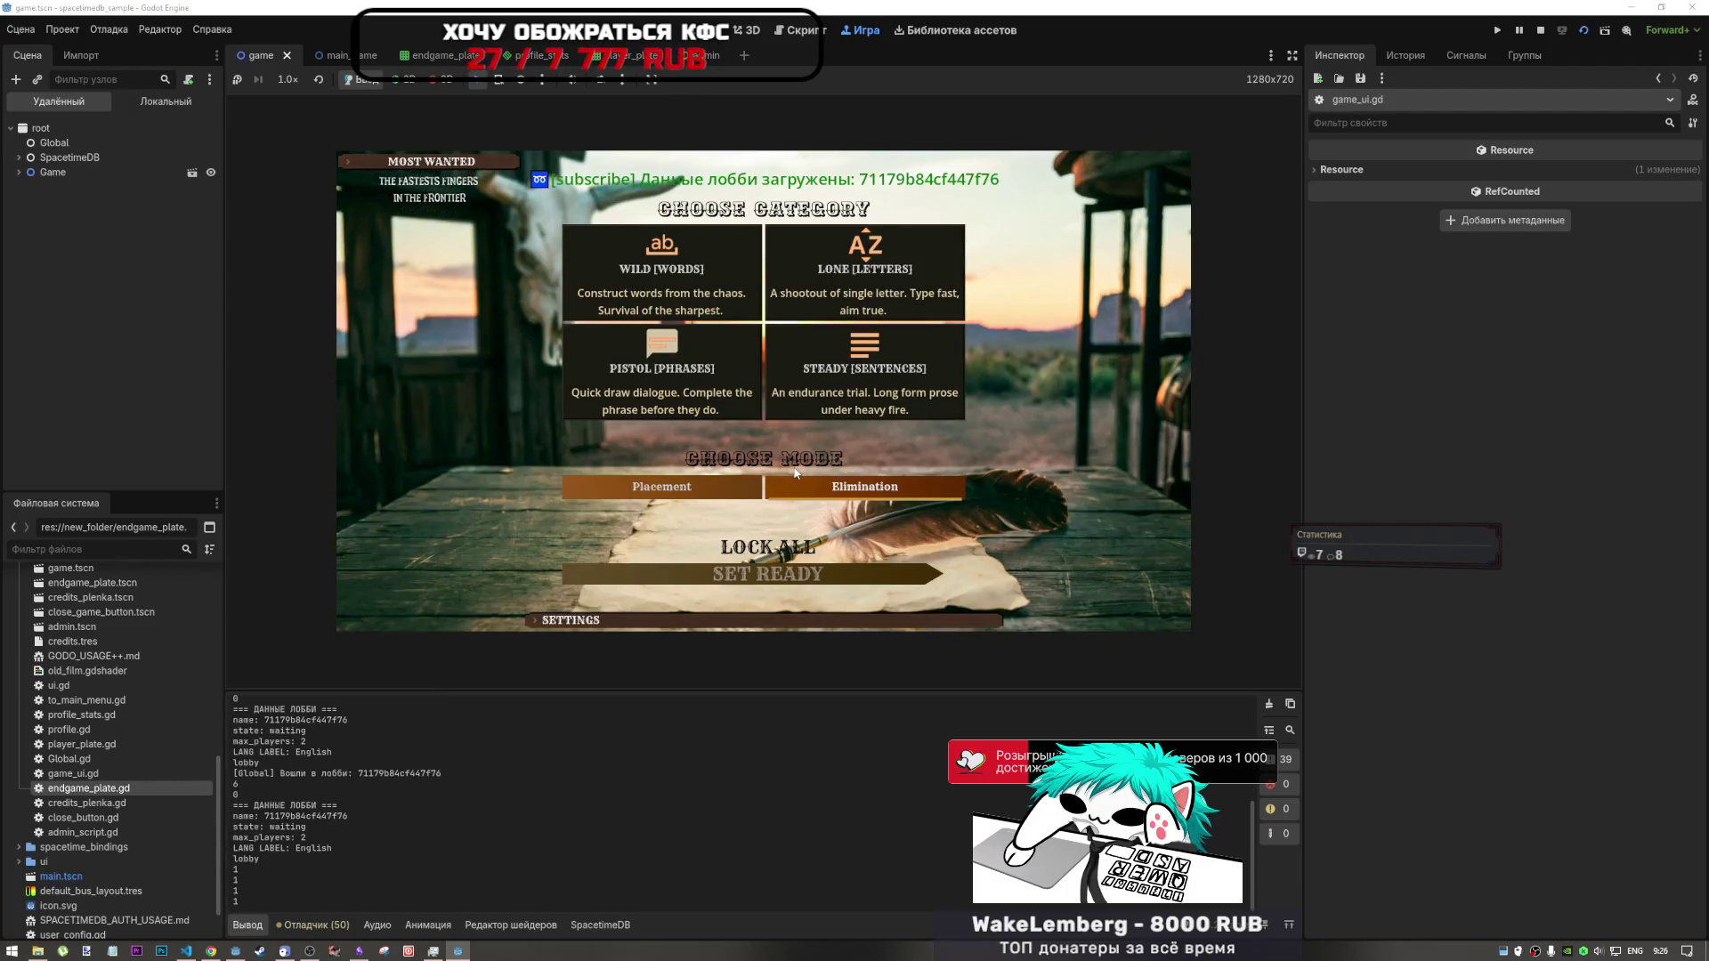
# - Lock in category and mode for both players and start the duel
pyautogui.click(459, 952)
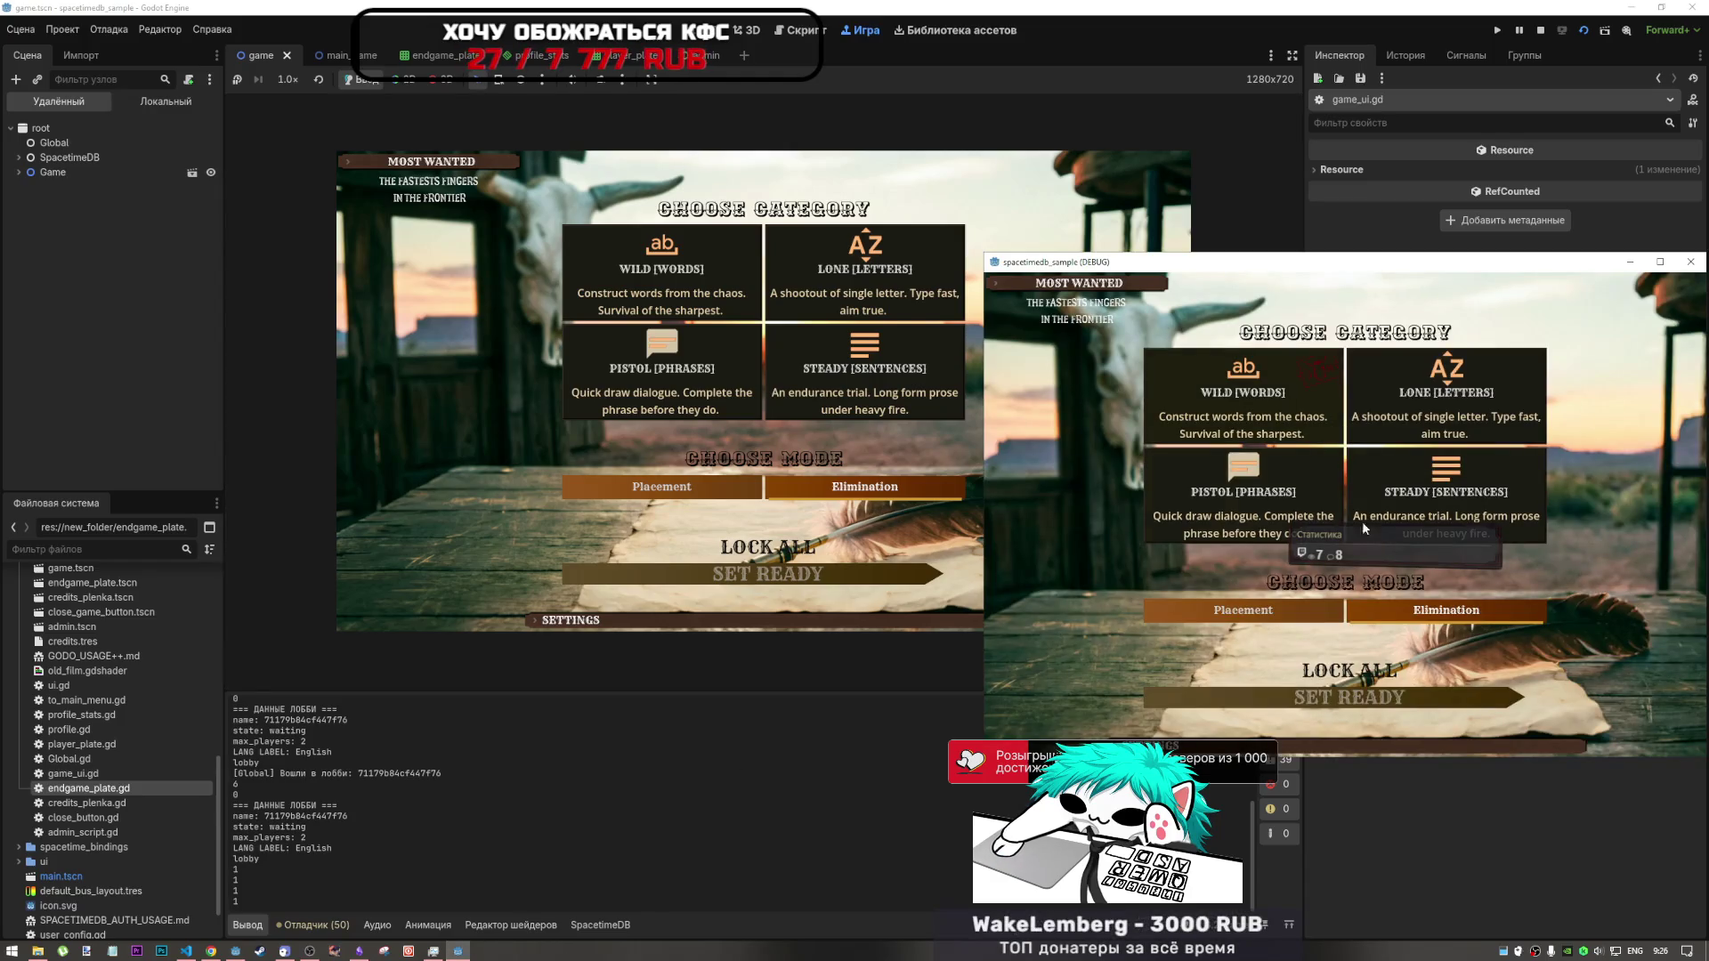
pyautogui.click(1350, 671)
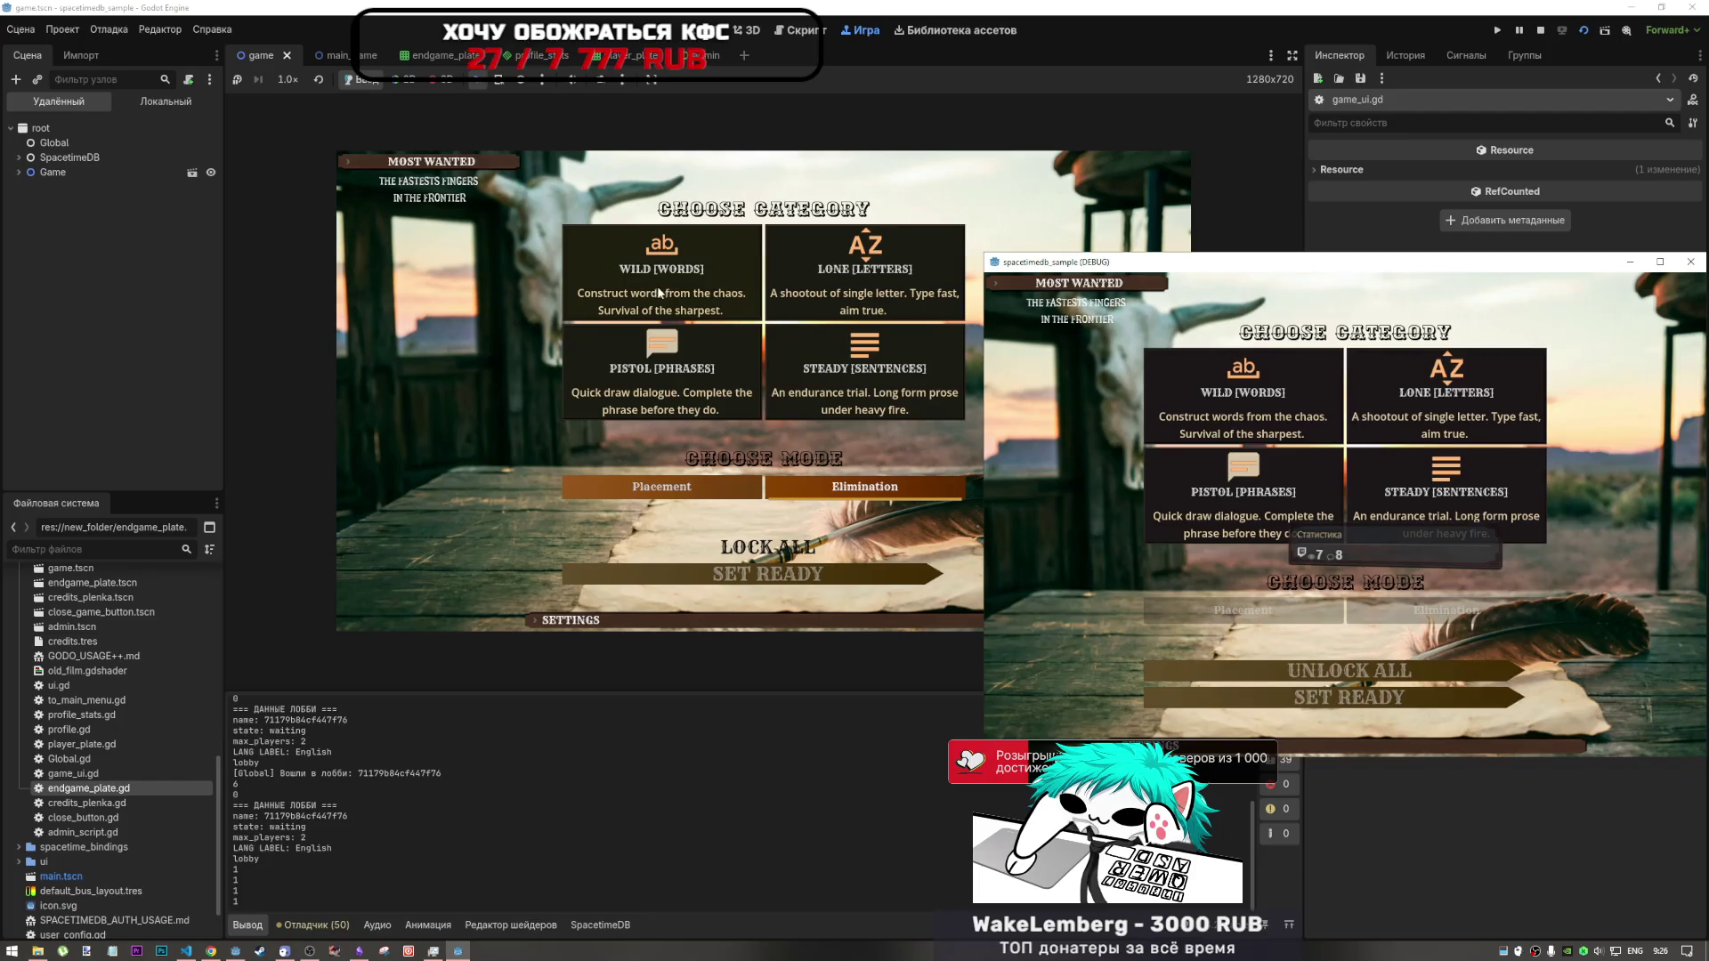
pyautogui.click(659, 293)
pyautogui.click(804, 566)
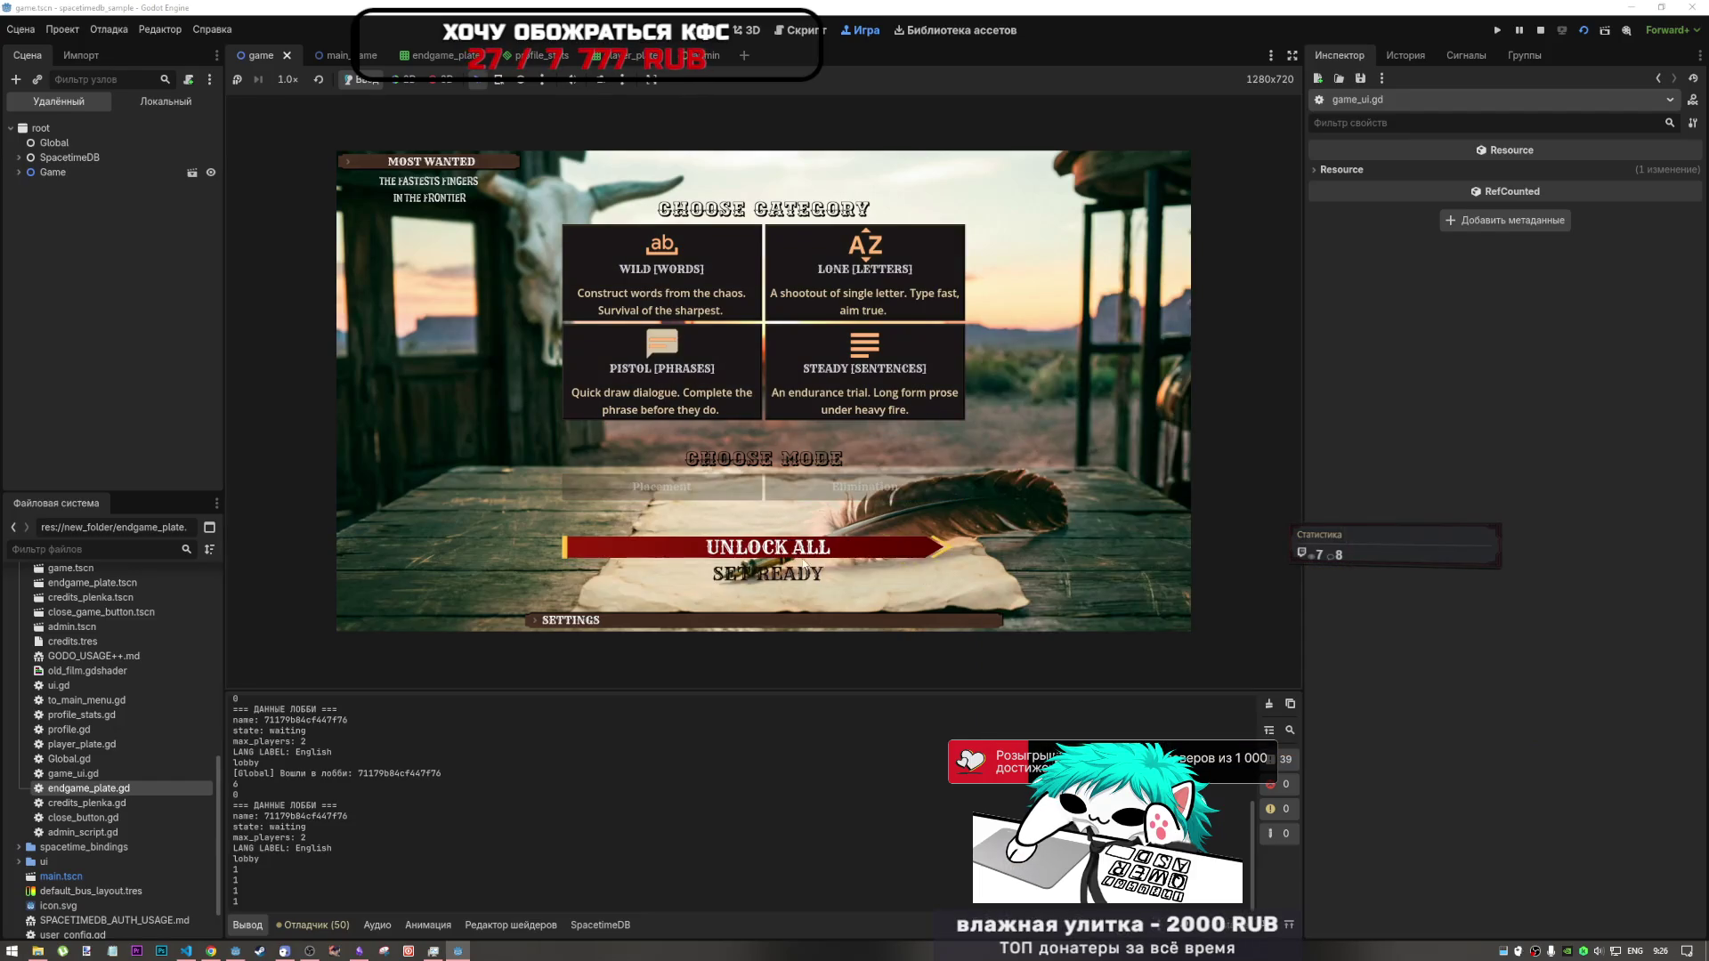
pyautogui.click(804, 570)
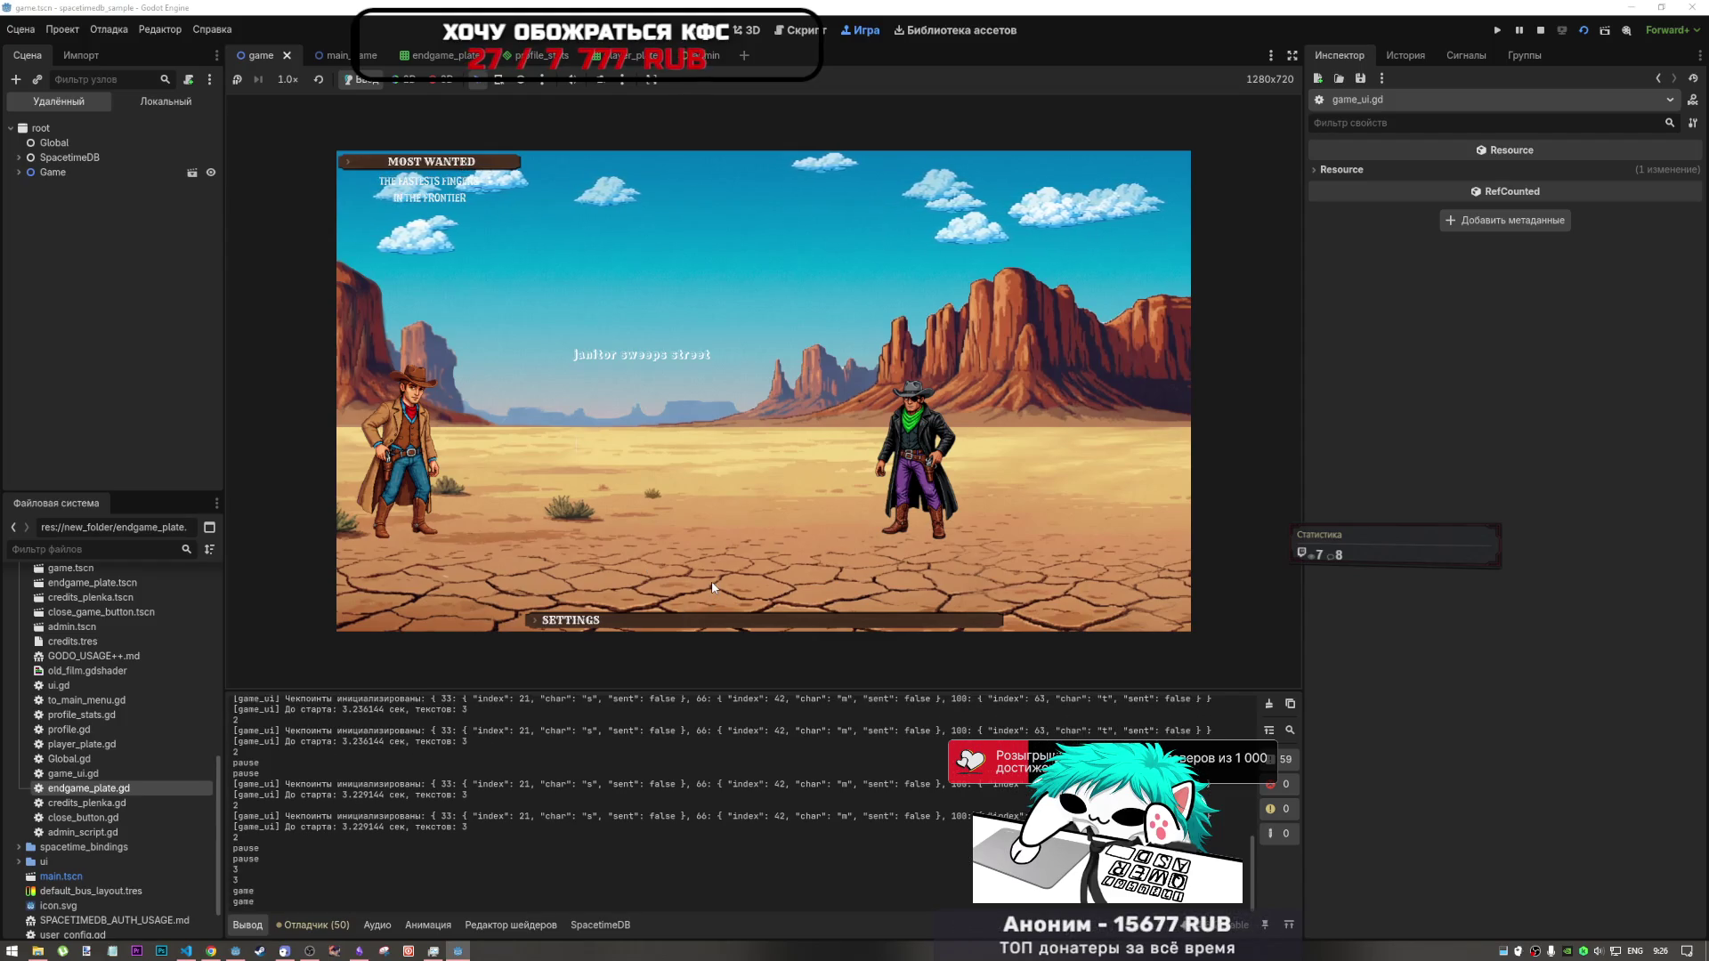
# - Type the three duel phrases 'janitor sweeps street', 'sable hides in hollow' and 'manager signs contract'
pyautogui.write('Janitor')
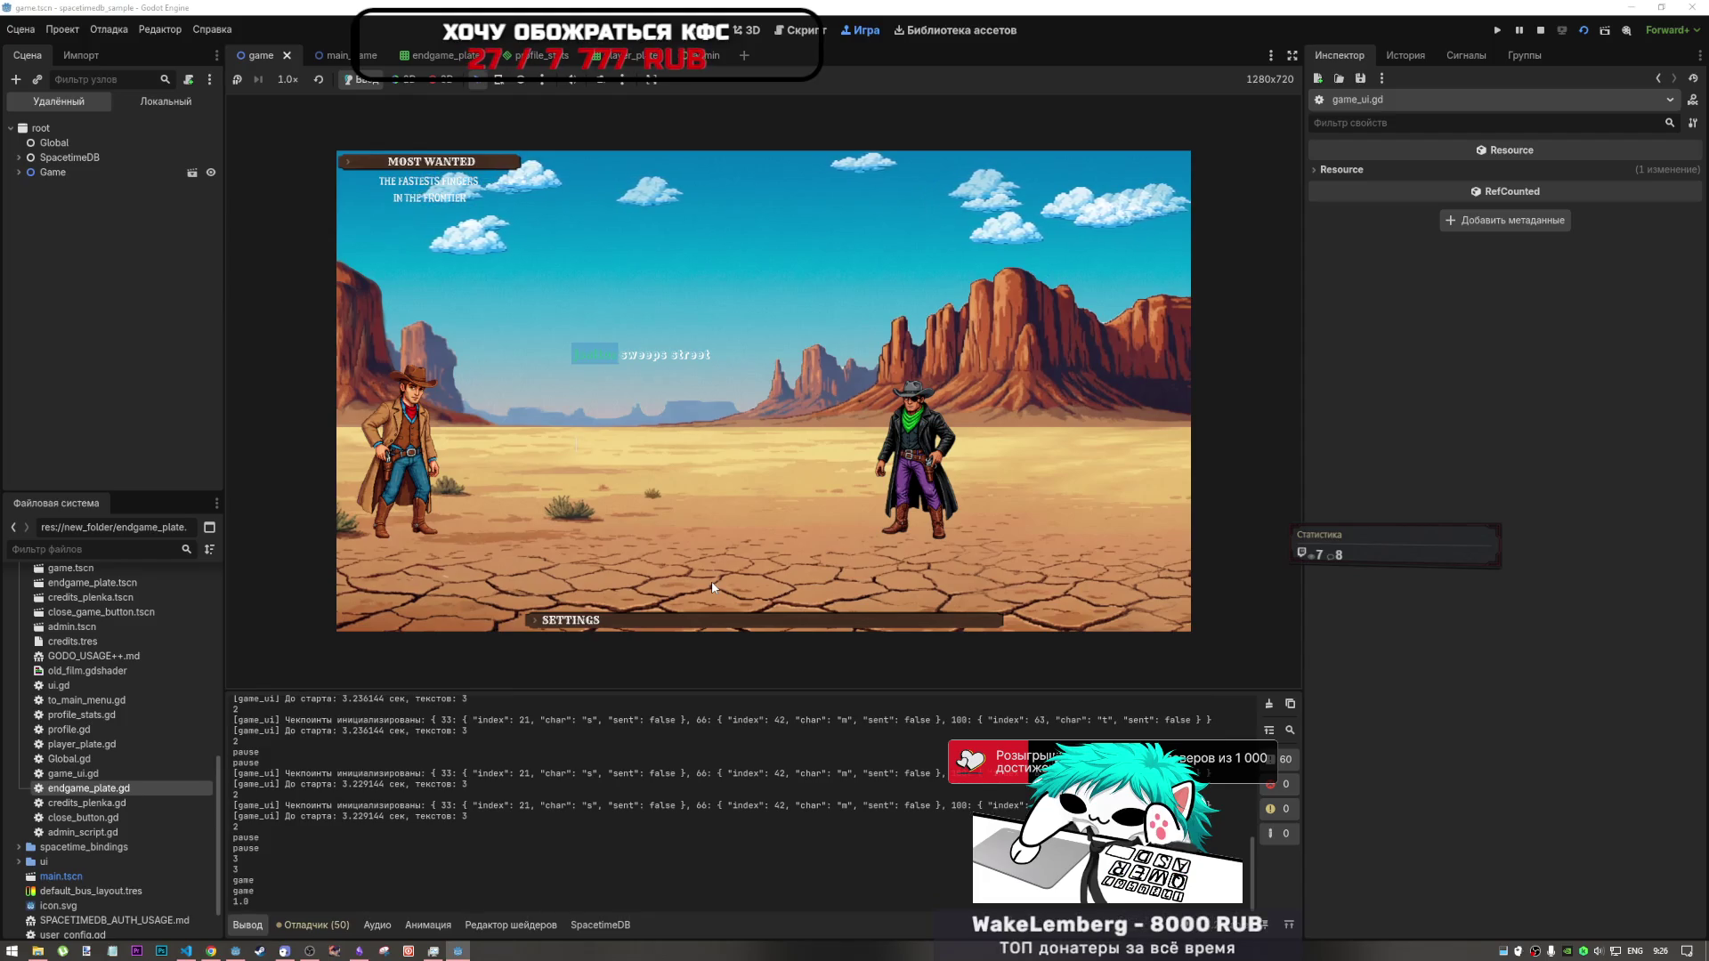
pyautogui.write(' swe')
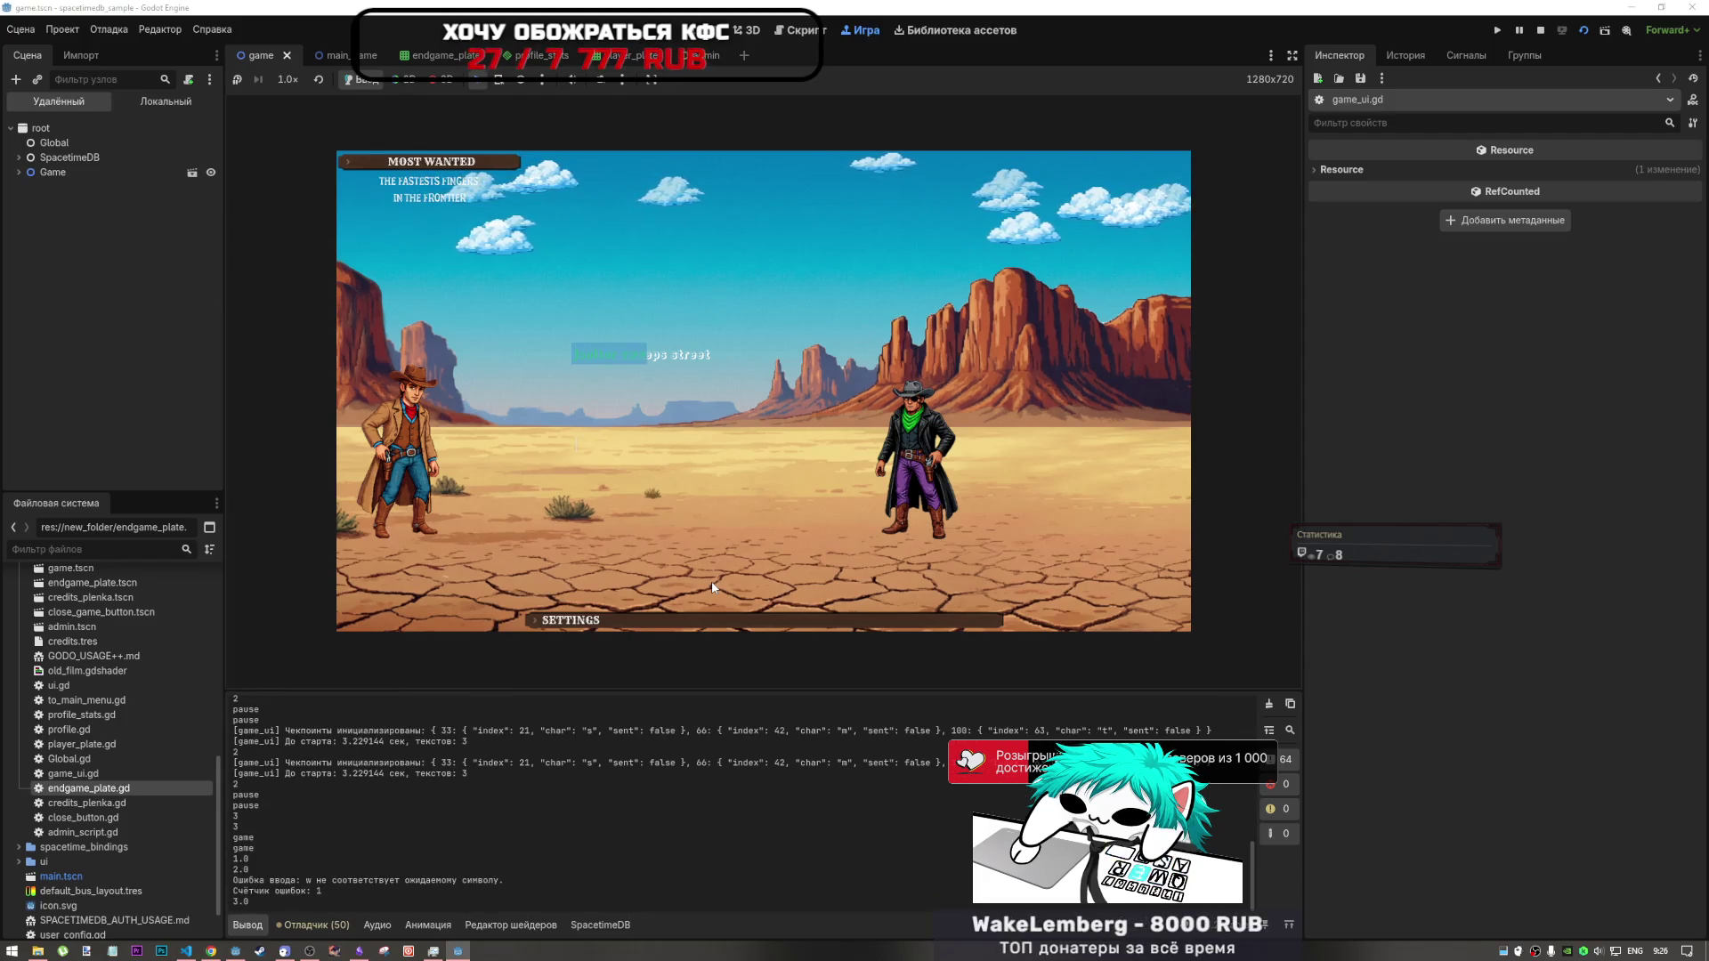
pyautogui.write('eps s')
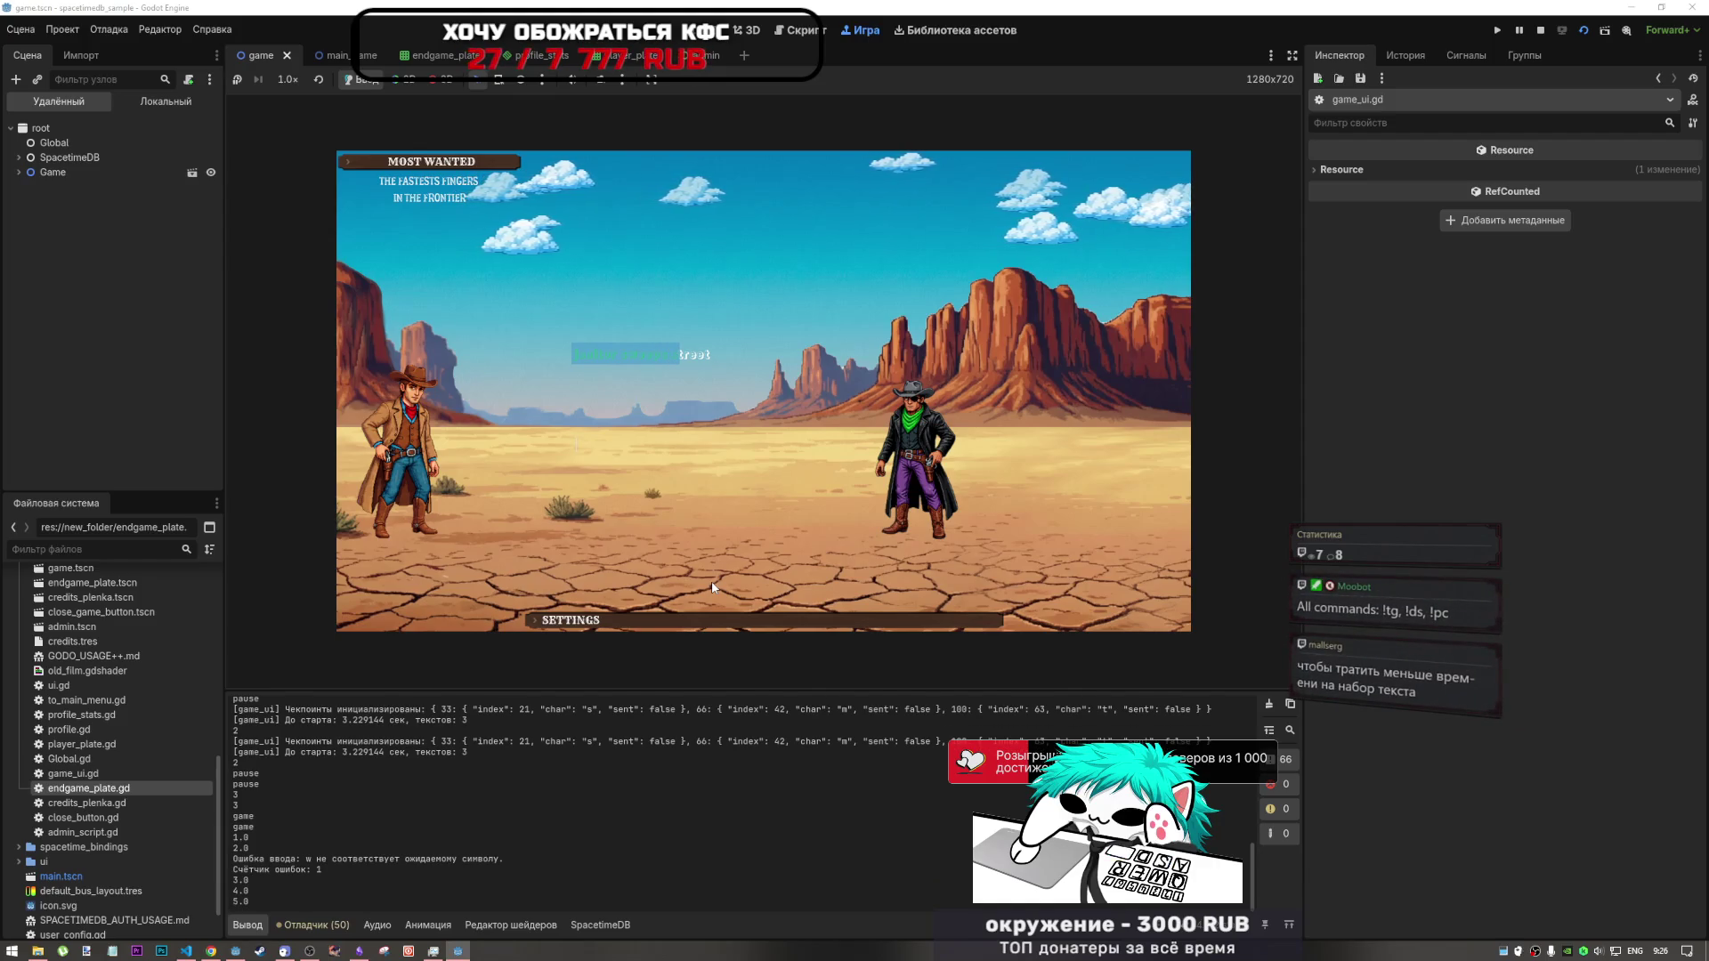
pyautogui.write('treet')
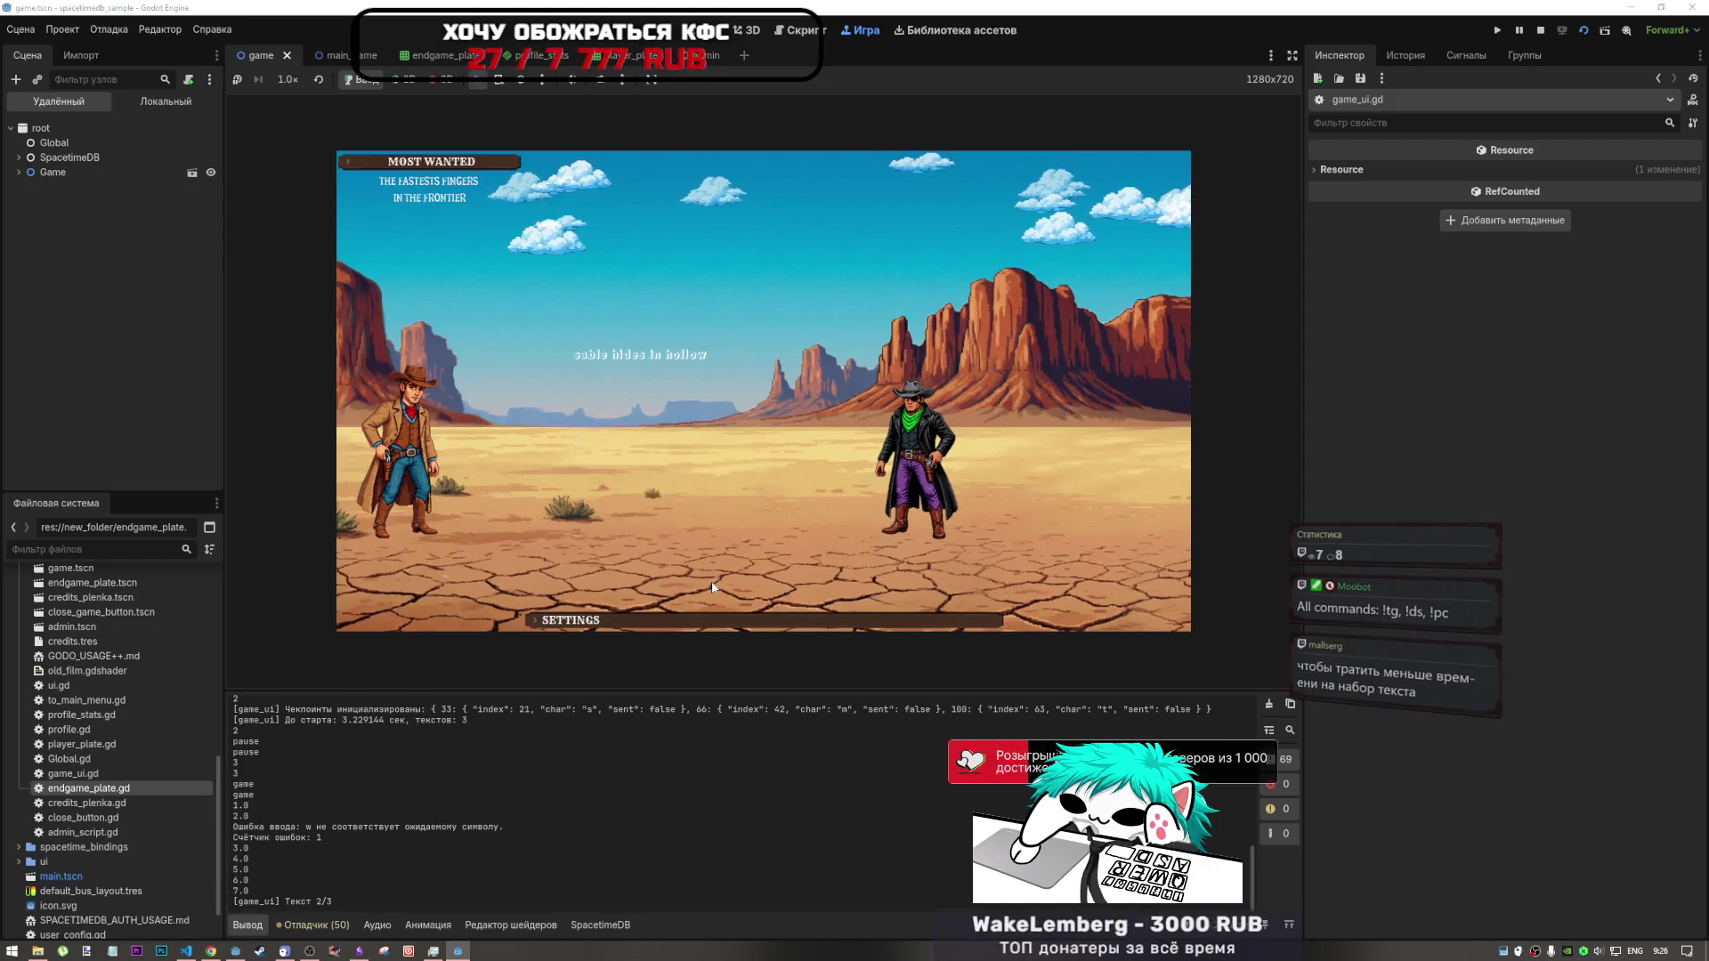
pyautogui.write('sab')
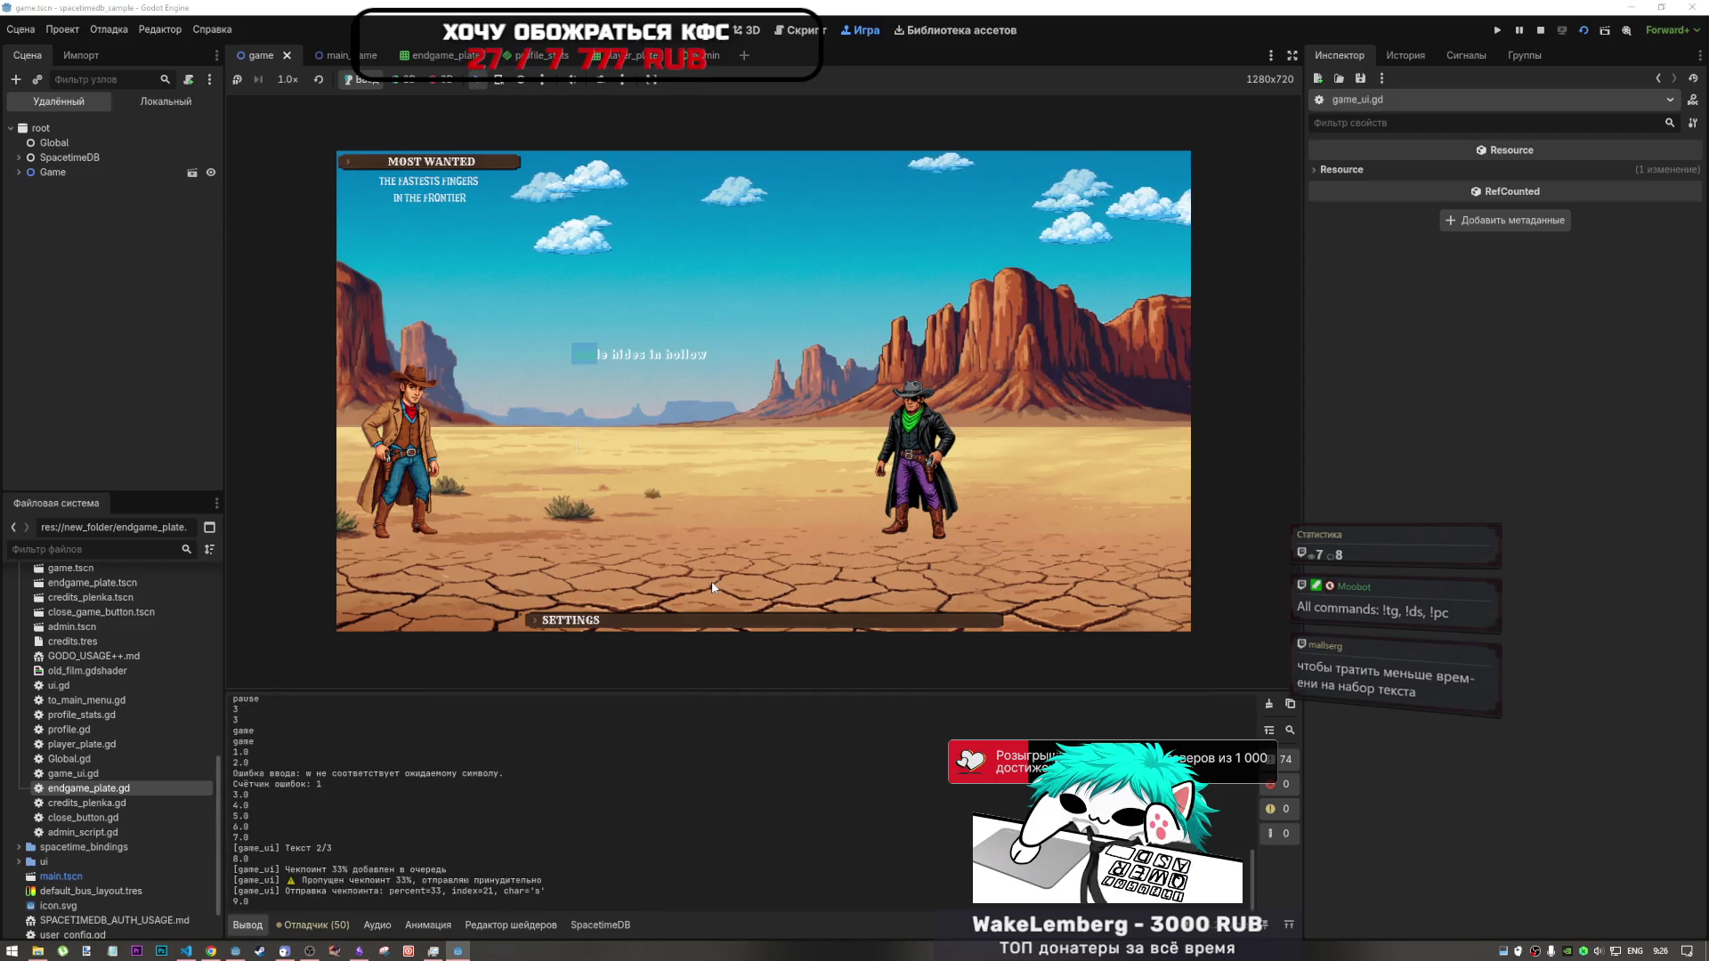
pyautogui.write('le hide')
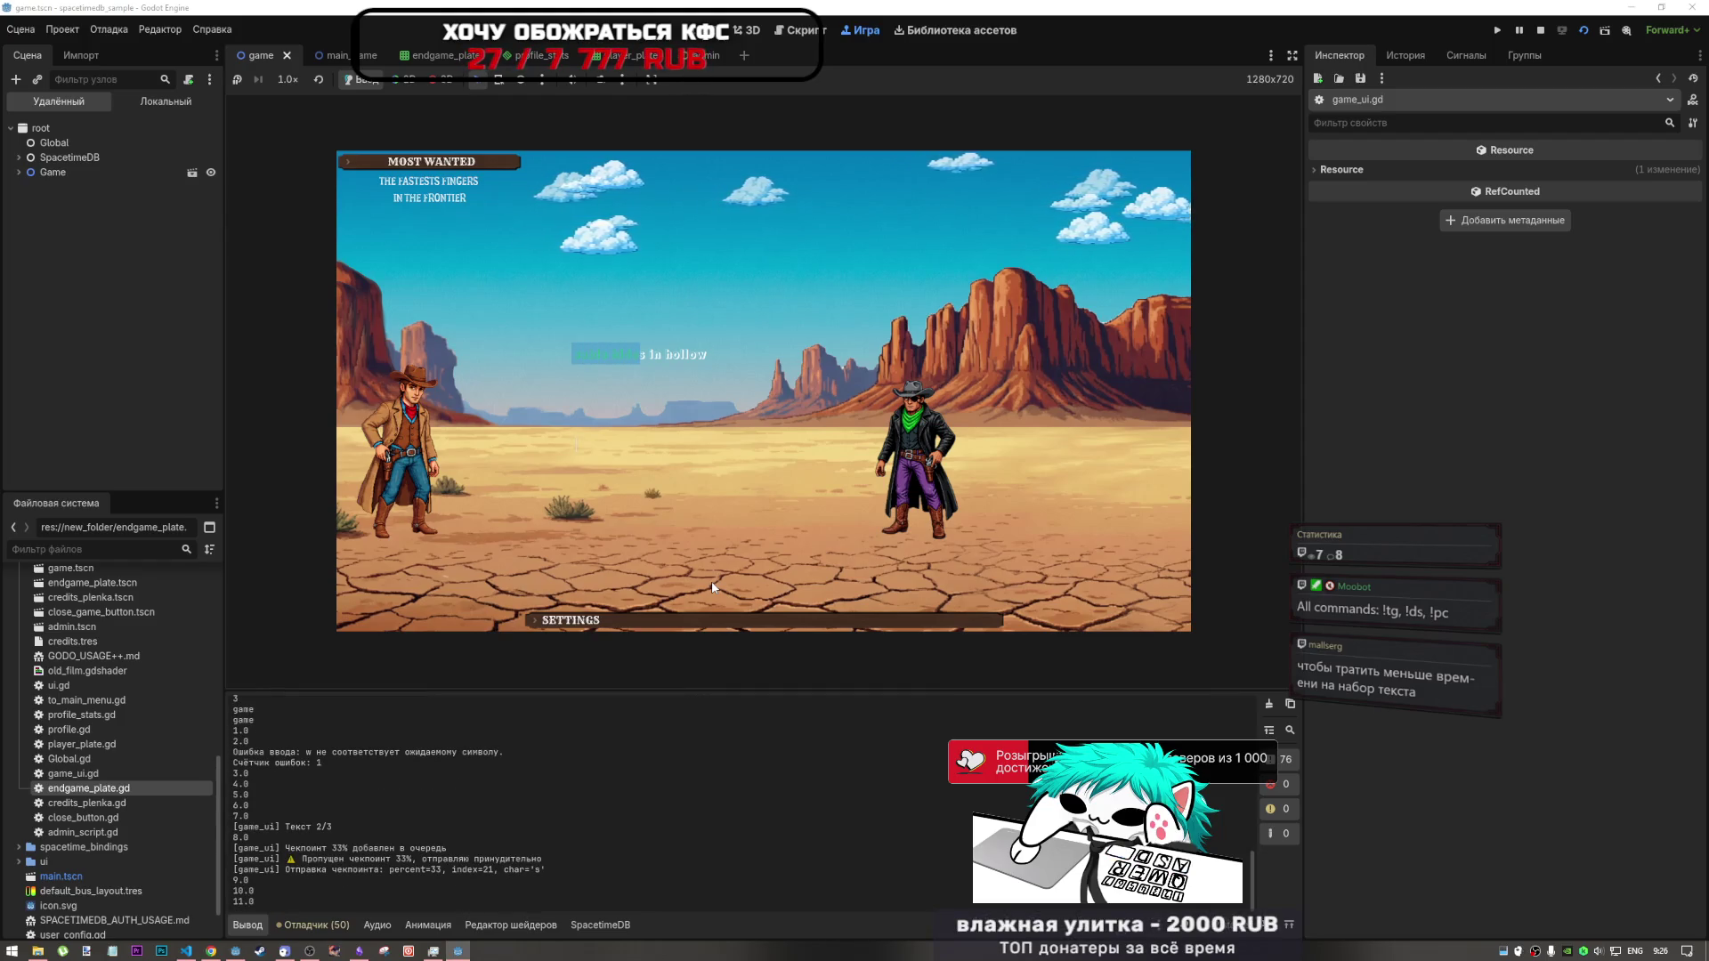
pyautogui.write('s in ')
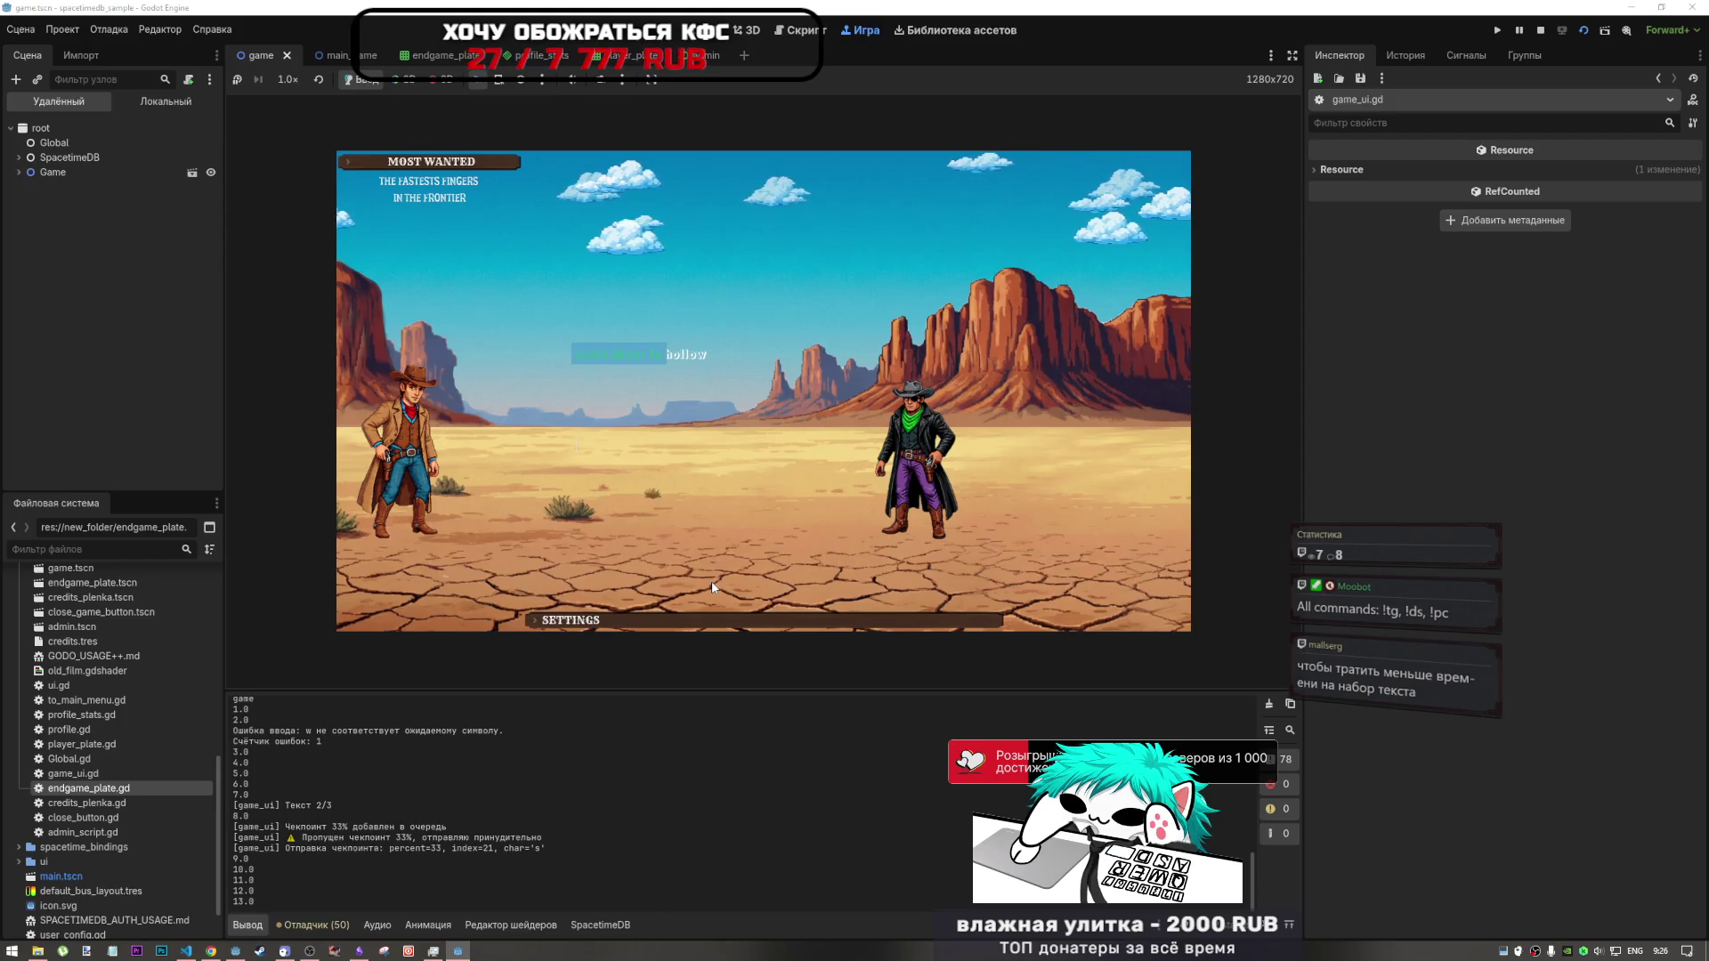
pyautogui.write('hollow')
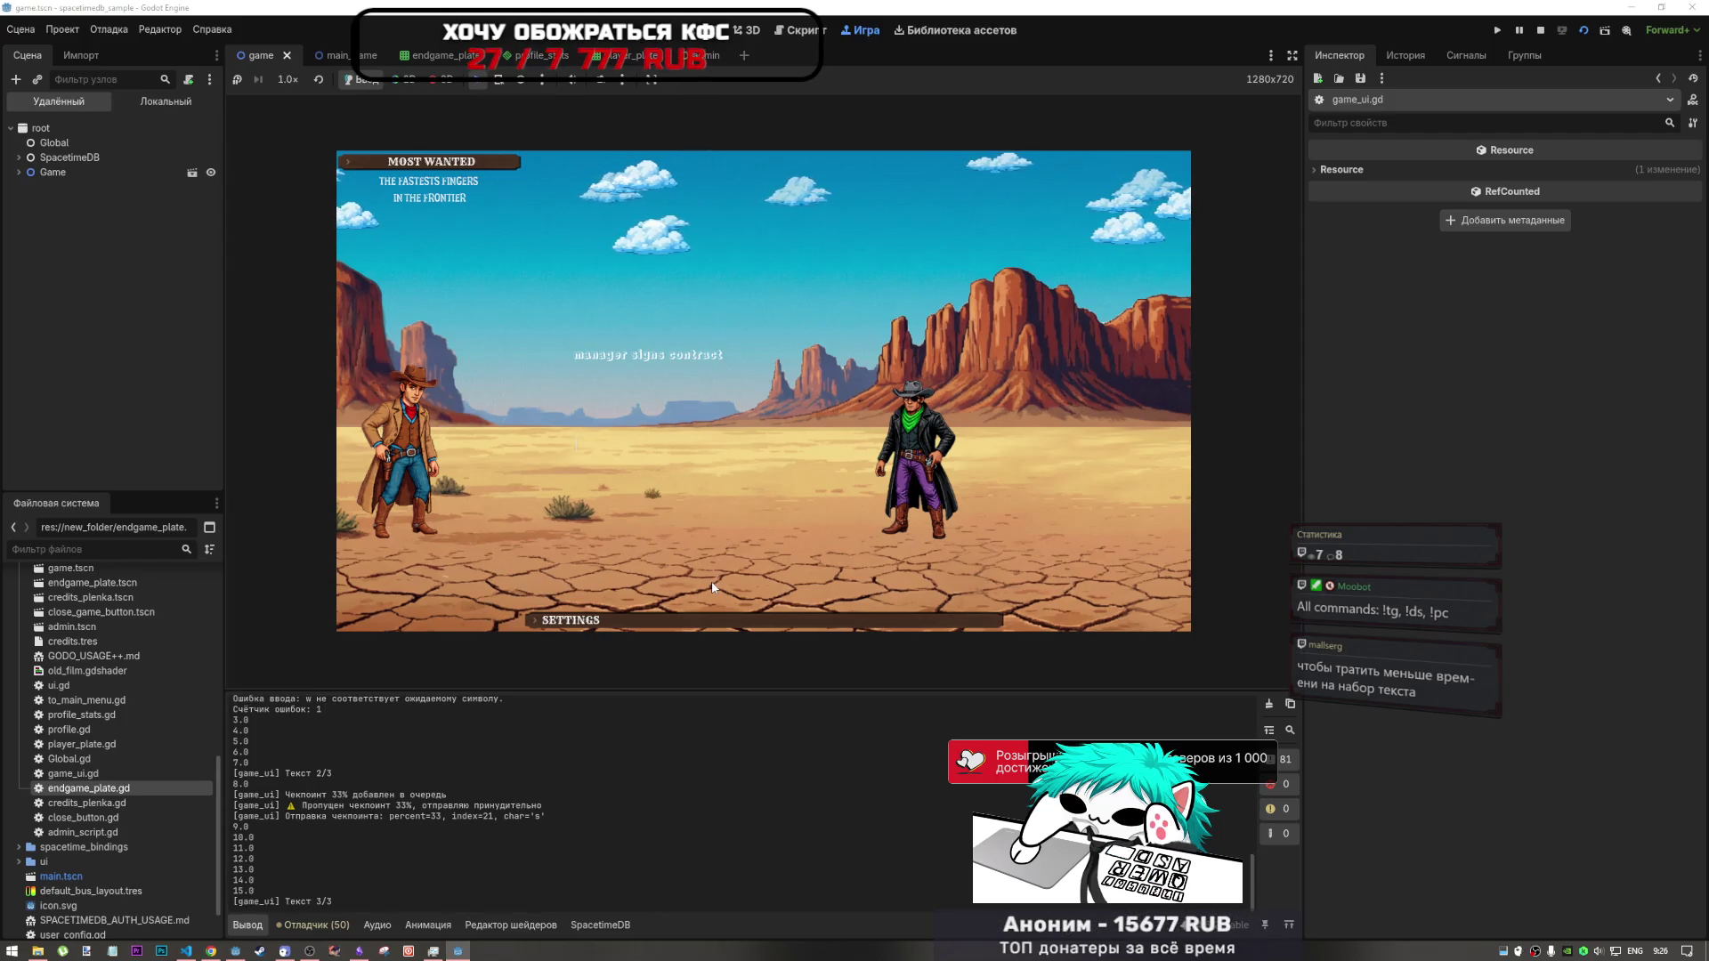
pyautogui.write('man')
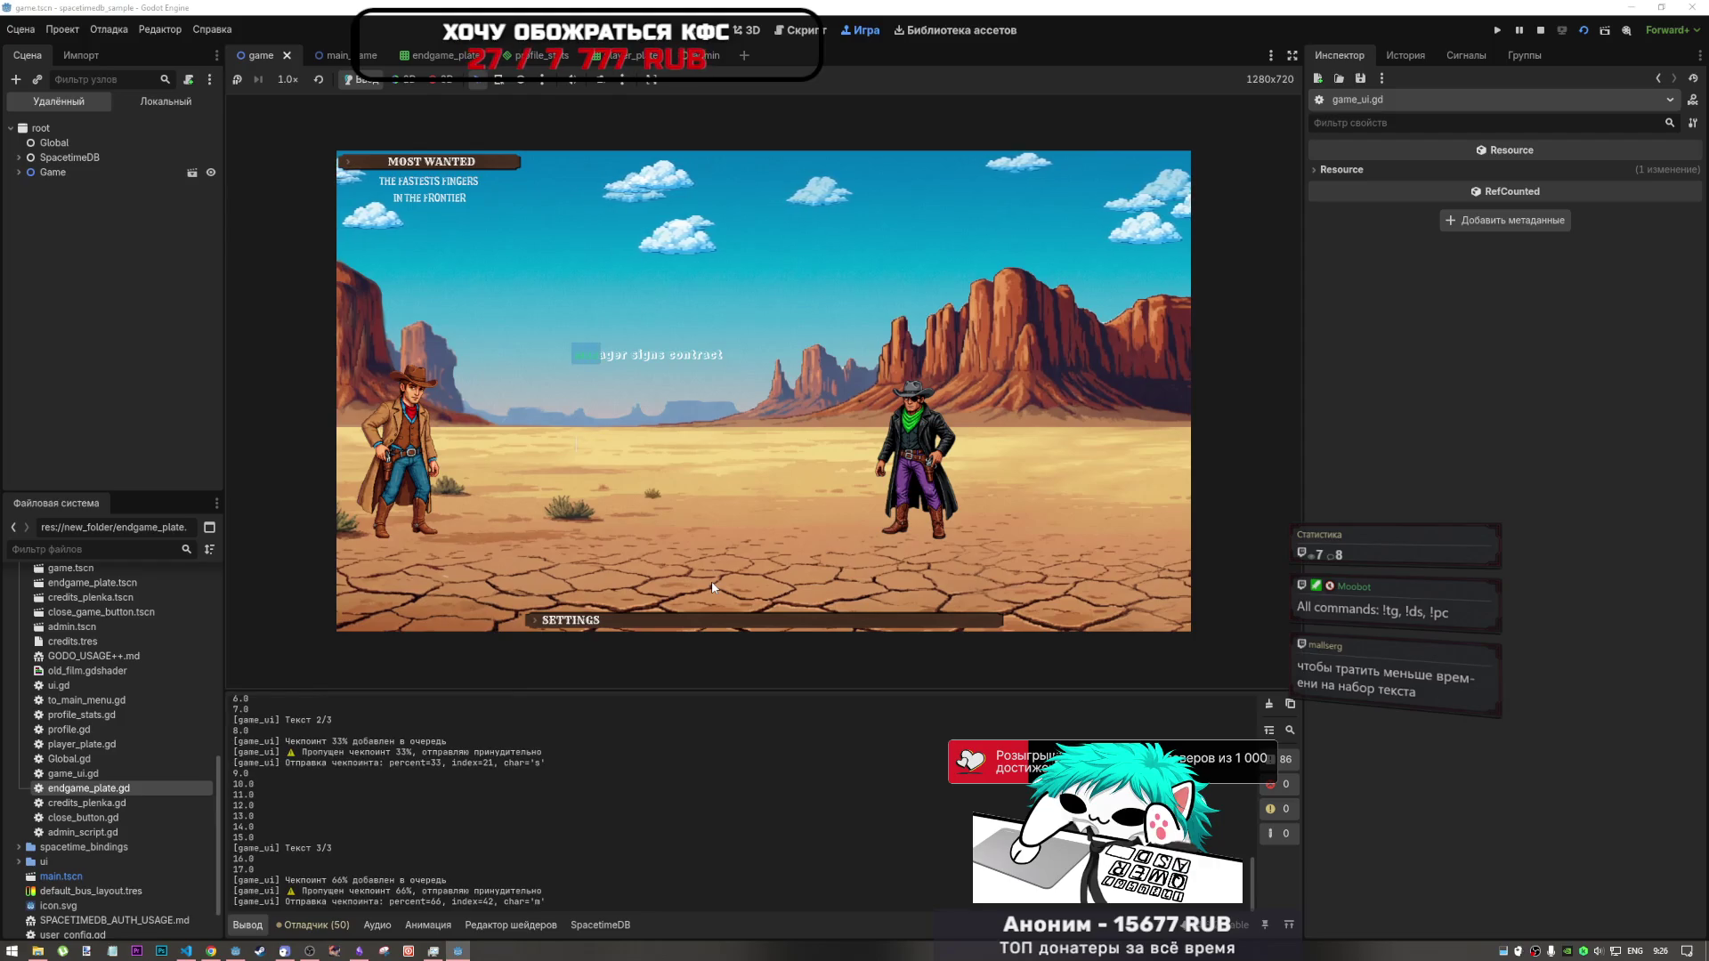
pyautogui.write('ager ')
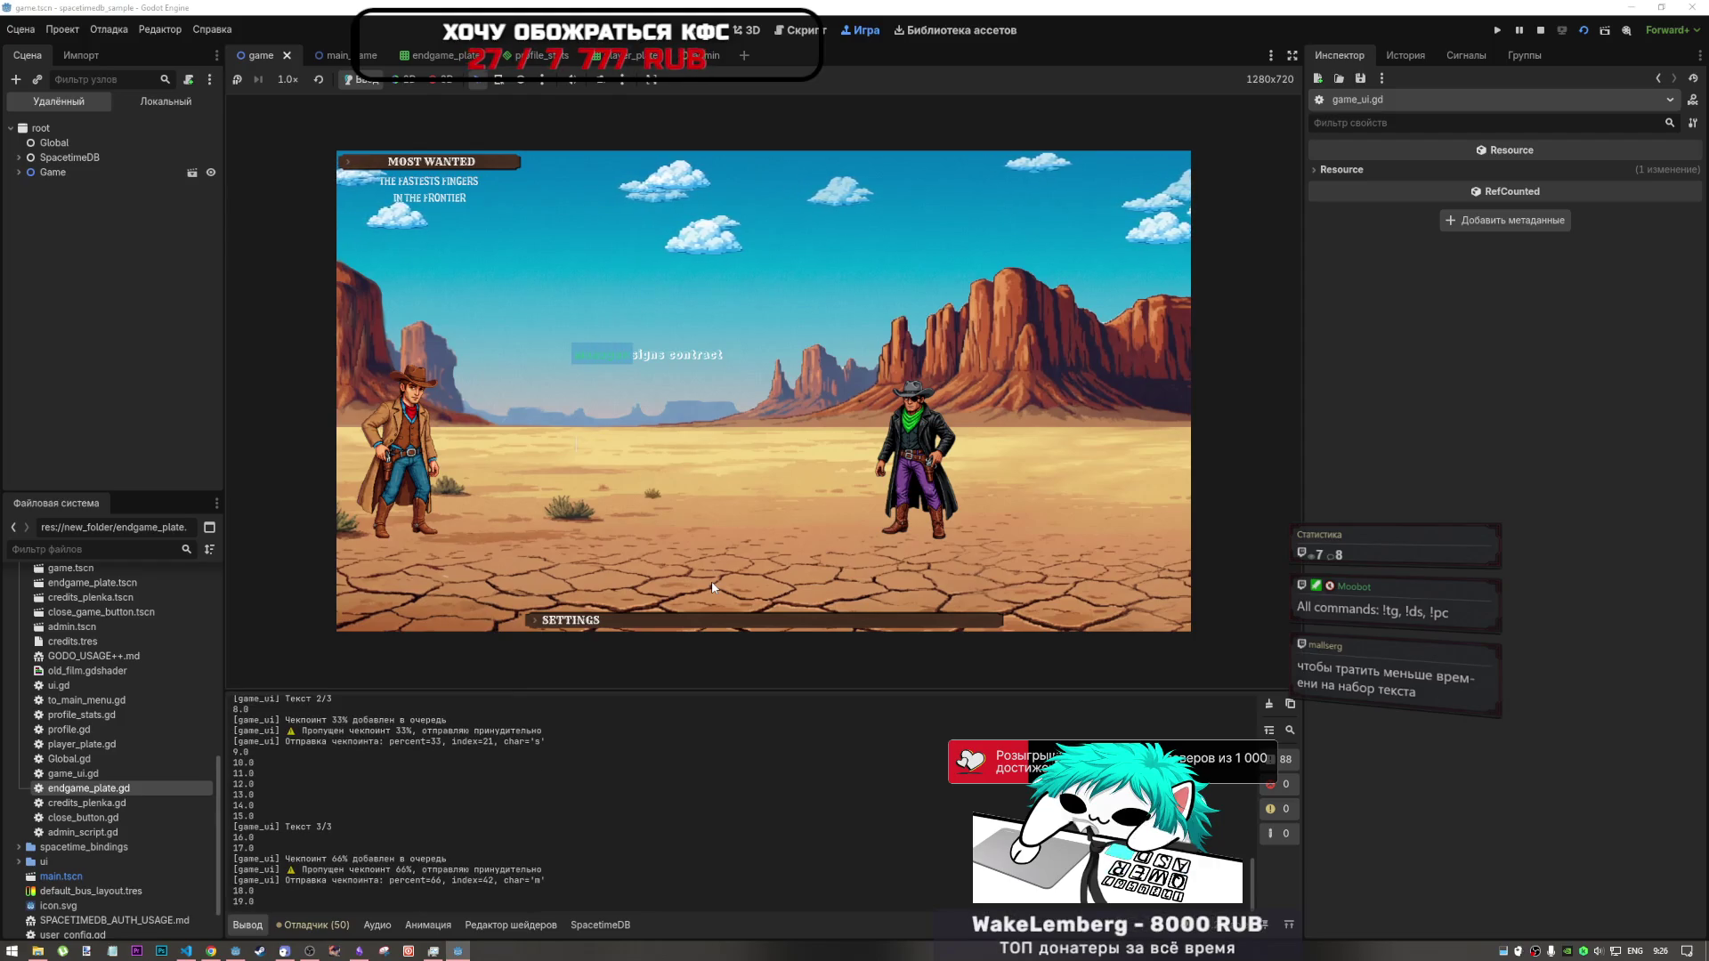
pyautogui.write('sign')
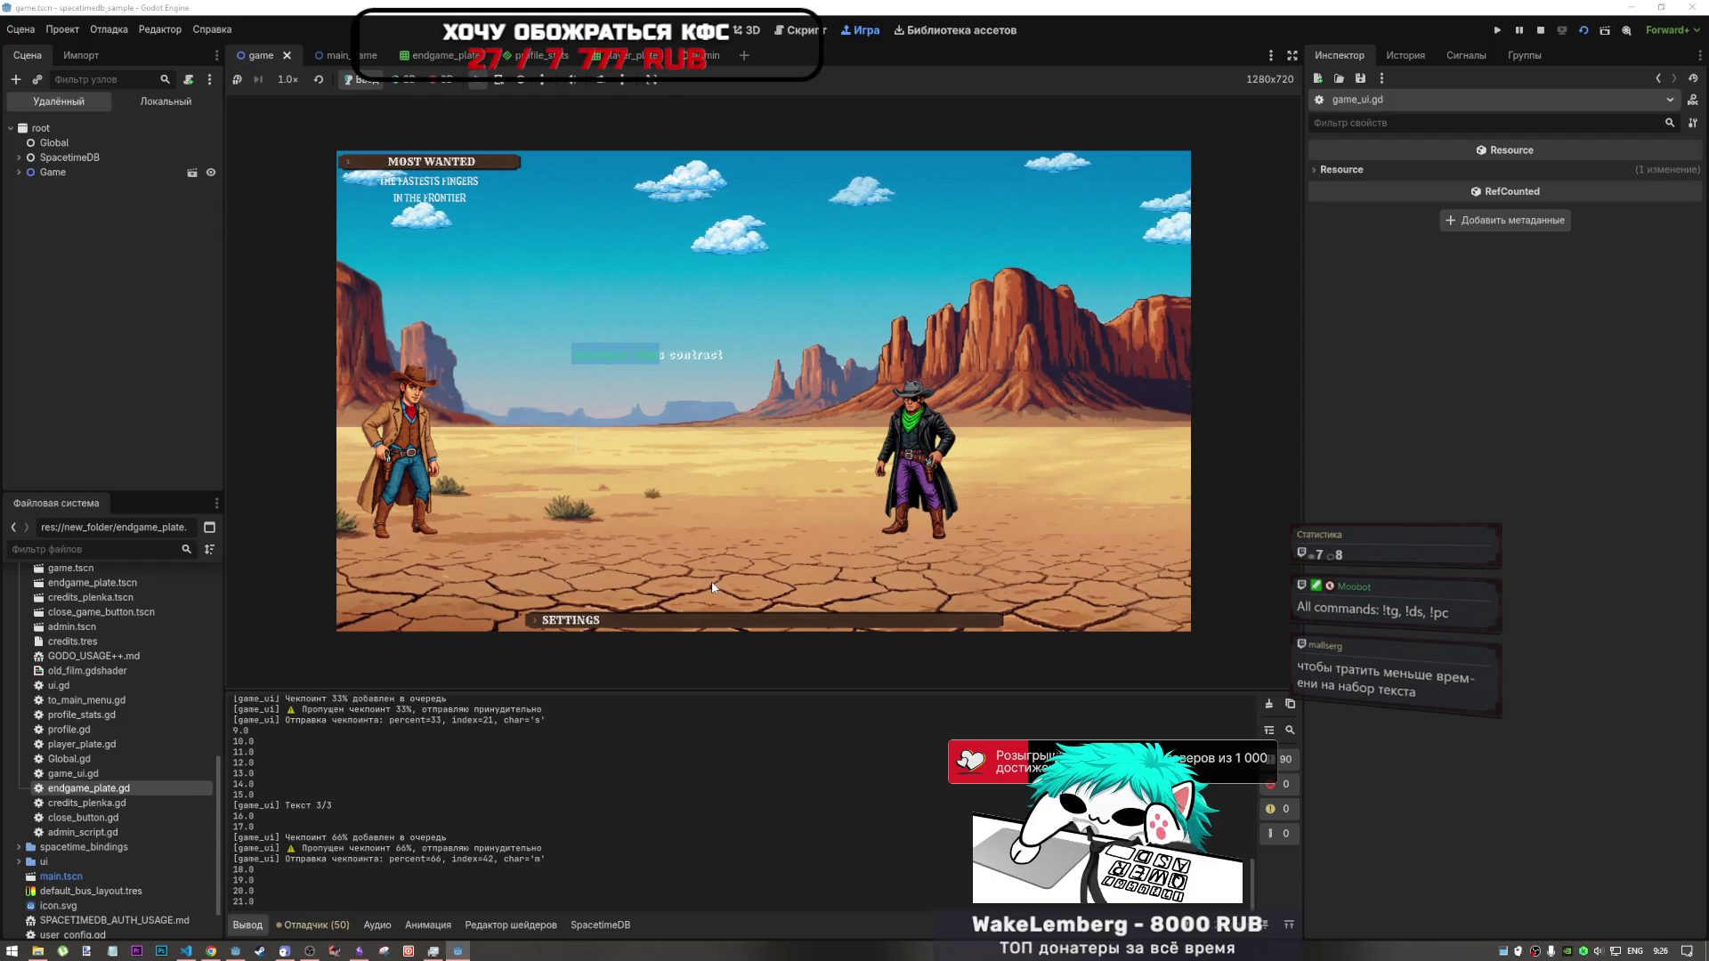
pyautogui.write('s con')
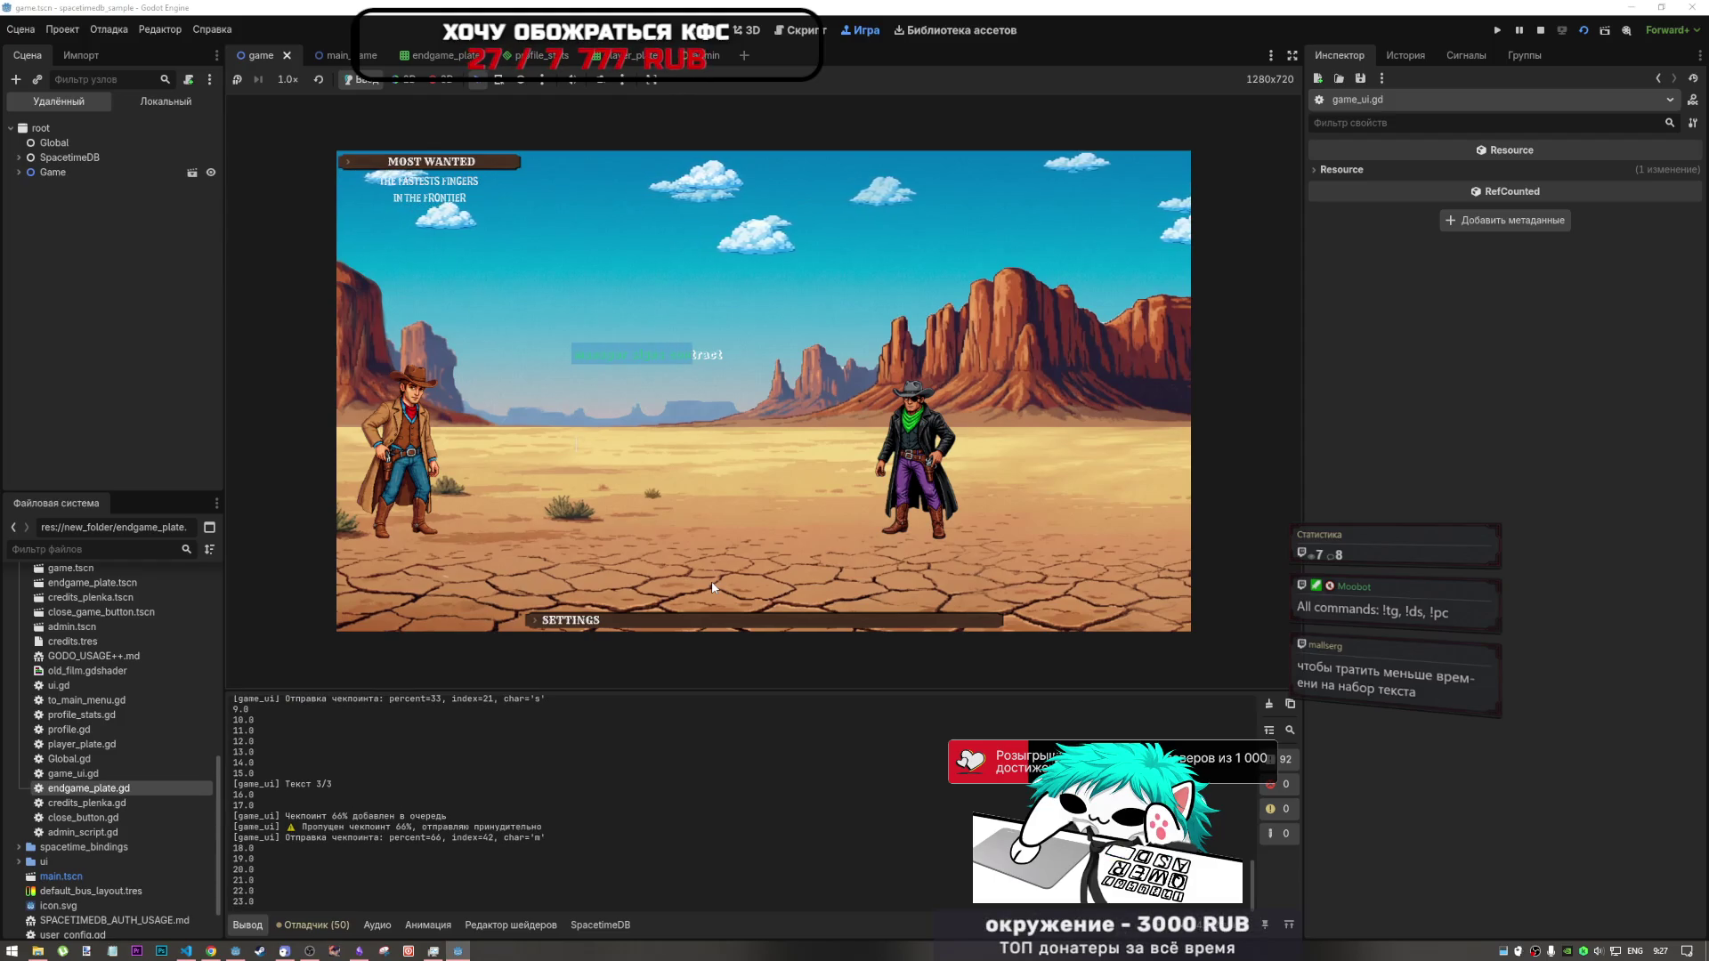
pyautogui.write('са')
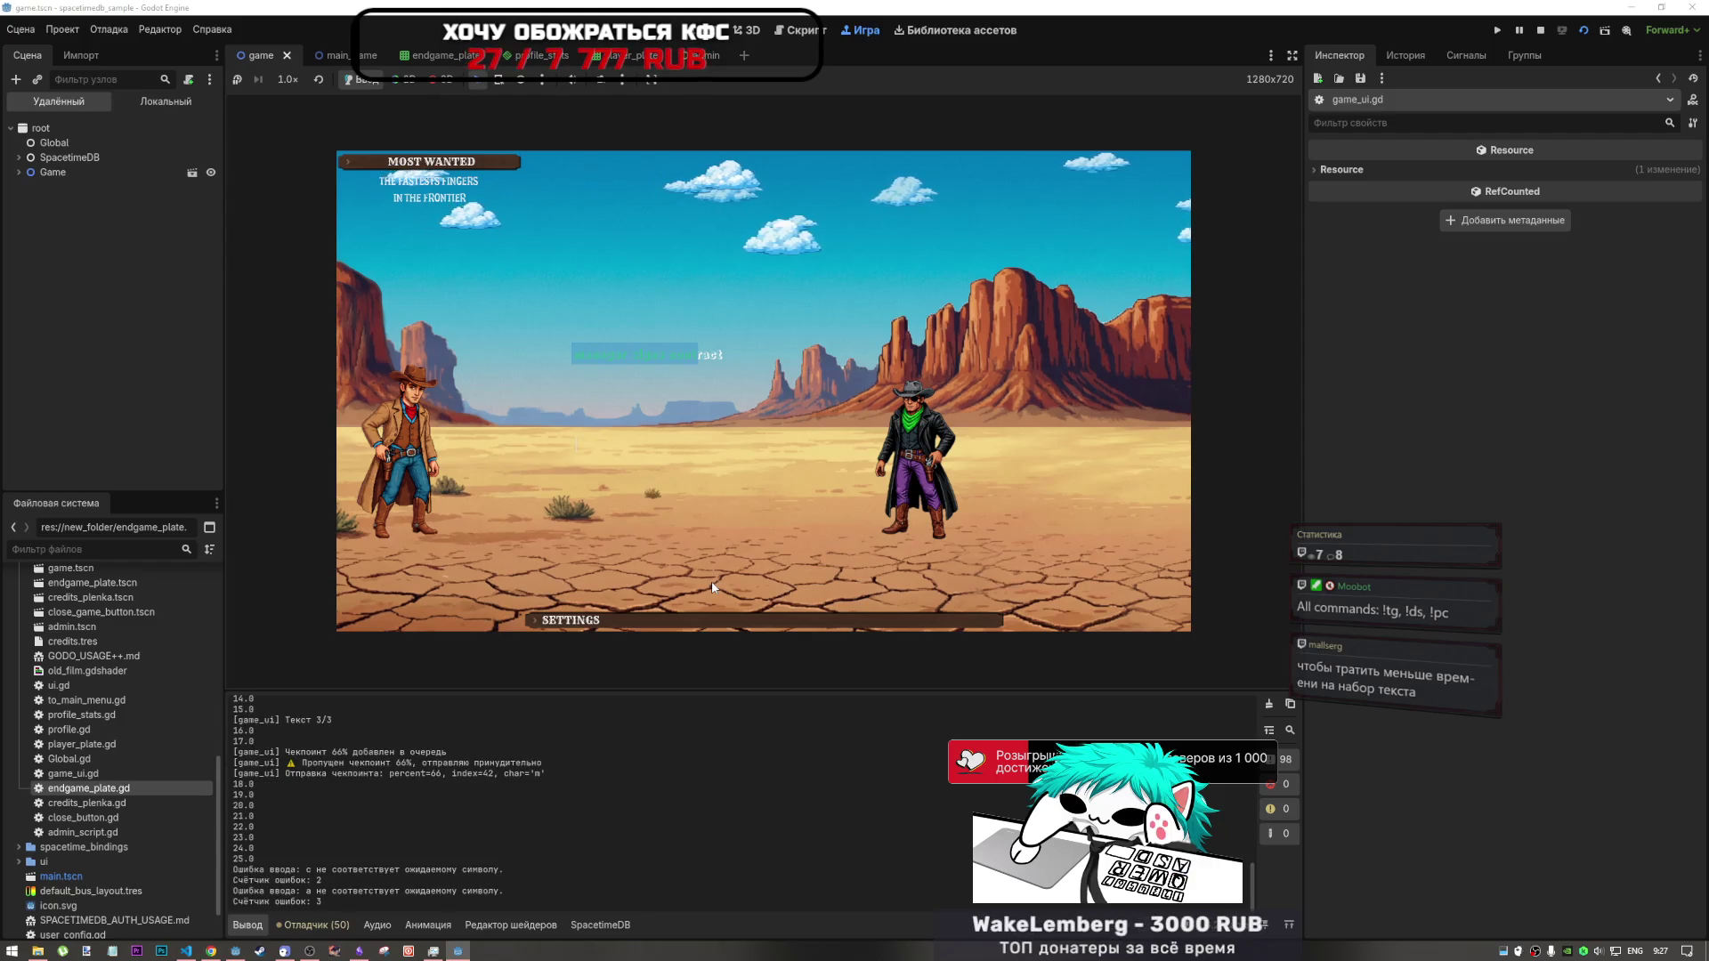
pyautogui.write('ract')
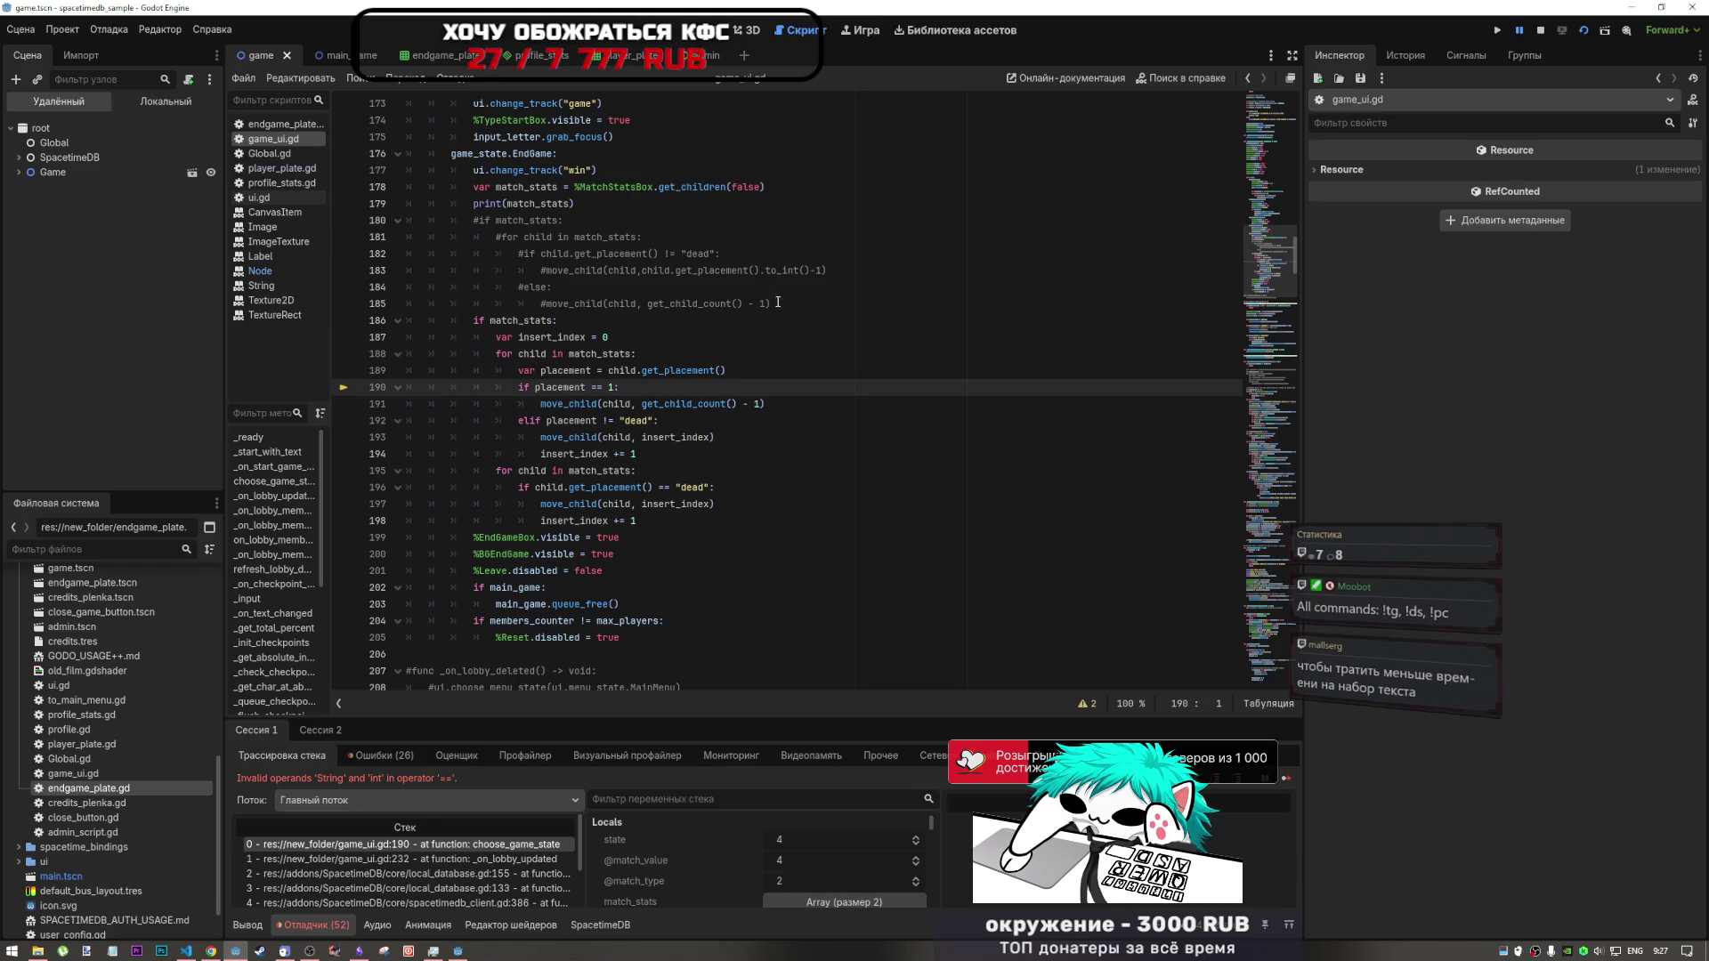
# - Copy .to_int() from line 183 and paste it after child.get_placement() on the placement line
pyautogui.moveTo(810, 270); pyautogui.dragTo(759, 270)
pyautogui.hotkey('ctrl', 'c')
pyautogui.click(747, 370)
pyautogui.hotkey('ctrl', 'v')
pyautogui.click(677, 403)
pyautogui.click(671, 453)
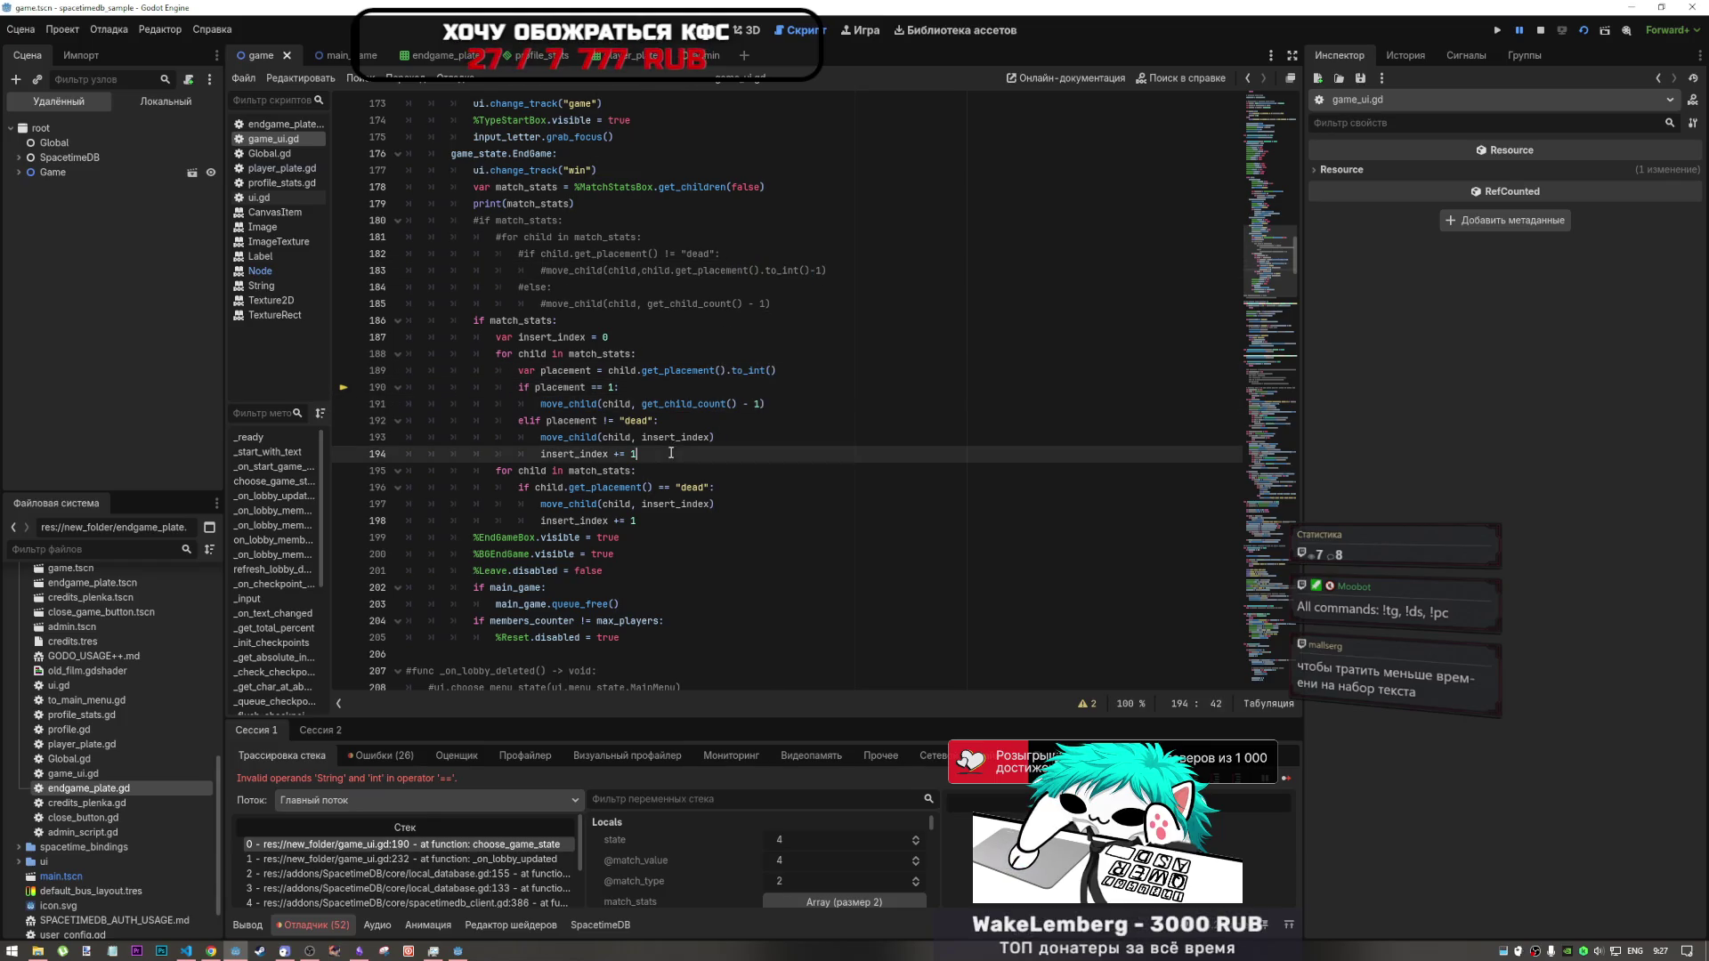
# - Review the sorting loop lines and go to the placement comparison on line 190
pyautogui.click(748, 370)
pyautogui.click(648, 487)
pyautogui.press('Up')
pyautogui.press('Up')
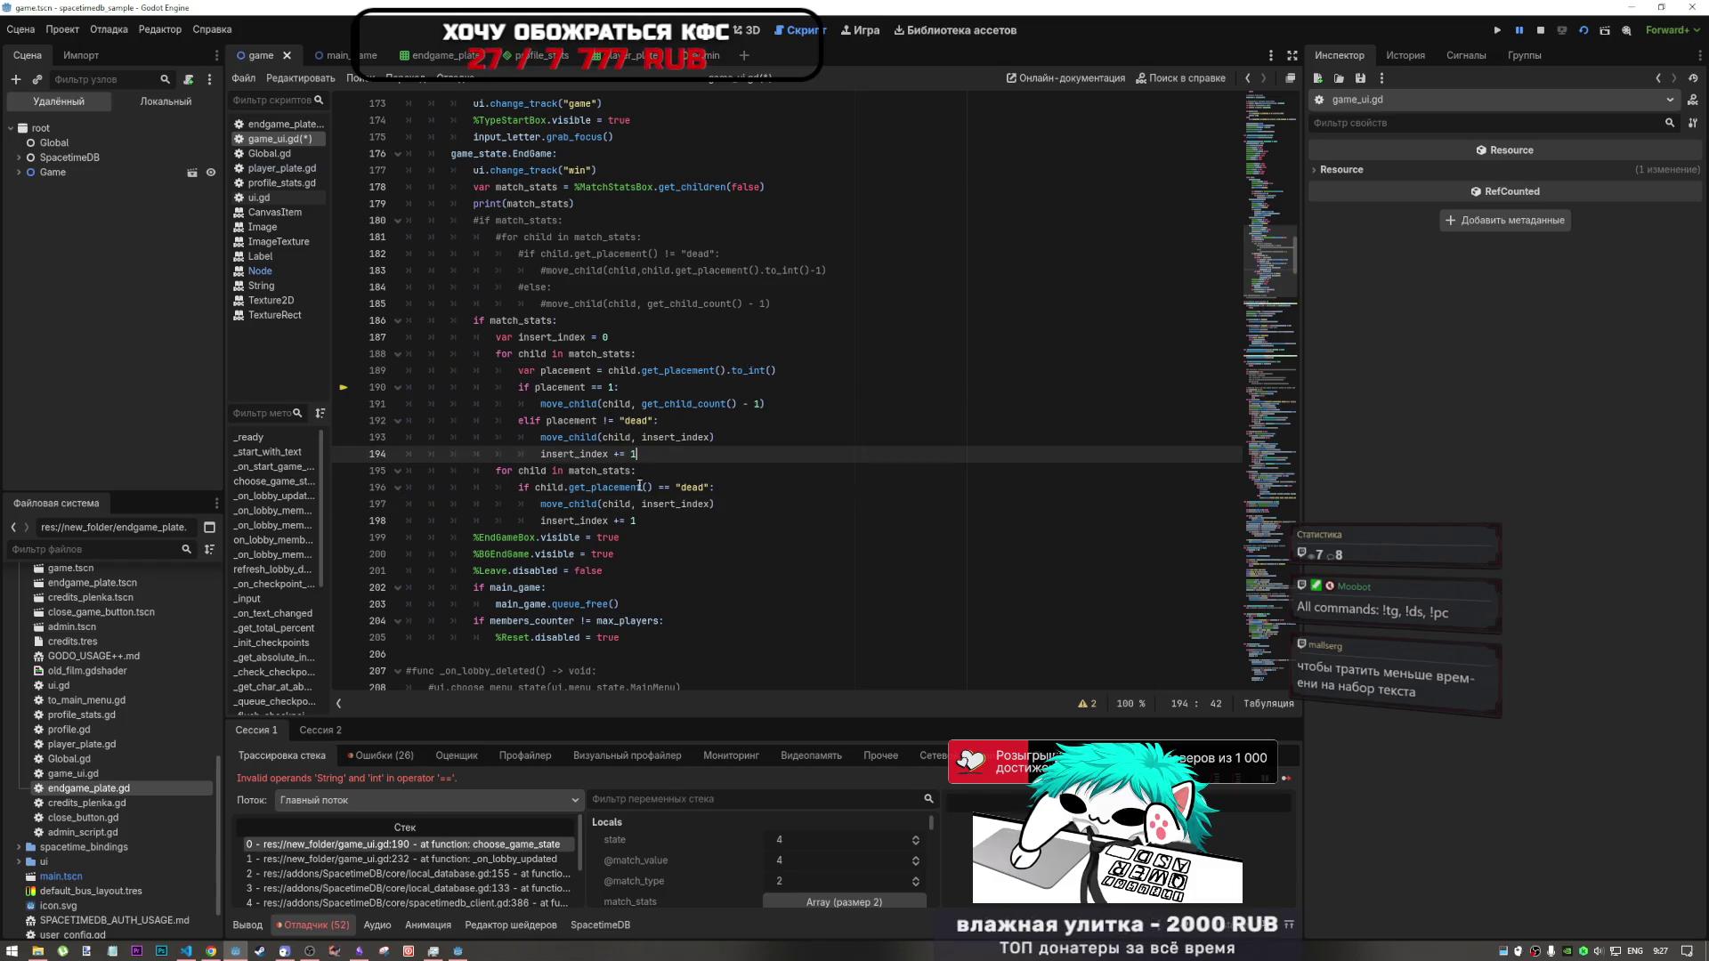
pyautogui.click(647, 487)
pyautogui.press('Up')
pyautogui.press('Up')
pyautogui.press('Up')
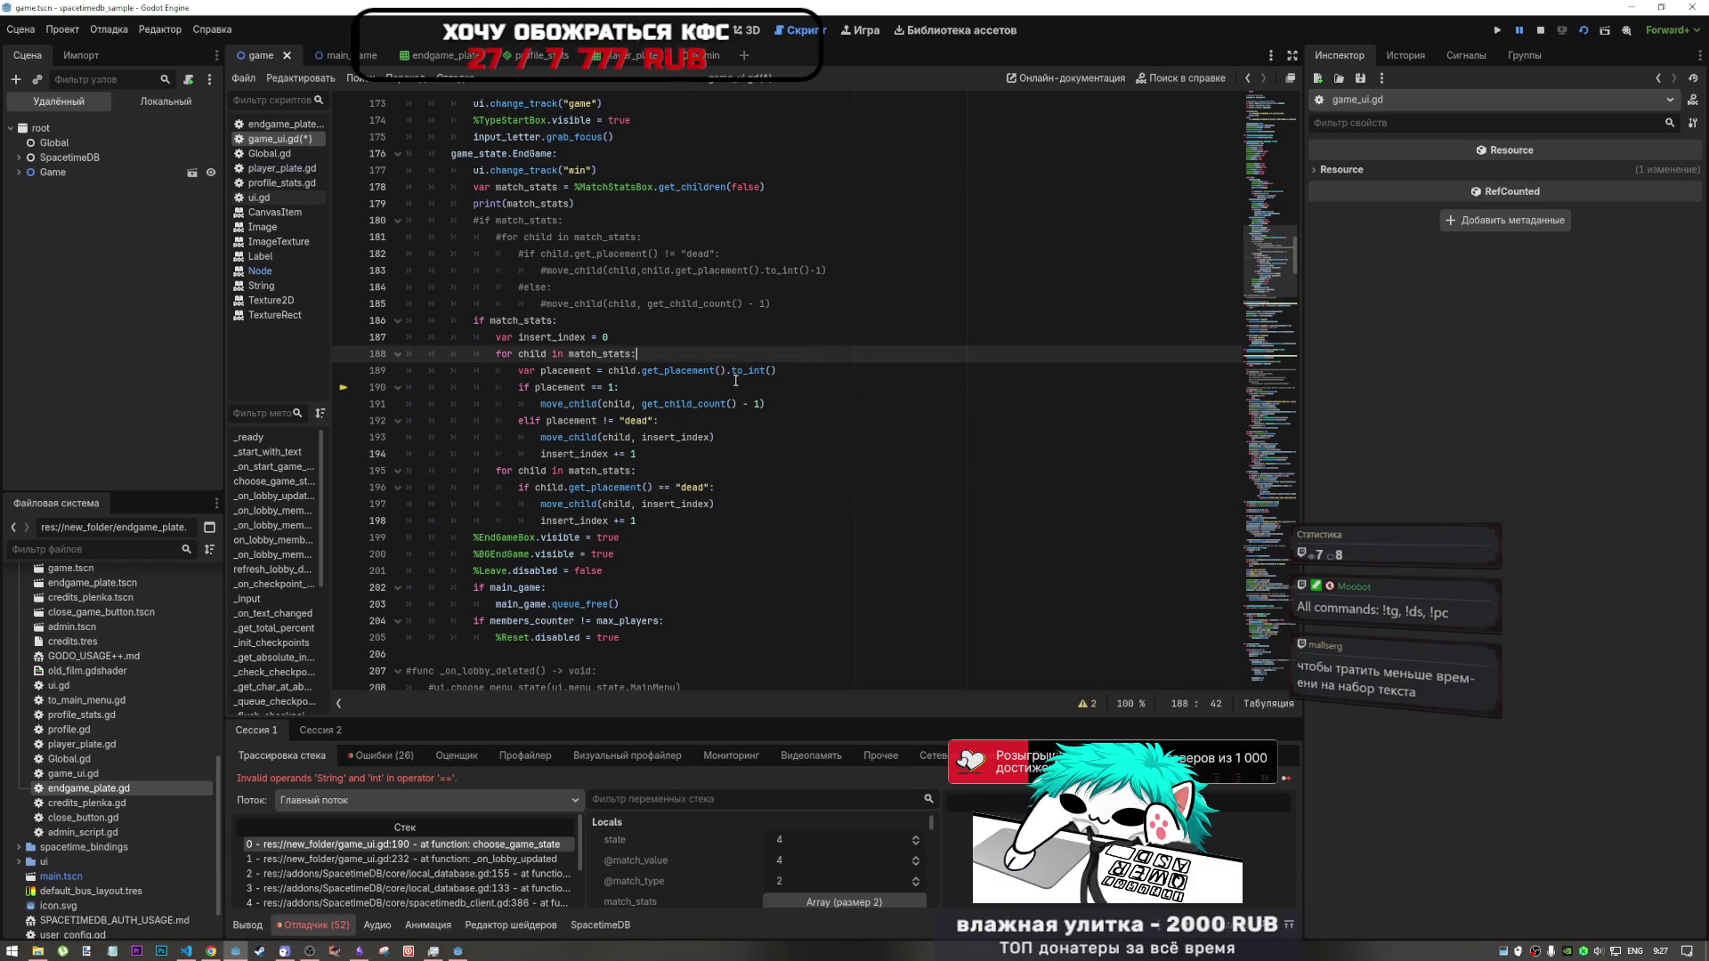
pyautogui.click(741, 380)
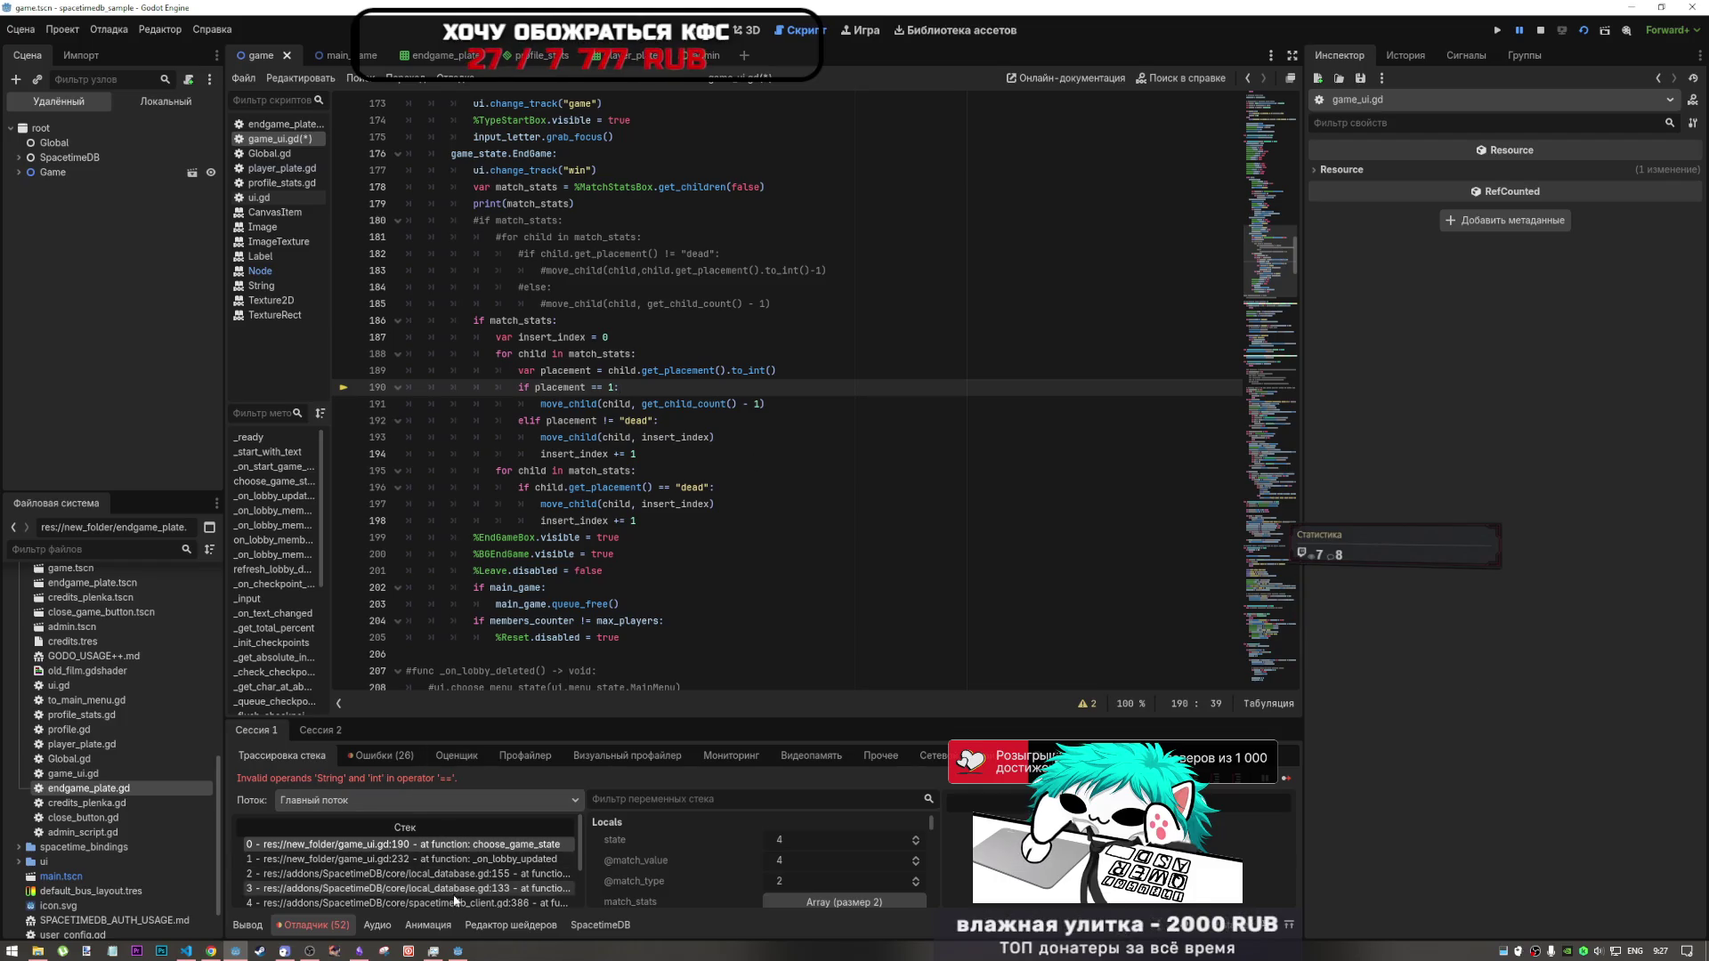
pyautogui.moveTo(317, 957)
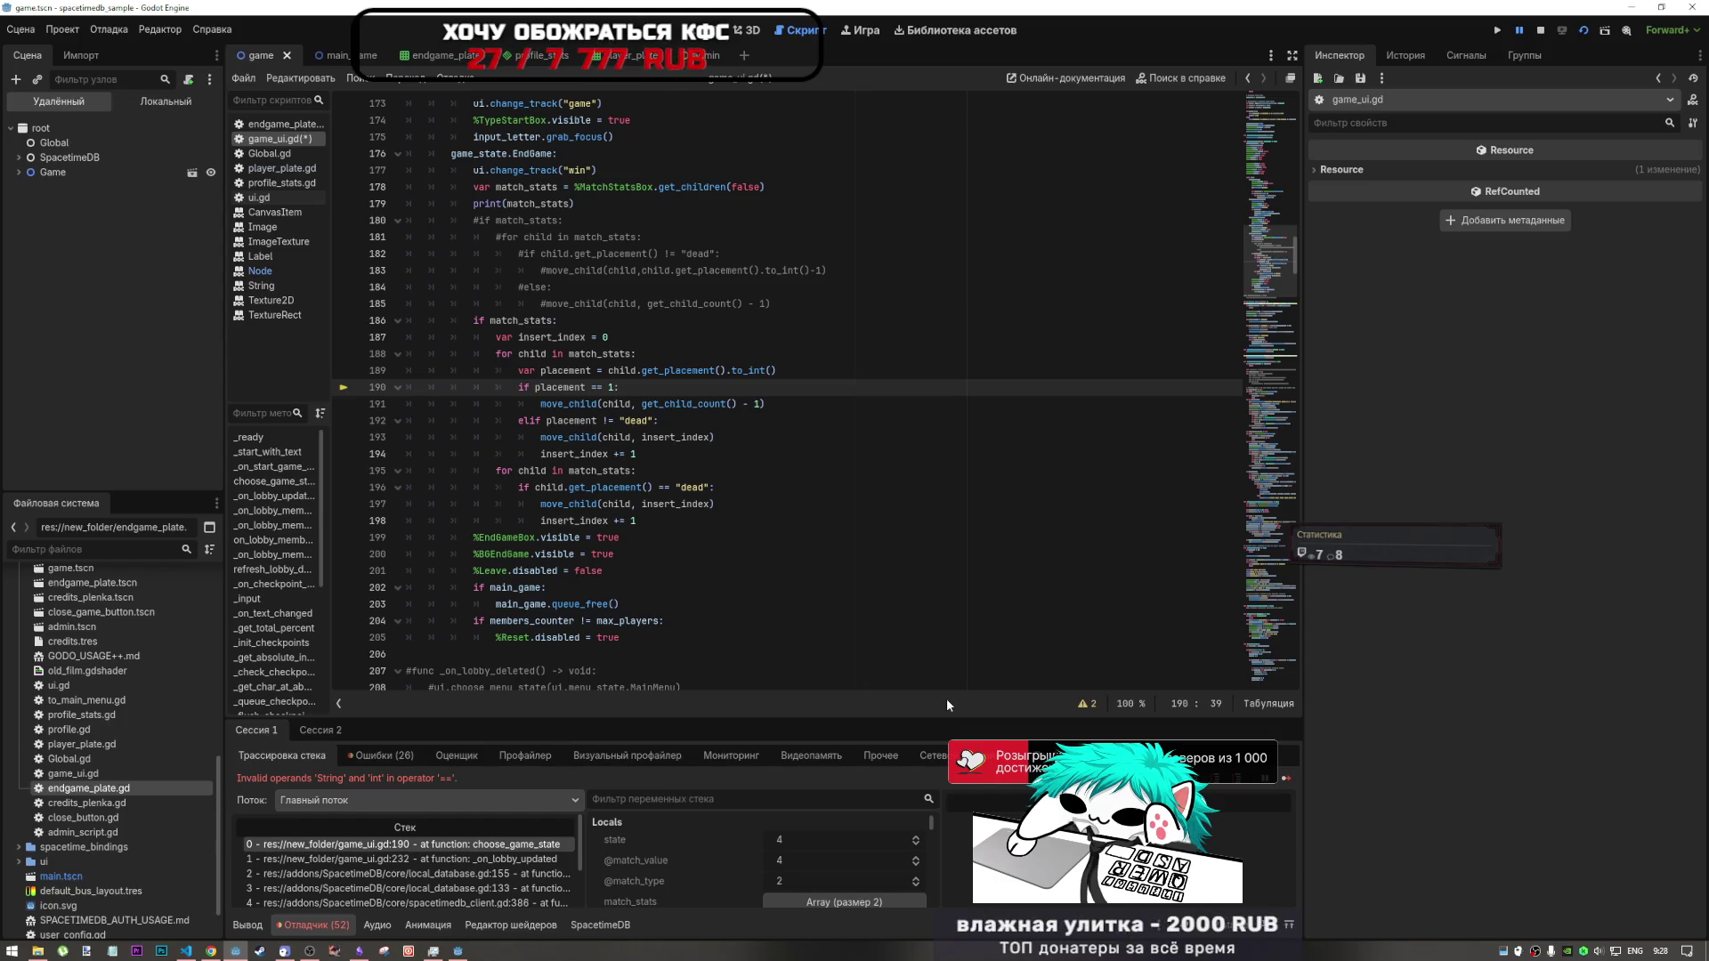
# - Move .to_int() from line 189 onto 'placement' in line 190's comparison, check insert_index, then resume the game
pyautogui.moveTo(776, 370); pyautogui.dragTo(723, 371)
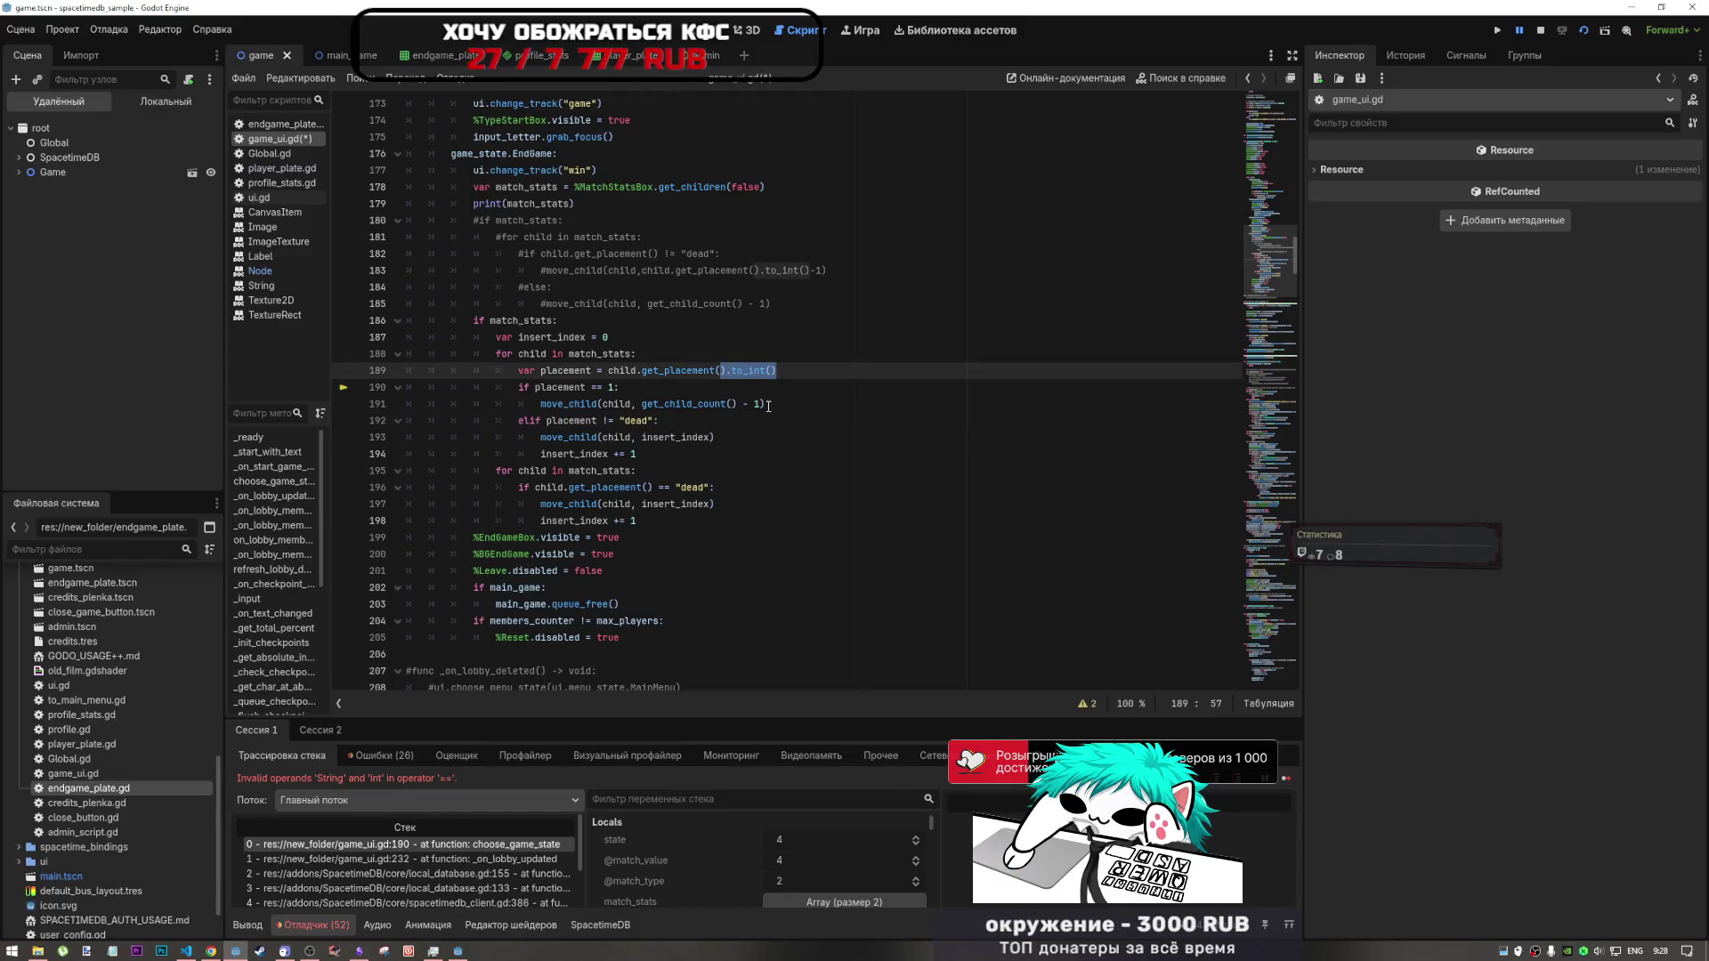
pyautogui.moveTo(752, 370); pyautogui.dragTo(589, 388)
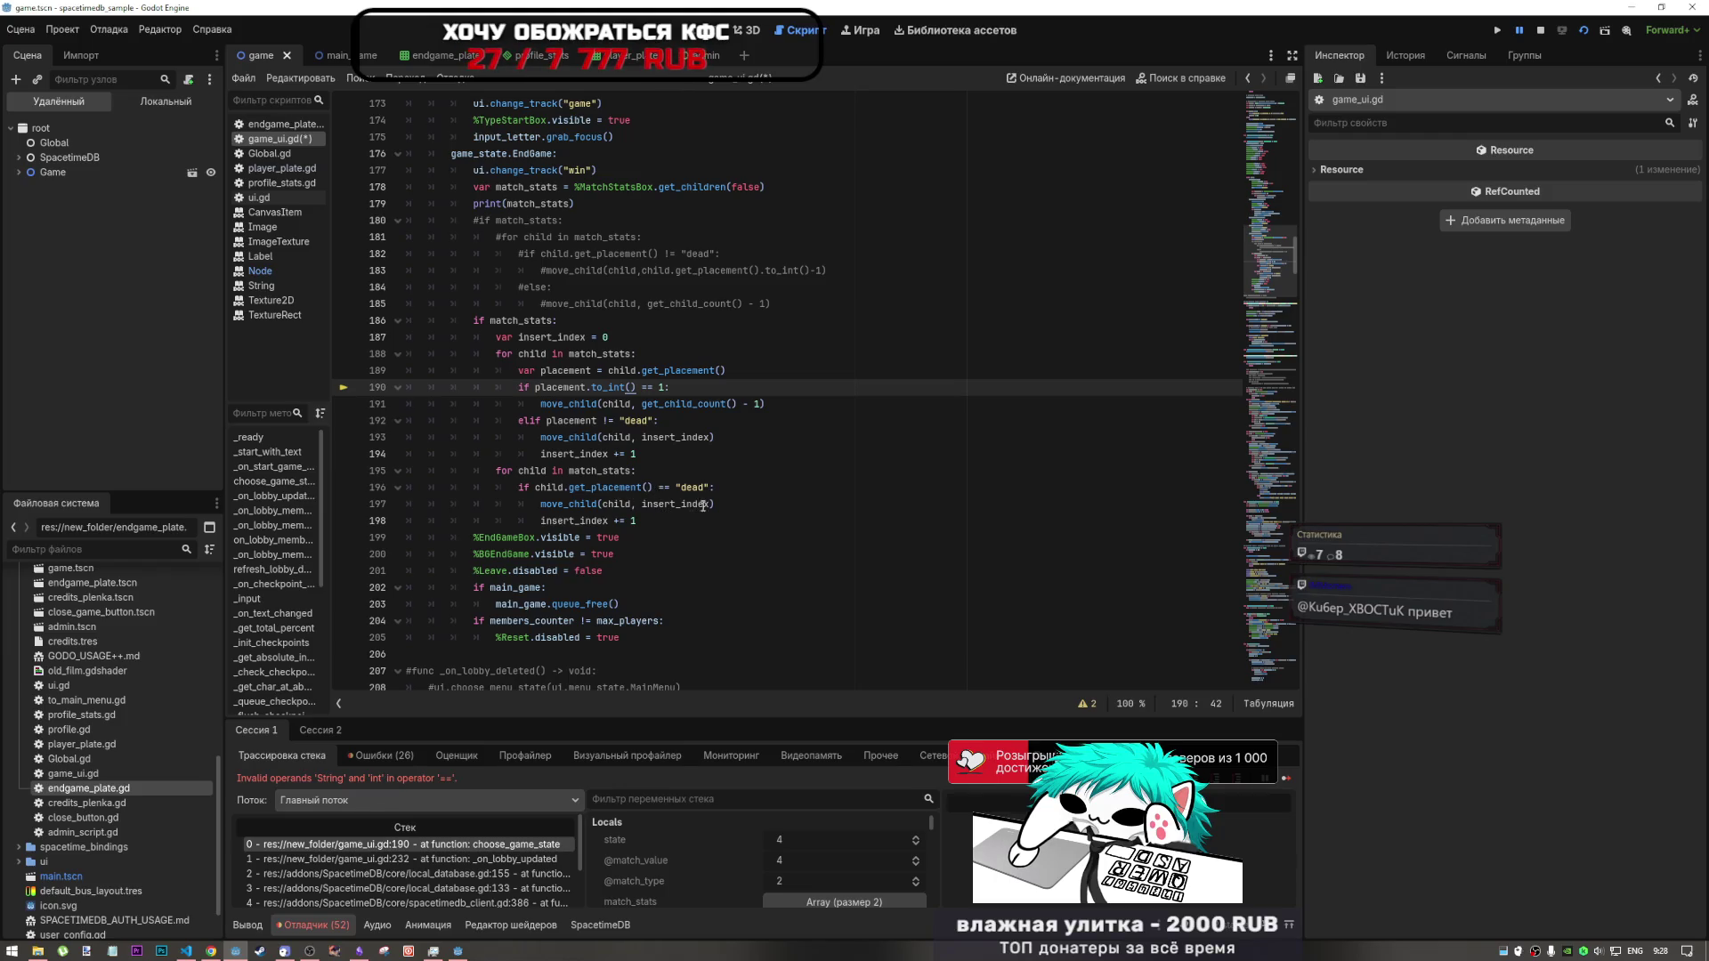
pyautogui.click(695, 439)
pyautogui.hotkey('ctrl', 'Left')
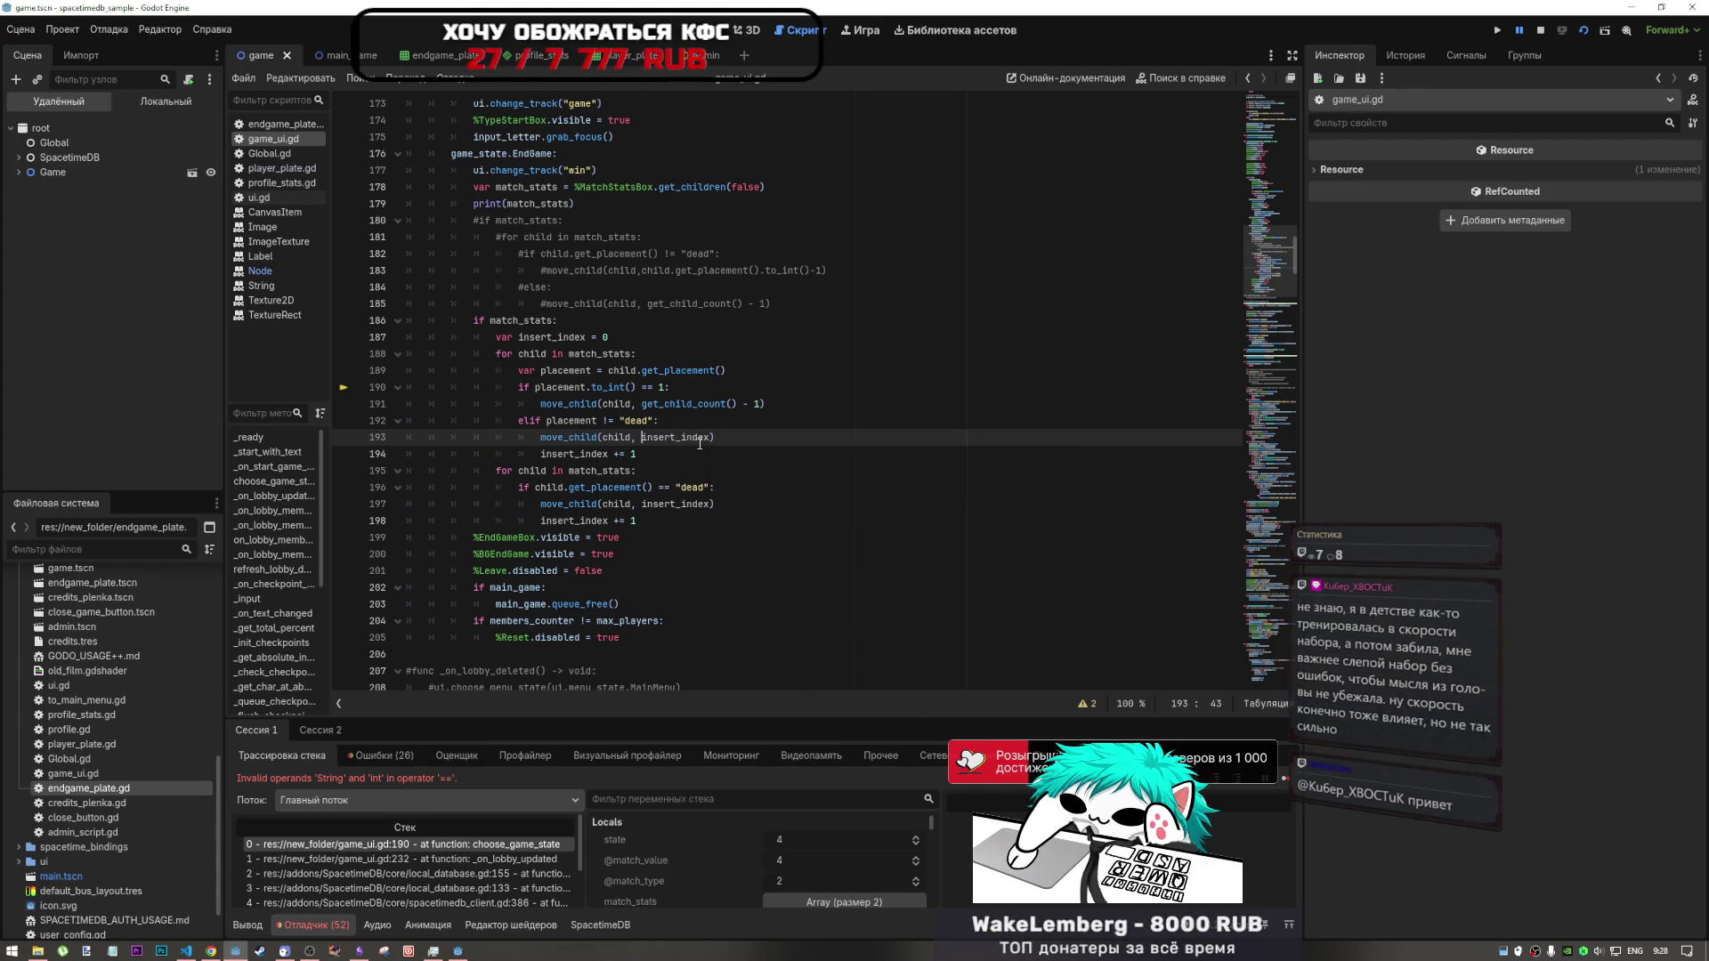
pyautogui.moveTo(696, 443)
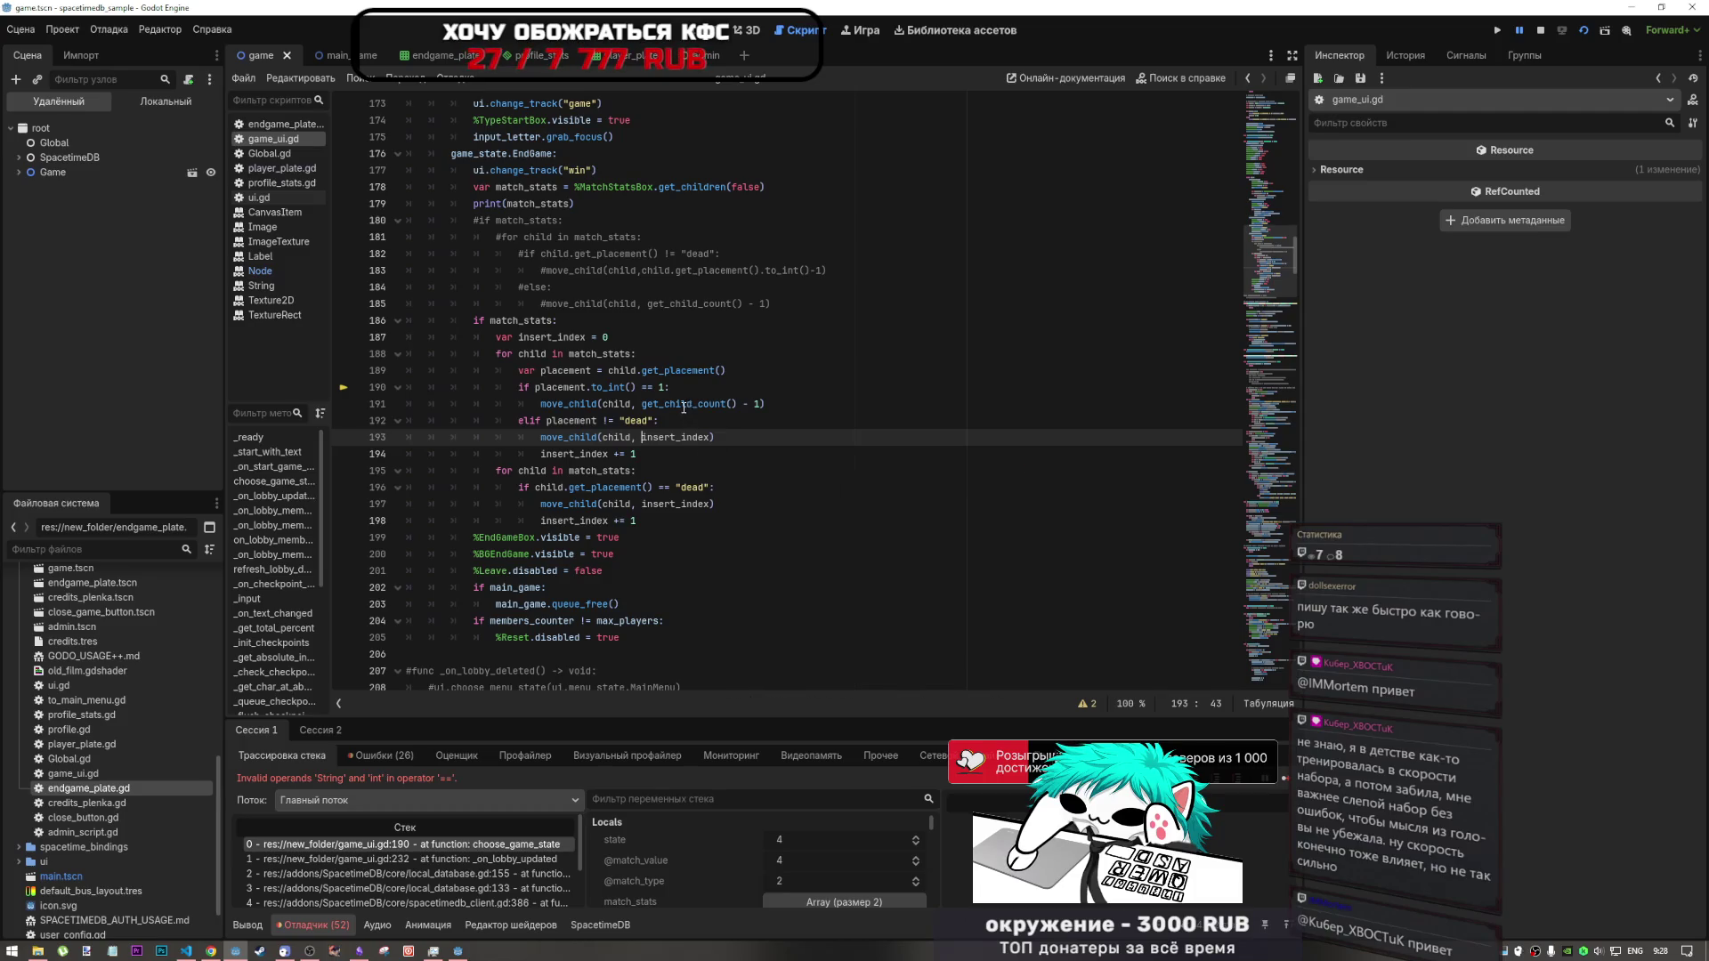
pyautogui.click(1285, 777)
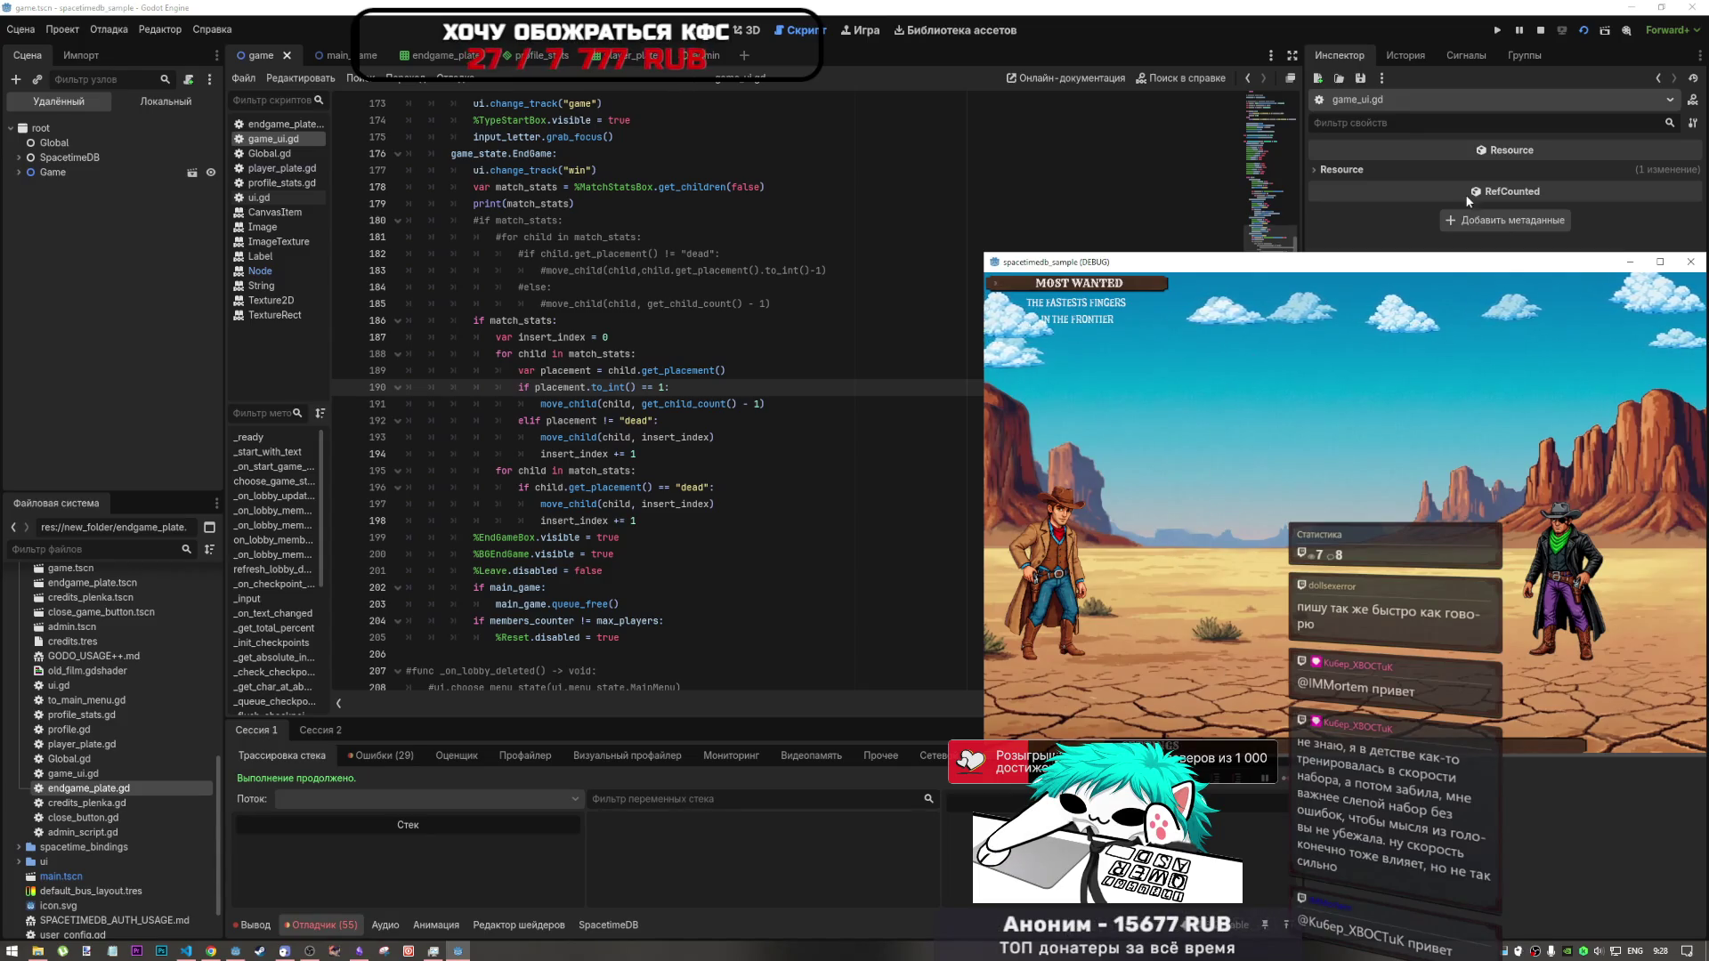
# - Stop the game, rerun the current scene, and make the debug game window taller
pyautogui.click(1540, 31)
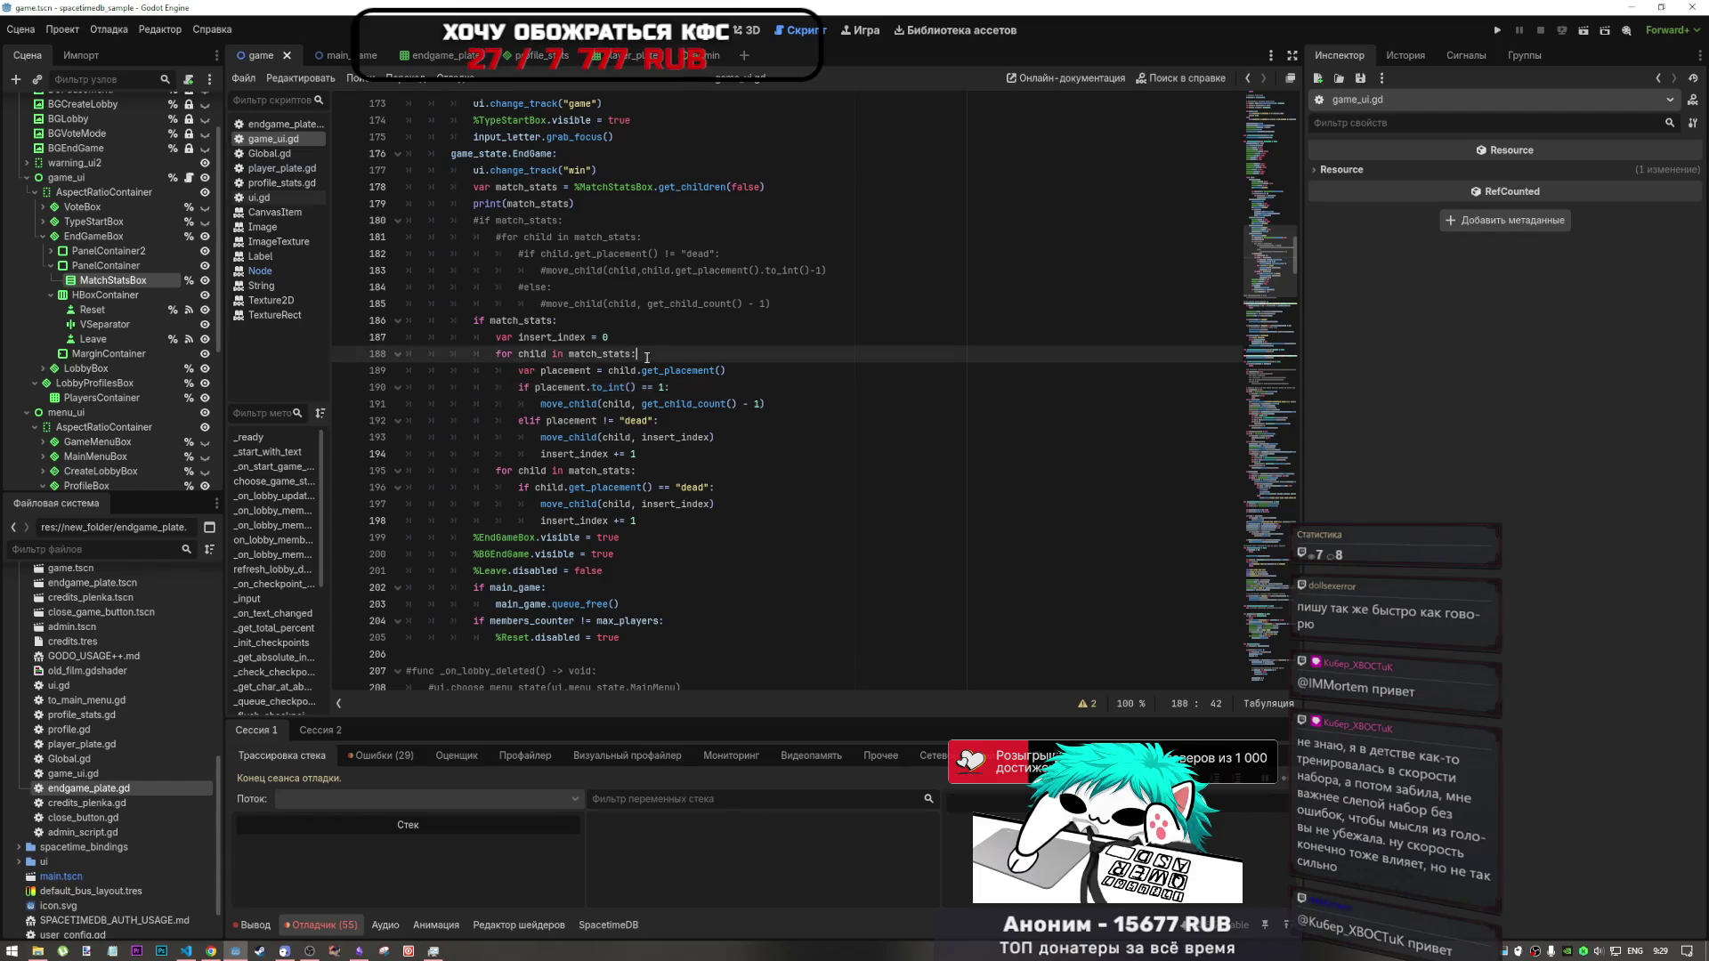
pyautogui.click(674, 360)
pyautogui.click(1583, 30)
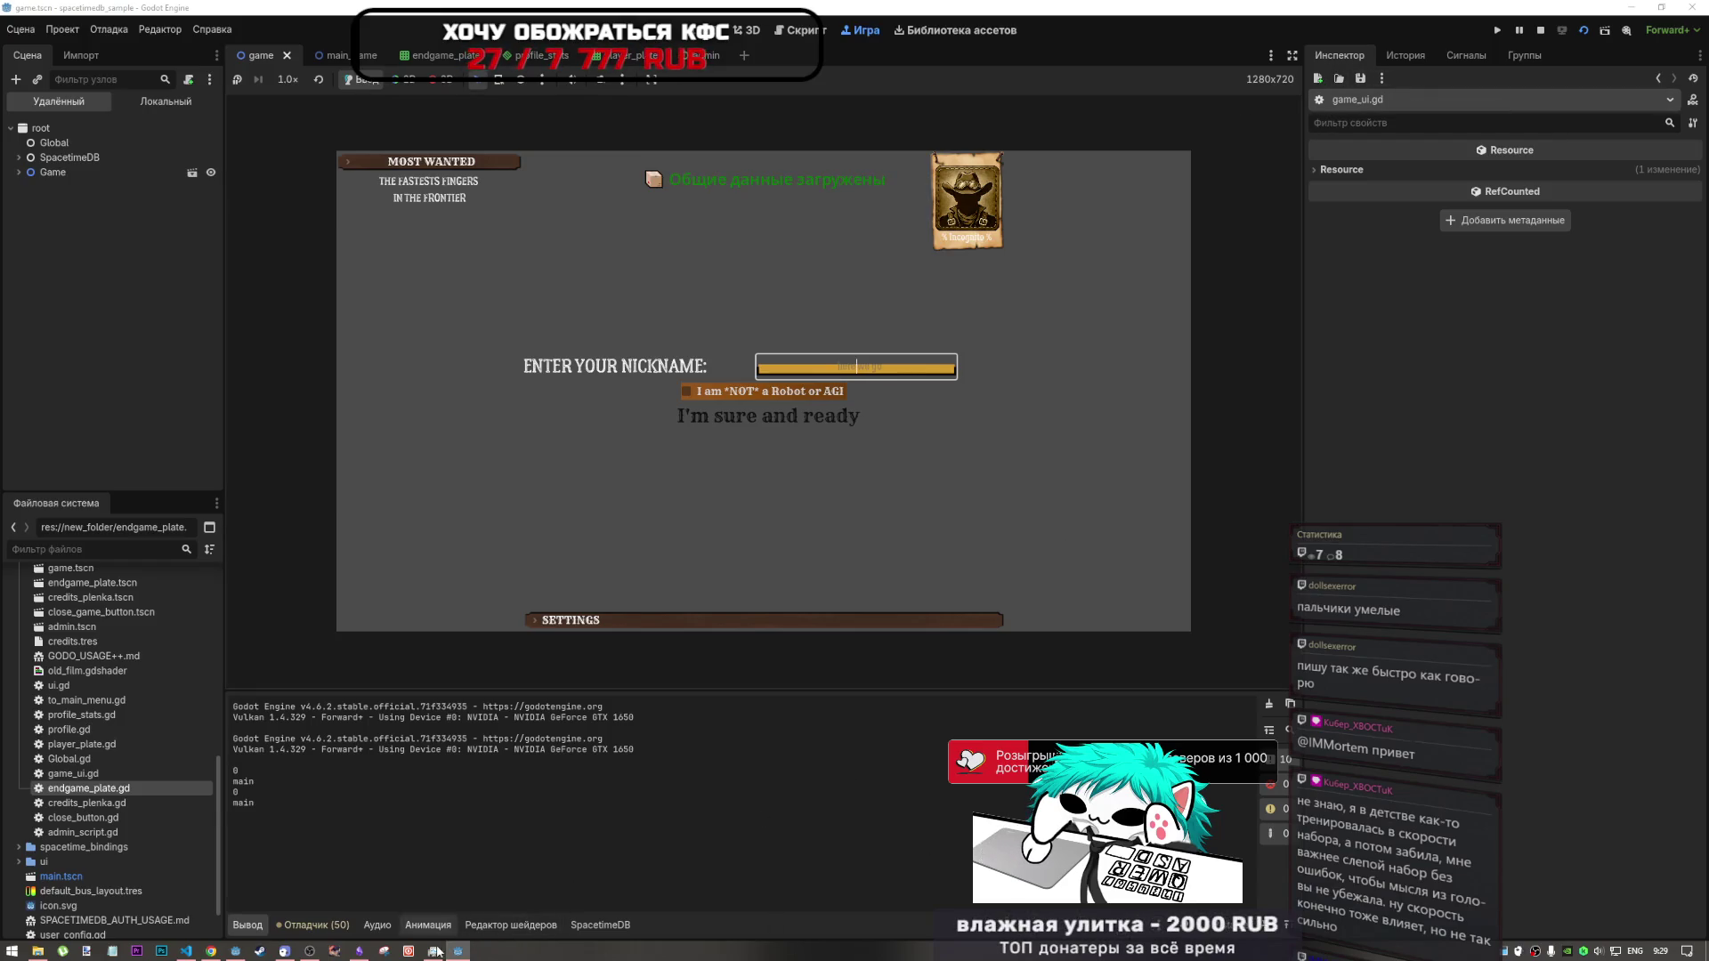
pyautogui.moveTo(1513, 500); pyautogui.dragTo(1537, 715)
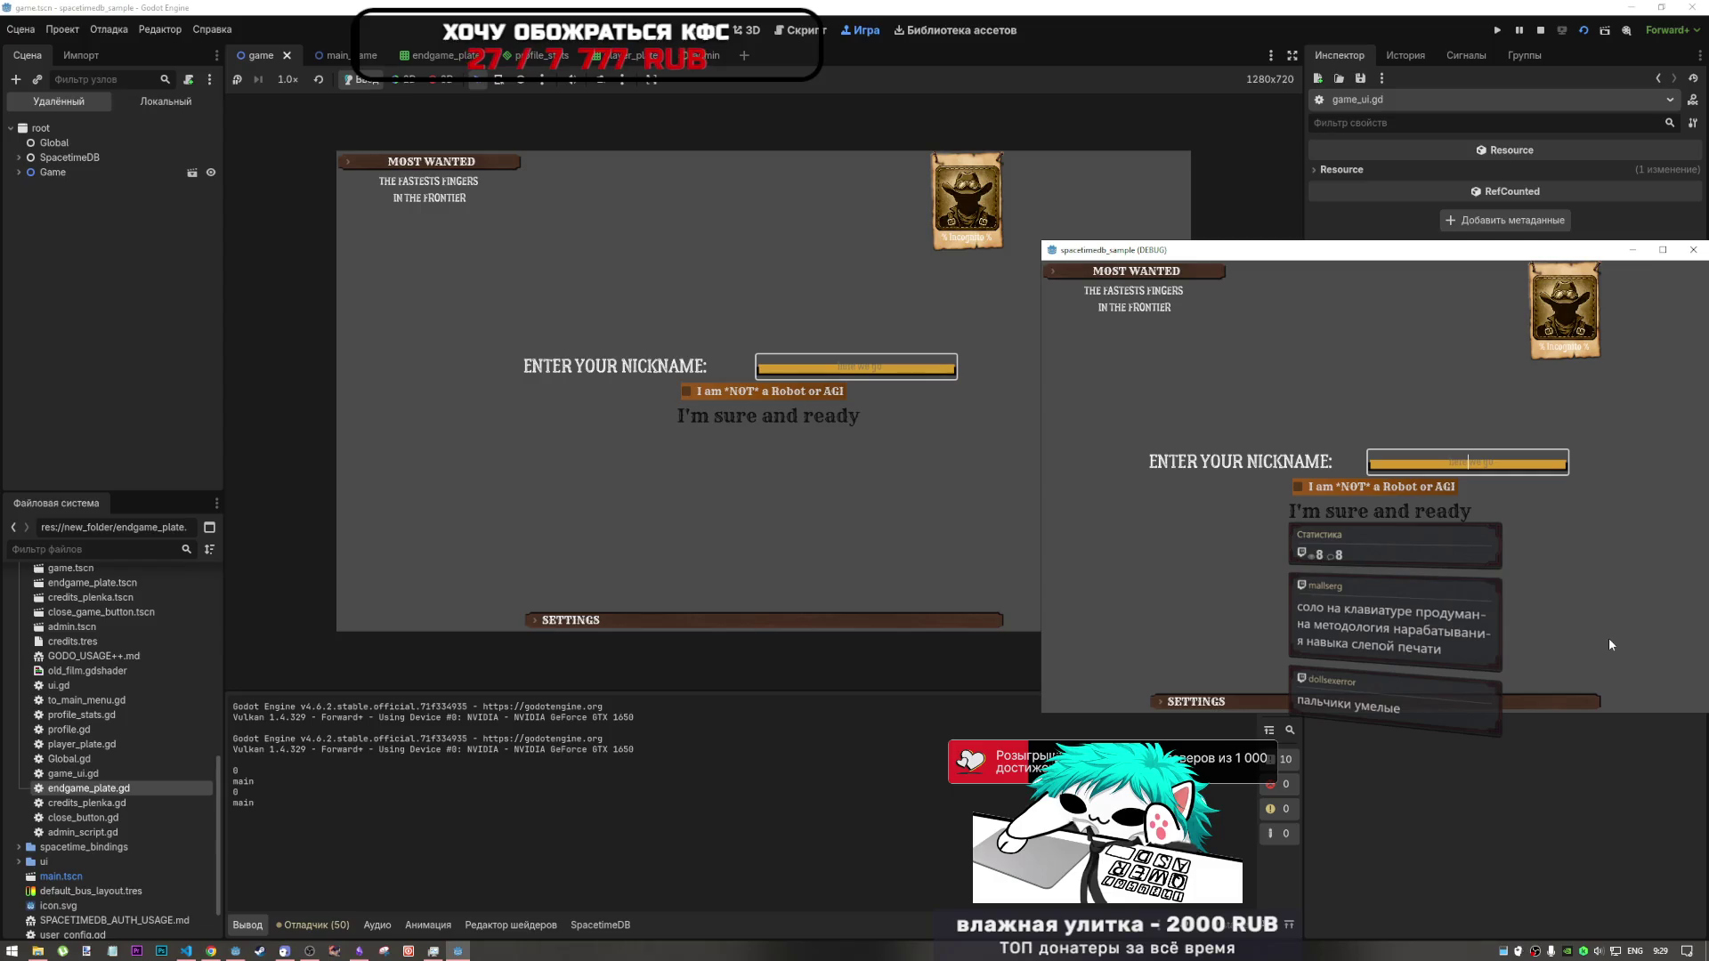
# - Enter the first client's nickname in the Russian layout and confirm it to reach the main menu
pyautogui.write('Mik')
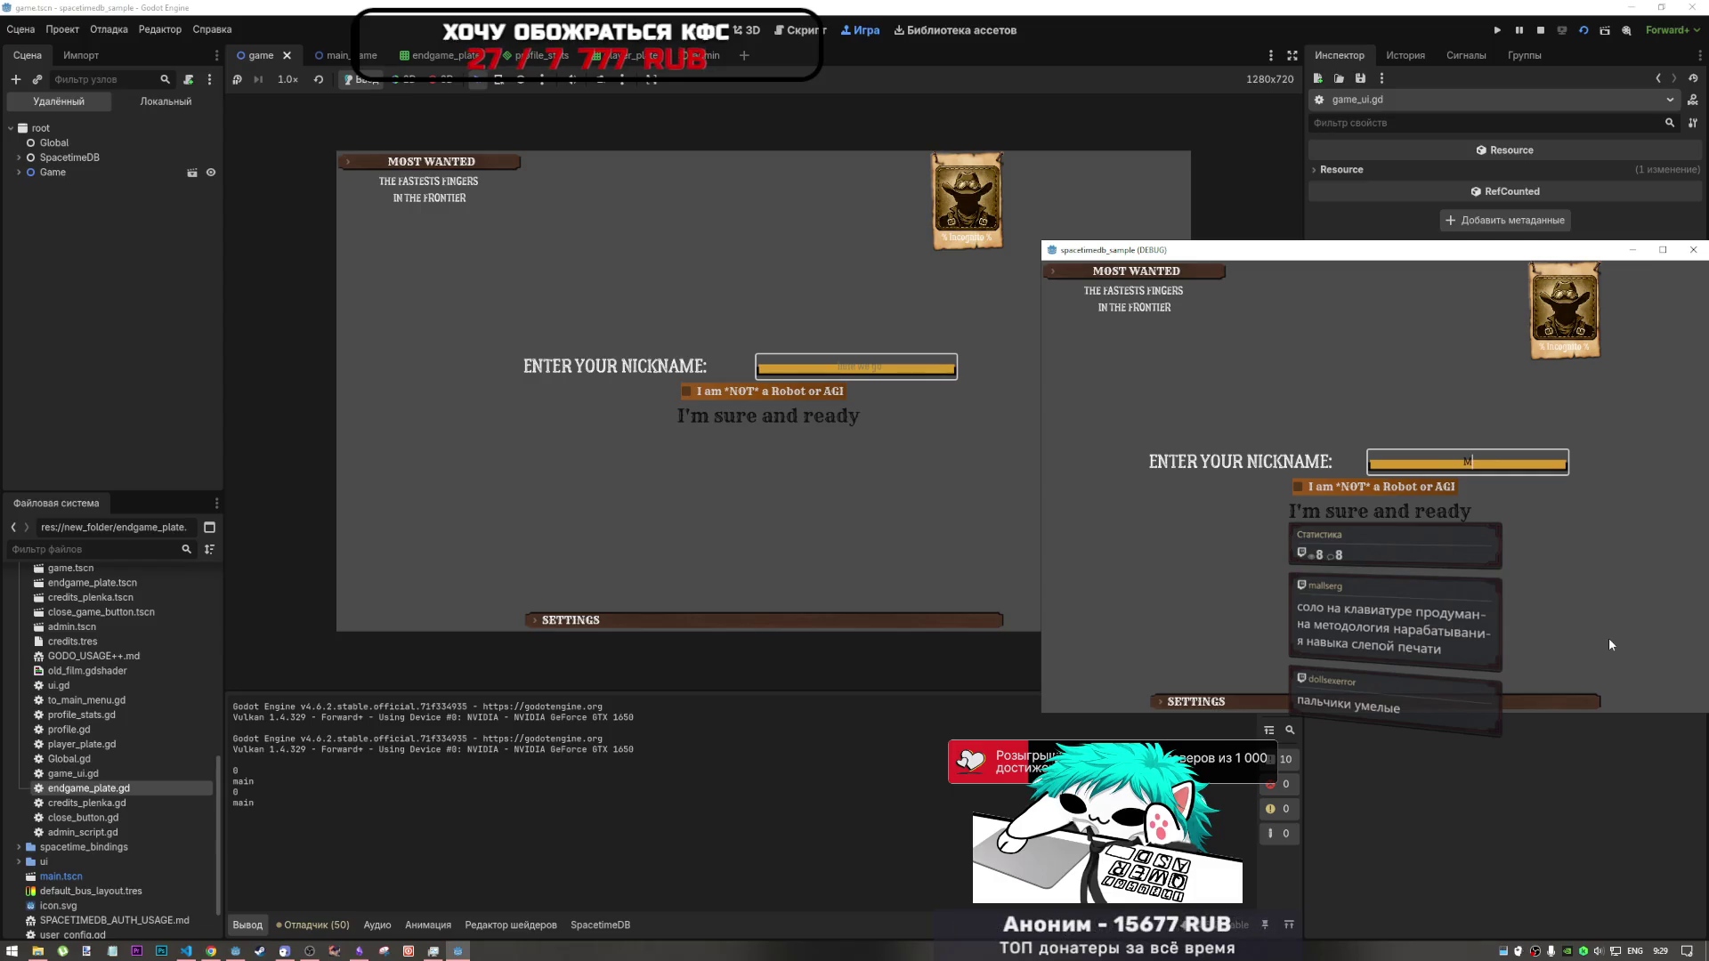
pyautogui.press('BackSpace')
pyautogui.press('BackSpace')
pyautogui.press('BackSpace')
pyautogui.hotkey('alt', 'shift')
pyautogui.write('Мика')
pyautogui.write('4334')
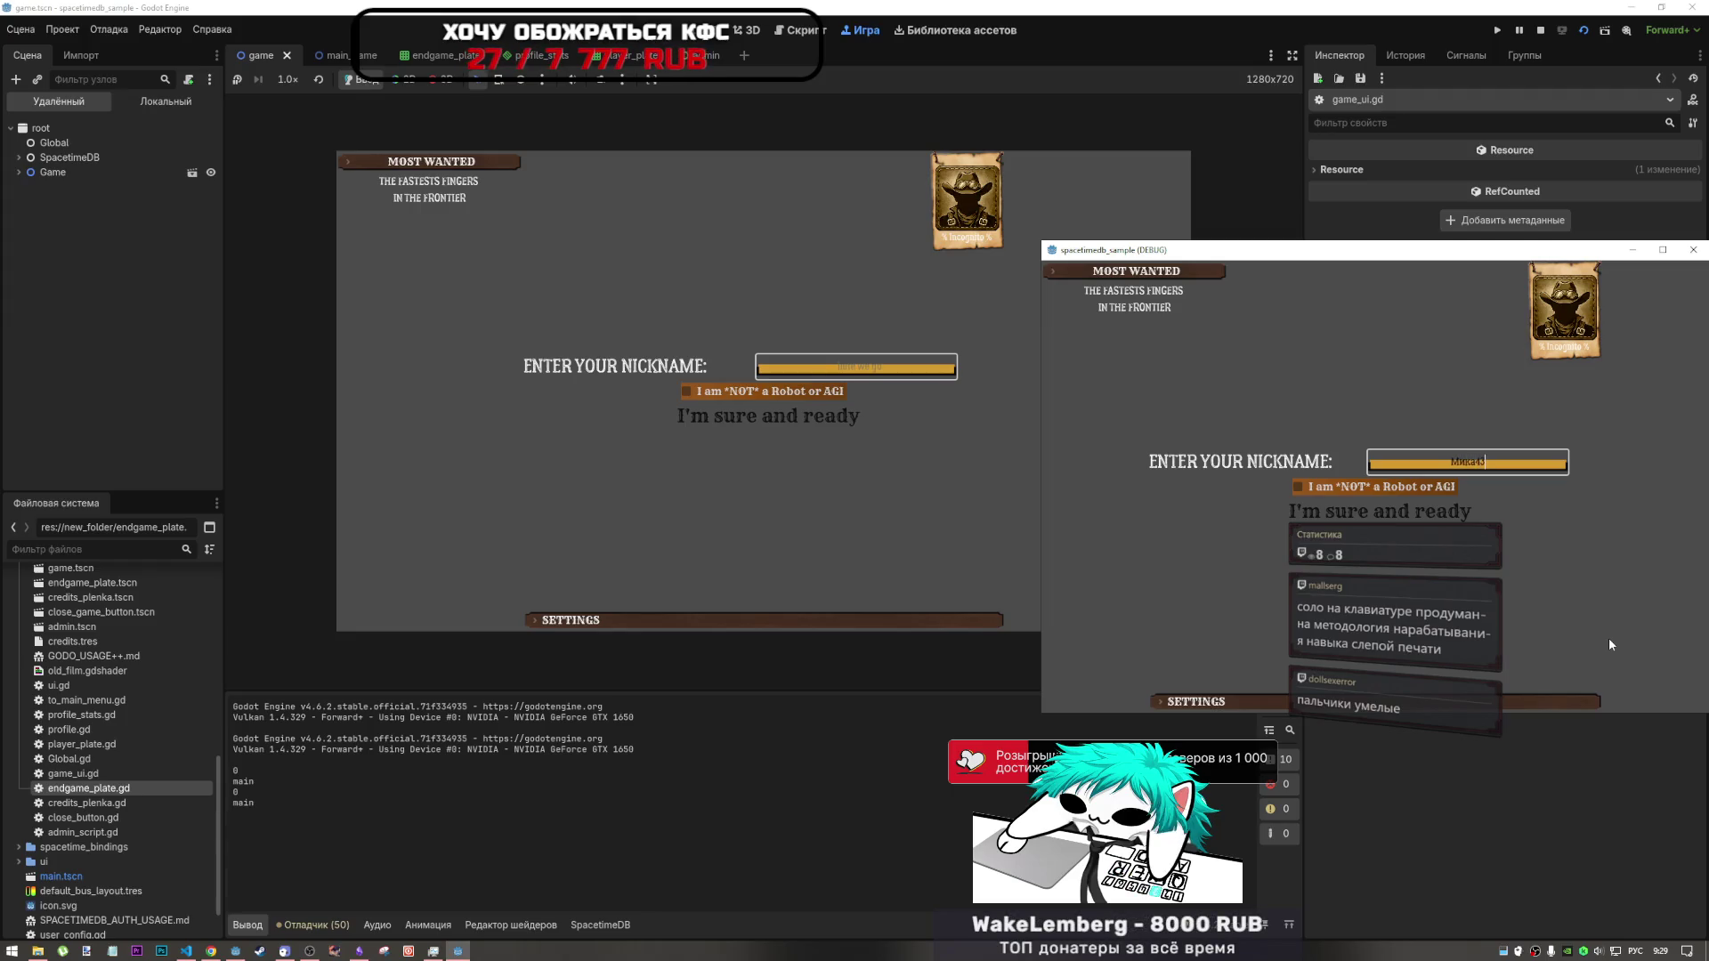
pyautogui.click(1397, 507)
pyautogui.click(859, 372)
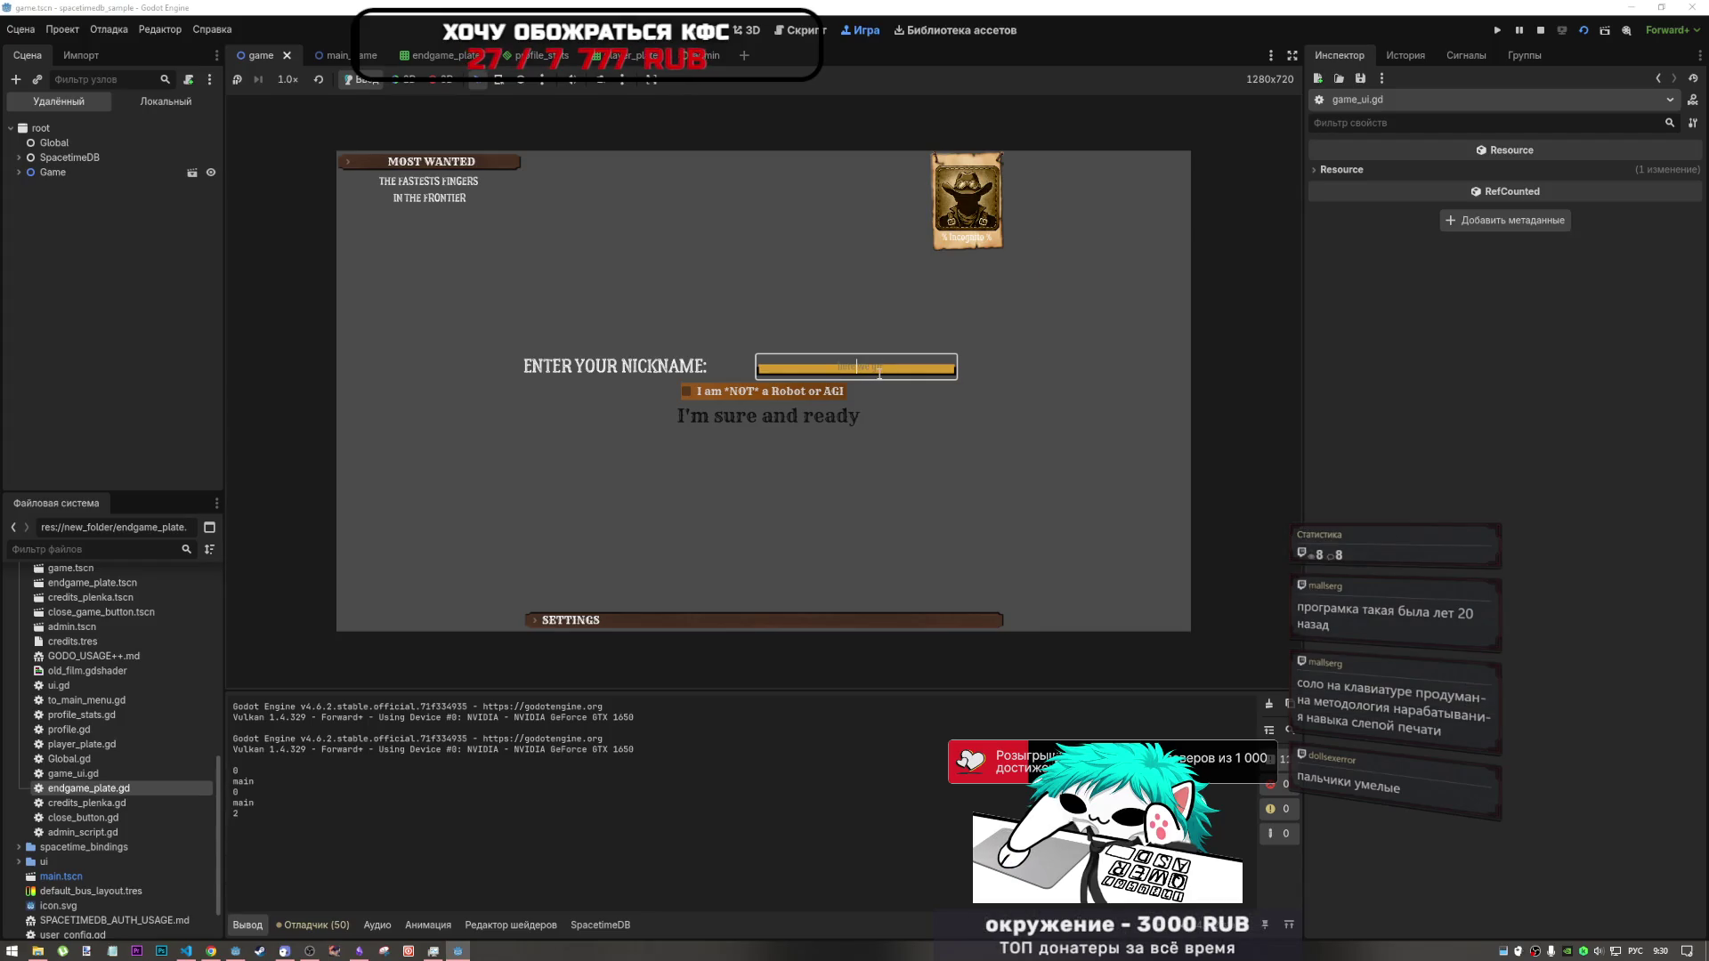
# - Enter the second client's nickname, tick the not-a-robot box, submit, then switch to the YouTube tab
pyautogui.write('Вика')
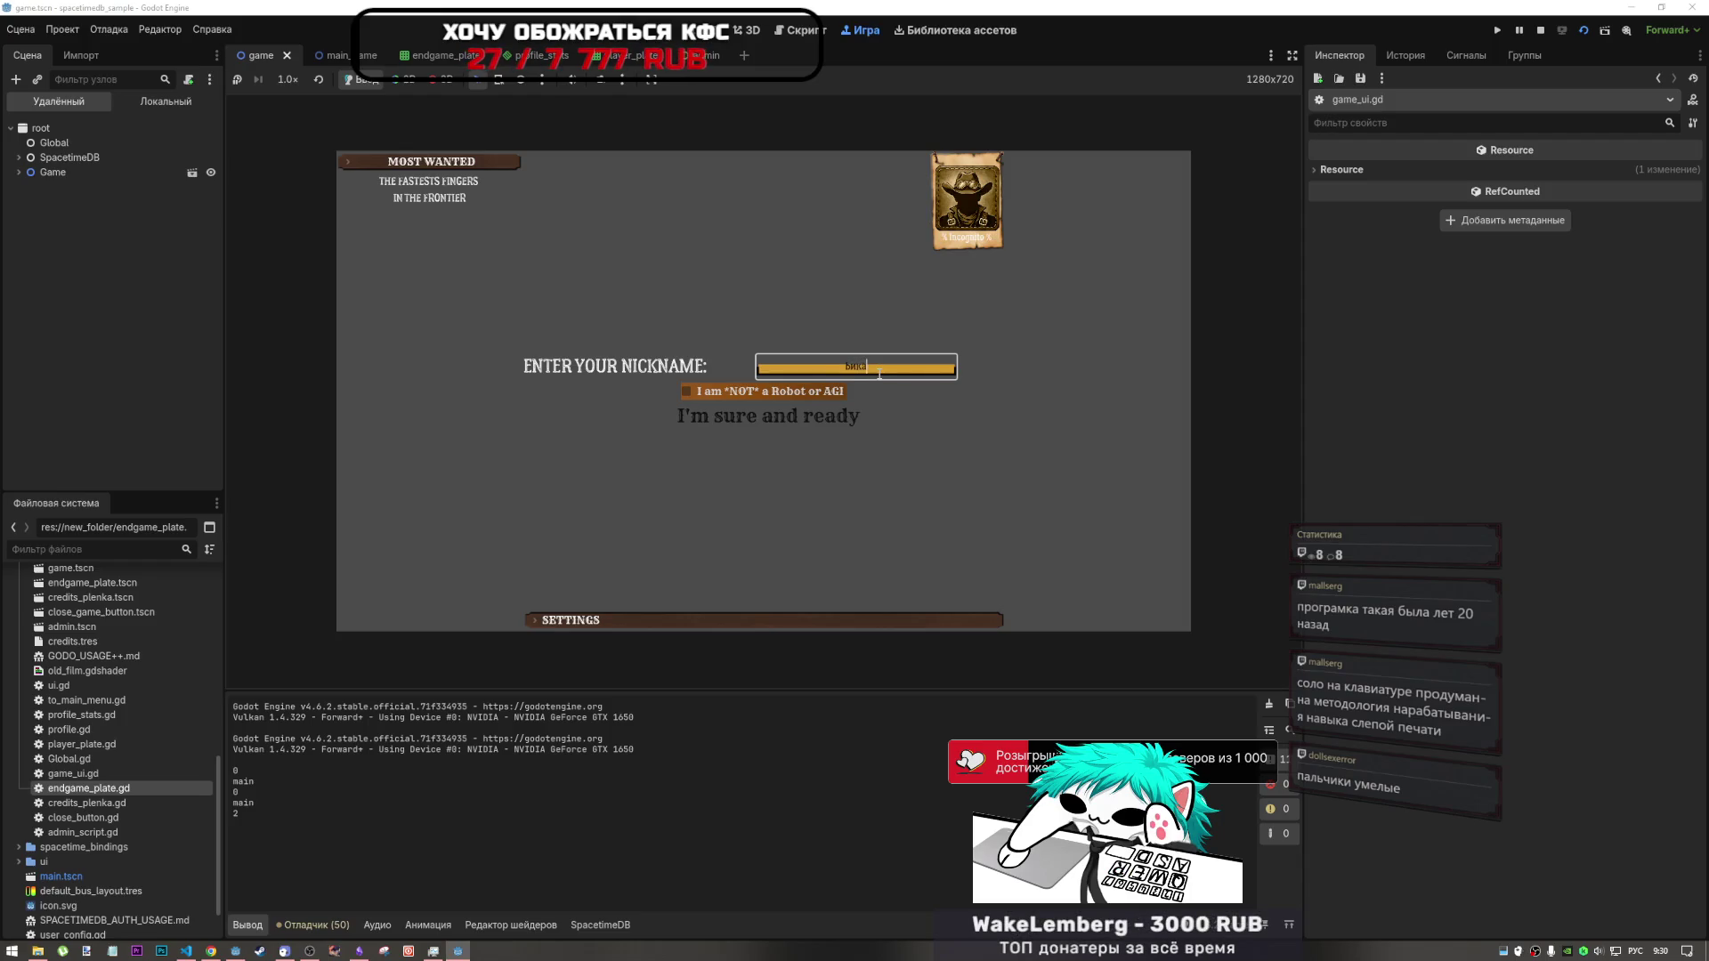
pyautogui.press('BackSpace')
pyautogui.press('BackSpace')
pyautogui.press('BackSpace')
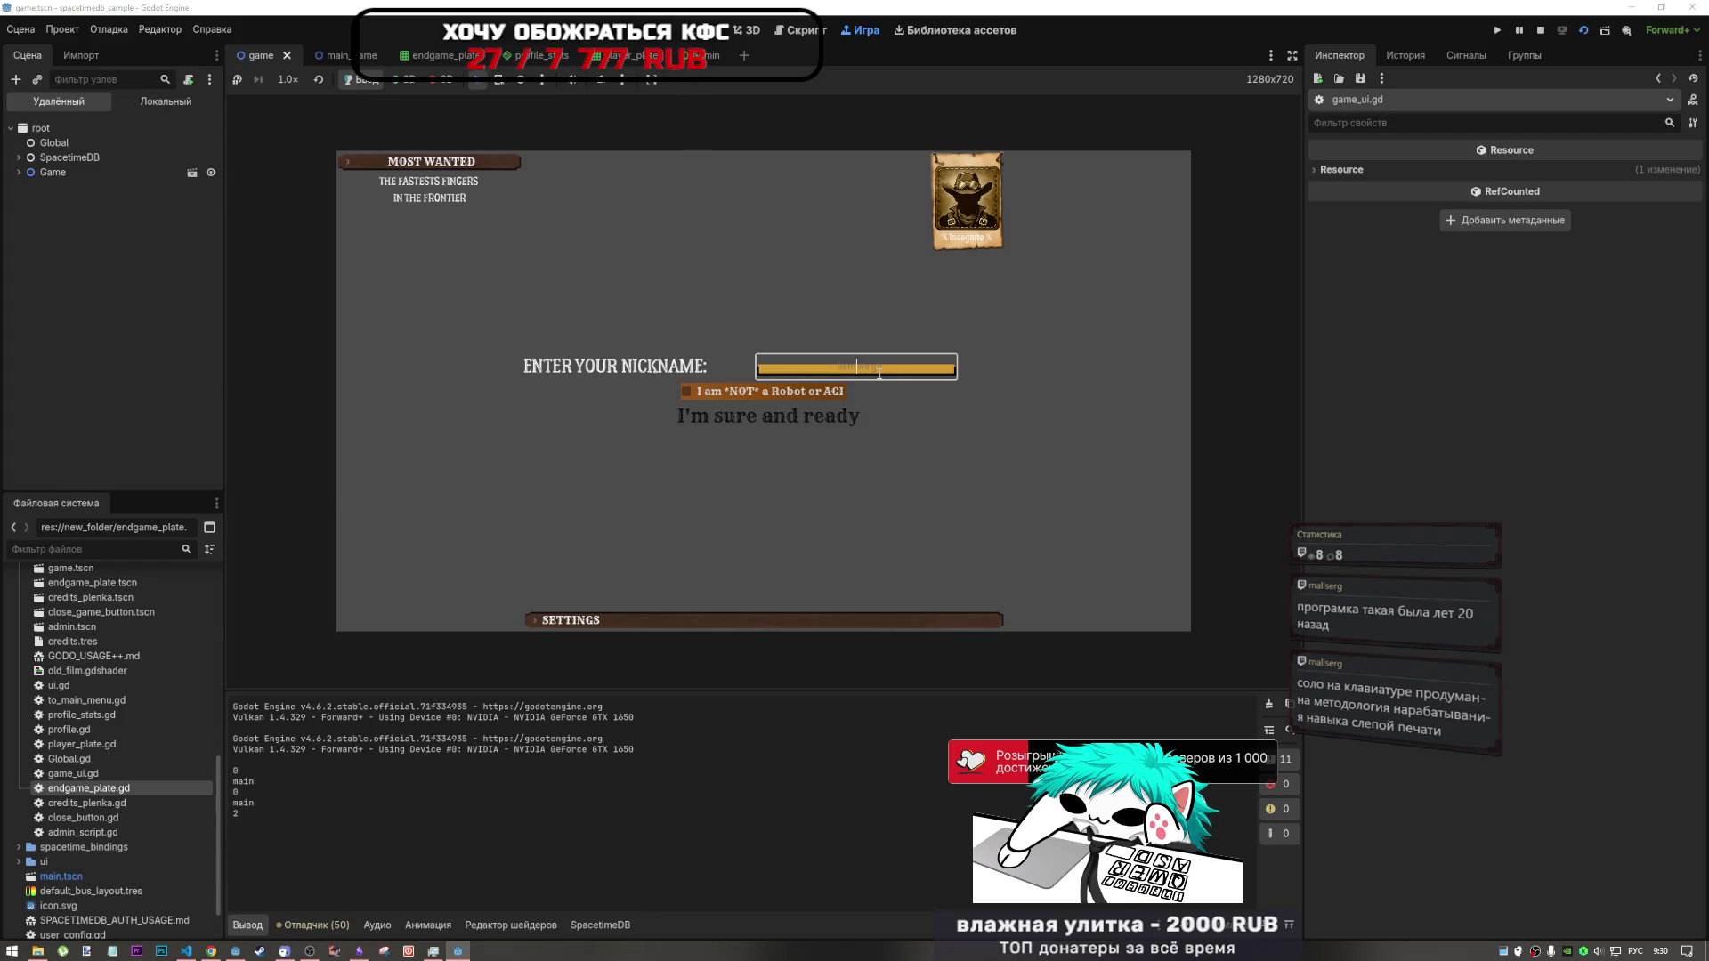
pyautogui.write('Мика')
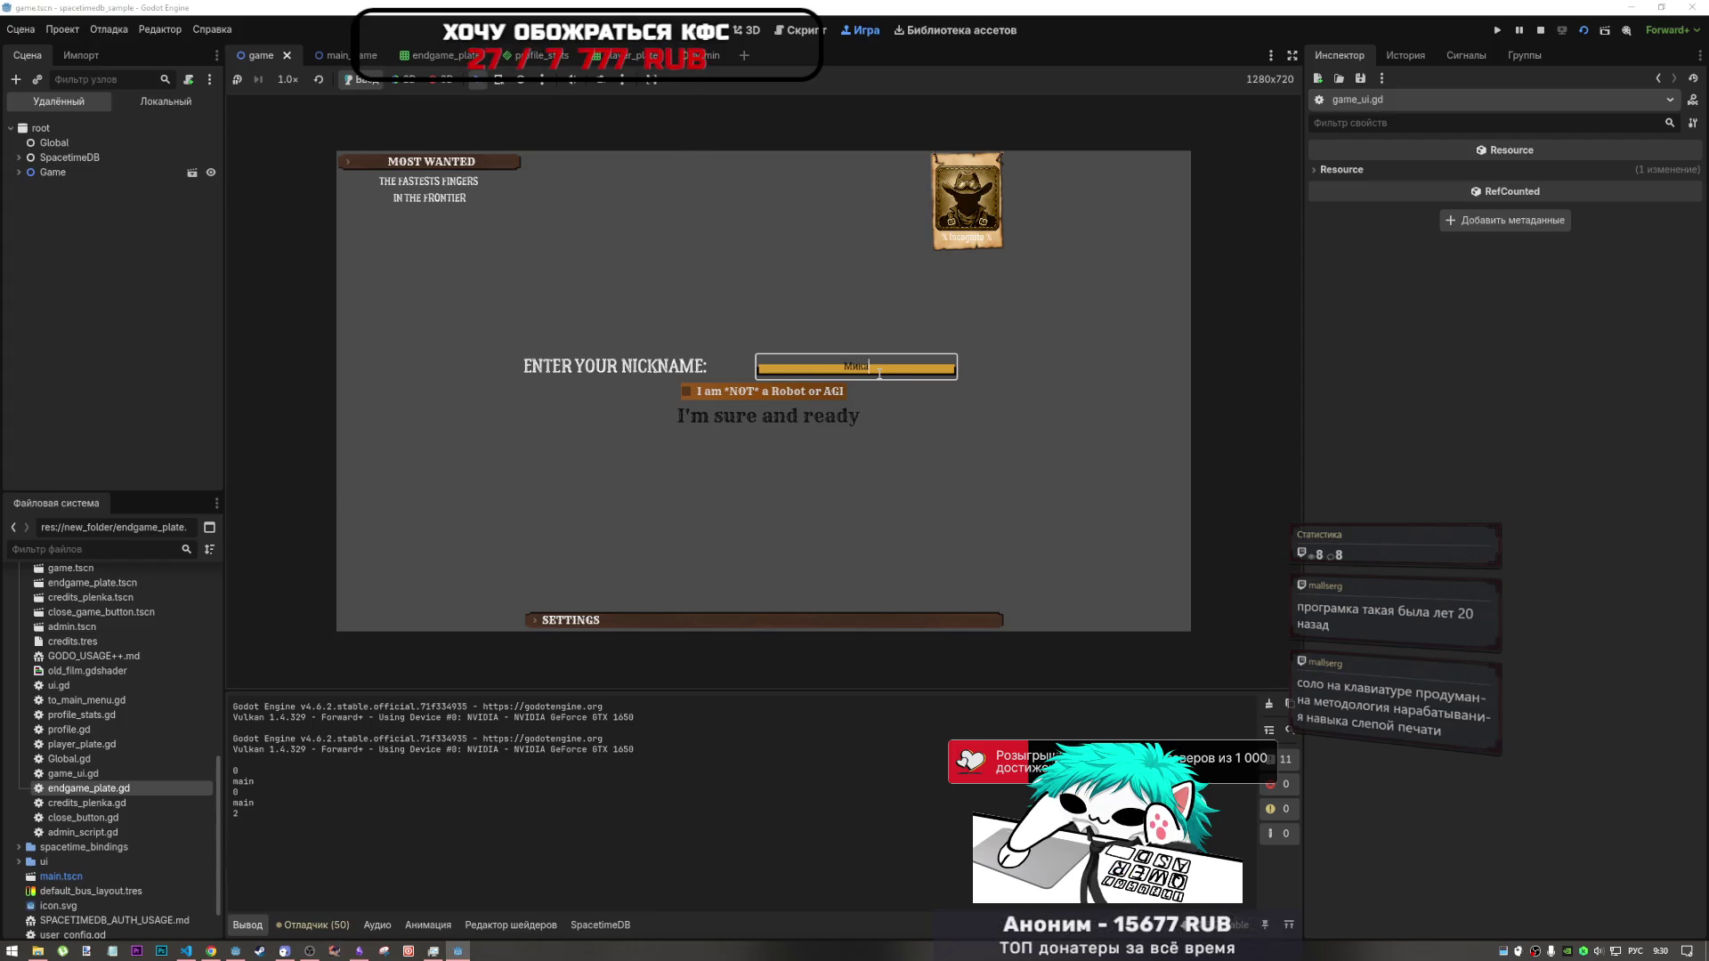
pyautogui.write('6556')
pyautogui.click(686, 391)
pyautogui.click(776, 436)
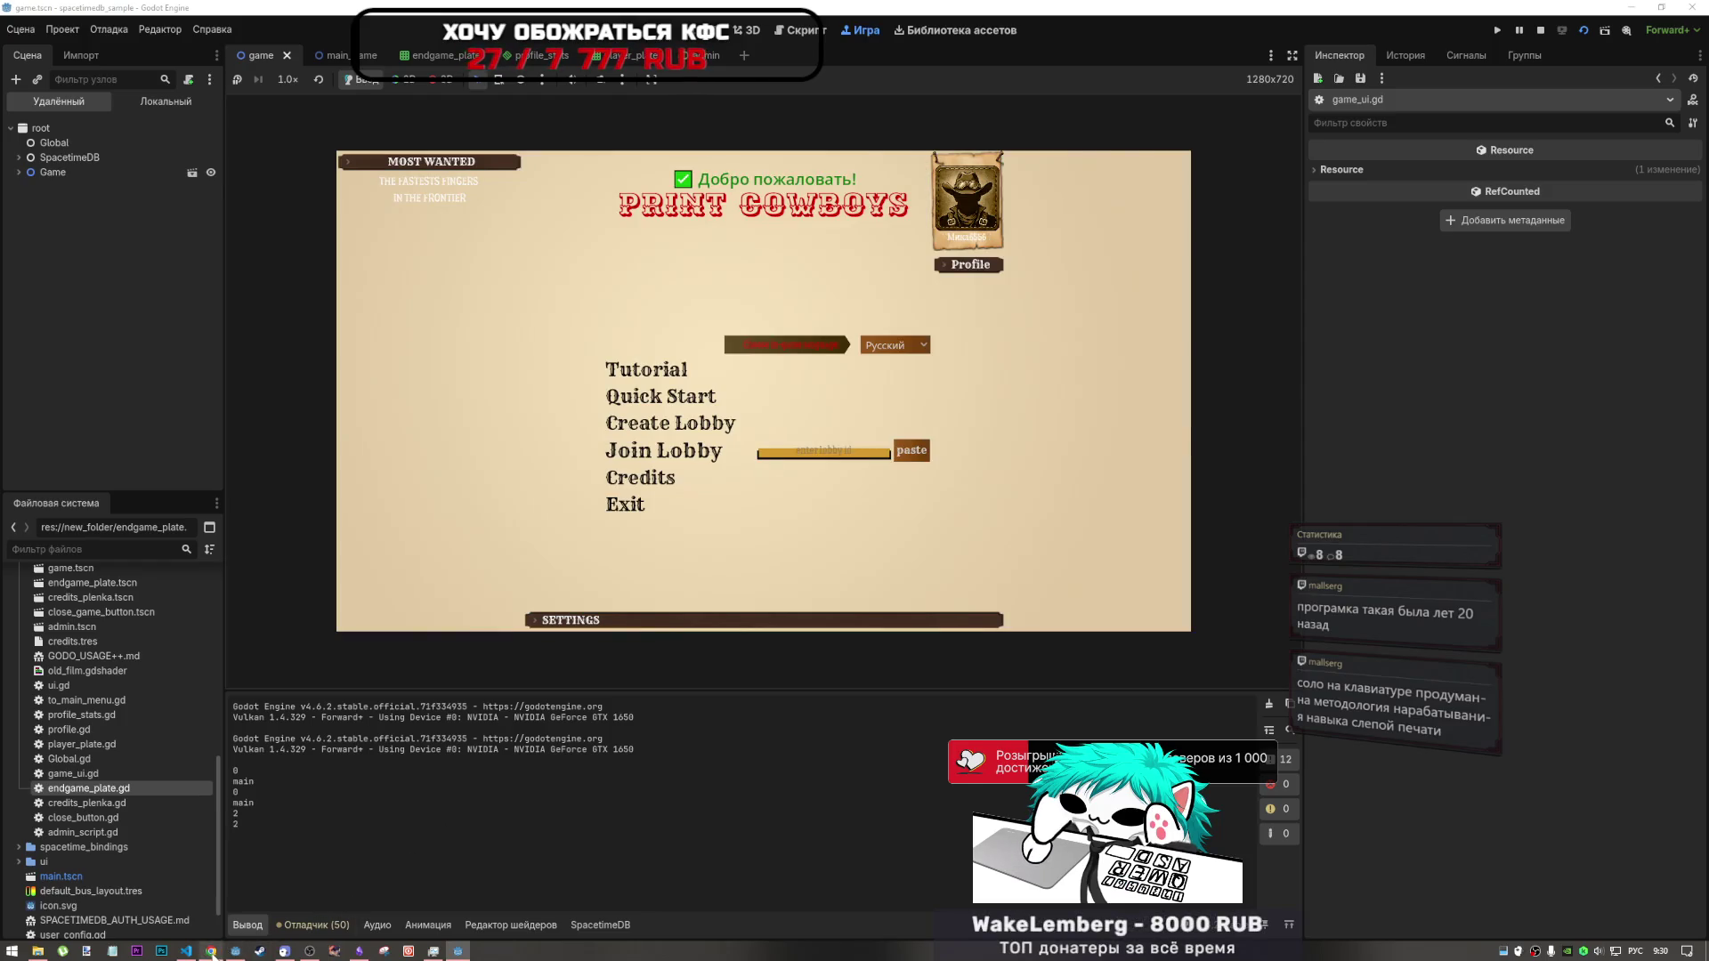
pyautogui.click(211, 951)
pyautogui.click(1414, 13)
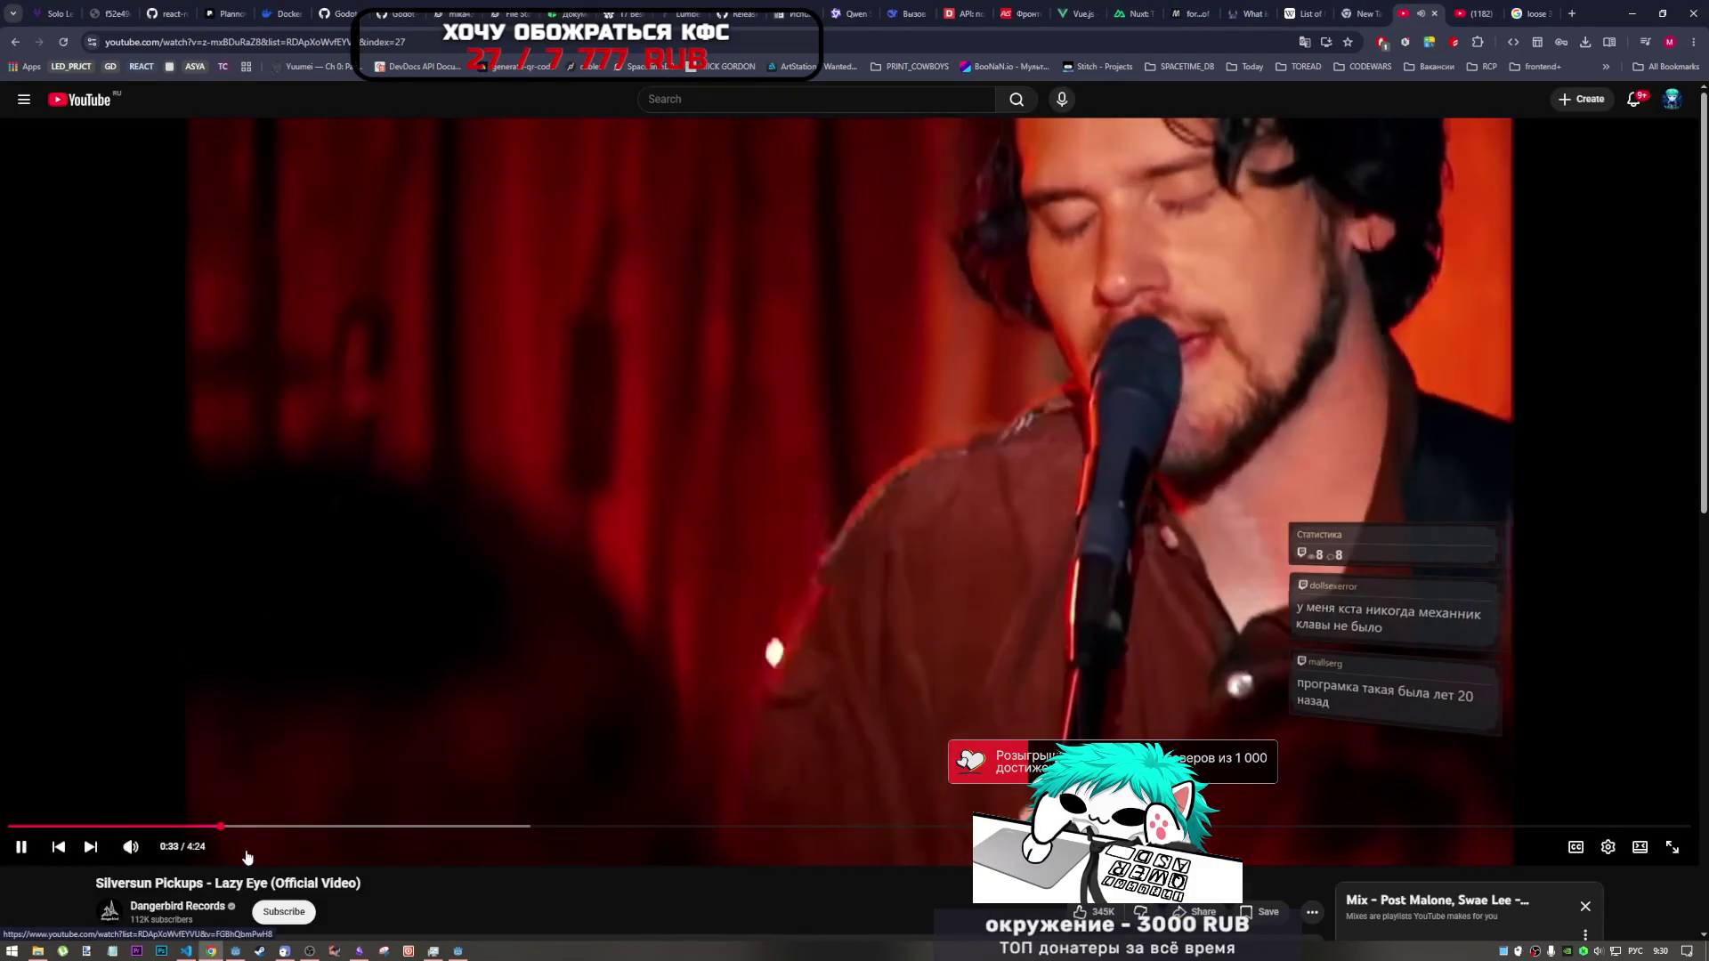
# - Skip YouTube ahead to Daft Punk's 'One More Time' and bring back the game window and Godot editor
pyautogui.hotkey('shift', 'n')
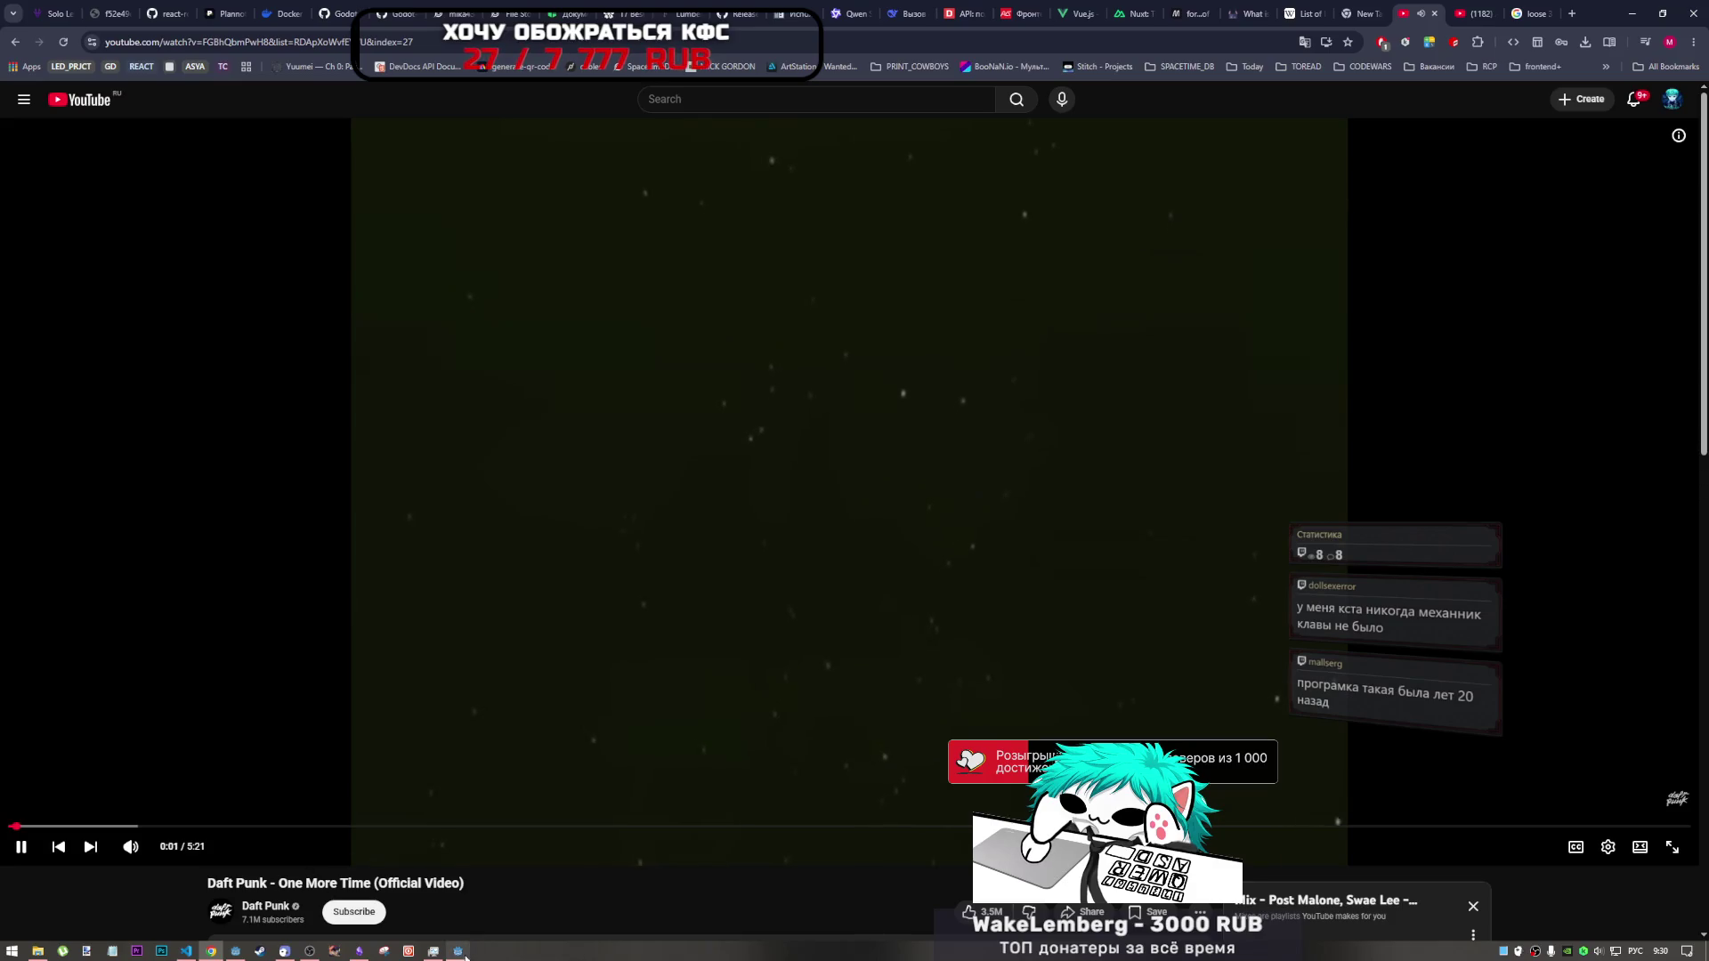
pyautogui.moveTo(459, 950)
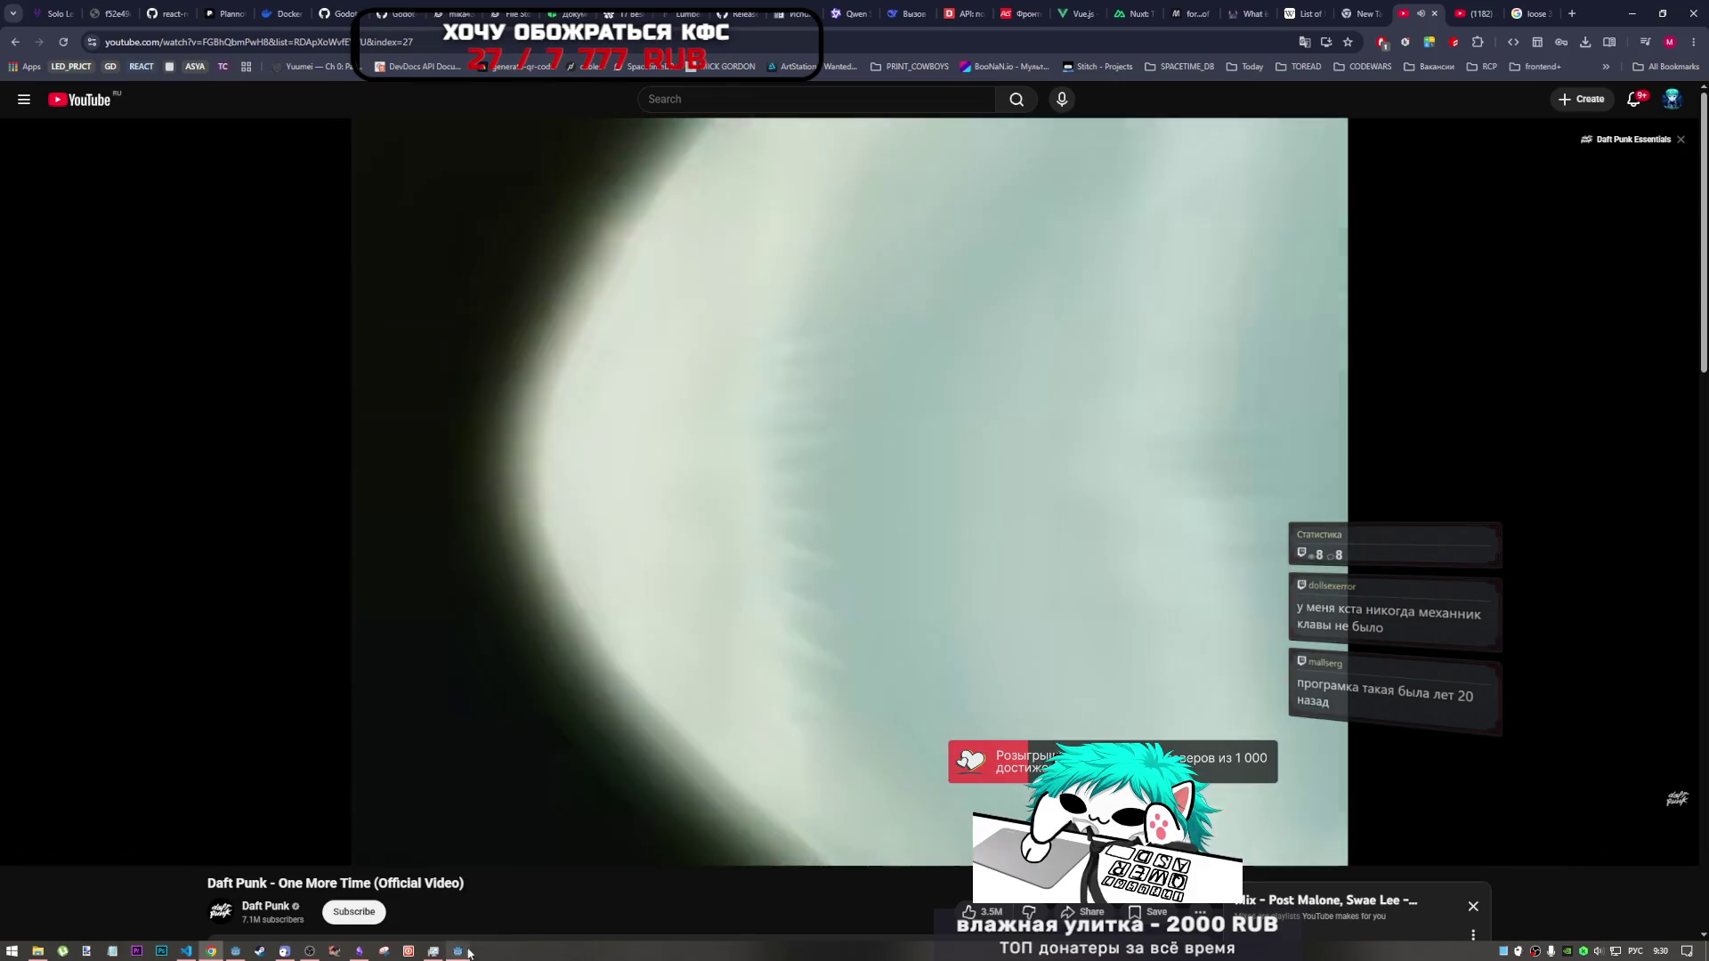
pyautogui.click(459, 951)
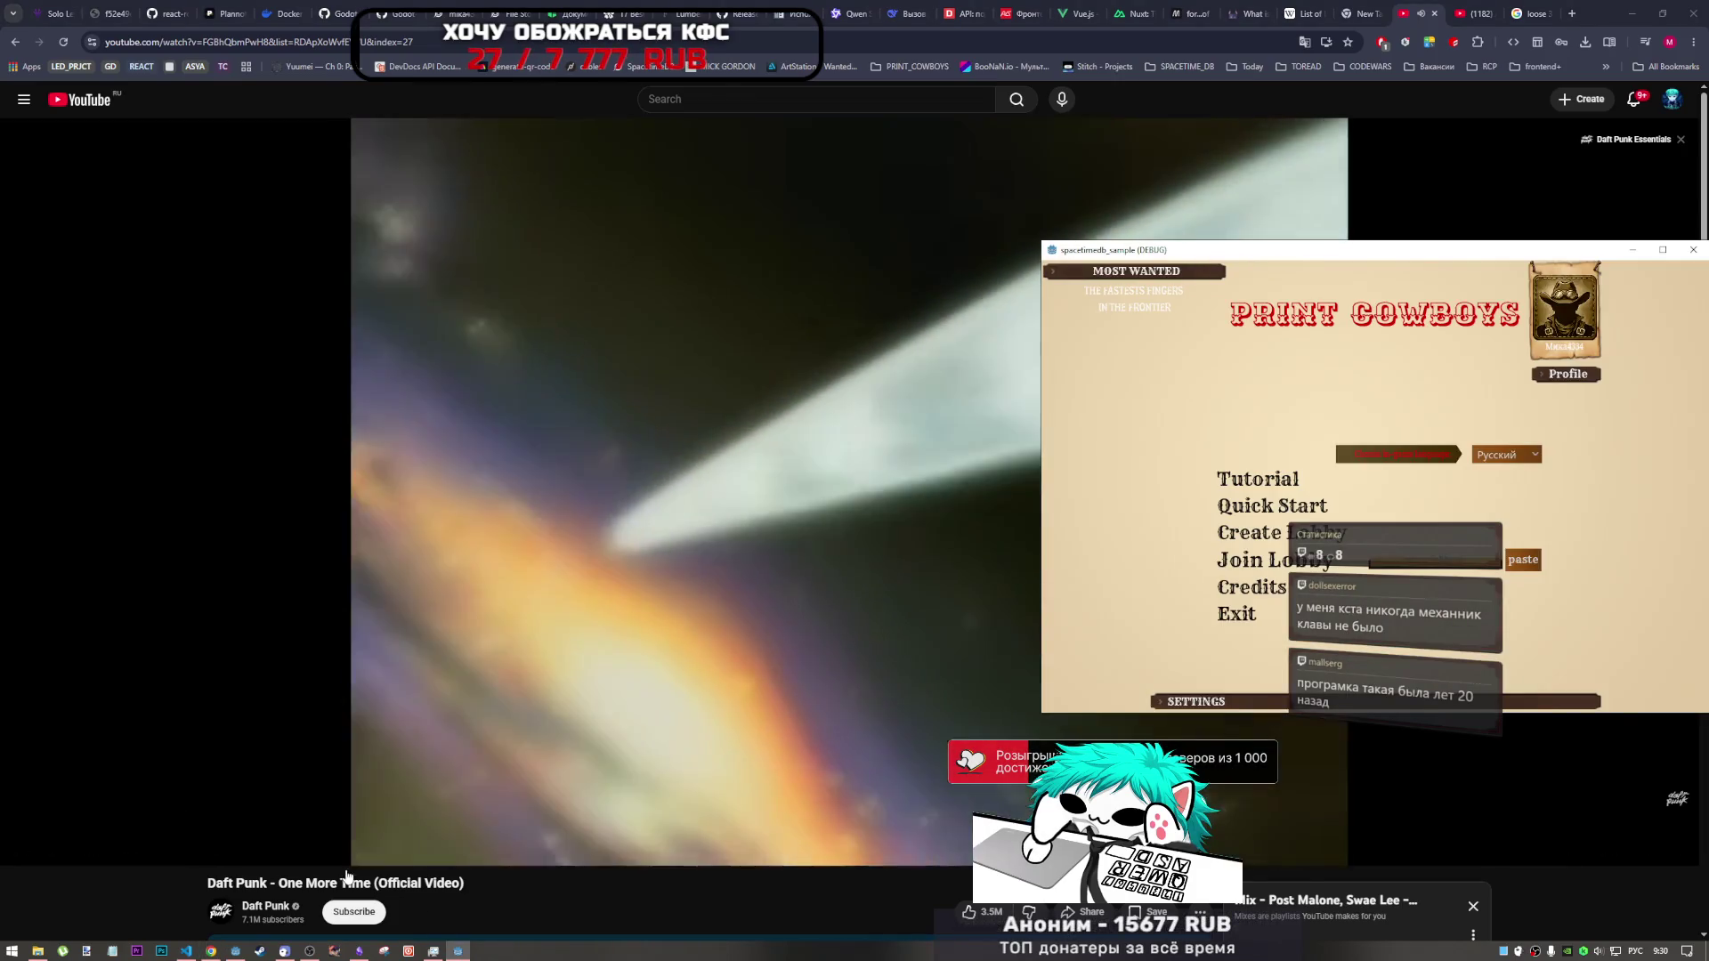
pyautogui.click(262, 949)
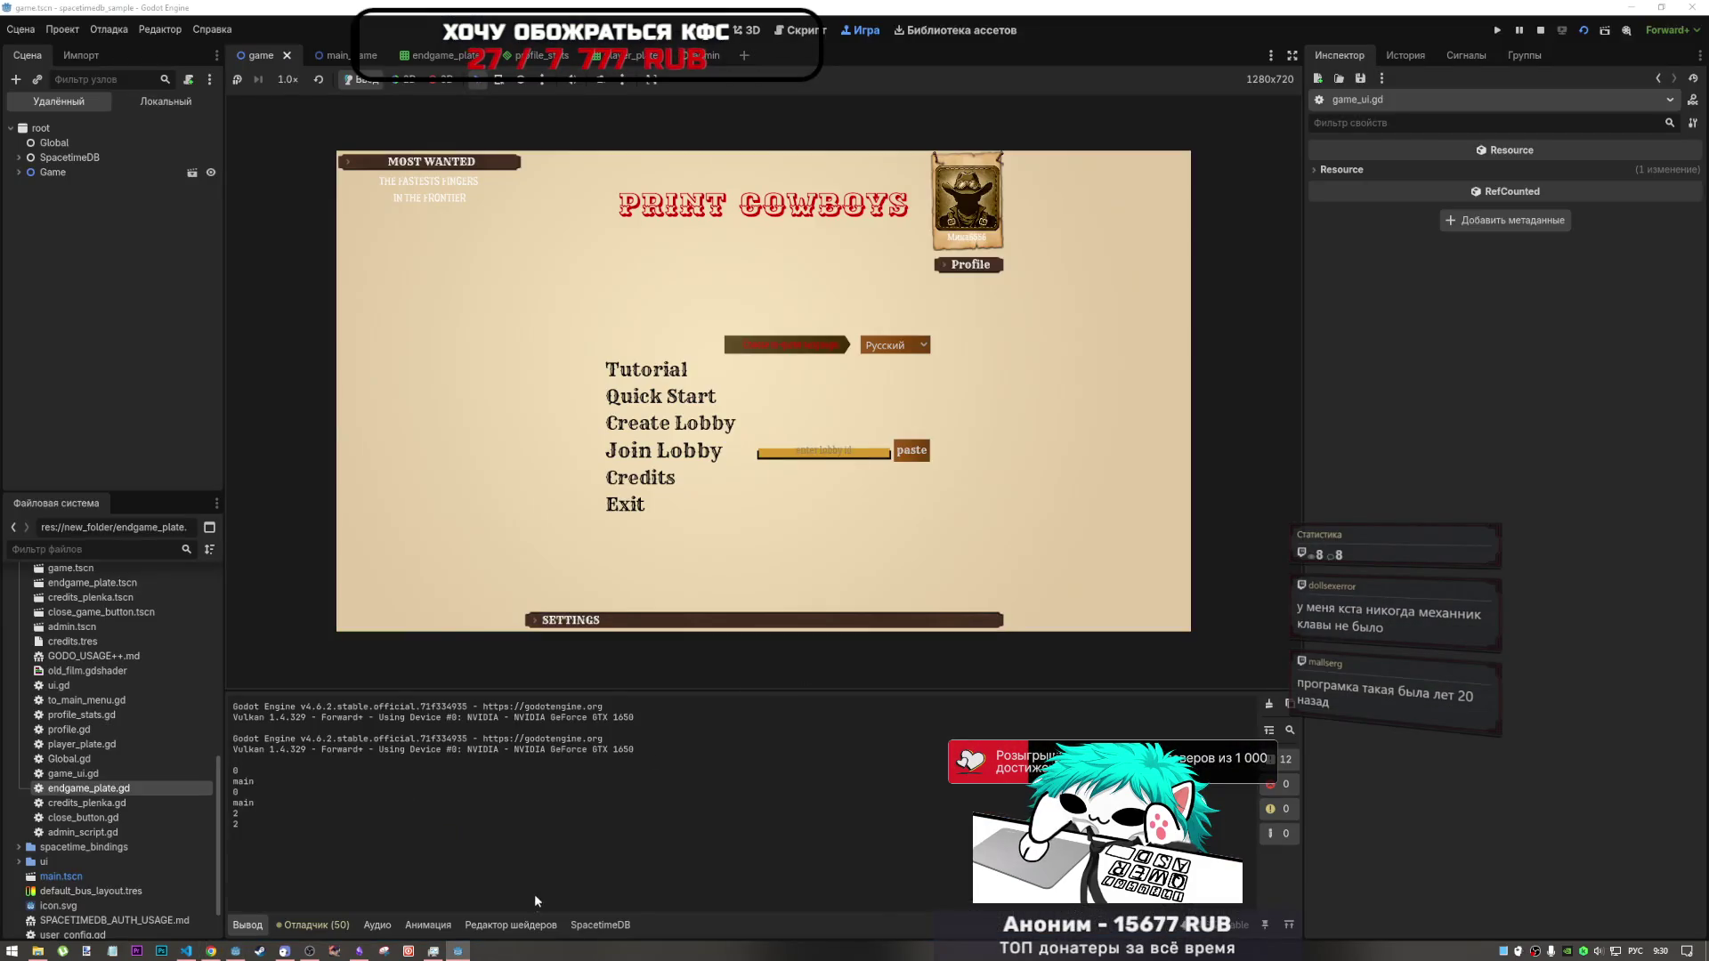
# - Create a lobby in the debug client, join it by pasted ID, lock all choices in both, and set ready
pyautogui.click(458, 951)
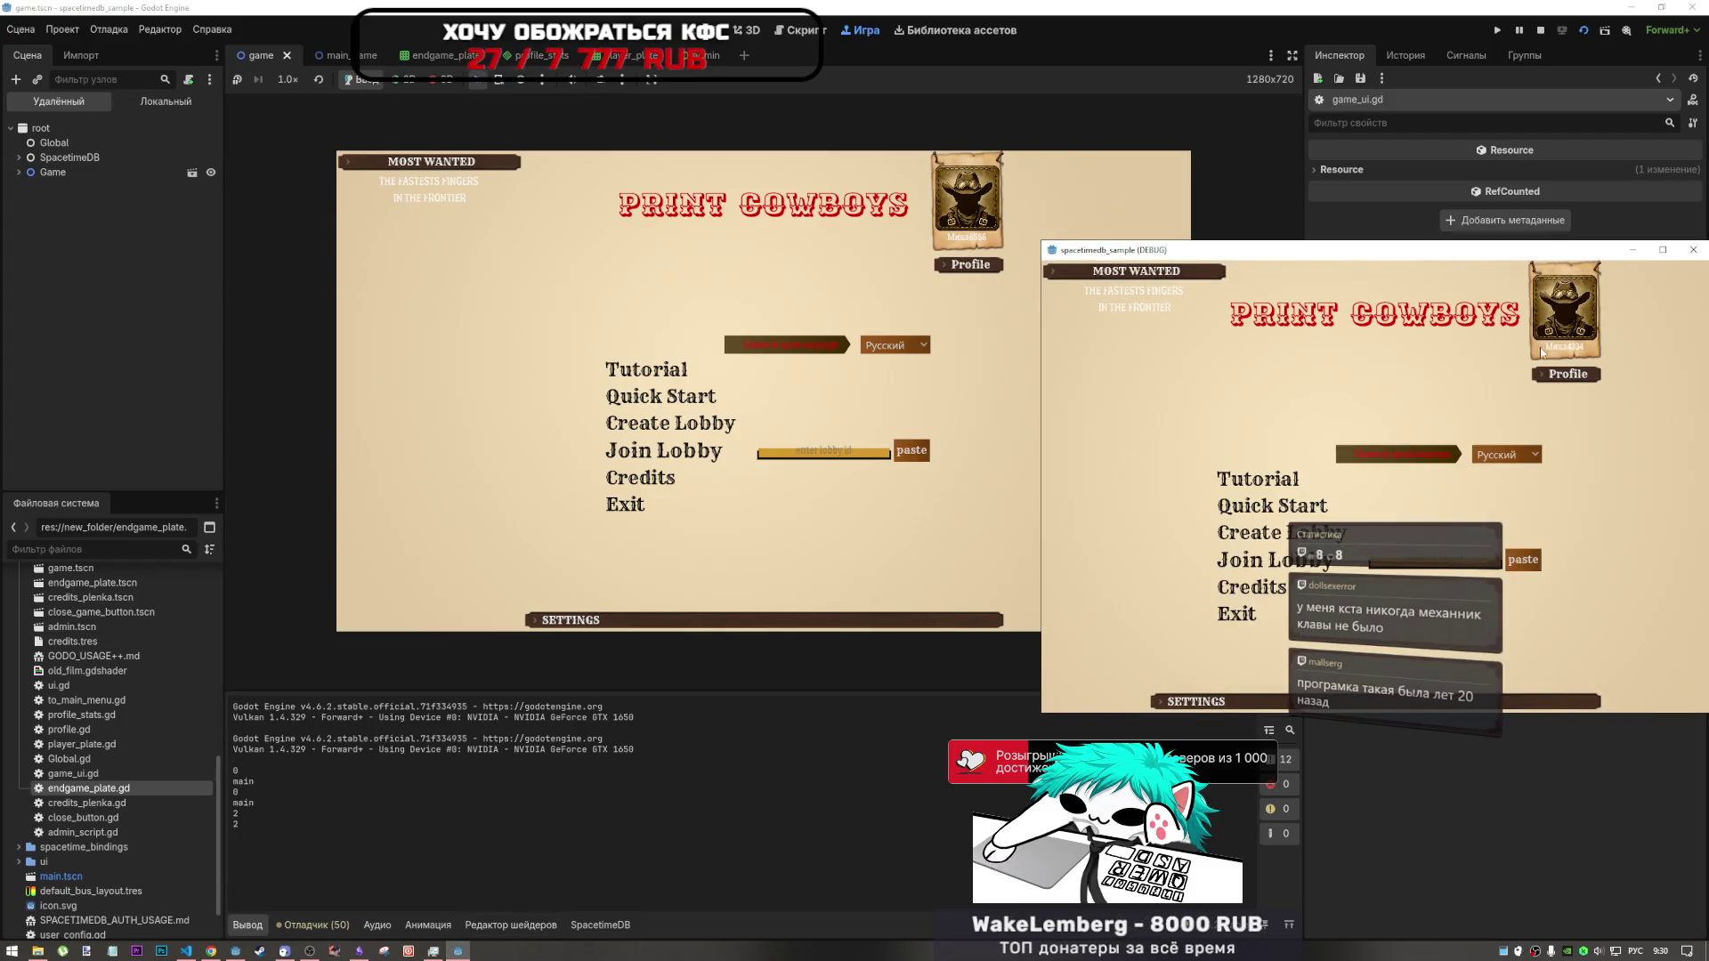
pyautogui.click(1335, 543)
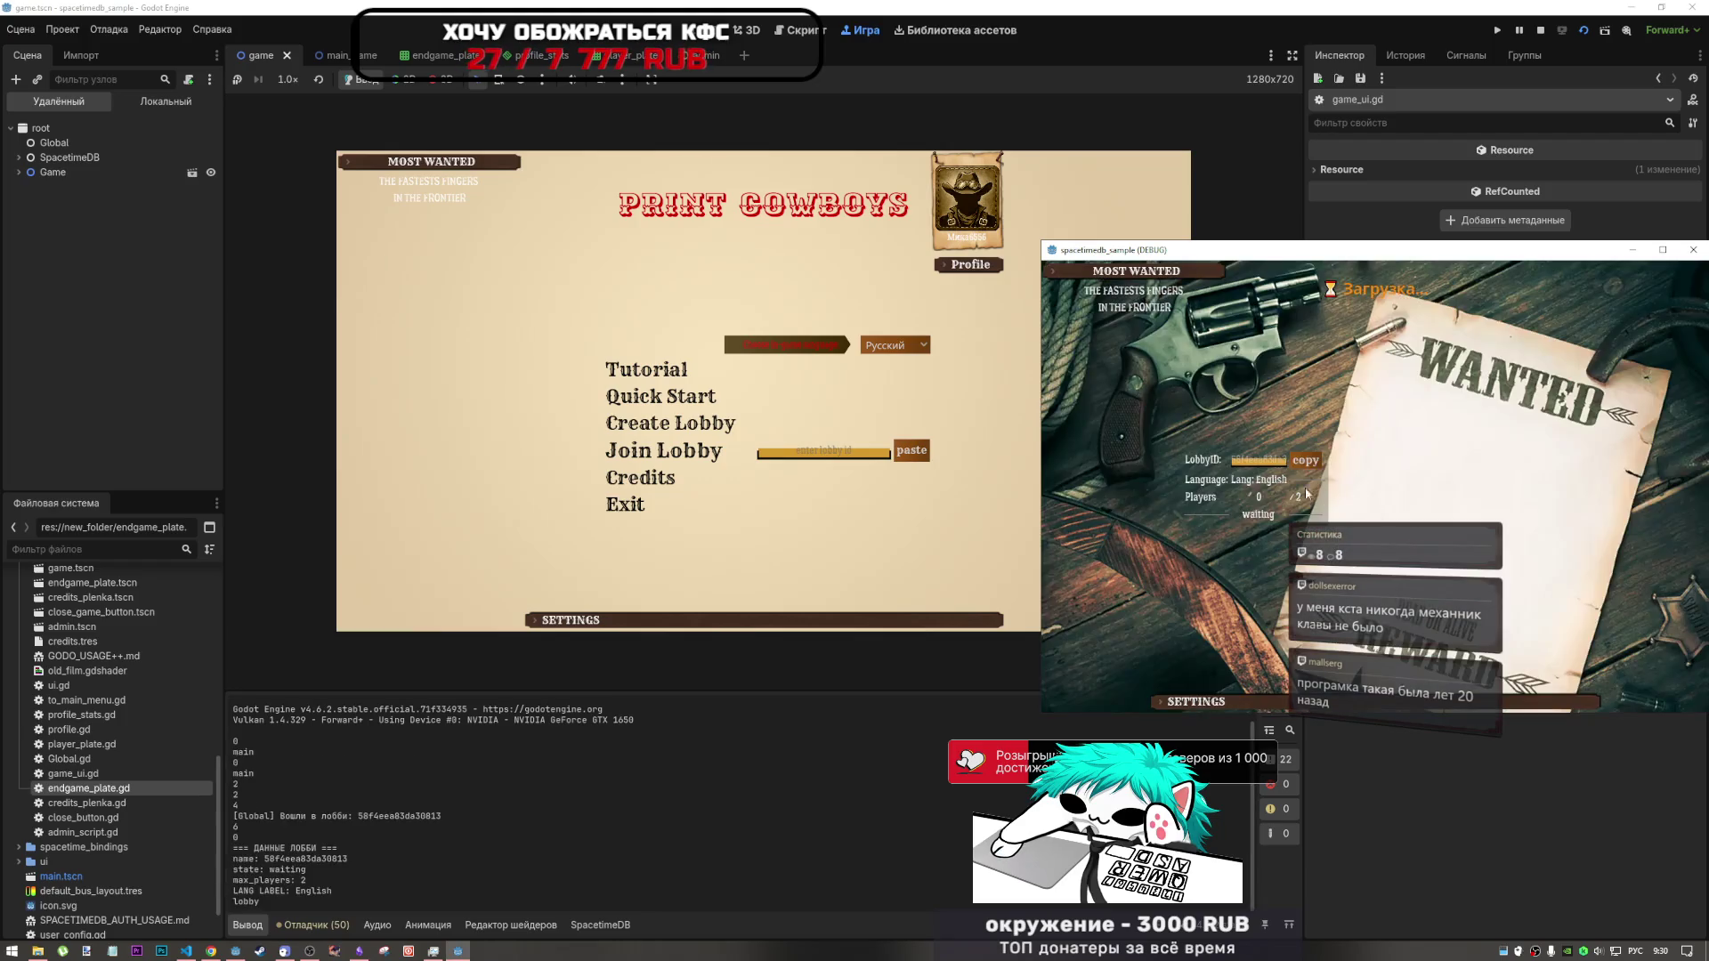
pyautogui.click(911, 451)
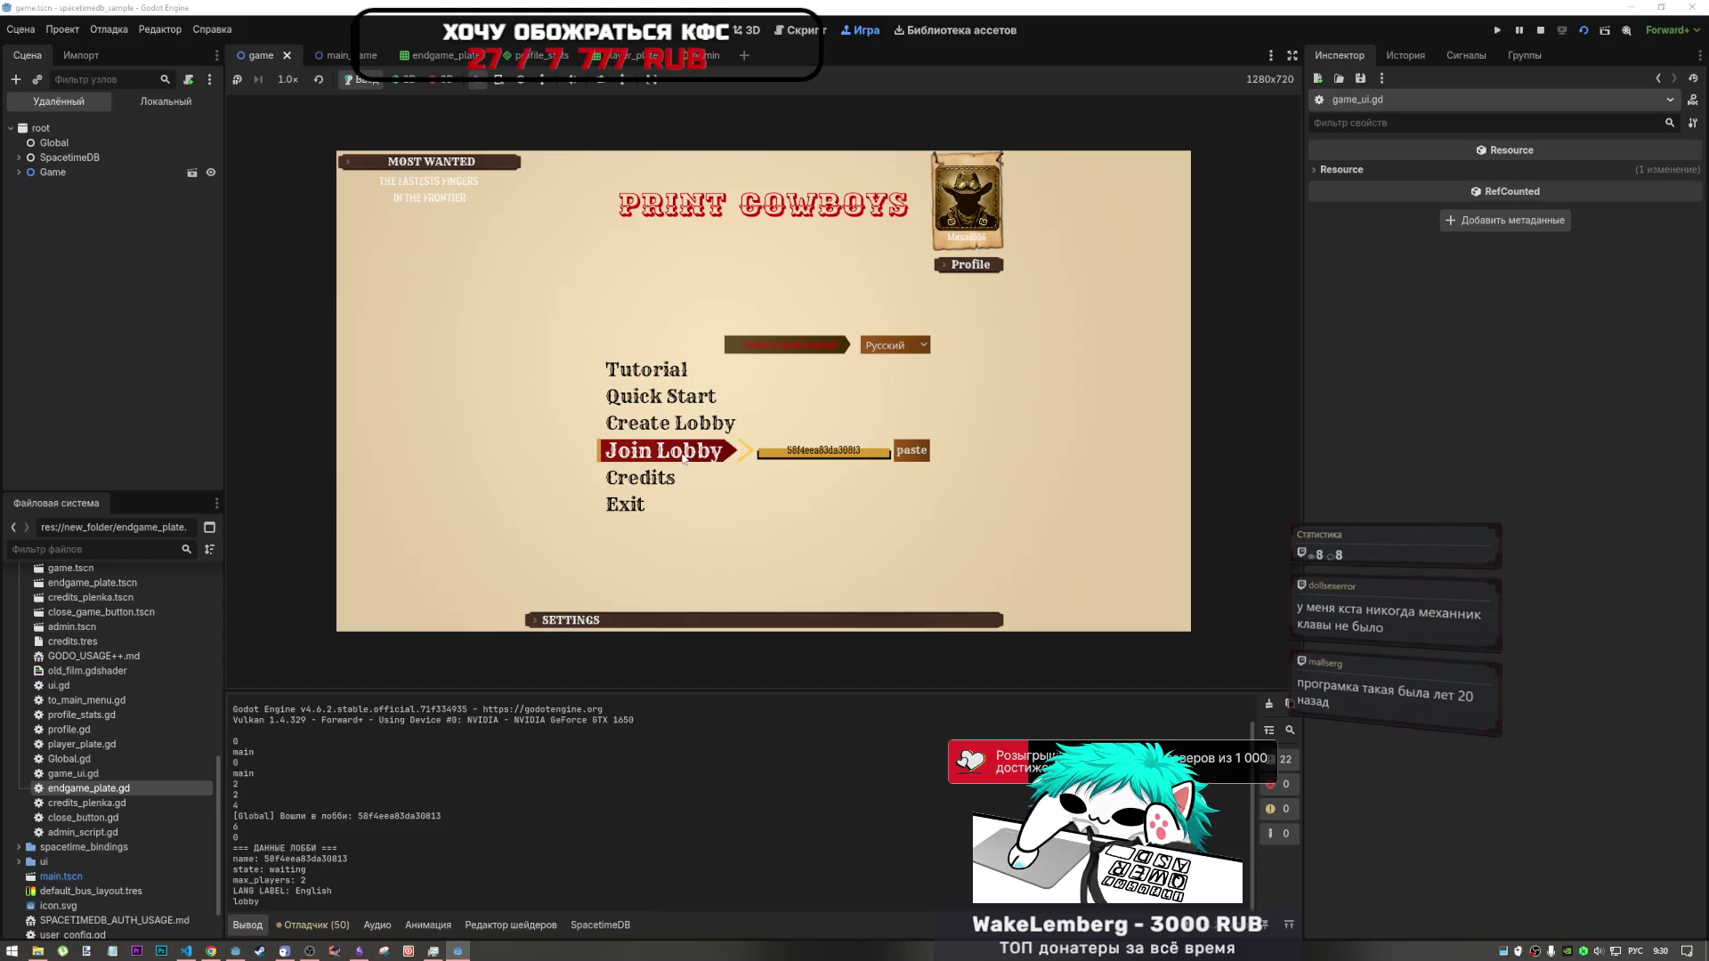
pyautogui.click(684, 458)
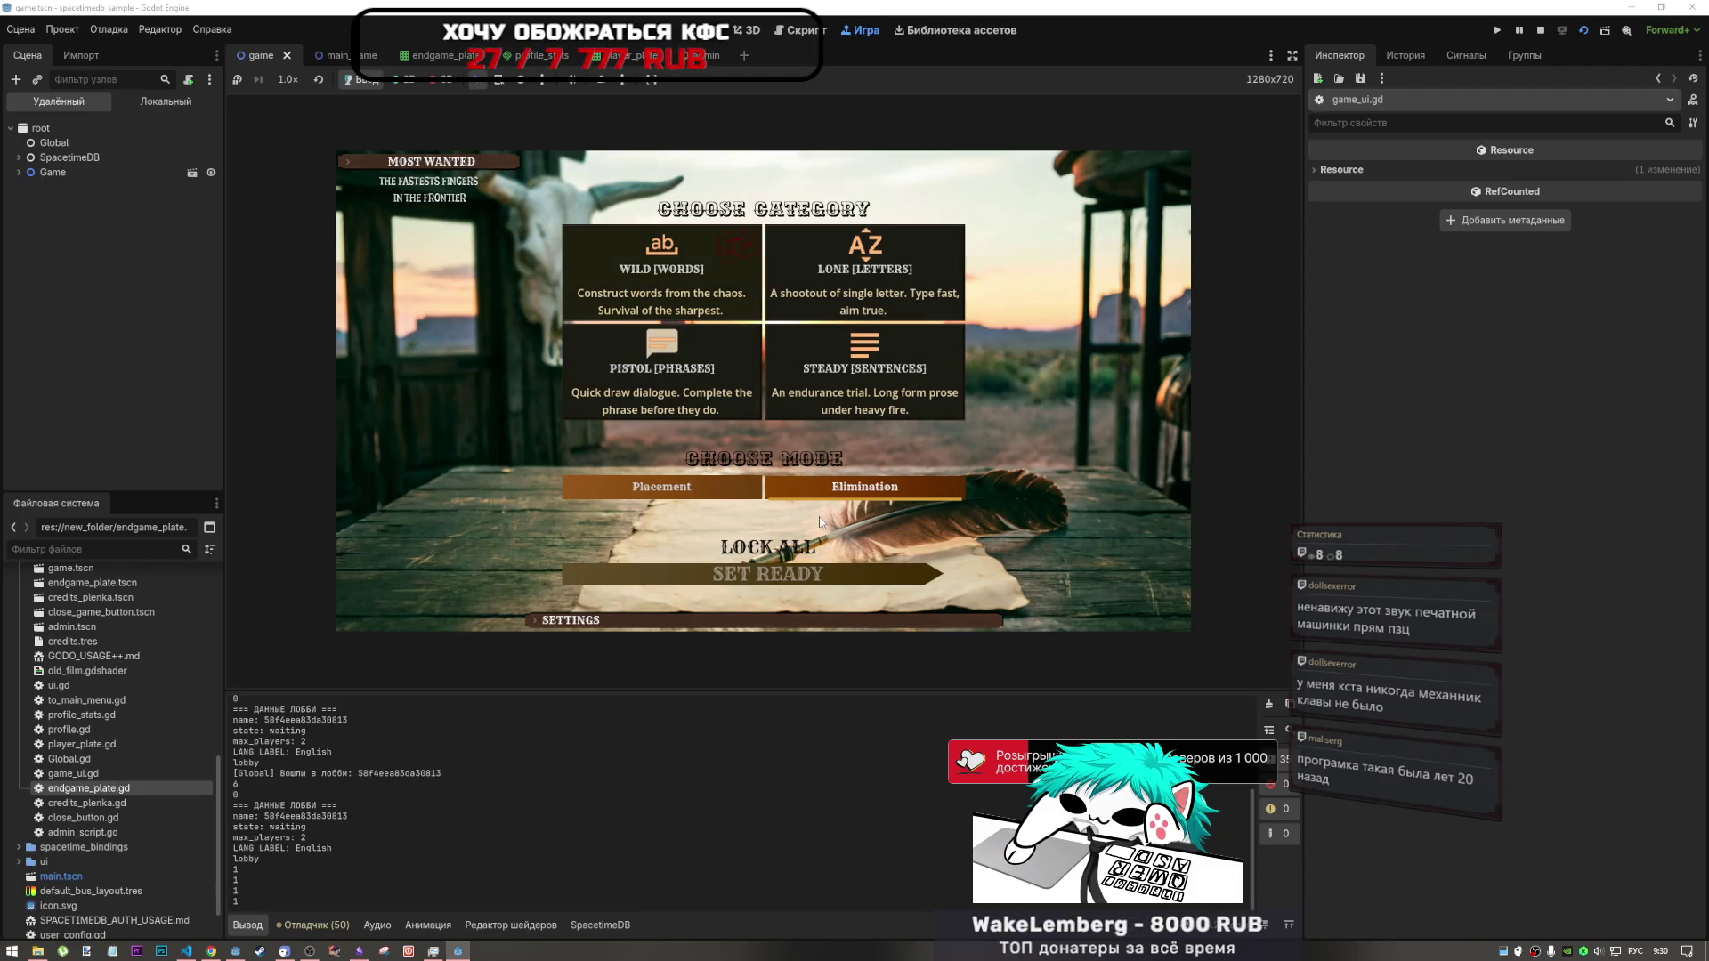
pyautogui.click(878, 551)
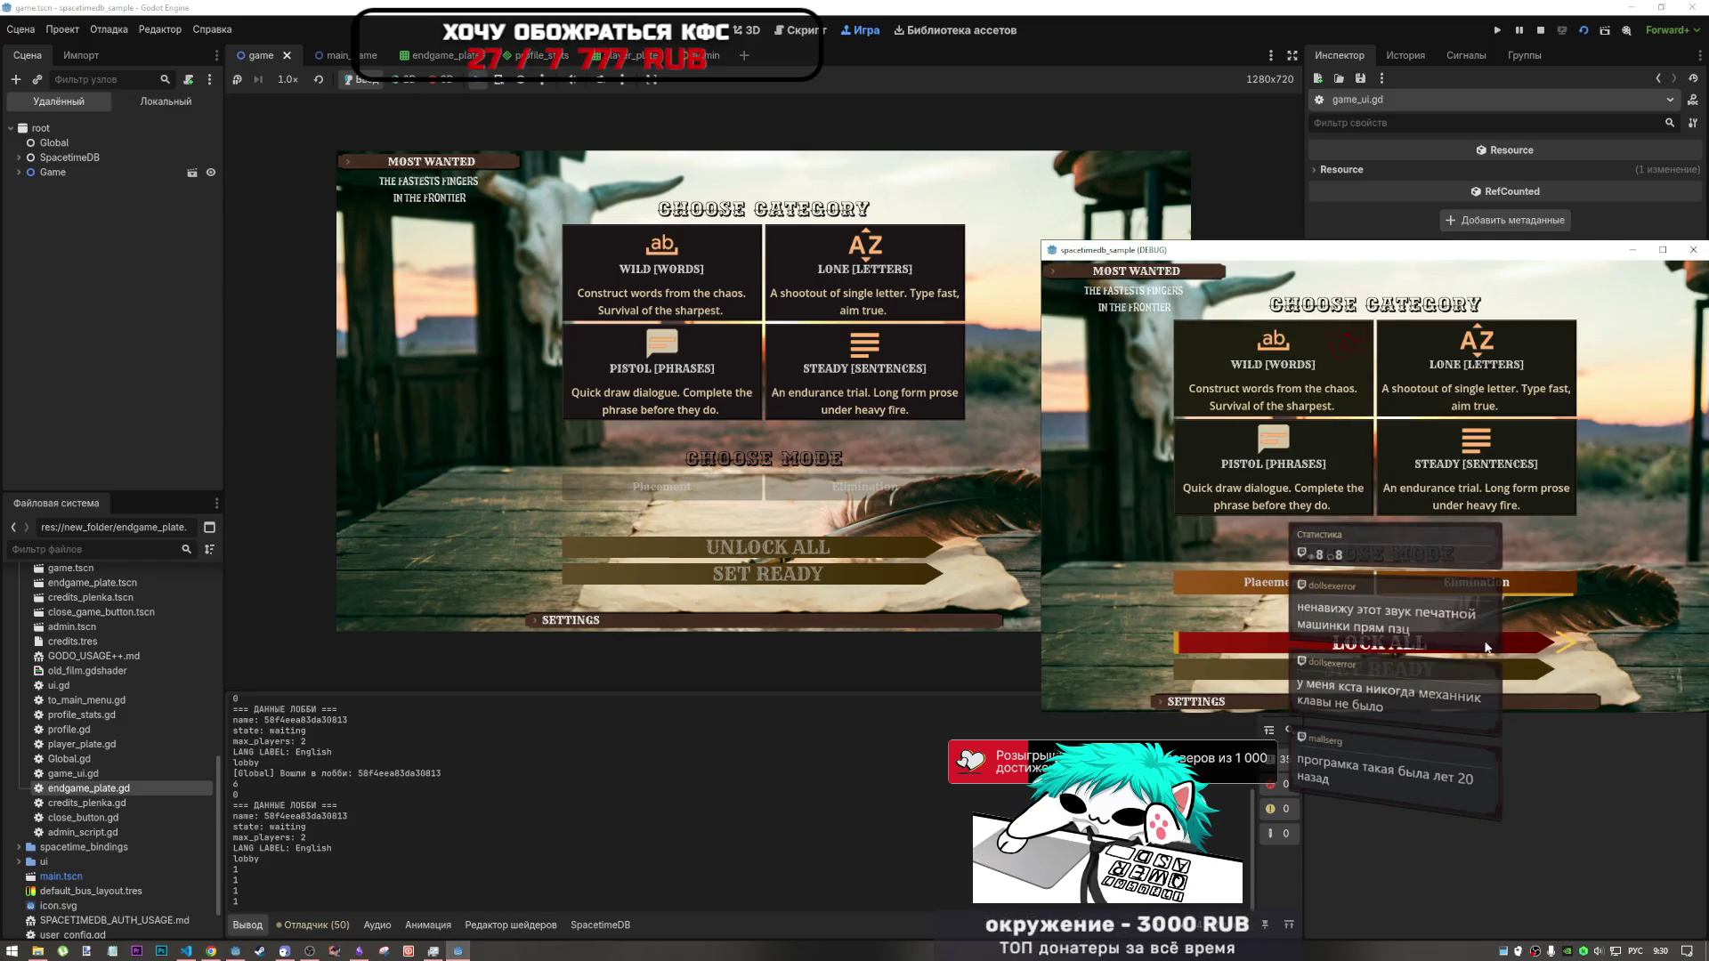
pyautogui.click(1513, 642)
pyautogui.click(1521, 675)
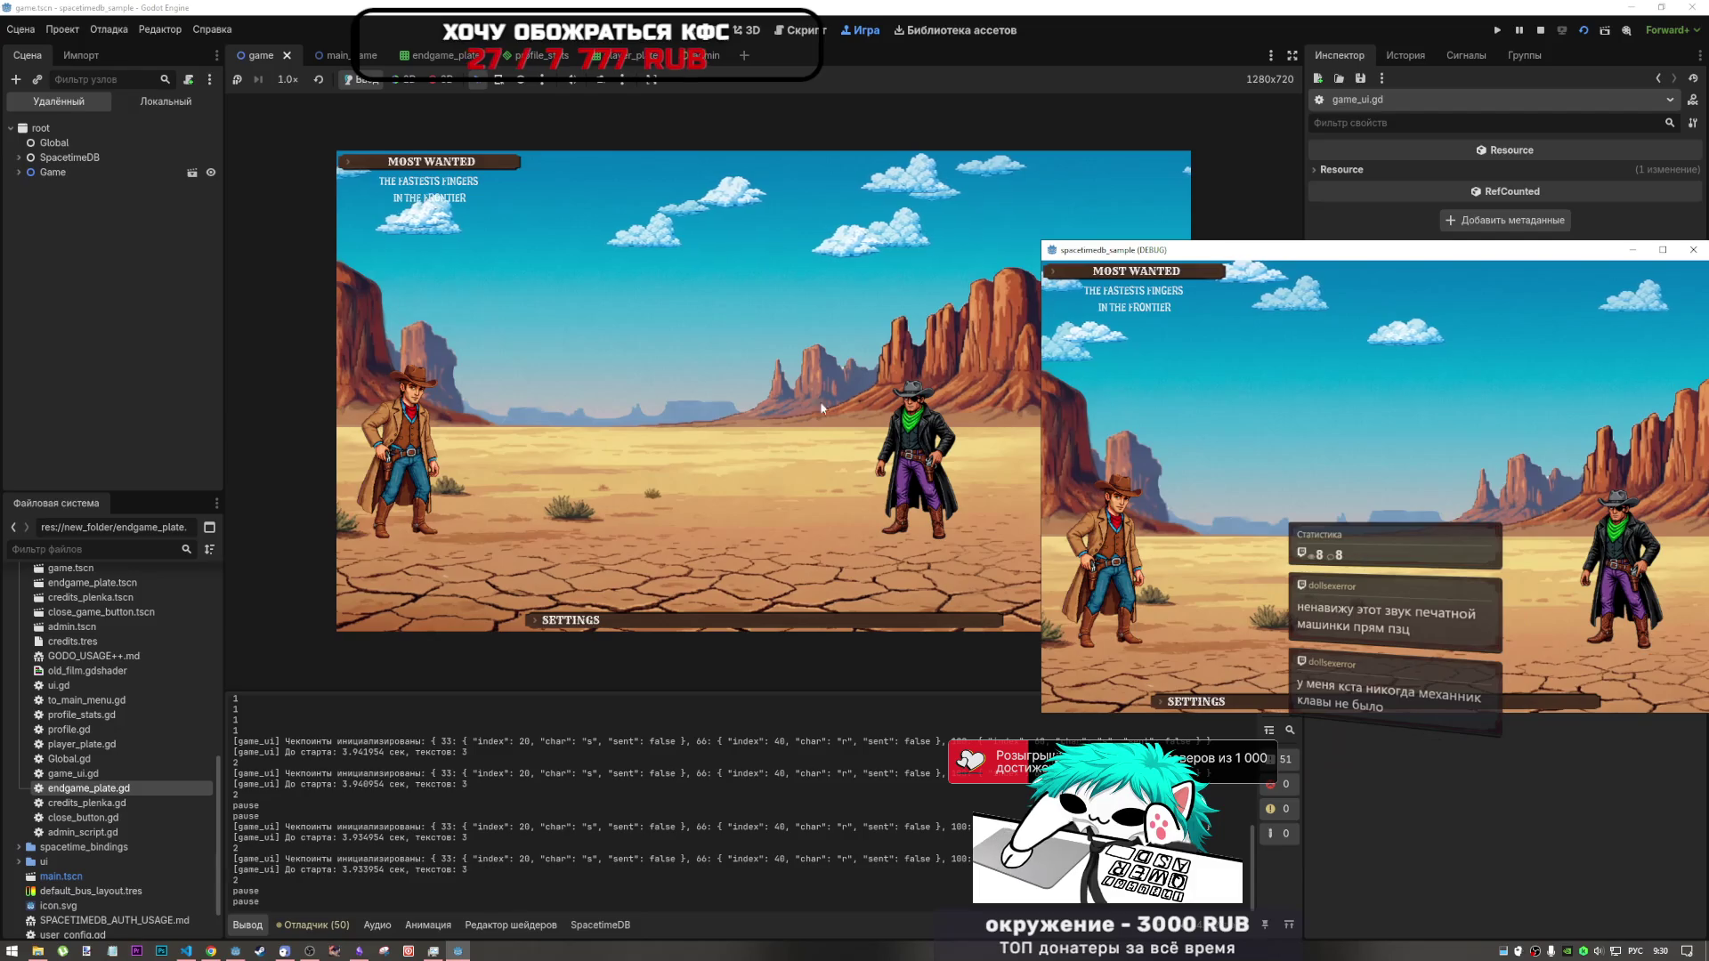
# - Ready up and type 'elephant waves trunk', 'singer sings song' and 'boar cub searches acorns' in English
pyautogui.click(633, 325)
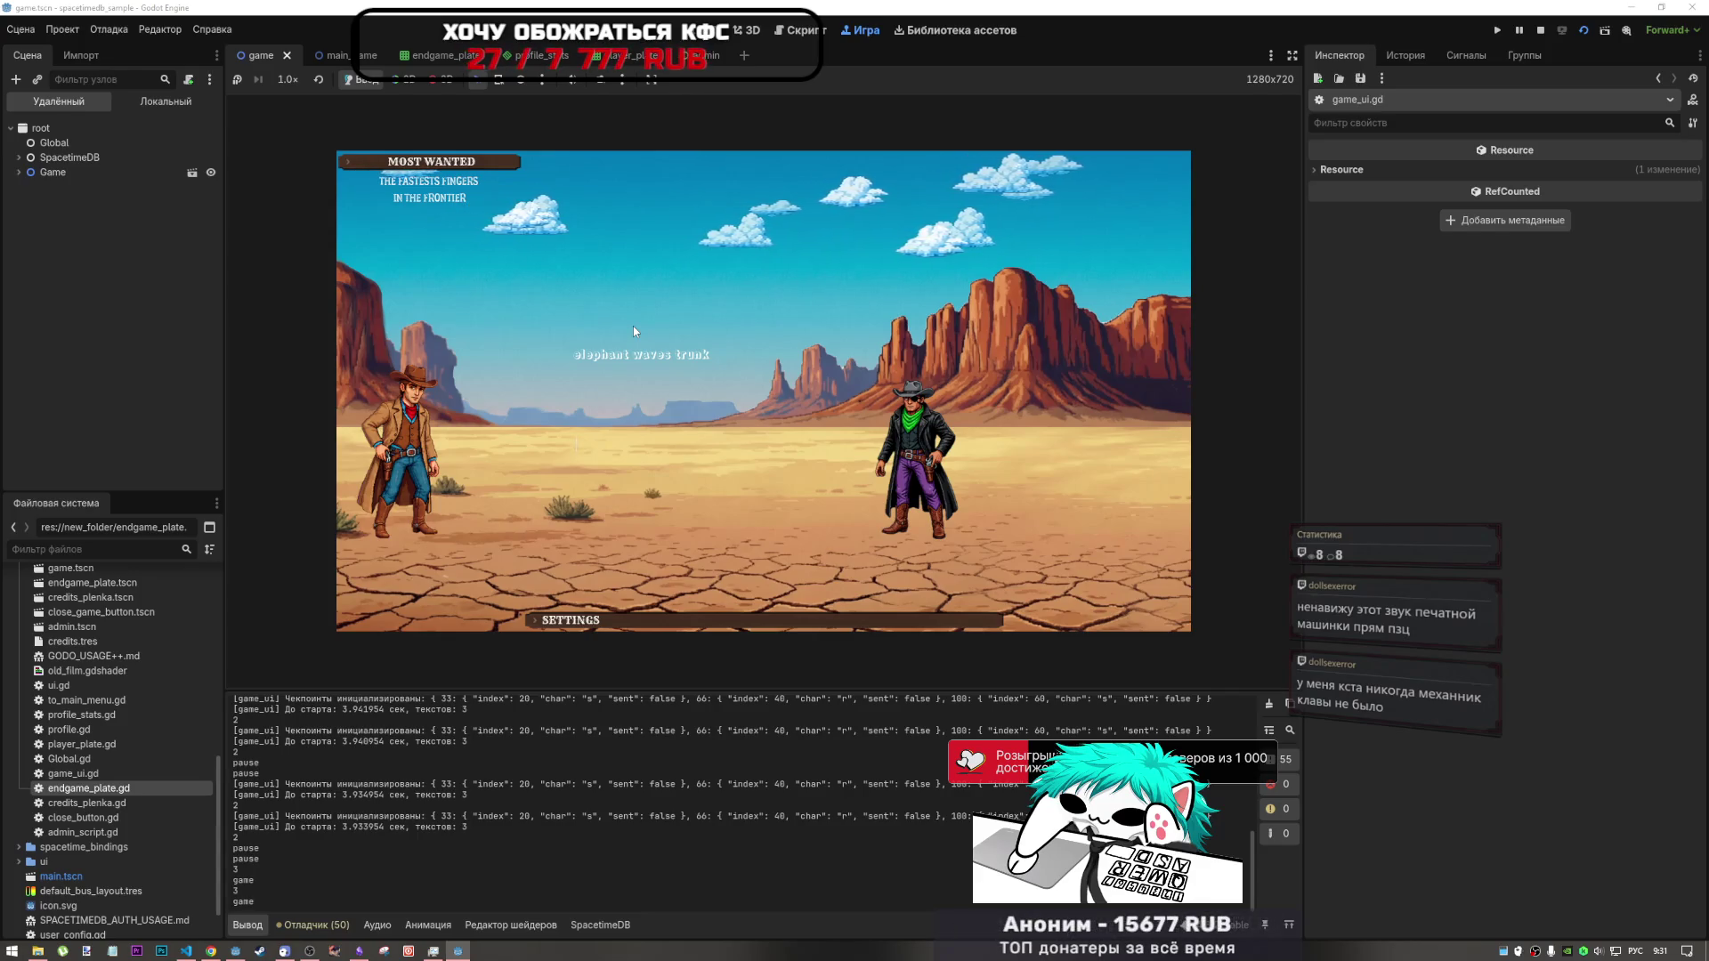
pyautogui.hotkey('alt', 'shift')
pyautogui.write('elepha')
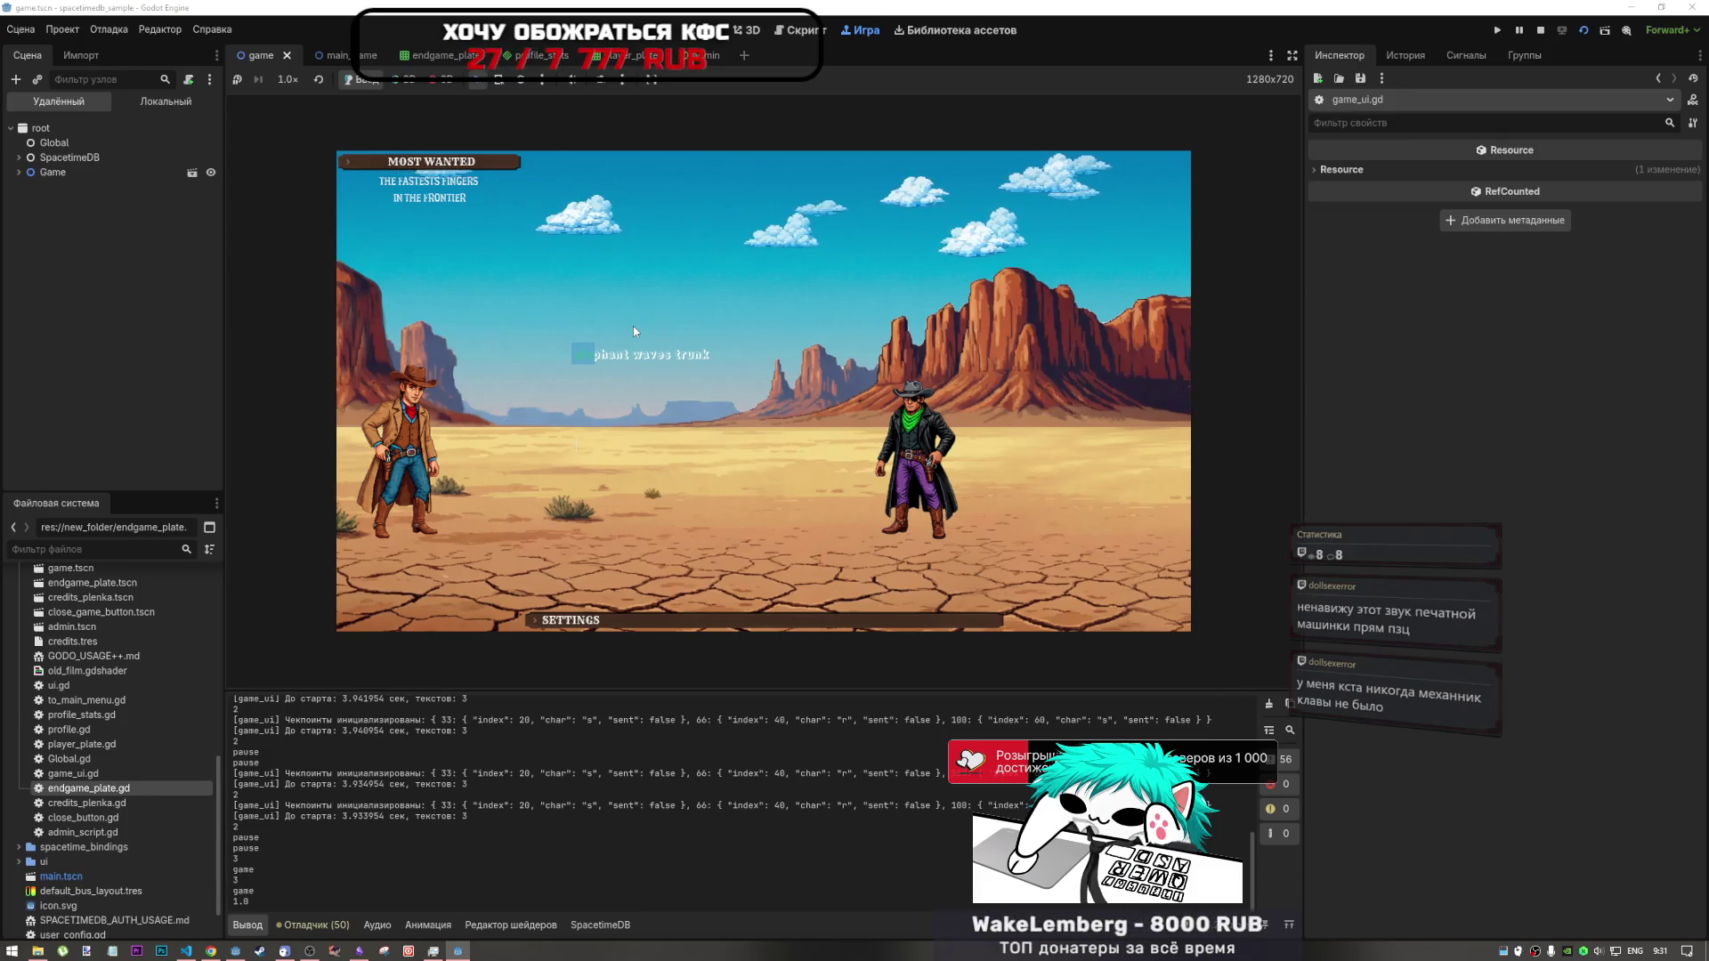
pyautogui.write('nt w')
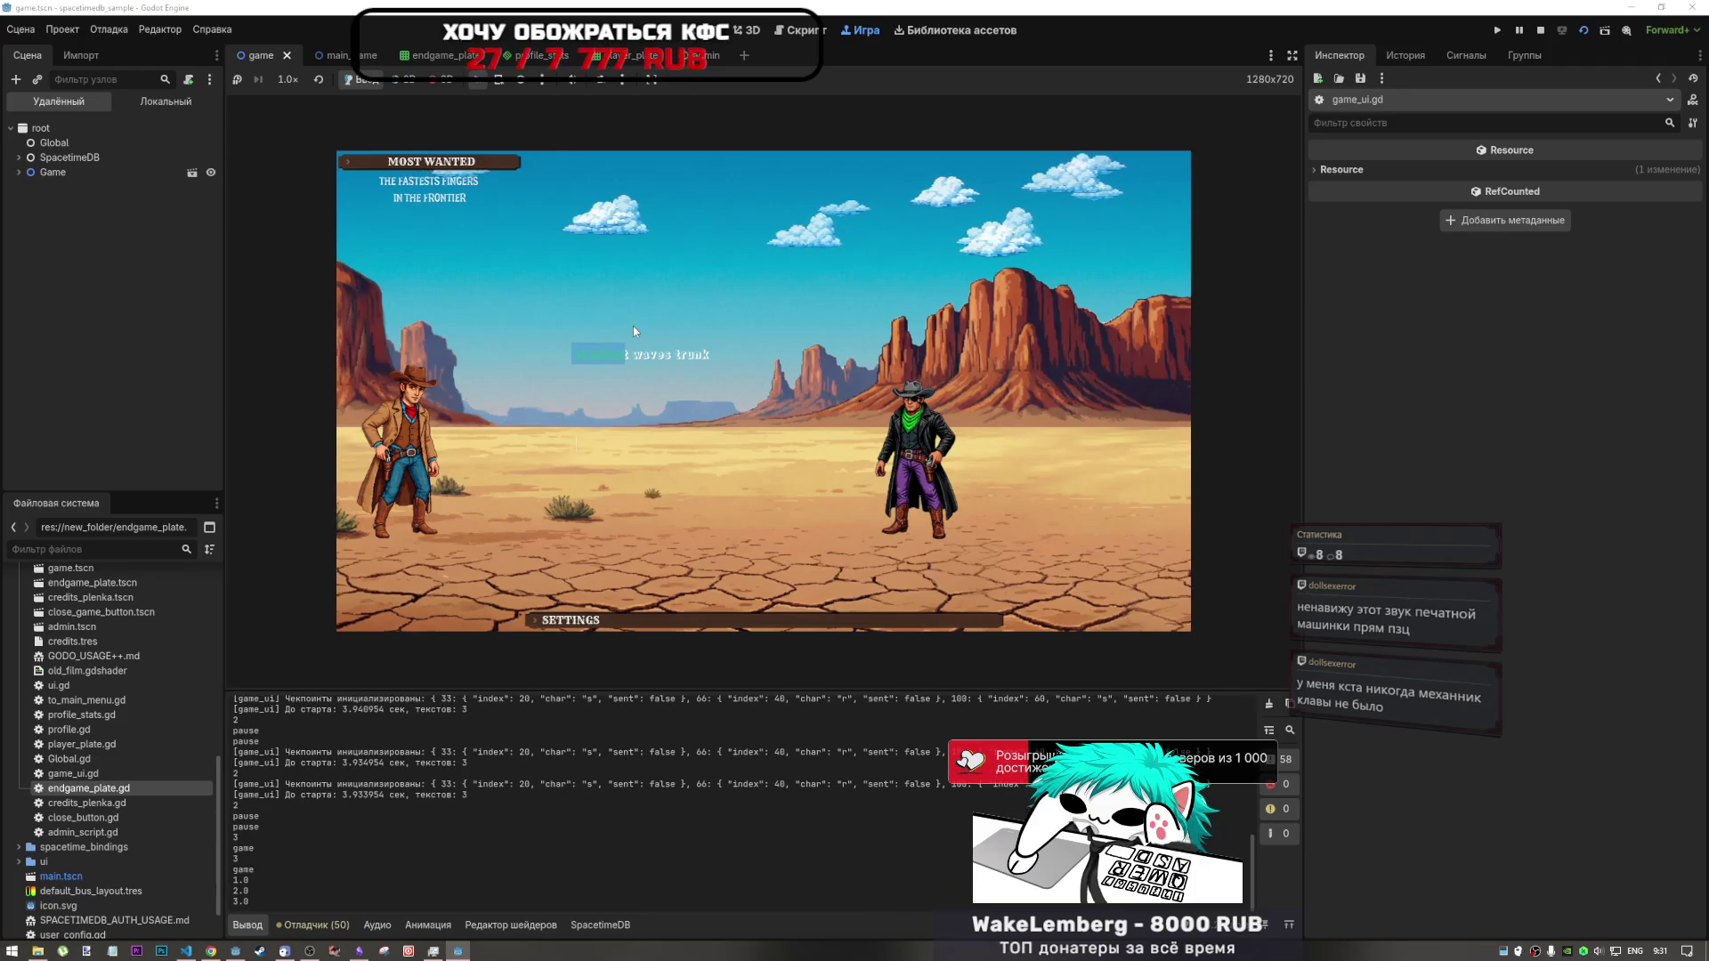
pyautogui.write('aves ')
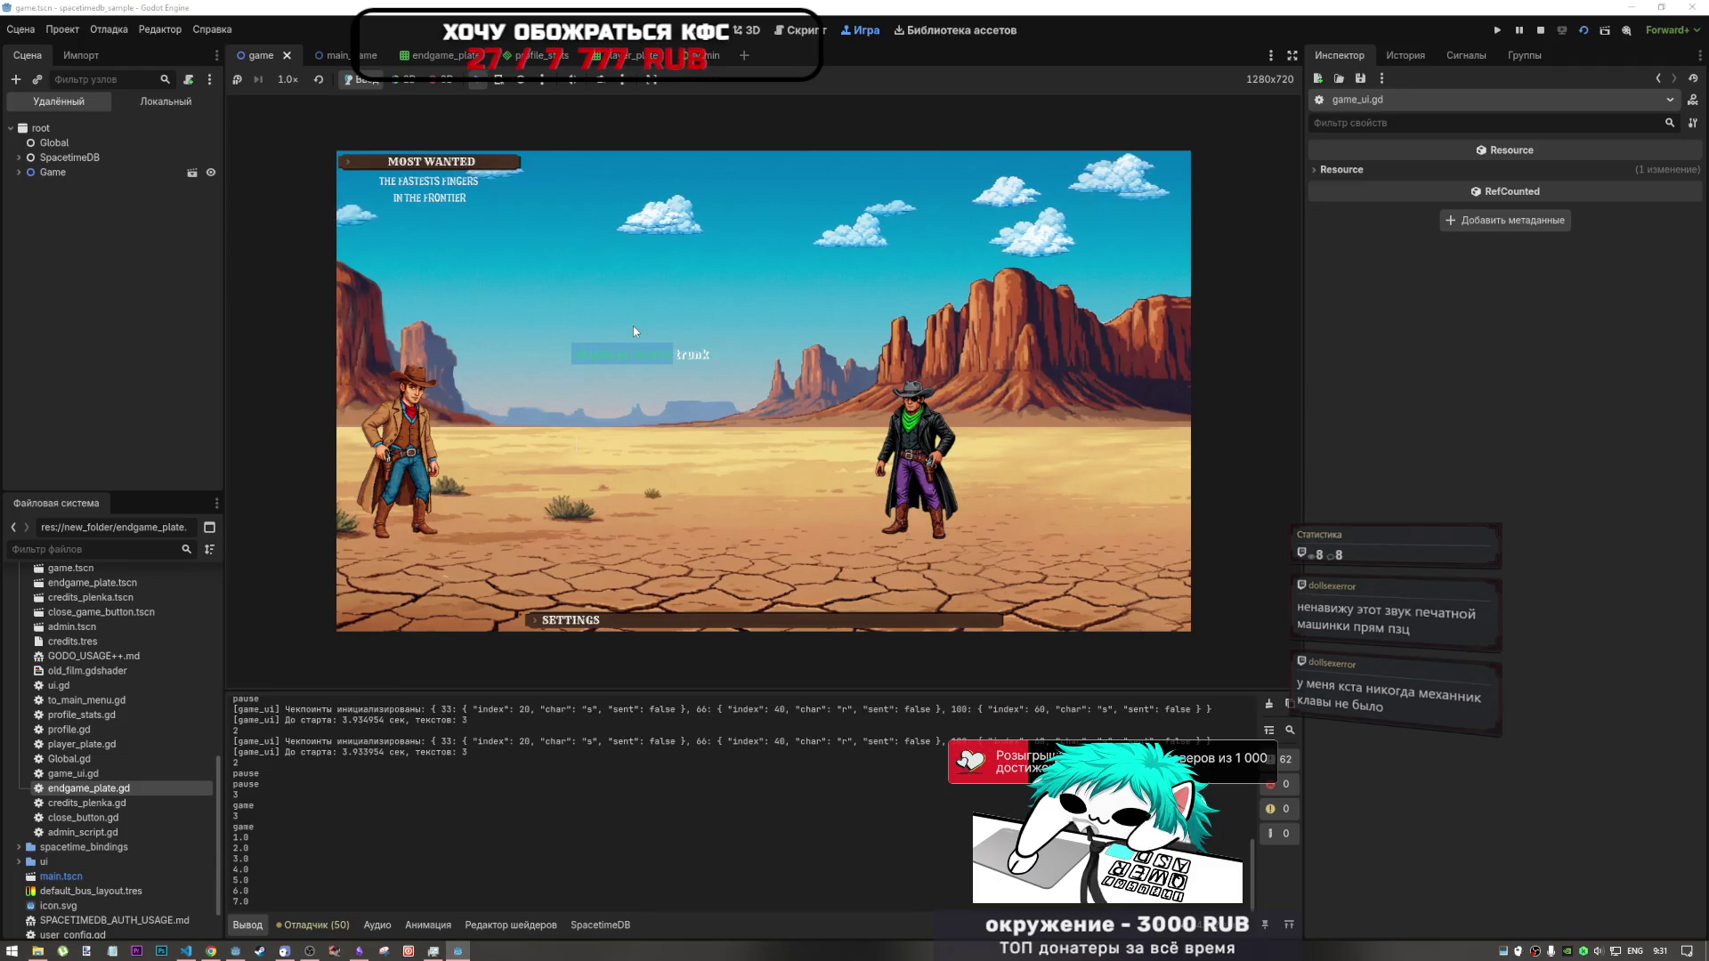
pyautogui.write('trun')
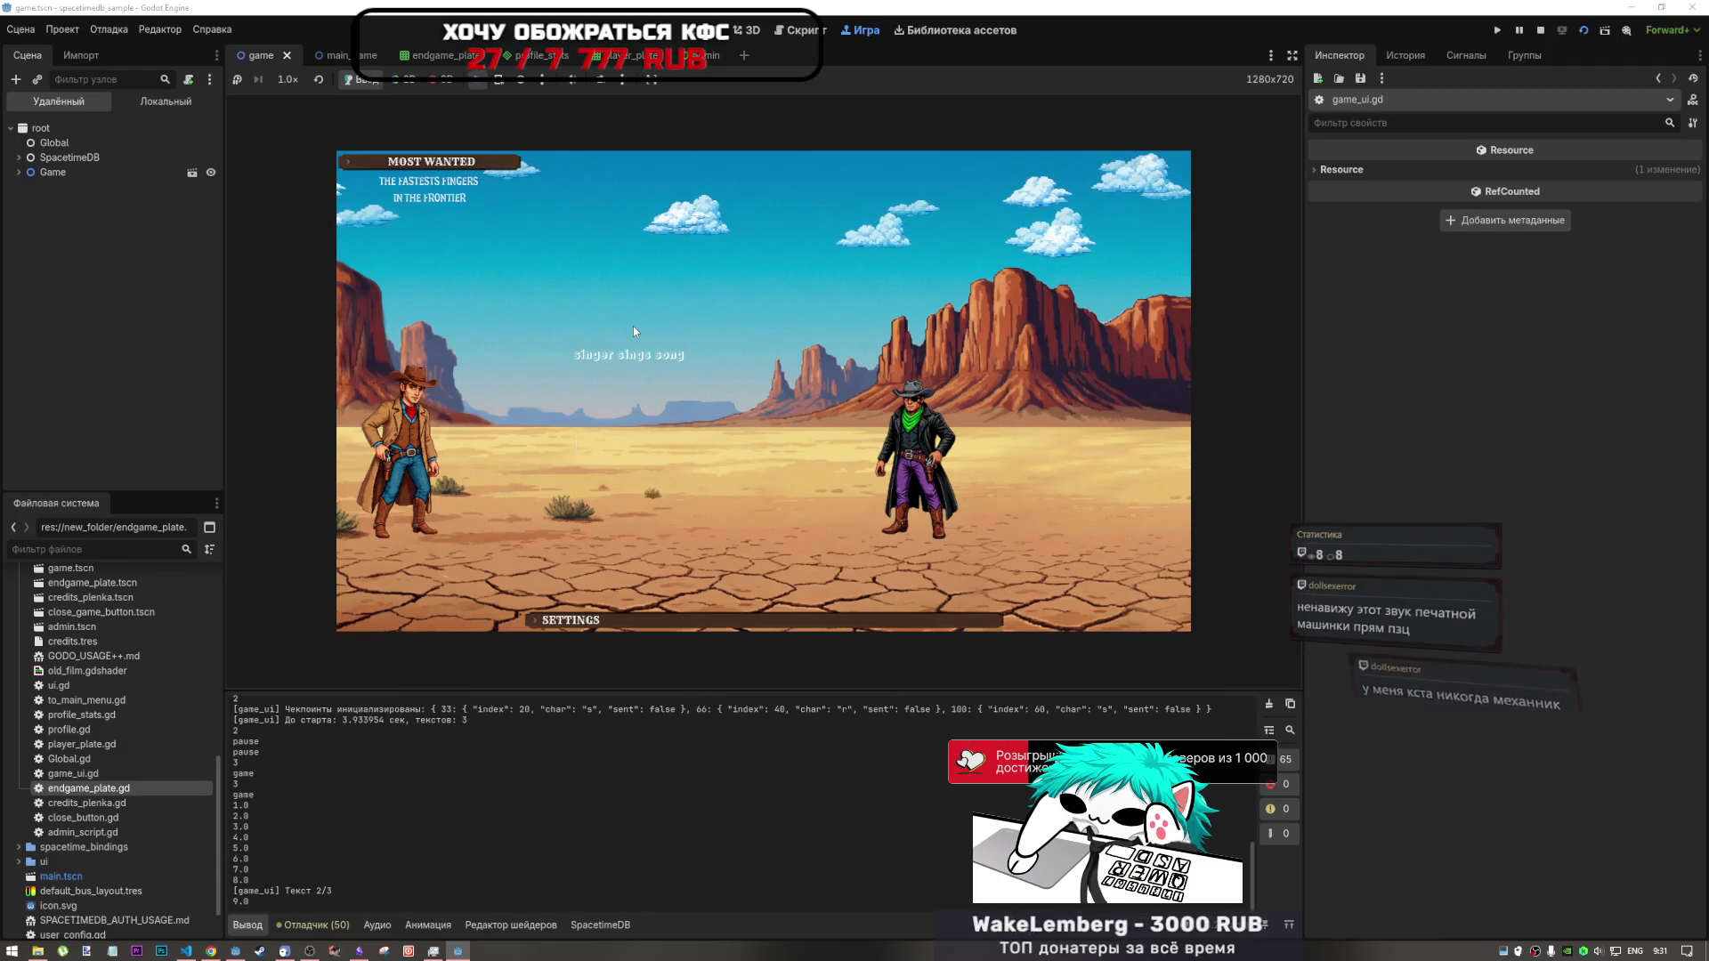
pyautogui.write('ksinger si')
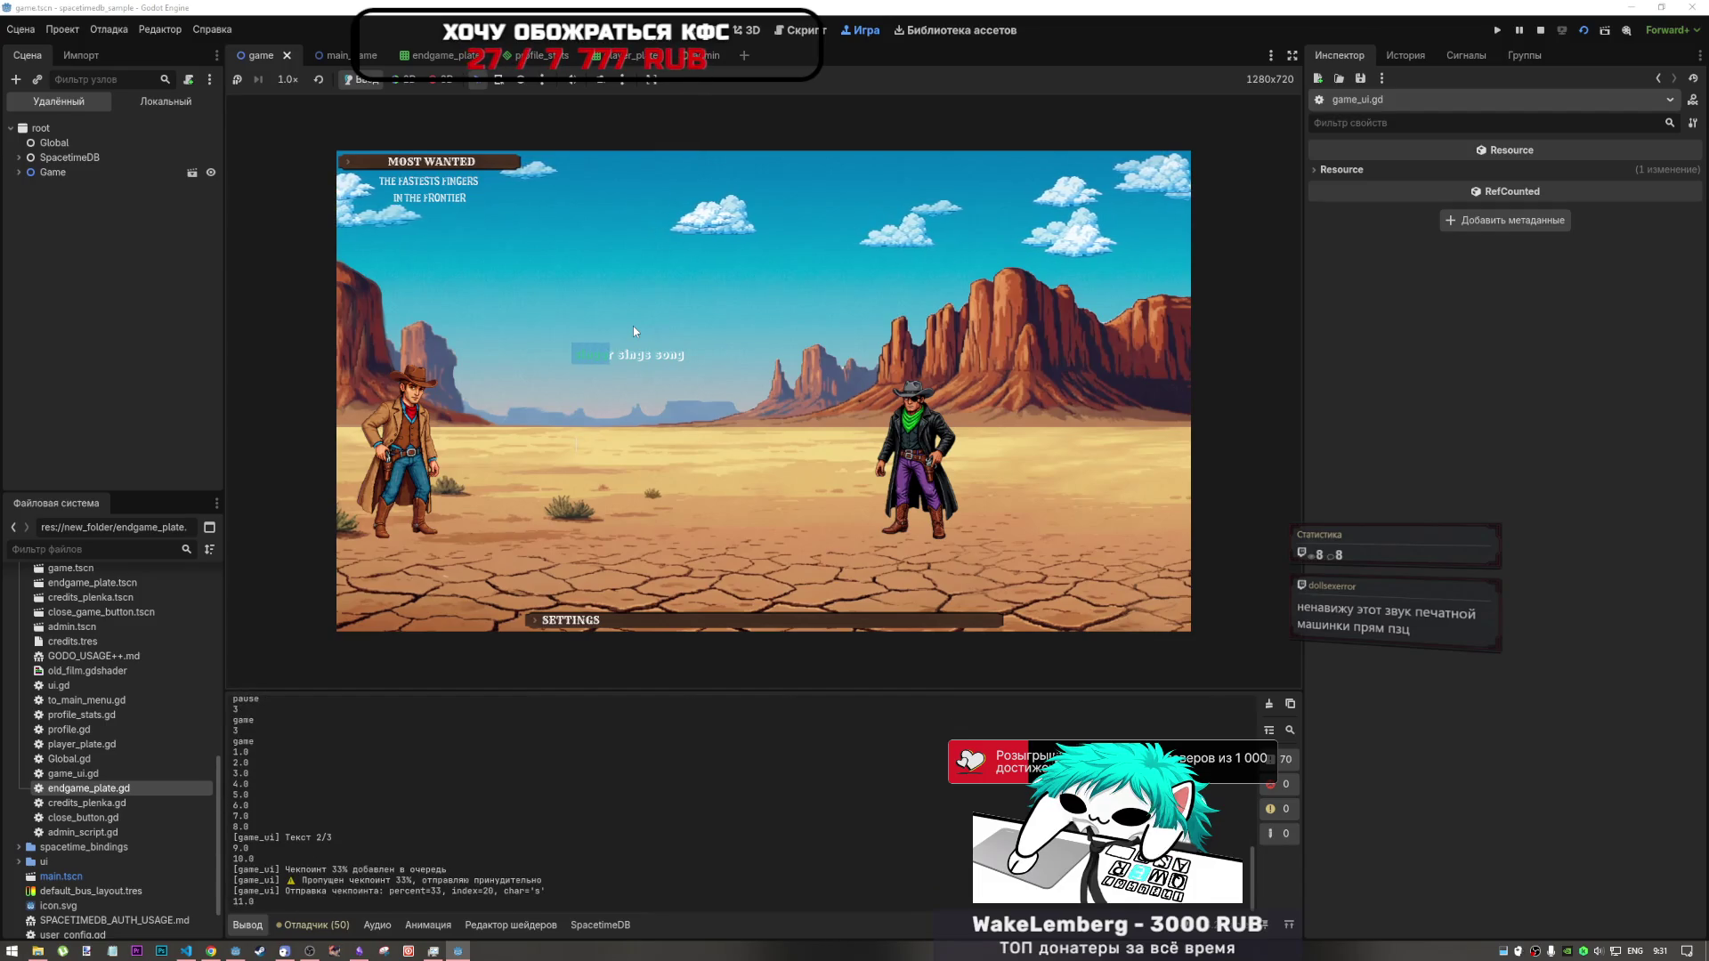
pyautogui.write('ngs so')
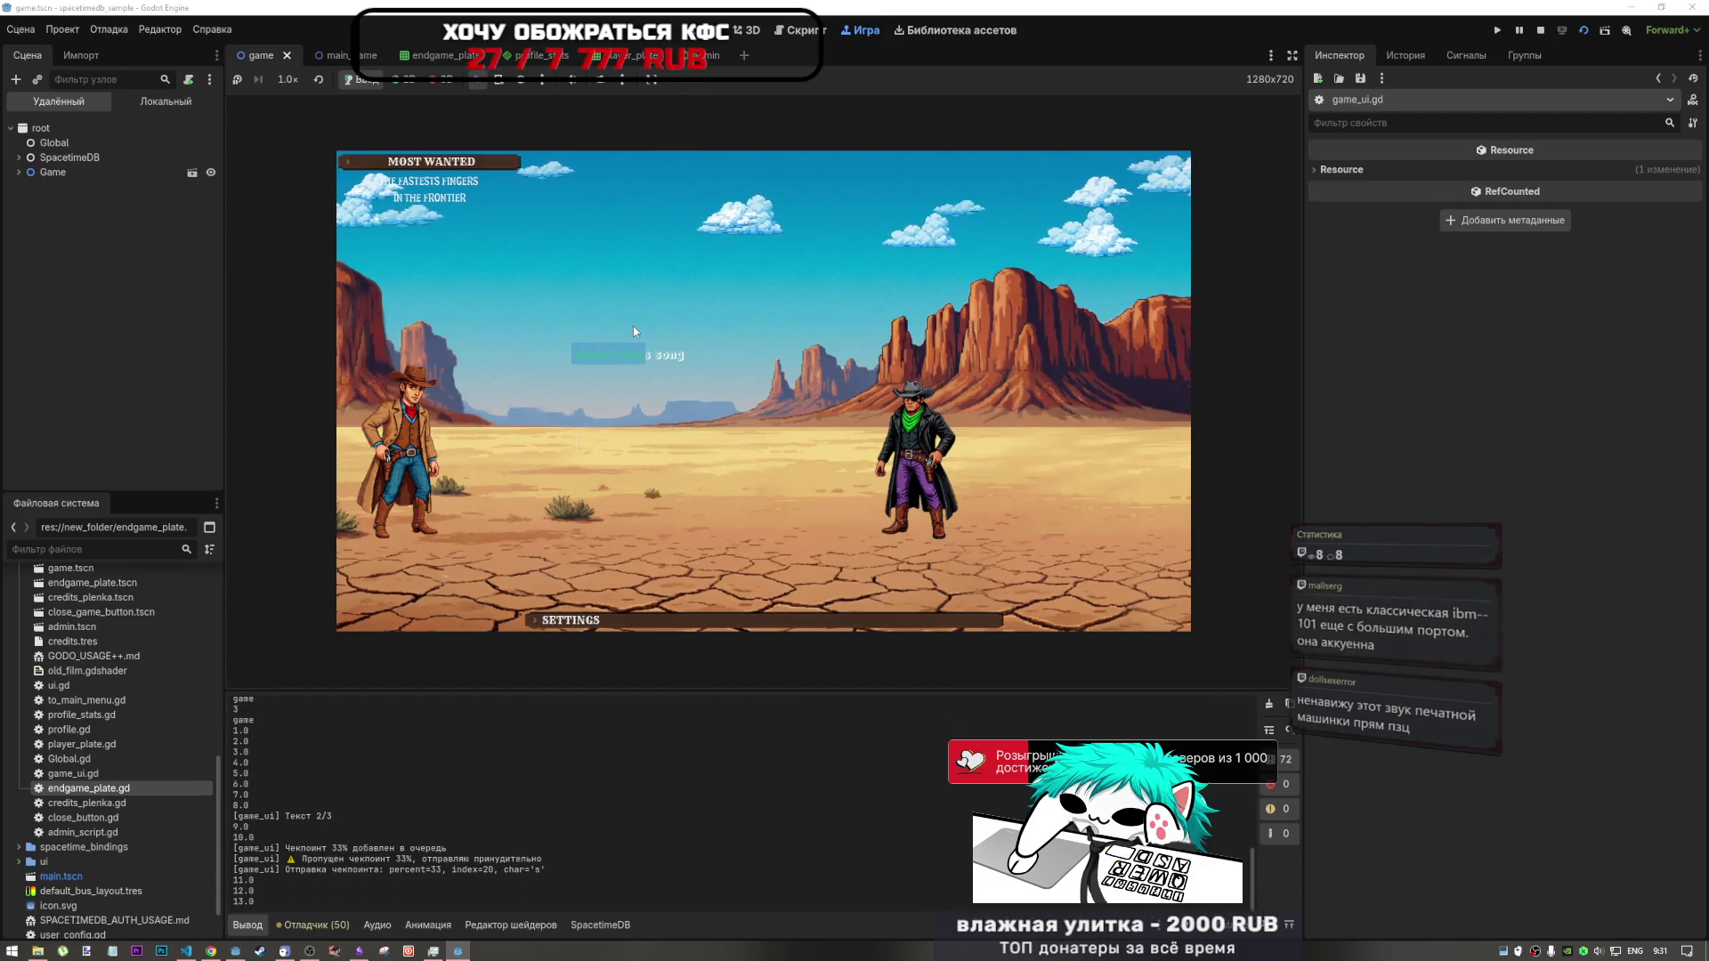
pyautogui.write('ng')
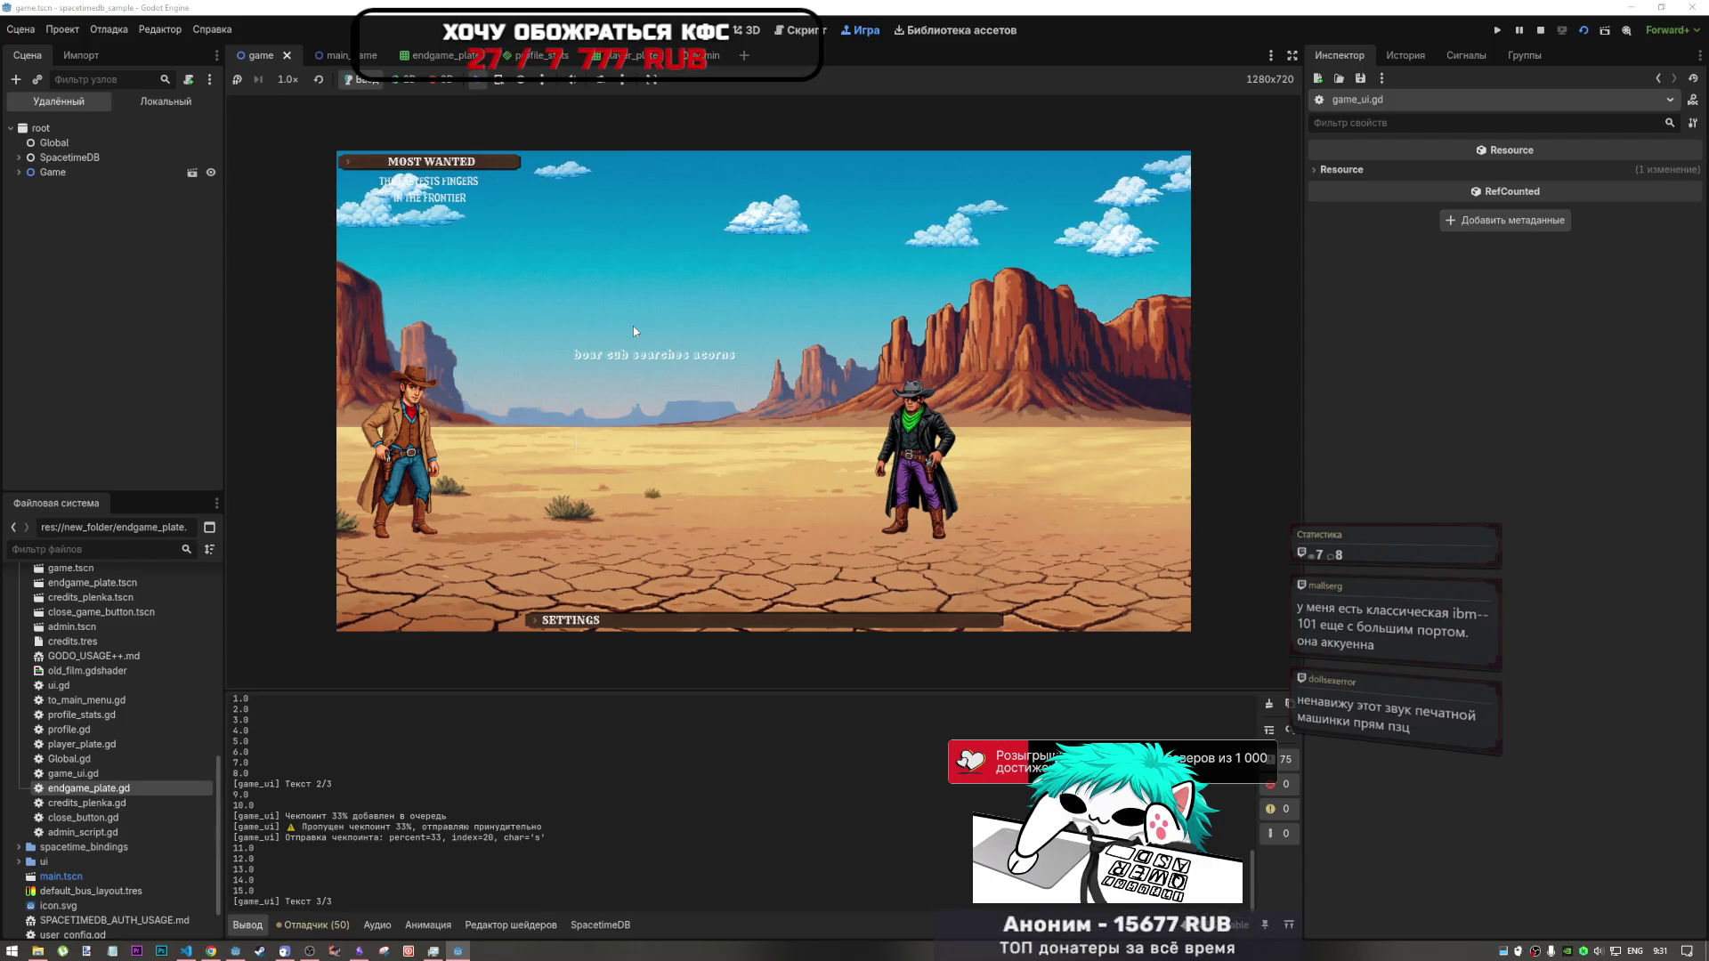
pyautogui.write('boa')
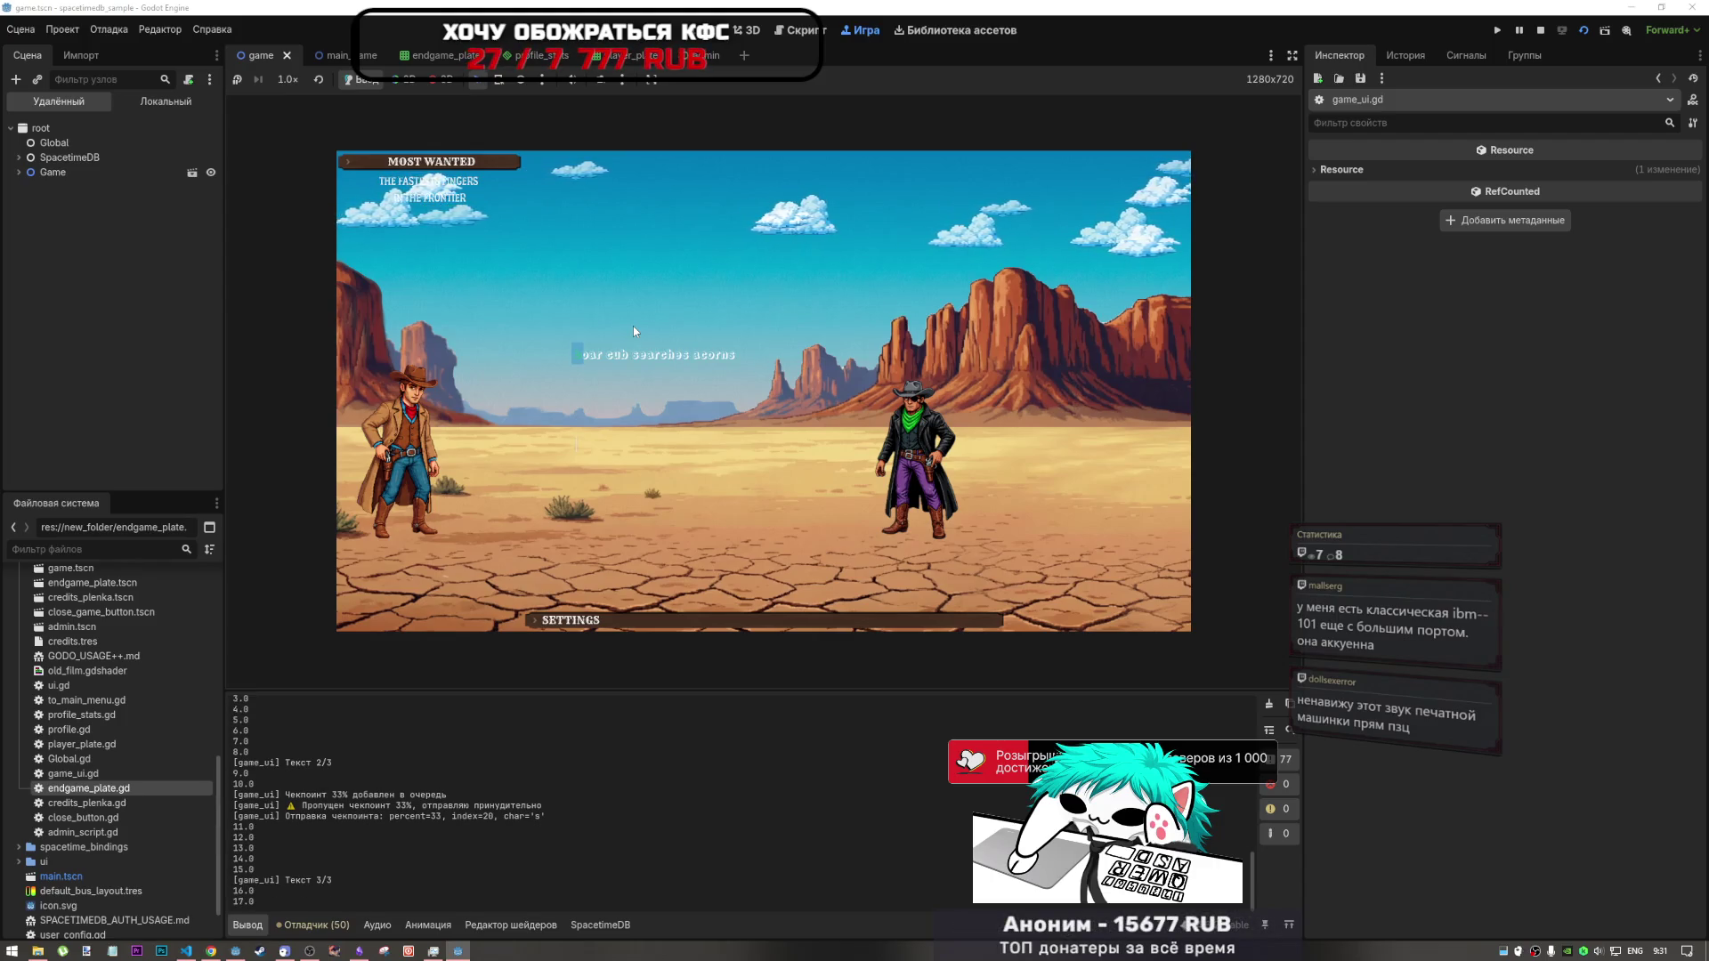
pyautogui.write('r cub ')
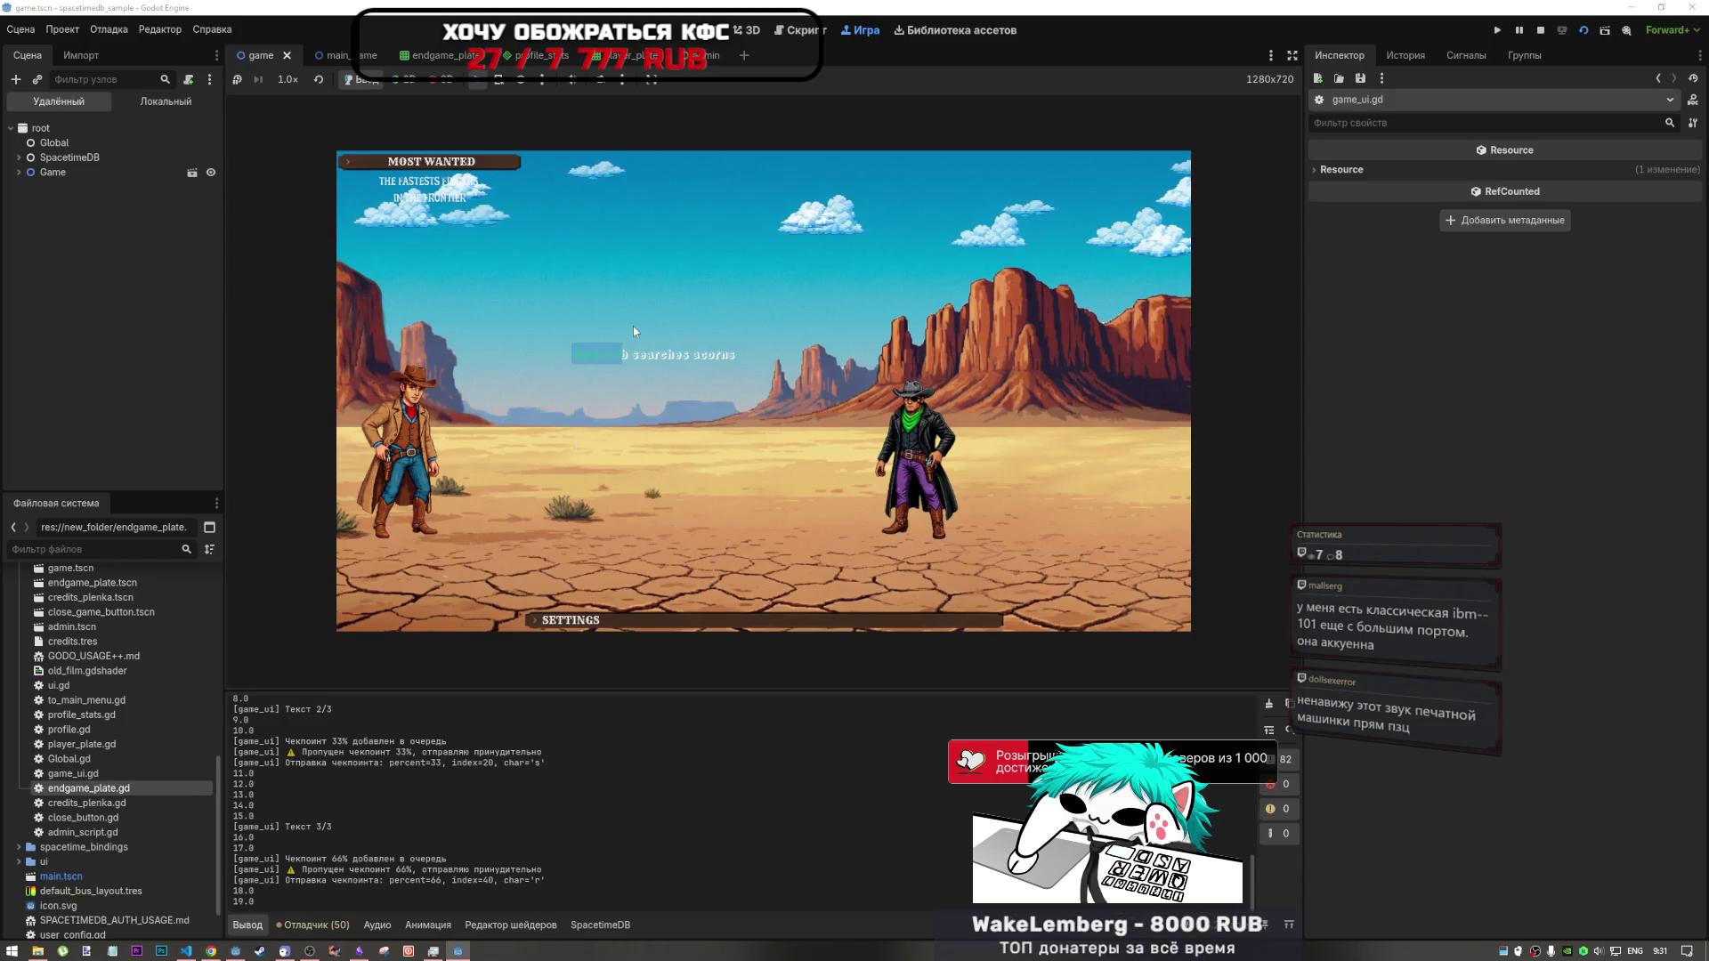
pyautogui.write('searche')
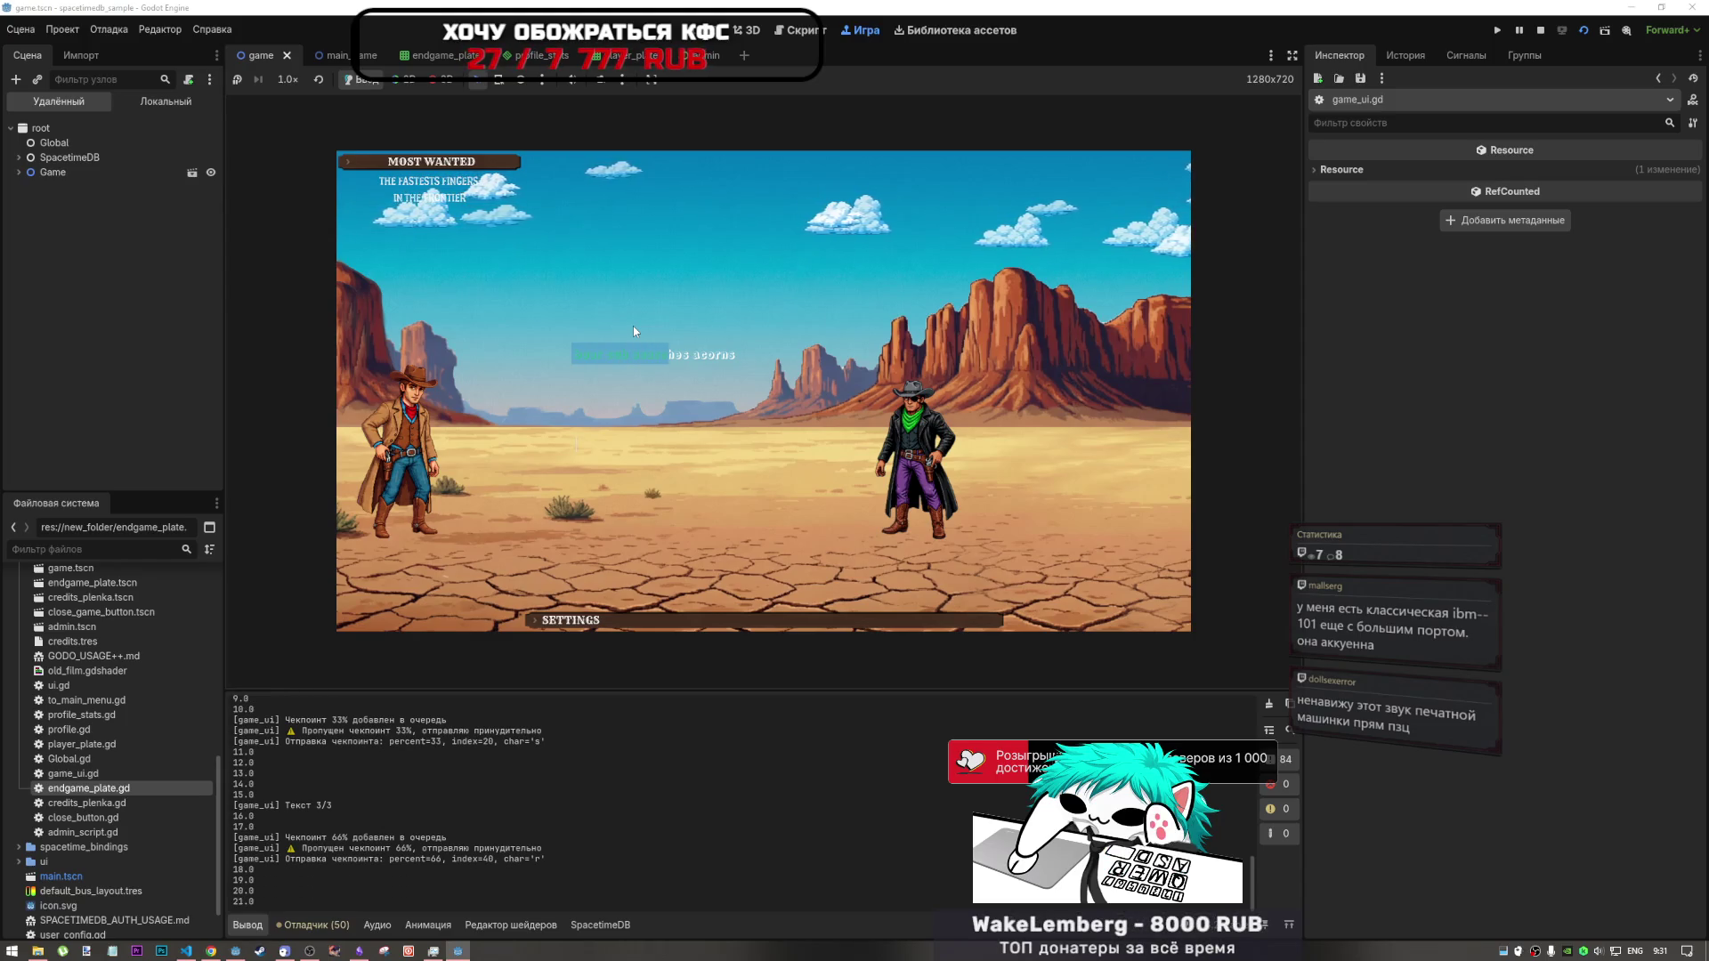
pyautogui.write('s aco')
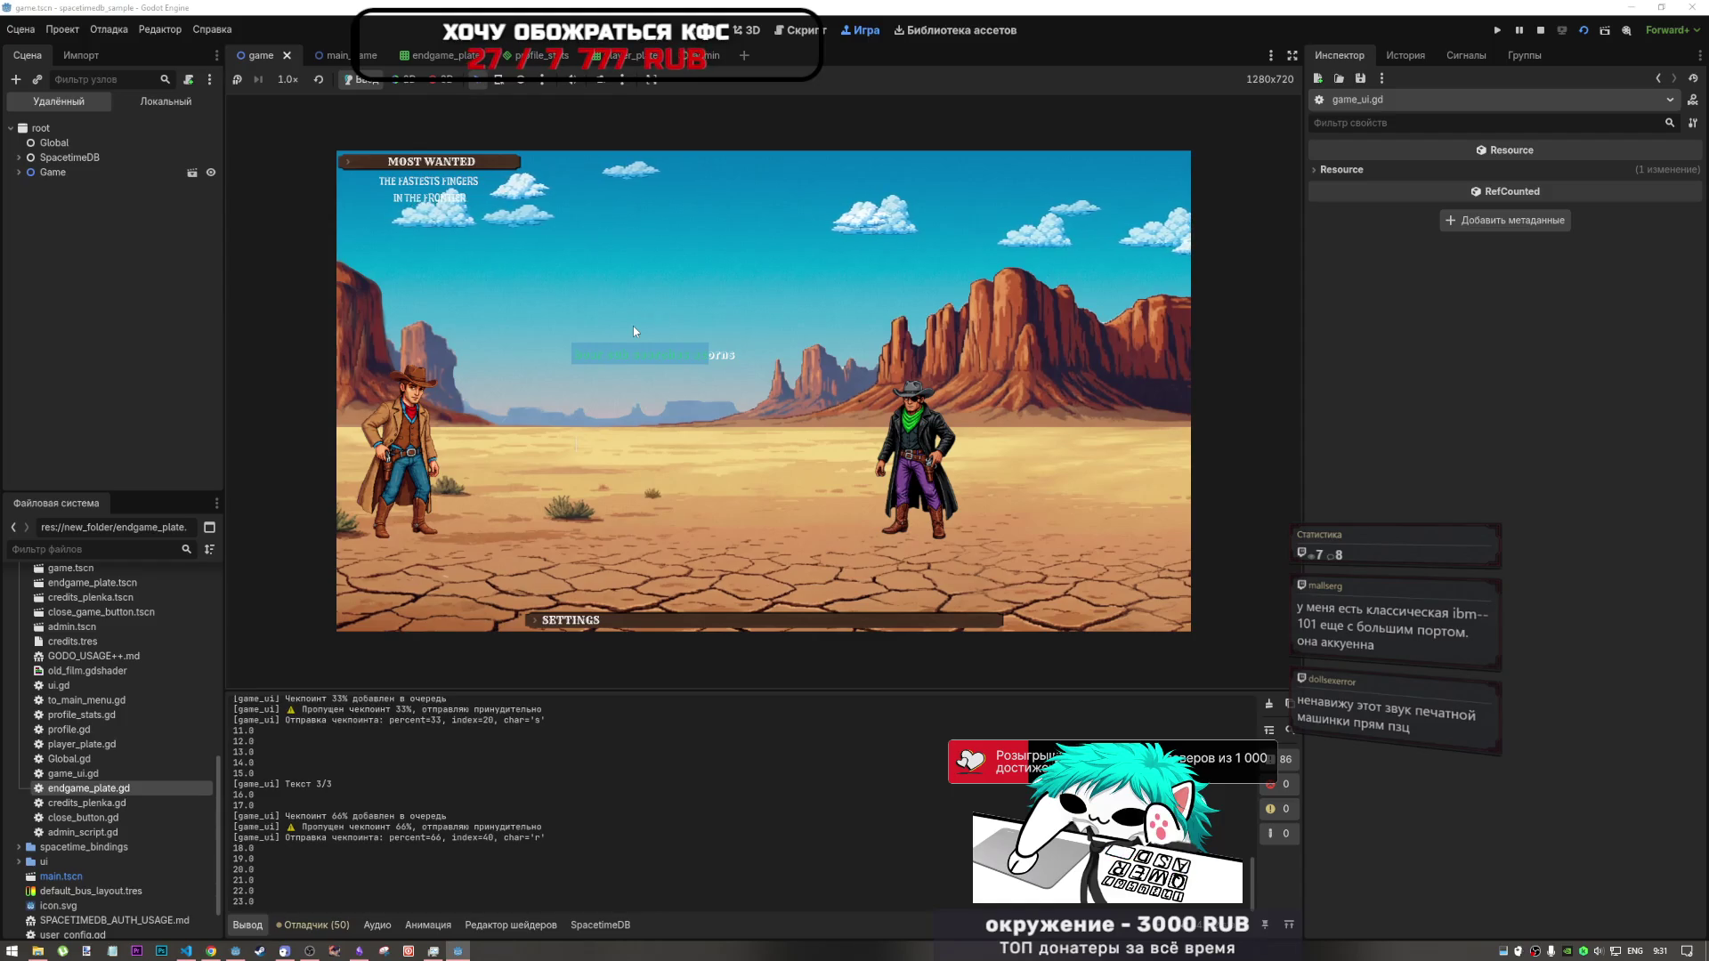
pyautogui.write('n')
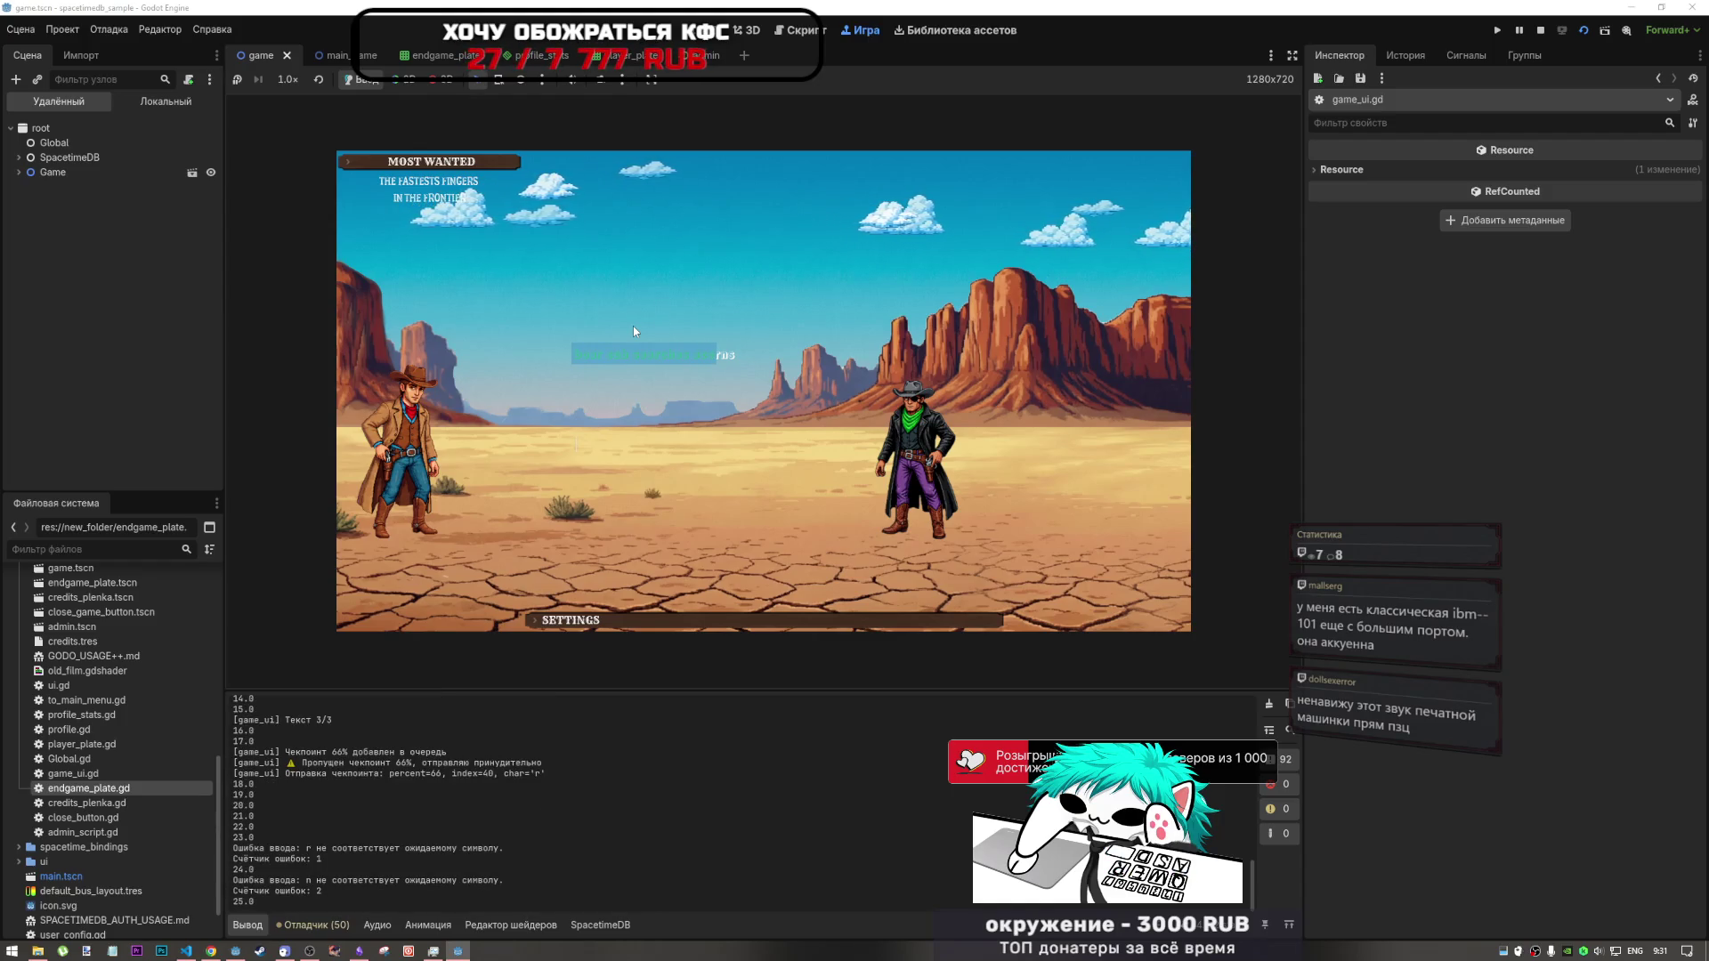
pyautogui.write('ros')
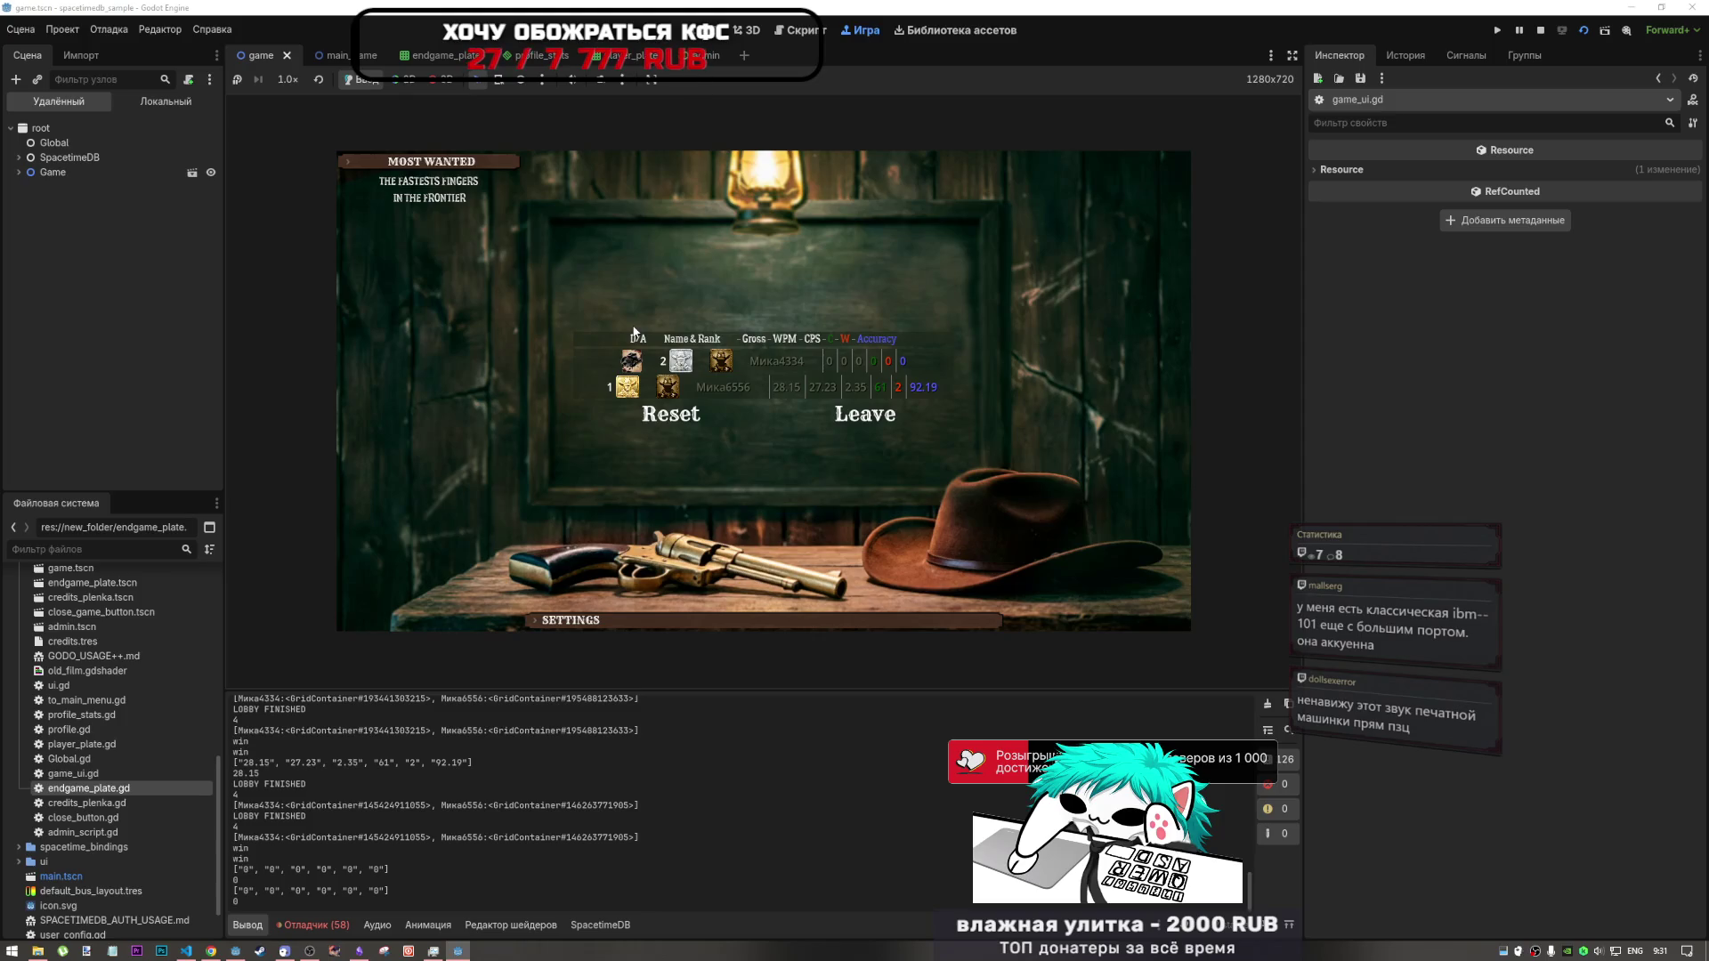
# - Expand the remote Game node down to menu_ui's AspectRatioContainer and GameMenuBox
pyautogui.click(27, 176)
pyautogui.click(19, 173)
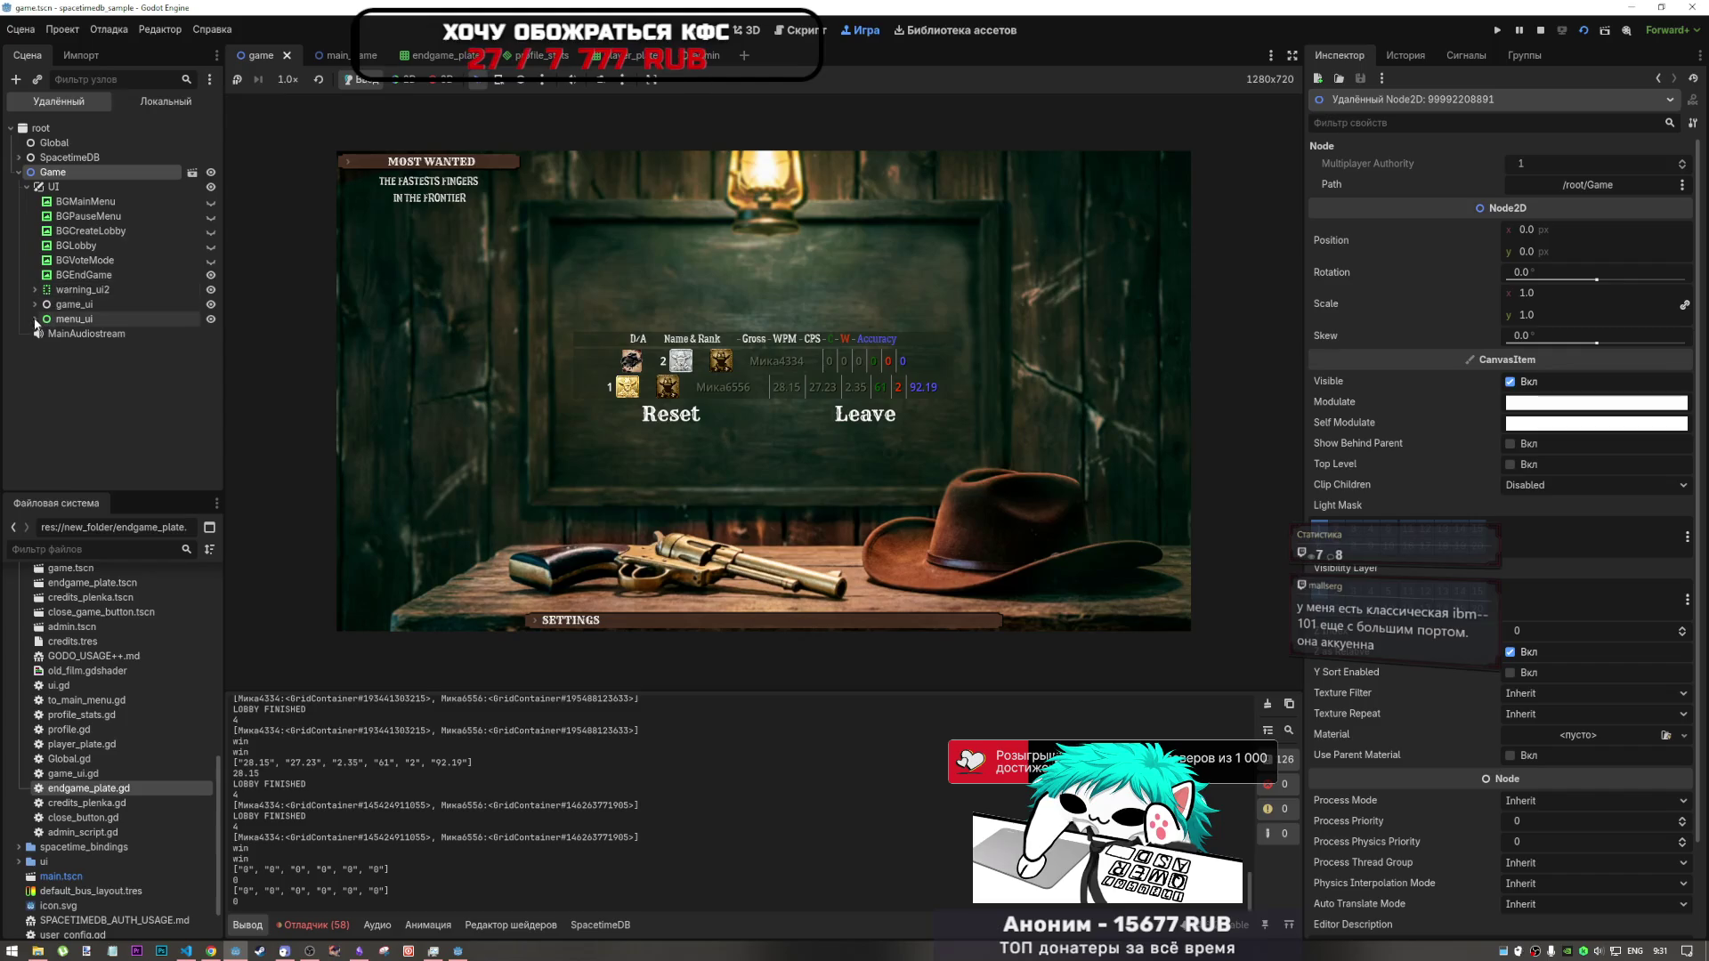
pyautogui.click(34, 319)
pyautogui.doubleClick(80, 334)
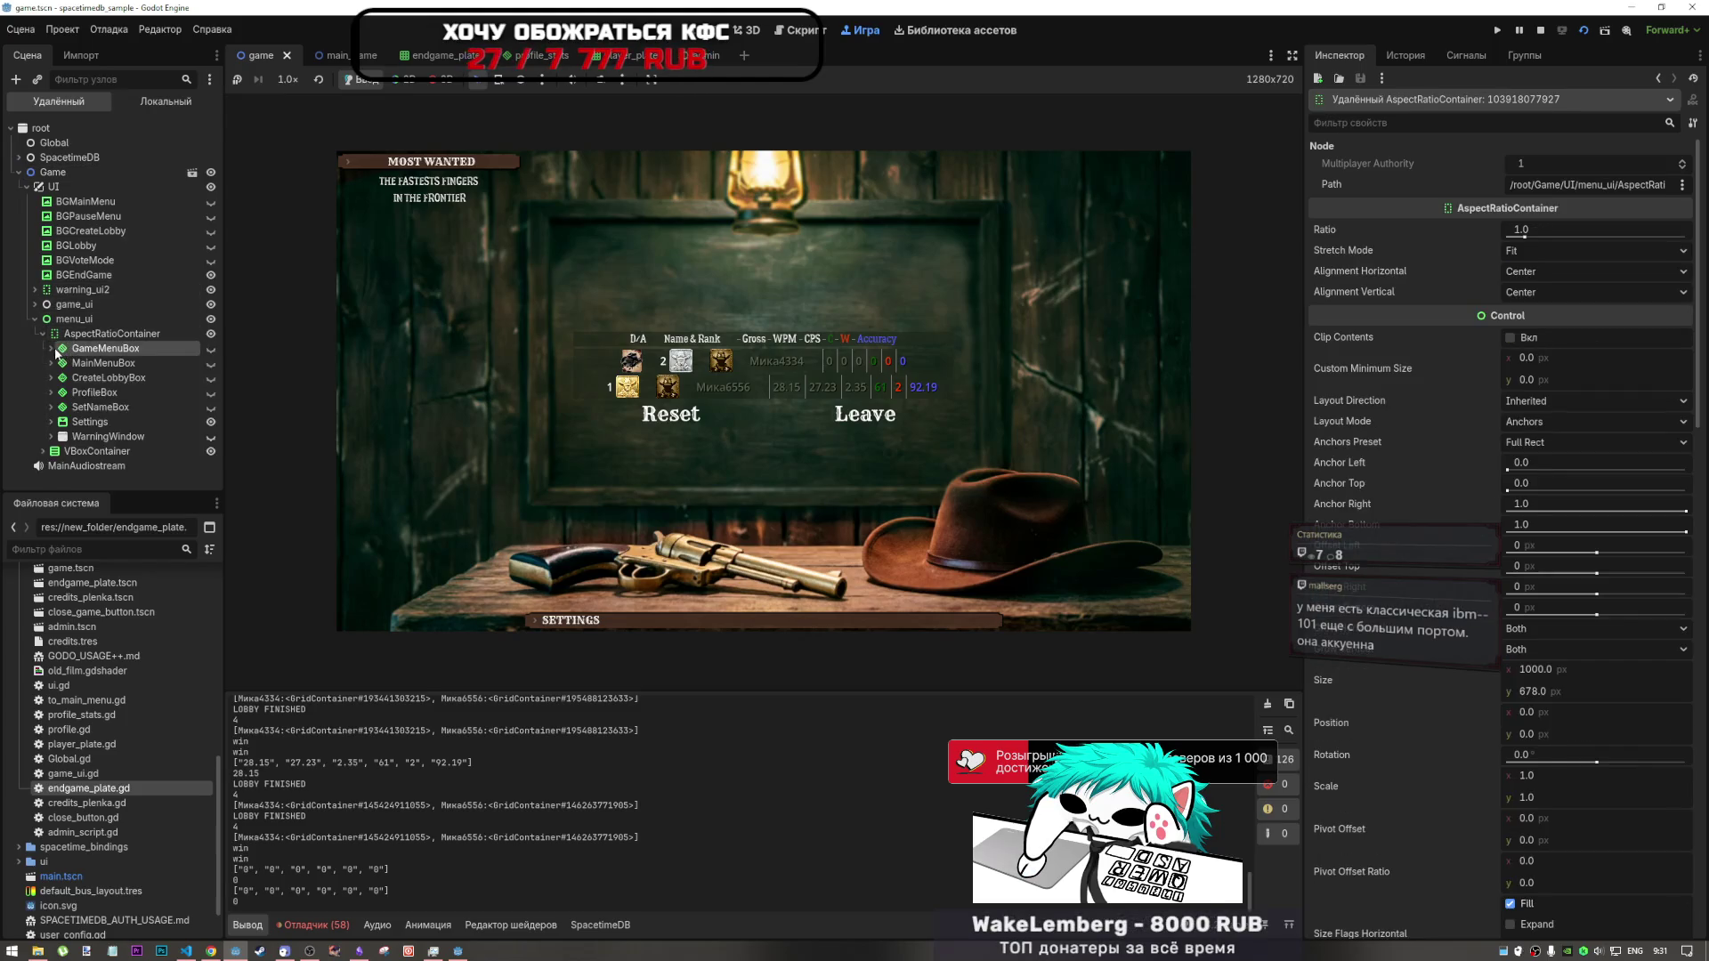
pyautogui.click(42, 334)
pyautogui.click(42, 348)
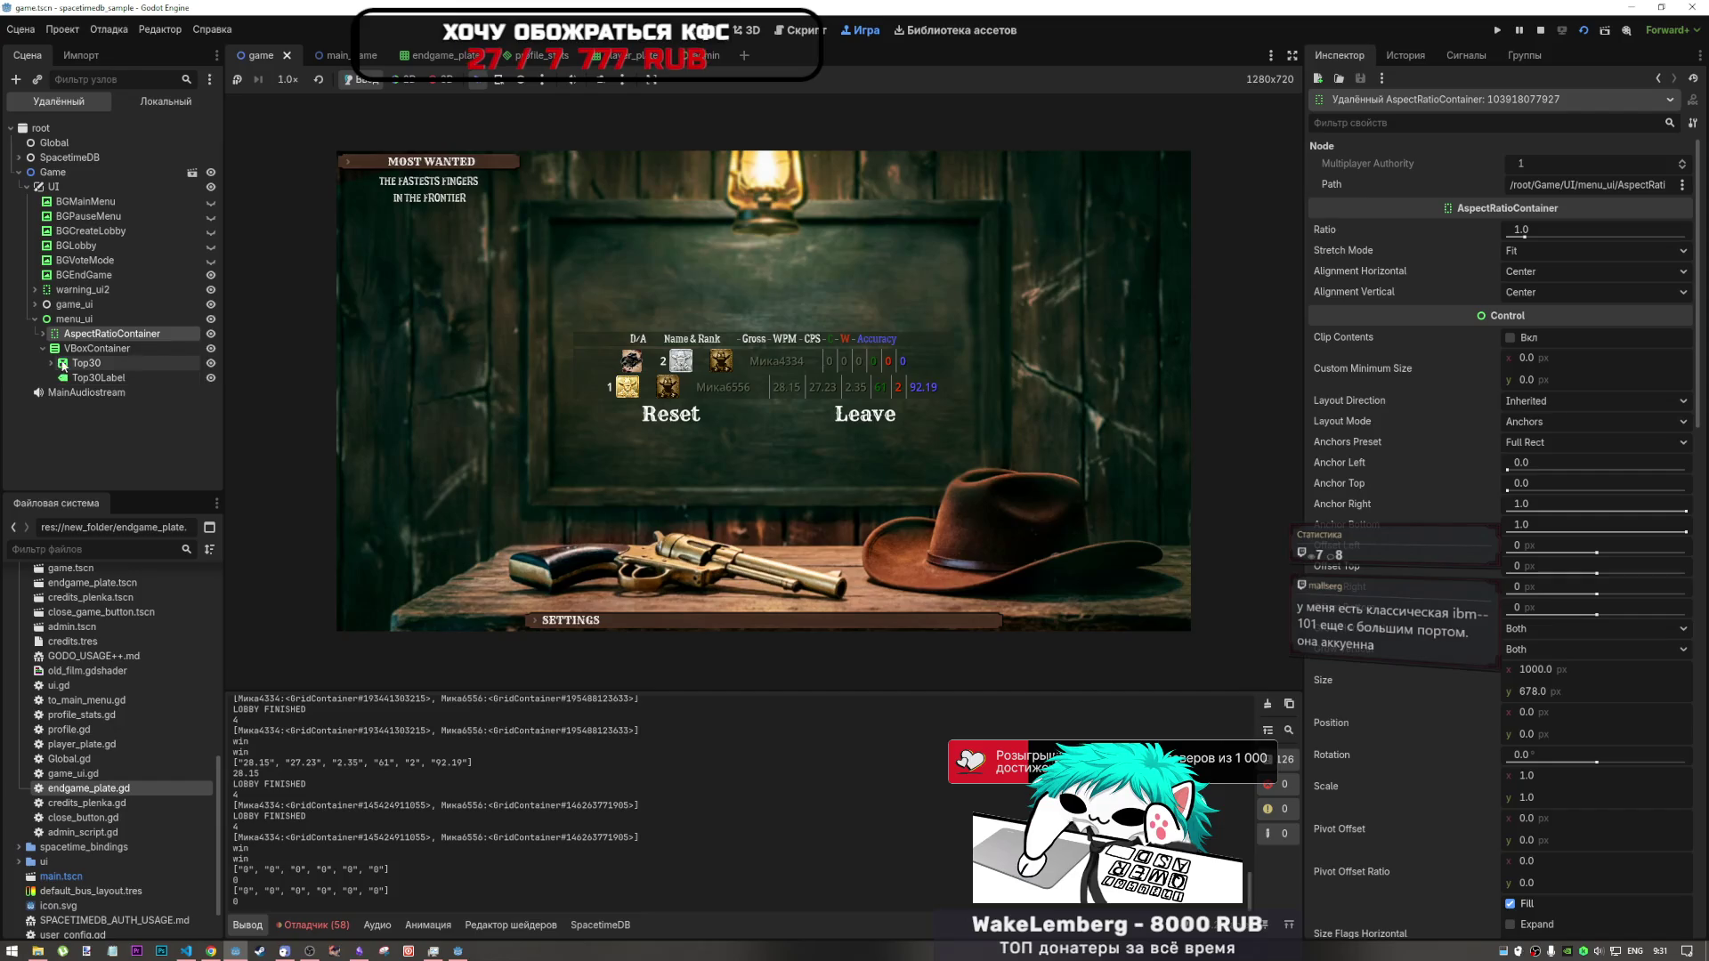
pyautogui.click(43, 348)
pyautogui.click(42, 334)
pyautogui.click(51, 348)
# - Expand Settings to inspect its BoxContainer, VSplitContainer and dragger, then collapse the BoxContainer
pyautogui.click(50, 436)
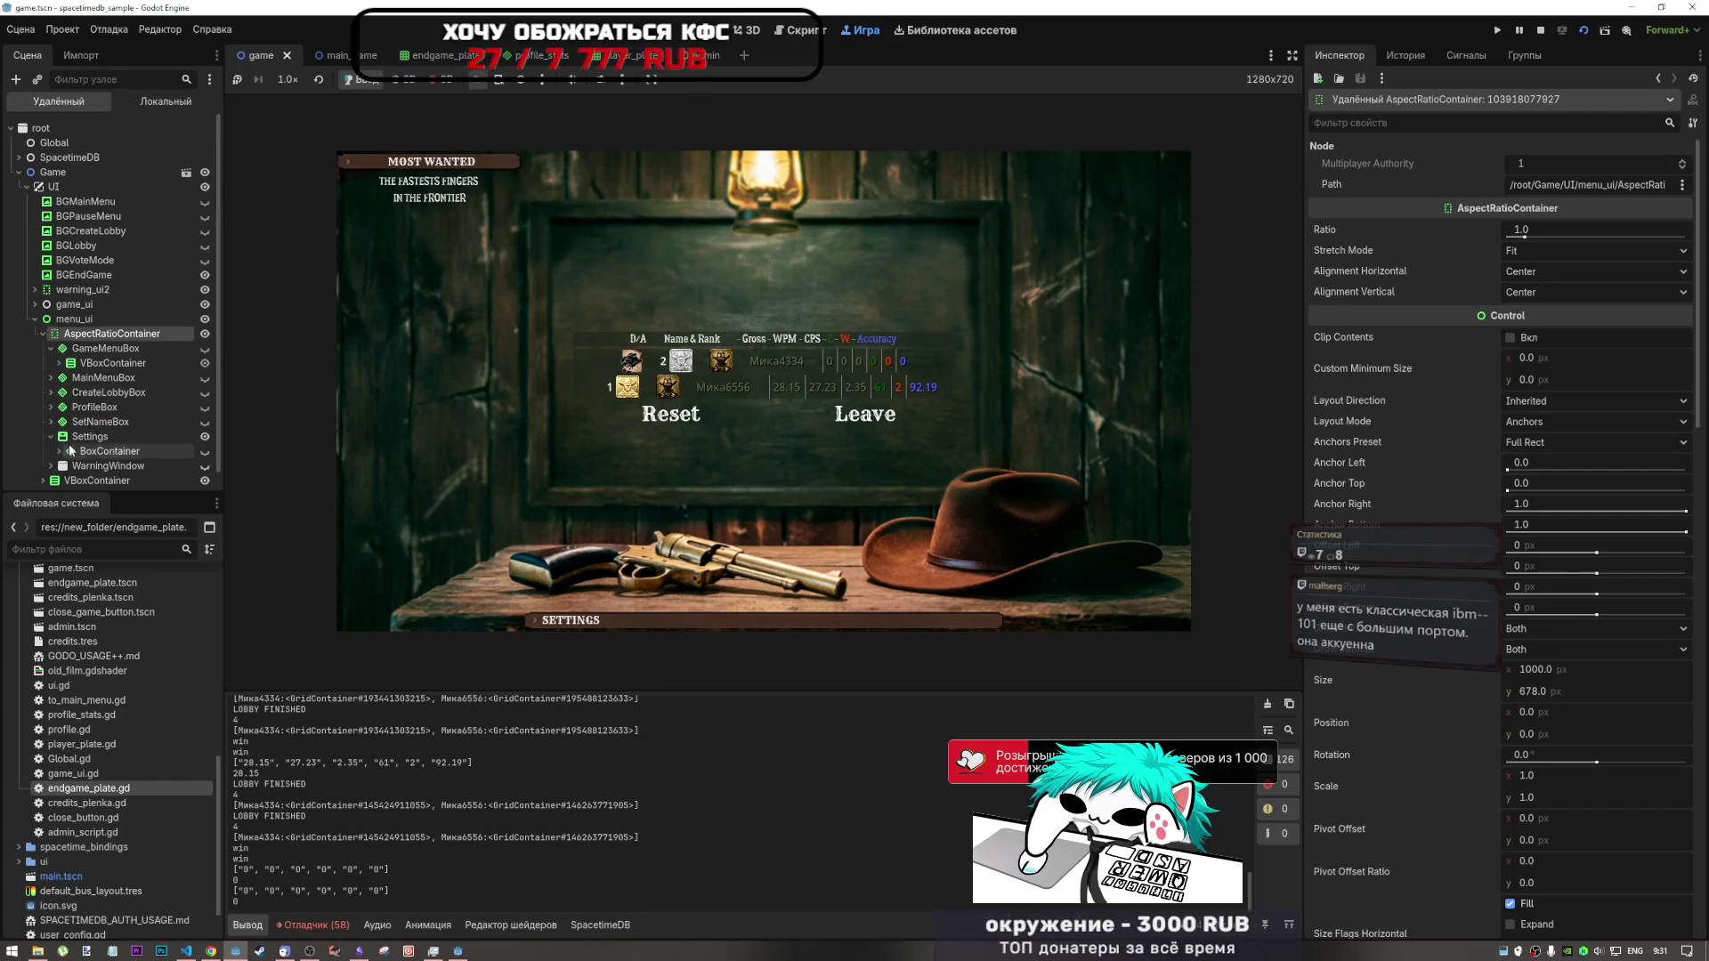
pyautogui.click(70, 451)
pyautogui.scroll(-1, 92, 387)
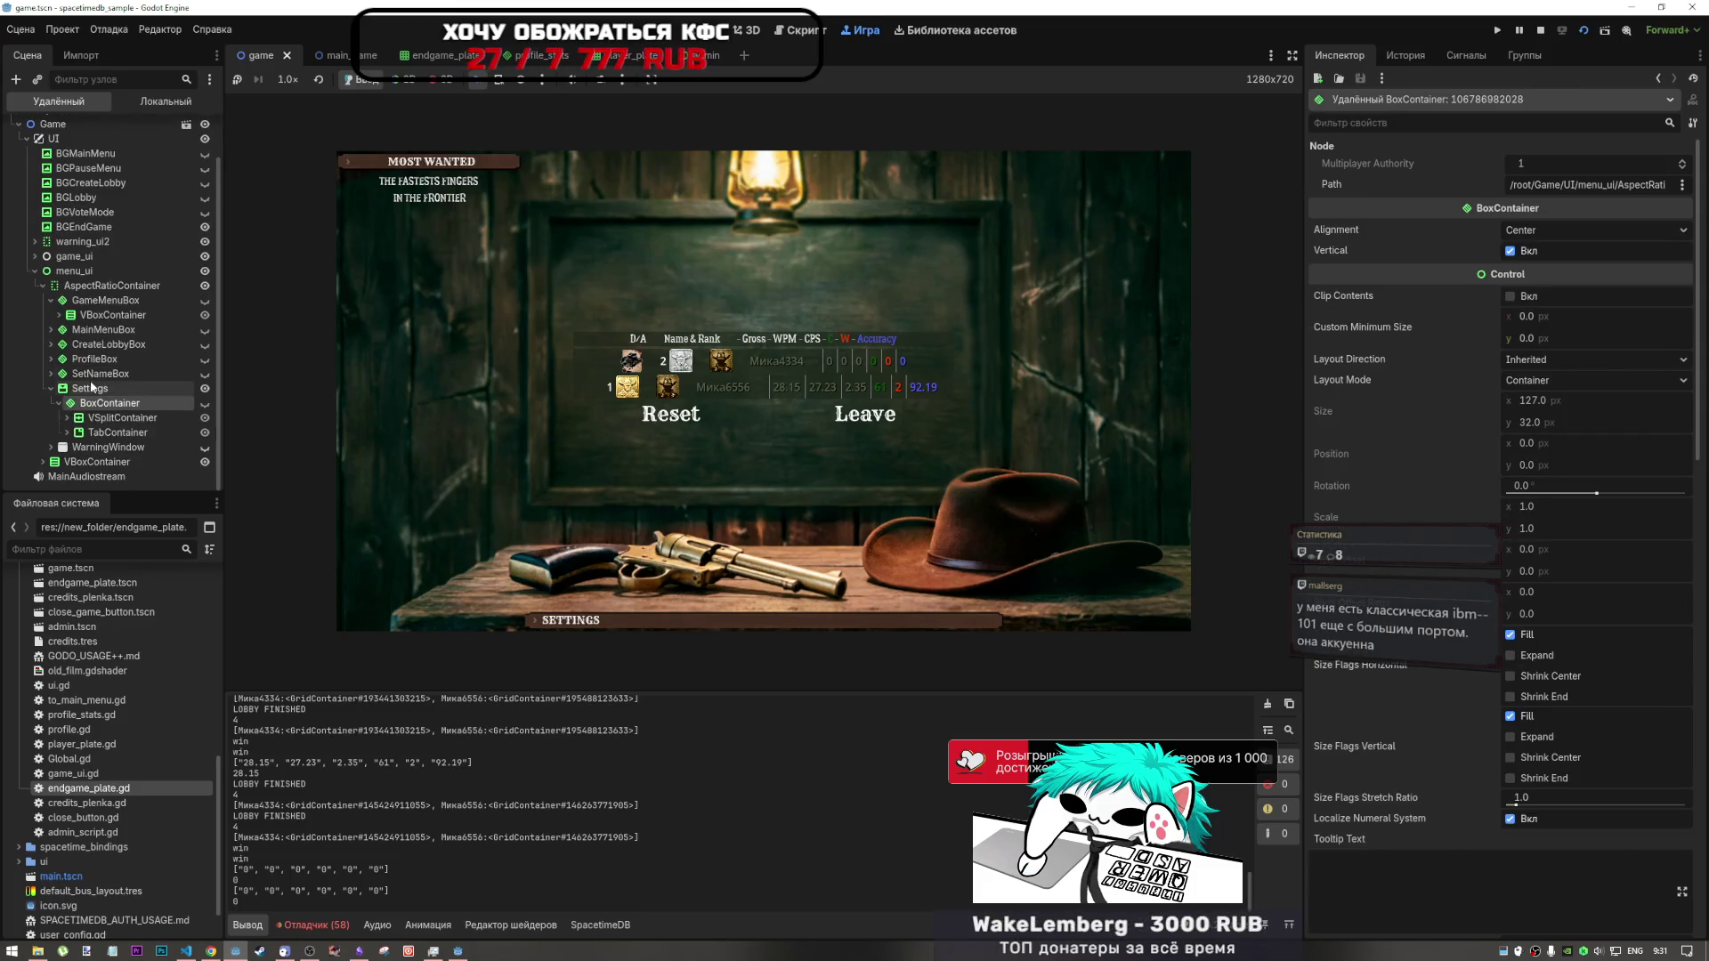
pyautogui.click(91, 417)
pyautogui.click(115, 432)
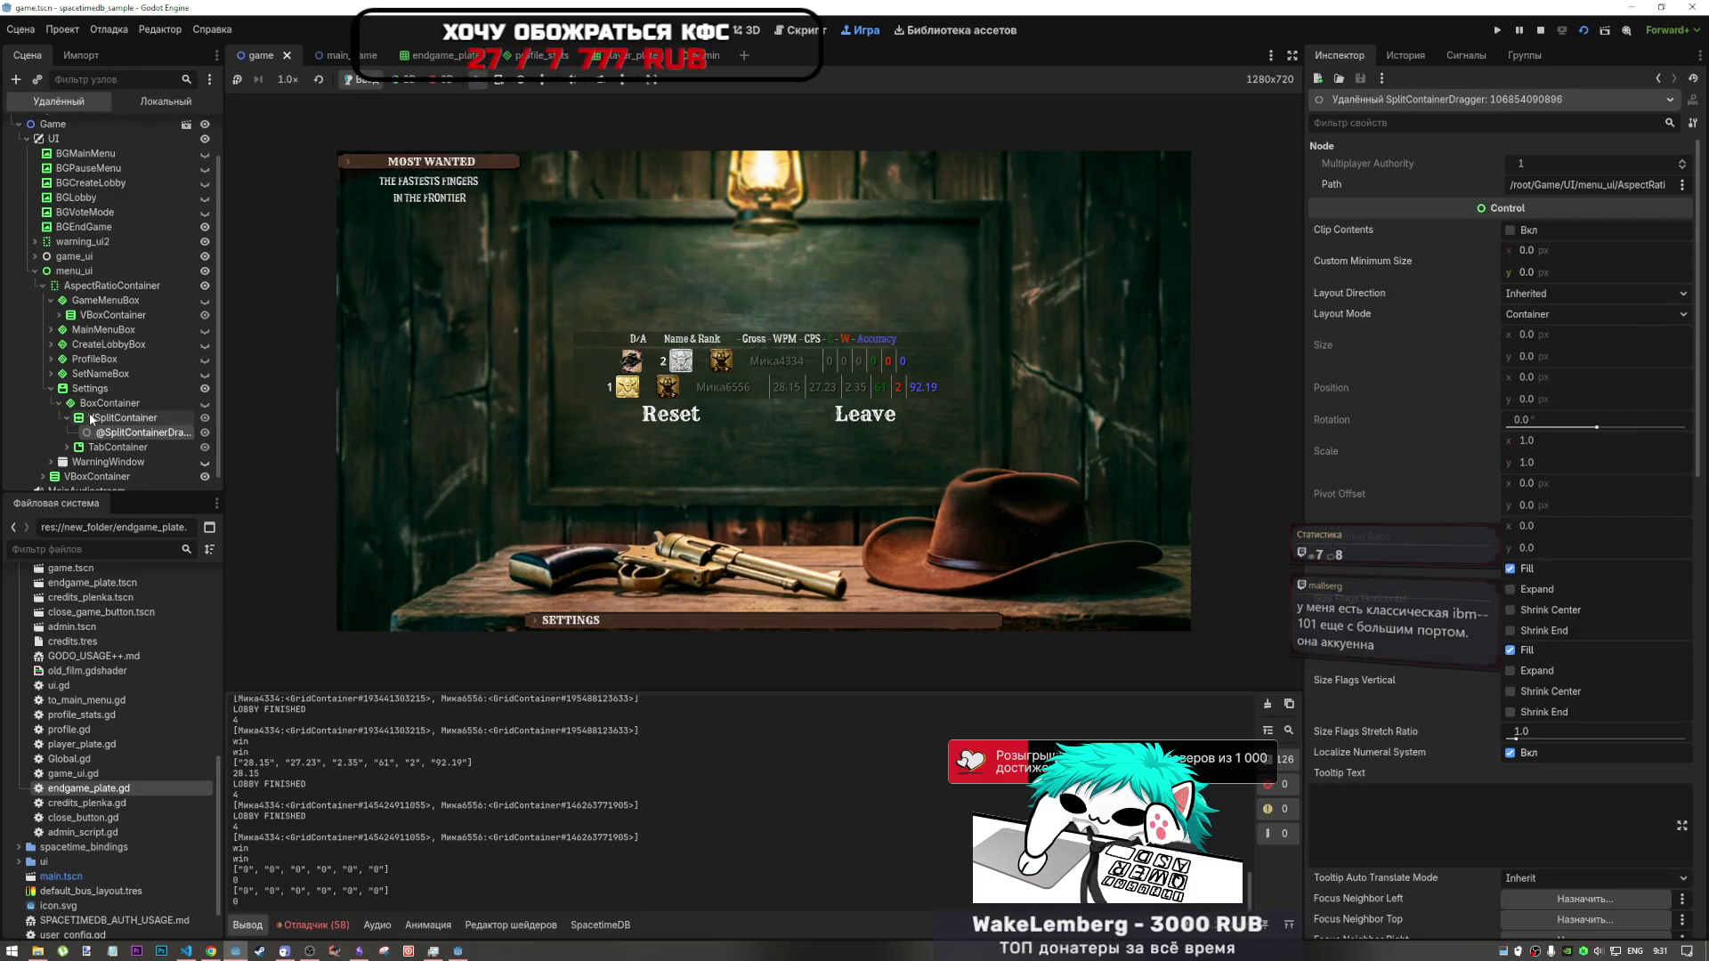
pyautogui.click(59, 402)
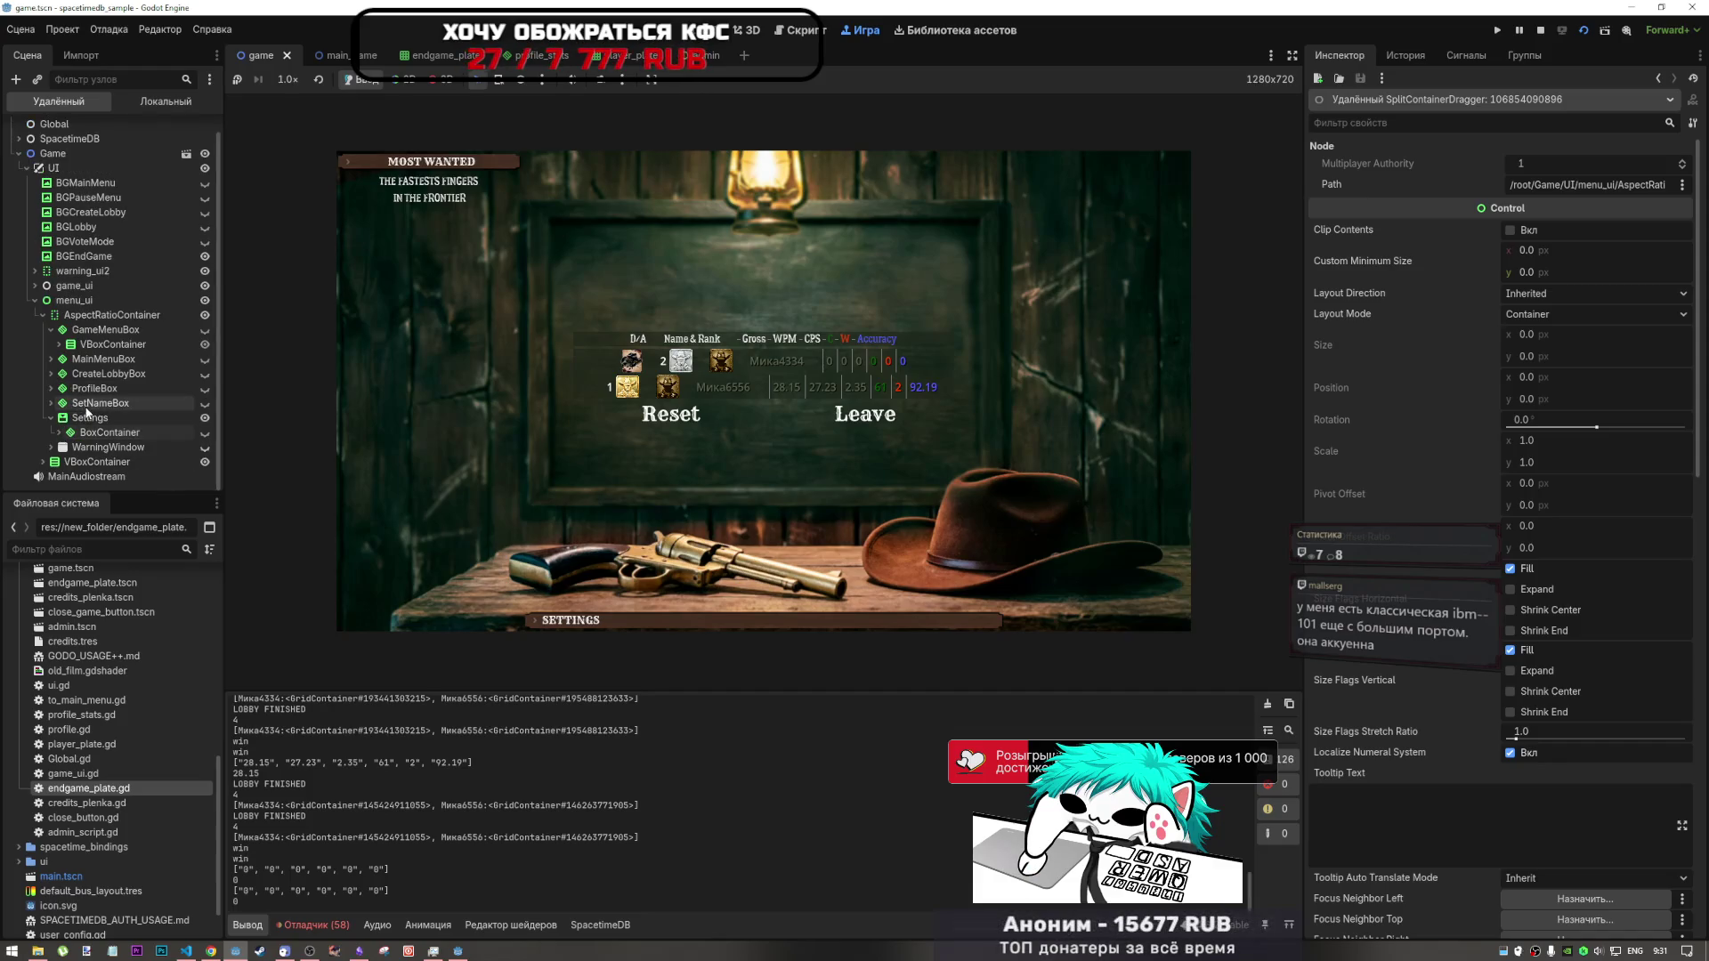
# - Expand game_ui and LobbyProfilesBox to inspect the PlayersContainer grid
pyautogui.click(35, 285)
pyautogui.click(42, 315)
pyautogui.click(44, 329)
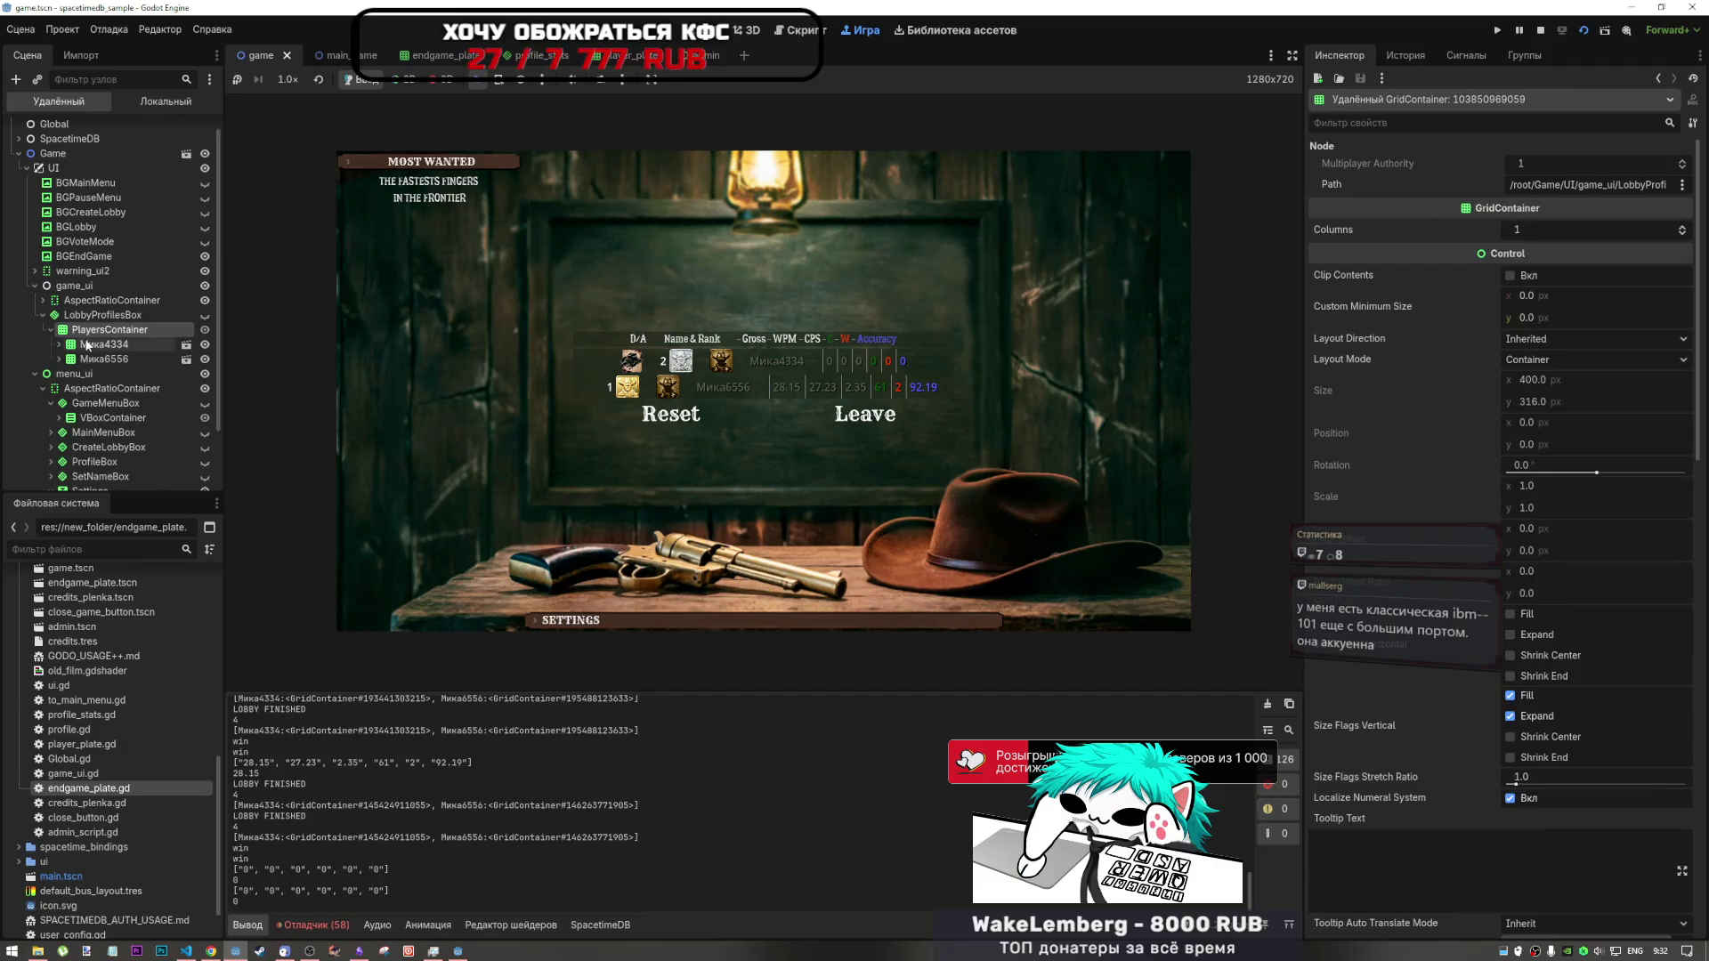
# - Inspect the first lobby row's RankTexture, then expand game_ui's EndGameBox down to MatchStatsBox
pyautogui.click(59, 345)
pyautogui.click(114, 359)
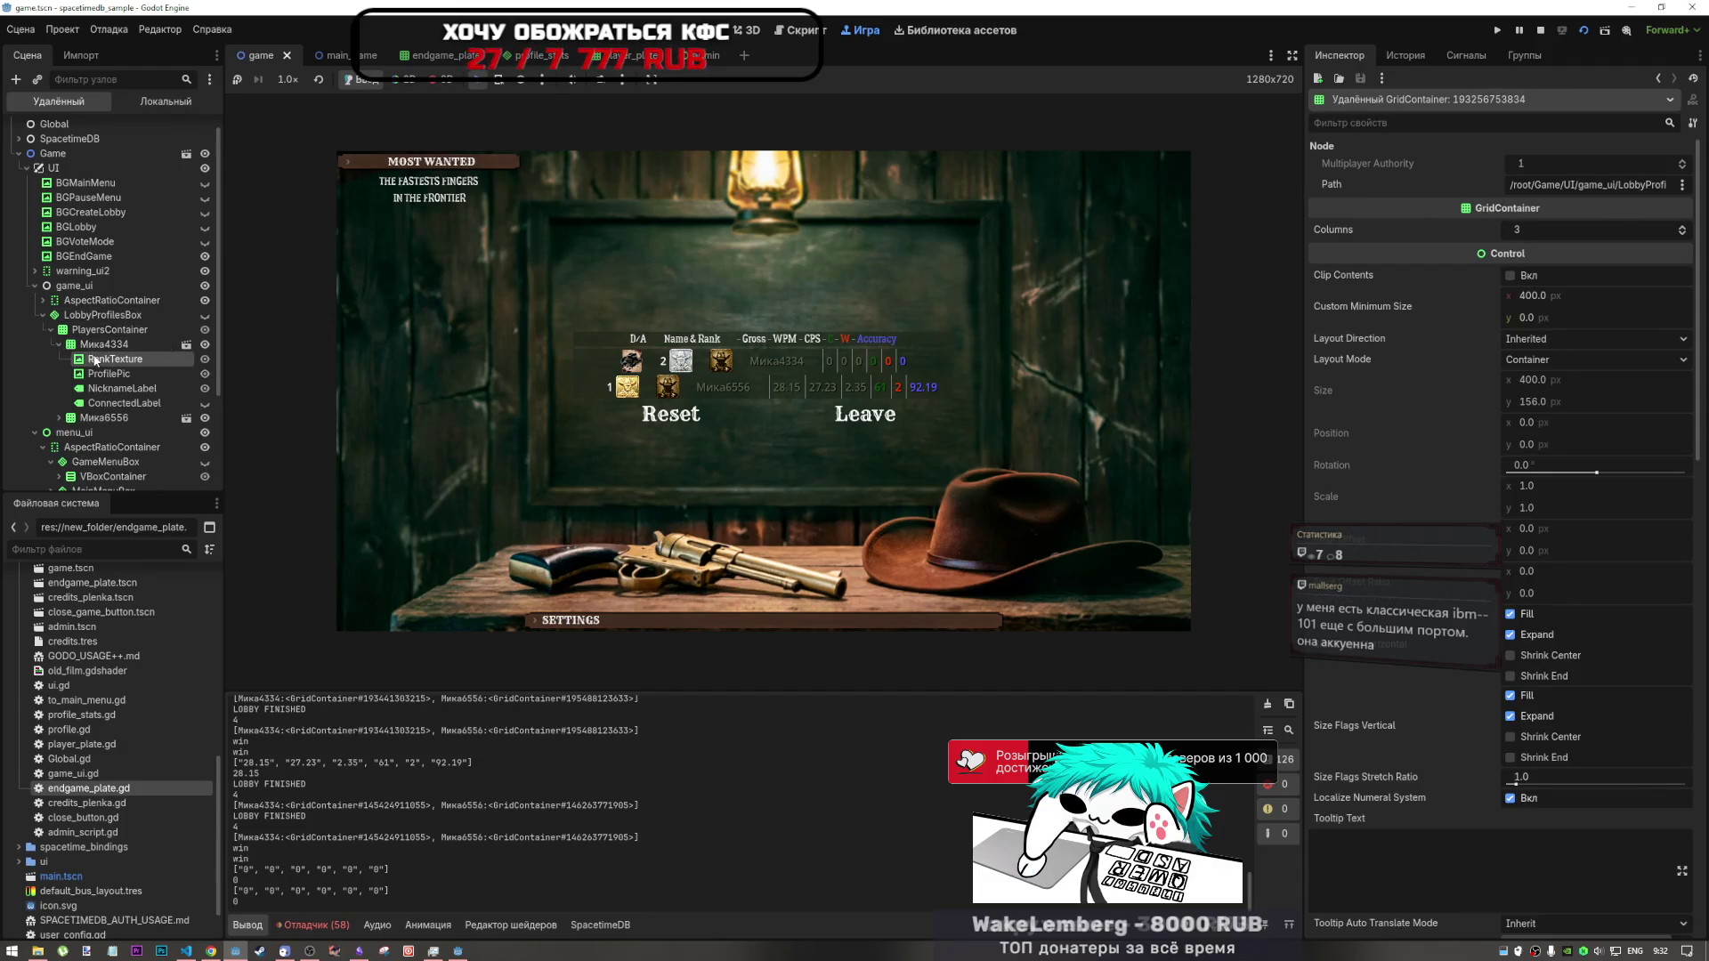
pyautogui.click(44, 315)
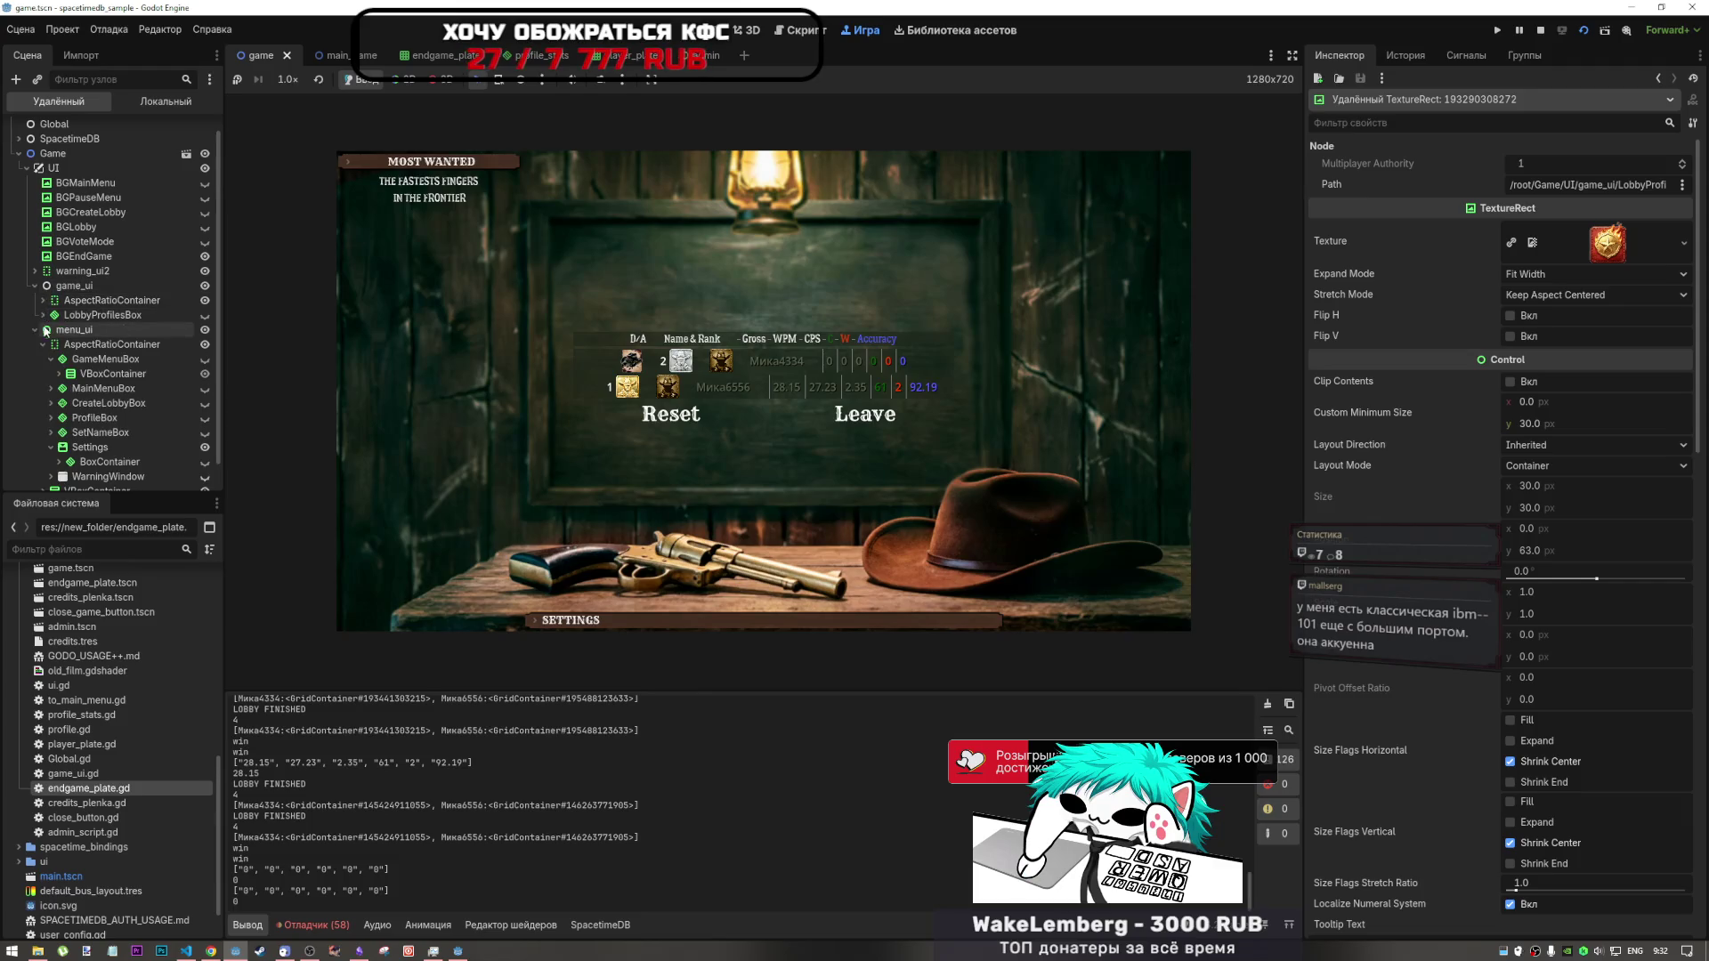
pyautogui.click(35, 286)
pyautogui.click(51, 346)
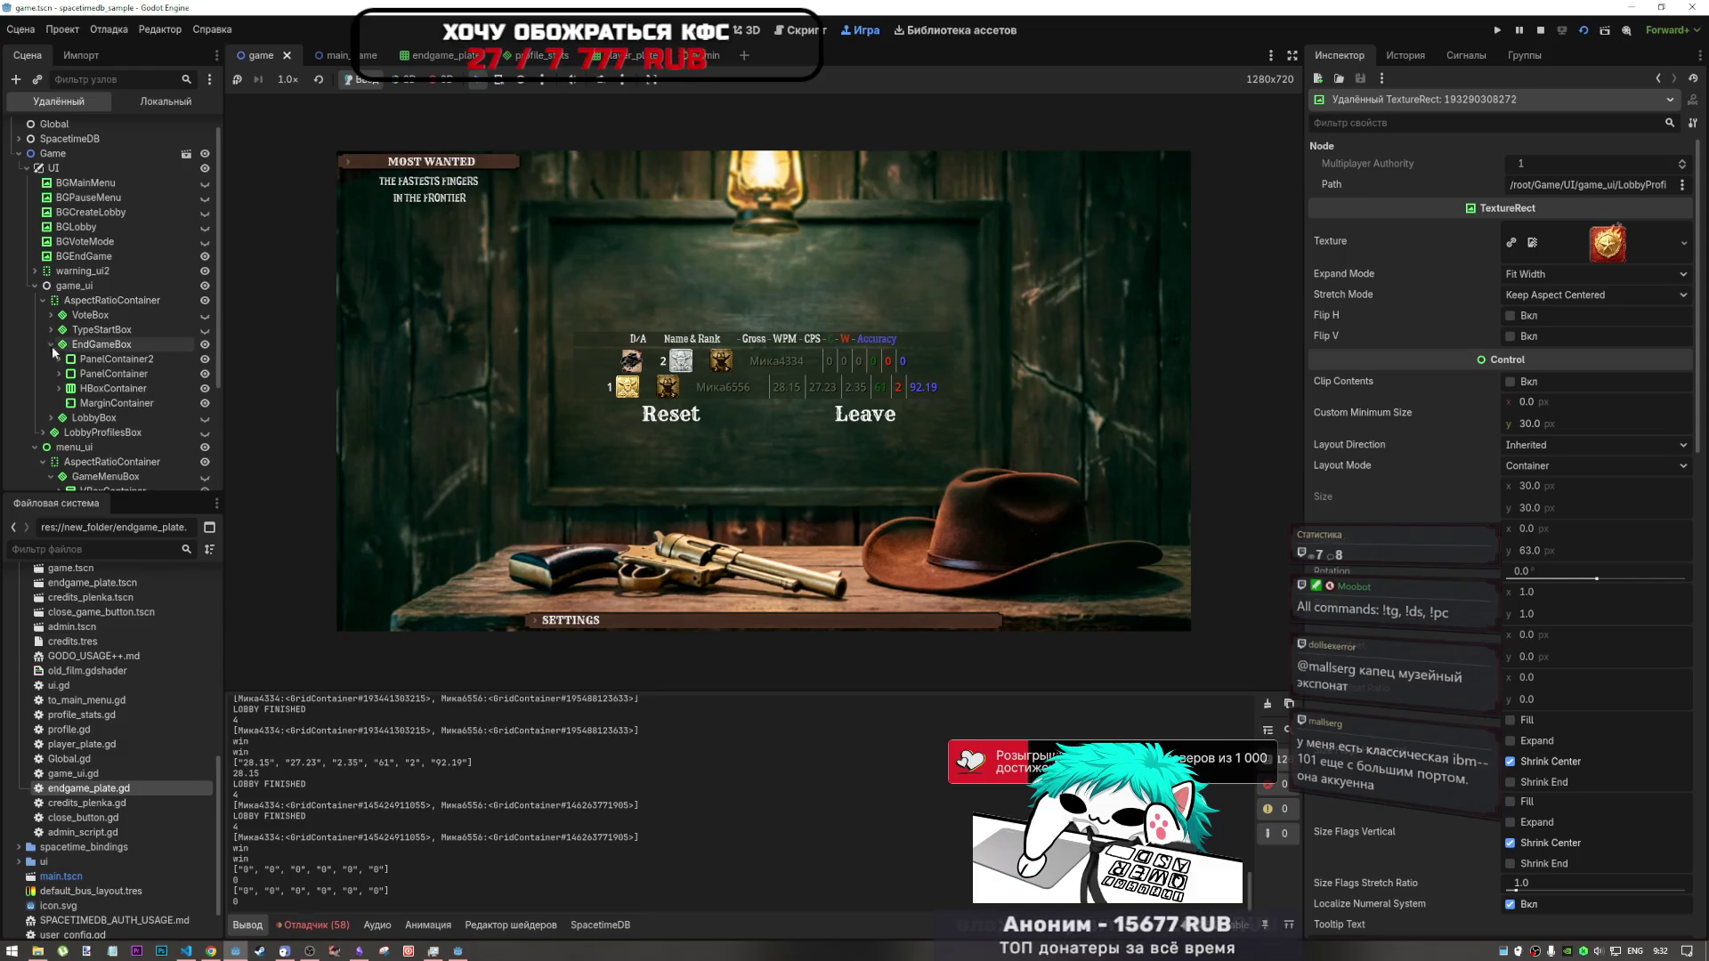
pyautogui.click(58, 374)
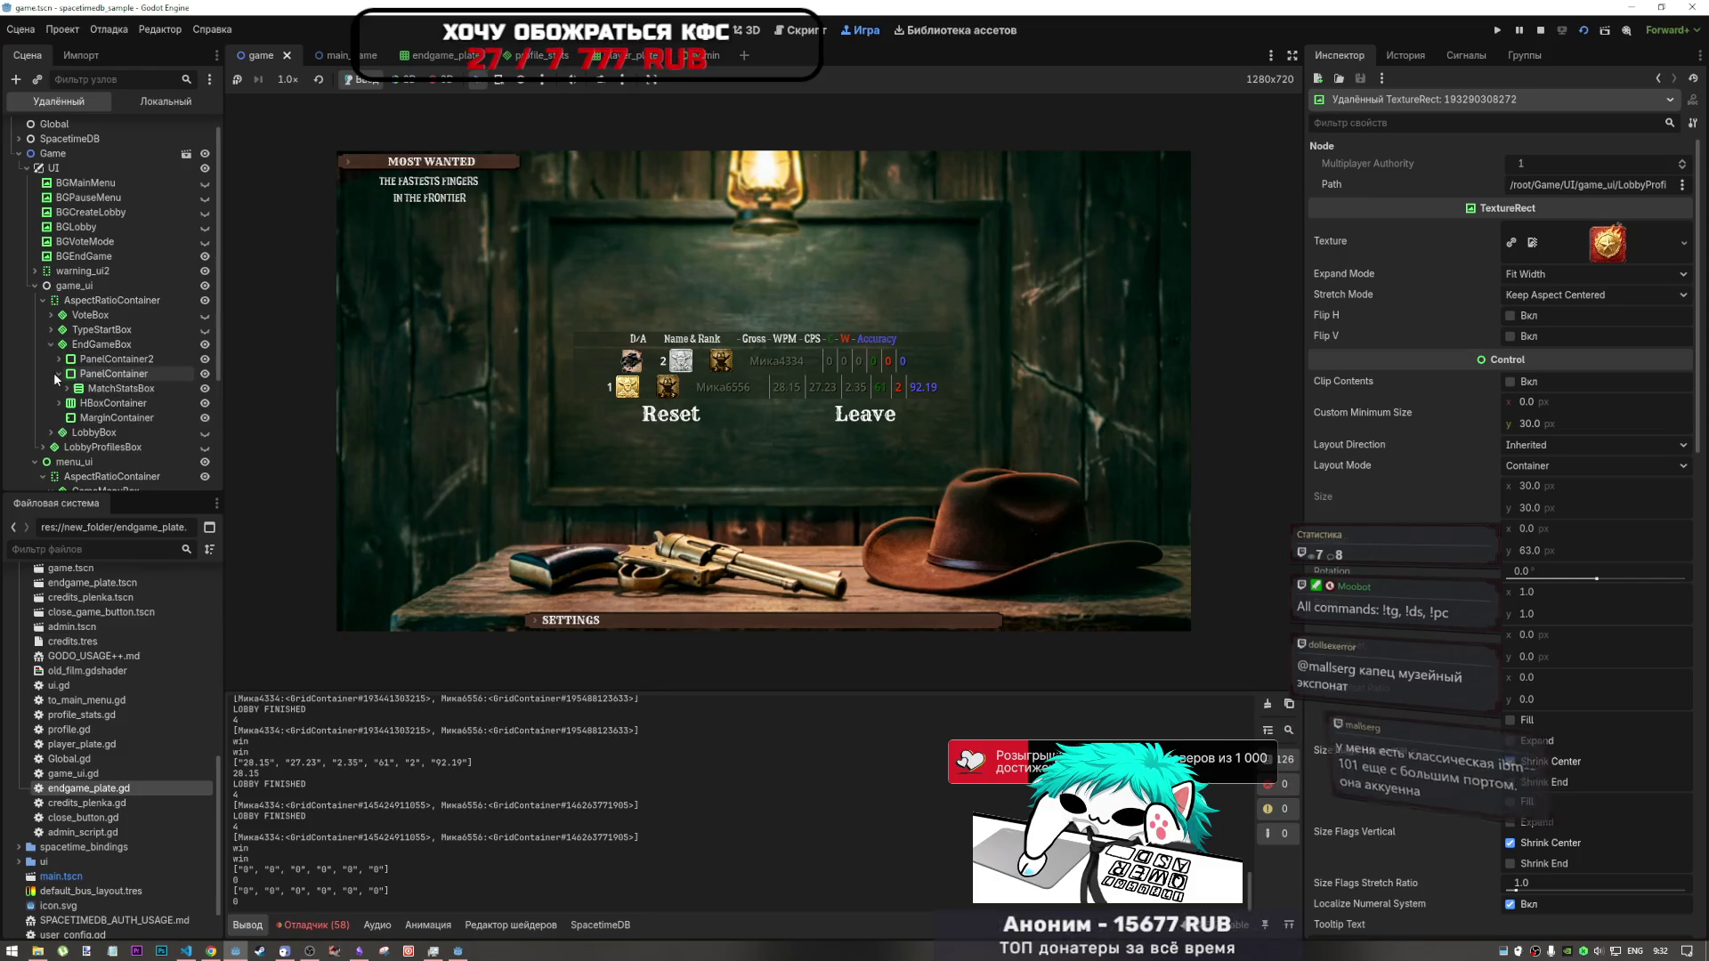
pyautogui.click(116, 388)
pyautogui.click(67, 388)
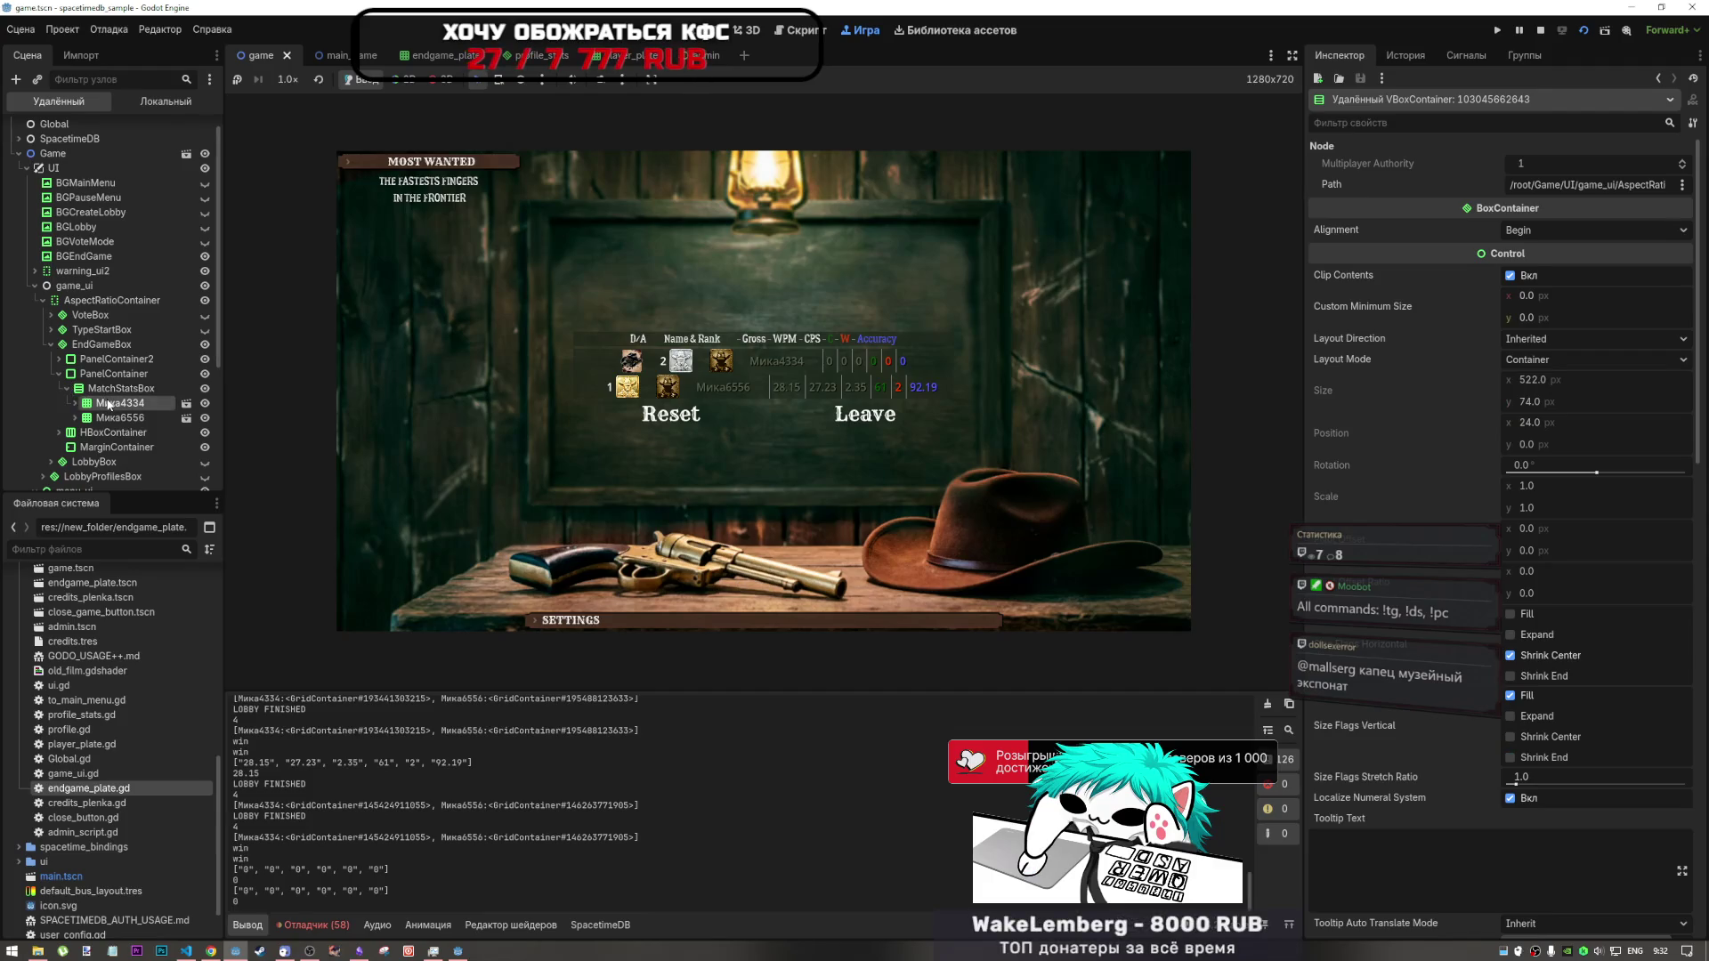
# - Inspect both players' stats plates, then bring the running game window forward and refocus the editor
pyautogui.click(108, 405)
pyautogui.scroll(-3, 104, 356)
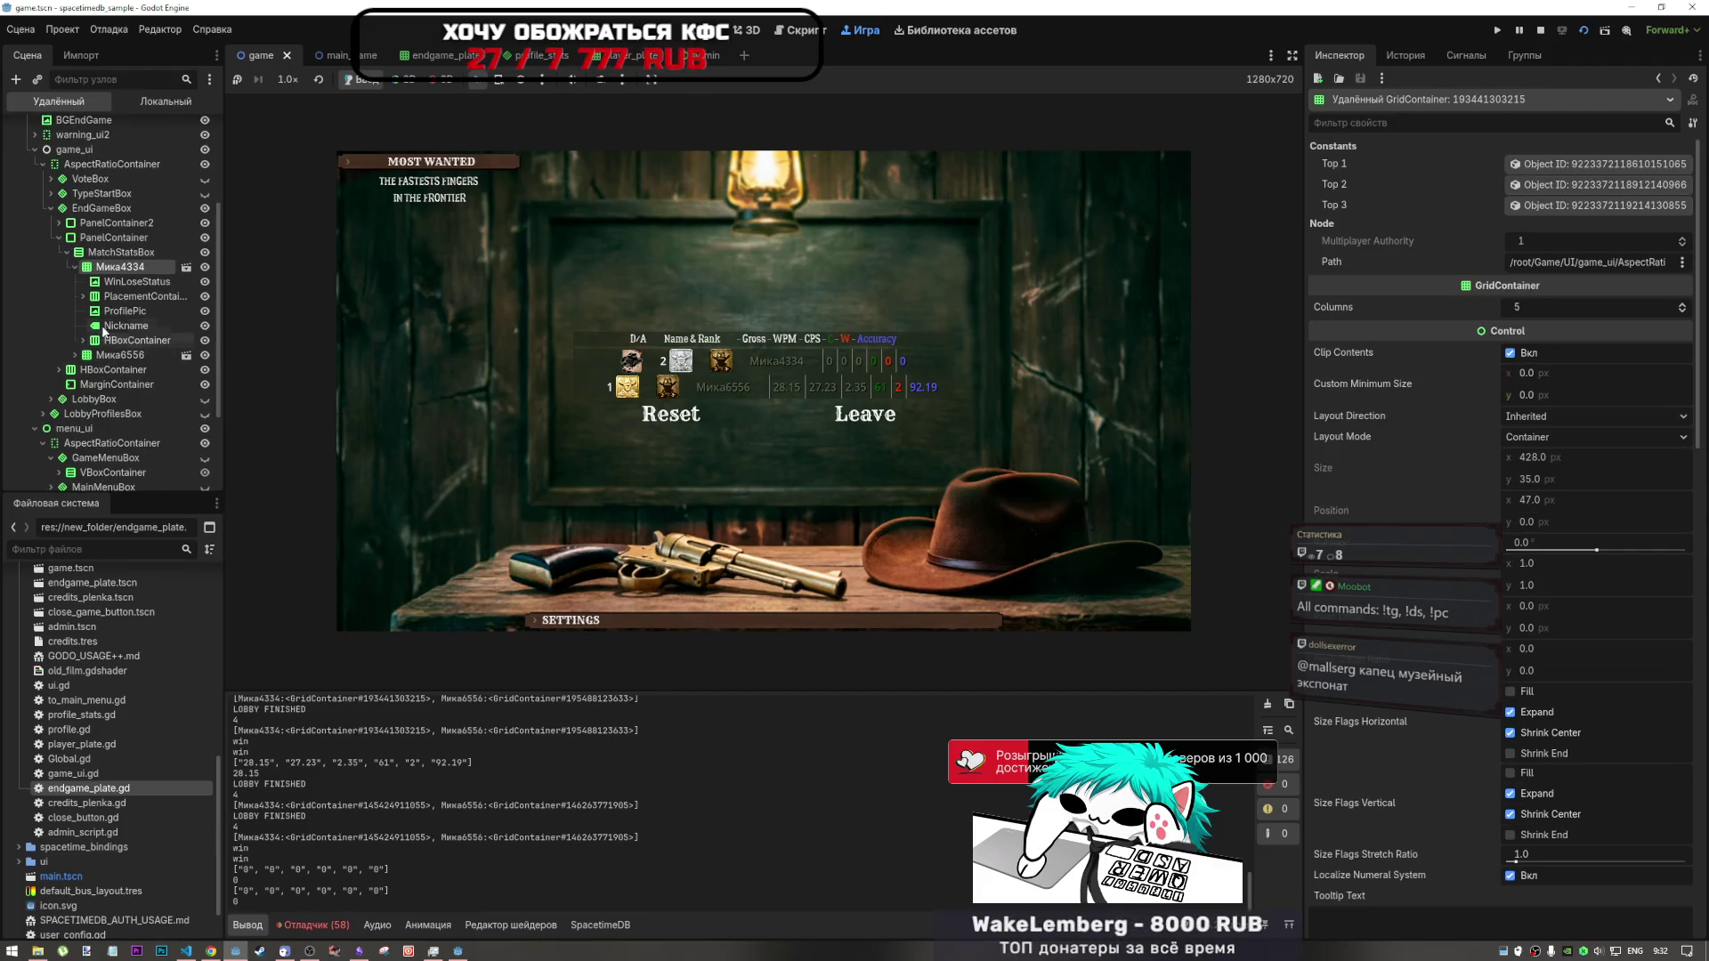
pyautogui.click(75, 267)
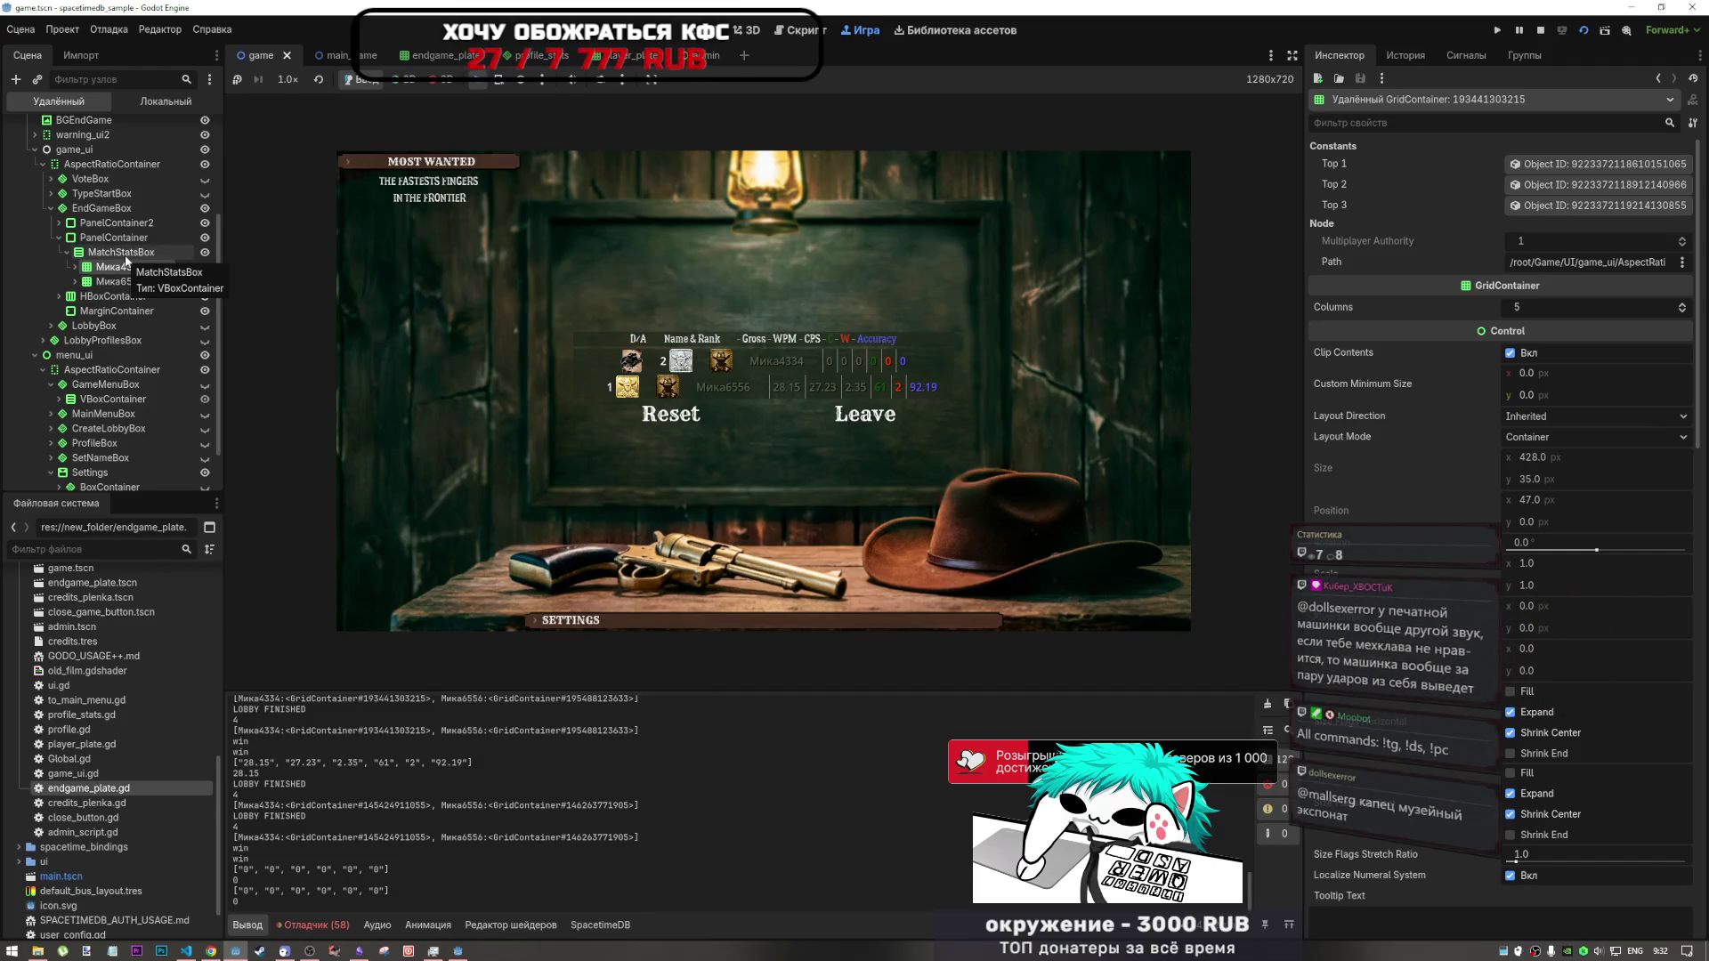
pyautogui.doubleClick(123, 281)
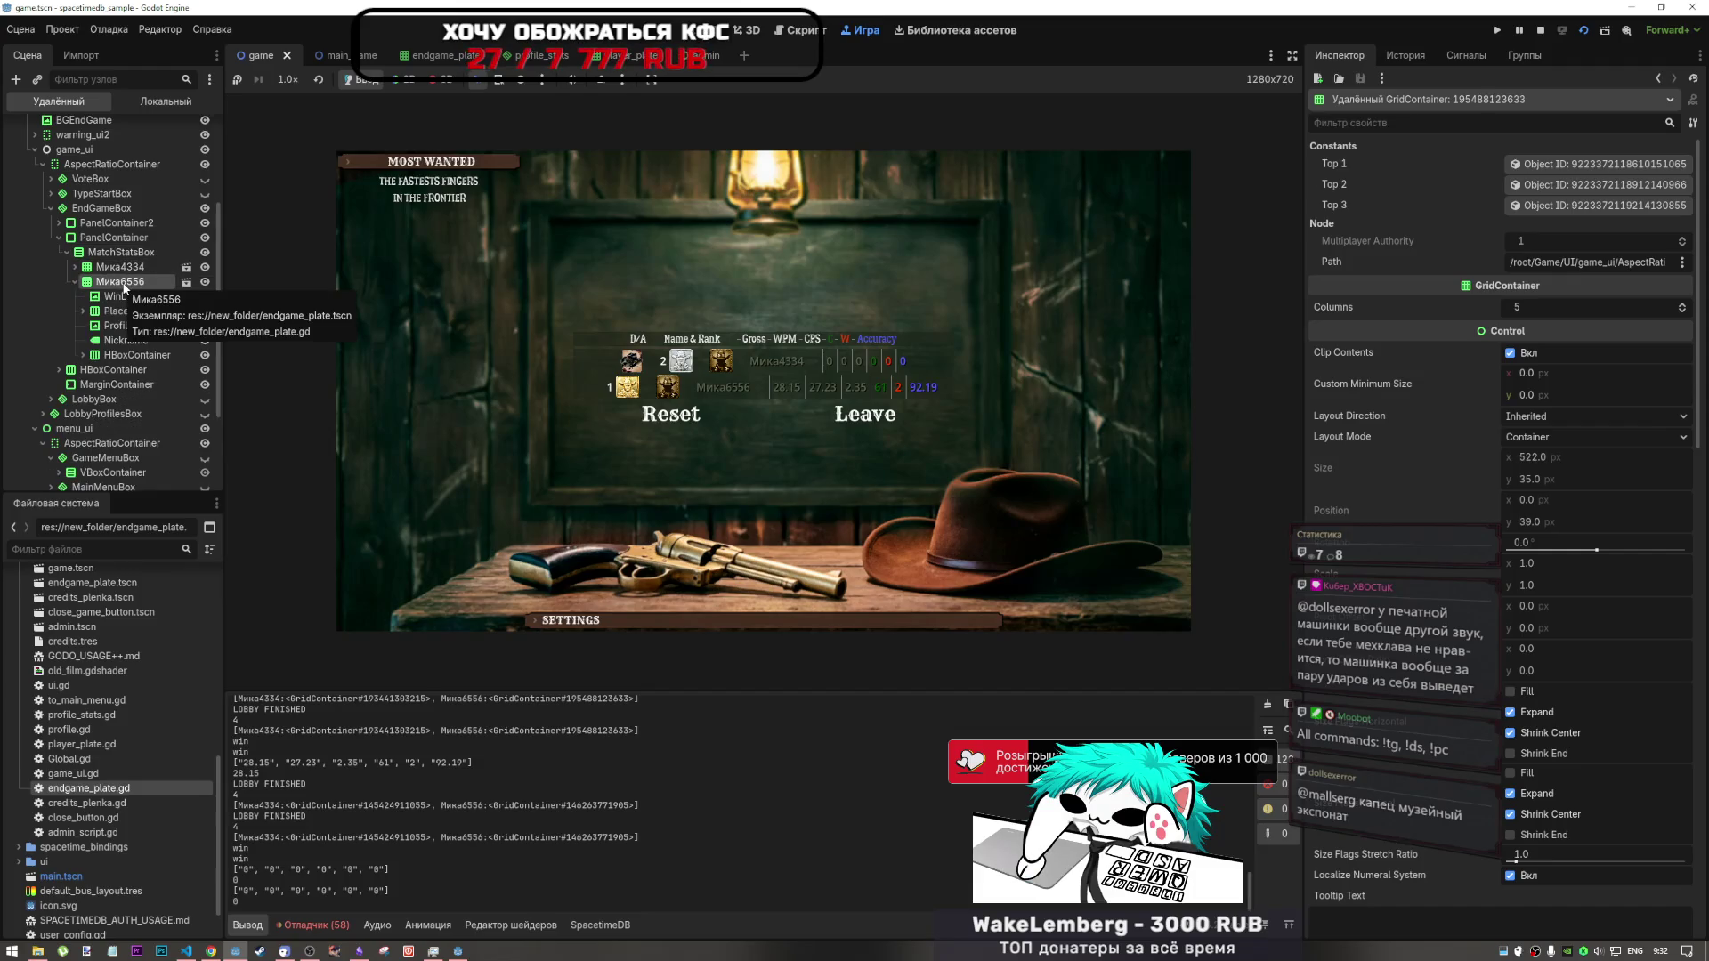
pyautogui.doubleClick(123, 281)
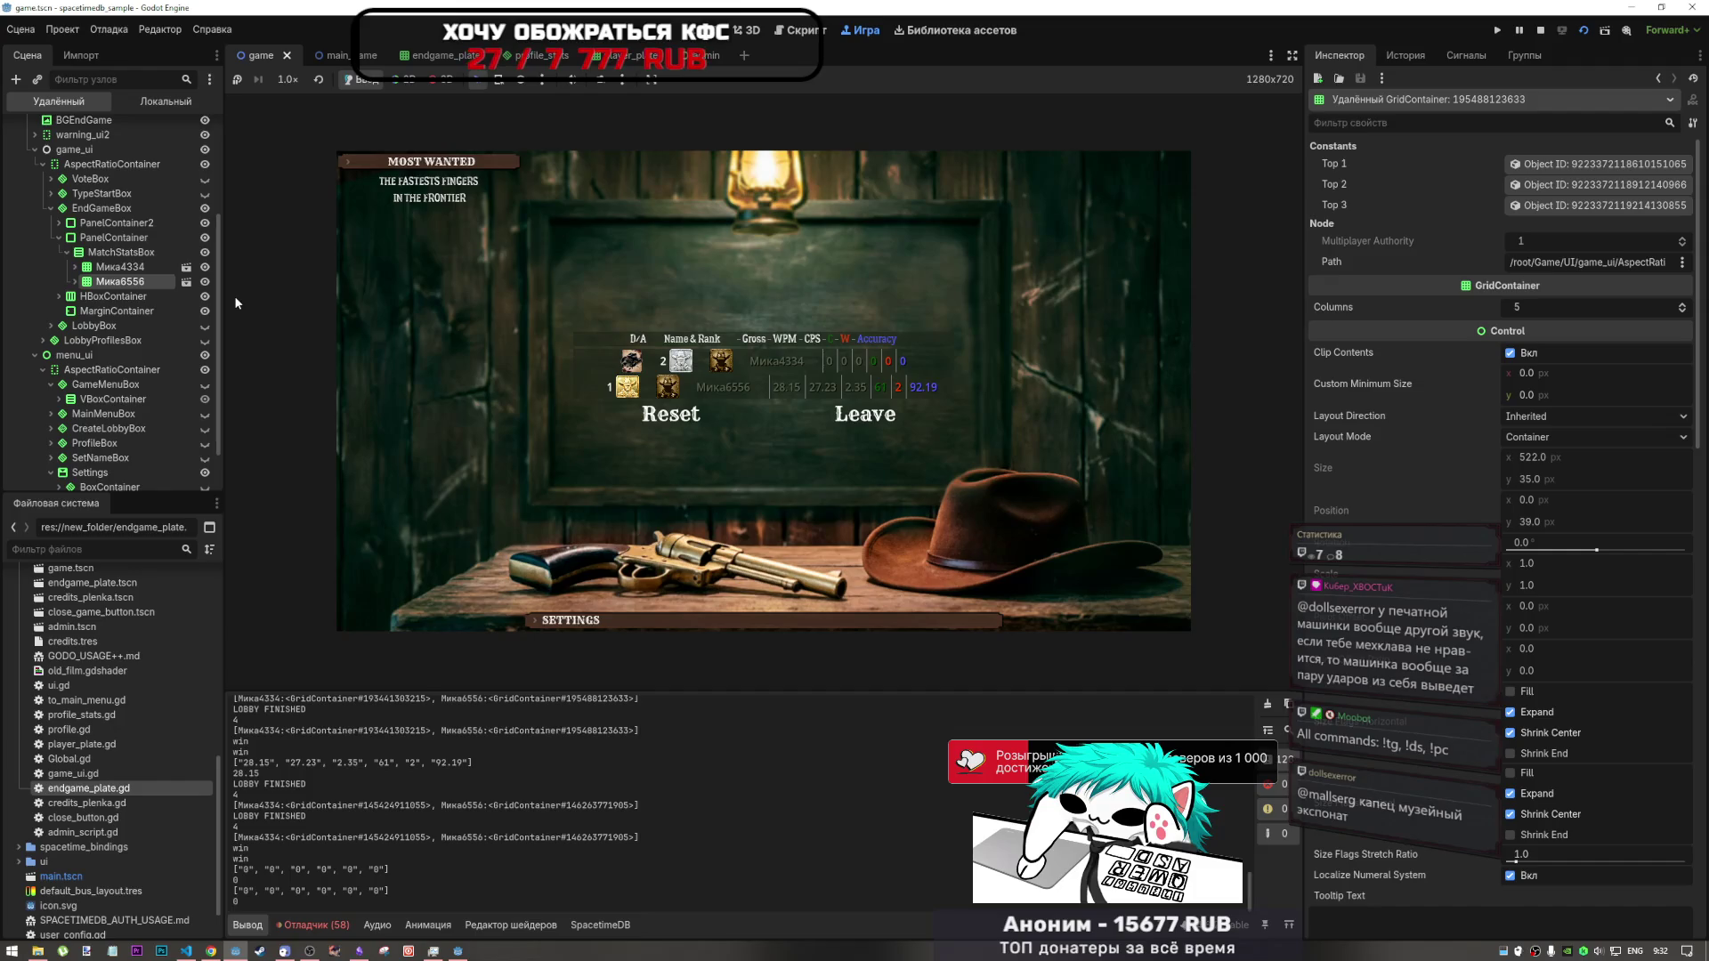
pyautogui.click(456, 951)
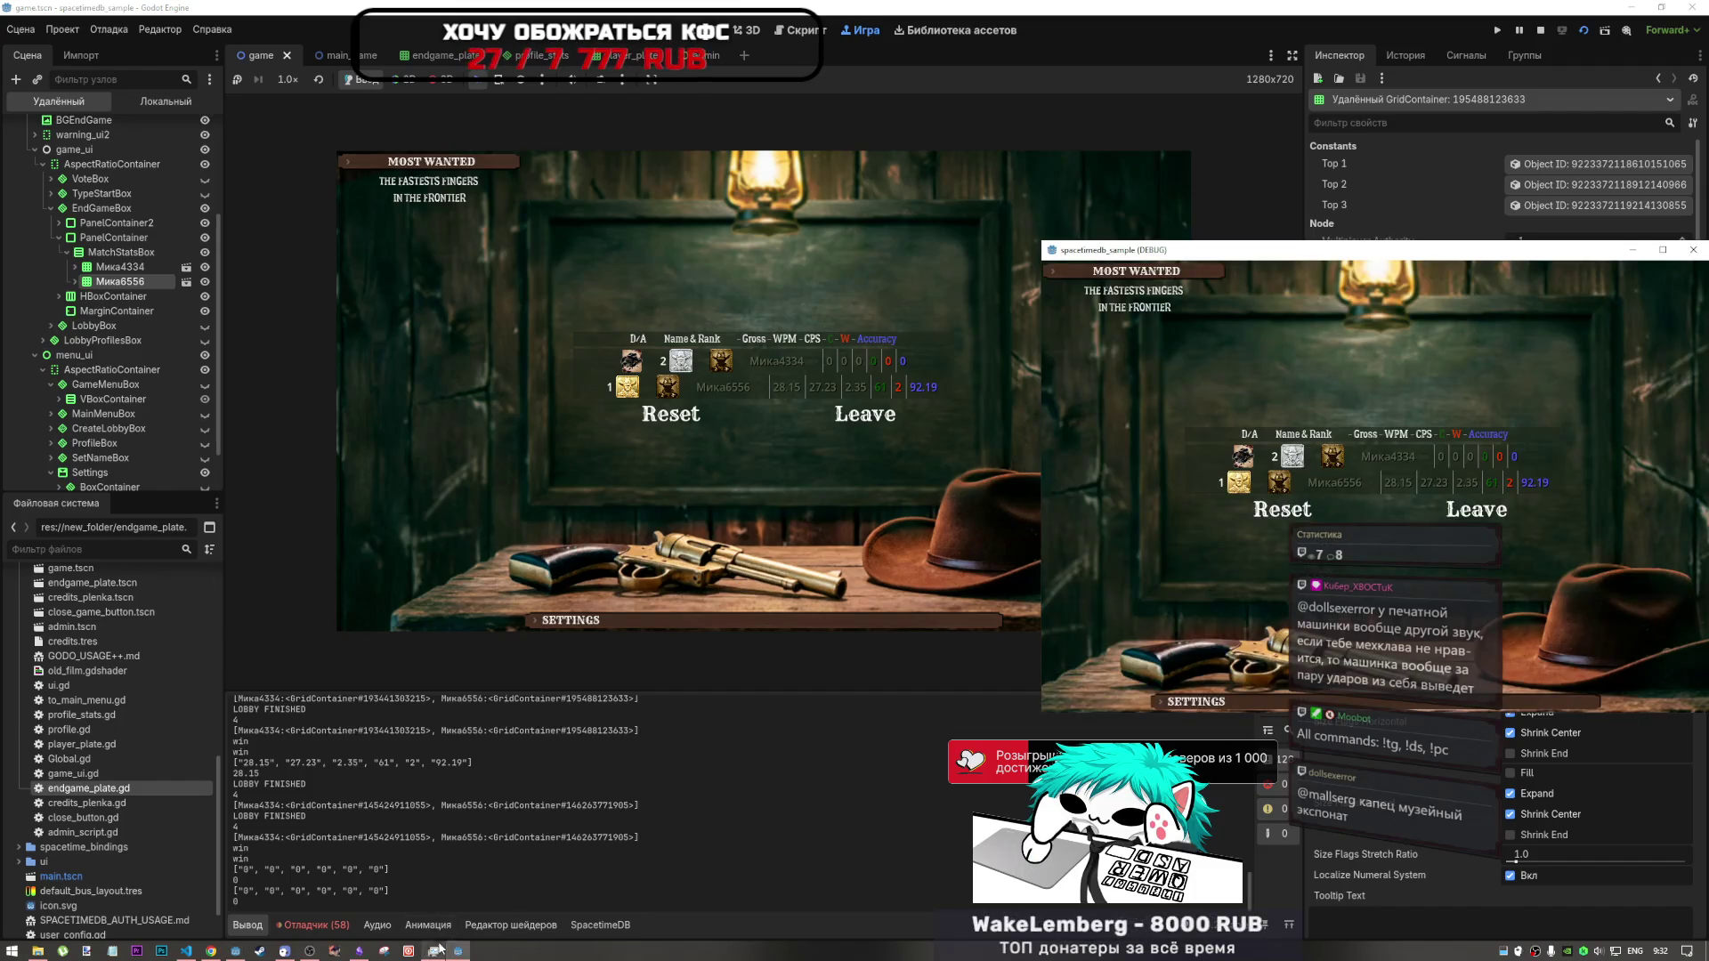
pyautogui.click(443, 844)
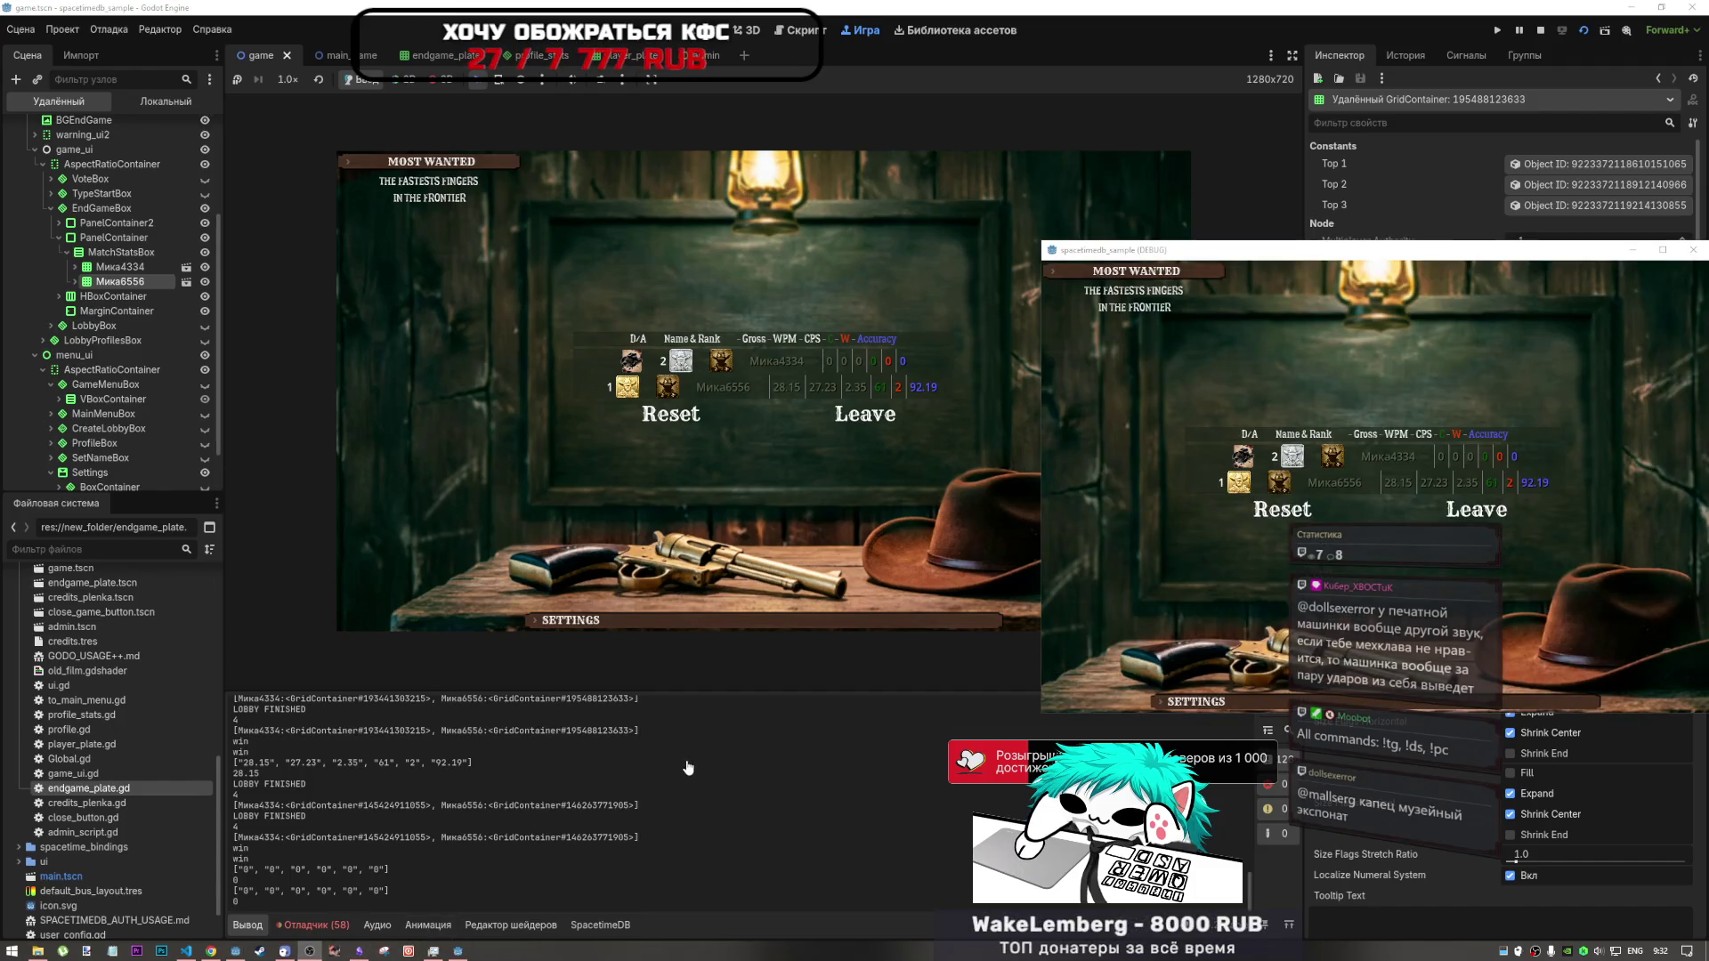
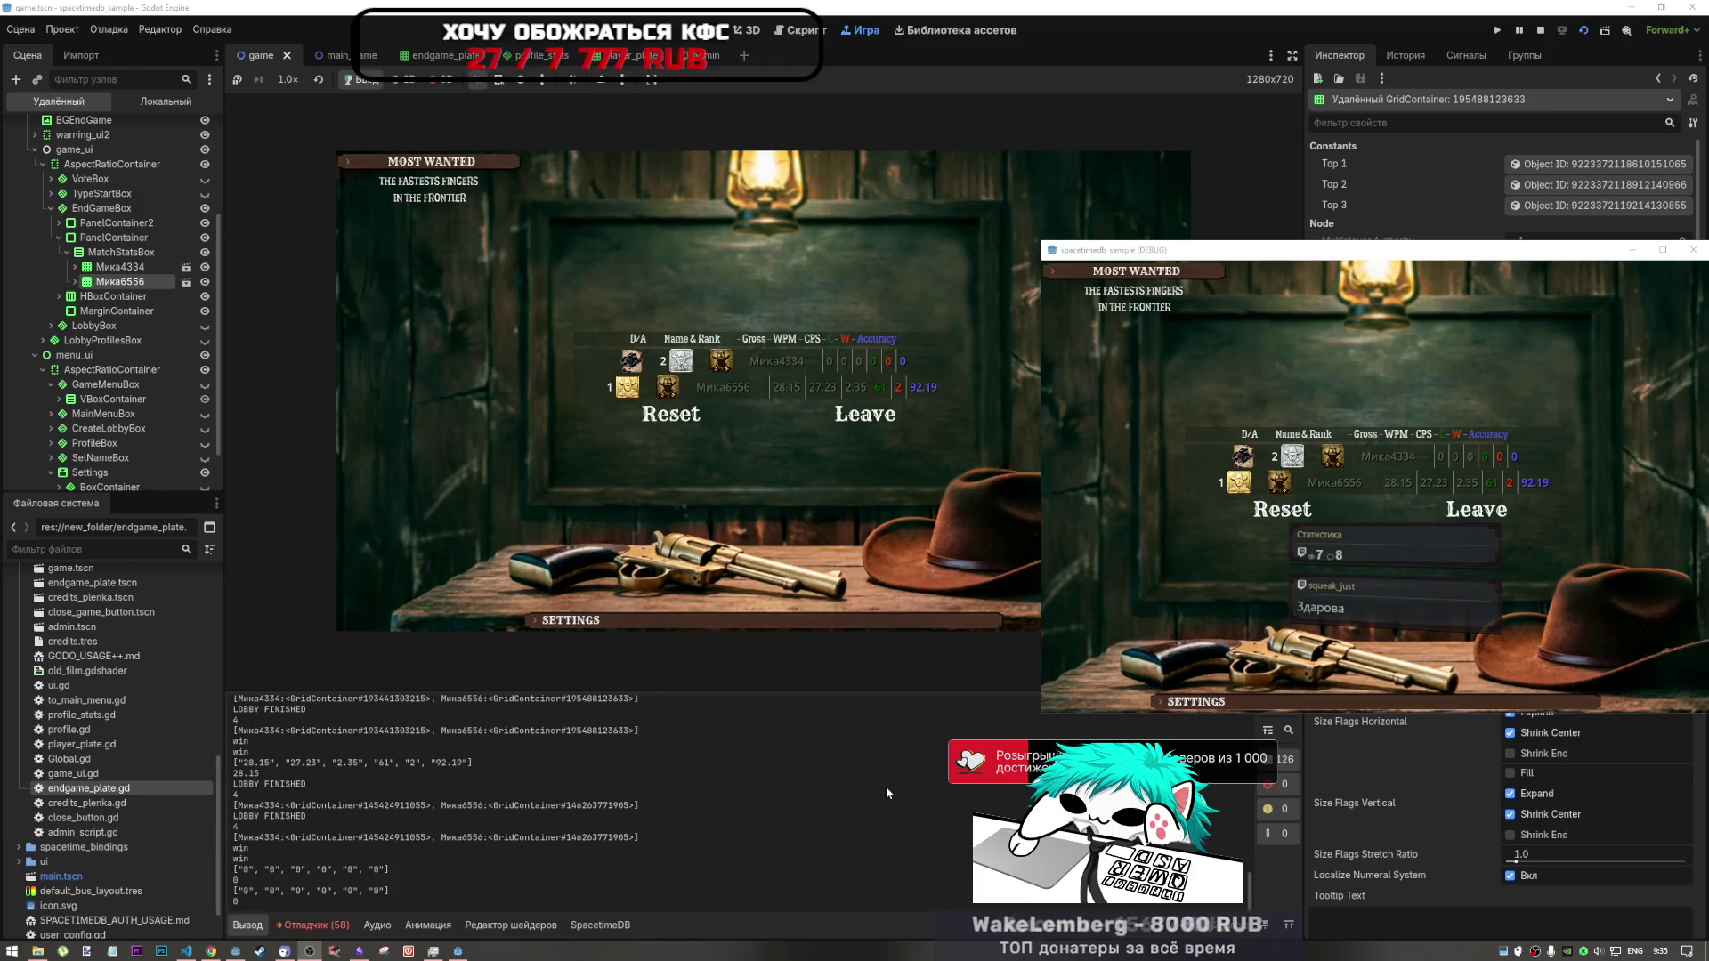
# - With the editor in front, drag the second player's stats row above the first in the Remote scene tree
pyautogui.click(931, 778)
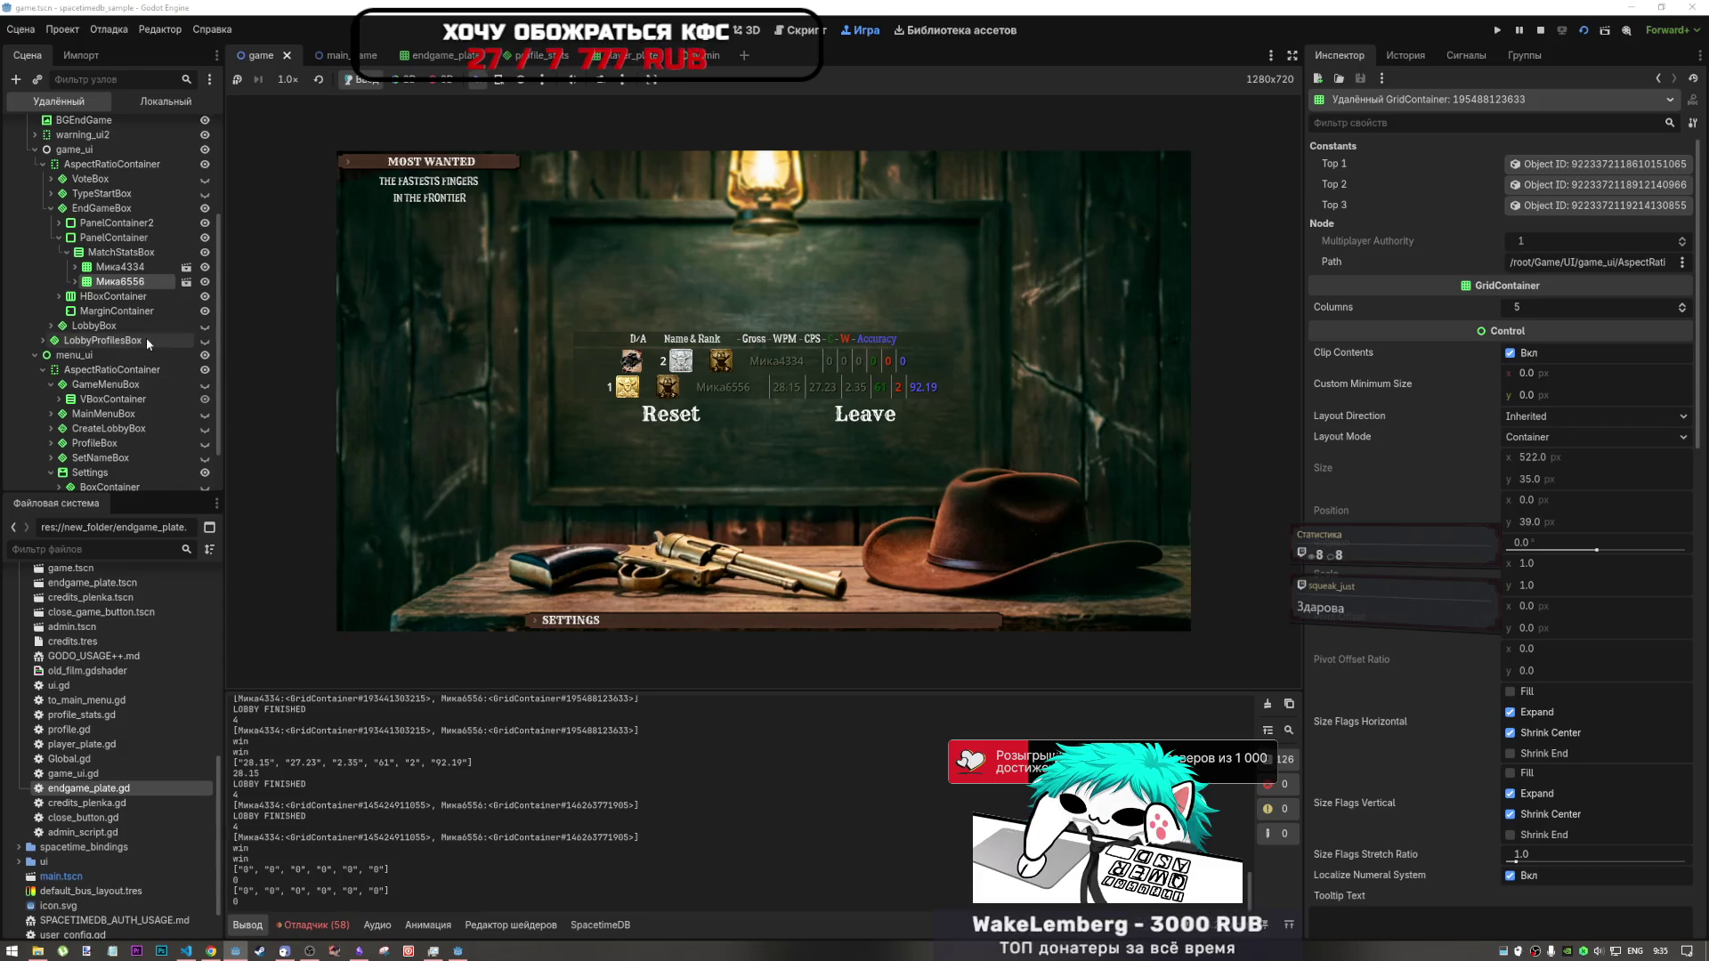
pyautogui.moveTo(120, 282); pyautogui.dragTo(132, 269)
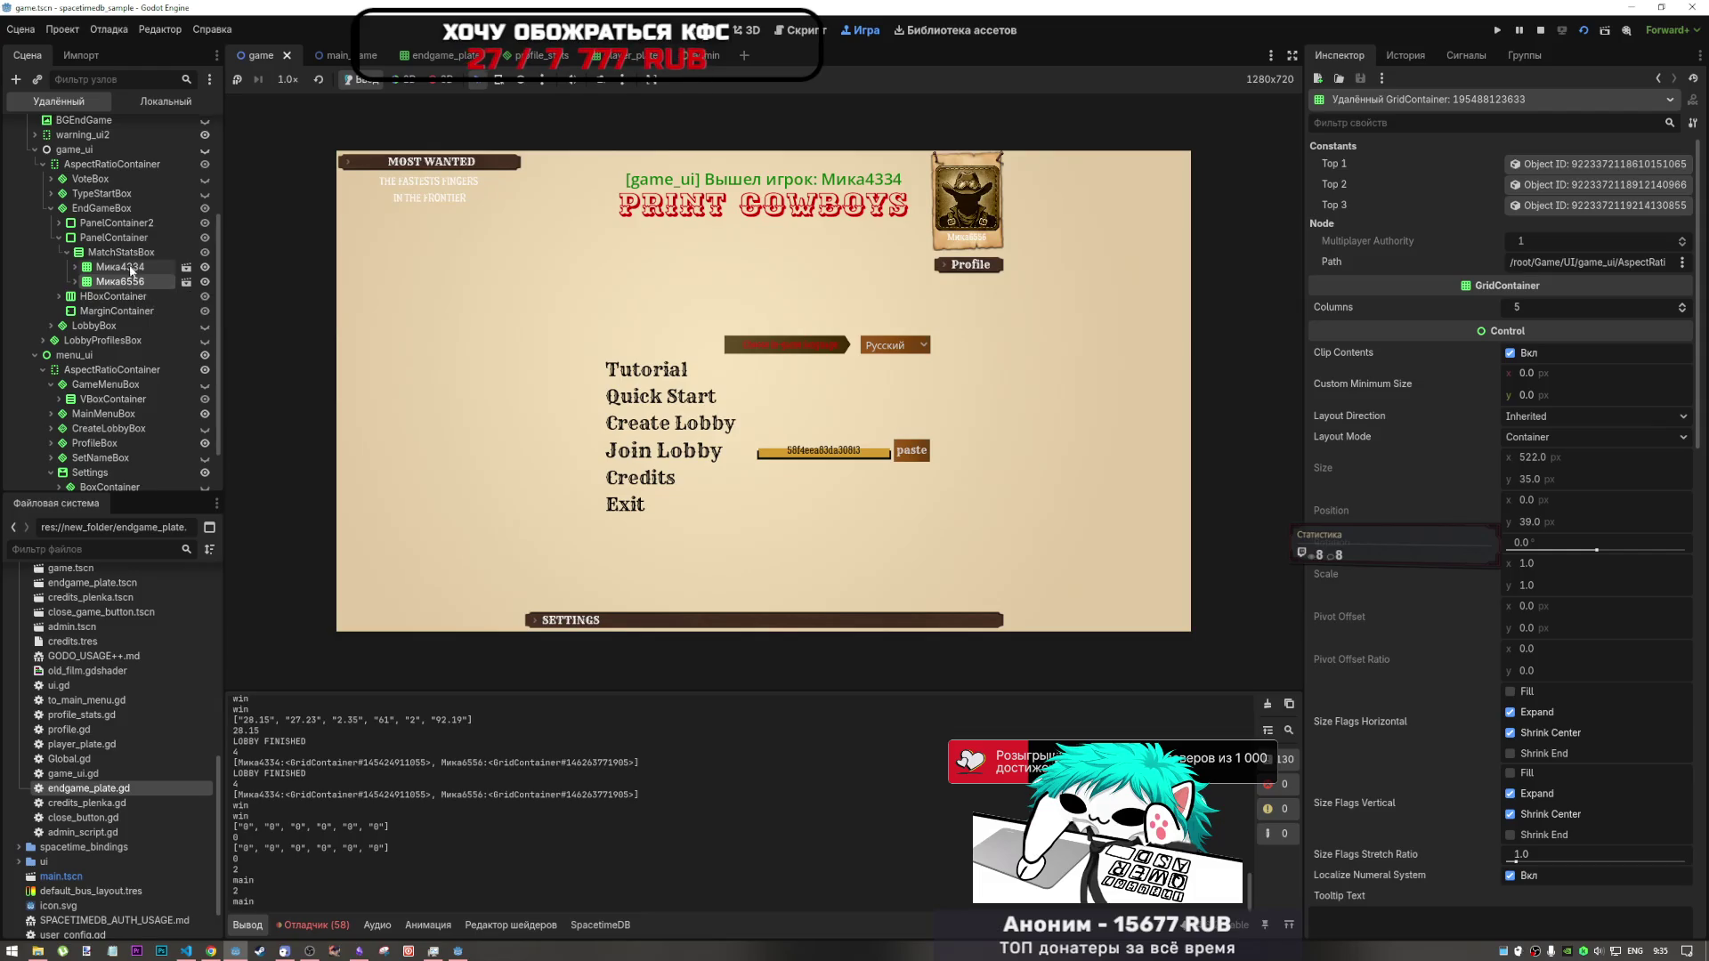
pyautogui.click(135, 253)
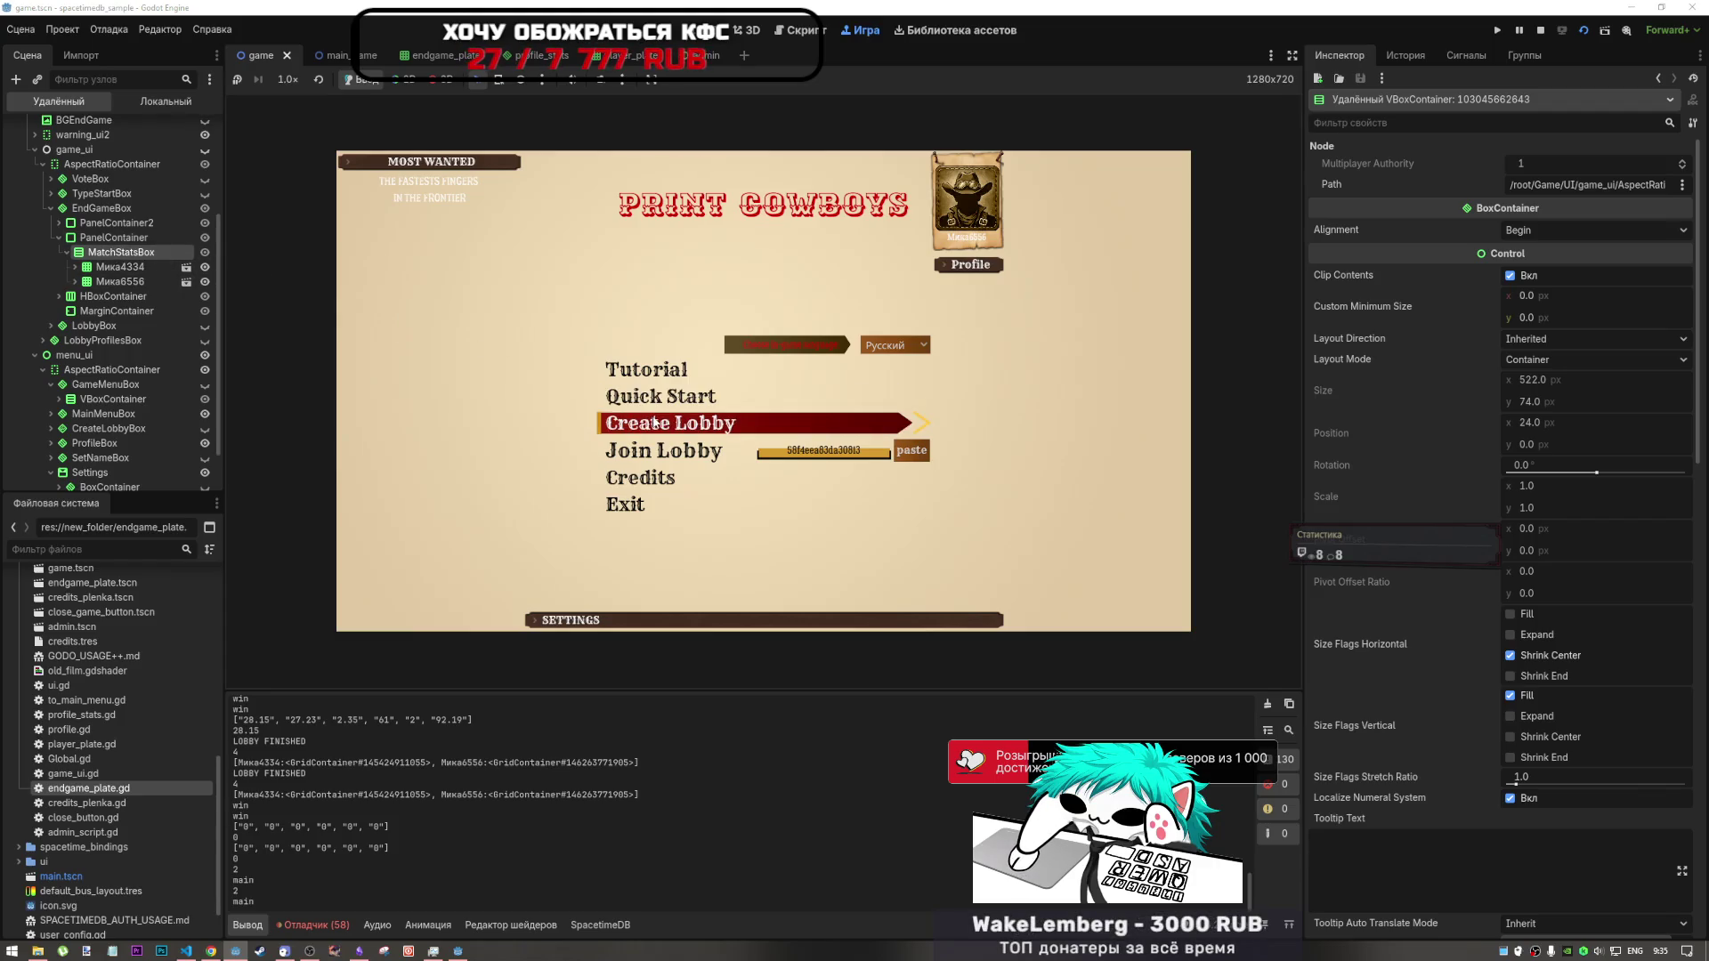
# - Create a new lobby from the first game client's Create Lobby screen
pyautogui.click(656, 422)
pyautogui.click(767, 414)
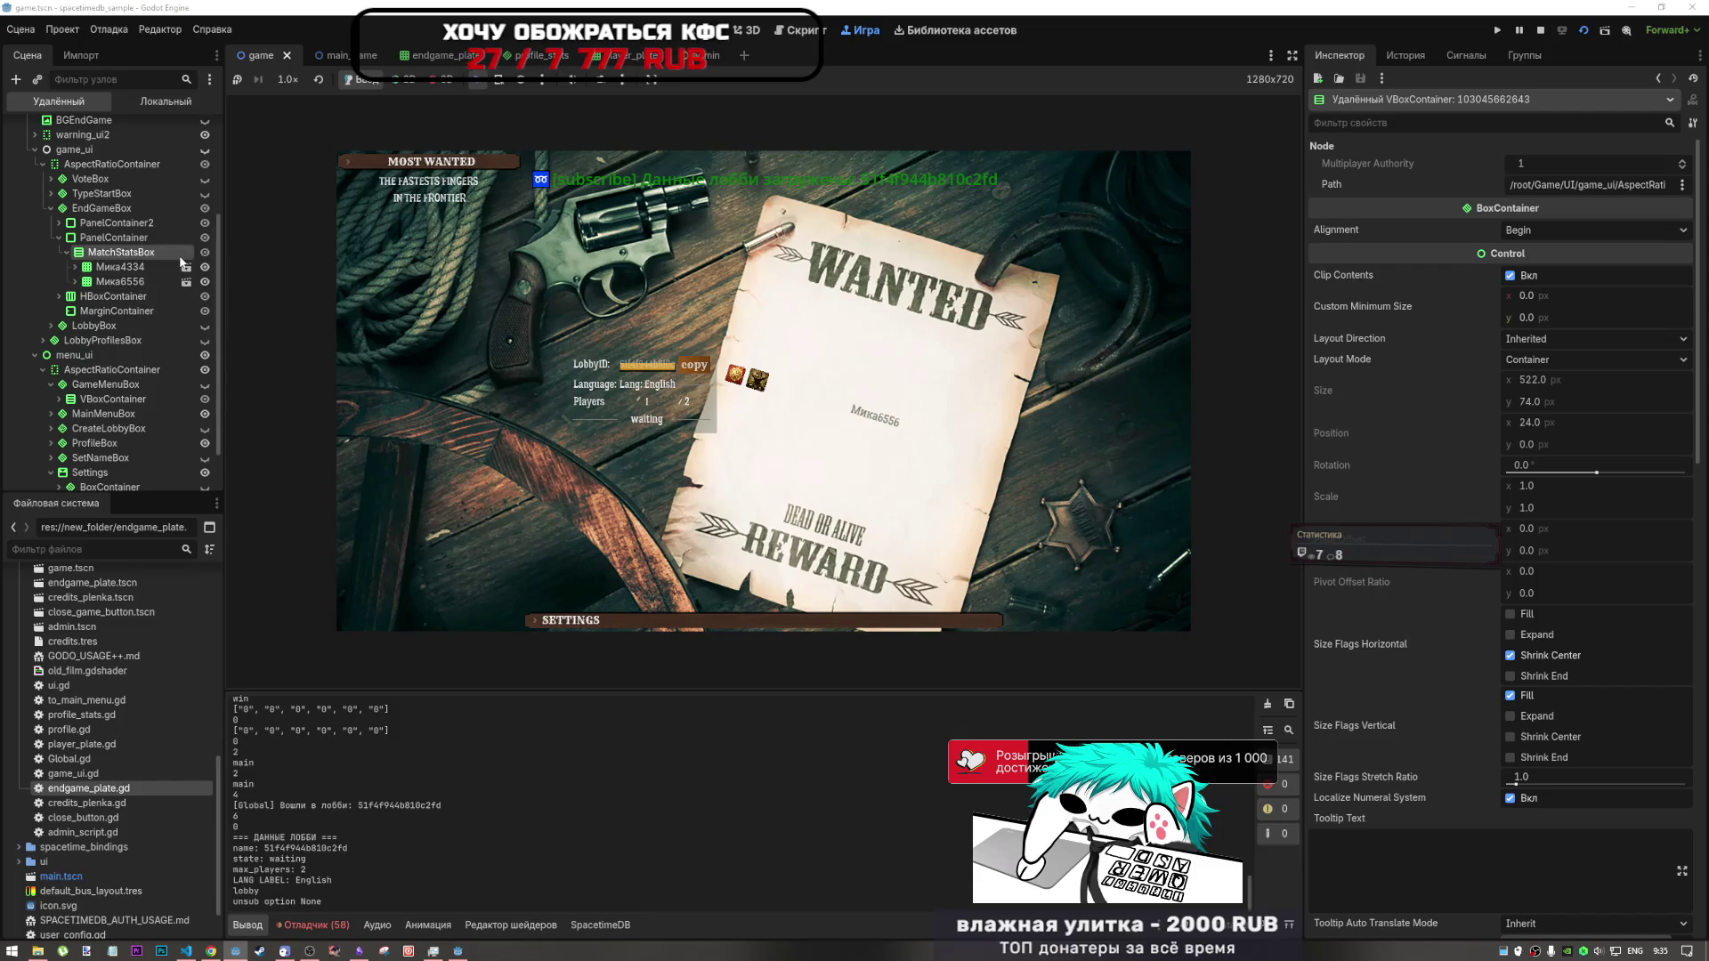
pyautogui.click(146, 106)
pyautogui.click(58, 101)
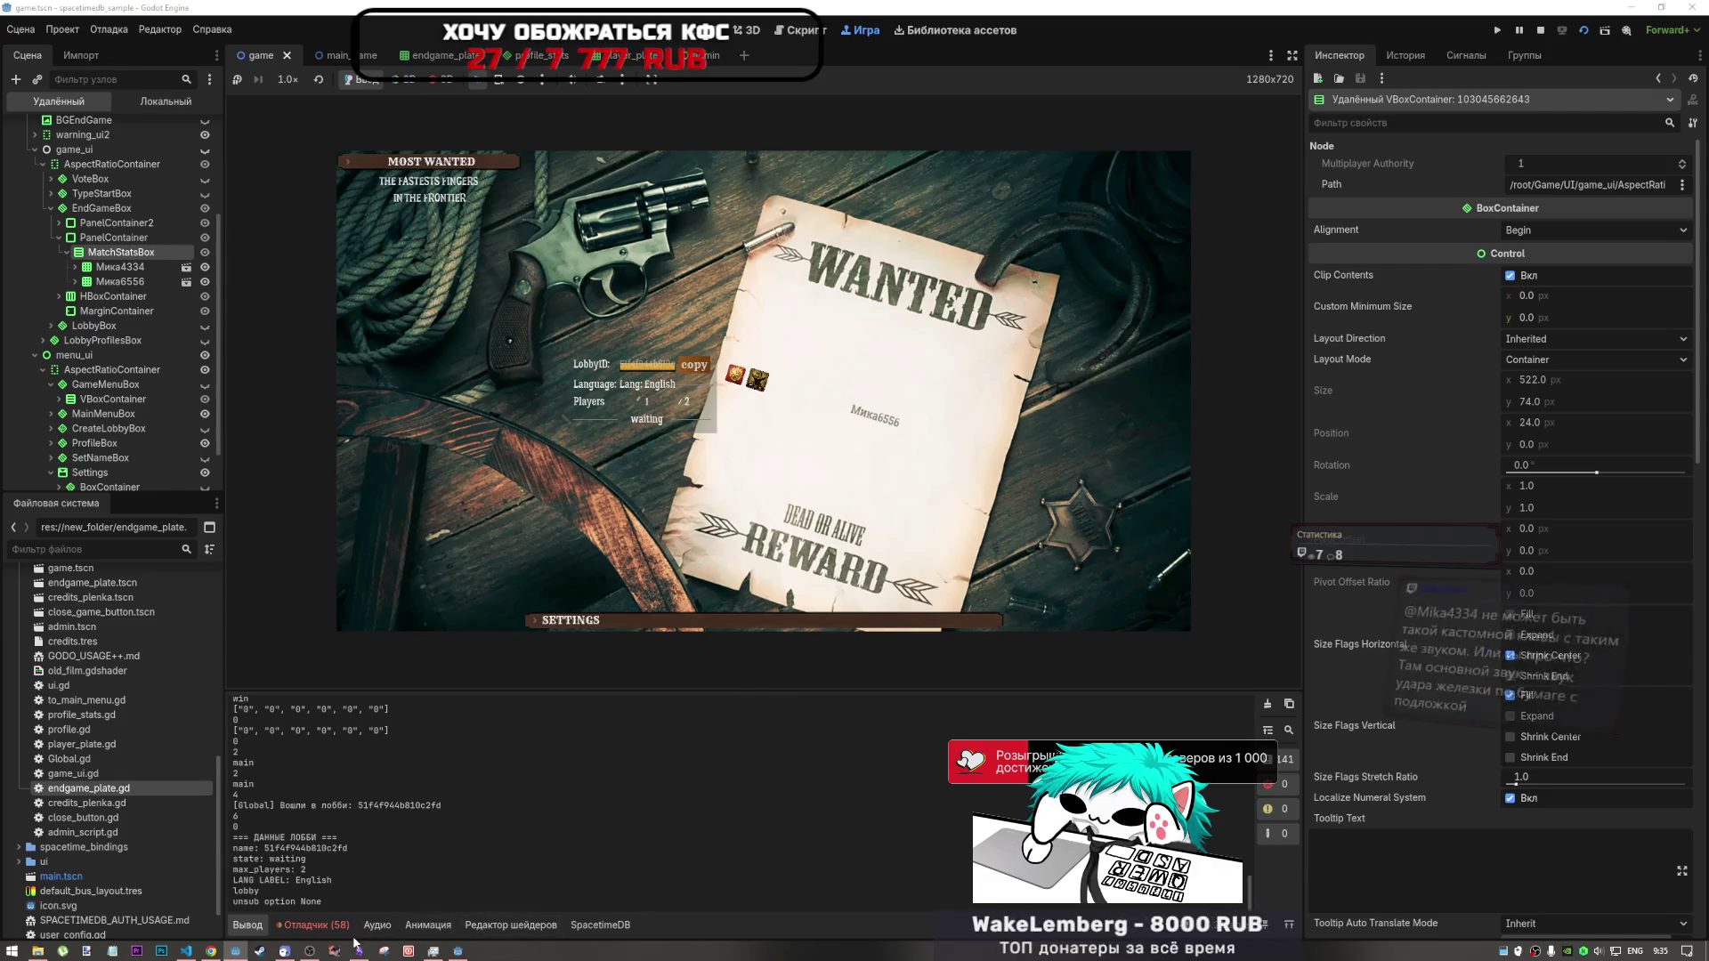
# - Bring the second game client forward and paste the lobby ID into its join field
pyautogui.moveTo(316, 953)
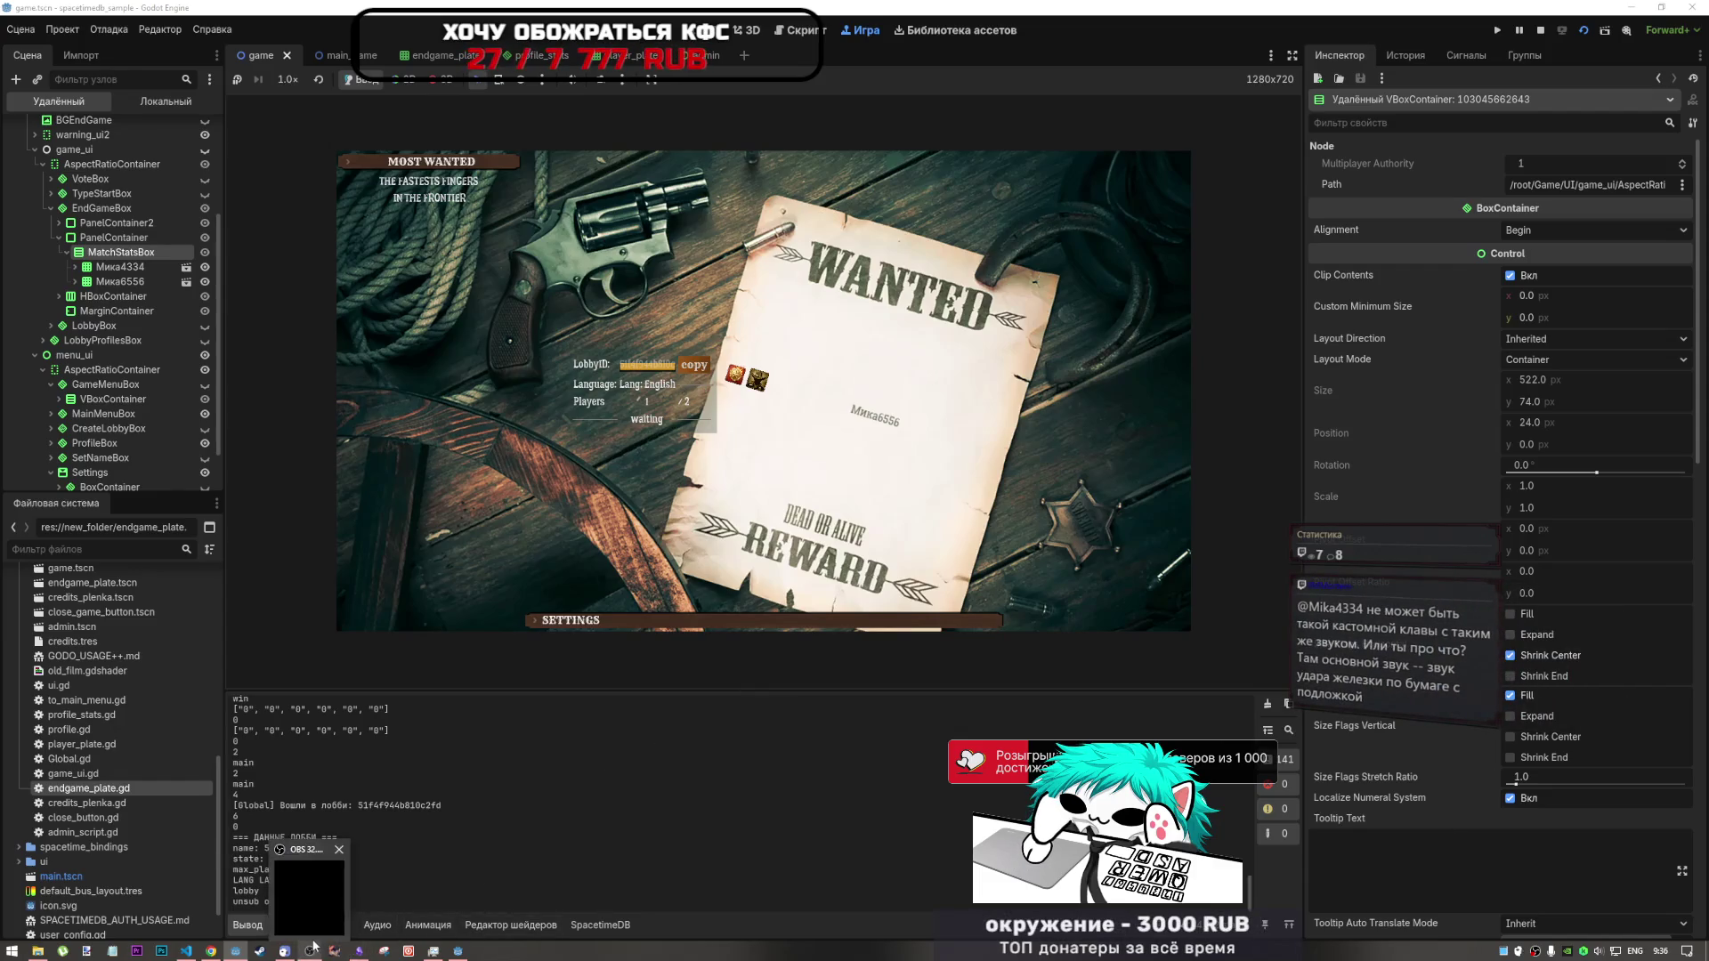
pyautogui.click(458, 951)
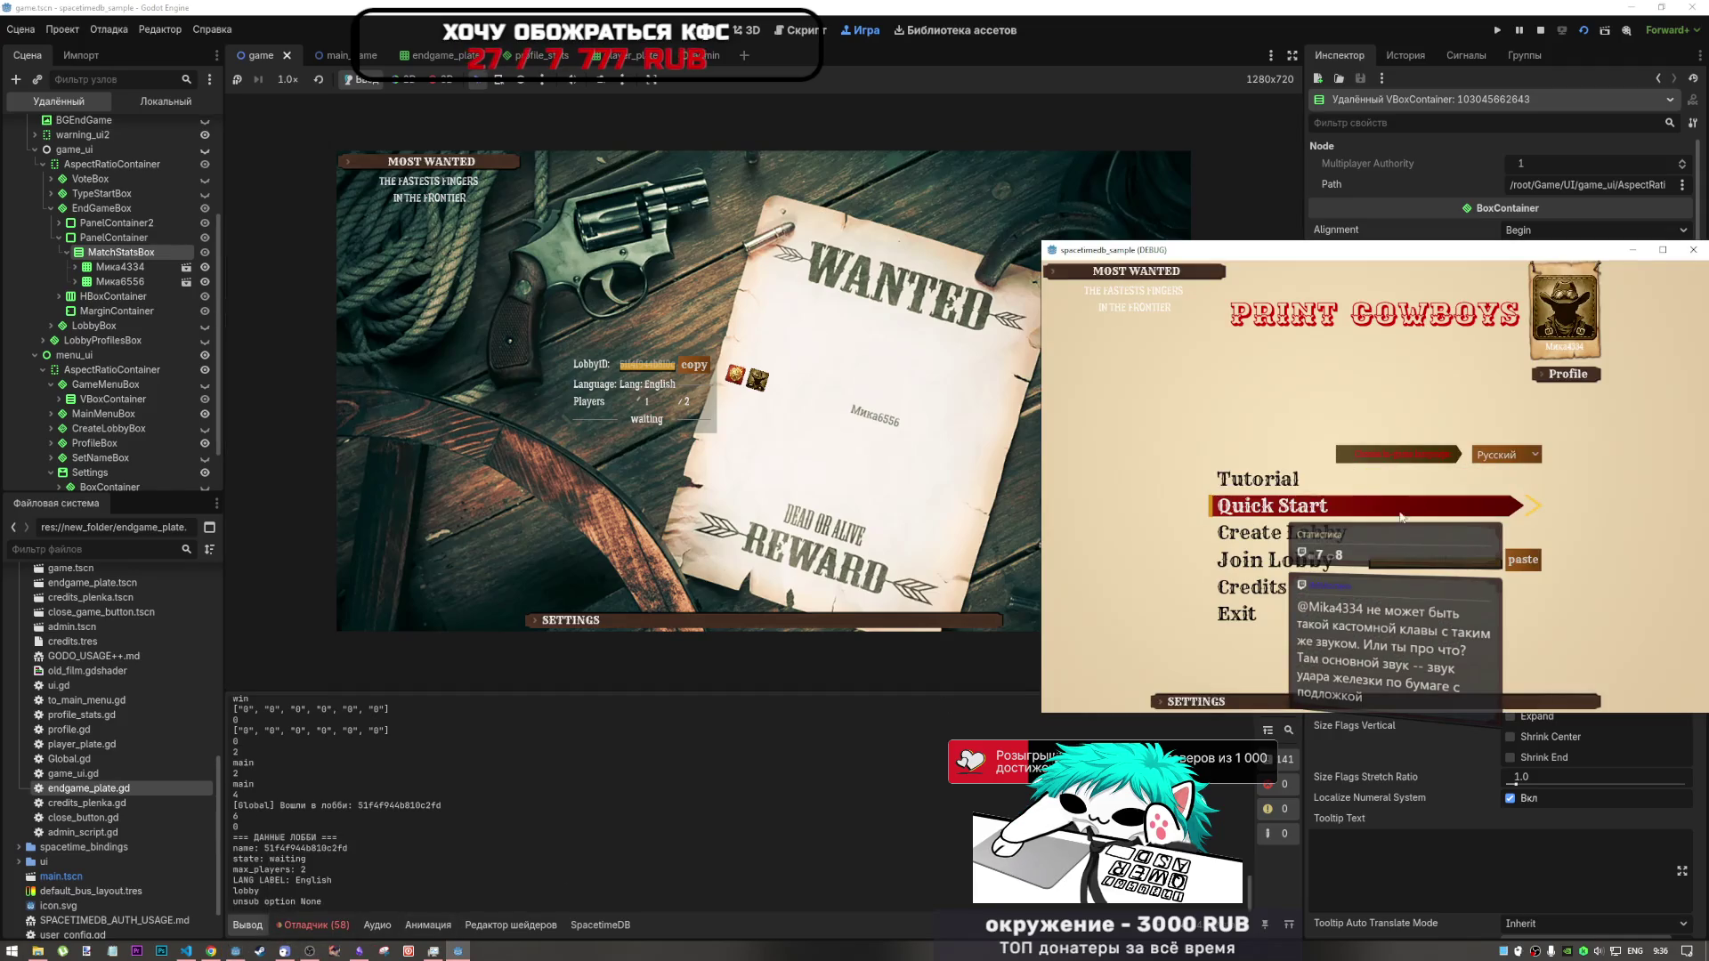
pyautogui.click(1523, 559)
# - Join the pasted lobby from the second client so the desert duel starts in both windows
pyautogui.click(1279, 571)
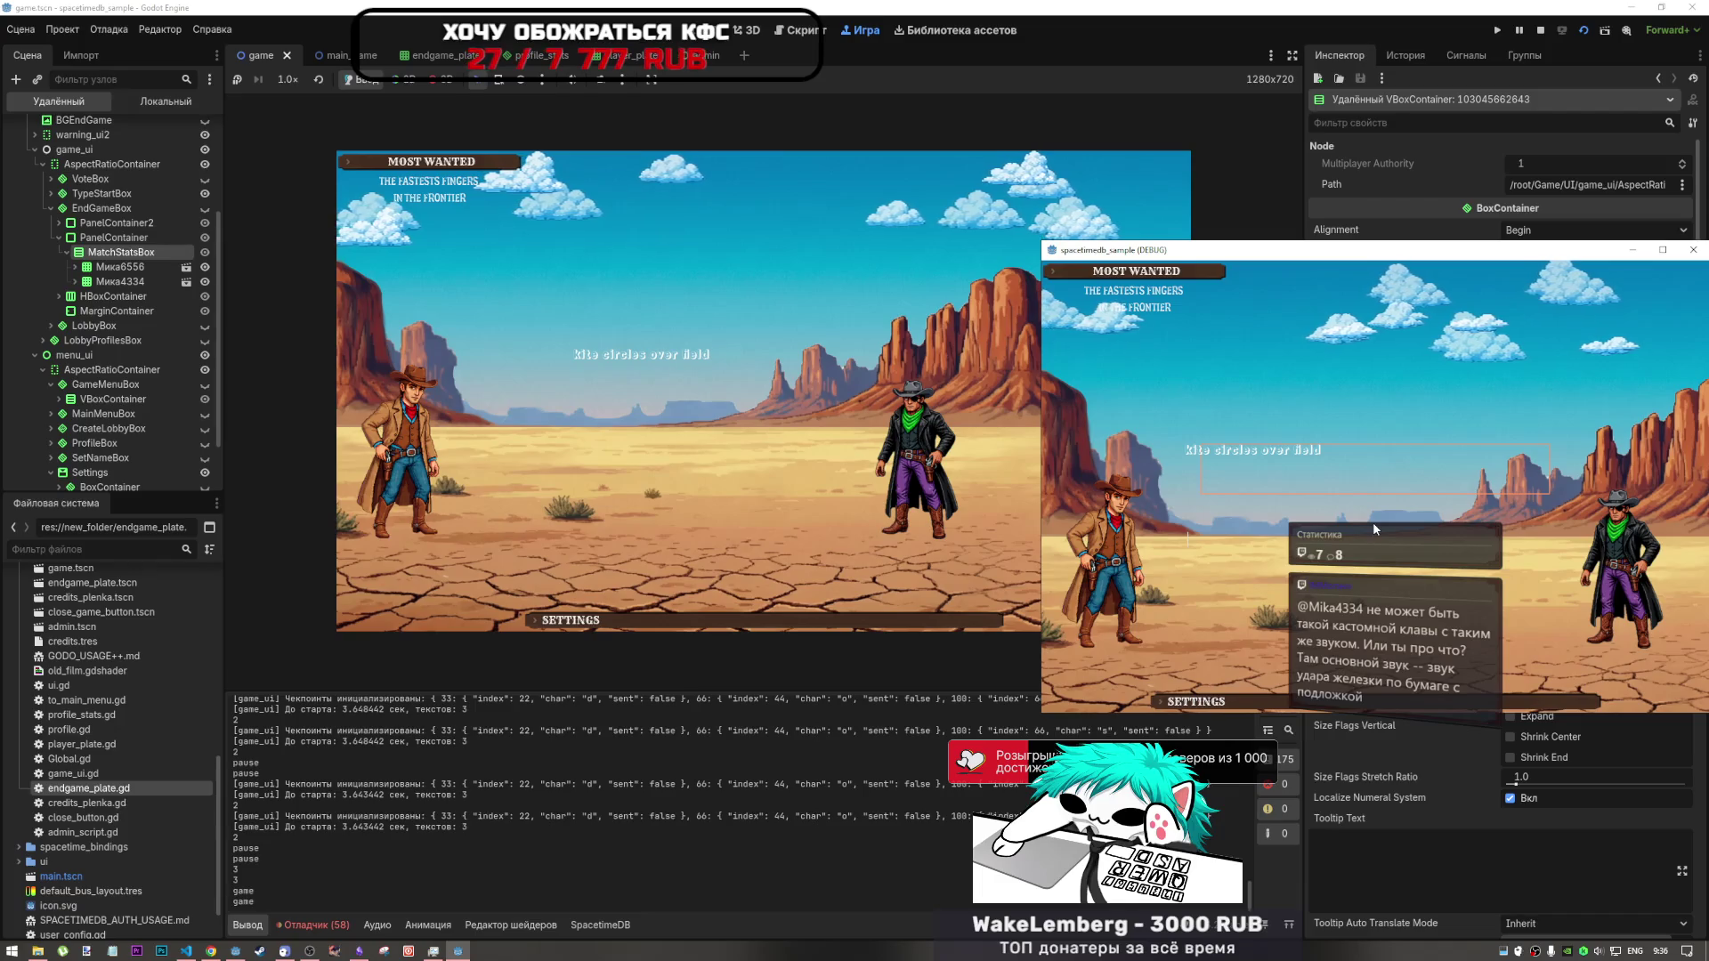
# - Type 'ki' and 'kite' into the duel, toggling between English and Russian layouts, to trigger input errors
pyautogui.click(1024, 489)
pyautogui.write('ki')
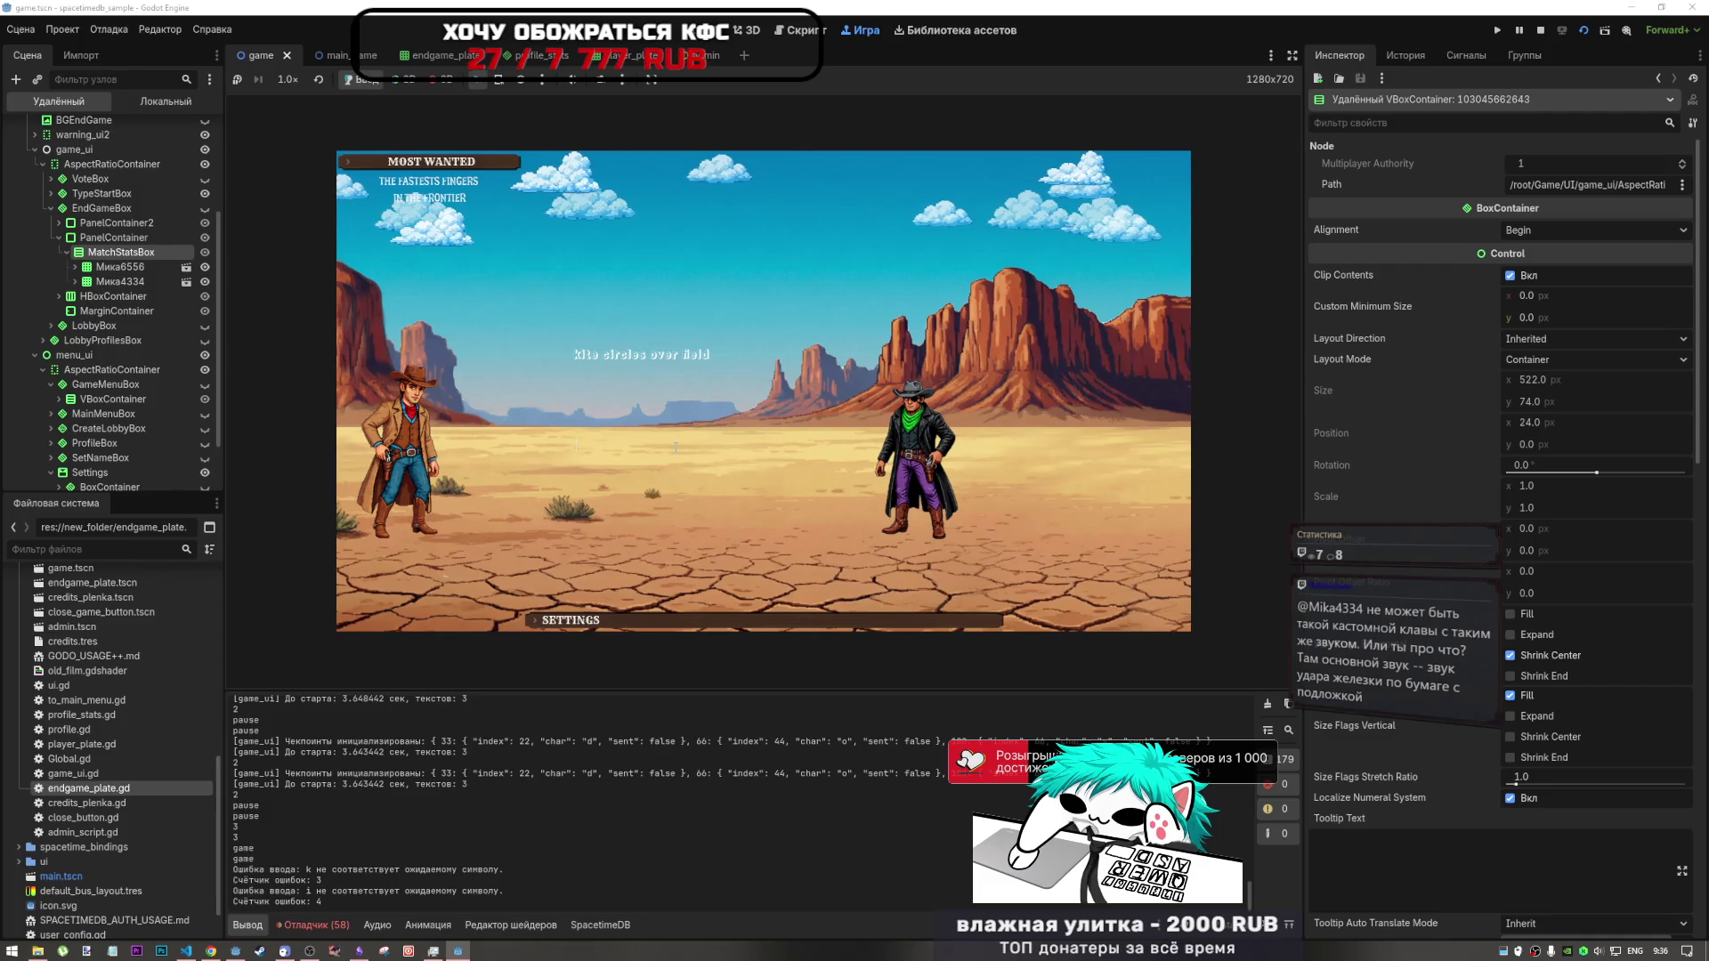
pyautogui.hotkey('alt', 'shift')
pyautogui.write('лш')
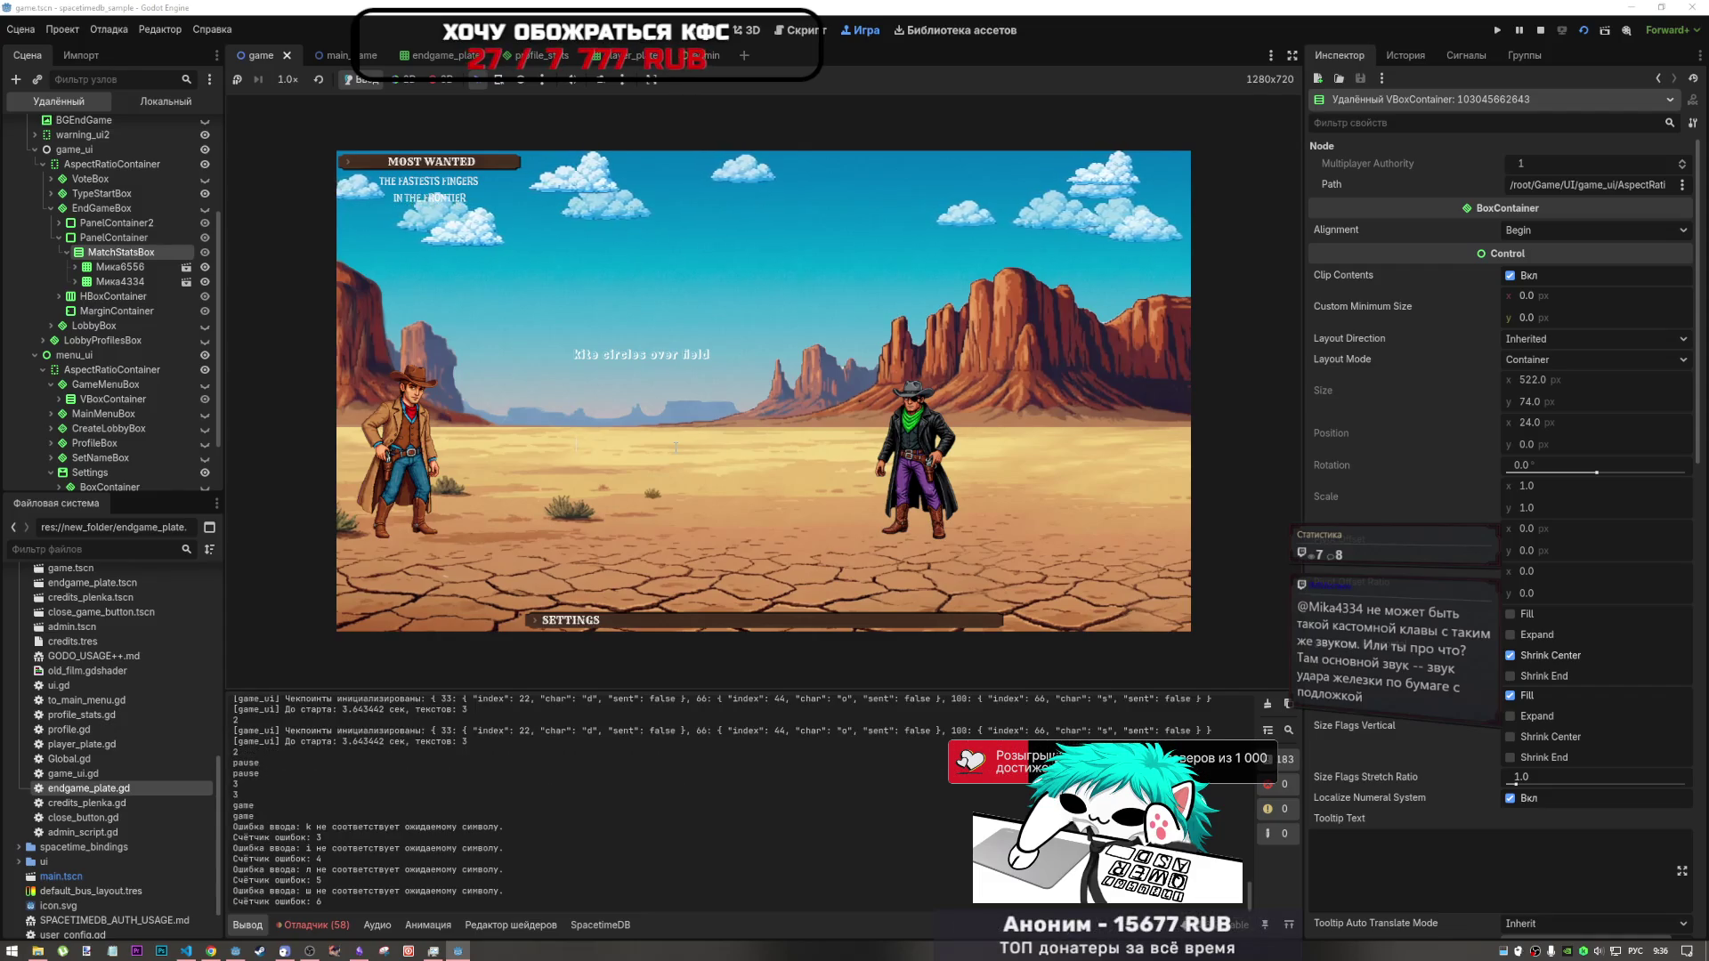
pyautogui.hotkey('alt', 'shift')
pyautogui.write('ki')
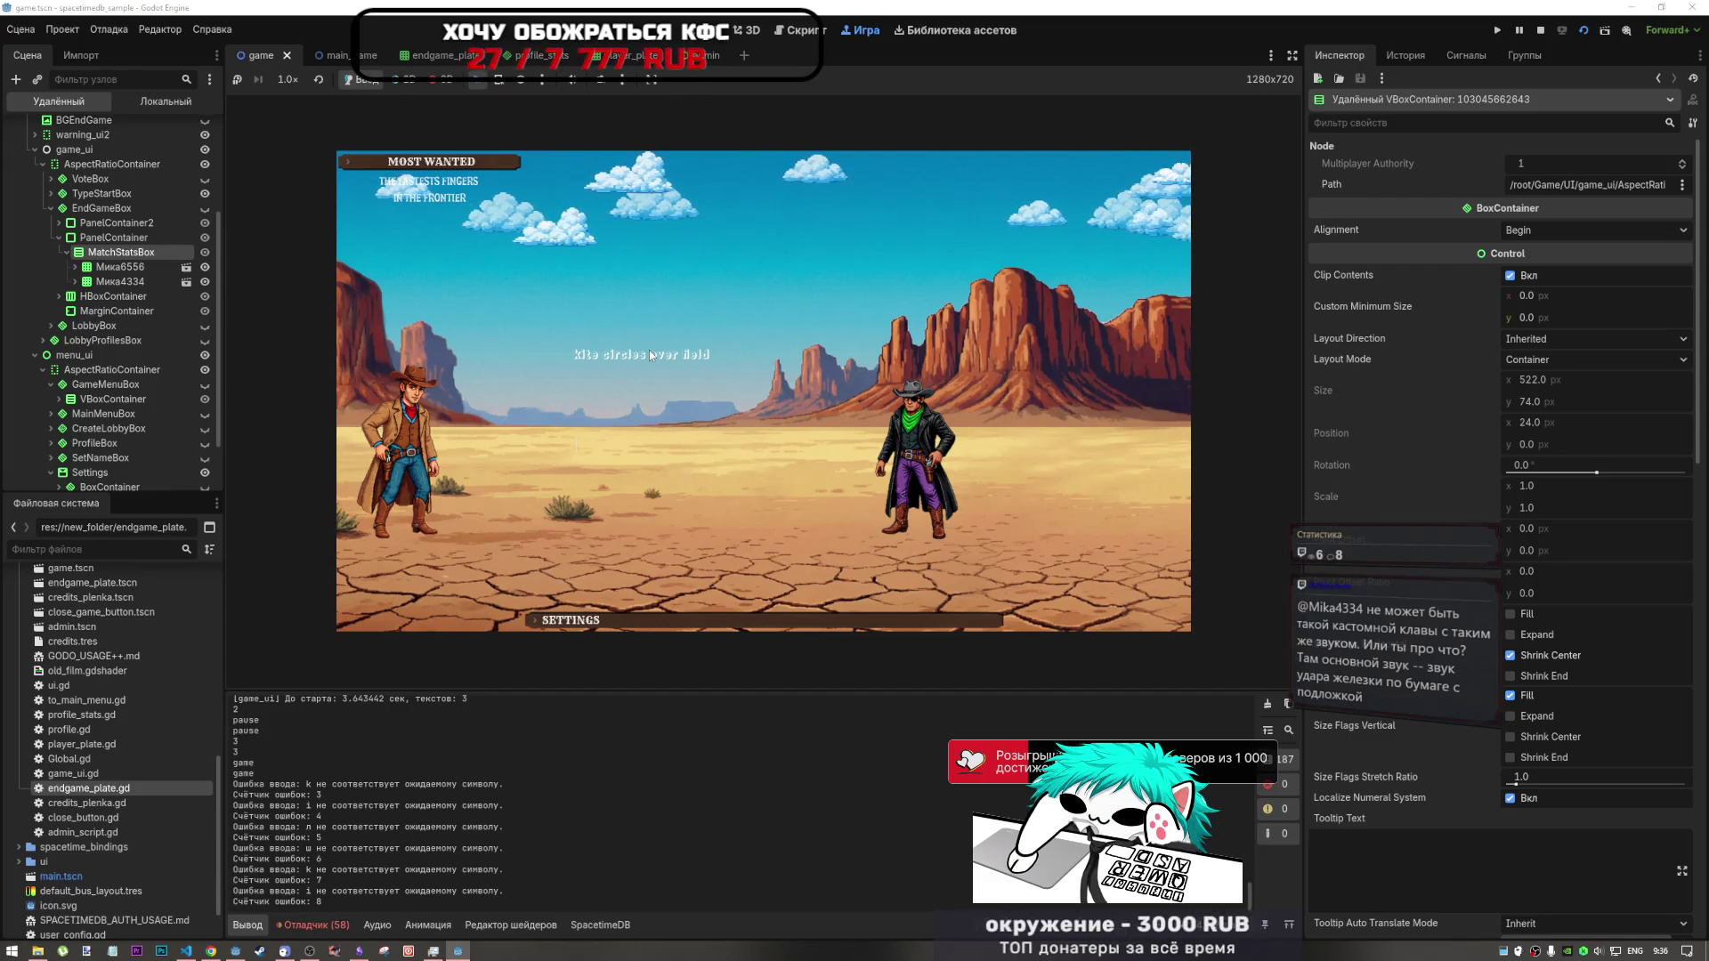
pyautogui.write('kite')
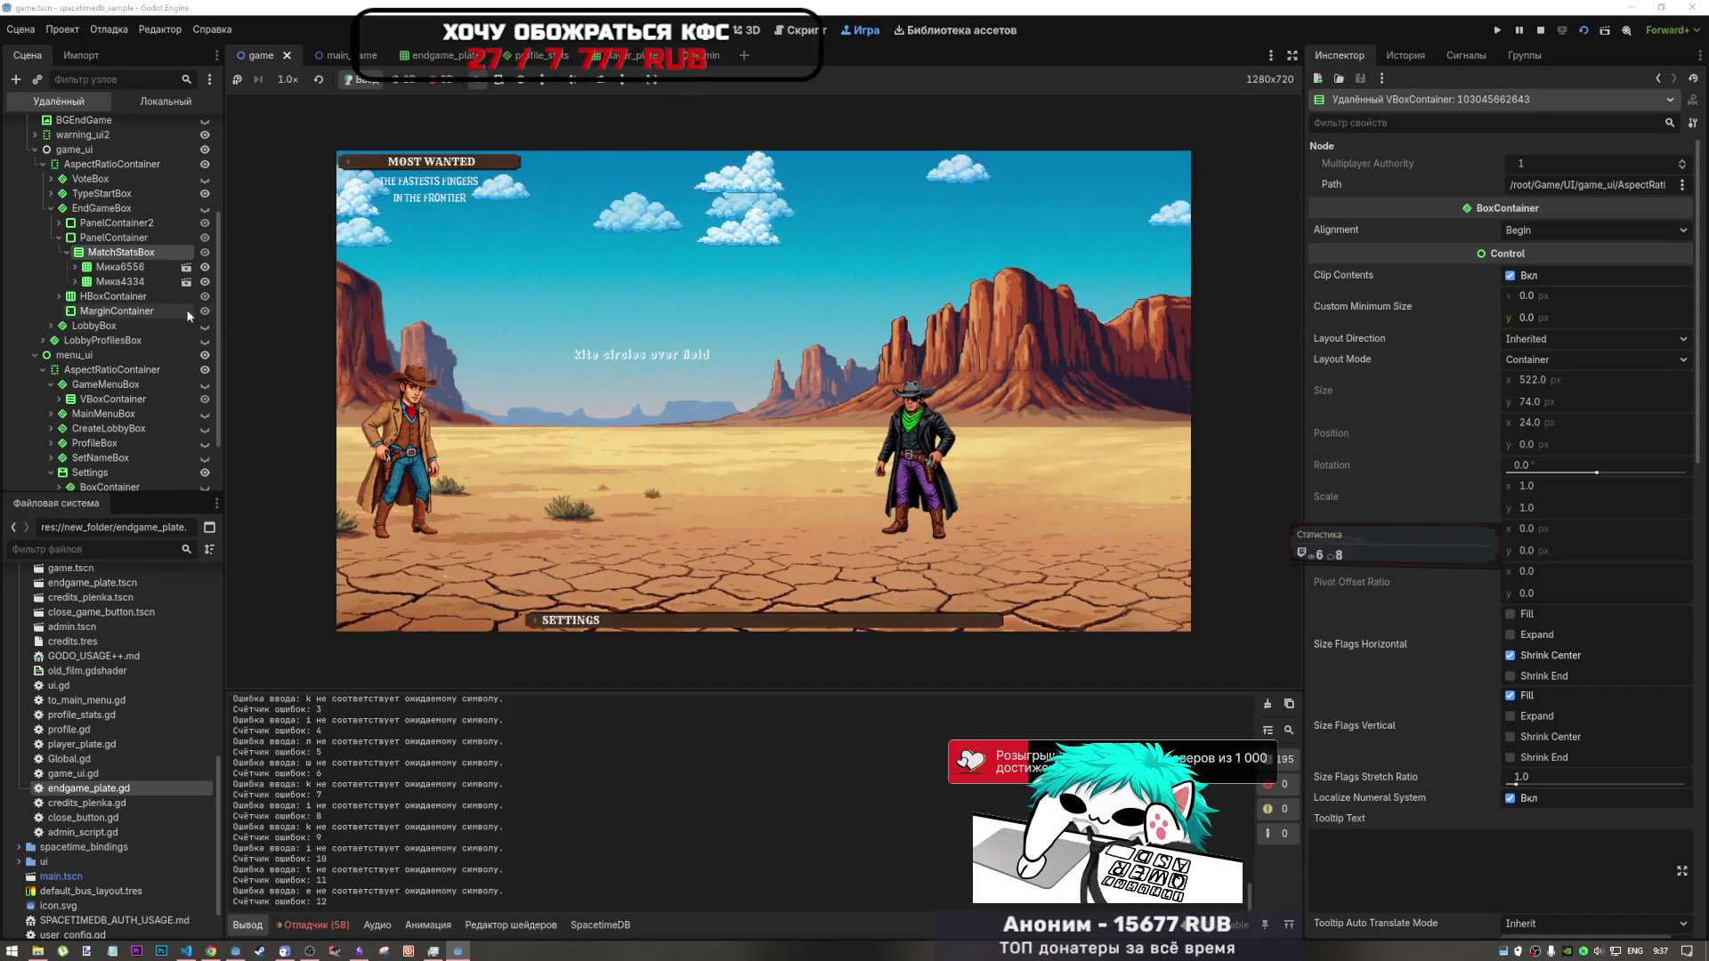
# - Inspect the BGCreateLobby, player stats rows and PanelContainer nodes in the Remote scene tree
pyautogui.scroll(5, 151, 210)
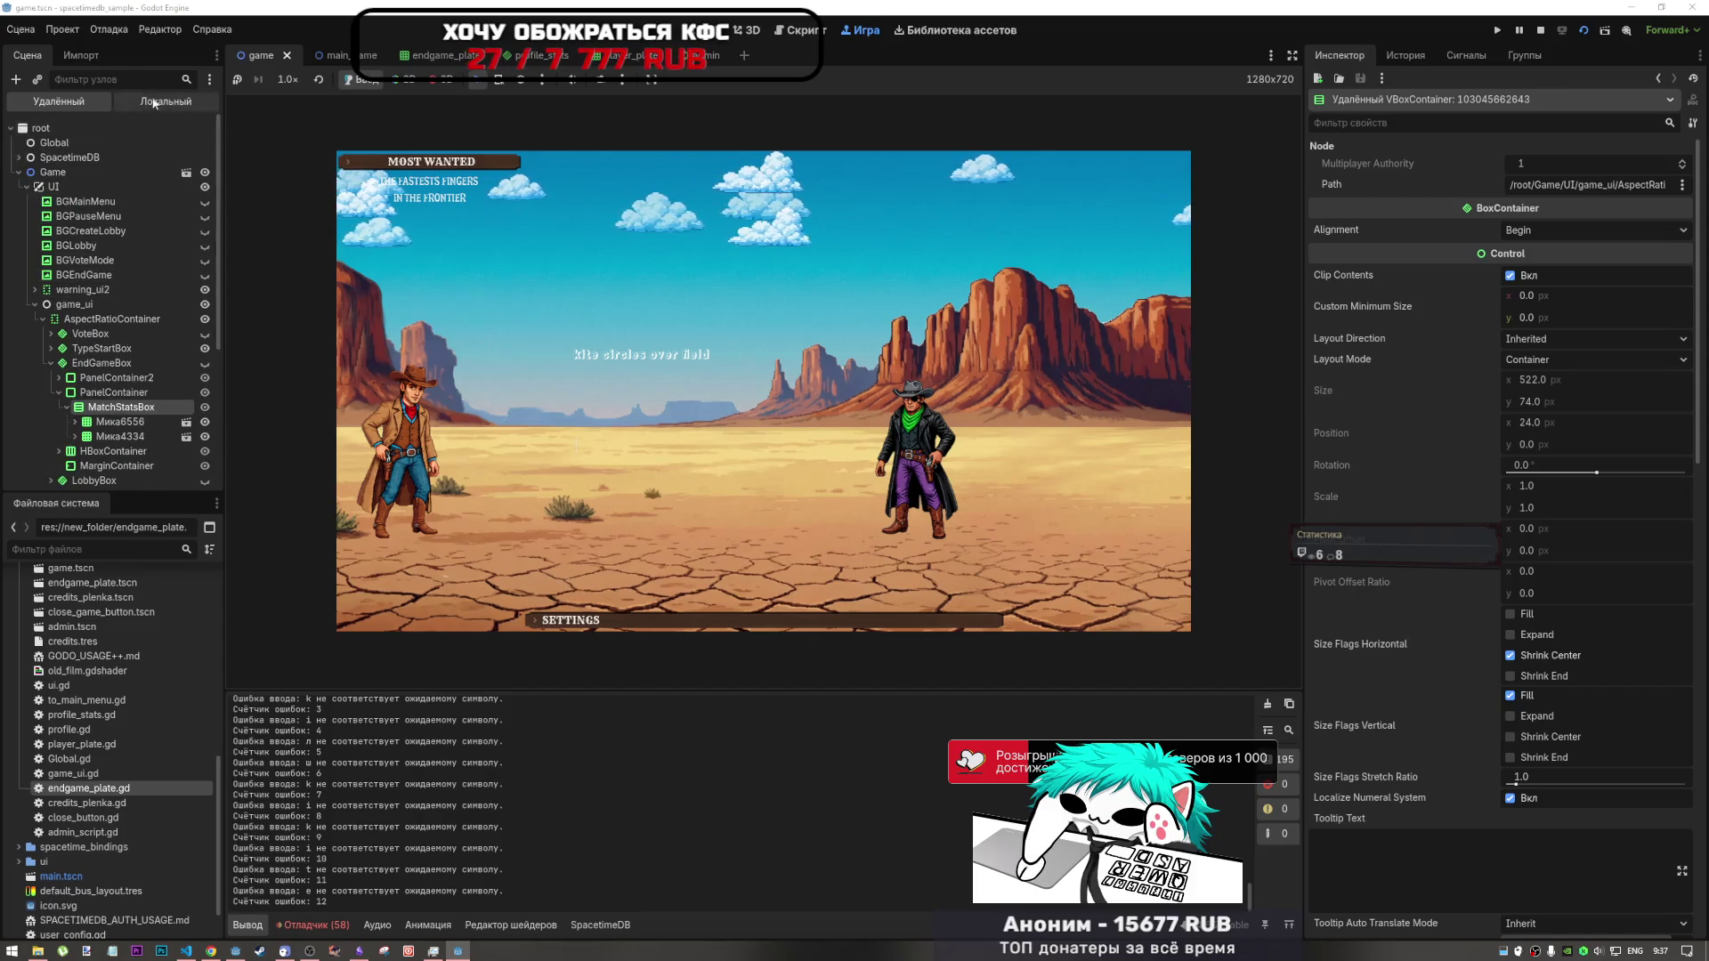
pyautogui.click(89, 230)
pyautogui.scroll(-1, 96, 377)
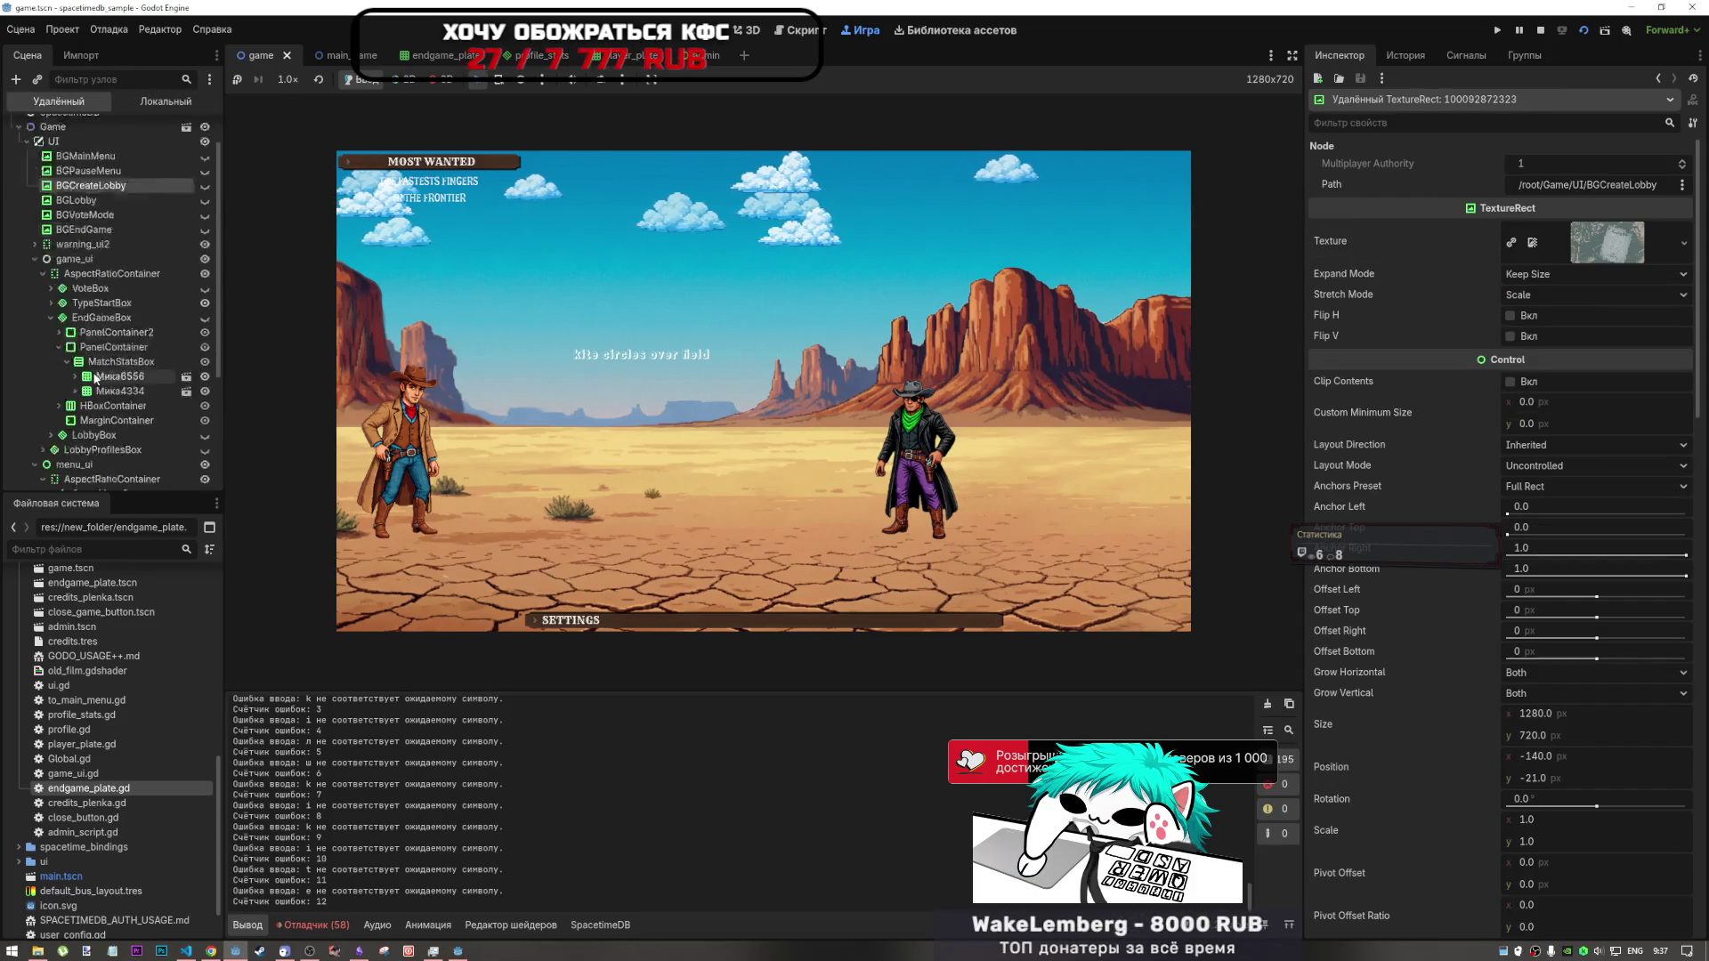
pyautogui.scroll(-4, 95, 377)
pyautogui.click(98, 199)
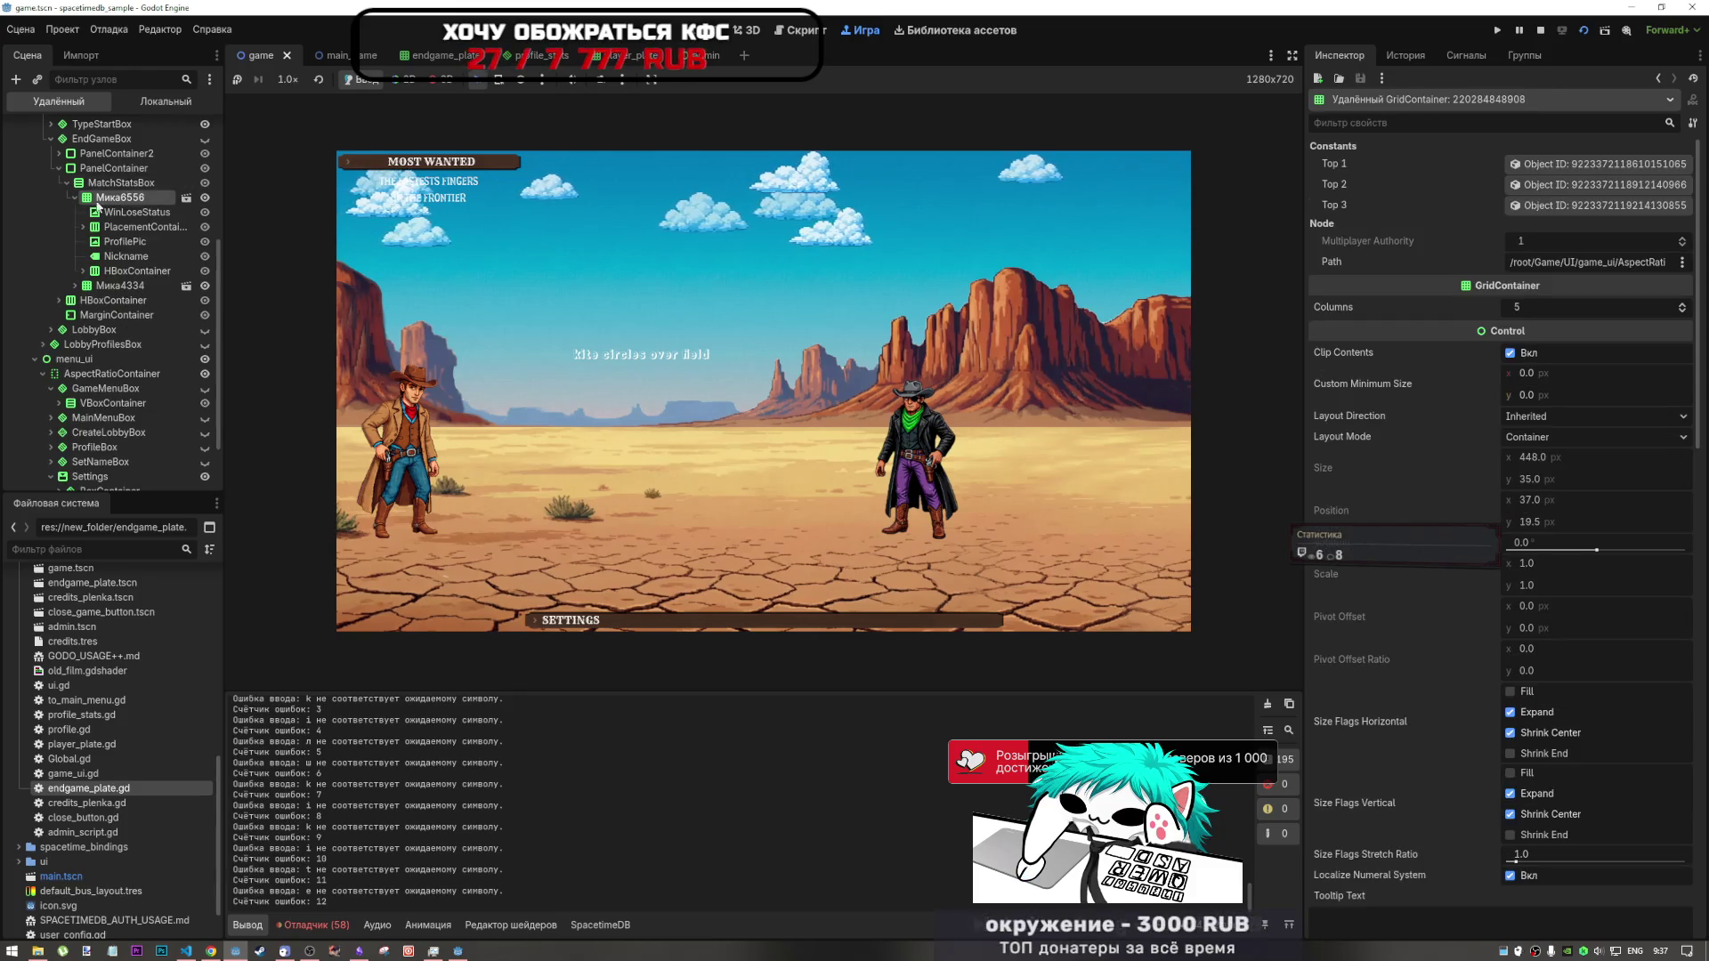
pyautogui.click(75, 196)
pyautogui.click(116, 212)
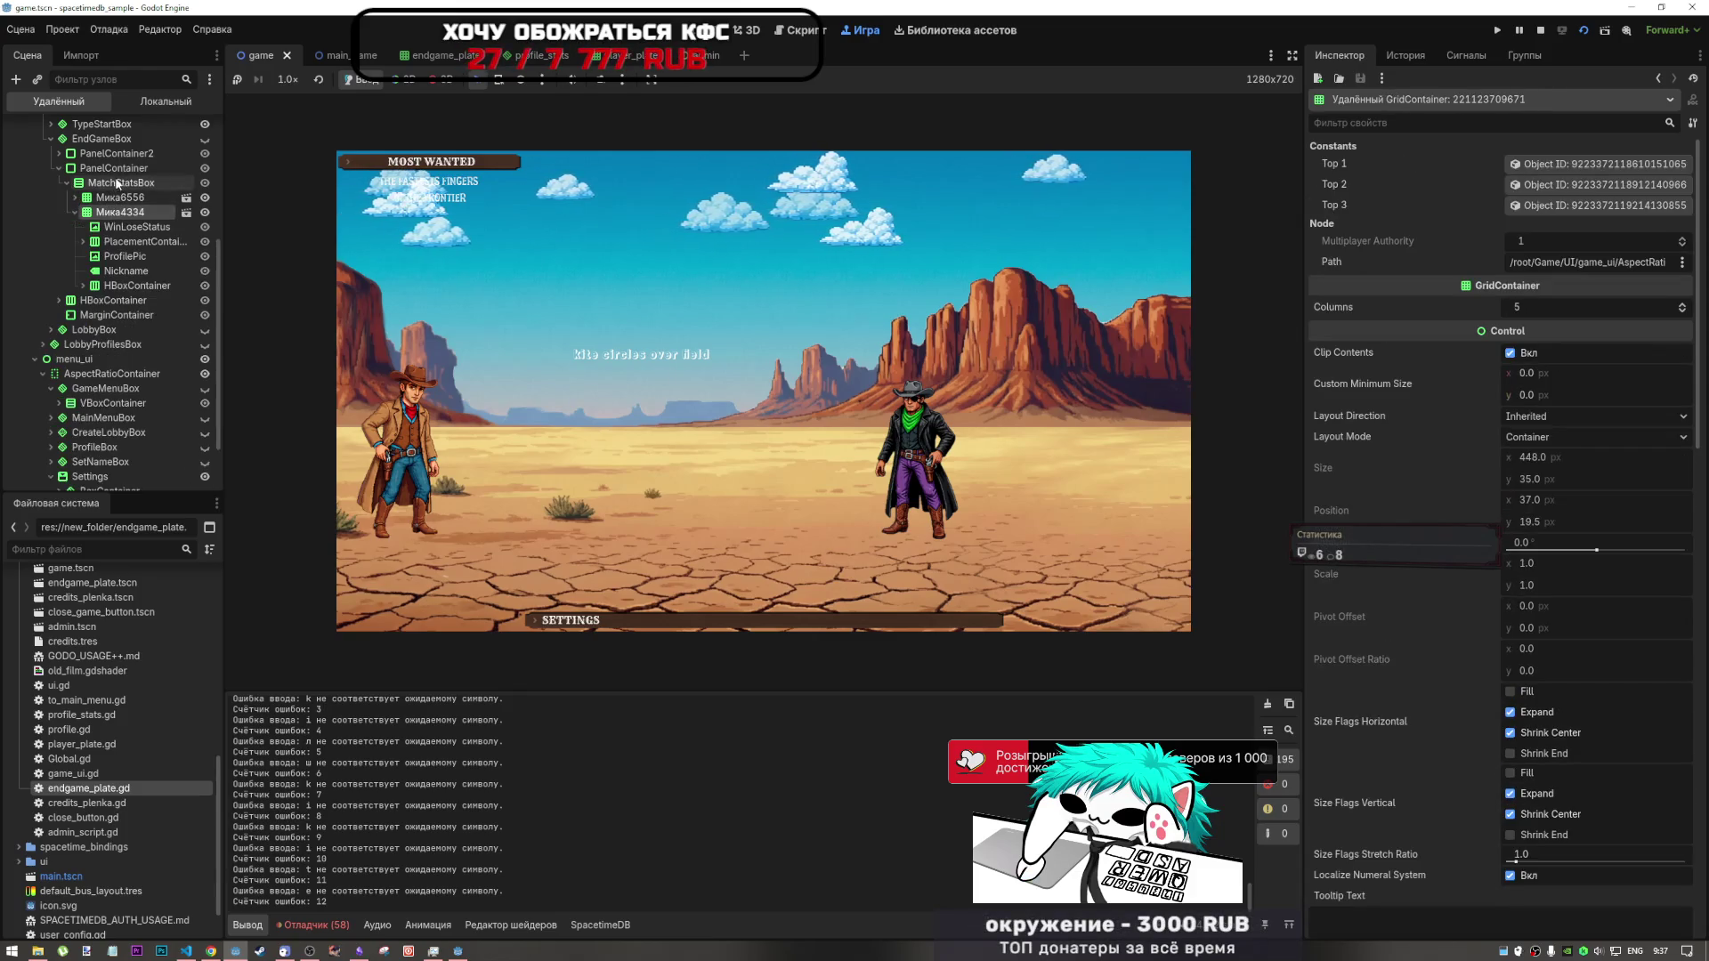
pyautogui.click(114, 168)
pyautogui.click(74, 211)
# - Expand HBoxContainer, inspect Reset and MatchStatsBox, then expand TypeStartBox and its TextEdit
pyautogui.click(59, 227)
pyautogui.click(100, 241)
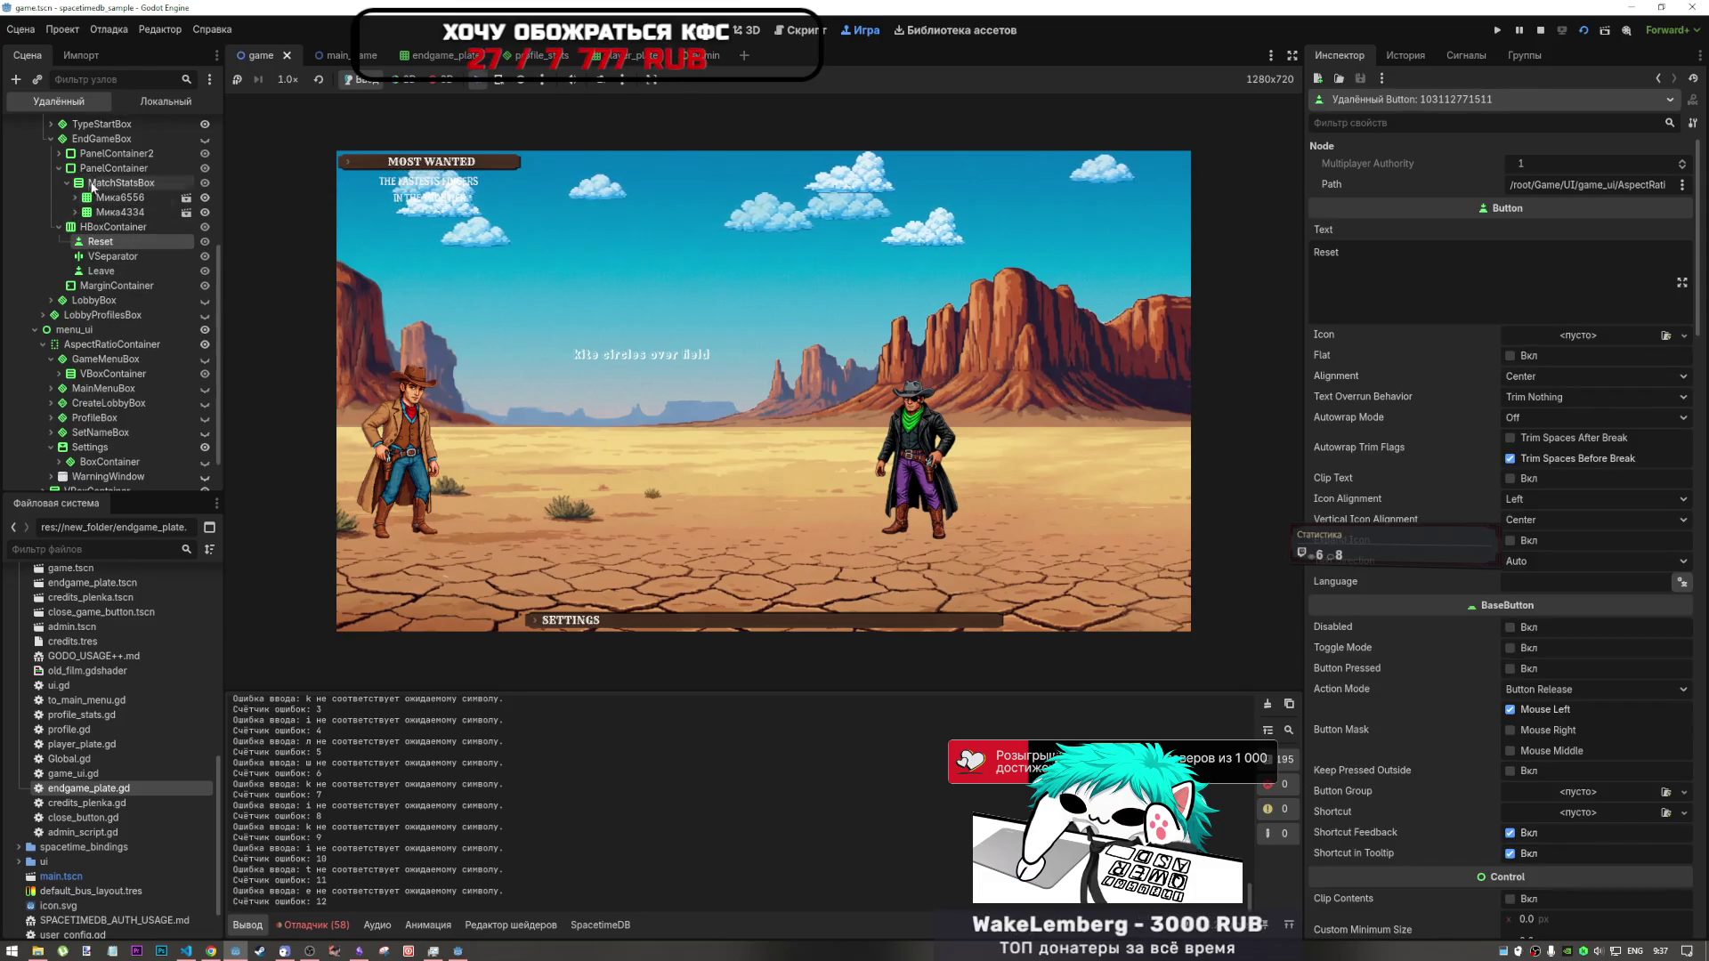
pyautogui.click(91, 185)
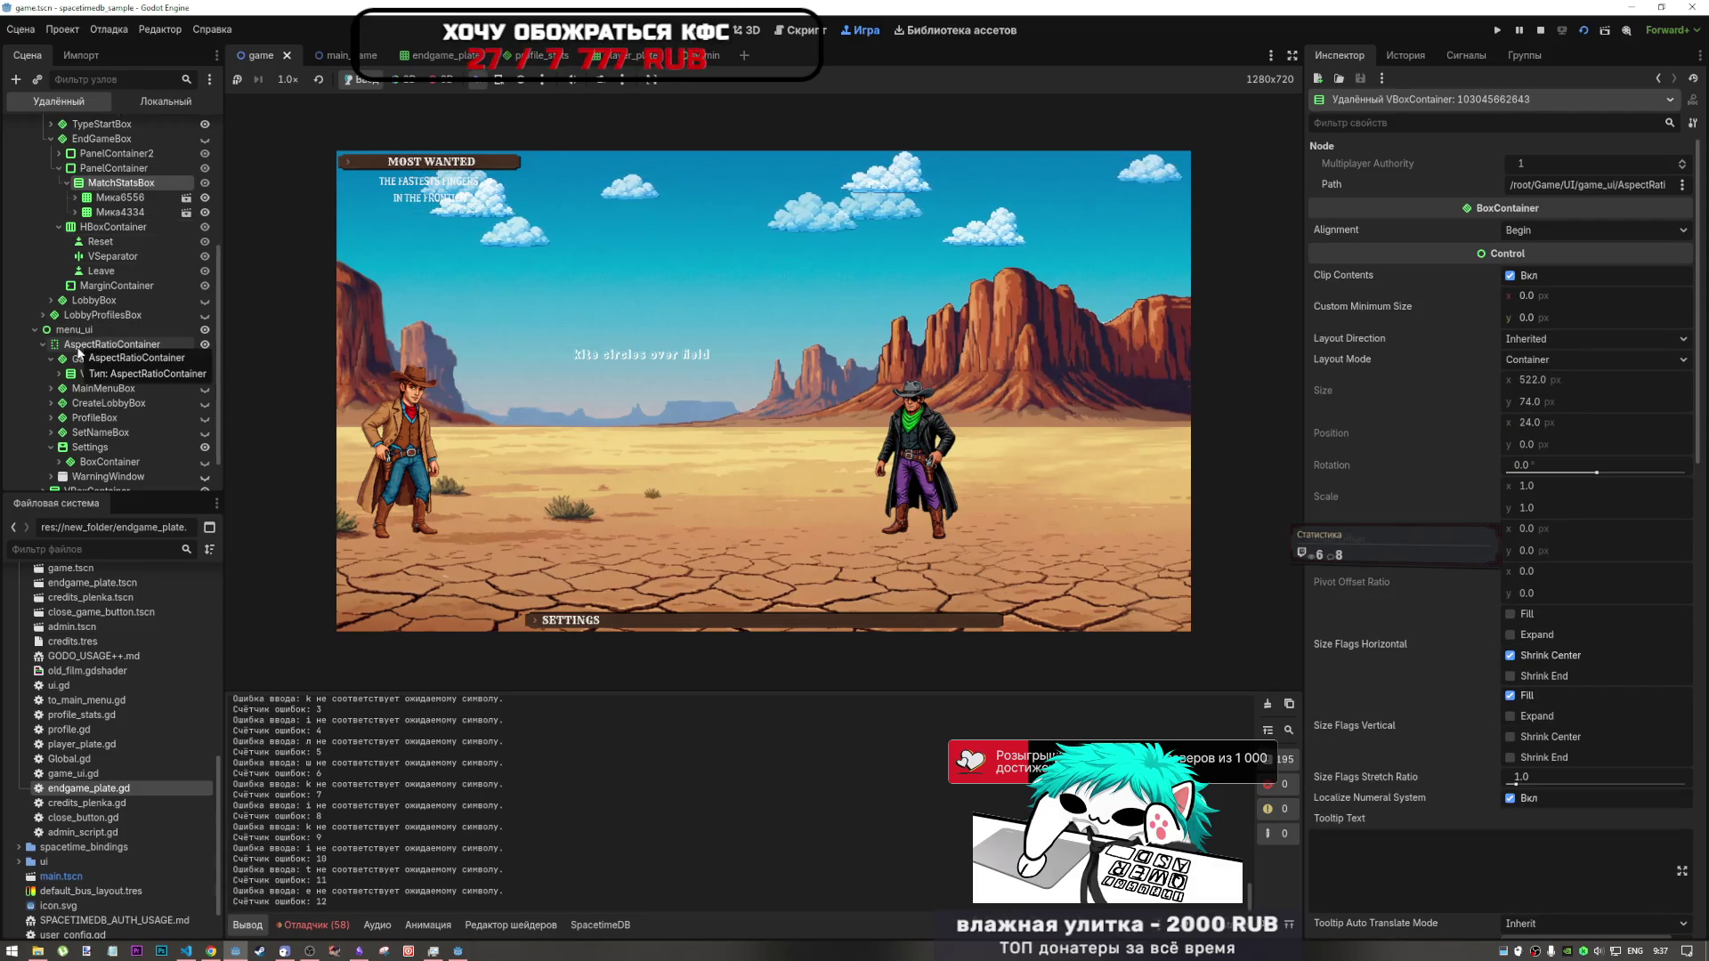
pyautogui.scroll(4, 78, 353)
pyautogui.click(50, 305)
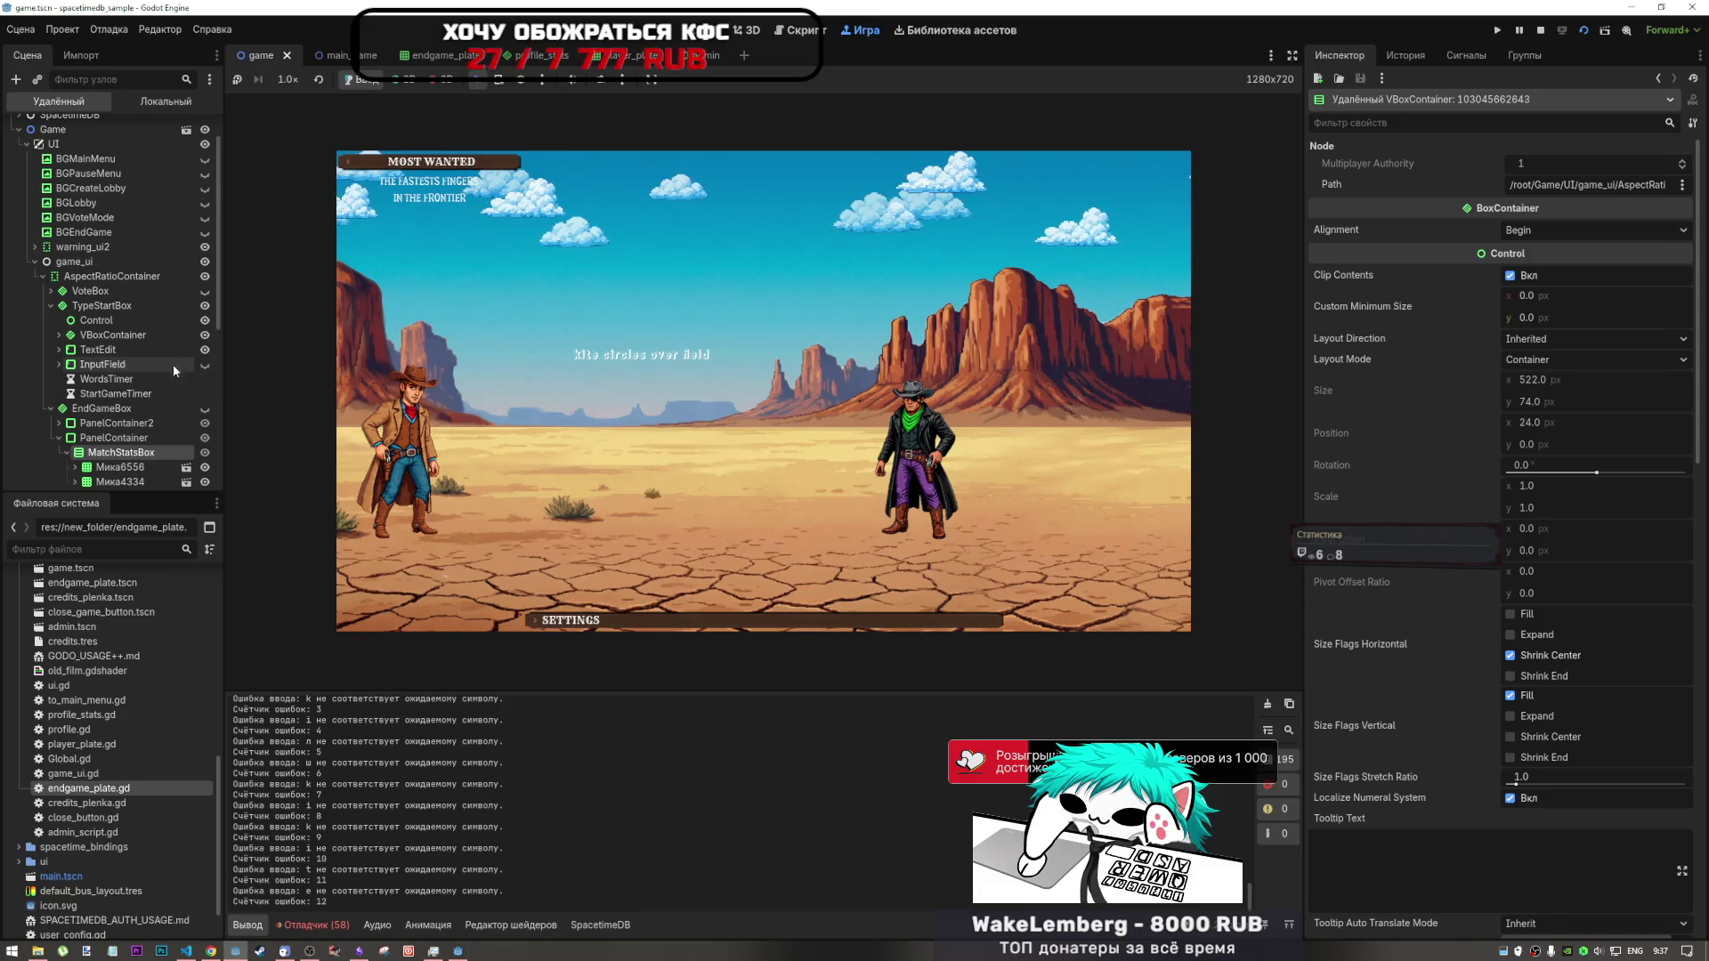
pyautogui.click(59, 350)
# - Inspect the TextEdit's scrollbar, the InputField node and the TextEdit's Text value in the remote tree
pyautogui.click(125, 364)
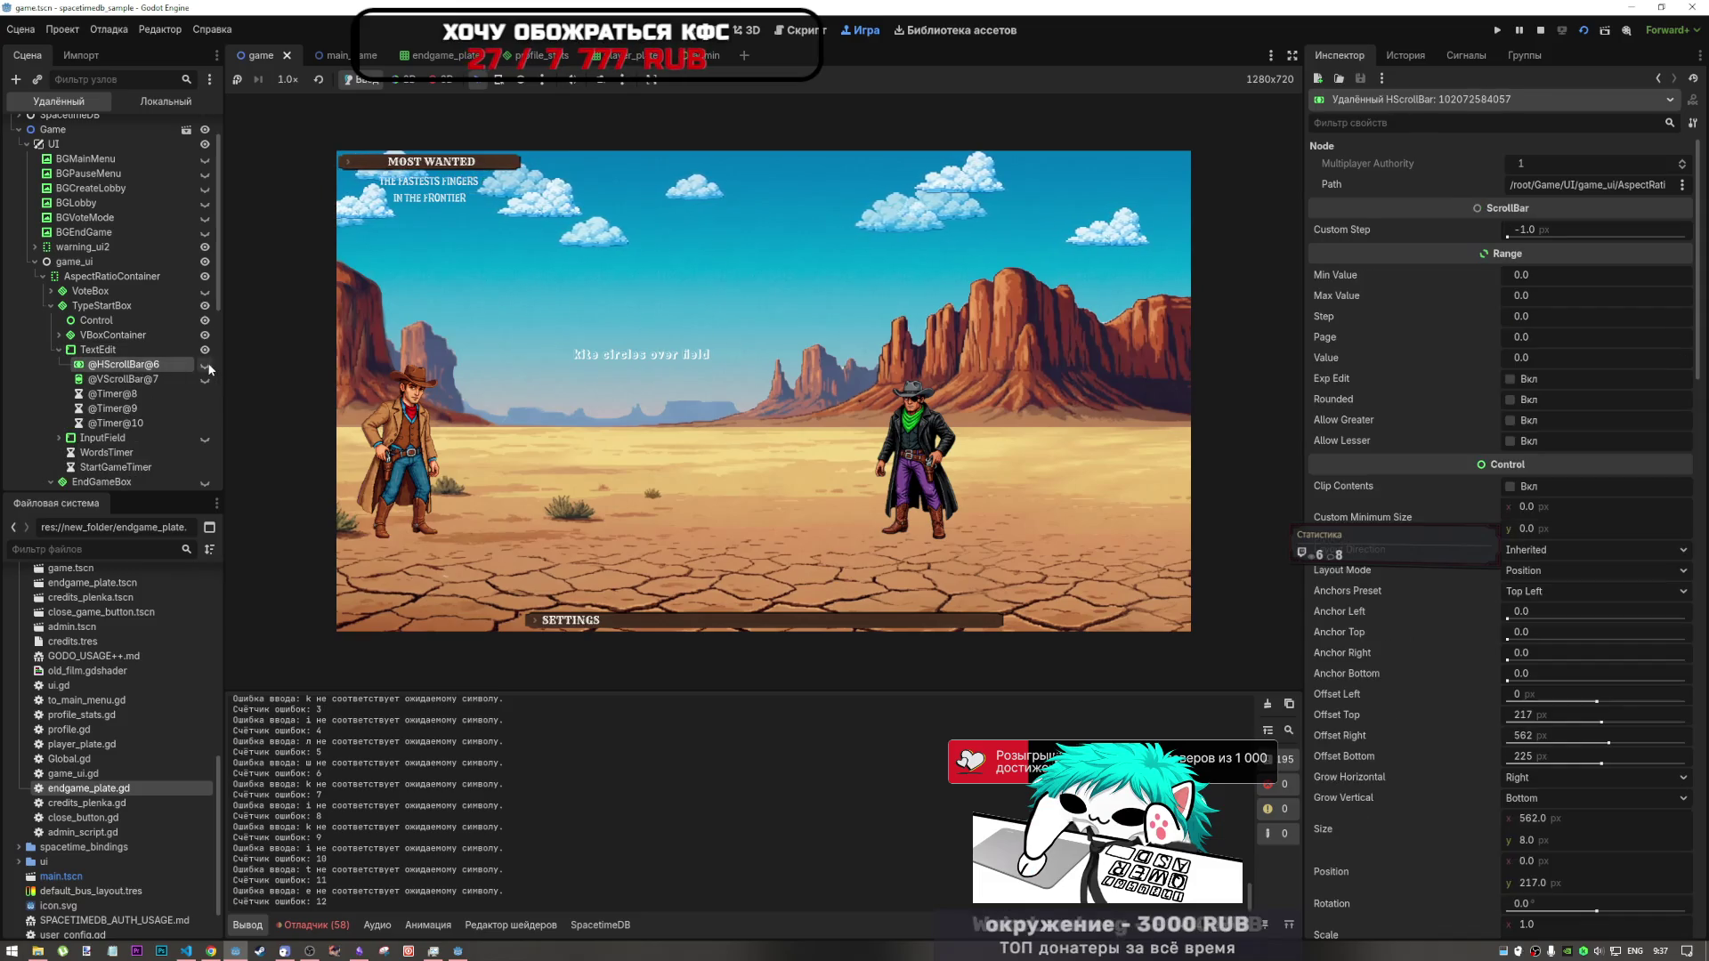
pyautogui.scroll(-3, 200, 360)
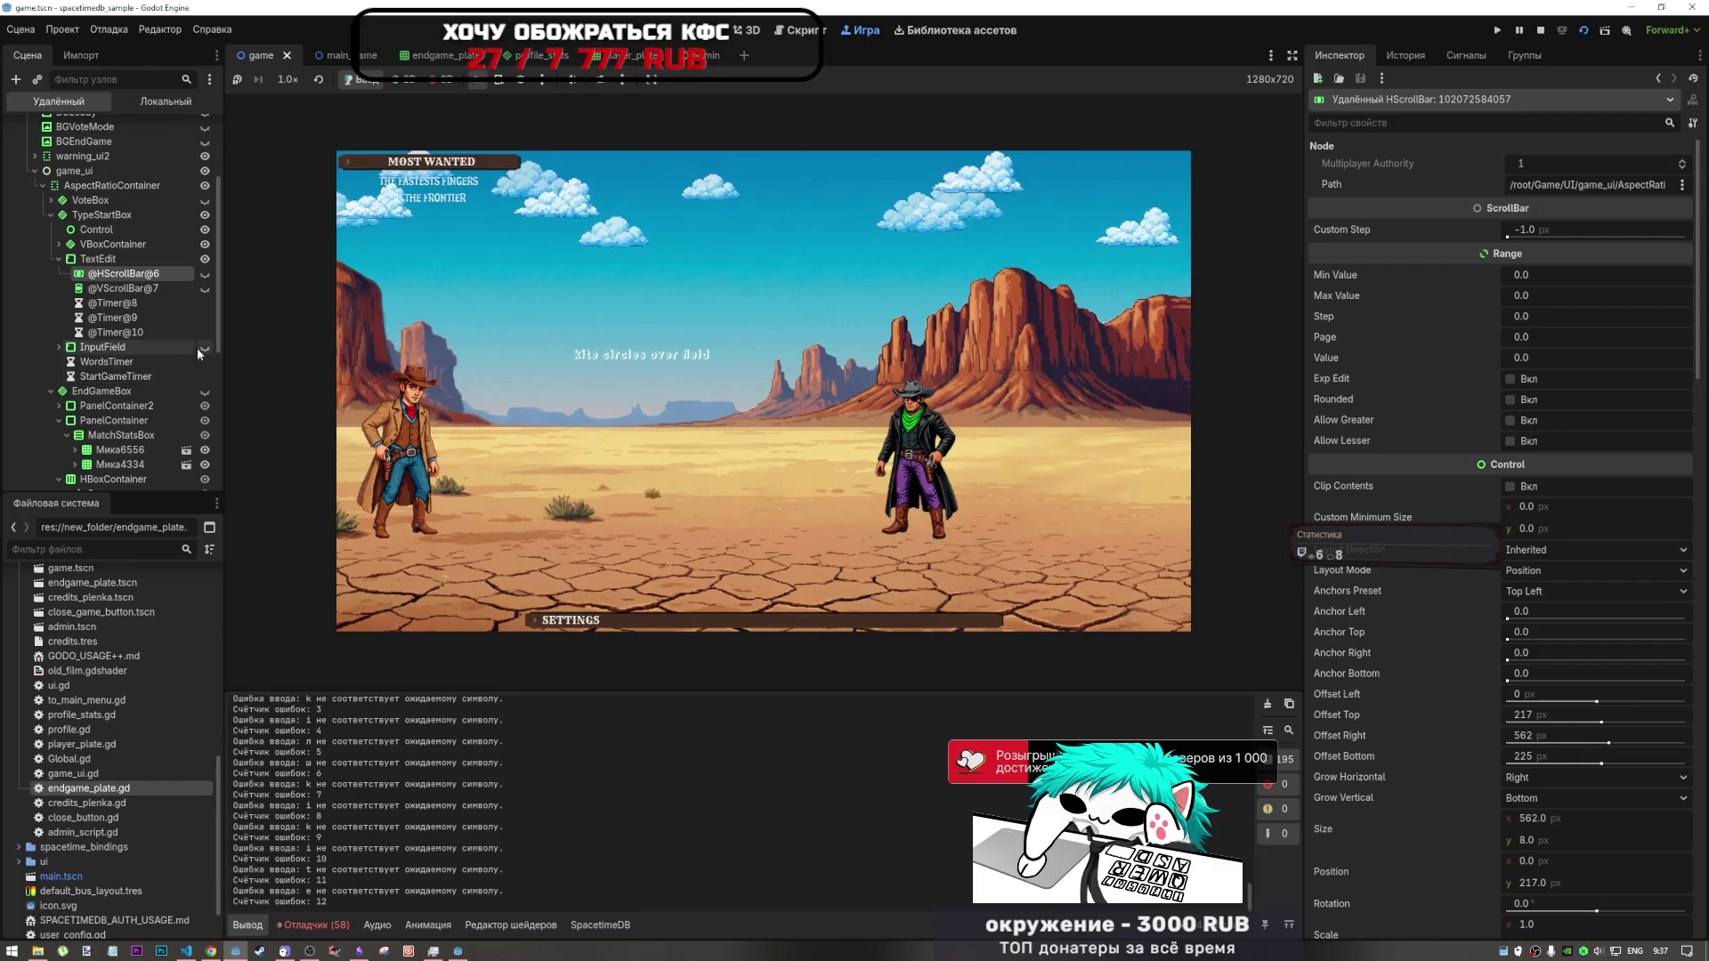
pyautogui.scroll(-3, 136, 374)
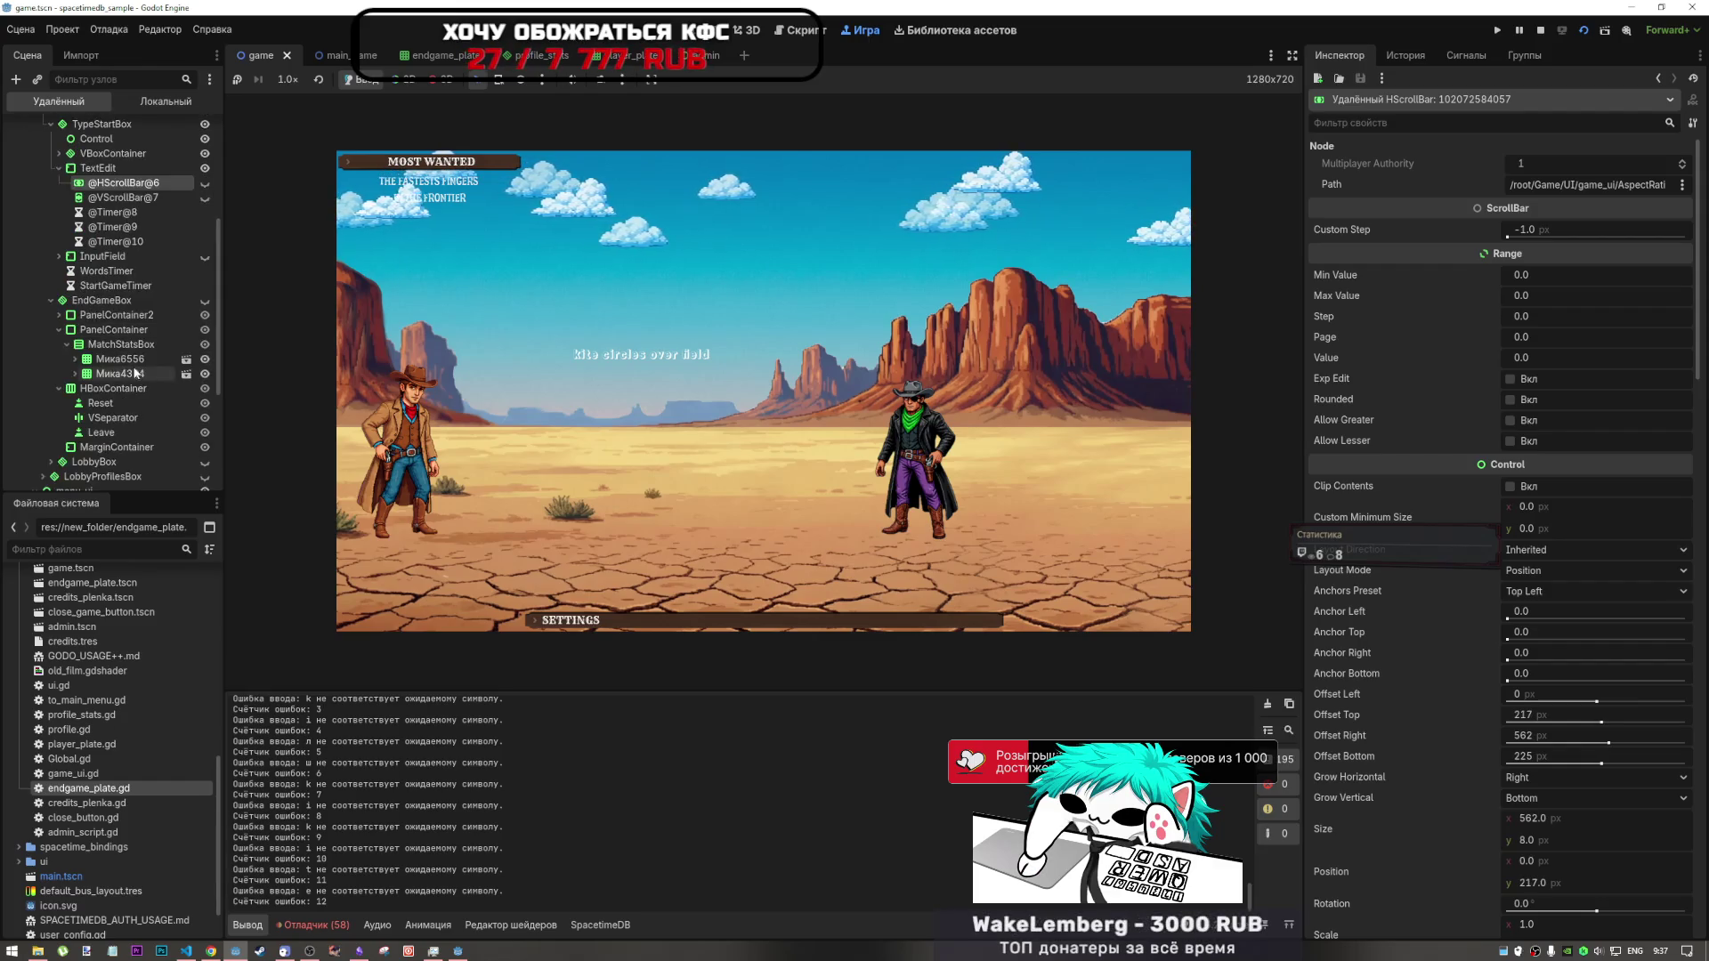
pyautogui.scroll(5, 133, 290)
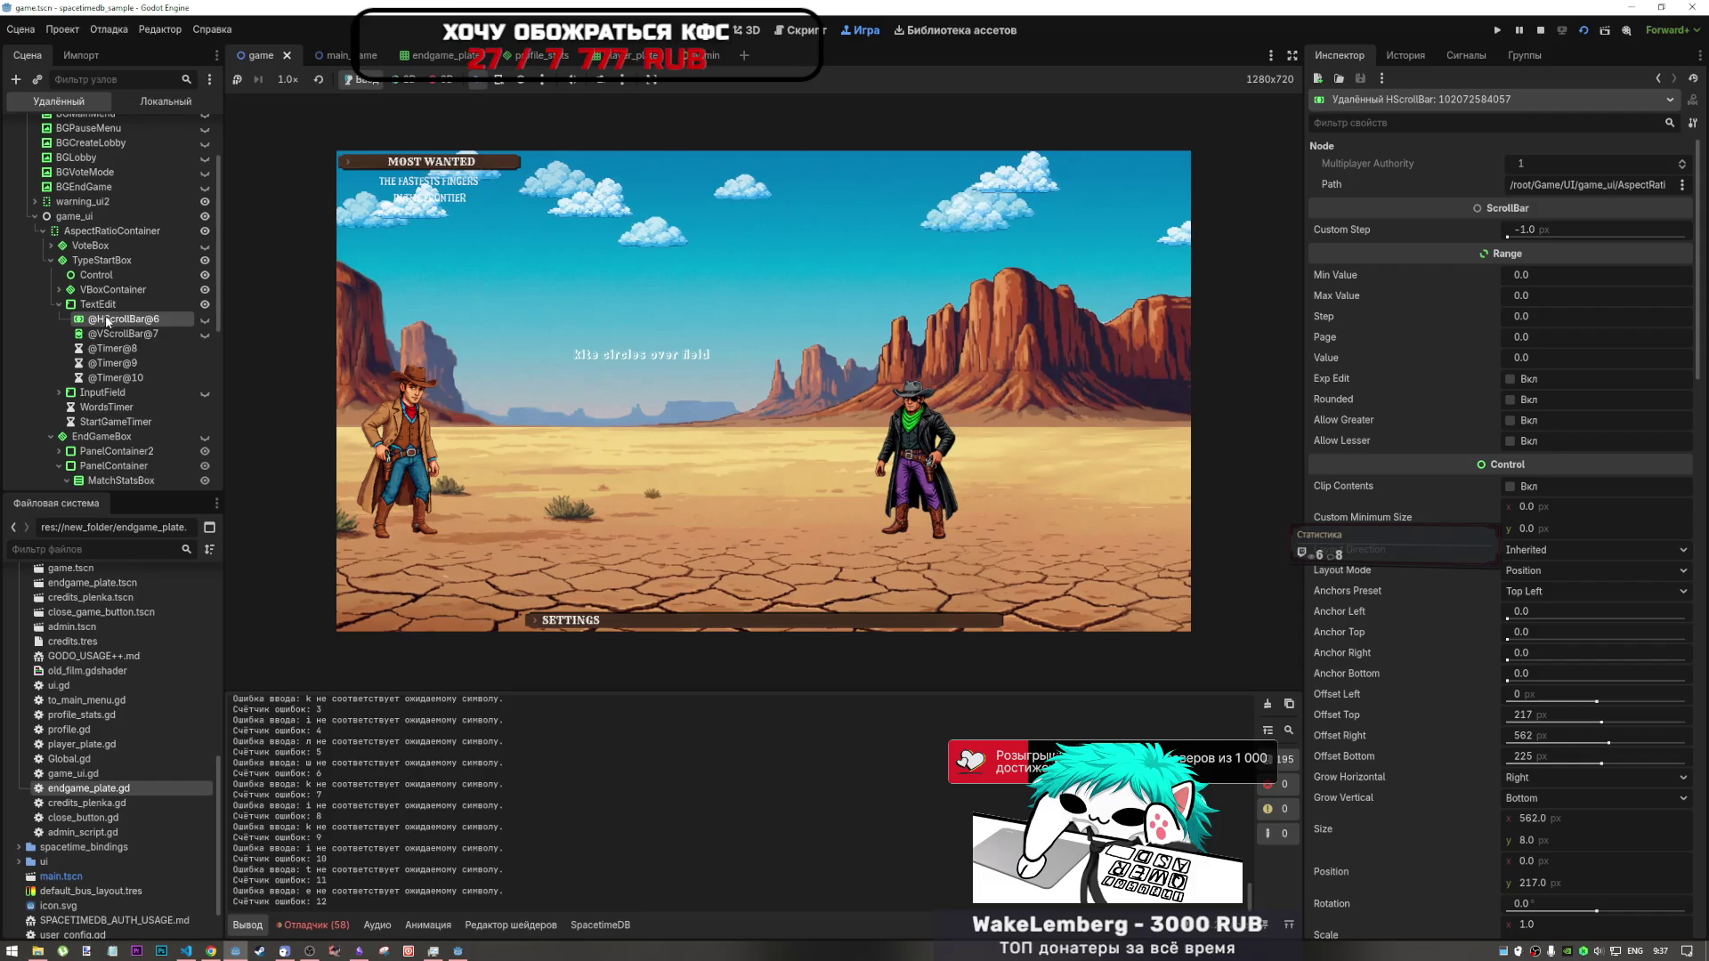
pyautogui.doubleClick(98, 307)
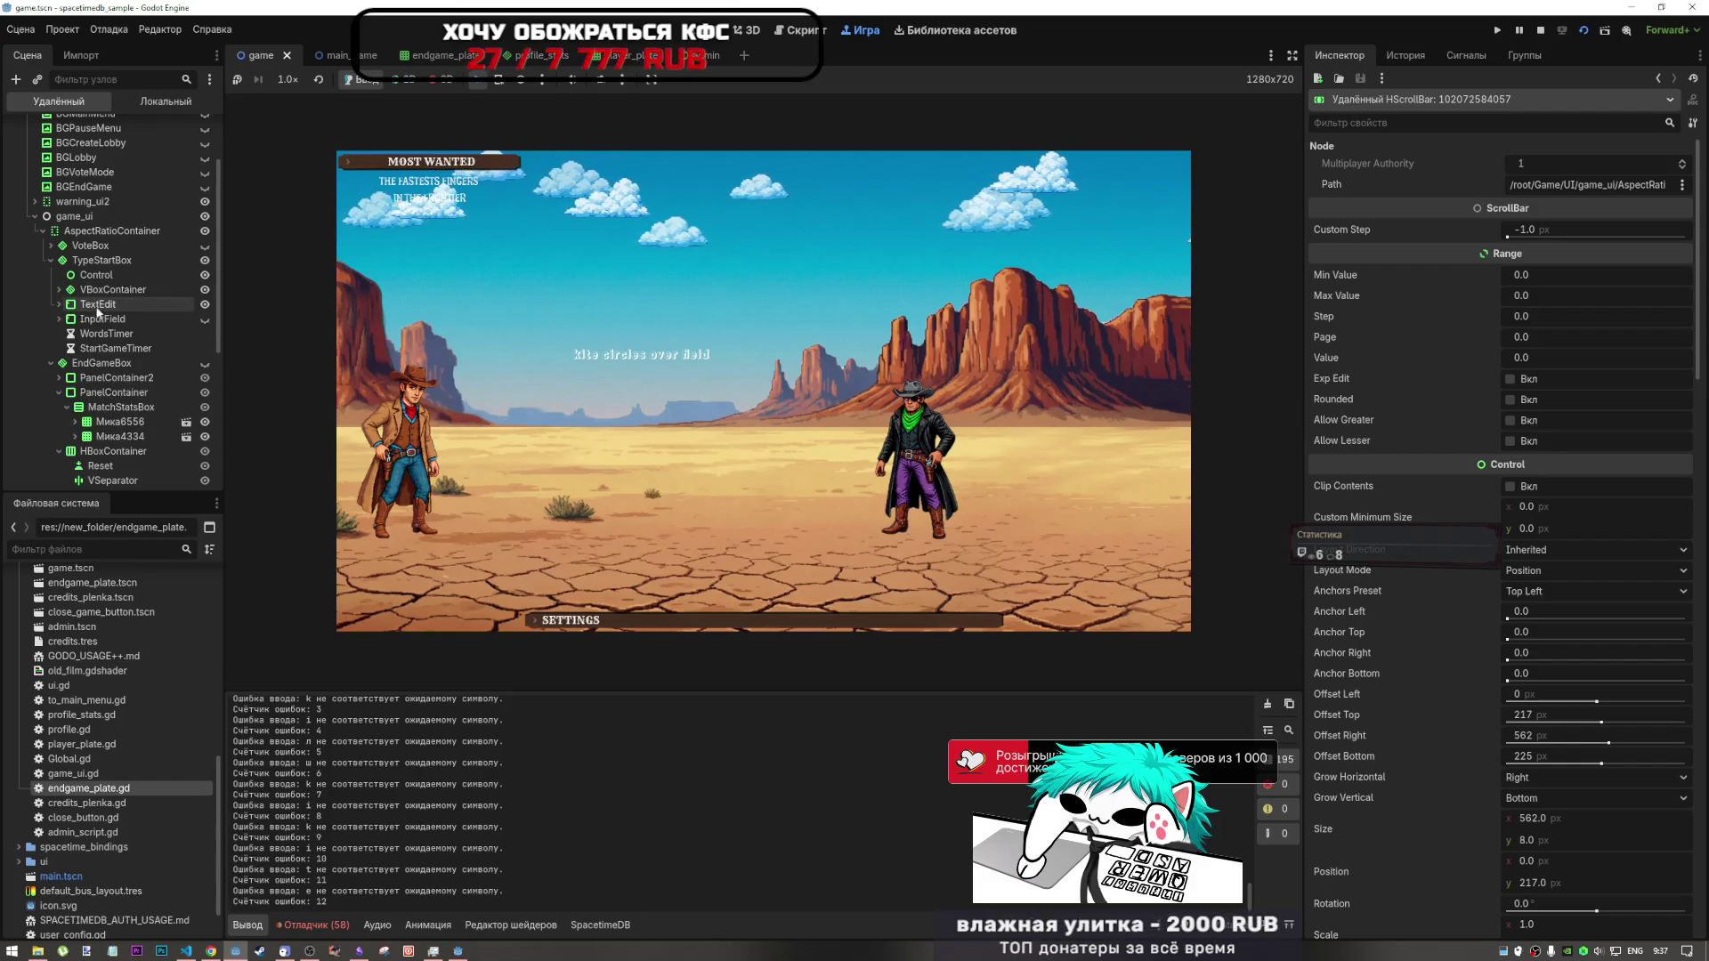
pyautogui.doubleClick(98, 307)
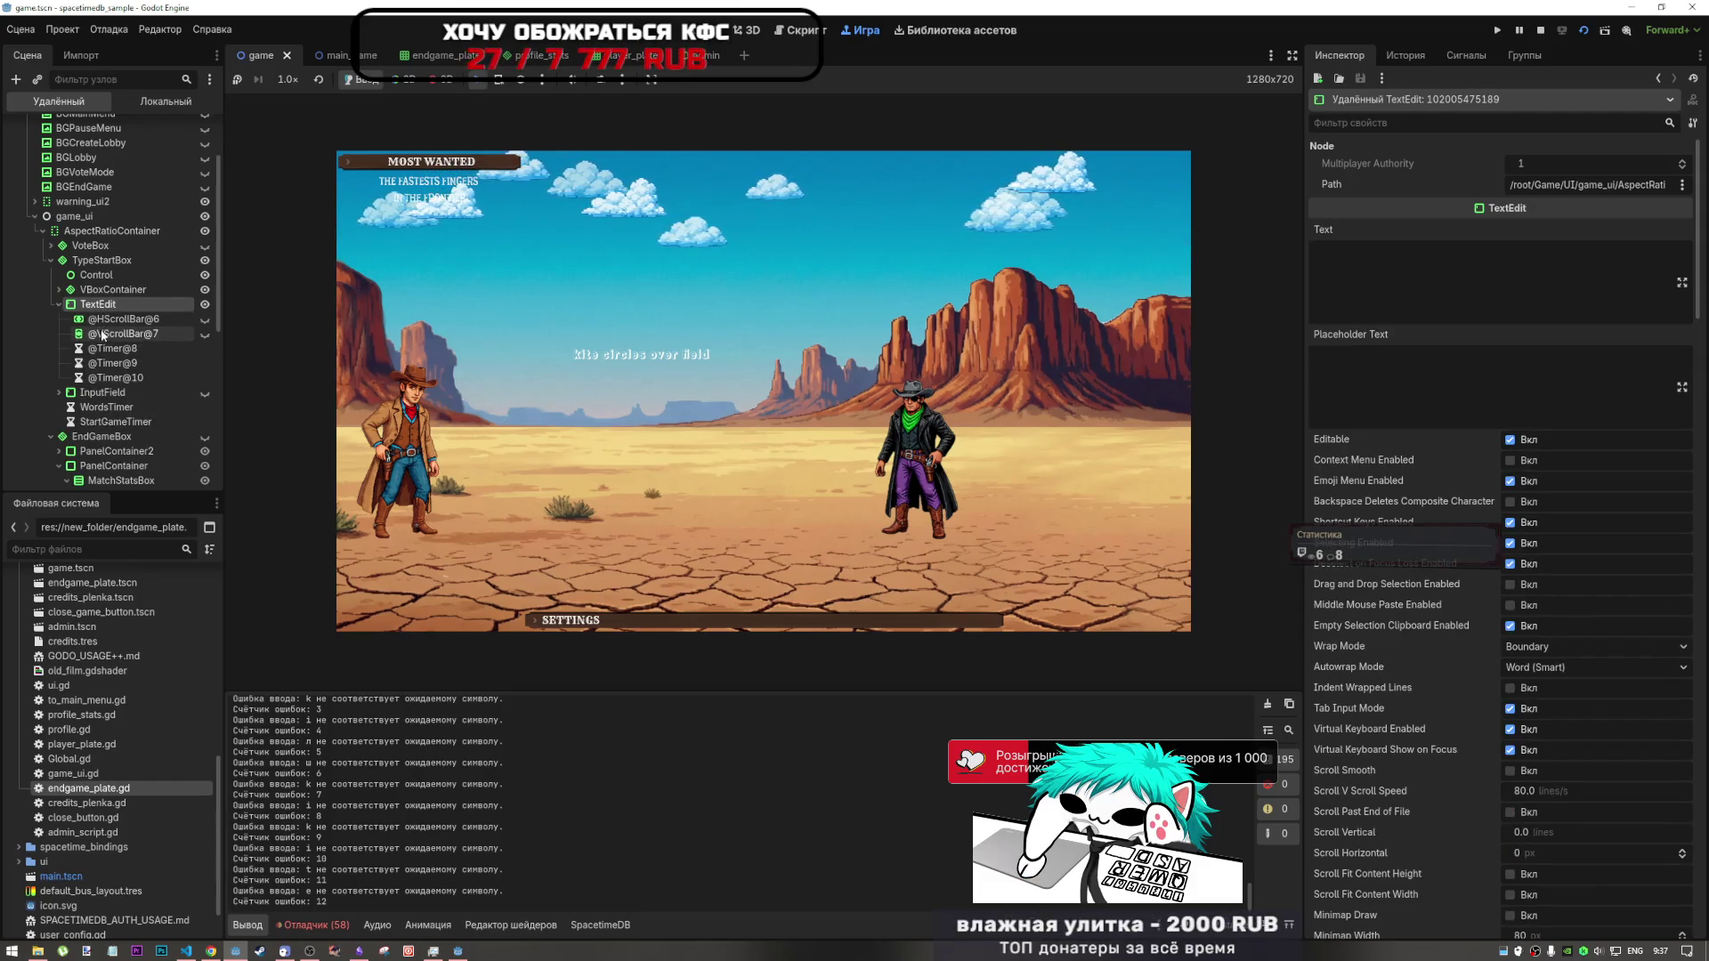
pyautogui.click(59, 304)
pyautogui.doubleClick(87, 324)
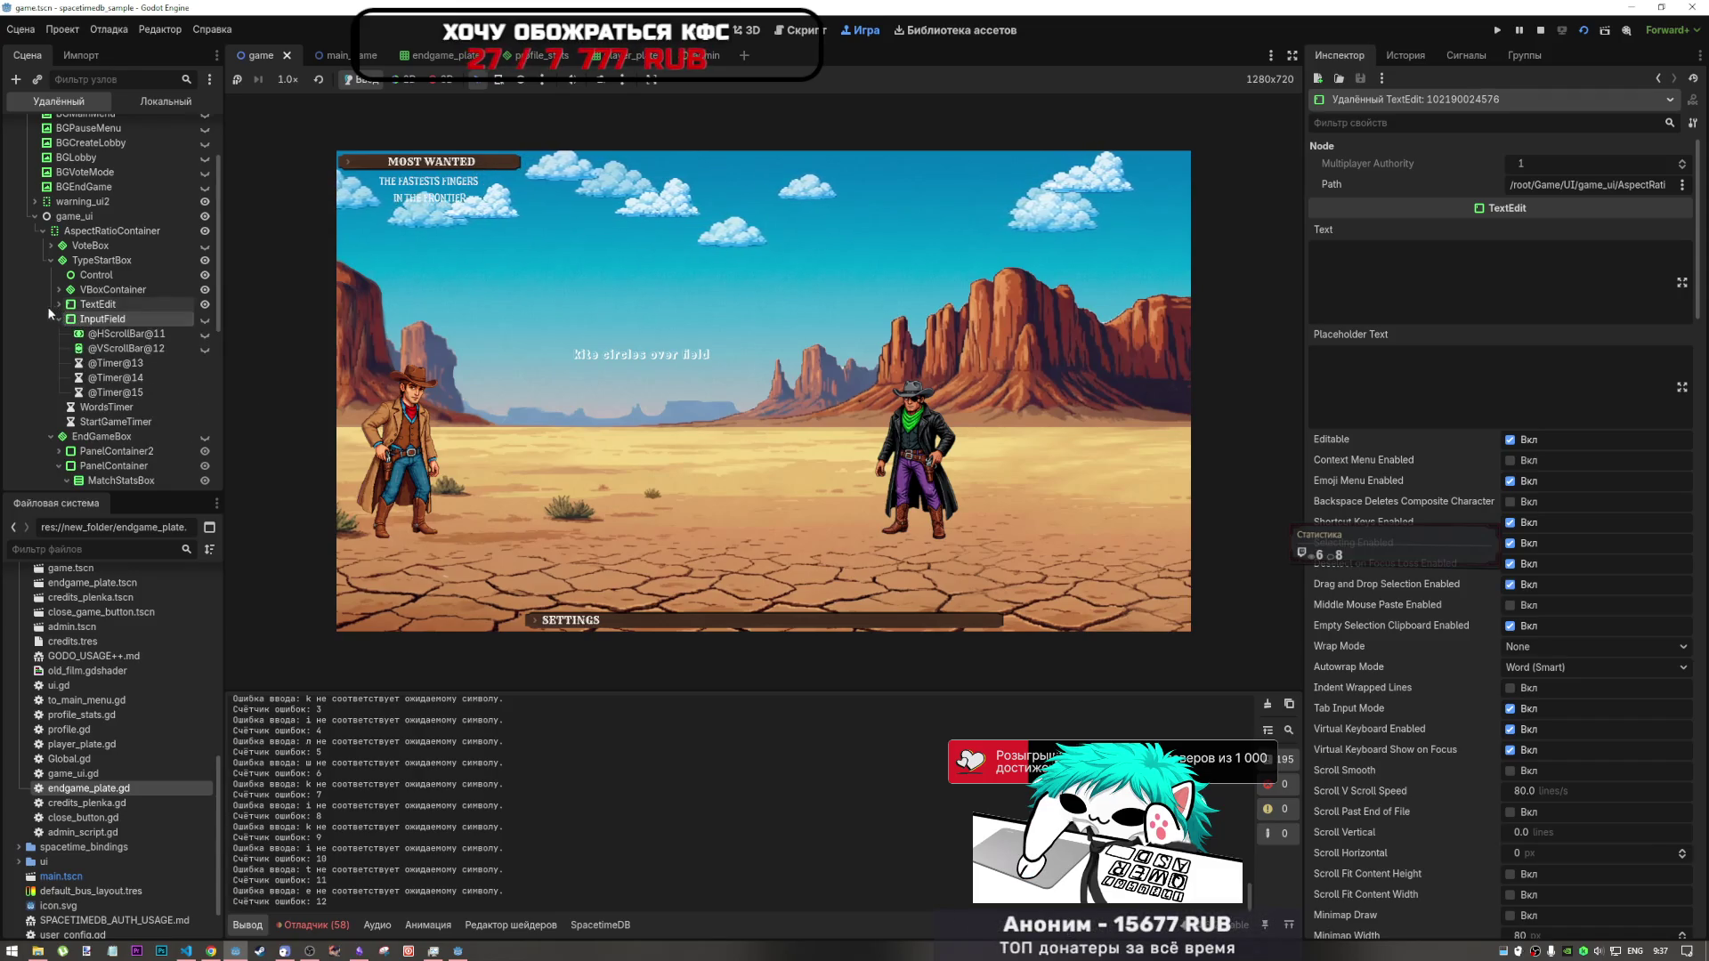
pyautogui.click(59, 318)
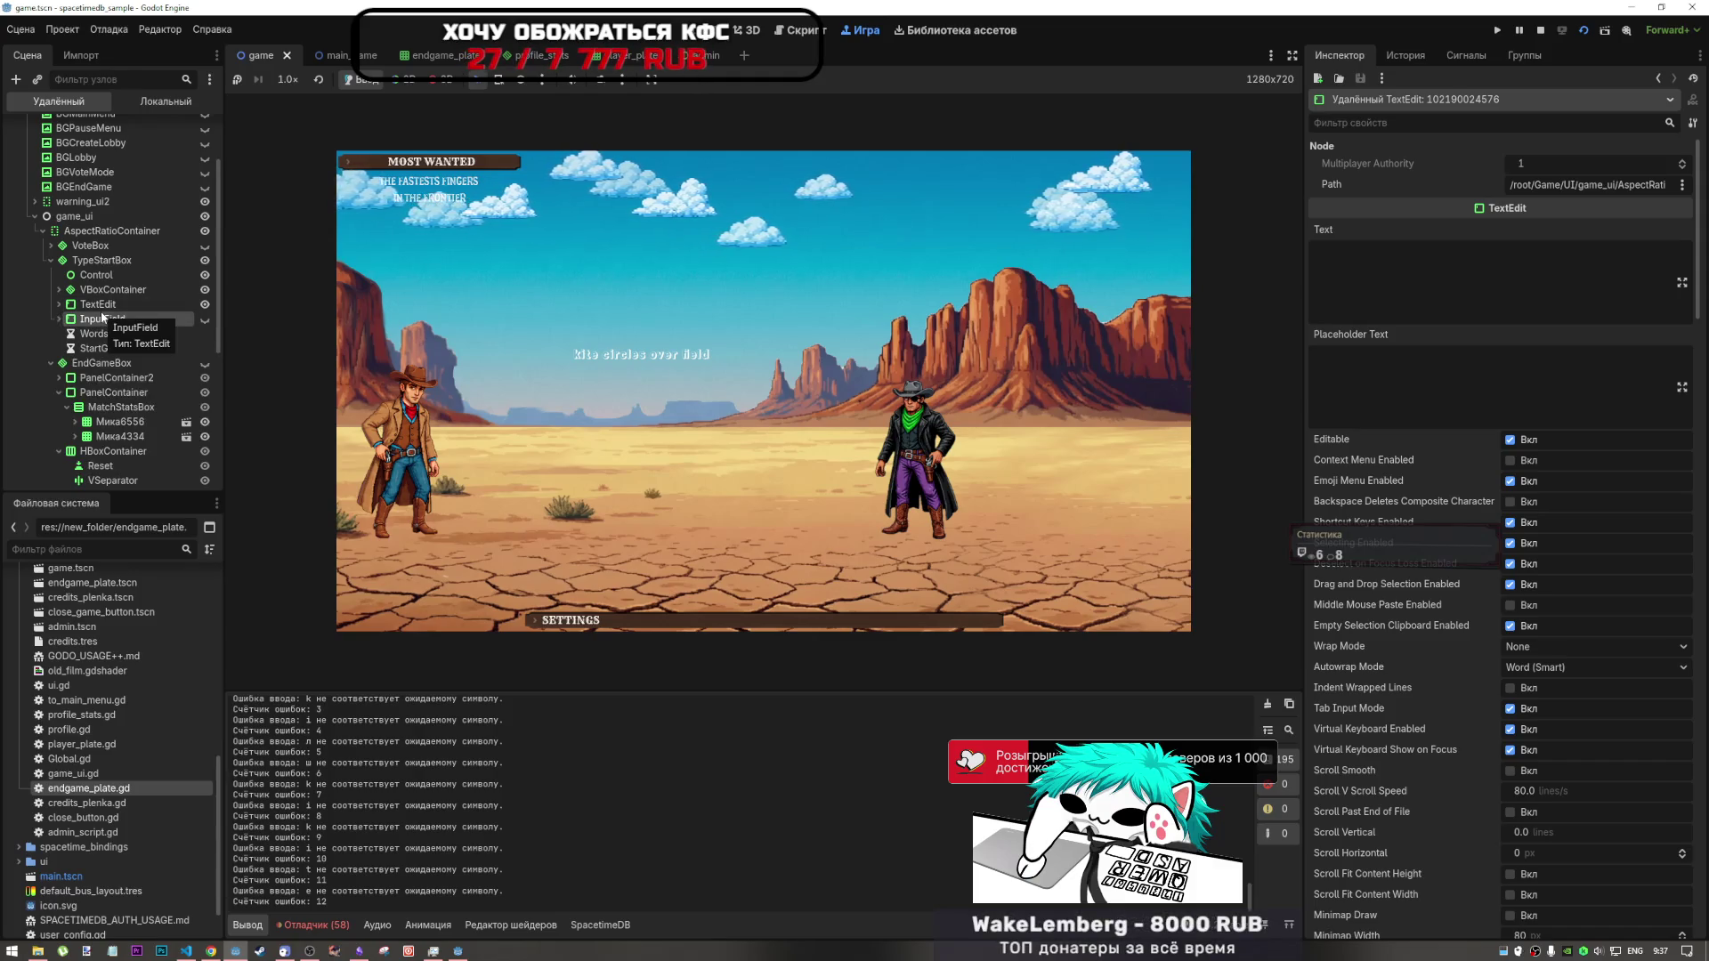
pyautogui.doubleClick(95, 306)
pyautogui.click(1479, 304)
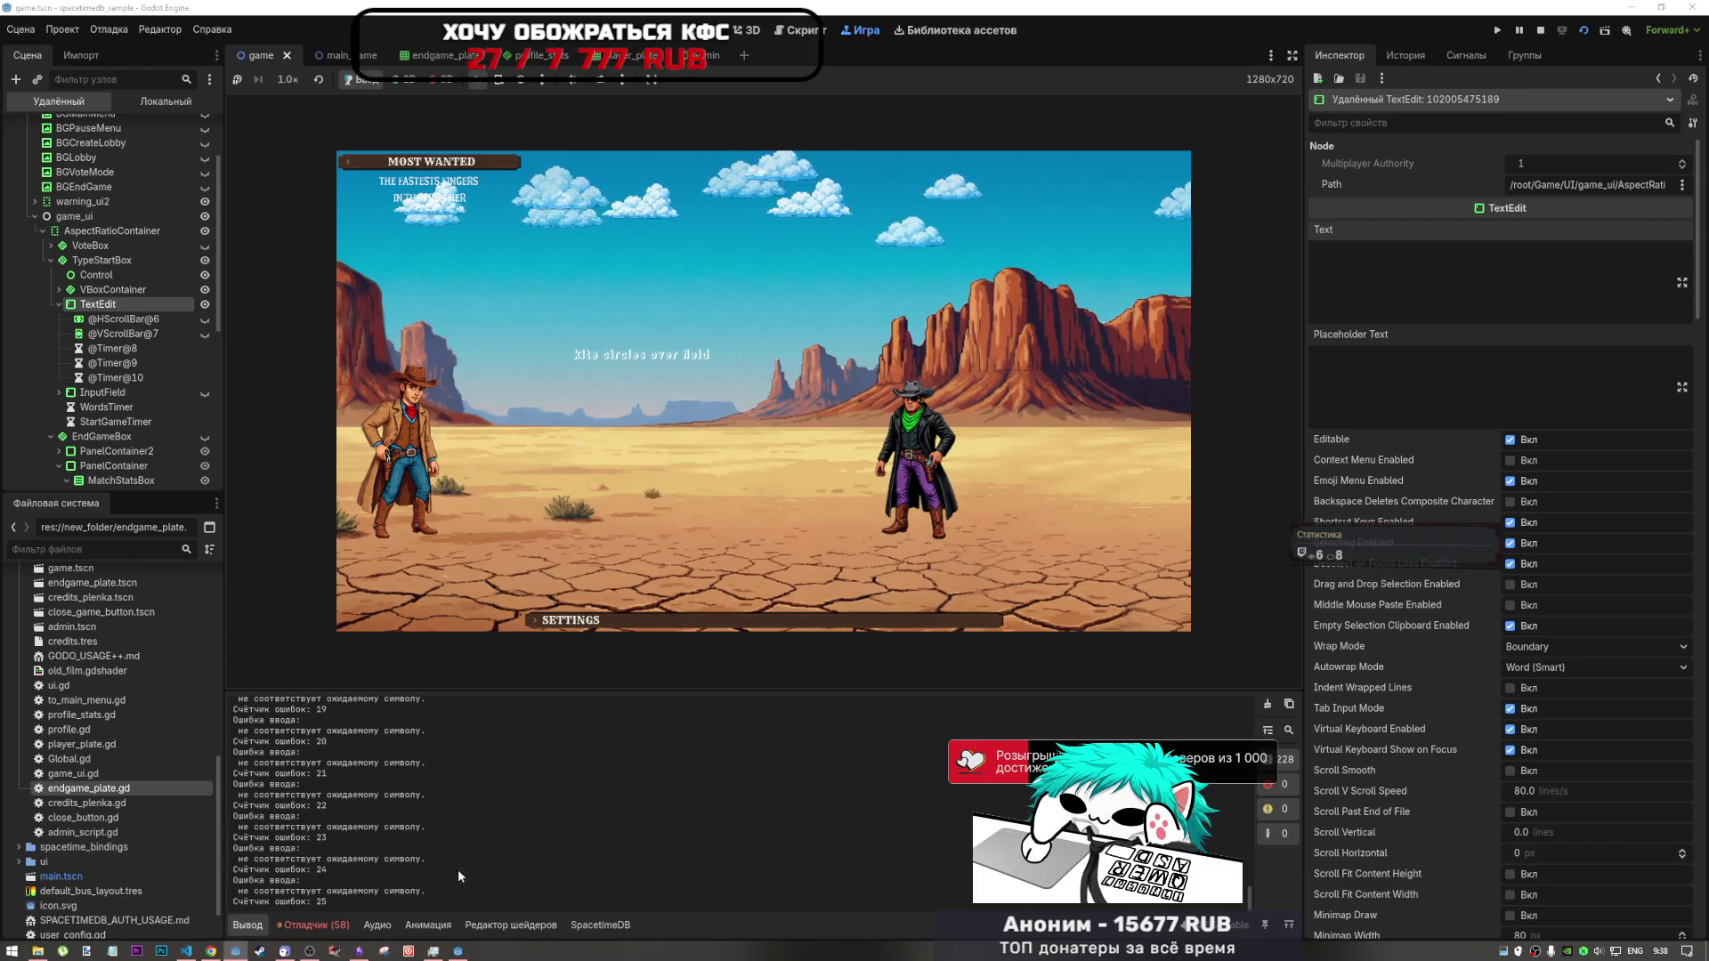
# - Type 'kite circles over field' in the second game client, then bring the Current Tasks notes forward
pyautogui.click(457, 951)
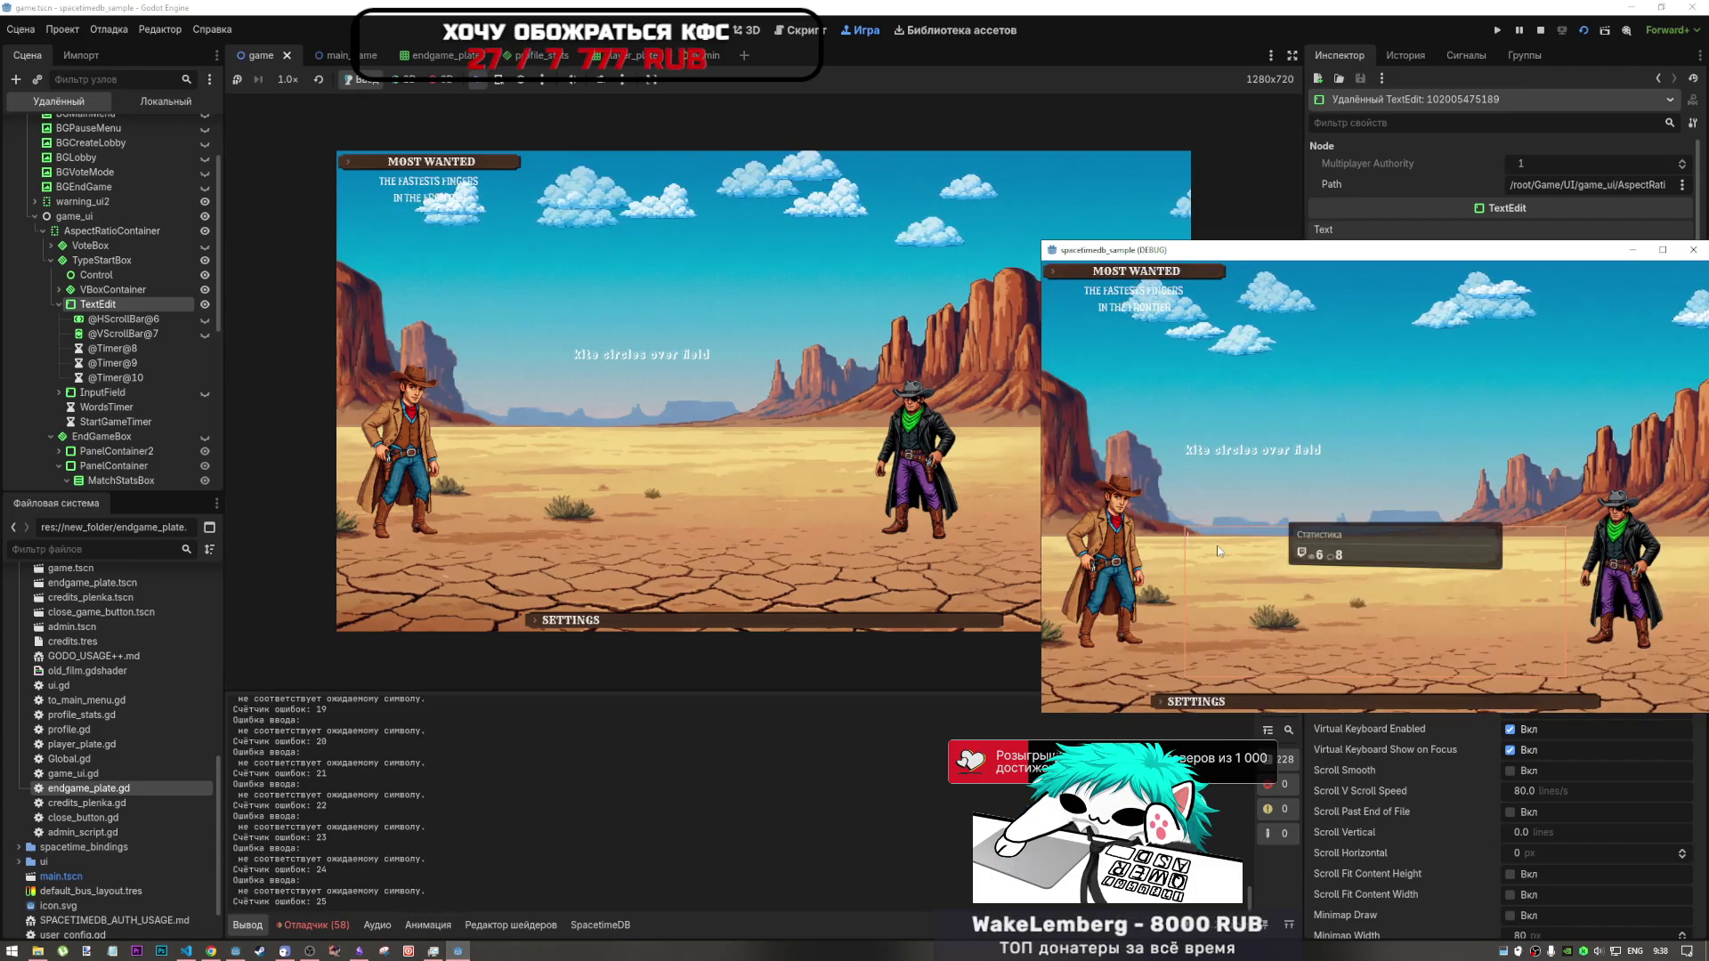
pyautogui.write('kite ci')
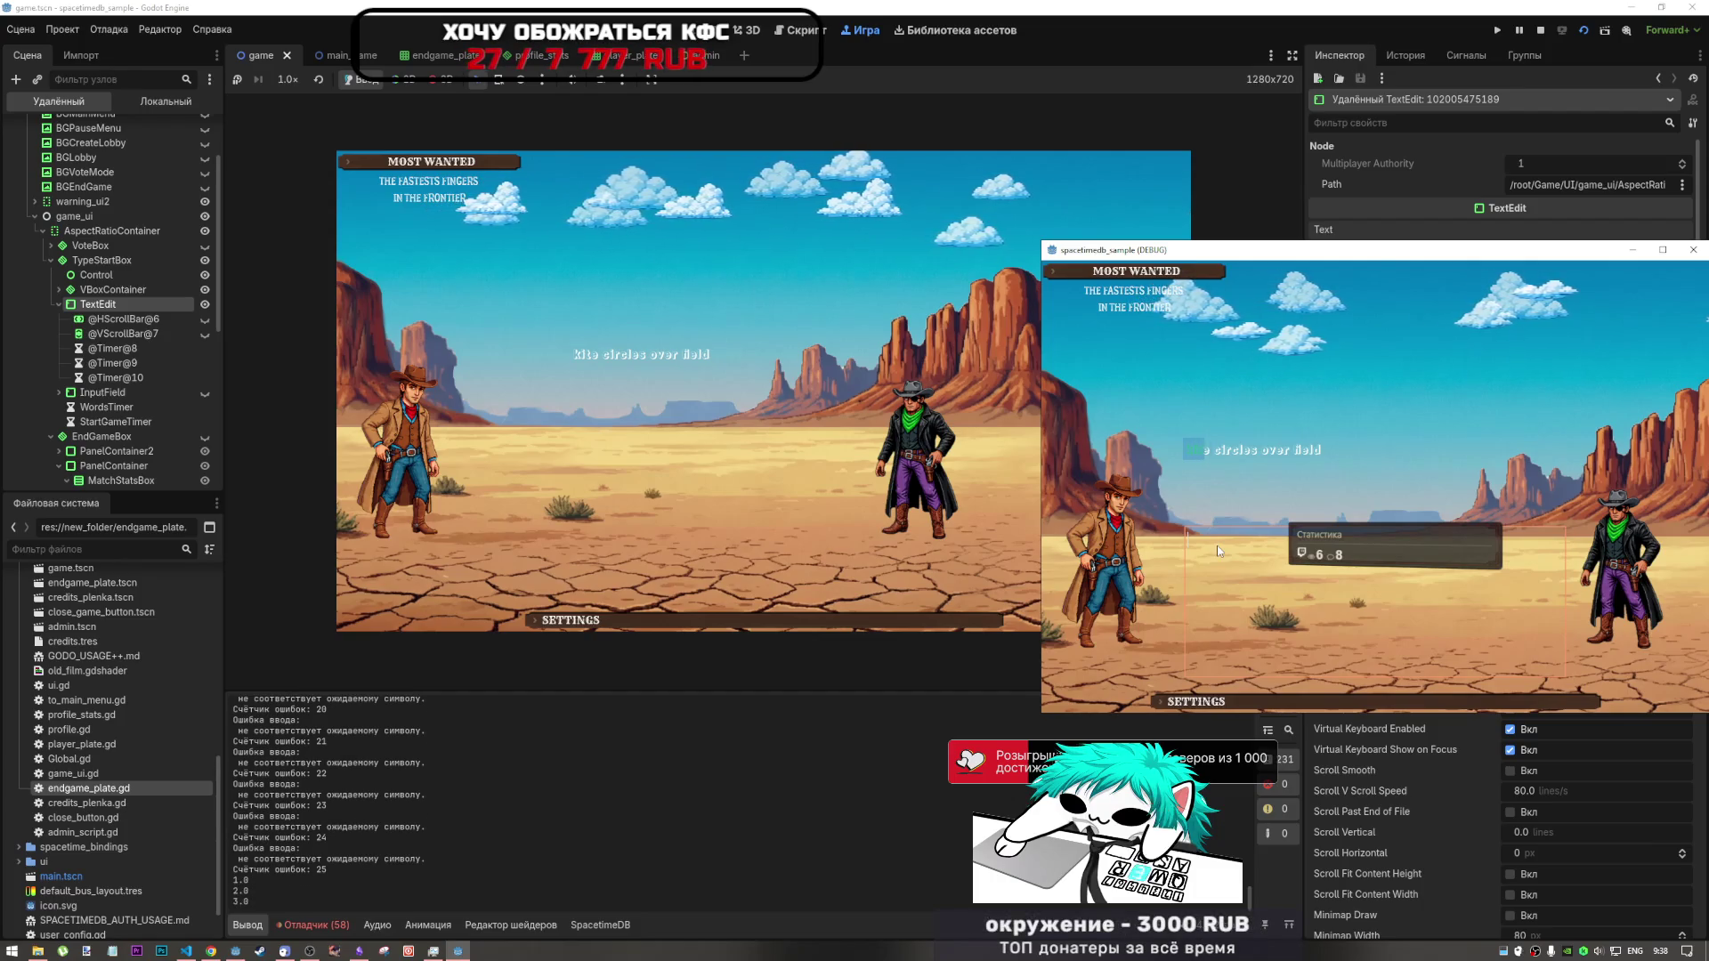
pyautogui.write('r')
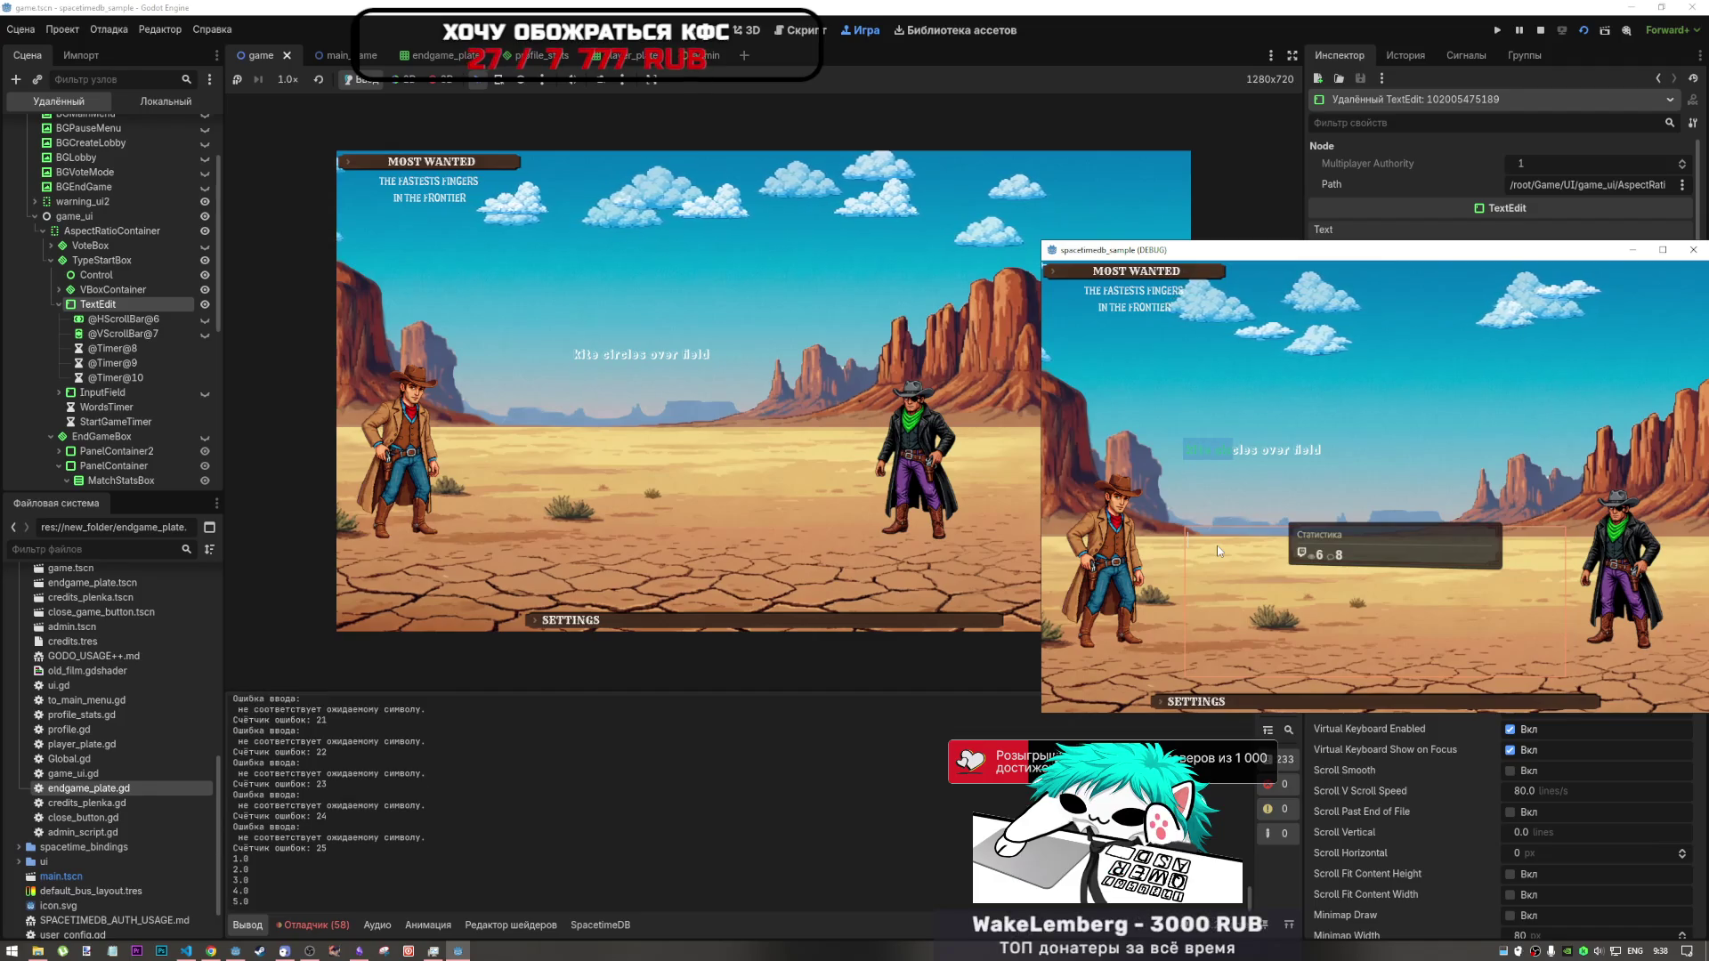
pyautogui.write('cles over fi')
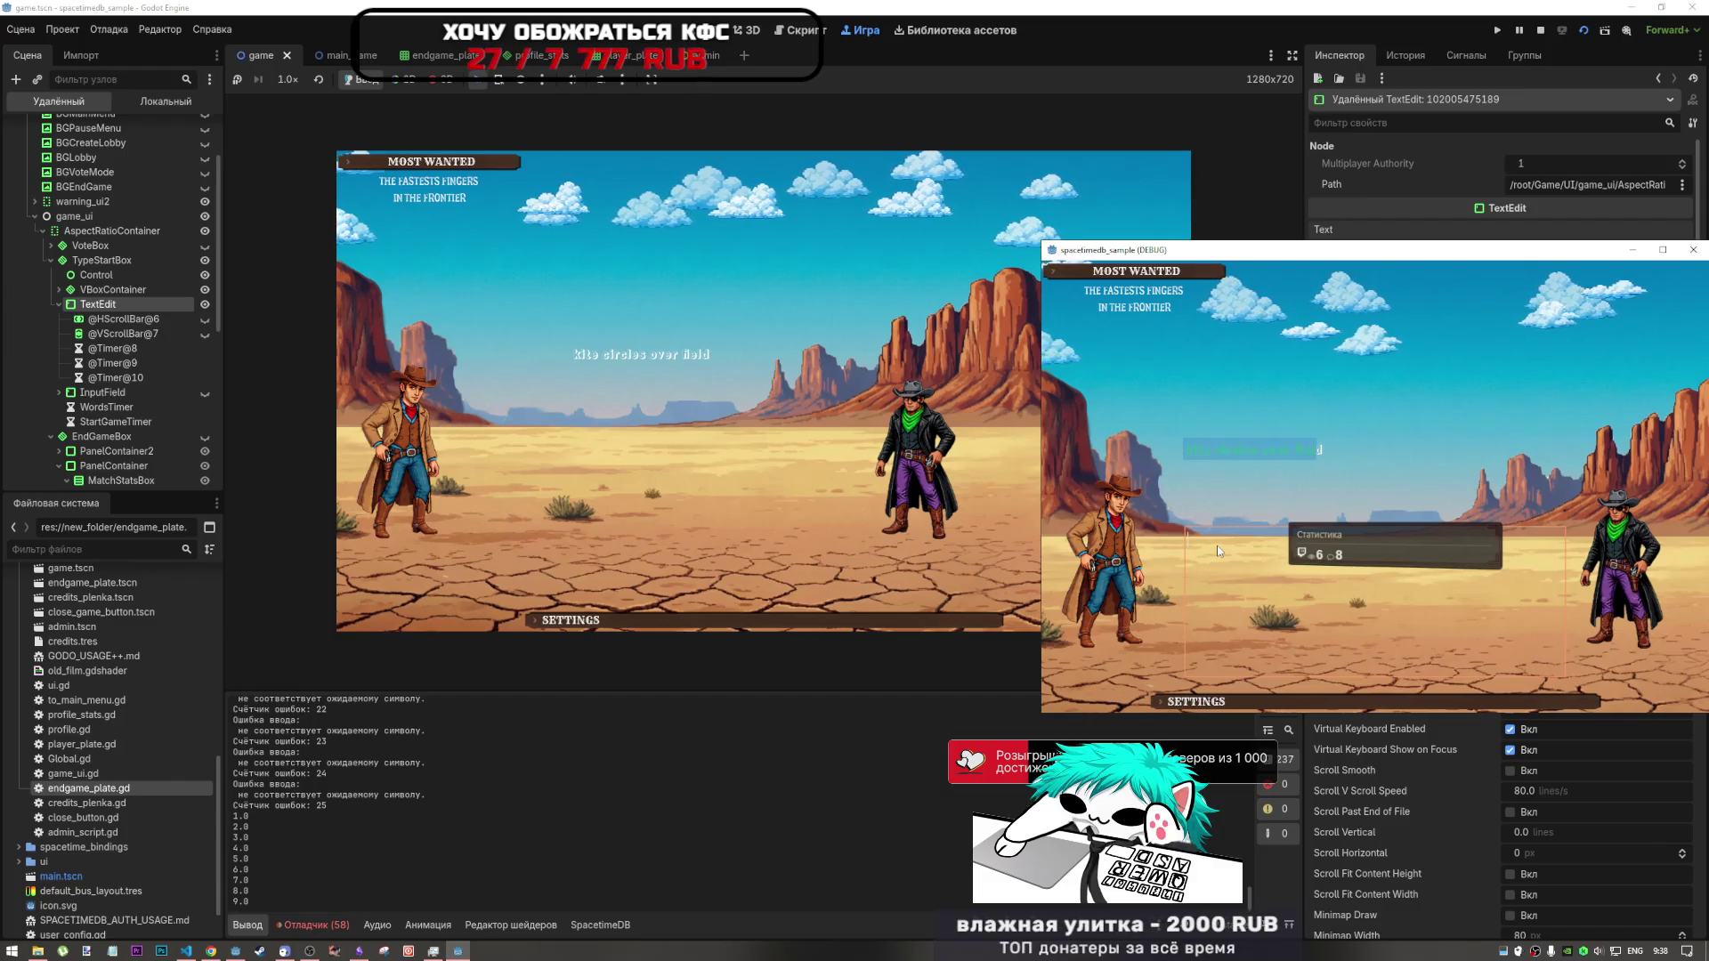
pyautogui.write('eld')
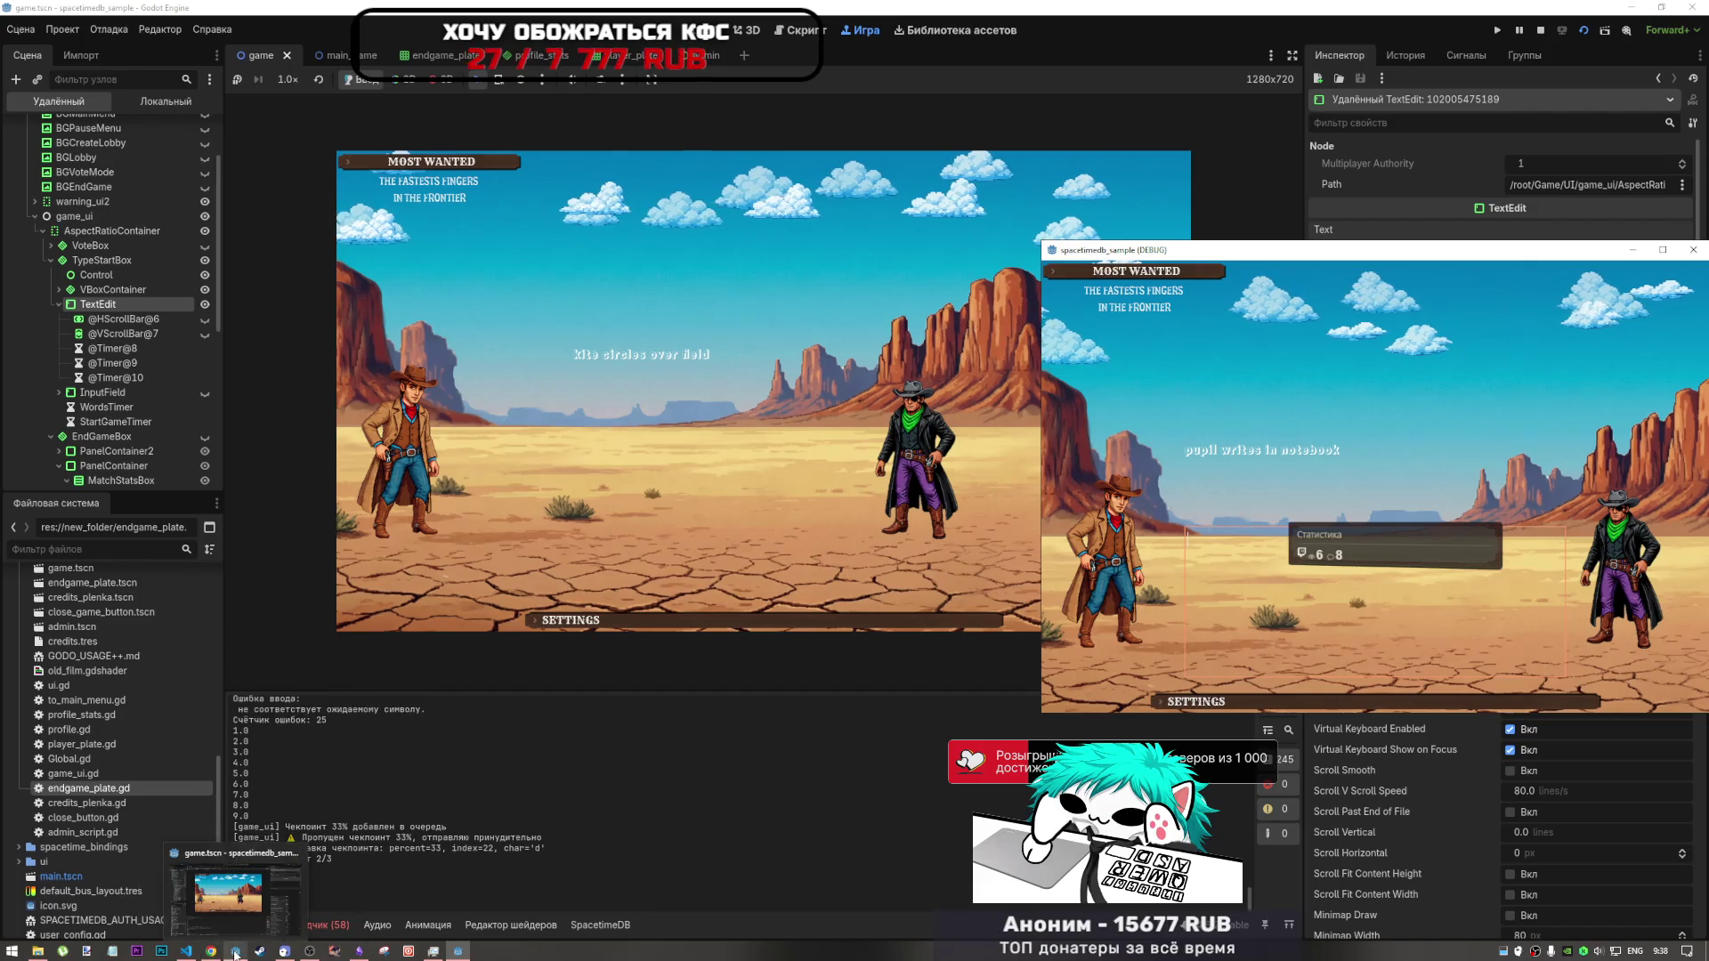
pyautogui.click(359, 951)
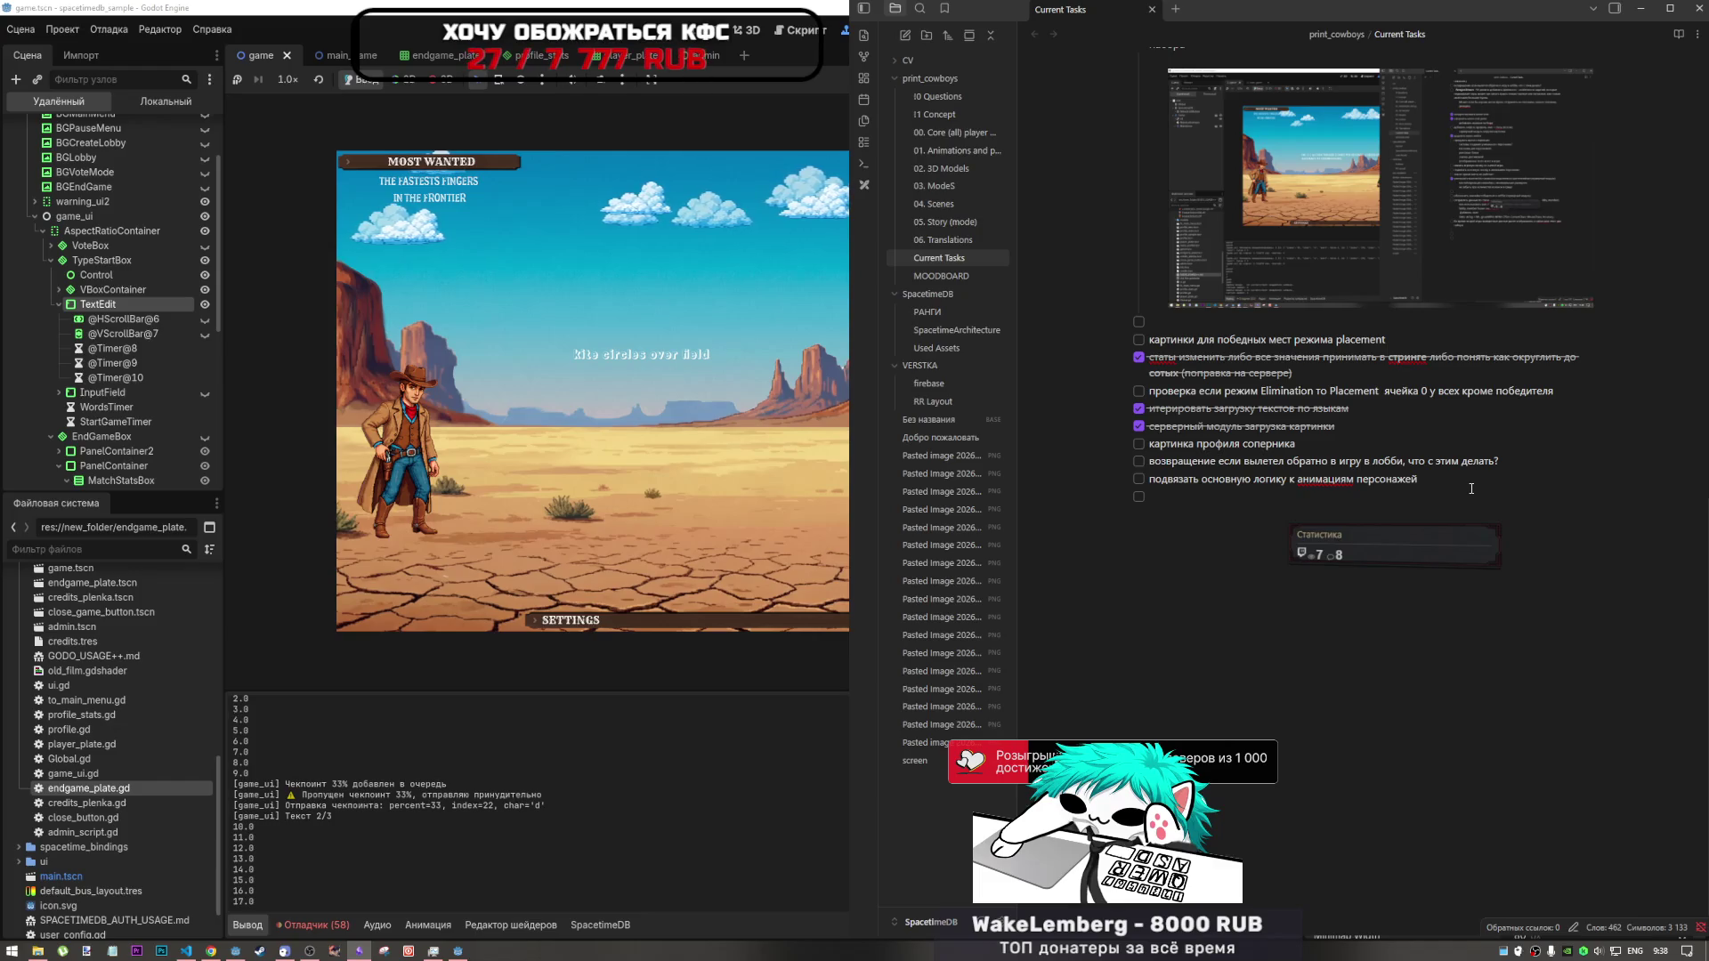
# - Add the task '2ой зск текст не меняетсяигры другое лог' about text not changing on second launch
pyautogui.press('BackSpace')
pyautogui.write('2')
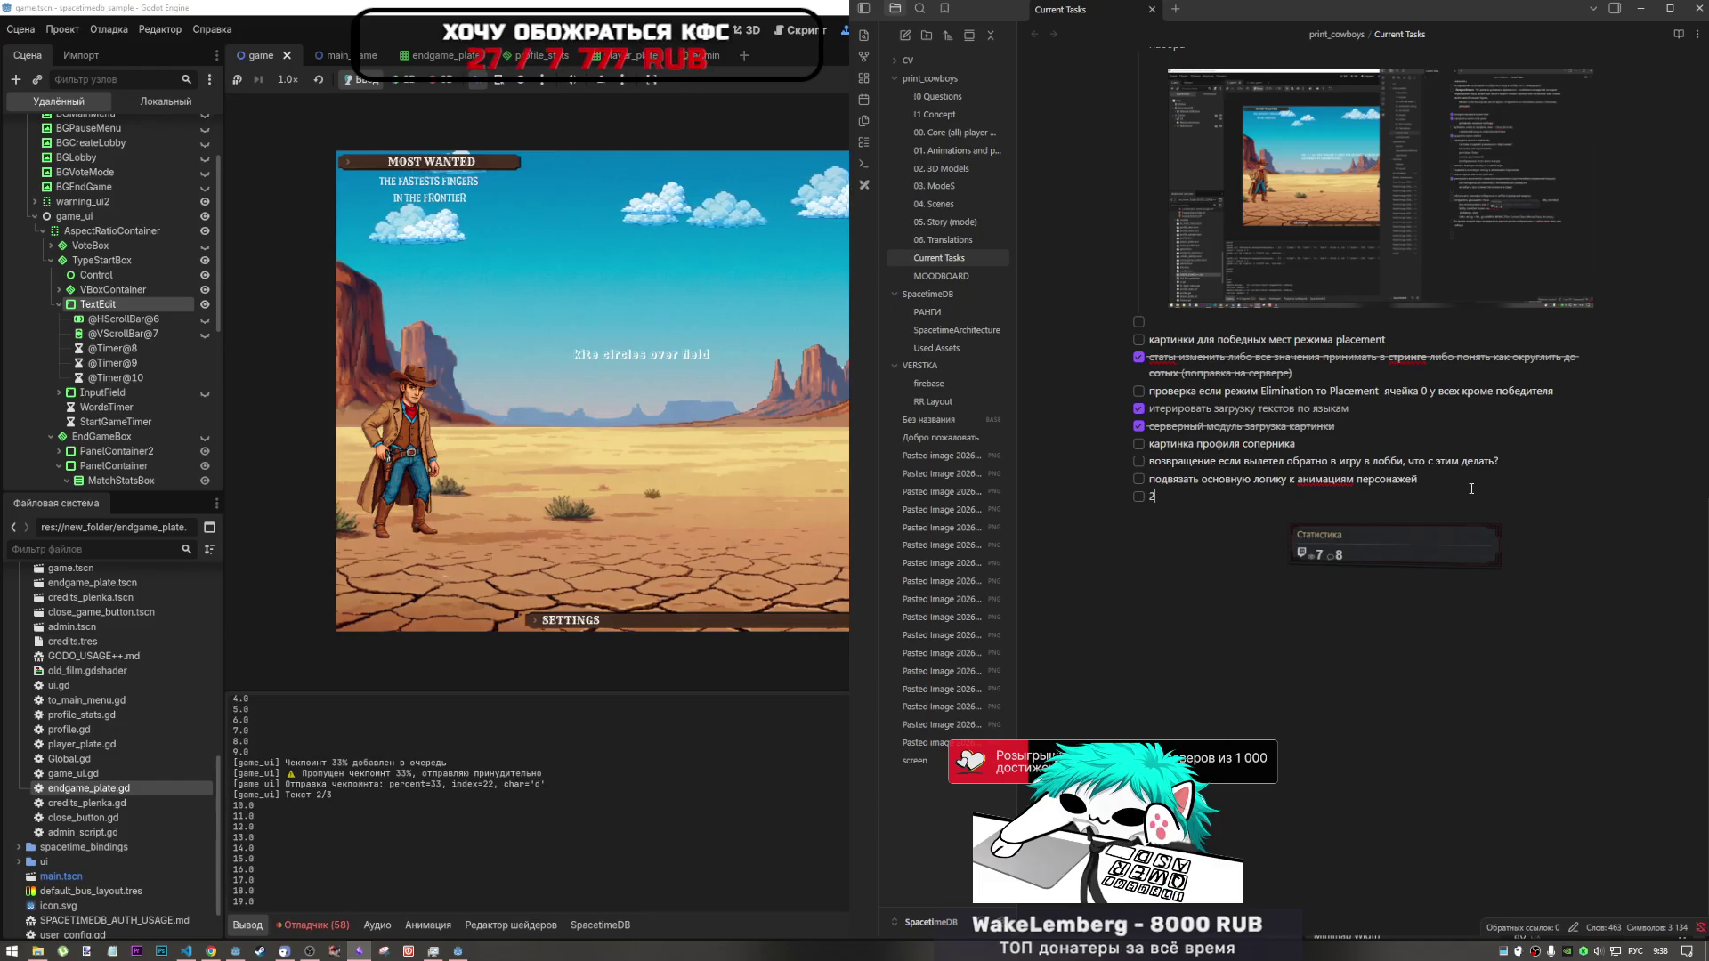
pyautogui.write('ой зск')
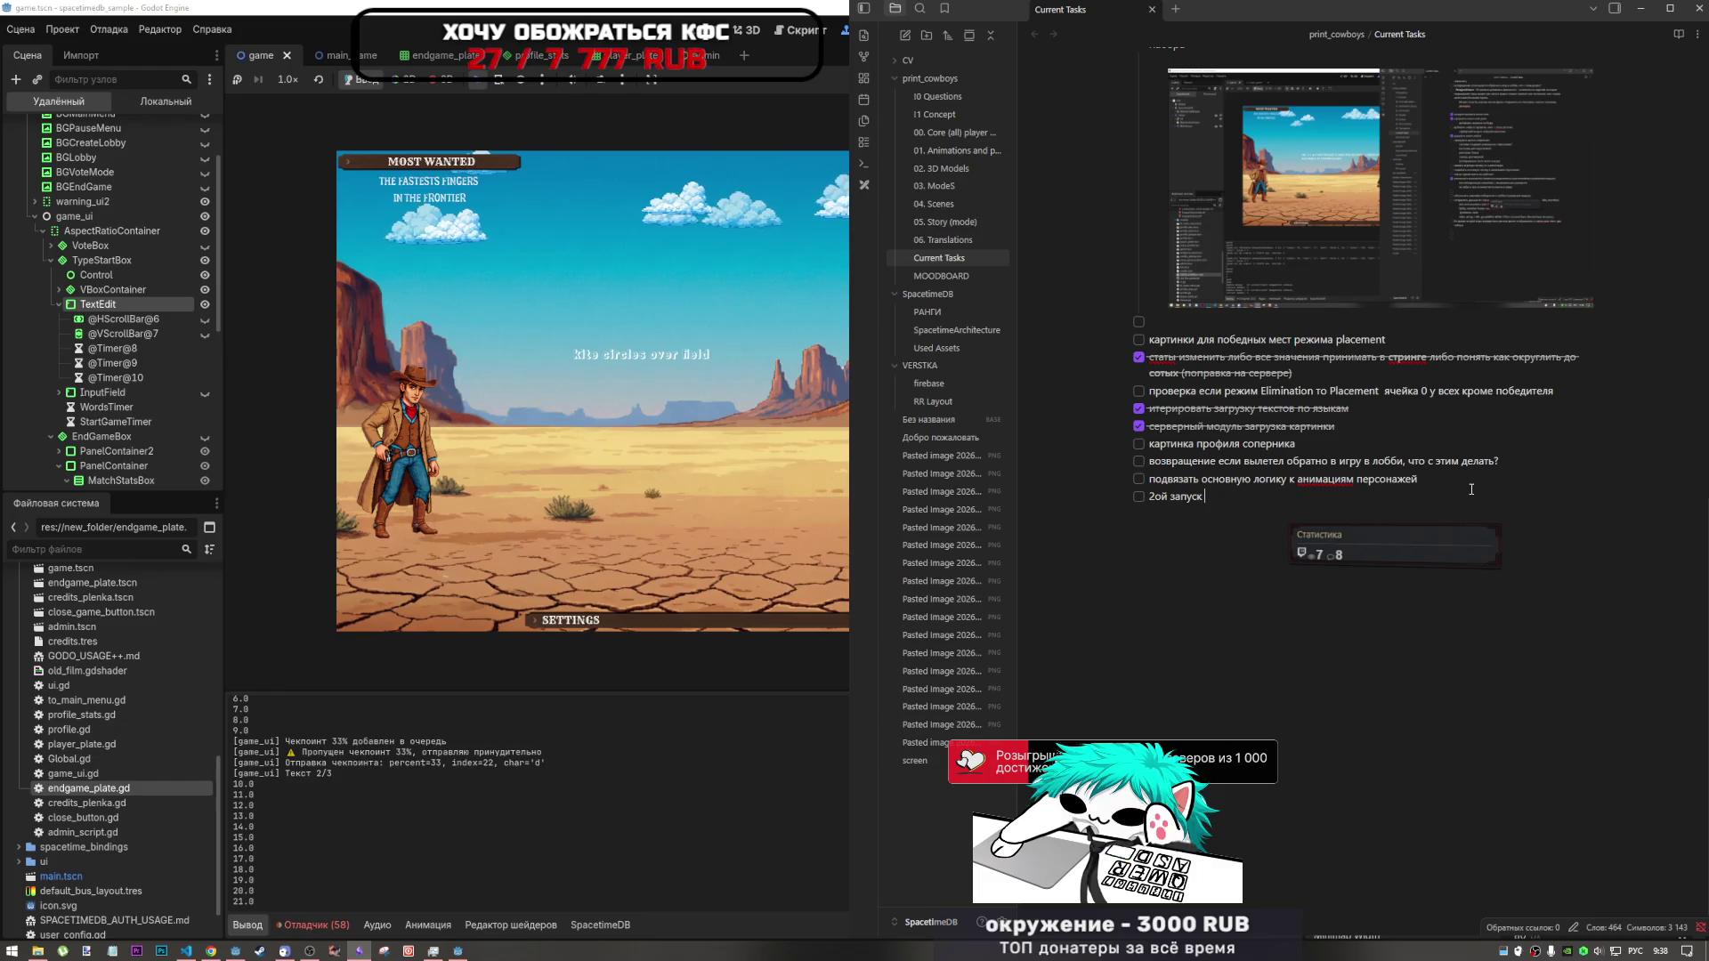
pyautogui.write(' текст не меняется')
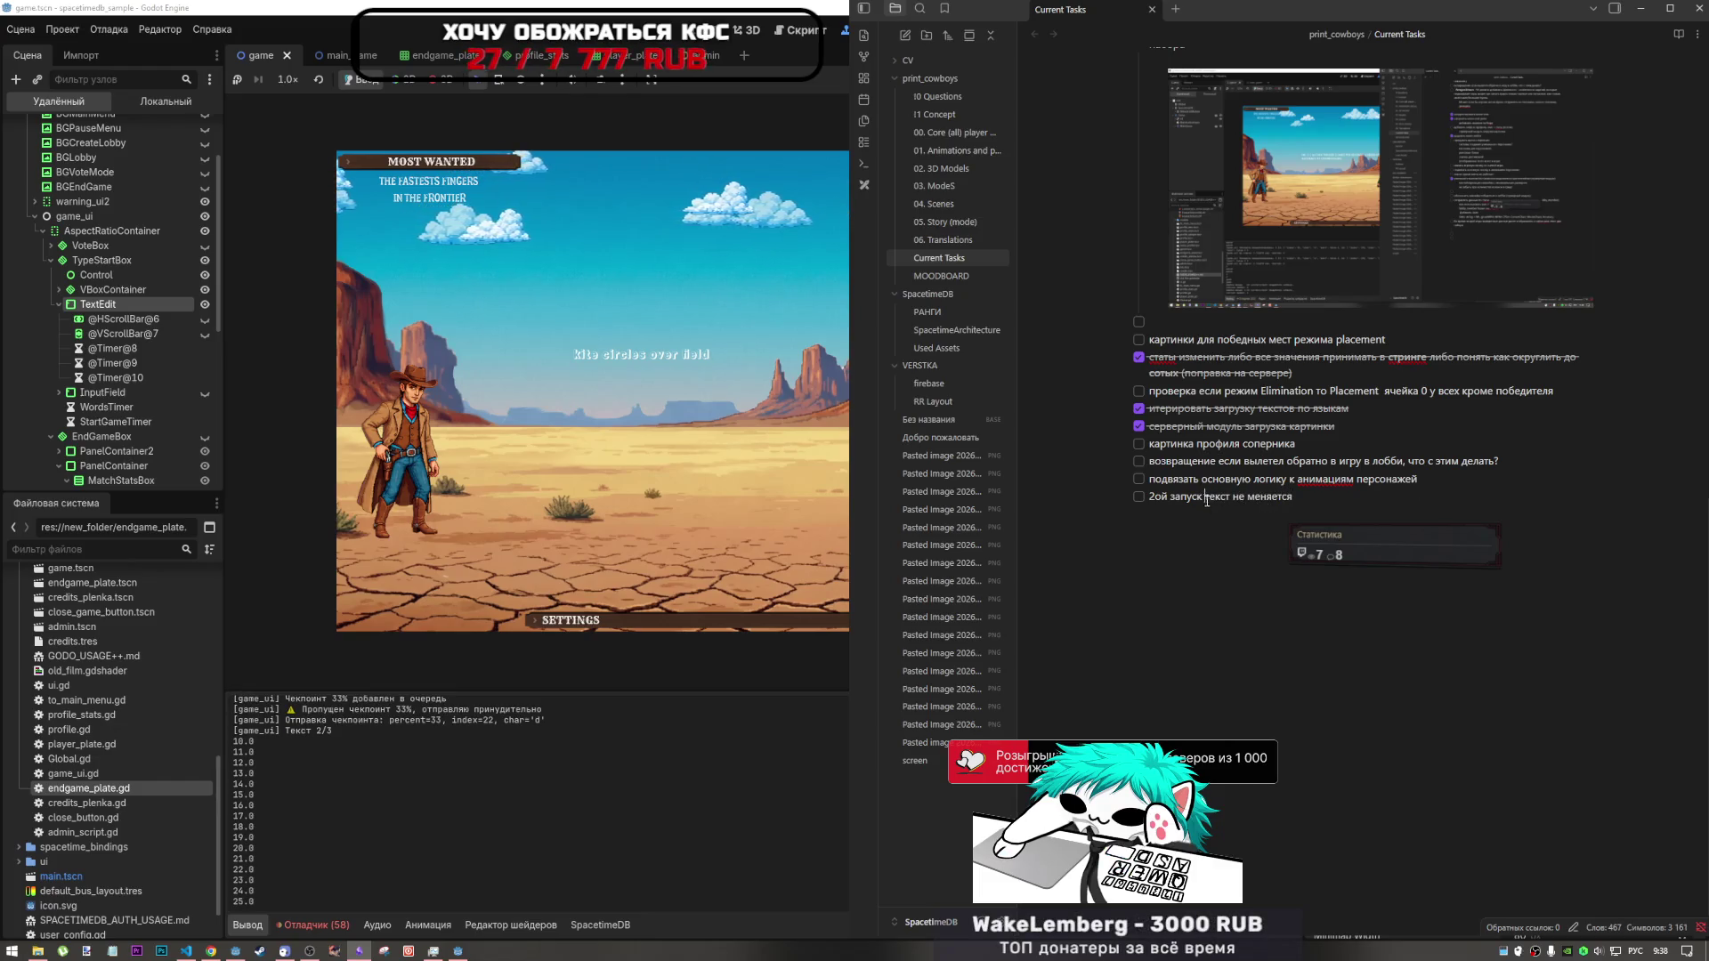
pyautogui.write('игры ')
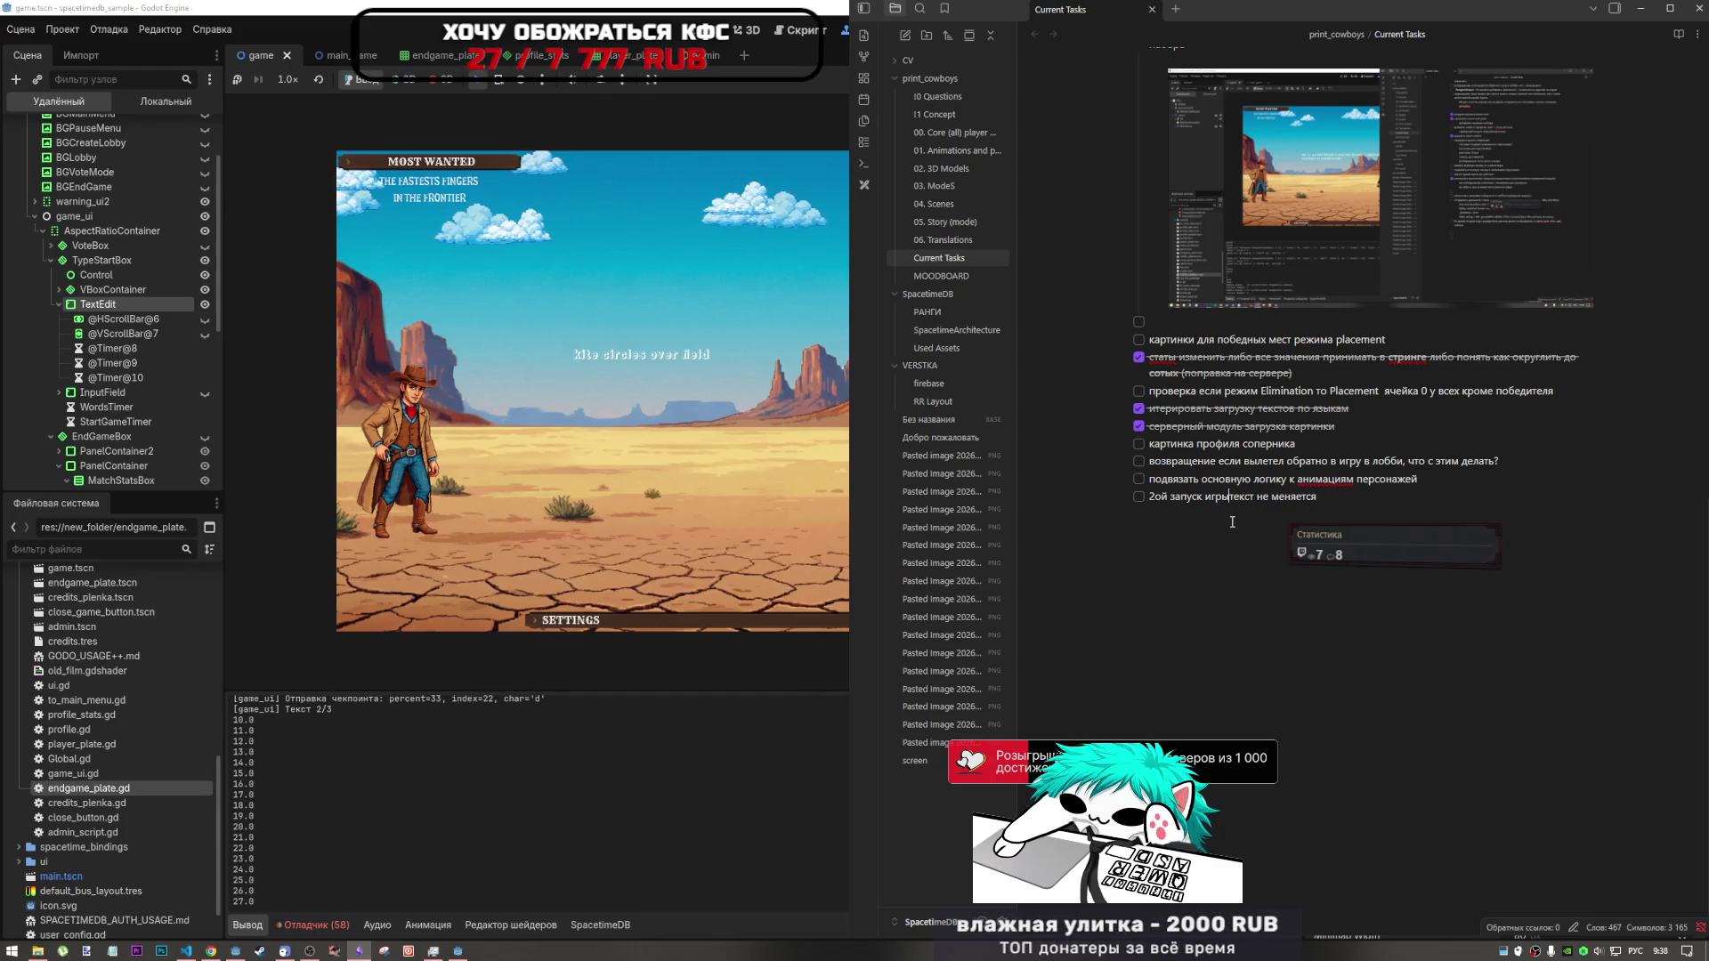
pyautogui.write('другое лог')
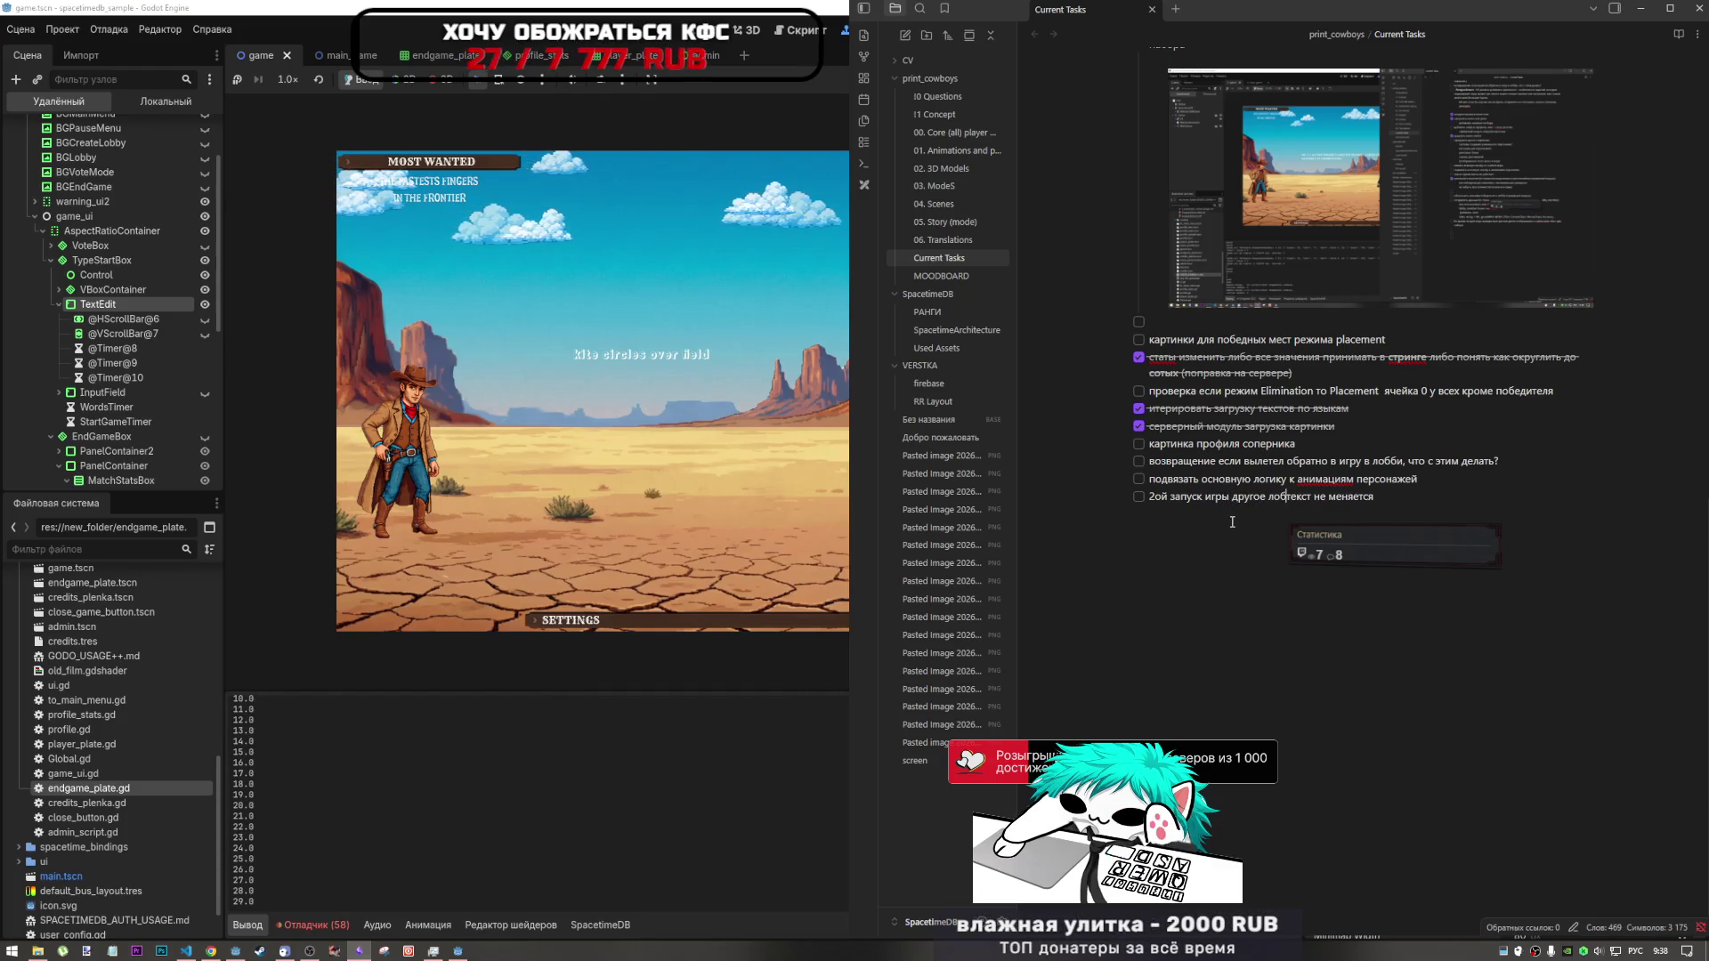
pyautogui.click(800, 733)
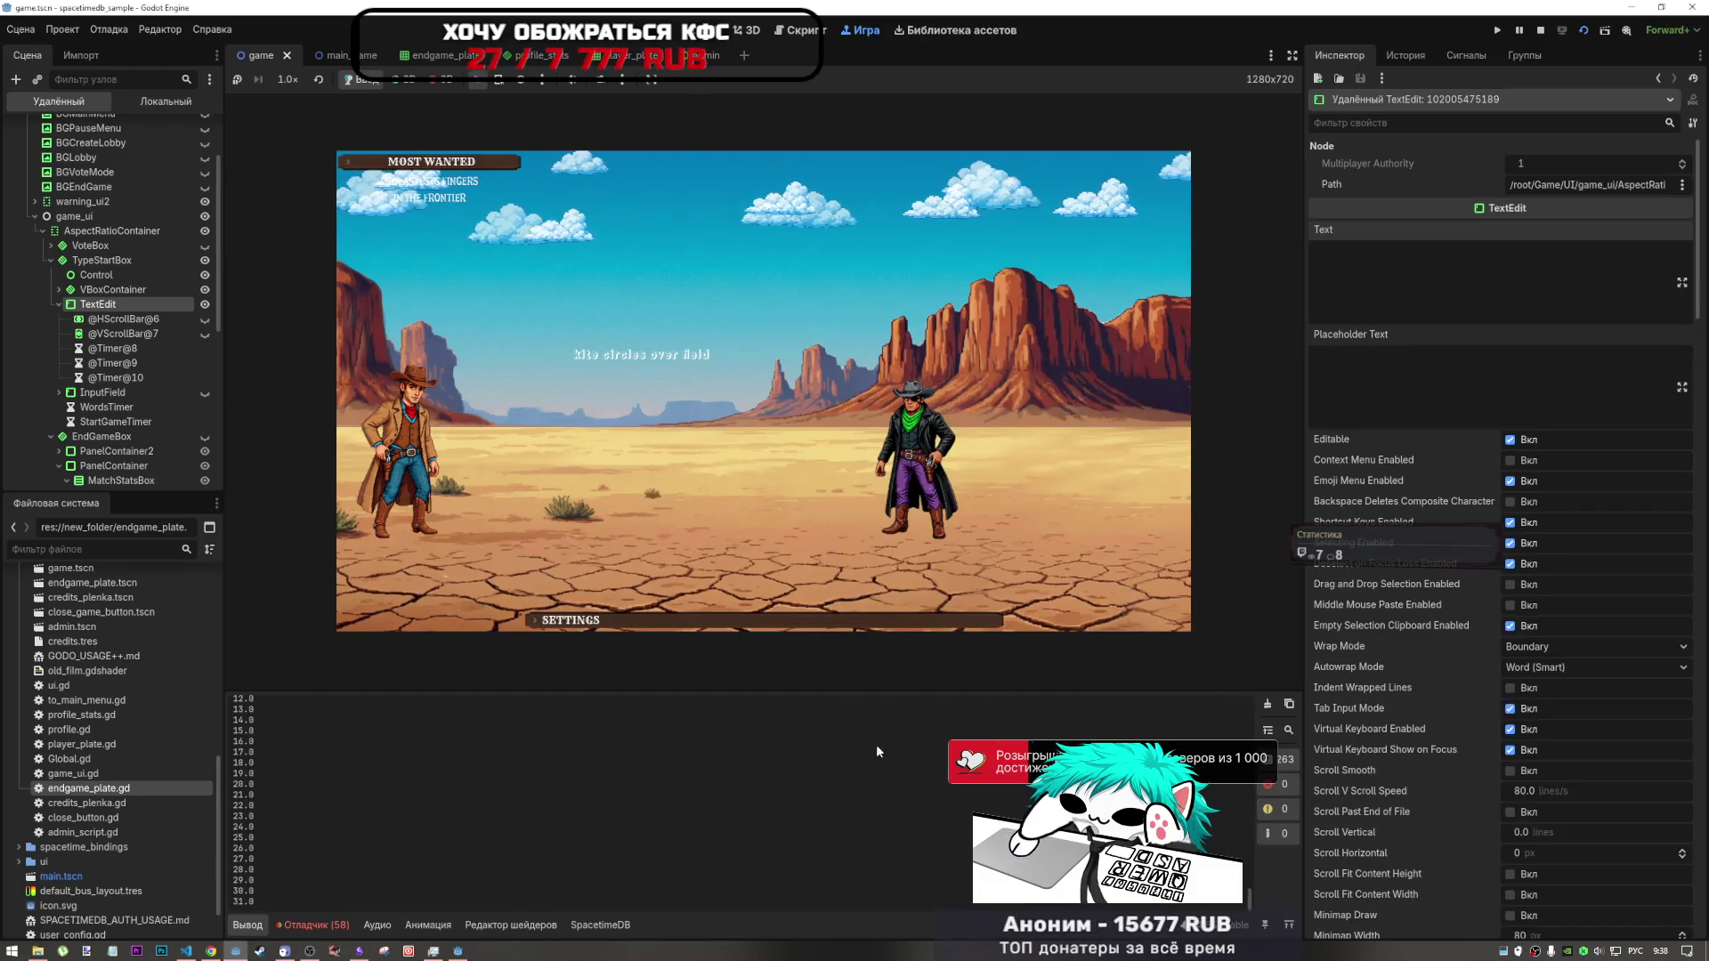
# - Switch to English layout and type 'pupil writes in notebook' in the second game client
pyautogui.click(457, 951)
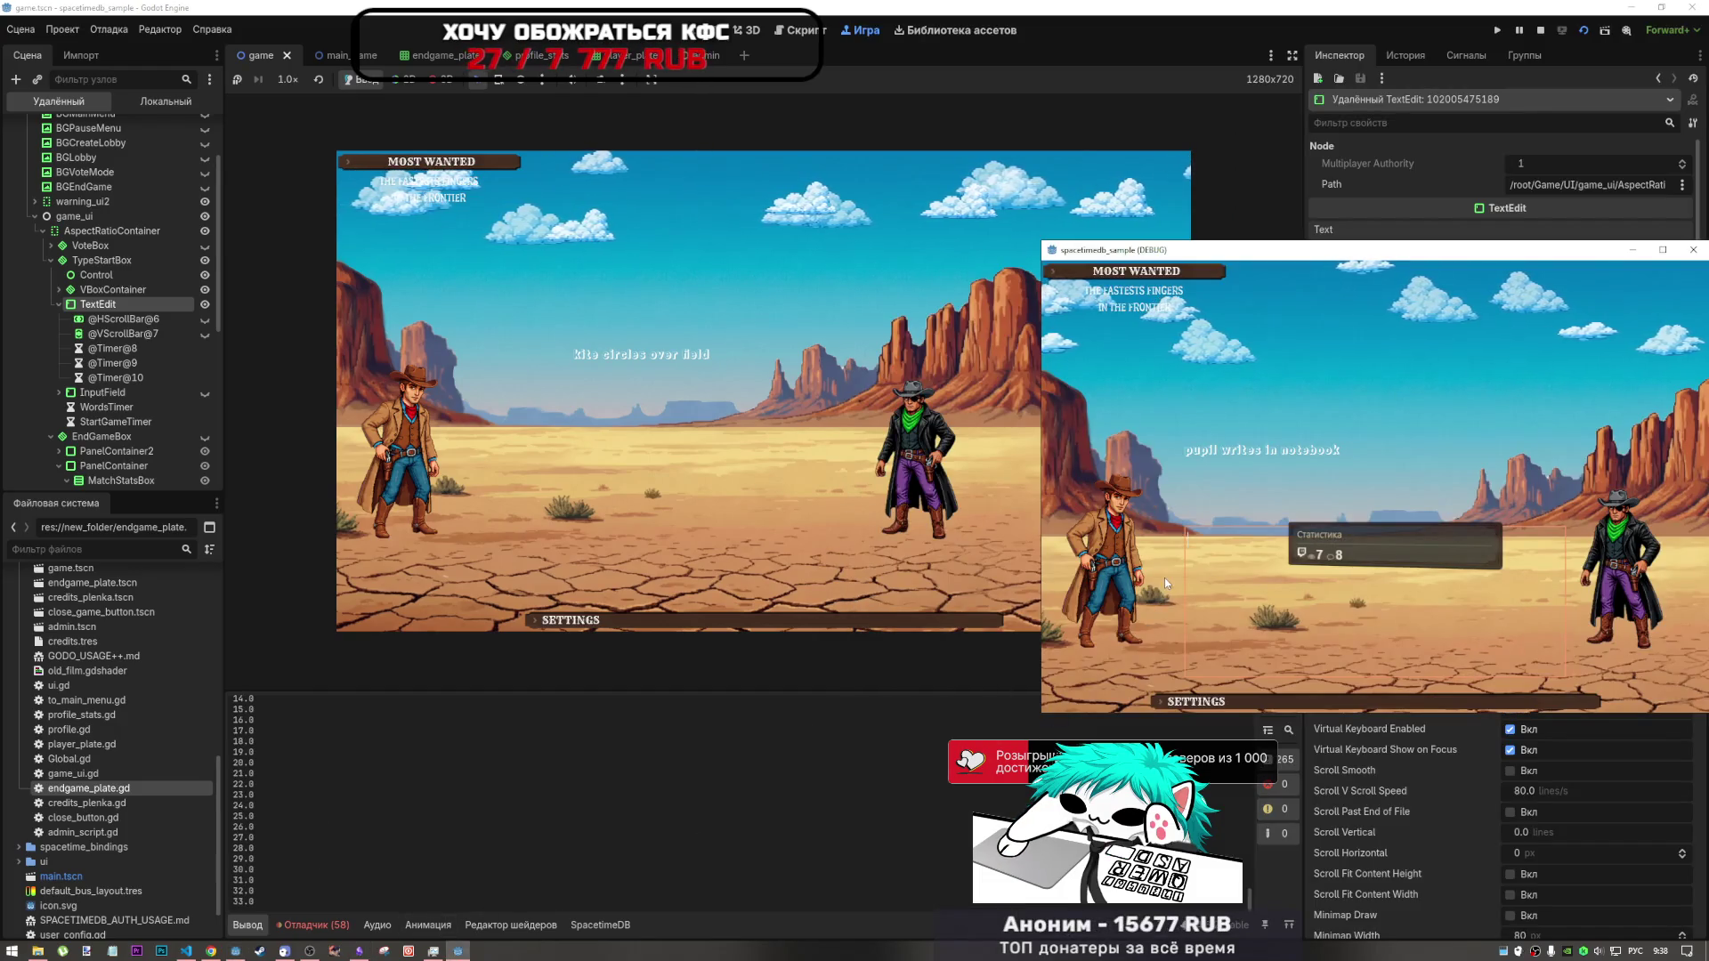
pyautogui.write('згз')
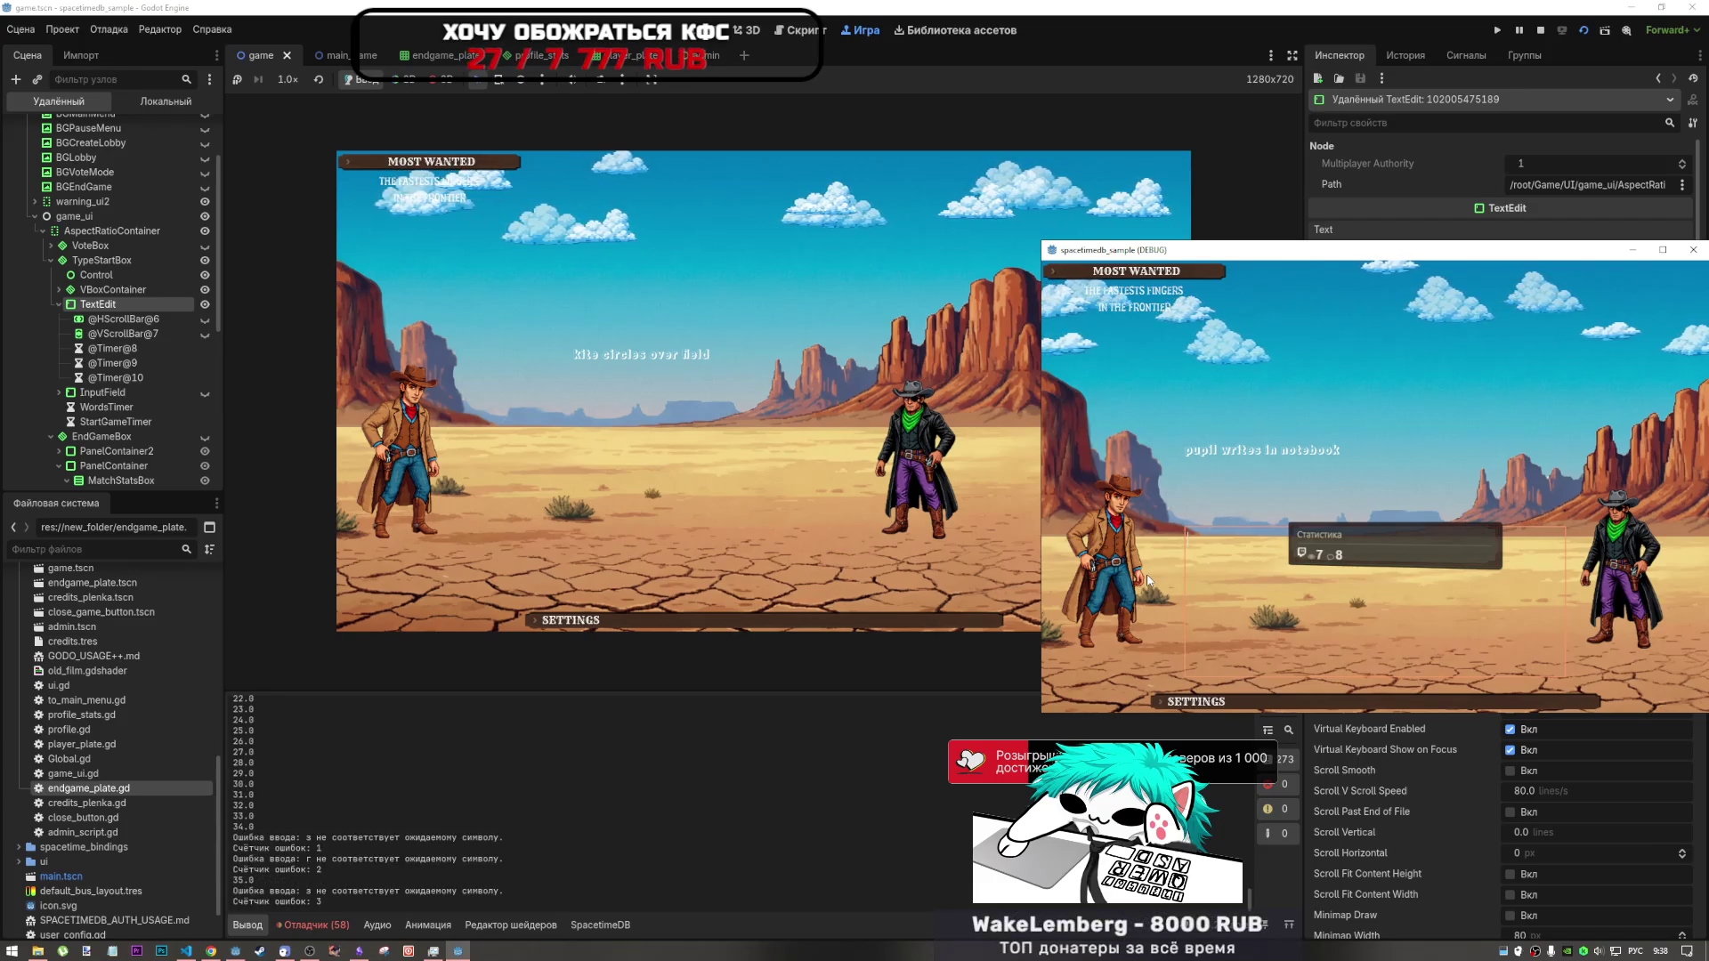
pyautogui.write('зш')
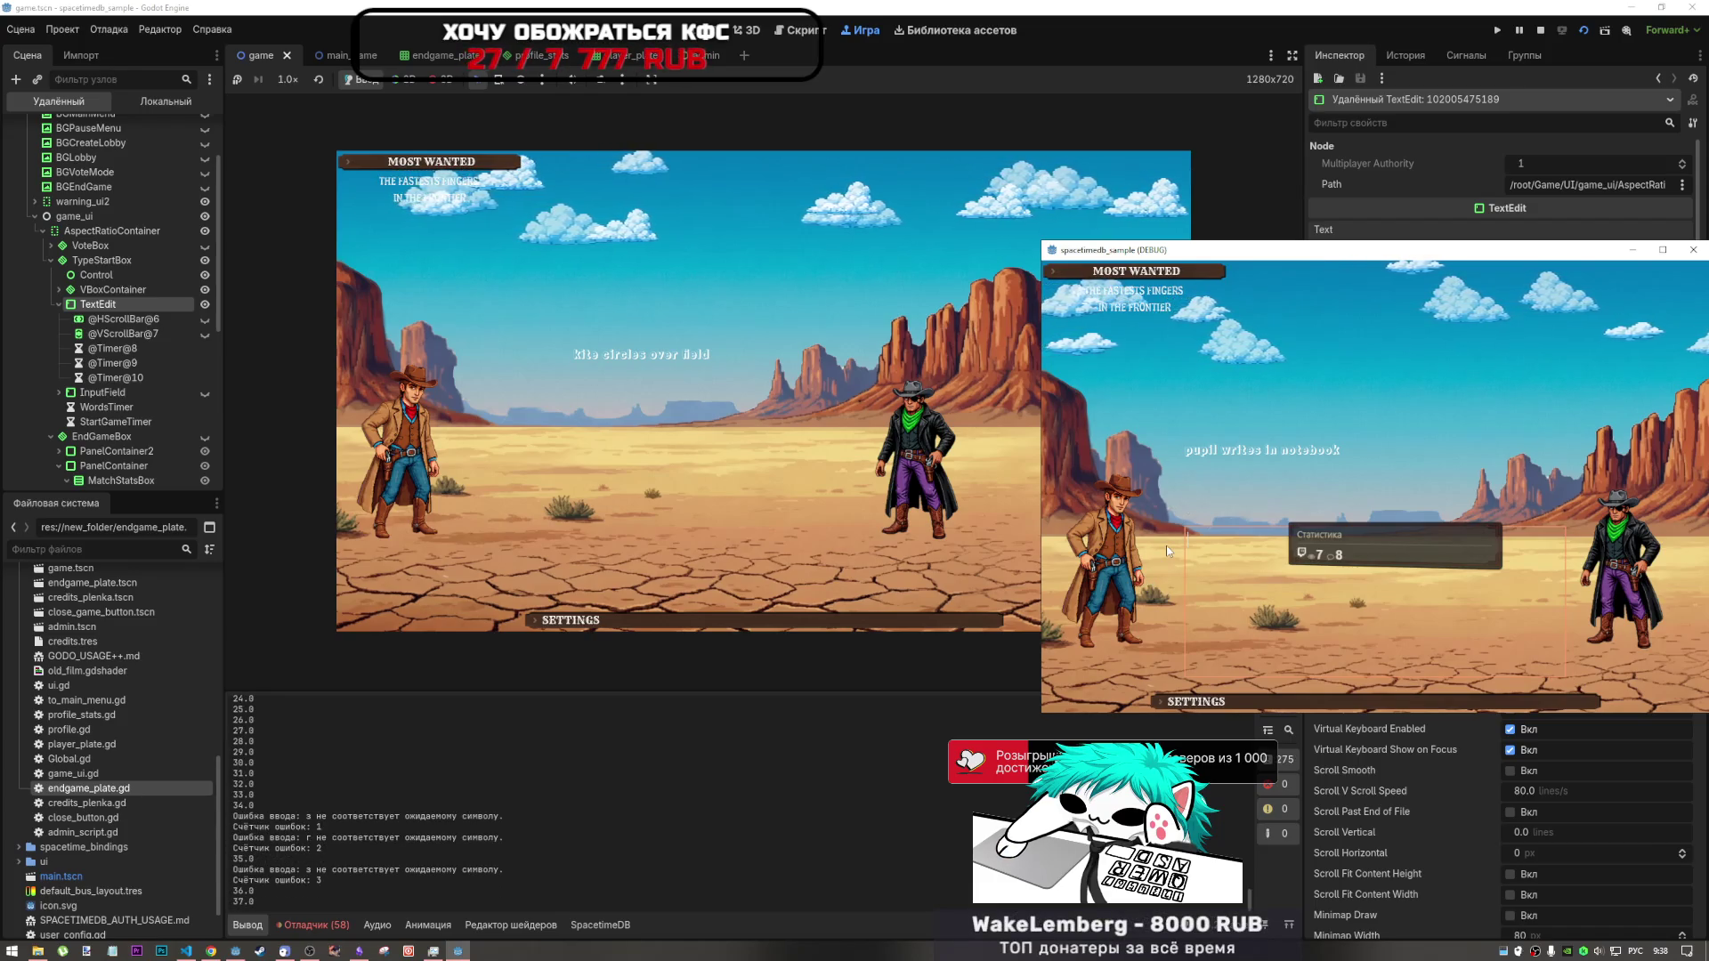
pyautogui.hotkey('alt', 'shift')
pyautogui.write('p')
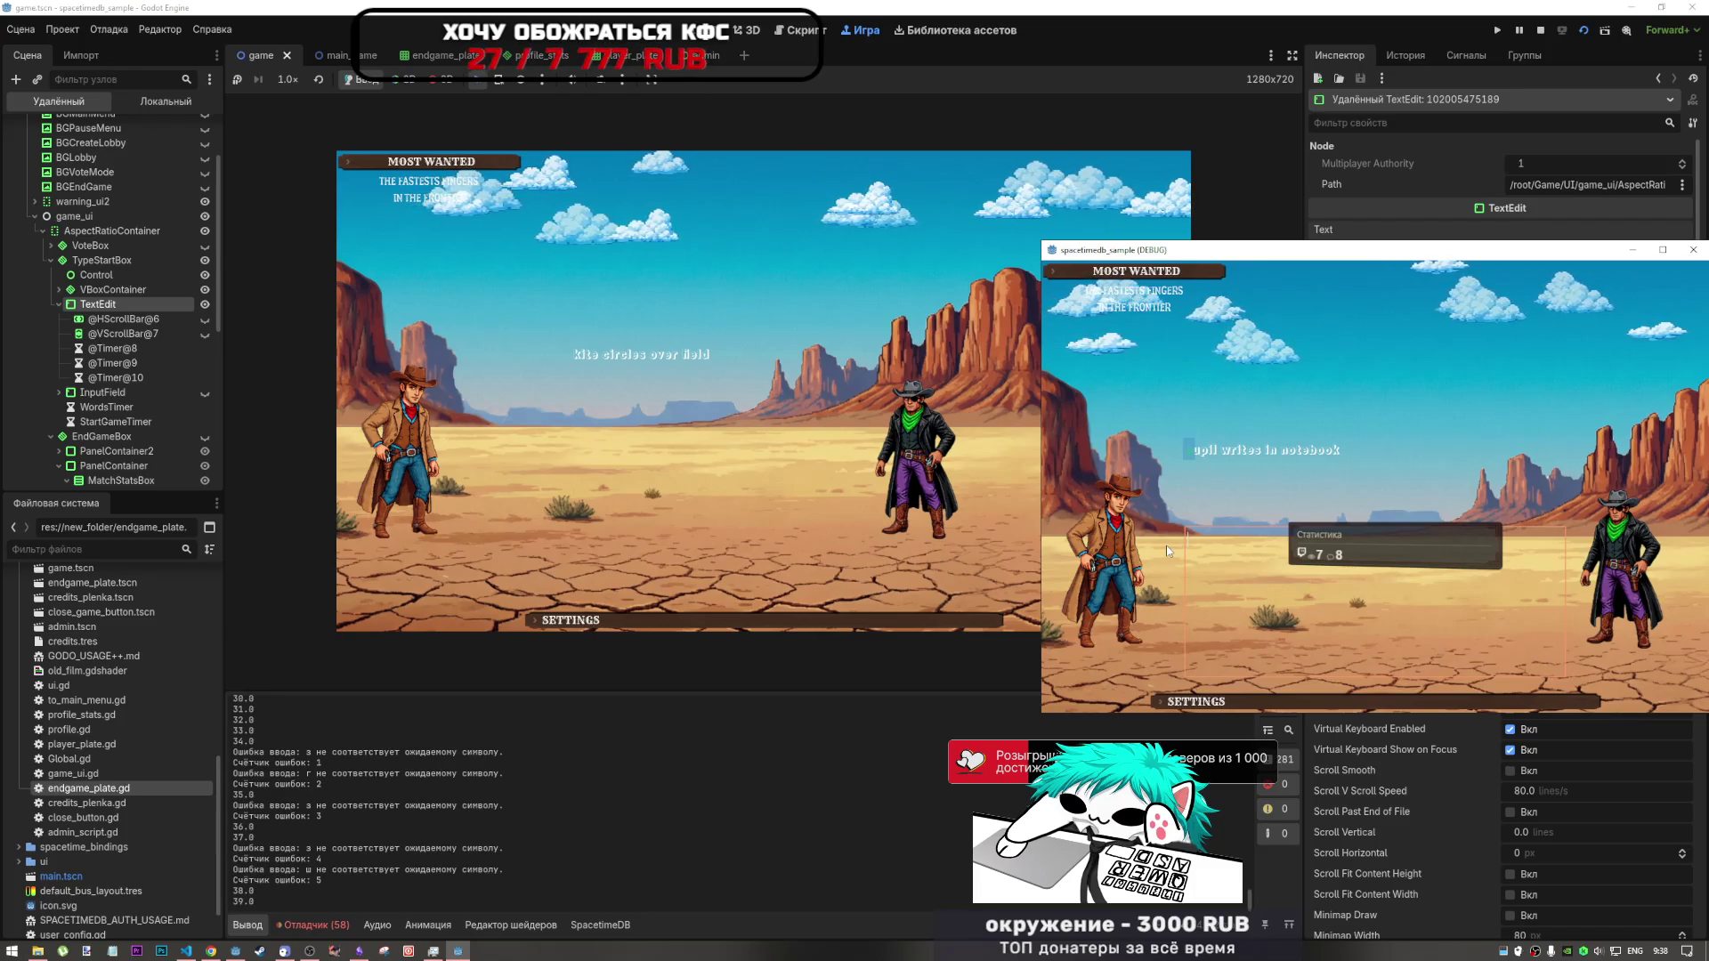
pyautogui.write('upil w')
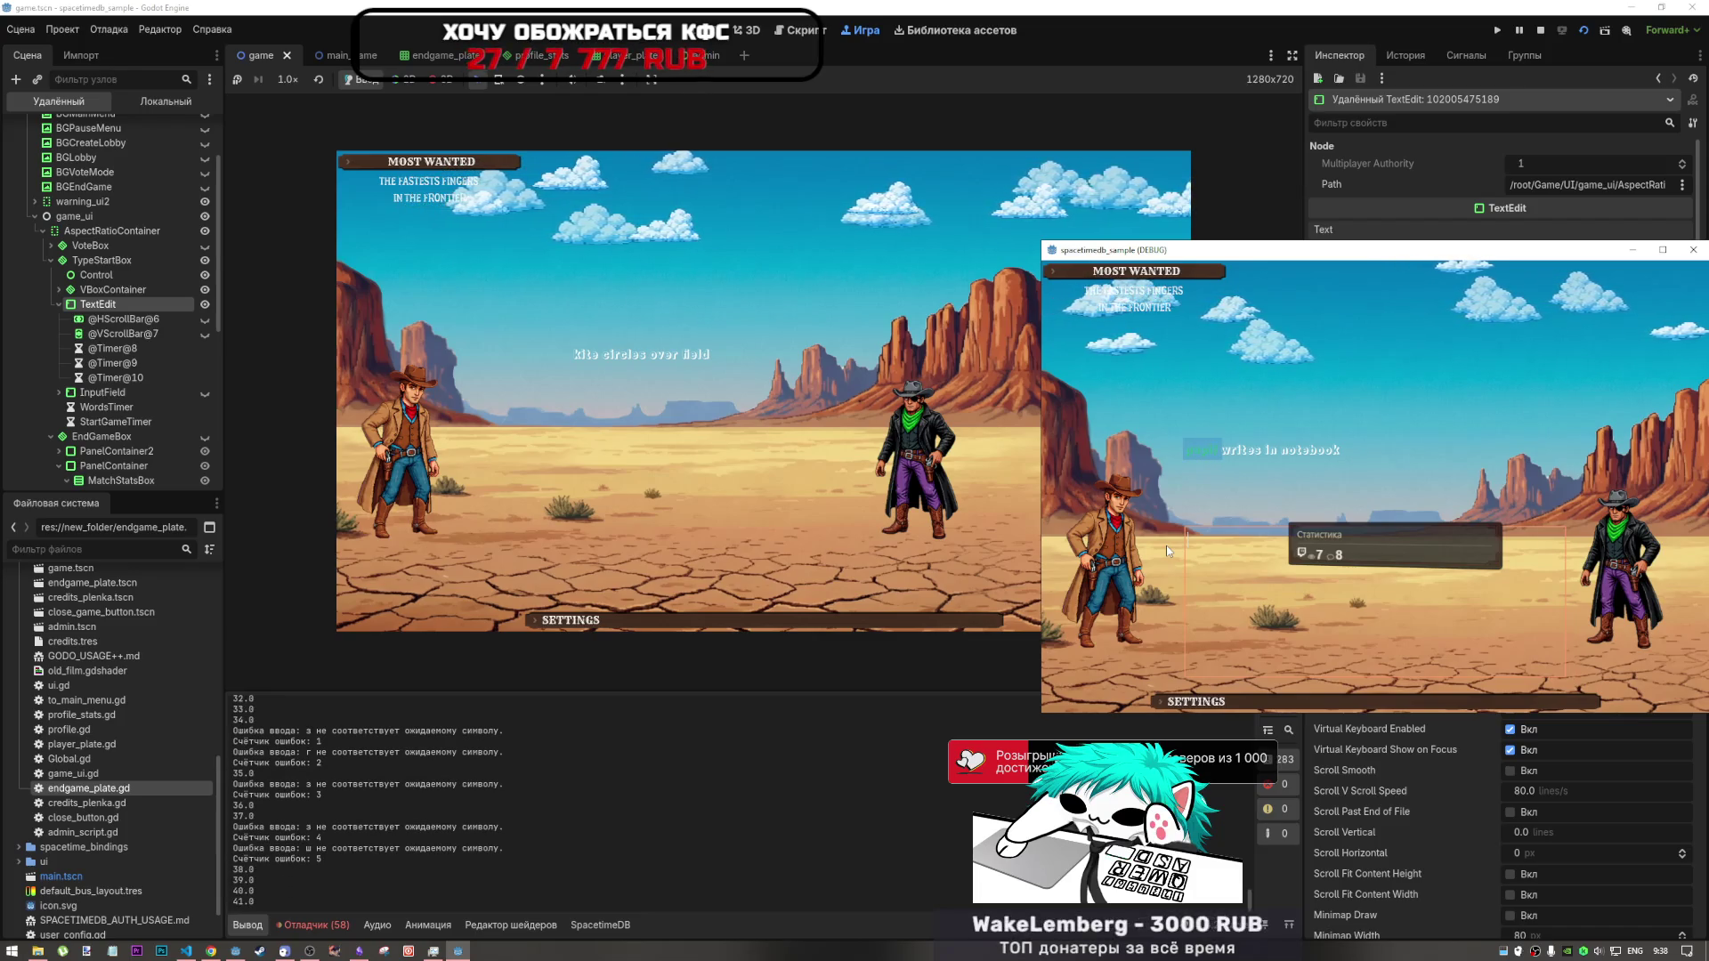
pyautogui.write('rites i')
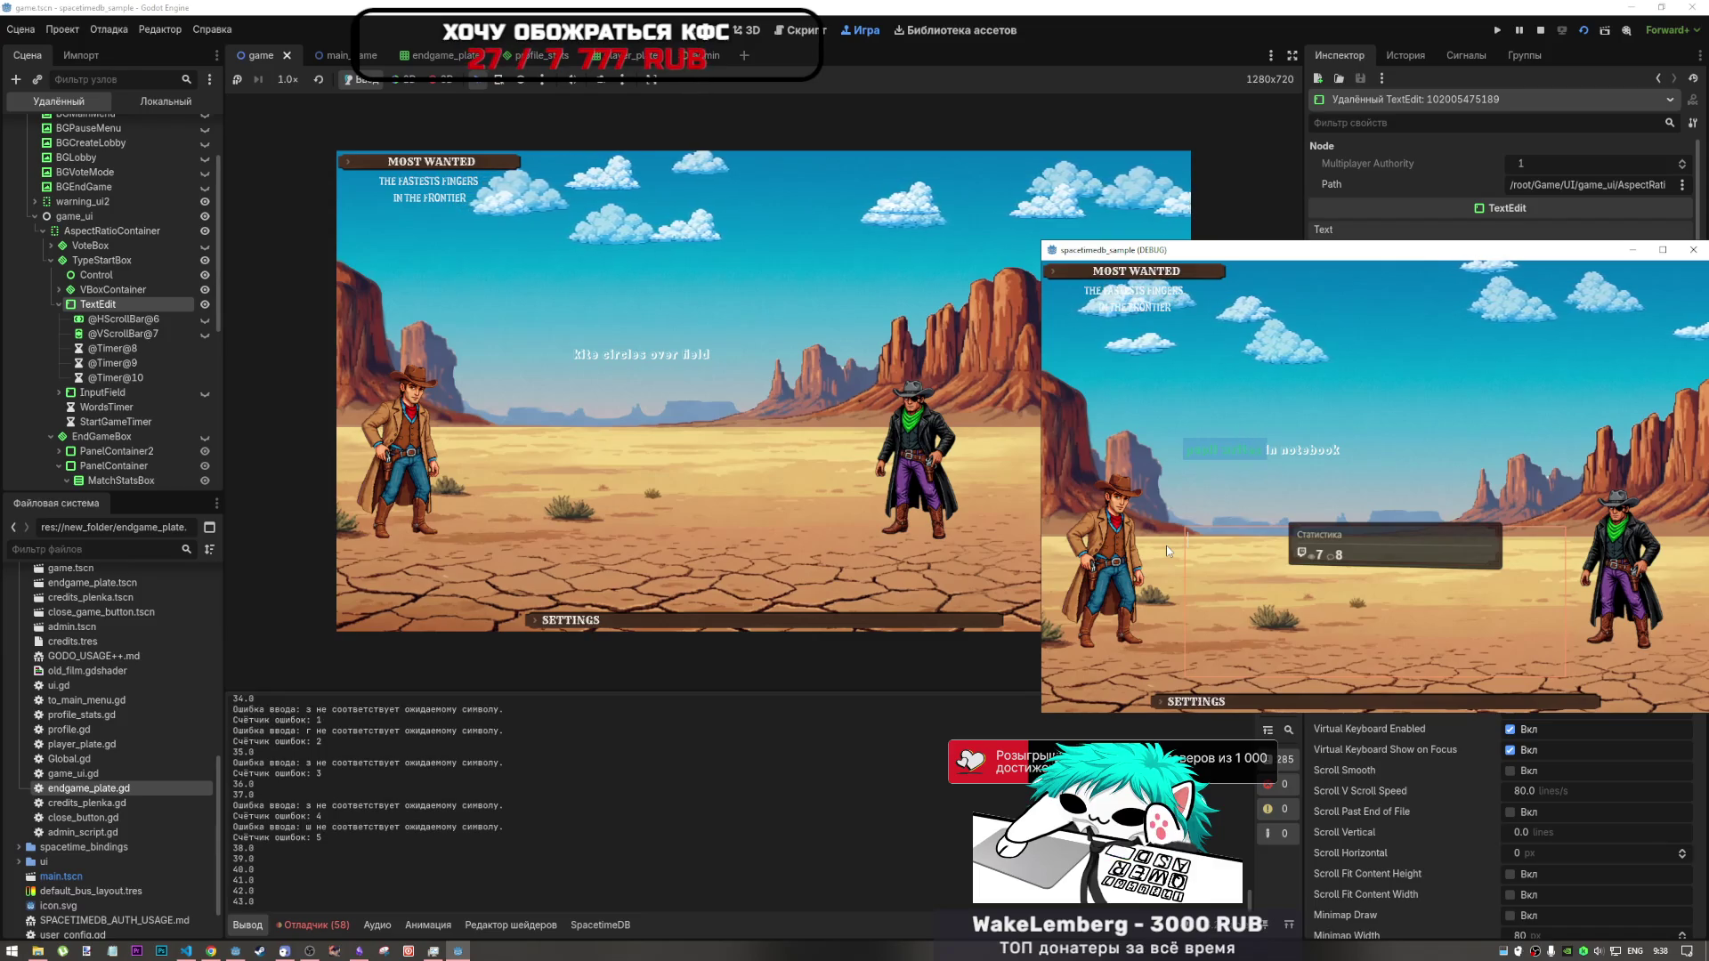
pyautogui.write('n note')
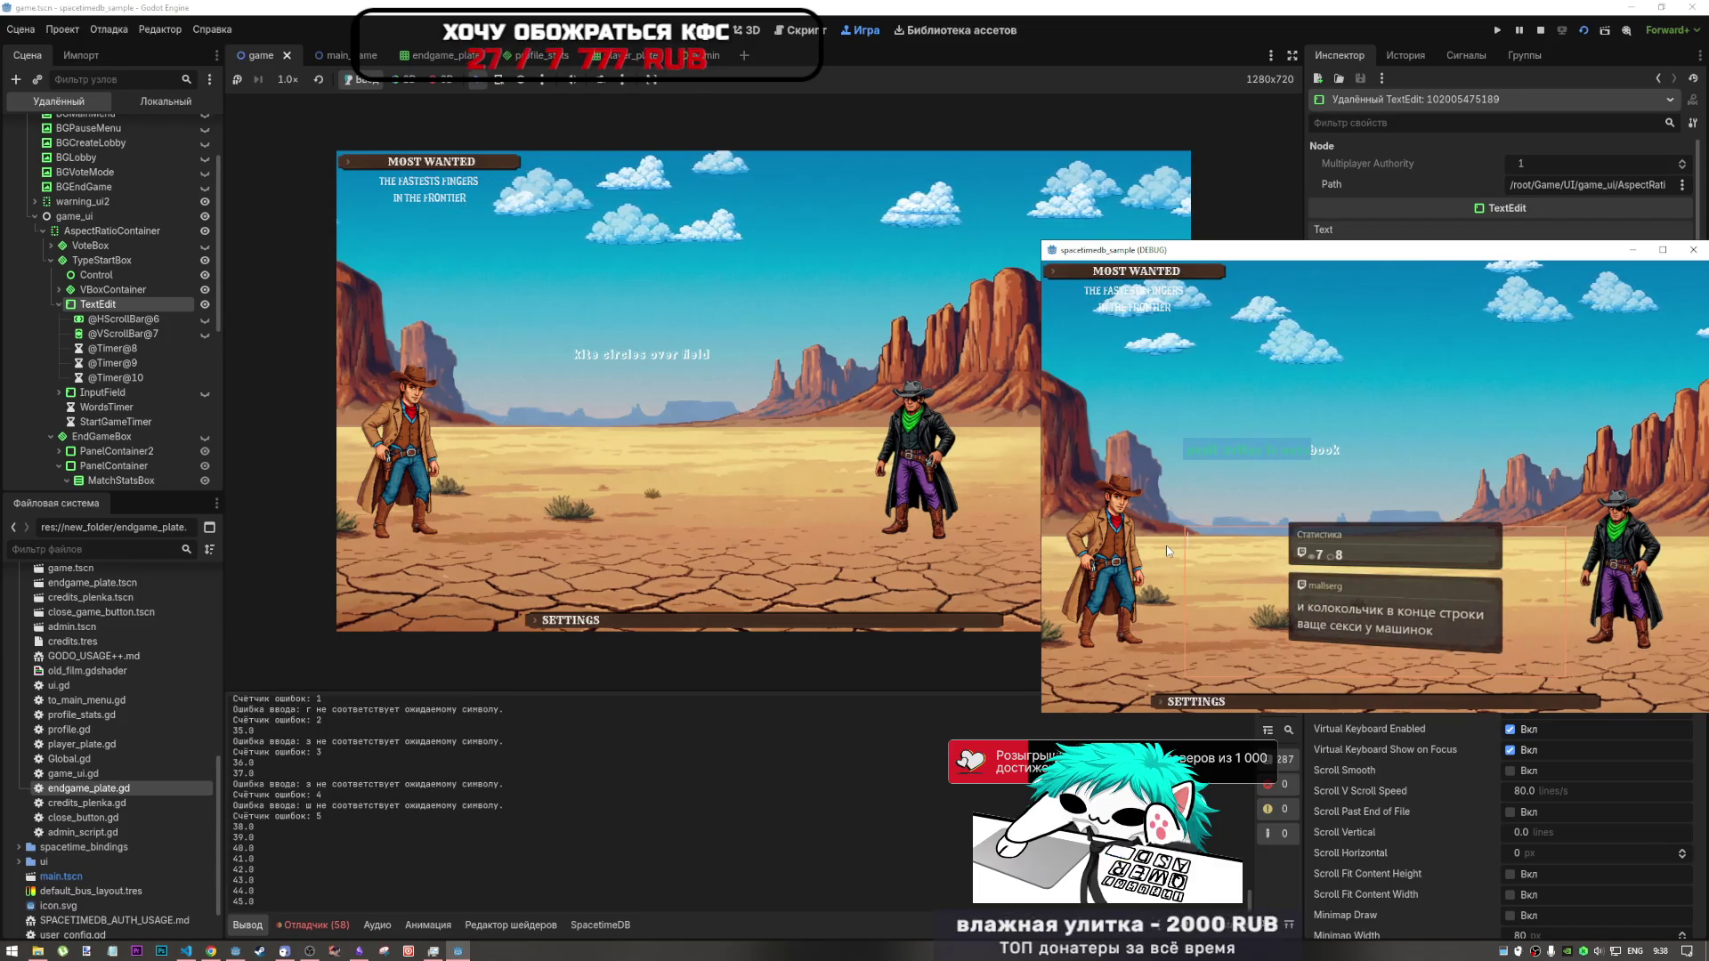
pyautogui.write('book')
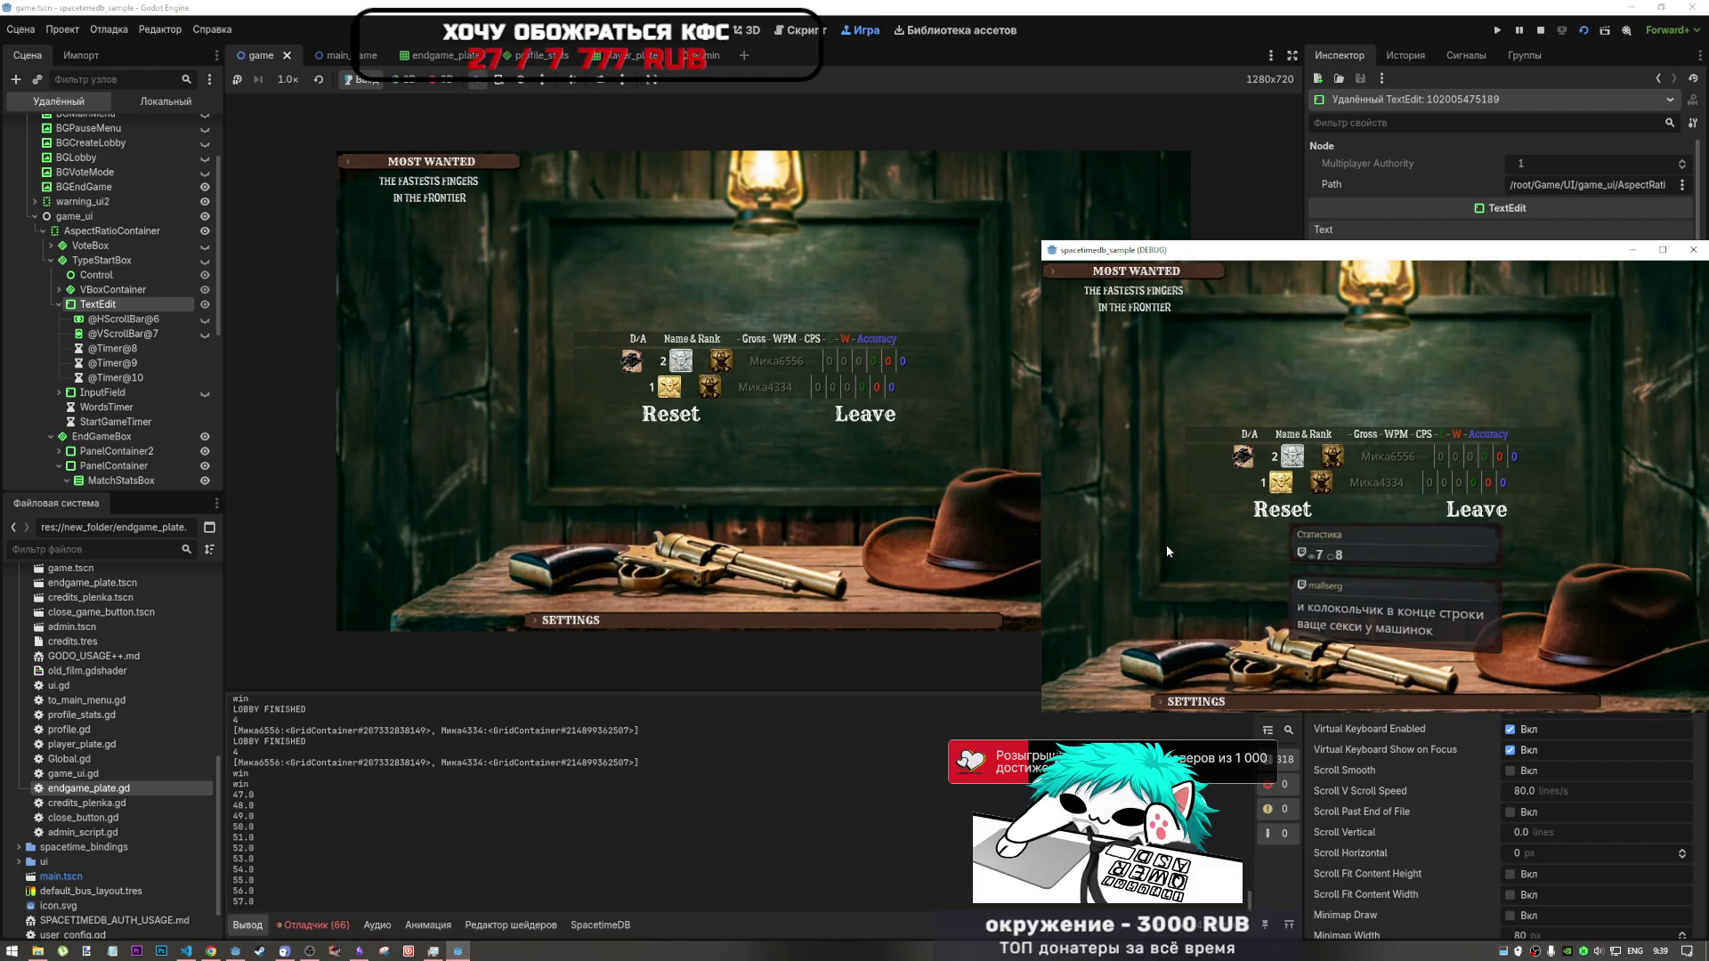
# - Leave the finished match from the results screen, returning the first client to its main menu
pyautogui.click(634, 778)
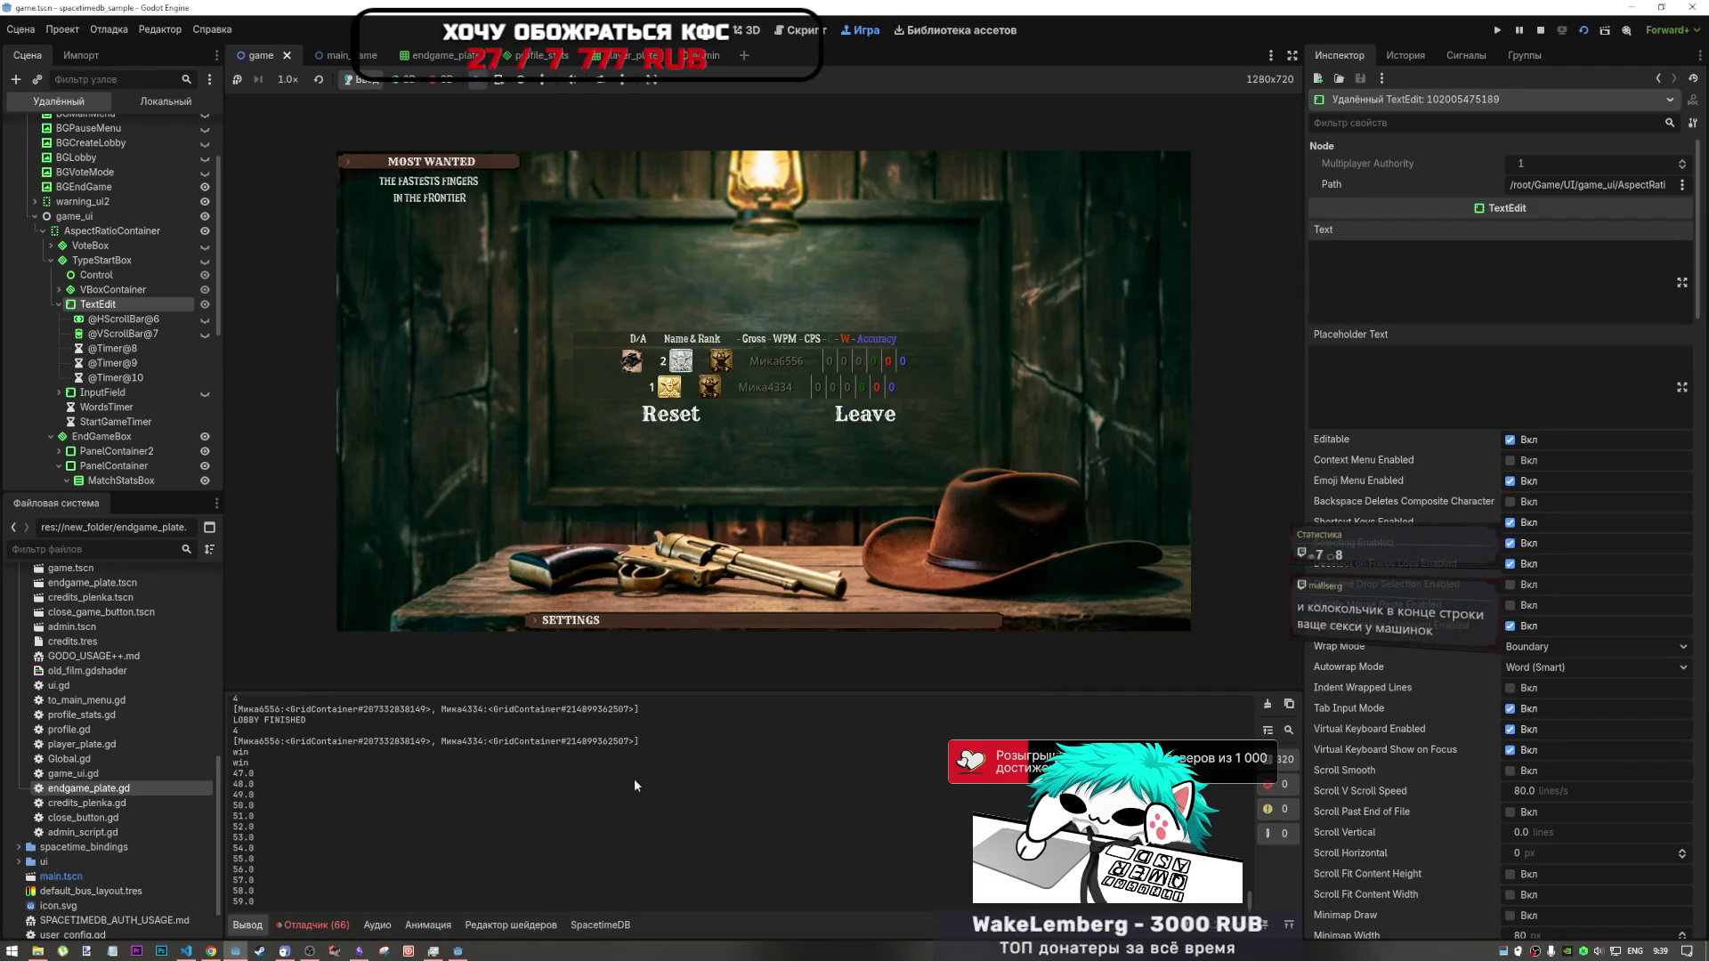
pyautogui.hotkey('alt', 'Tab')
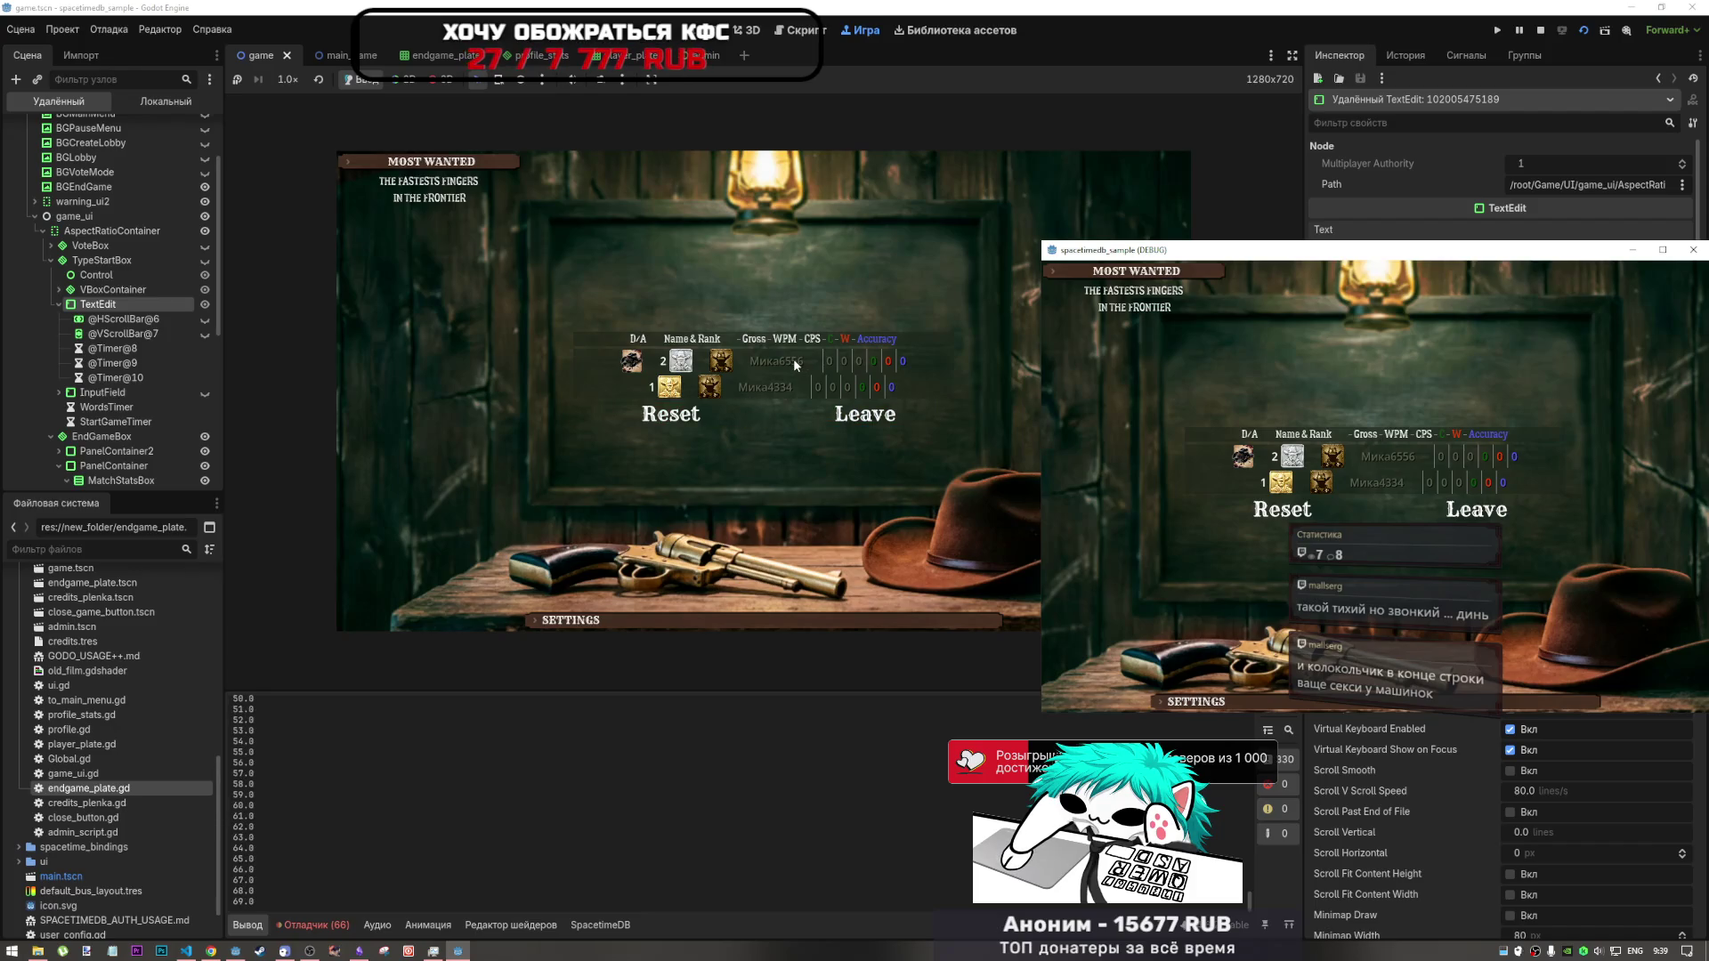
pyautogui.click(858, 423)
pyautogui.click(858, 423)
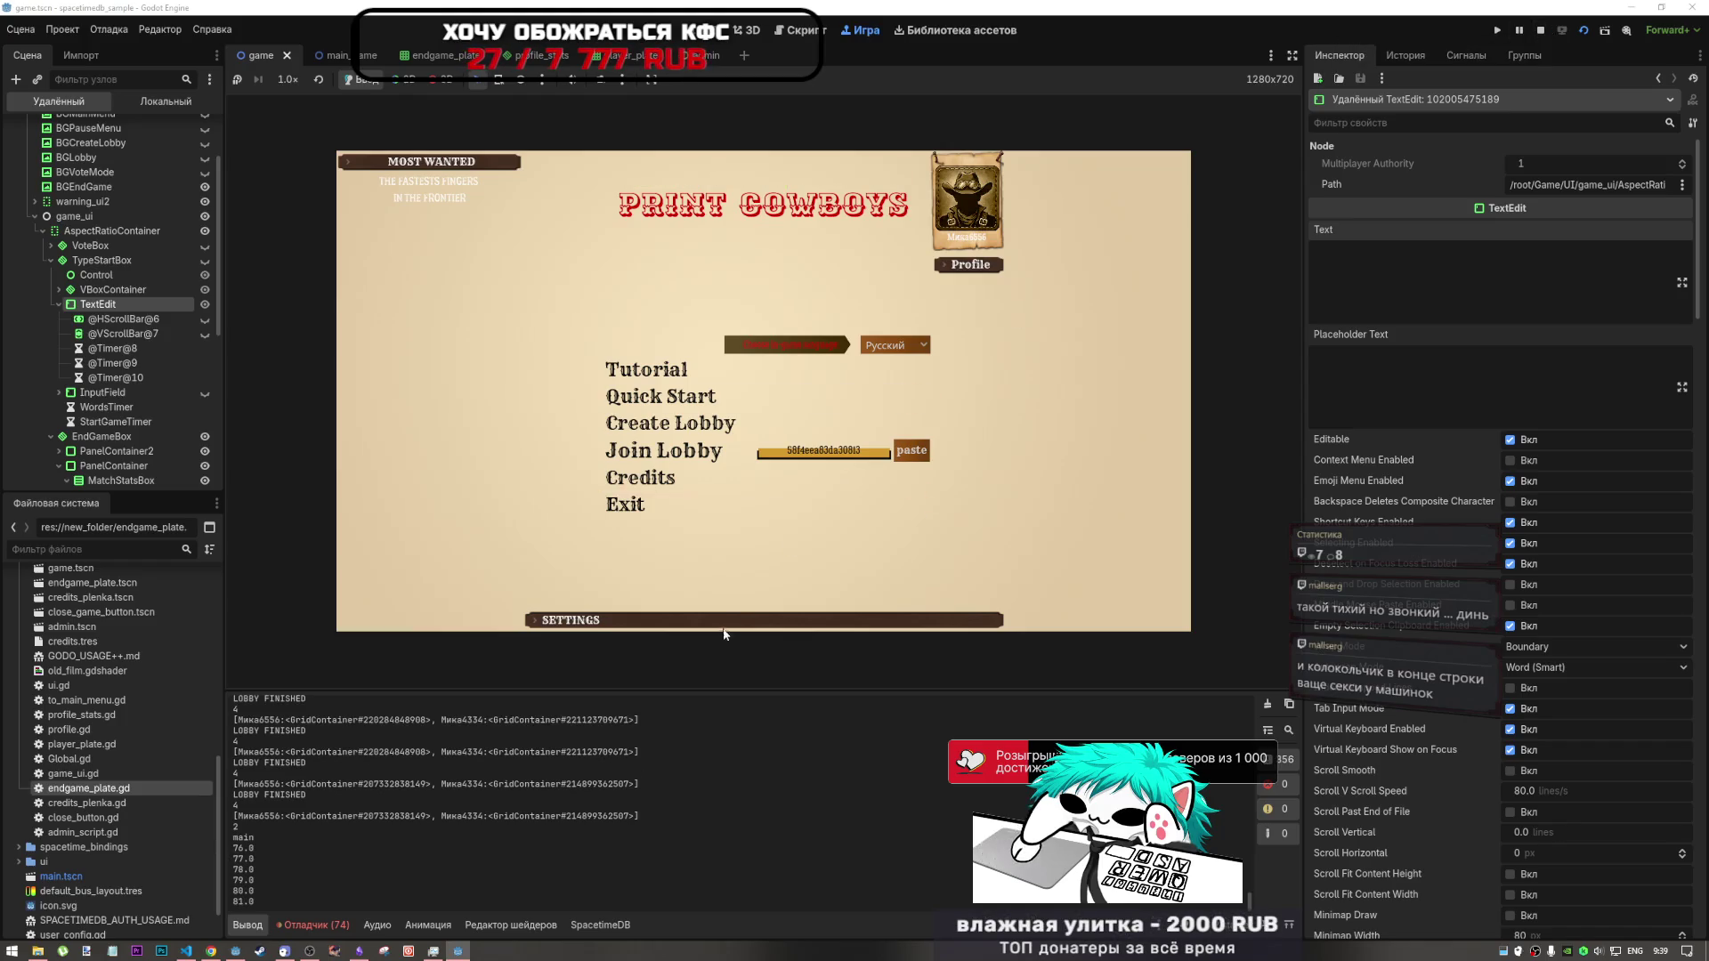
# - Stop the game, review the EndGame stats-sorting code in game_ui.gd, then switch to YouTube in Chrome
pyautogui.click(1542, 31)
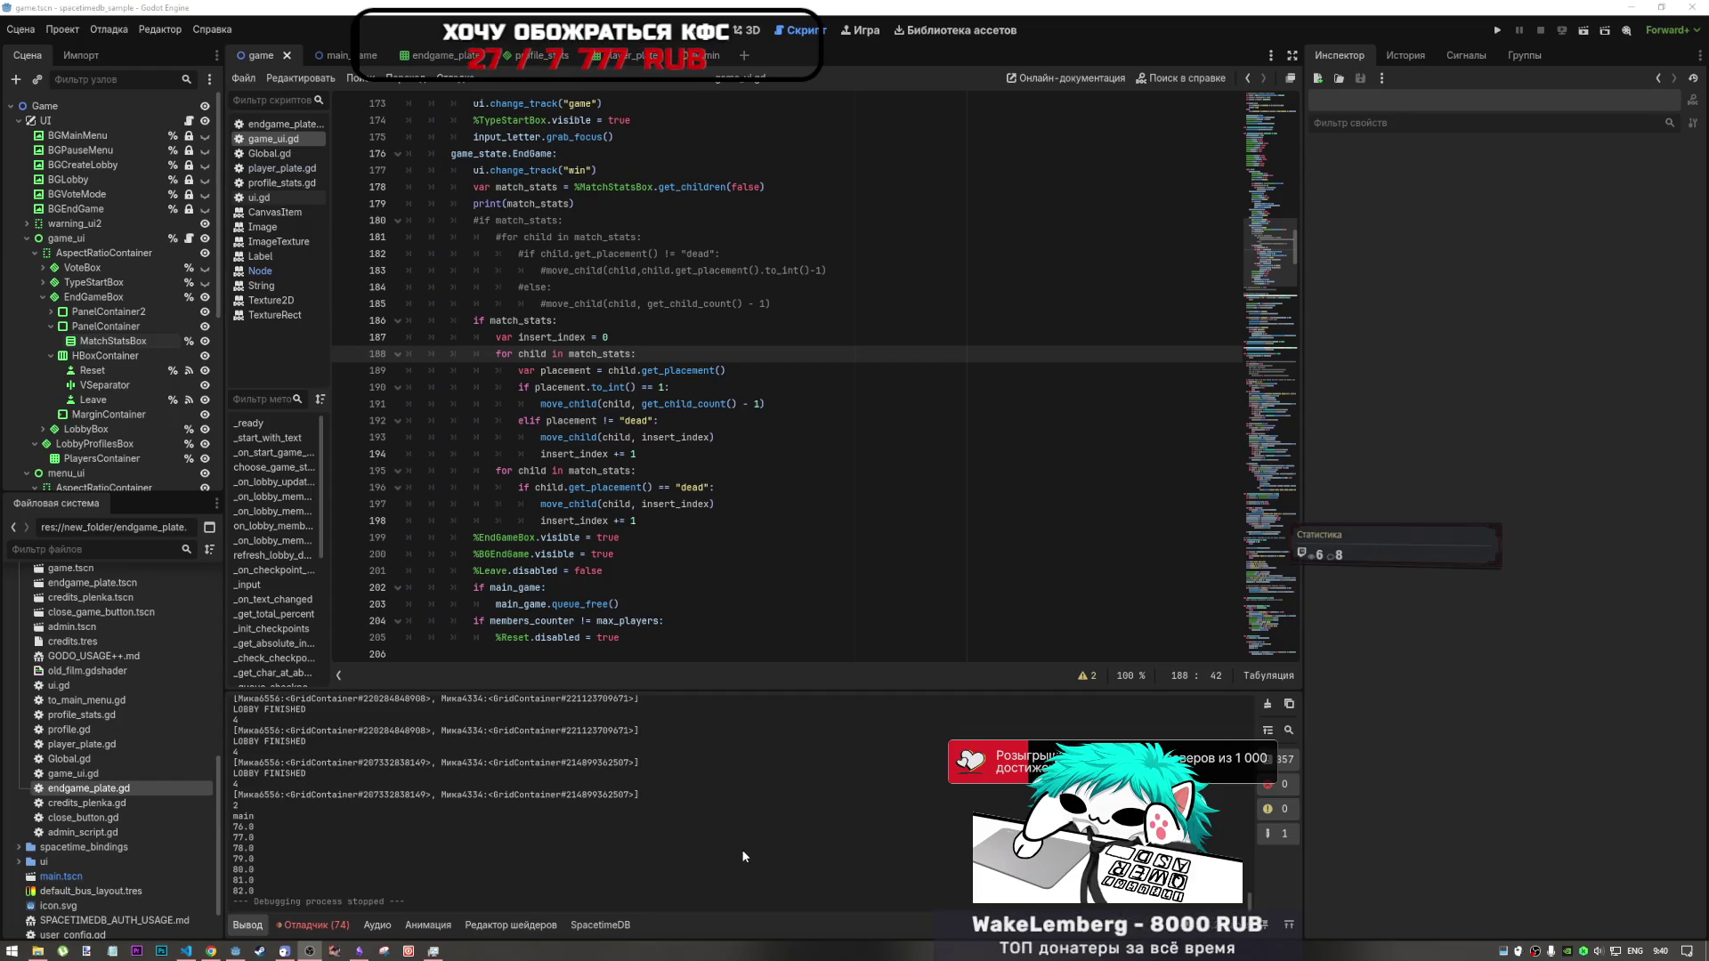
pyautogui.moveTo(219, 952)
pyautogui.click(211, 895)
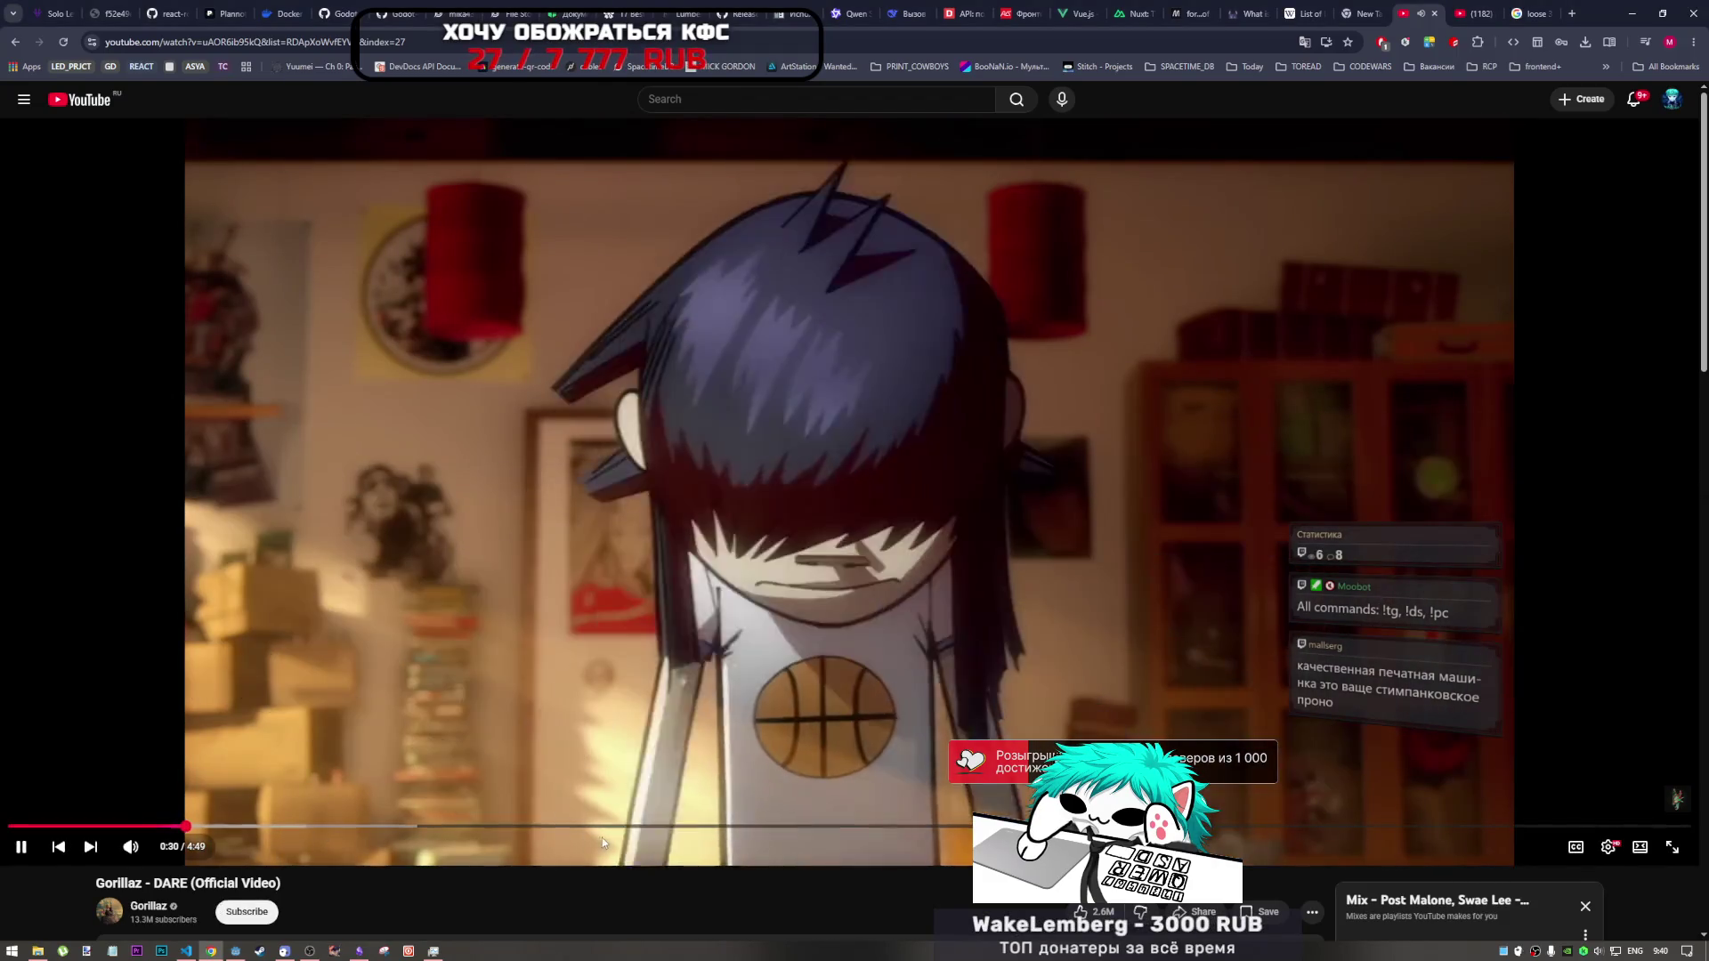
# - Scroll the YouTube page, then switch to the SpacetimeDB dashboard's lobby_member table with its 2 rows
pyautogui.scroll(-4, 603, 835)
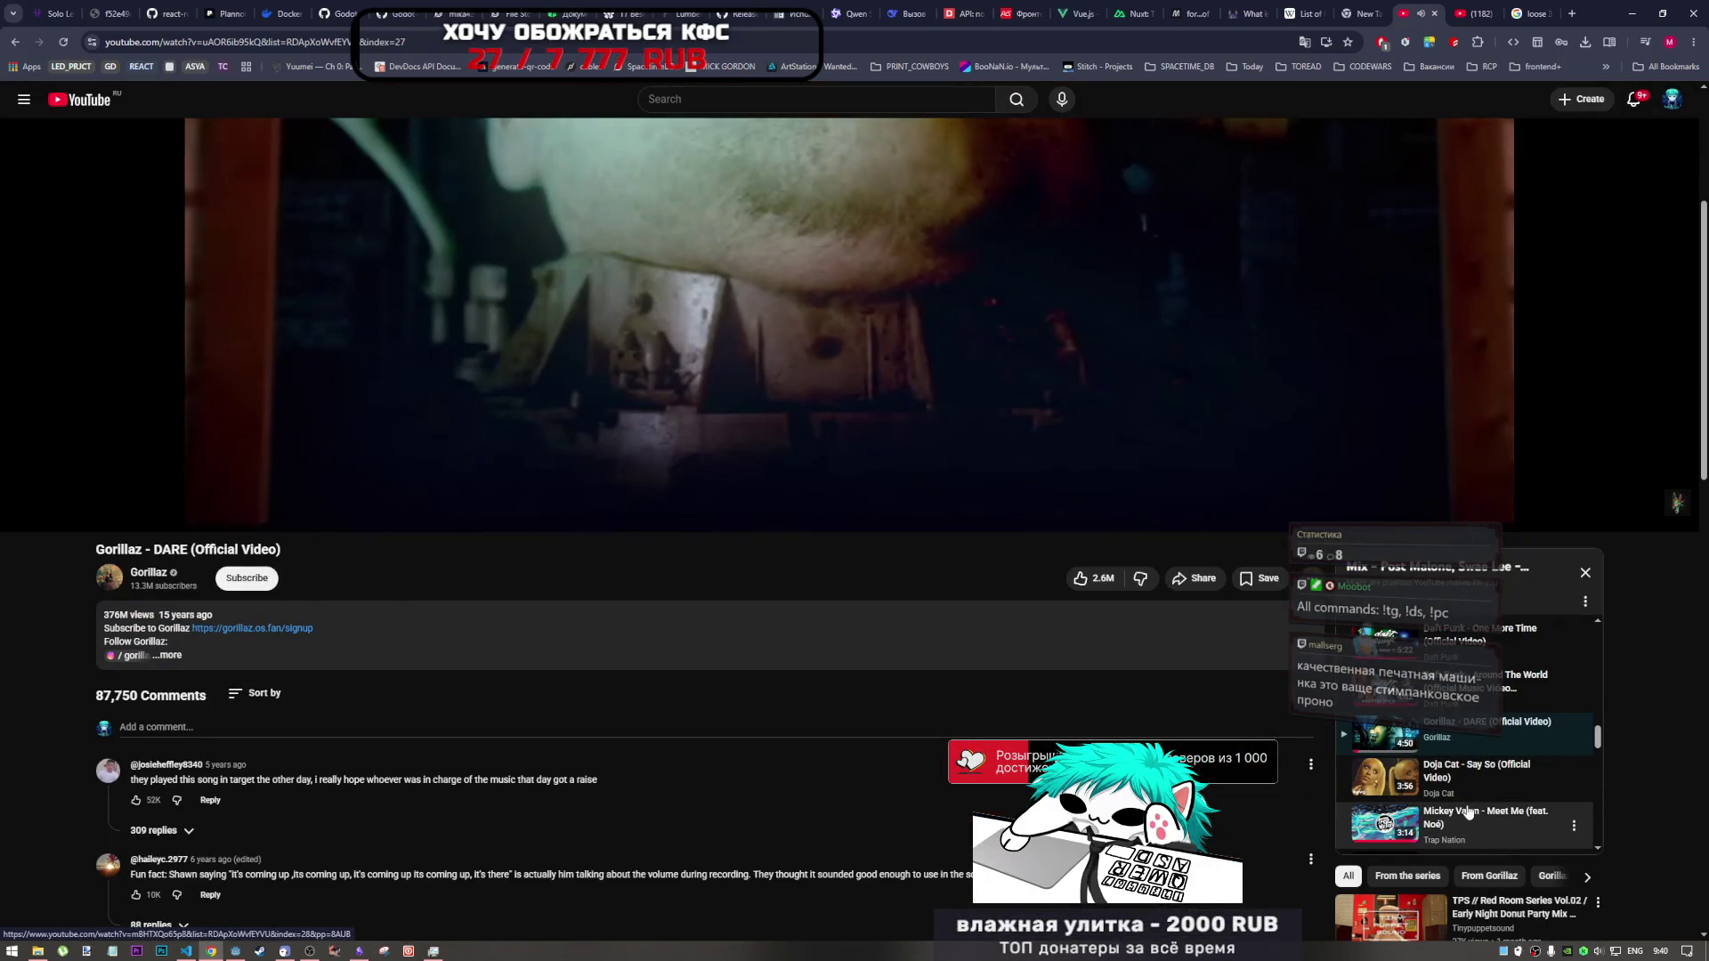
pyautogui.scroll(-1, 1474, 797)
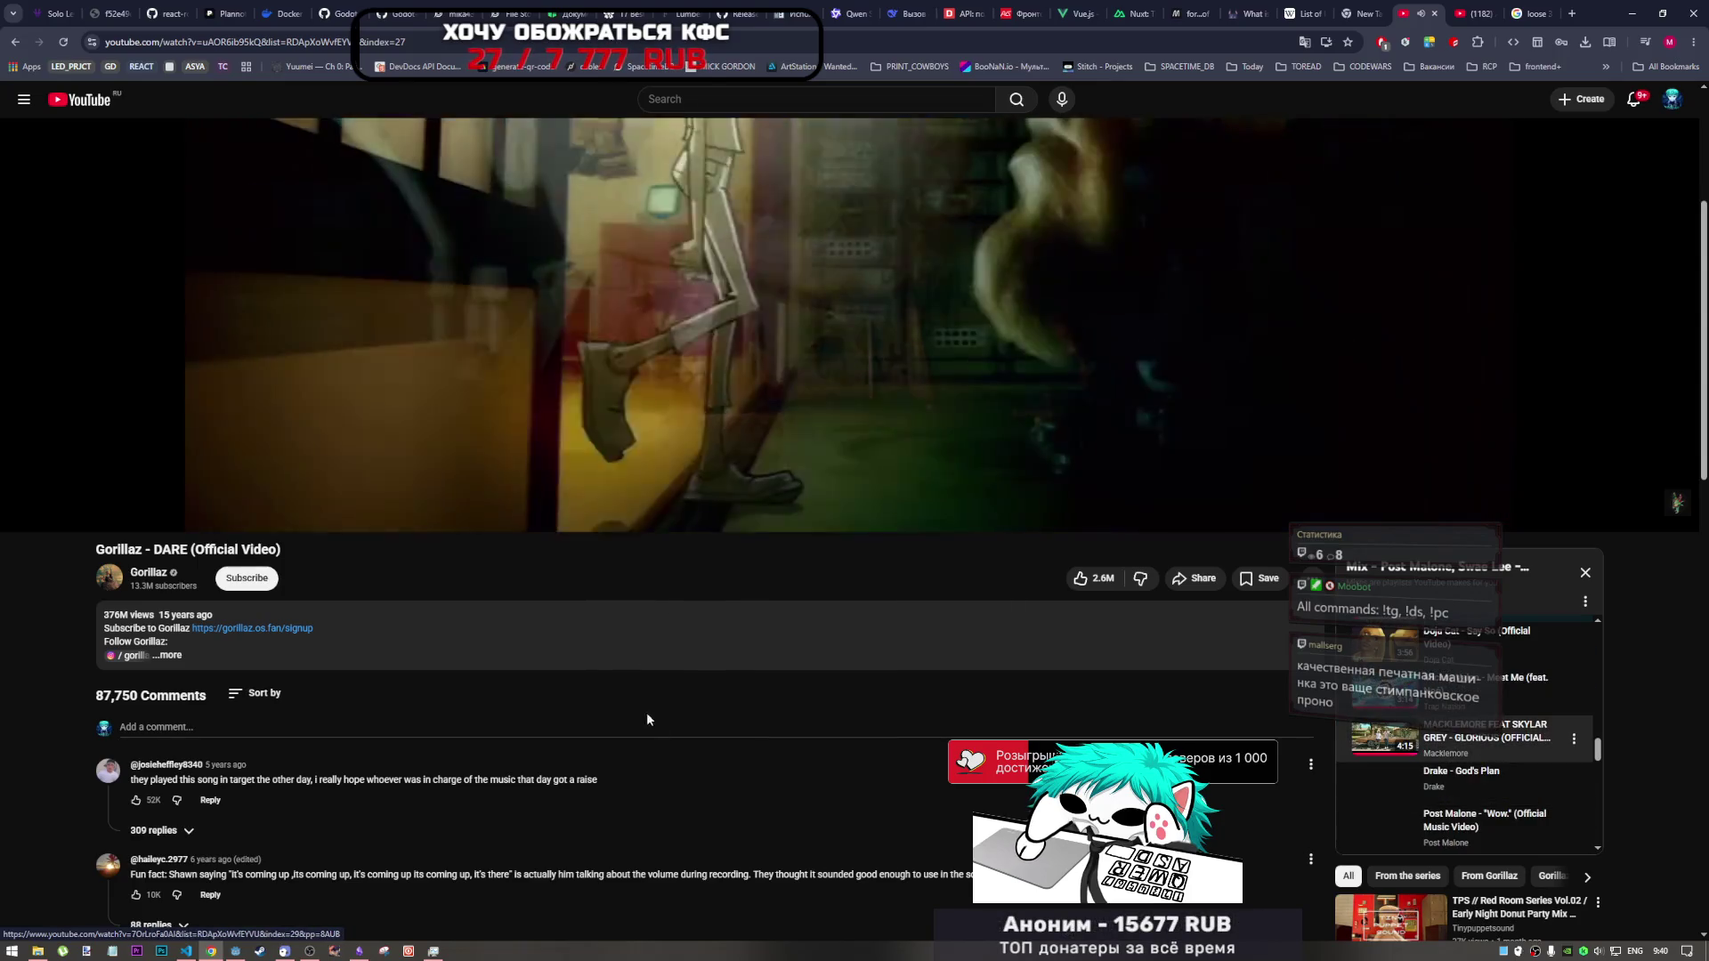
pyautogui.scroll(2, 672, 712)
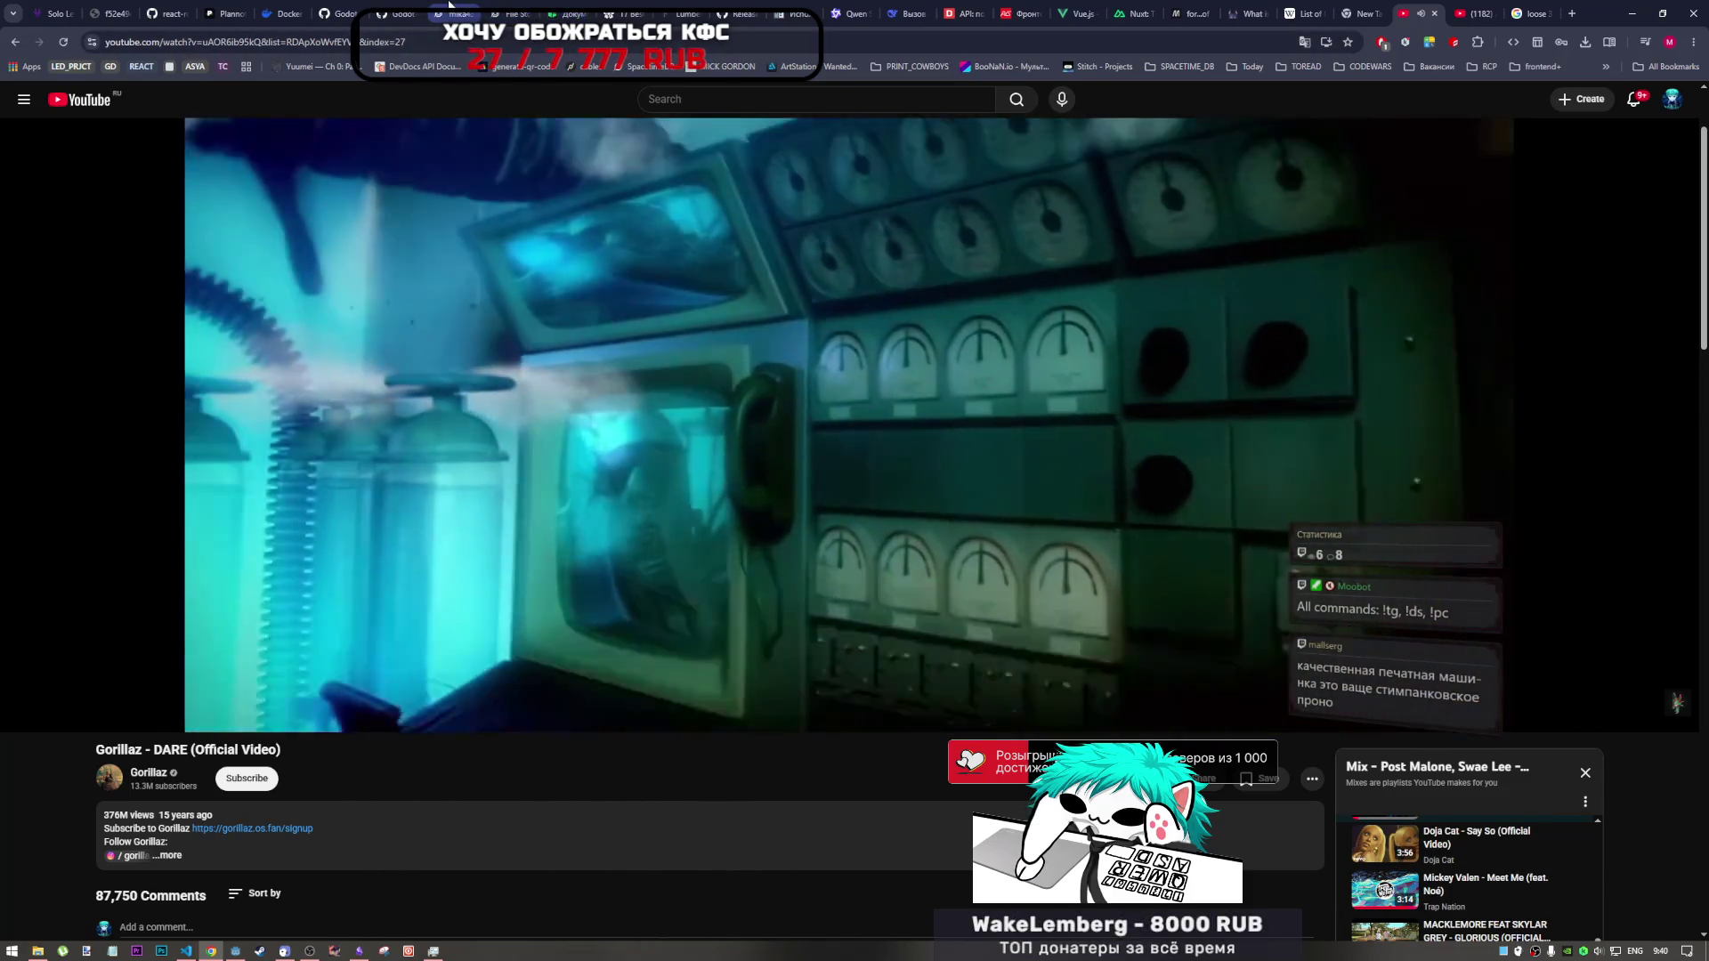
pyautogui.click(450, 7)
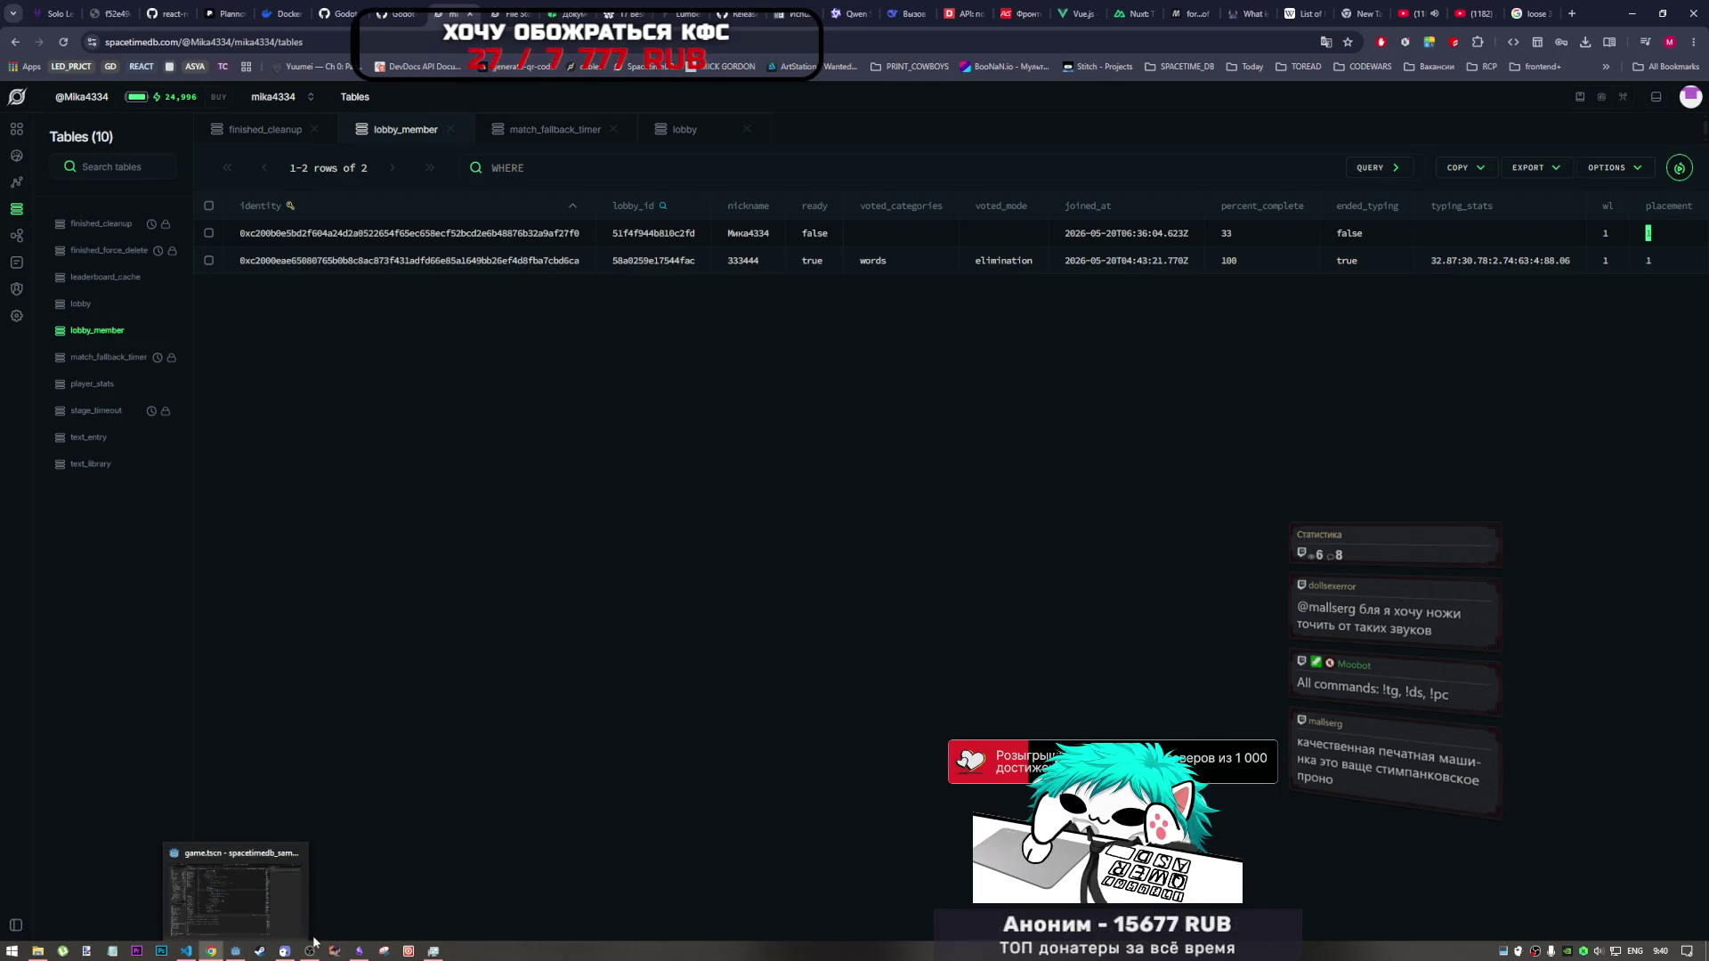
# - Switch back to the Godot editor showing game_ui.gd's EndGame placement-sorting code
pyautogui.moveTo(360, 953)
pyautogui.click(235, 951)
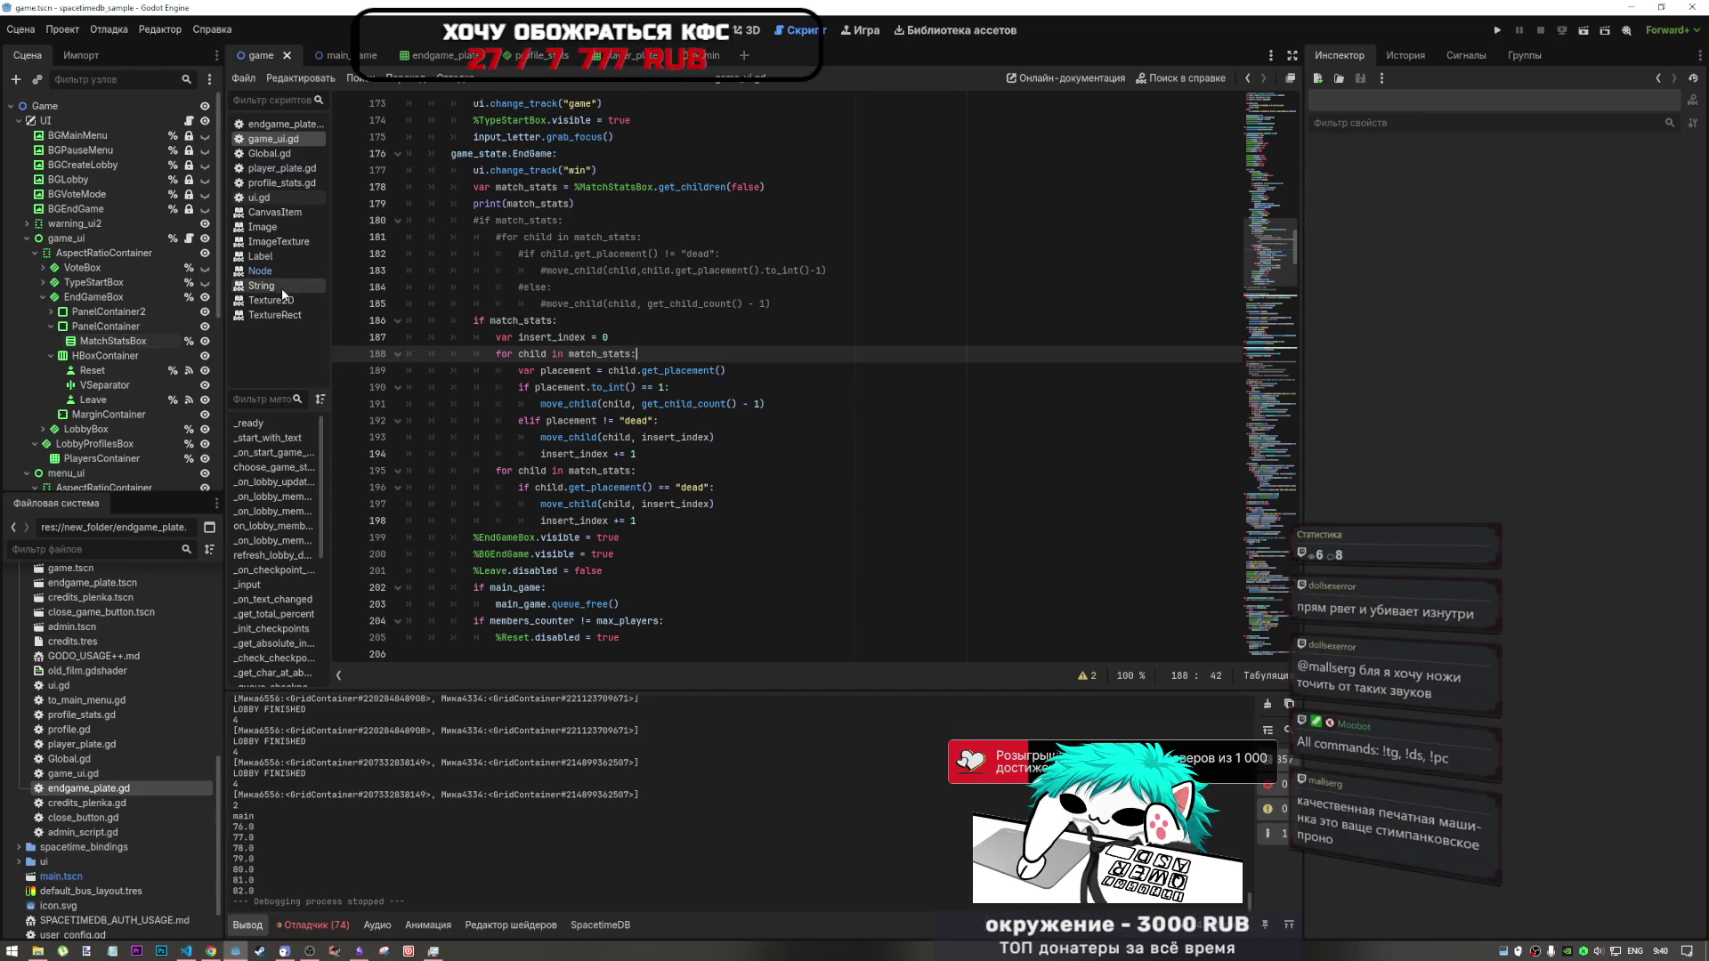
# - Browse player_plate.gd, profile_stats.gd, ui.gd and another script, then open endgame_plate.gd
pyautogui.click(281, 168)
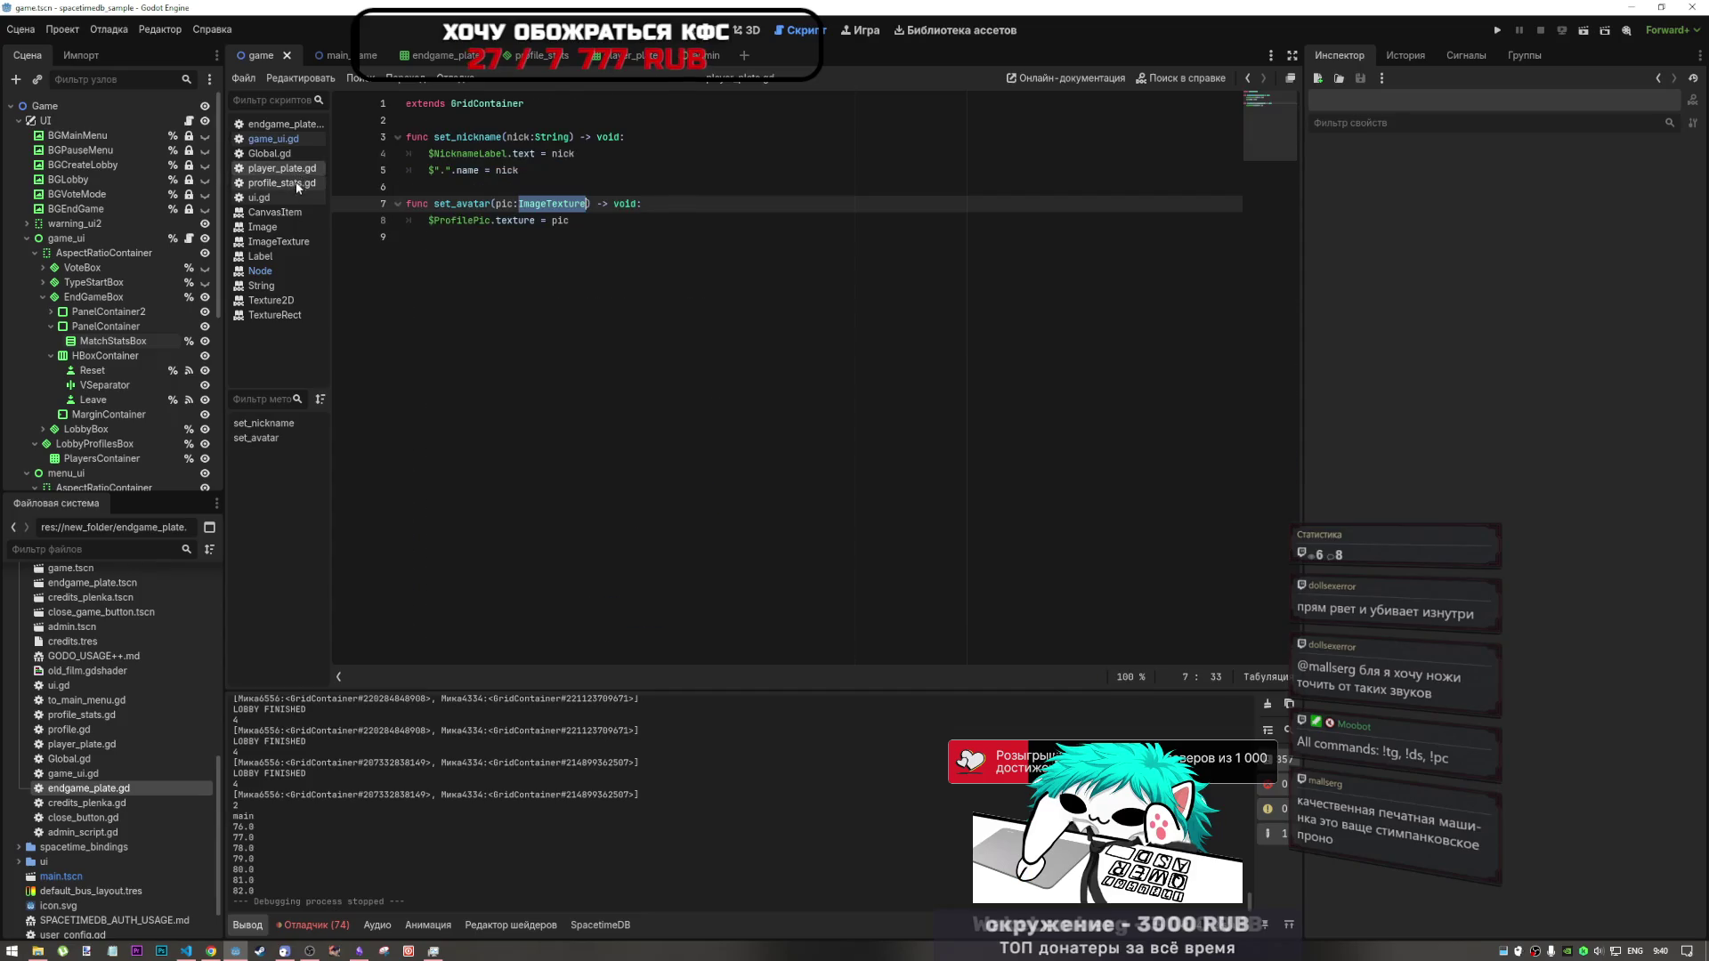
pyautogui.click(296, 184)
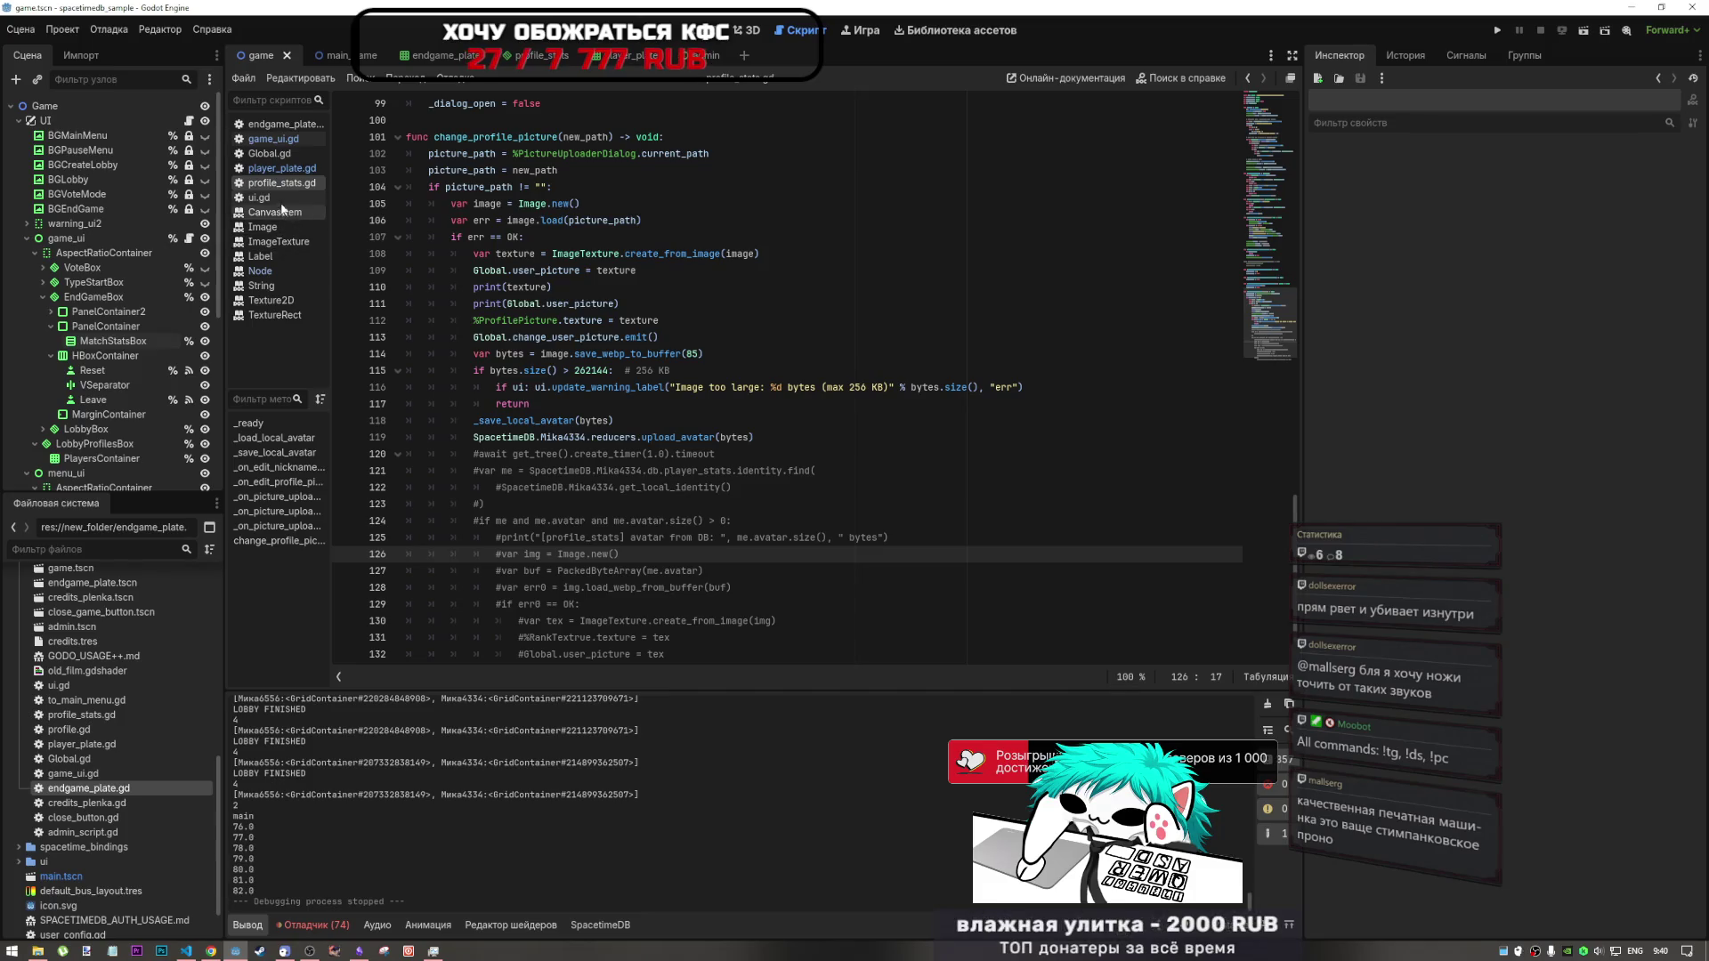
pyautogui.click(279, 197)
pyautogui.click(269, 154)
pyautogui.click(280, 123)
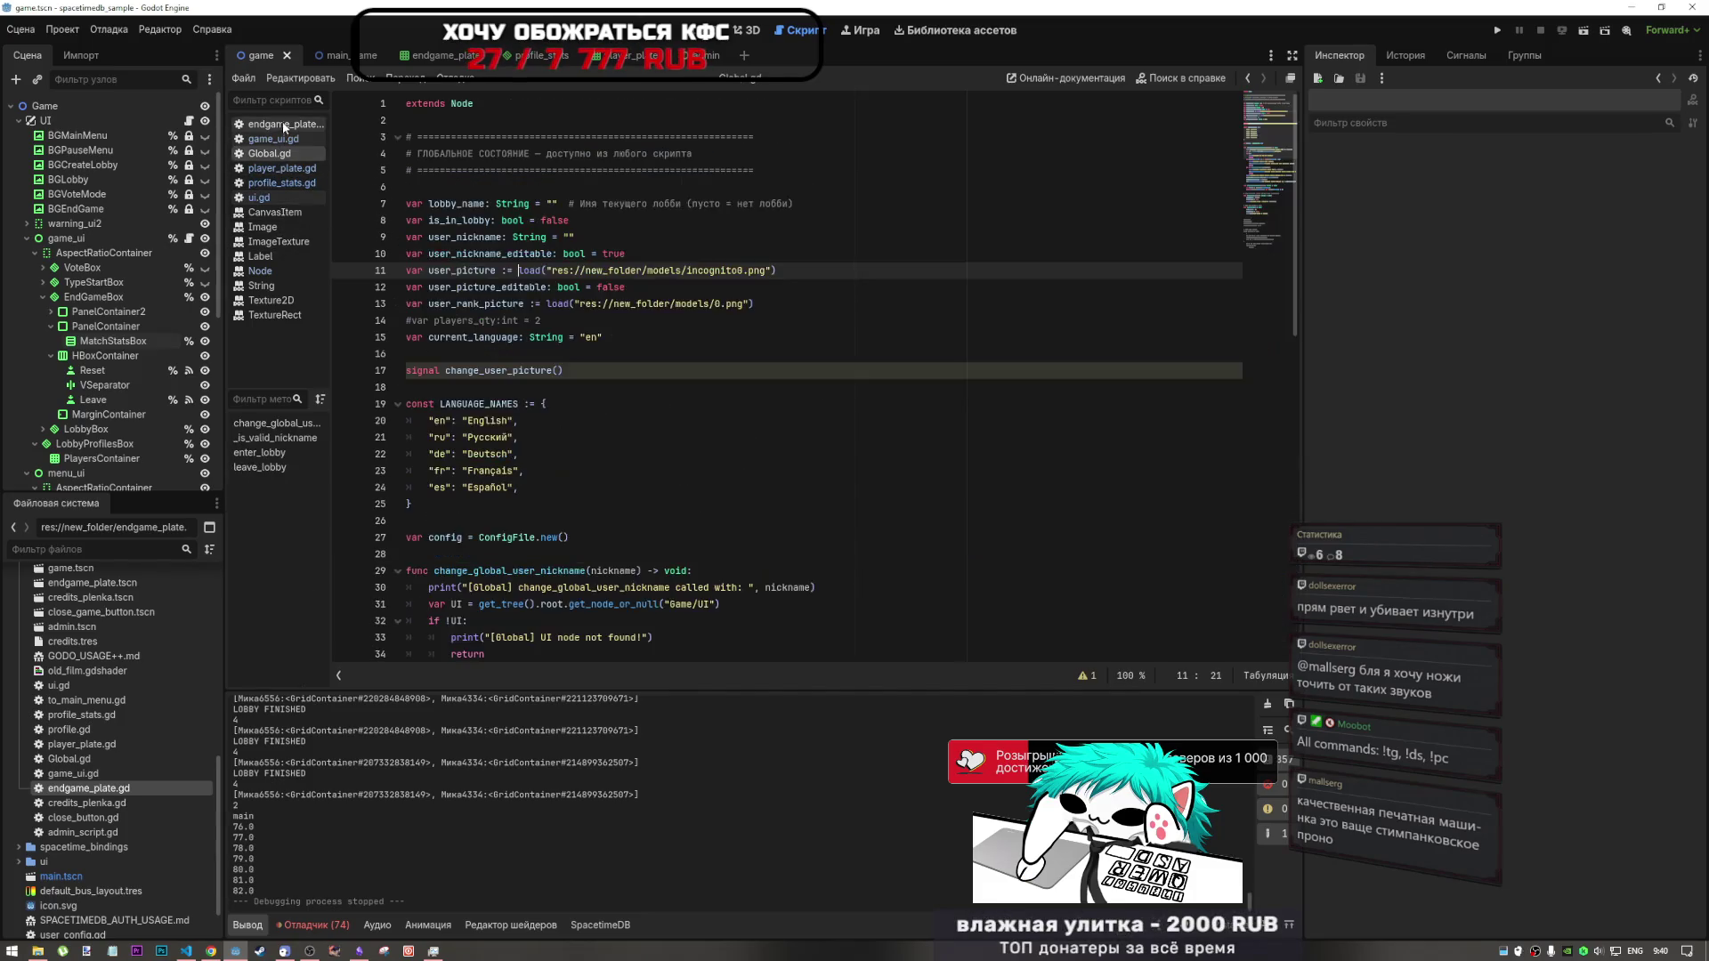